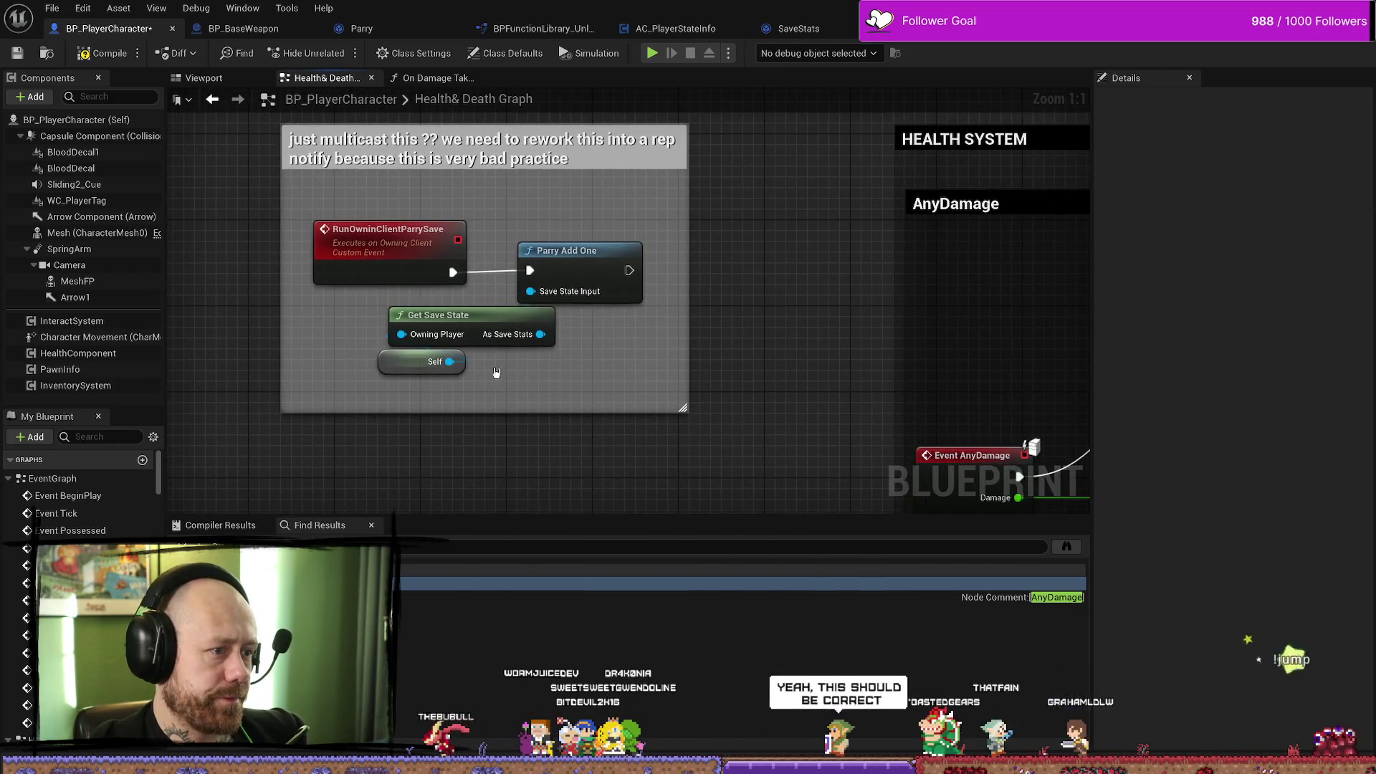
# Correct the custom event name to RunOwningClientParrySave, then compile and save BP_PlayerCharacter.
pyautogui.moveTo(574, 404); pyautogui.dragTo(504, 288)
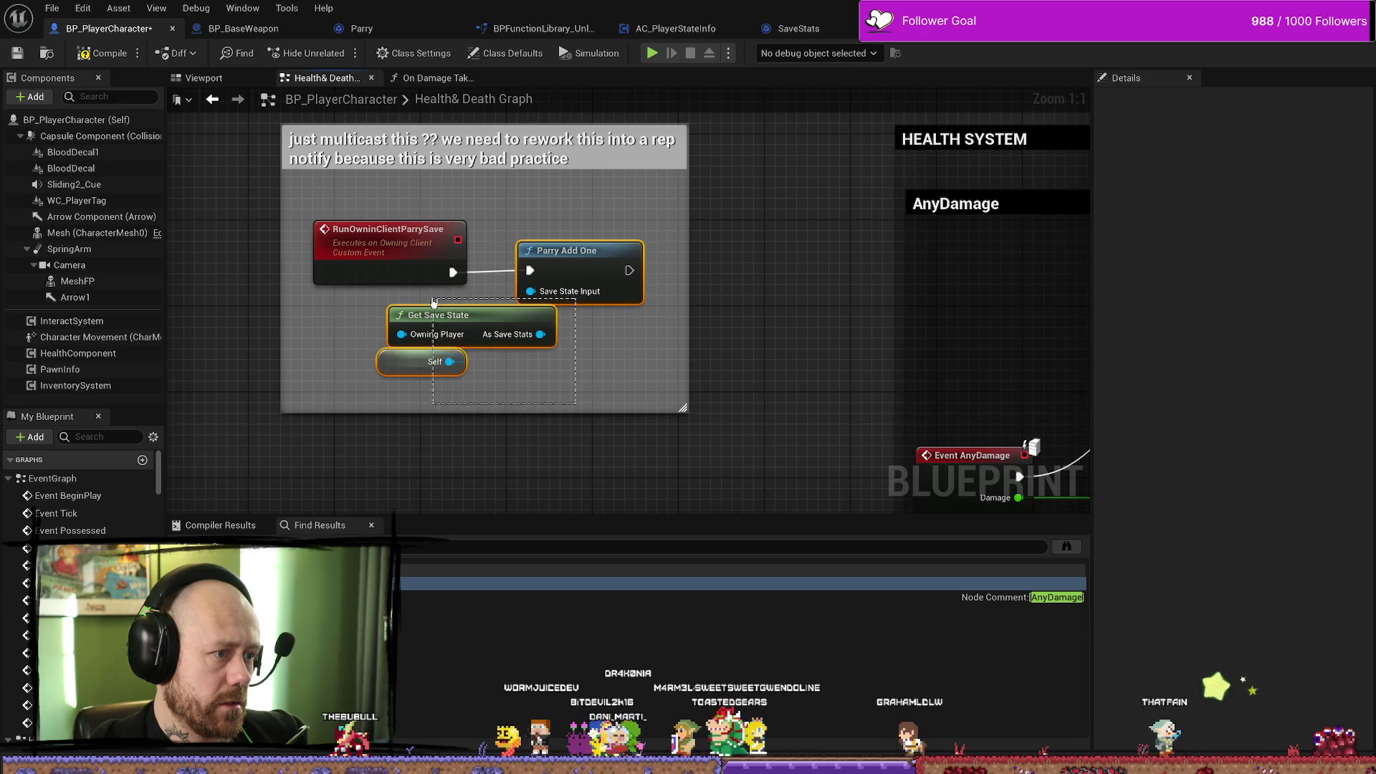
pyautogui.click(410, 278)
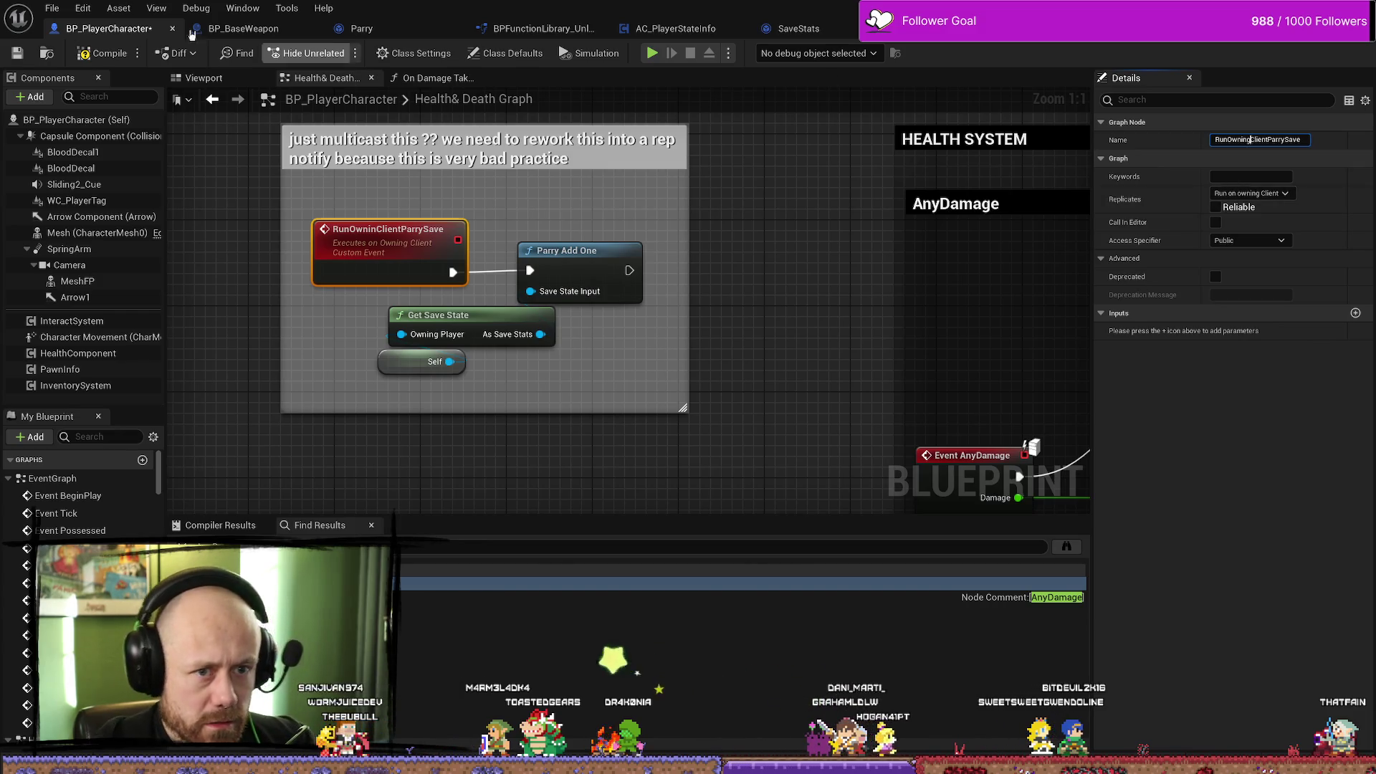
pyautogui.press('Return')
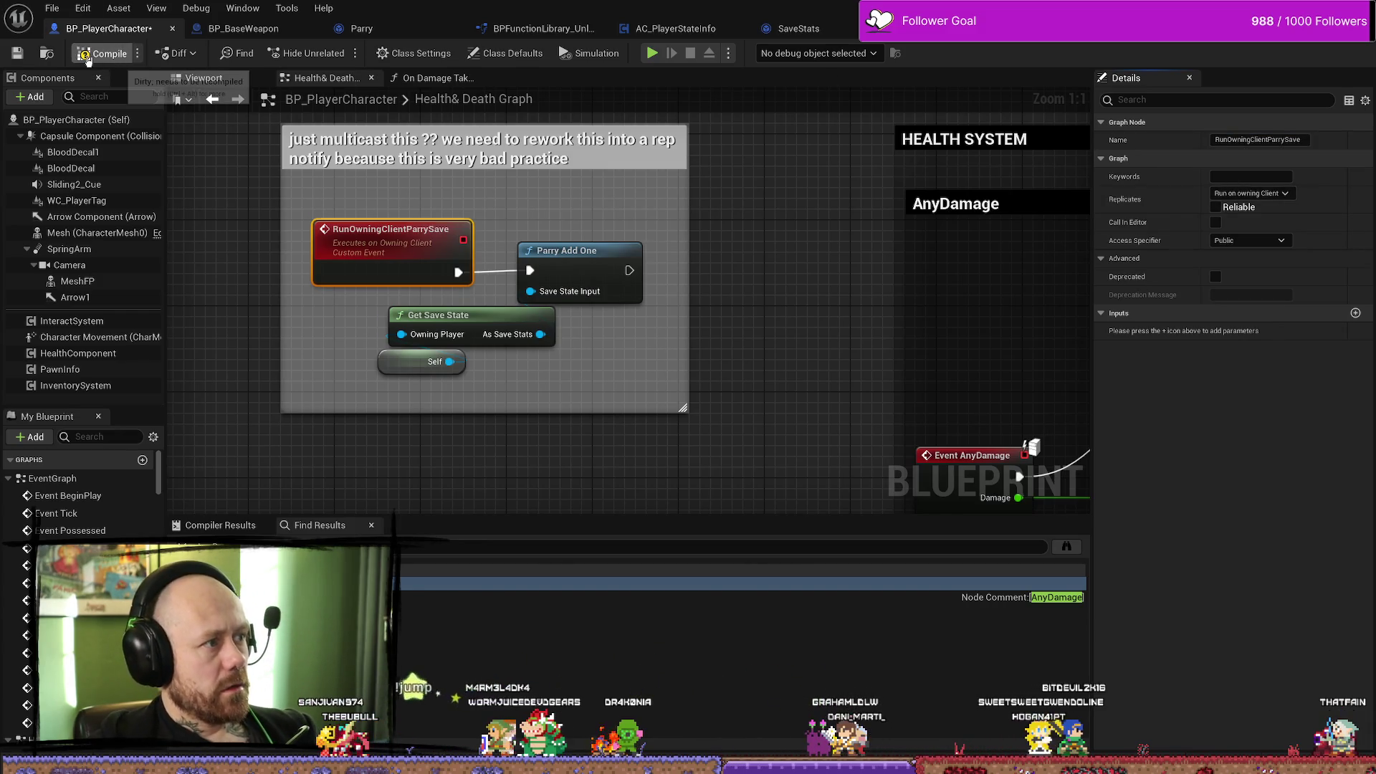
pyautogui.click(104, 53)
pyautogui.click(23, 55)
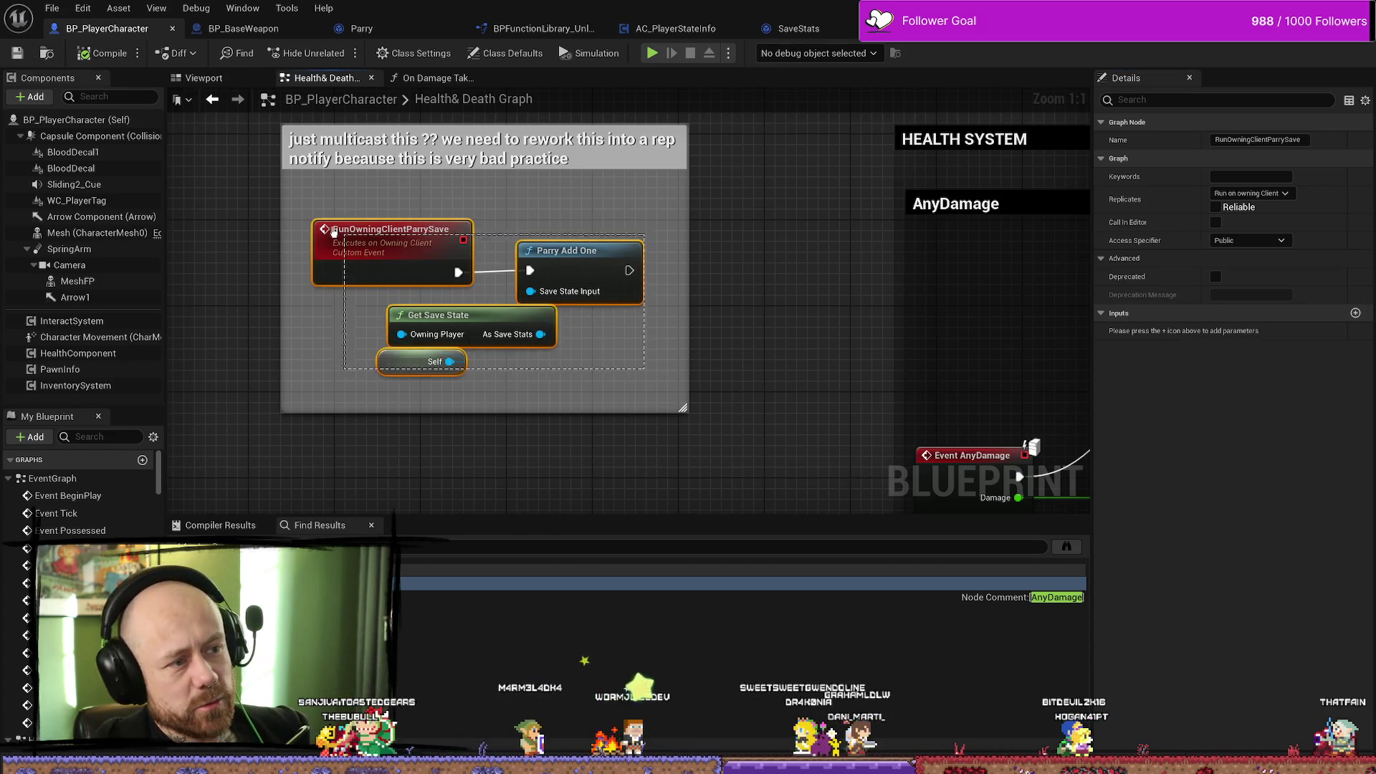
# Nudge the Play Blood Decal node slightly up-left and look over the rest of the damage chain.
pyautogui.scroll(-2, 544, 192)
pyautogui.moveTo(544, 193); pyautogui.dragTo(605, 311)
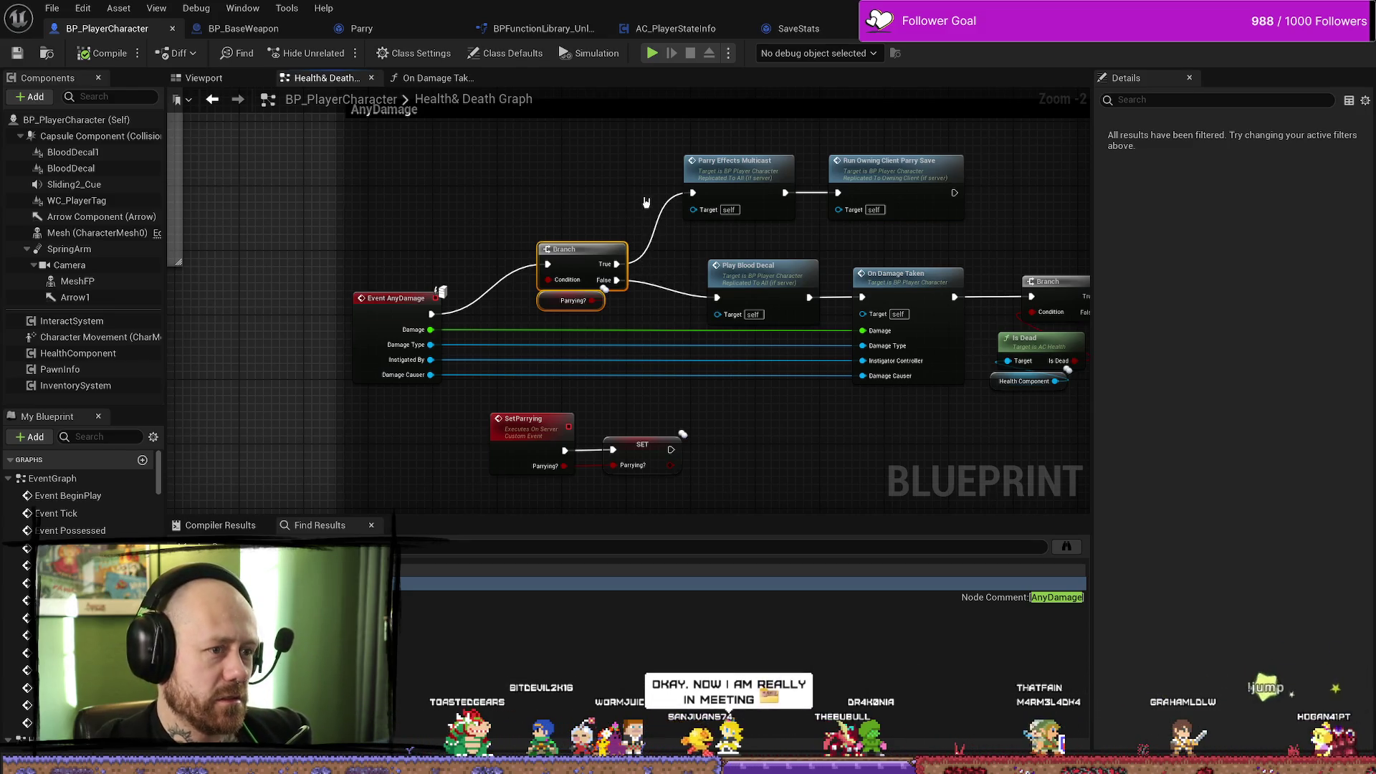
pyautogui.click(636, 321)
pyautogui.moveTo(635, 321); pyautogui.dragTo(629, 315)
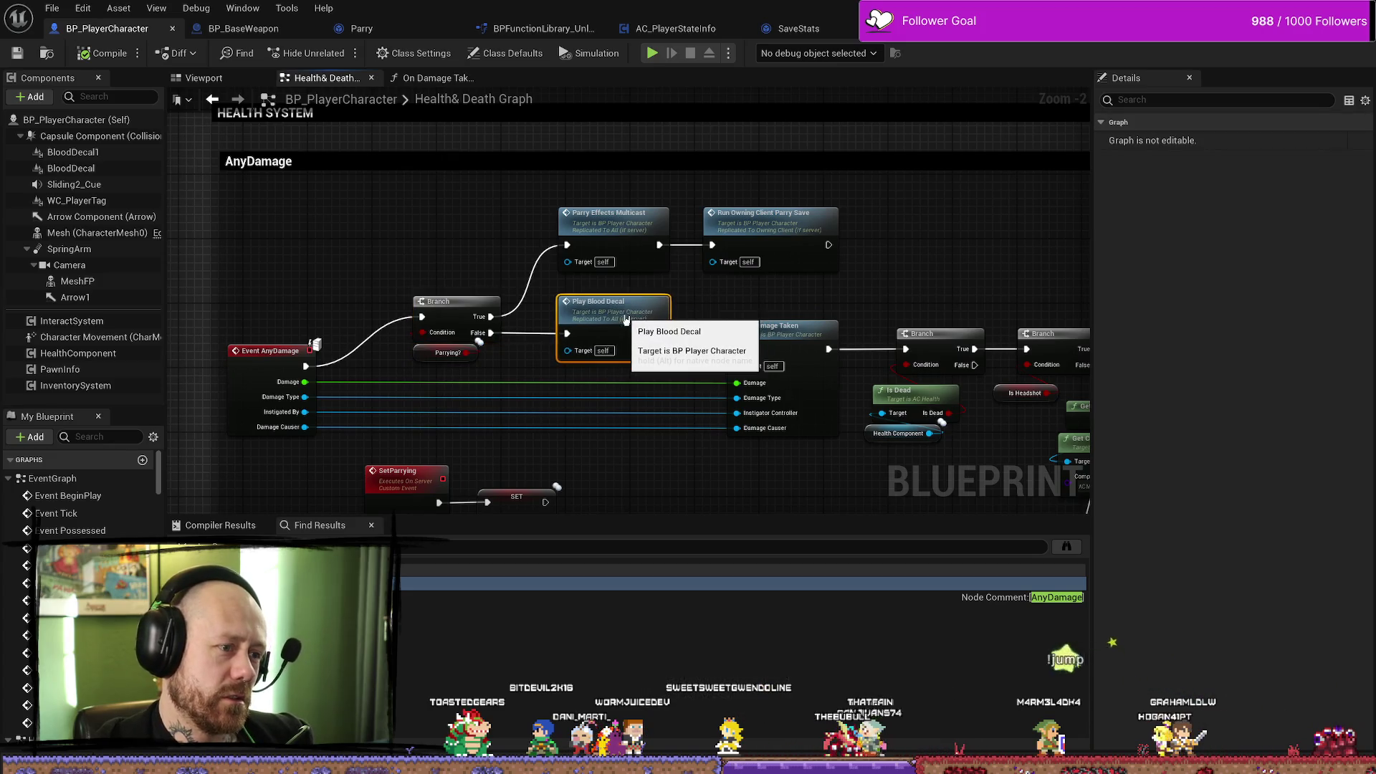
pyautogui.click(739, 332)
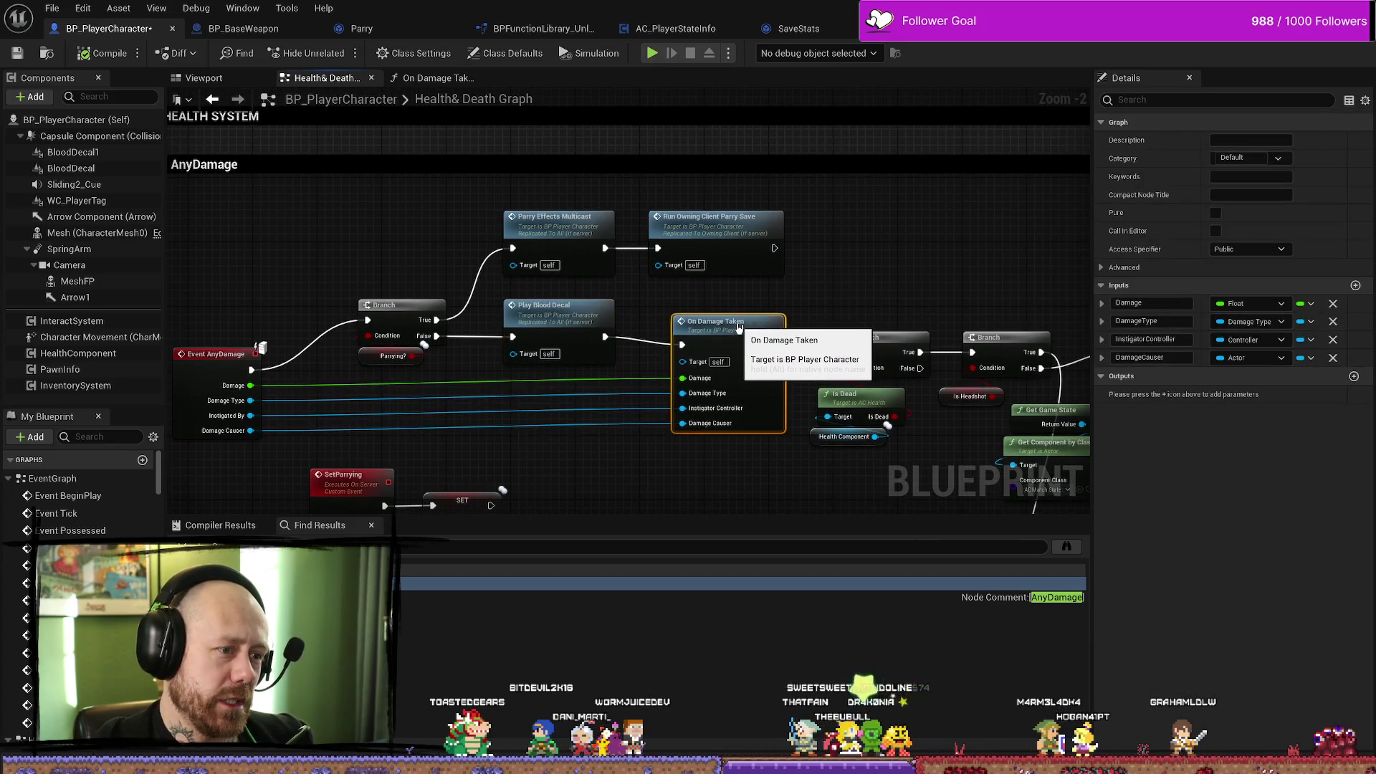
pyautogui.moveTo(789, 354)
pyautogui.mouseDown()
pyautogui.moveTo(657, 344)
pyautogui.moveTo(603, 288)
pyautogui.moveTo(716, 322)
pyautogui.moveTo(725, 362)
pyautogui.mouseUp()
pyautogui.scroll(-2, 602, 288)
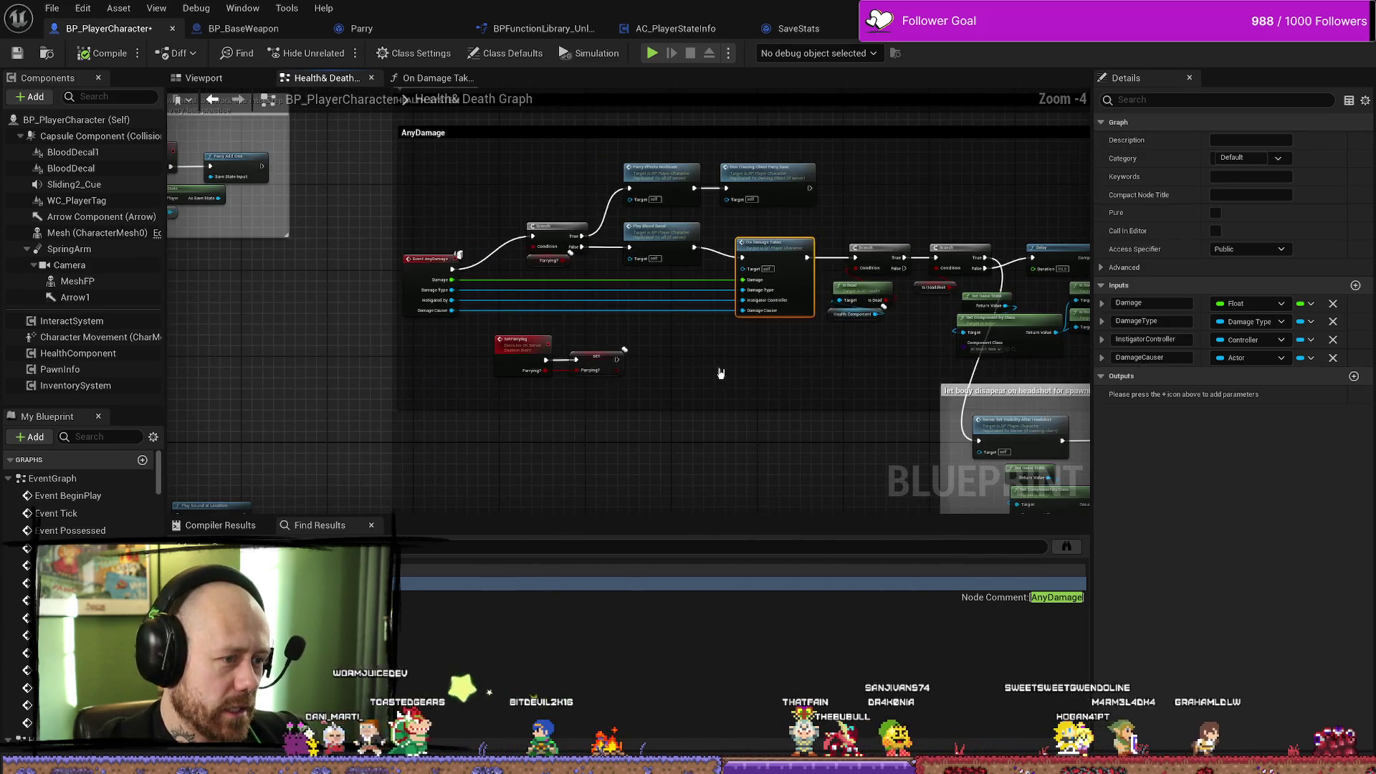
pyautogui.scroll(3, 553, 311)
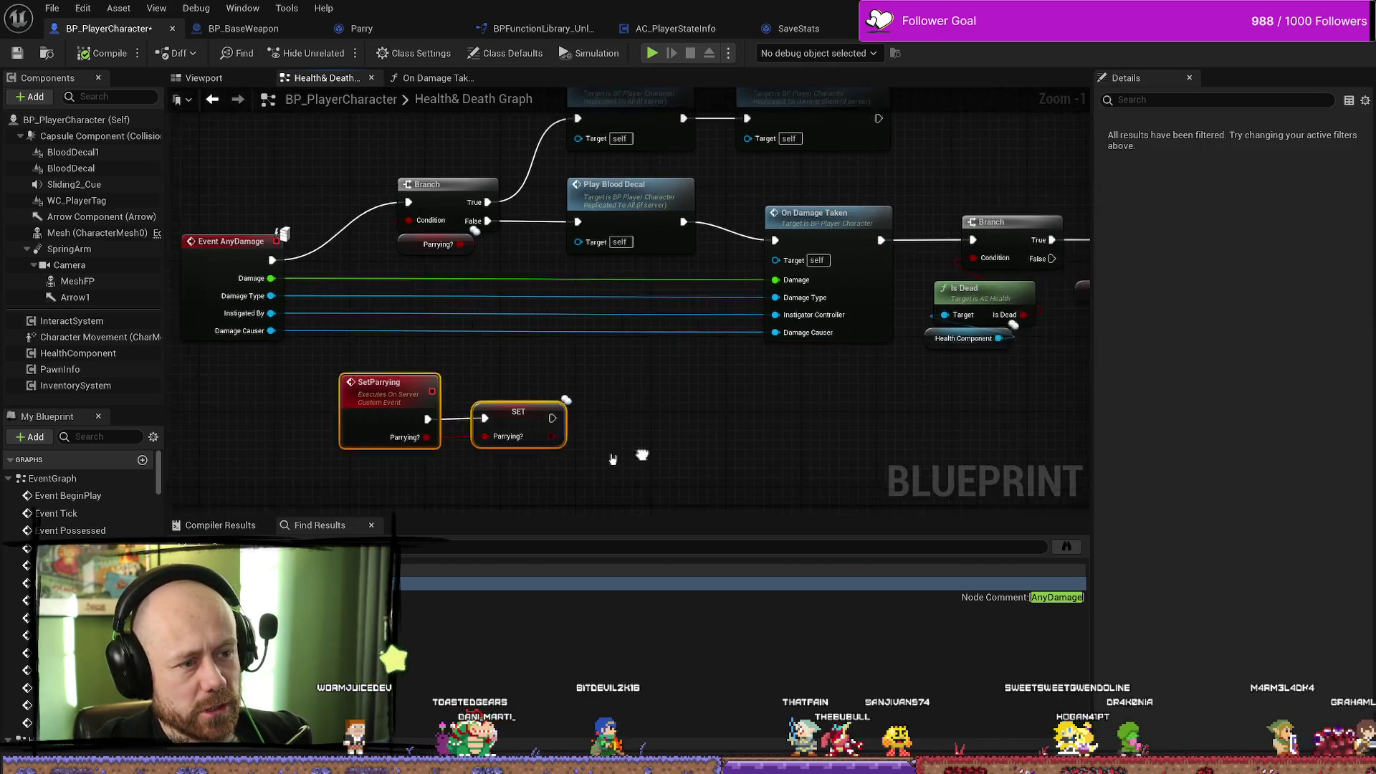
pyautogui.scroll(-4, 549, 399)
pyautogui.moveTo(645, 301)
pyautogui.mouseDown()
pyautogui.moveTo(657, 237)
pyautogui.moveTo(823, 282)
pyautogui.mouseUp()
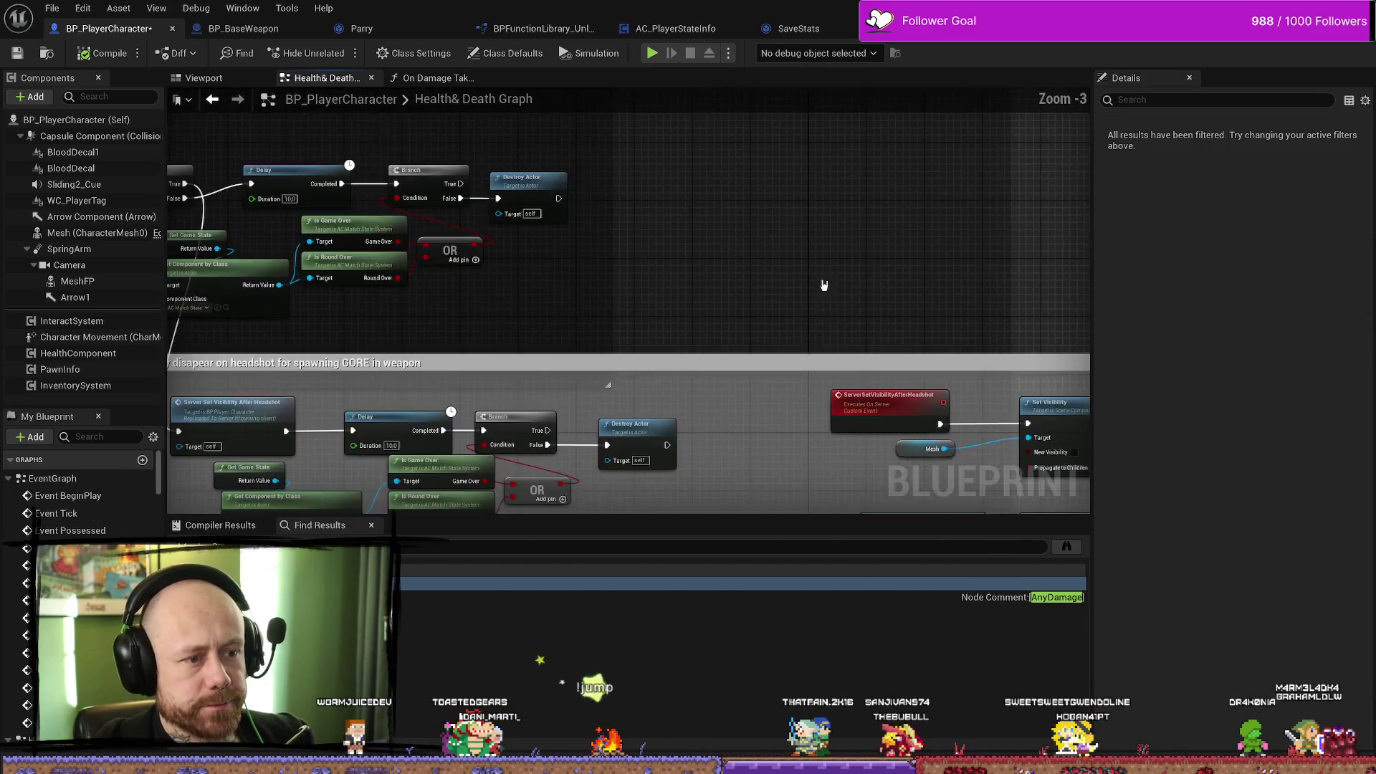
pyautogui.scroll(2, 461, 215)
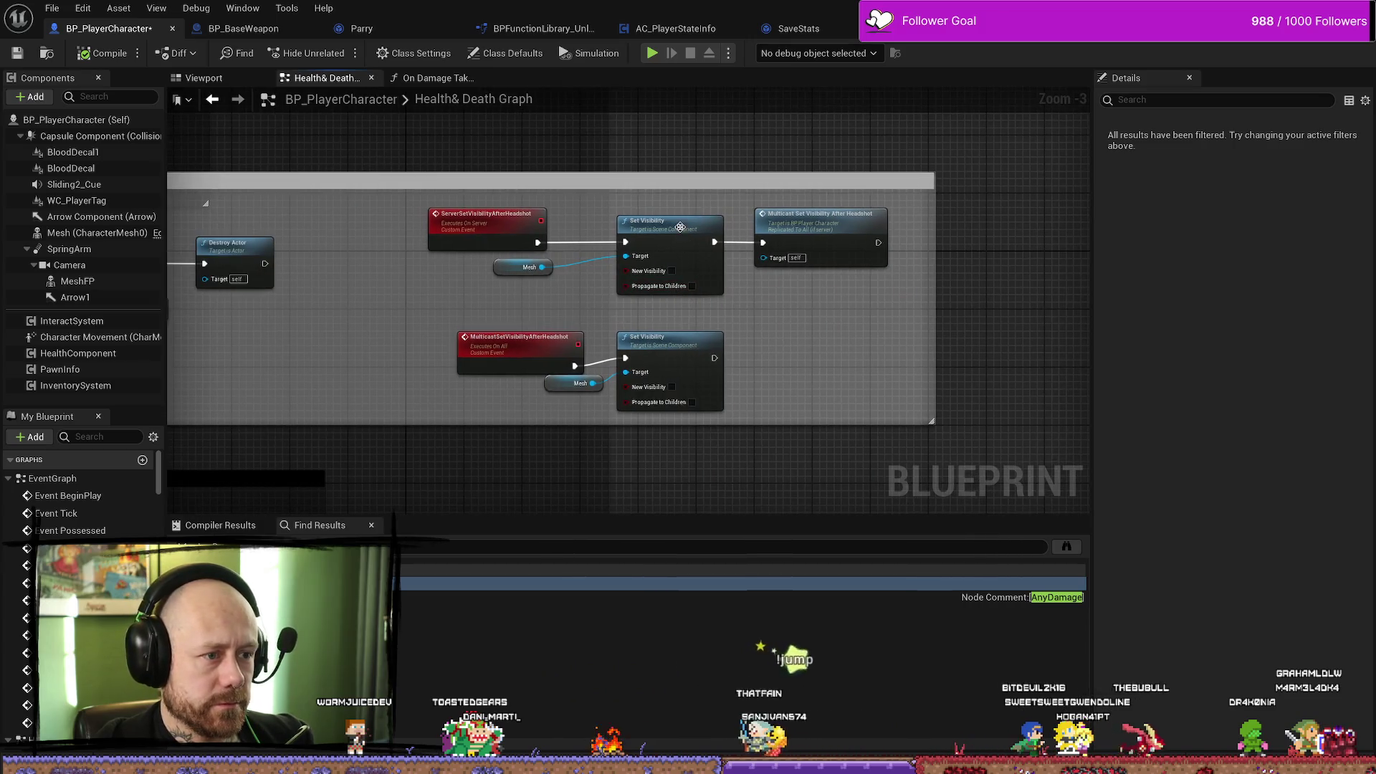
# Shift the Mesh getter, Set Visibility and Multicast Set Visibility nodes left inside the headshot comment.
pyautogui.moveTo(559, 388); pyautogui.dragTo(535, 394)
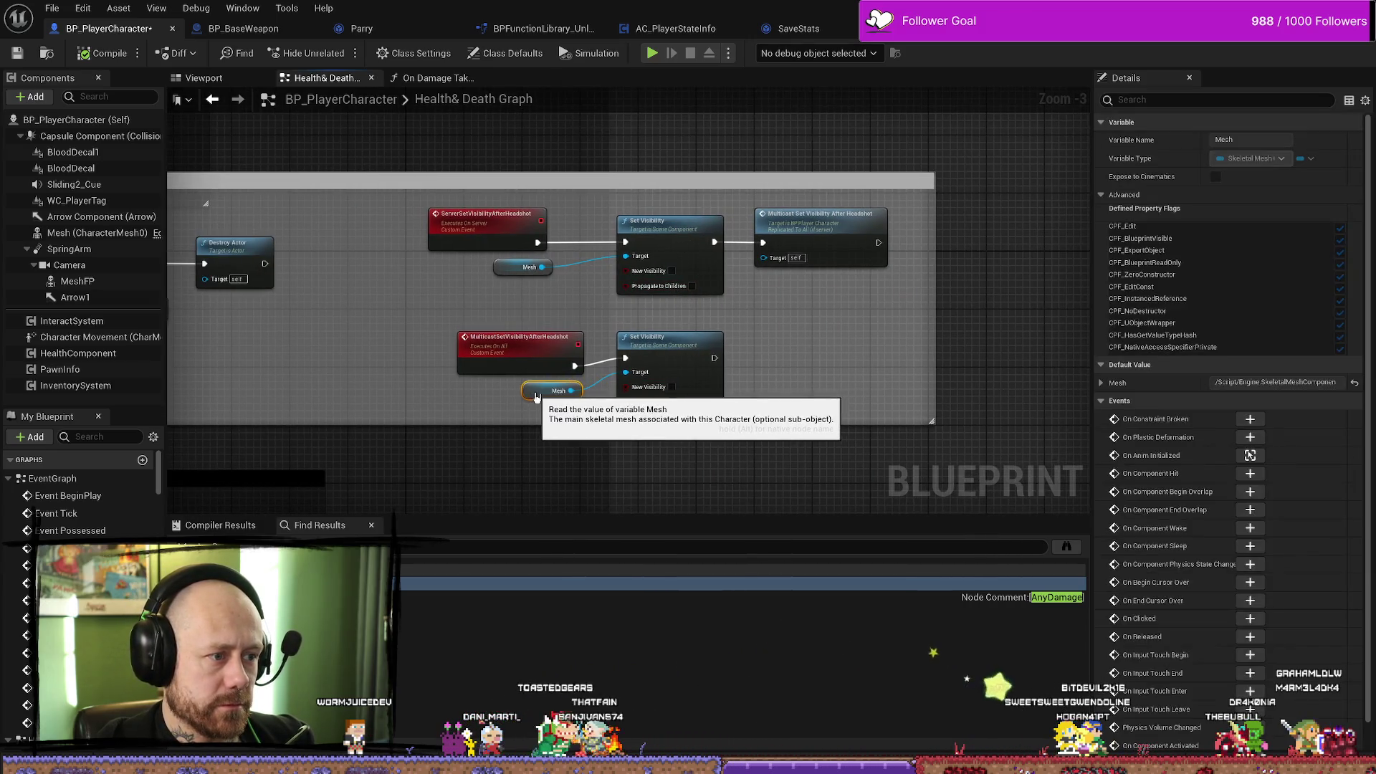
pyautogui.moveTo(586, 331); pyautogui.dragTo(689, 356)
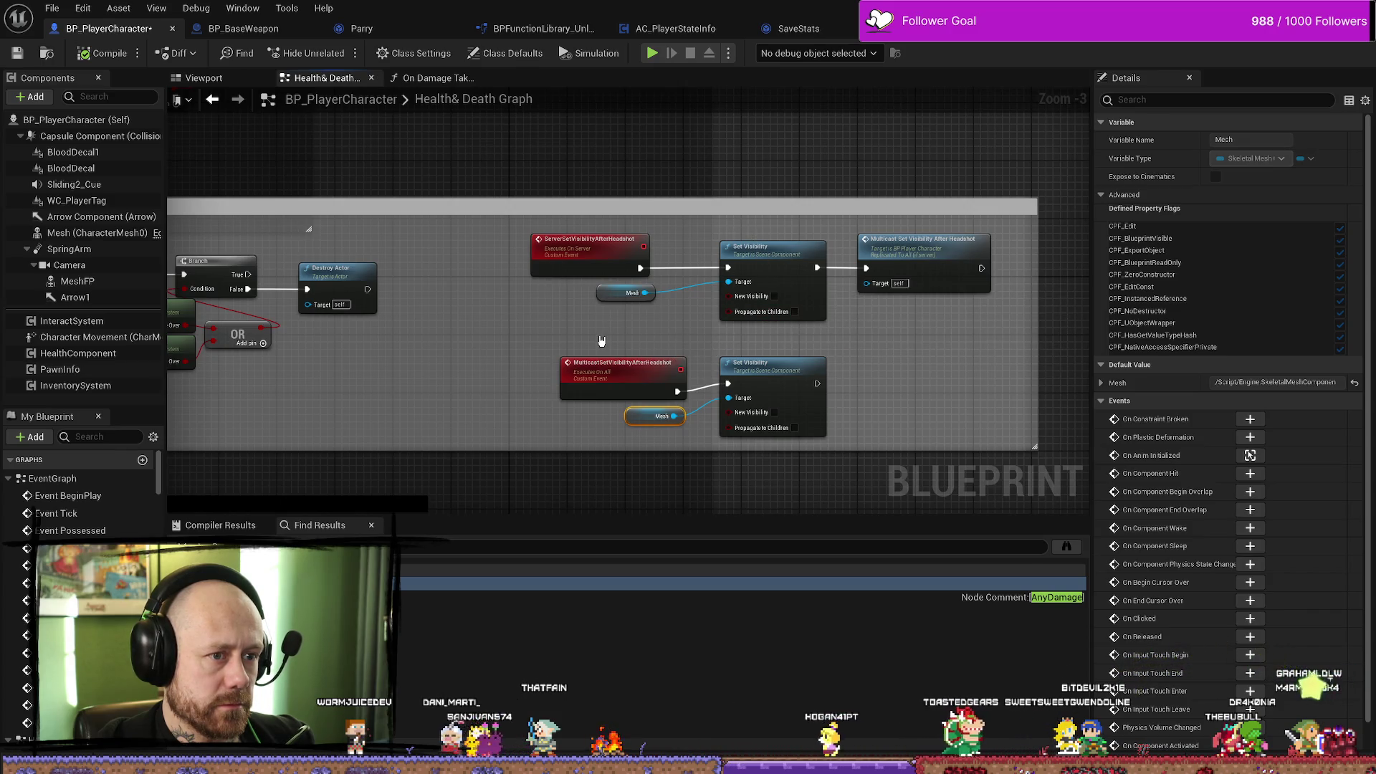
pyautogui.moveTo(934, 338)
pyautogui.mouseDown()
pyautogui.moveTo(760, 280)
pyautogui.moveTo(694, 287)
pyautogui.mouseUp()
pyautogui.moveTo(607, 296); pyautogui.dragTo(593, 296)
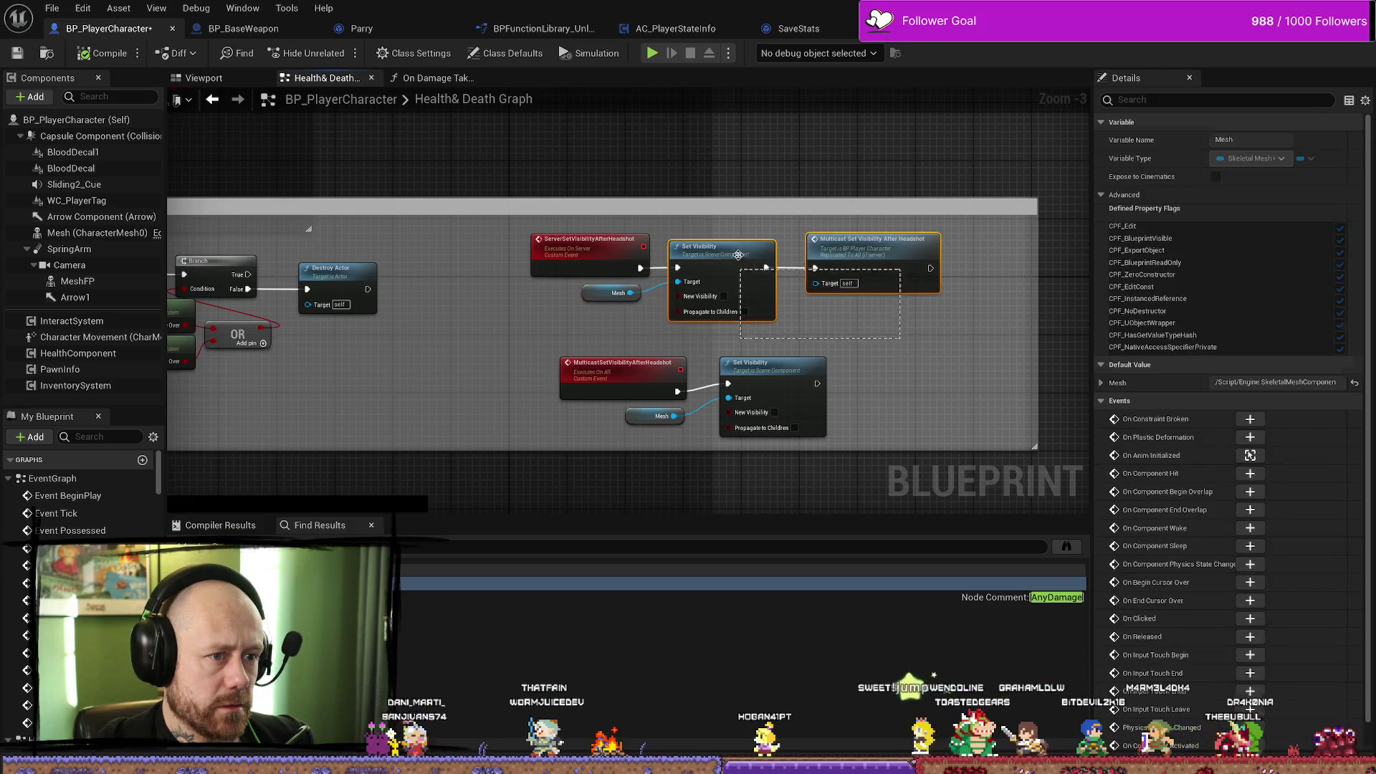
pyautogui.moveTo(739, 245); pyautogui.dragTo(724, 245)
pyautogui.click(870, 270)
pyautogui.moveTo(552, 322); pyautogui.dragTo(753, 322)
pyautogui.scroll(-1, 752, 322)
pyautogui.moveTo(208, 115)
pyautogui.mouseDown()
pyautogui.moveTo(377, 296)
pyautogui.moveTo(490, 322)
pyautogui.moveTo(609, 301)
pyautogui.mouseUp()
pyautogui.scroll(4, 531, 287)
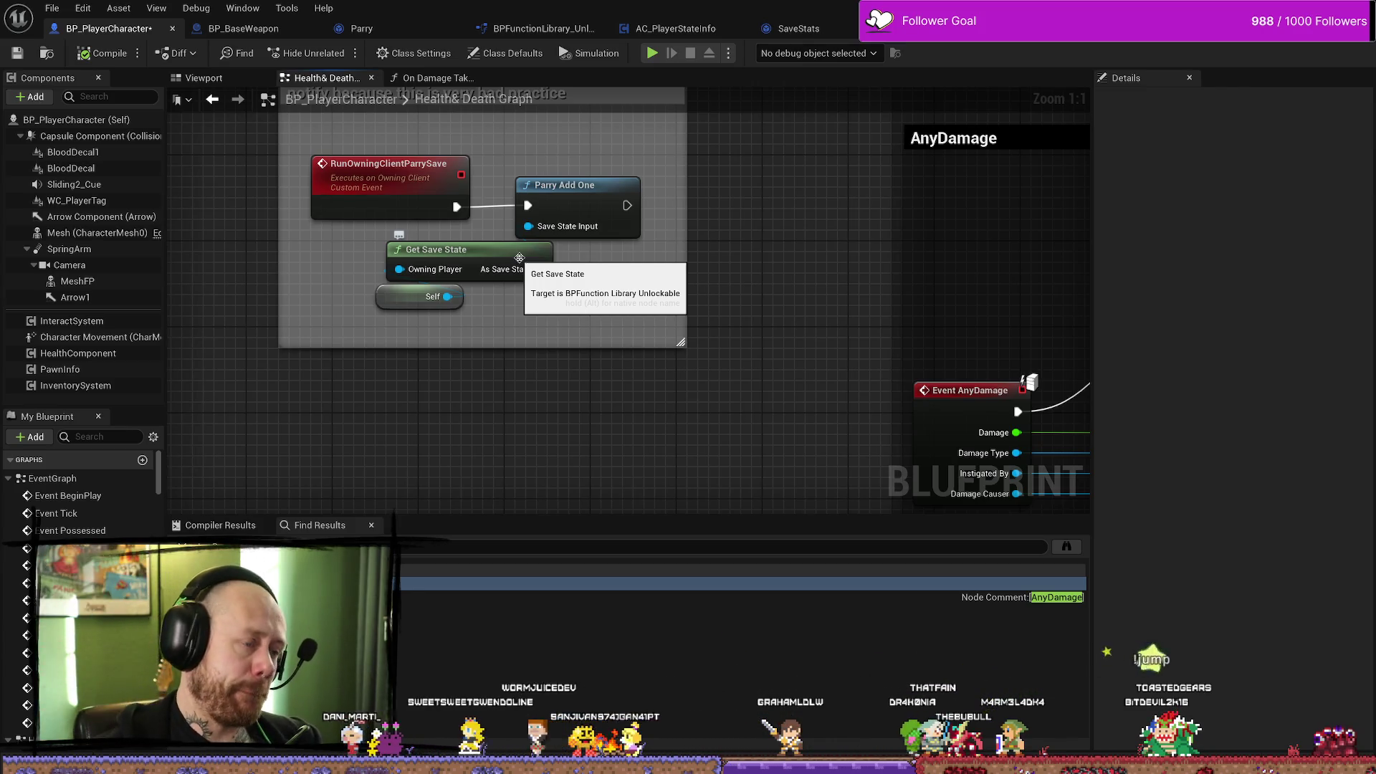
# Survey the Health & Death graph, then switch to AC_PlayerStateInfo's On Rep Kills function.
pyautogui.scroll(-5, 518, 257)
pyautogui.moveTo(583, 236)
pyautogui.mouseDown()
pyautogui.moveTo(707, 188)
pyautogui.moveTo(805, 279)
pyautogui.moveTo(624, 221)
pyautogui.moveTo(675, 331)
pyautogui.moveTo(734, 289)
pyautogui.moveTo(621, 218)
pyautogui.moveTo(756, 182)
pyautogui.mouseUp()
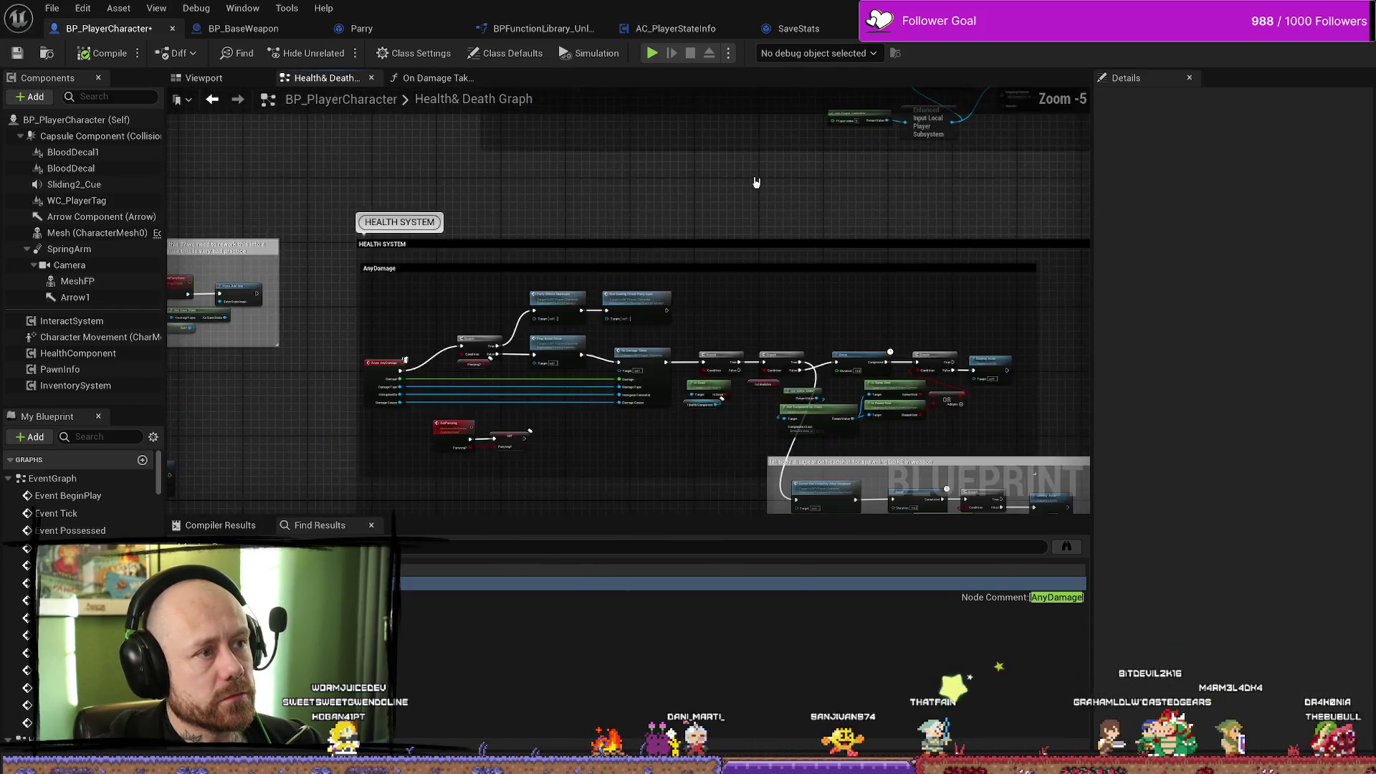
pyautogui.scroll(2, 756, 182)
pyautogui.scroll(-2, 639, 169)
pyautogui.scroll(-1, 639, 169)
pyautogui.scroll(2, 422, 205)
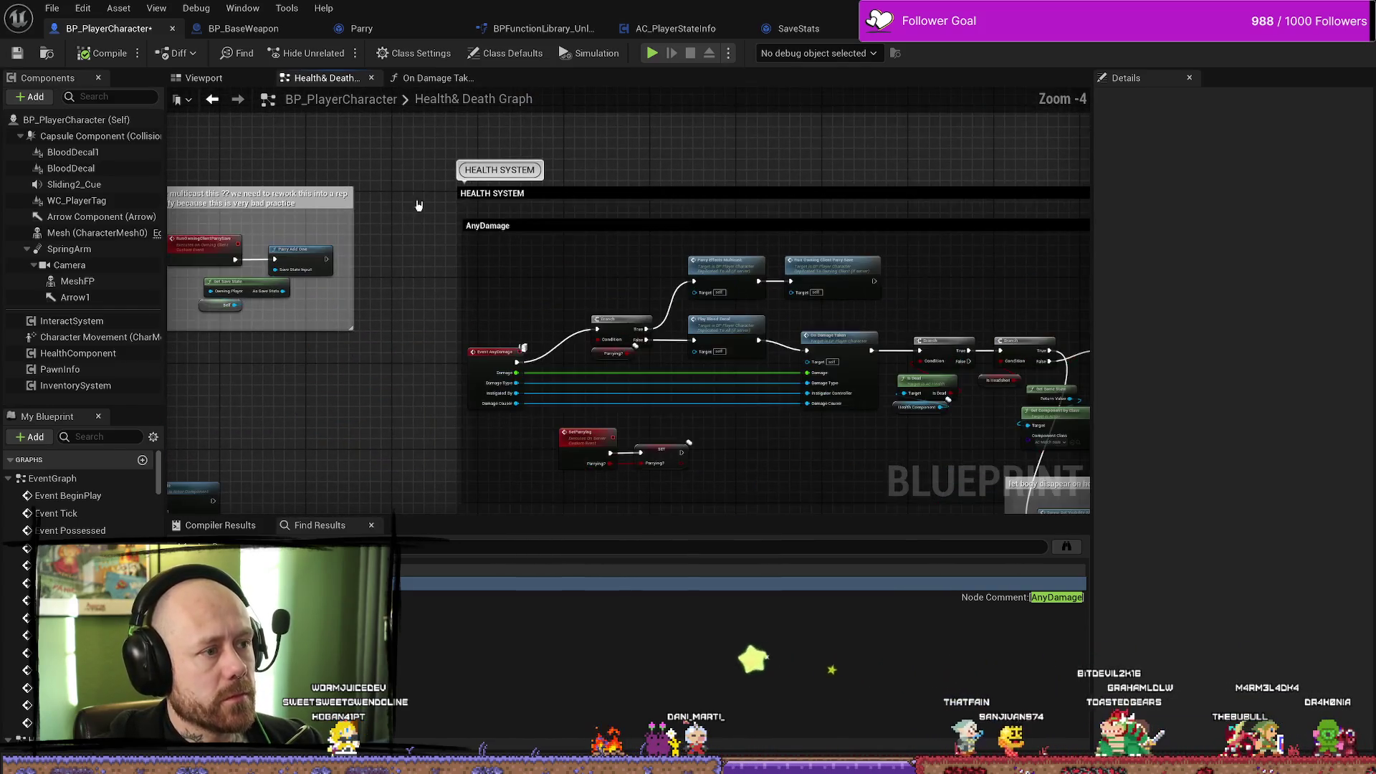
pyautogui.moveTo(421, 206); pyautogui.dragTo(570, 209)
pyautogui.scroll(2, 570, 209)
pyautogui.click(633, 171)
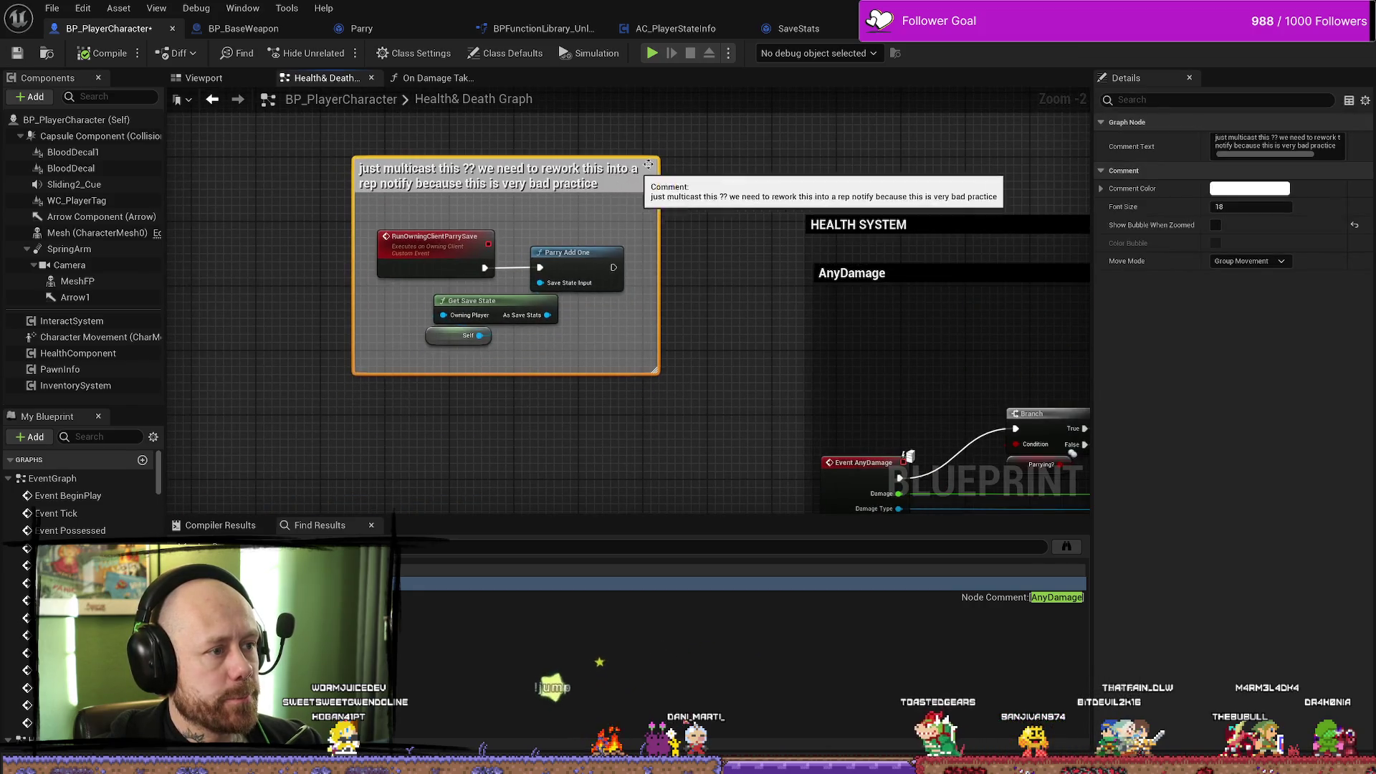
pyautogui.click(674, 29)
pyautogui.moveTo(671, 176); pyautogui.dragTo(754, 208)
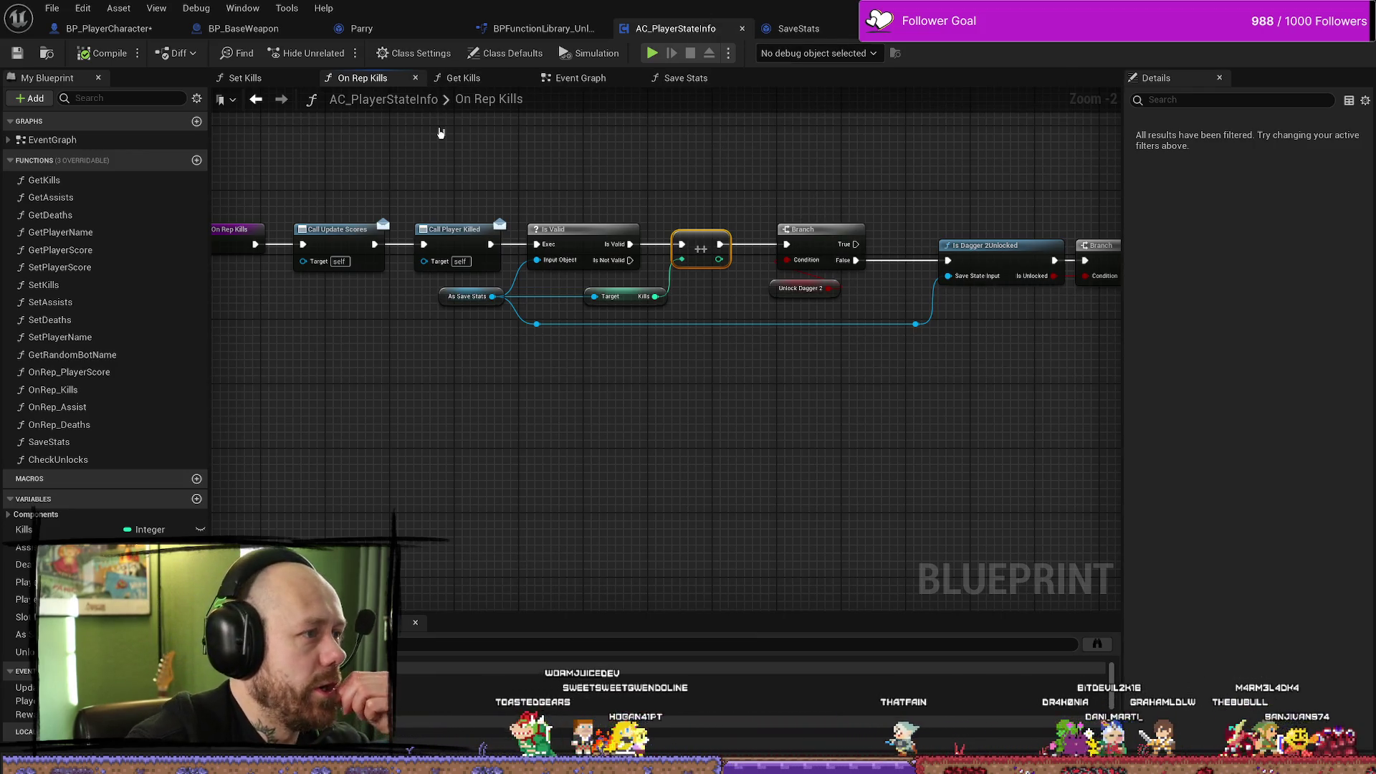
# Inspect the player state Event Graph, SaveStats, Parry notify, BP_BaseWeapon and the unlockable function library.
pyautogui.click(580, 78)
pyautogui.moveTo(617, 177); pyautogui.dragTo(718, 150)
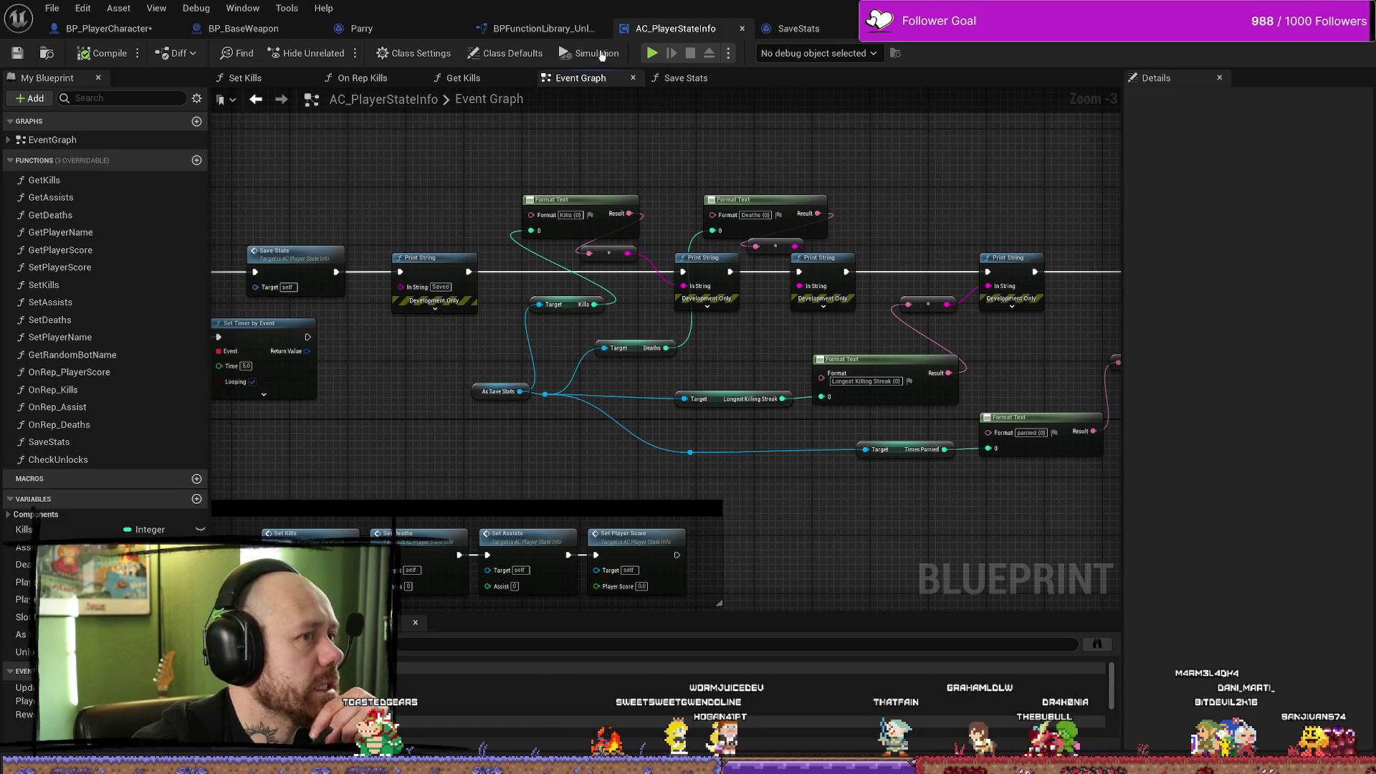
pyautogui.click(792, 28)
pyautogui.click(666, 28)
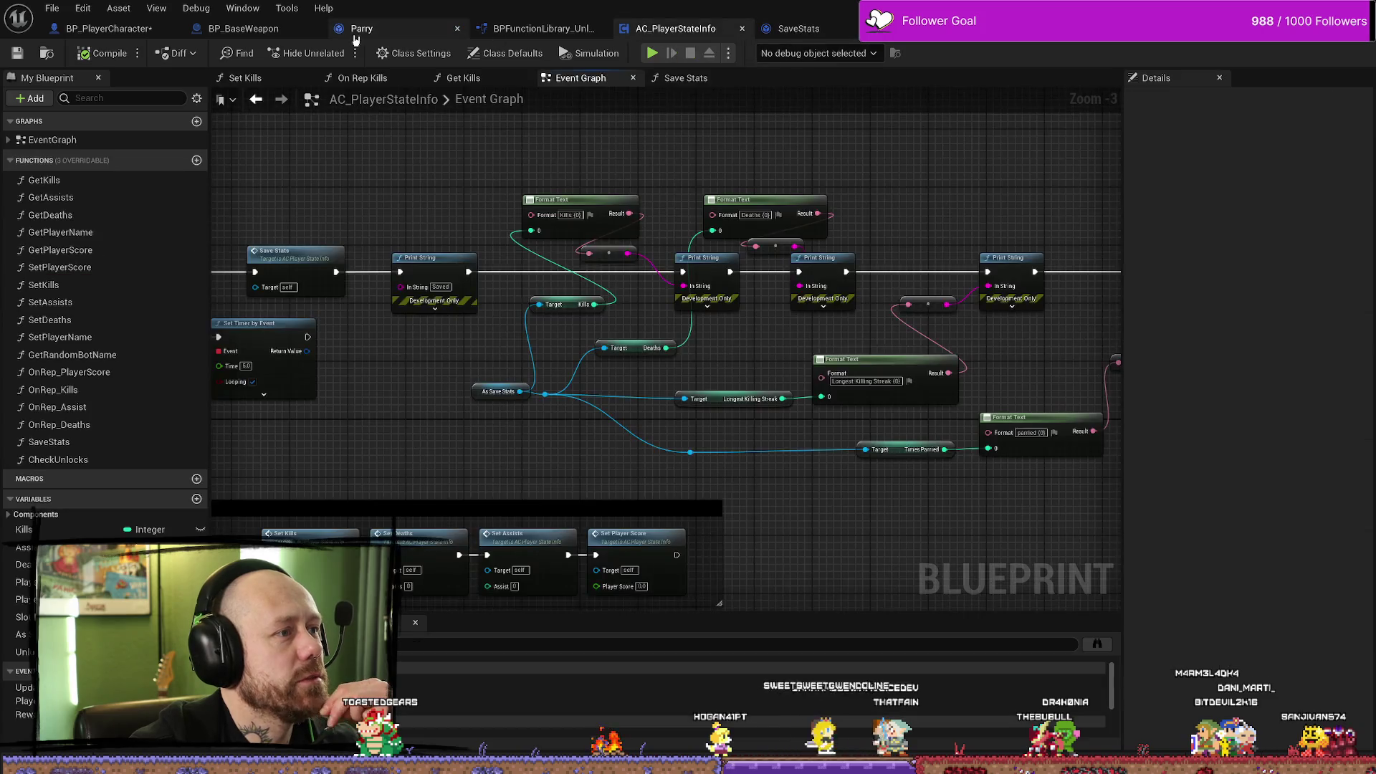
pyautogui.click(397, 31)
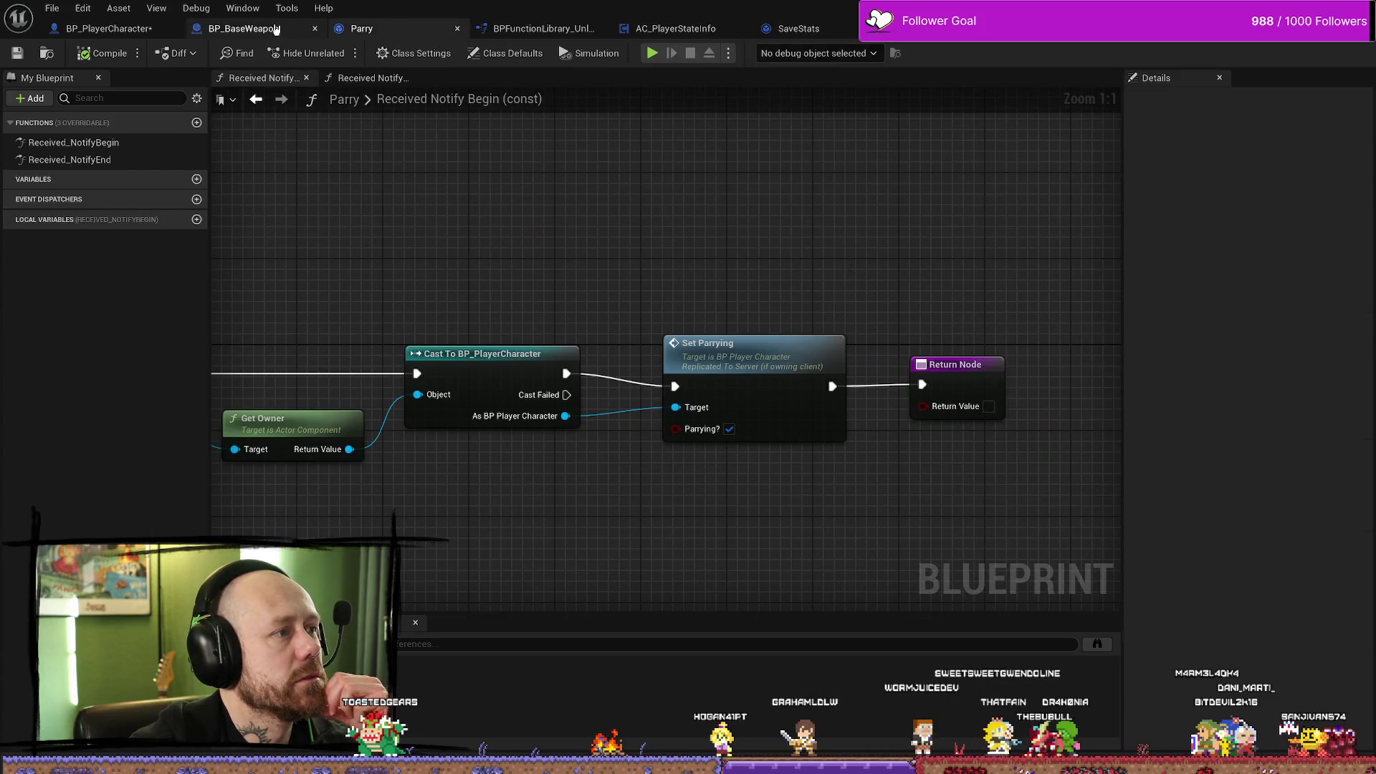
pyautogui.click(258, 29)
pyautogui.click(426, 27)
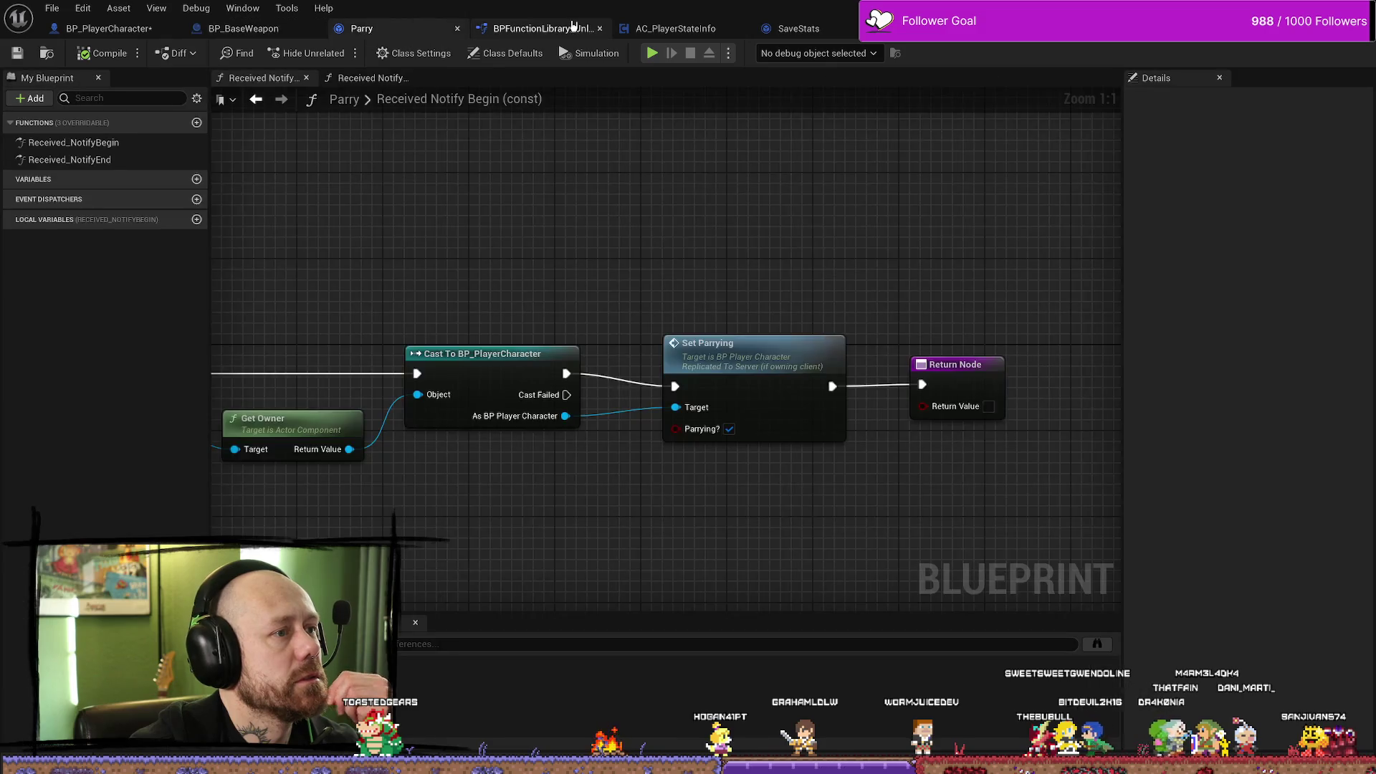
pyautogui.click(537, 29)
pyautogui.click(668, 30)
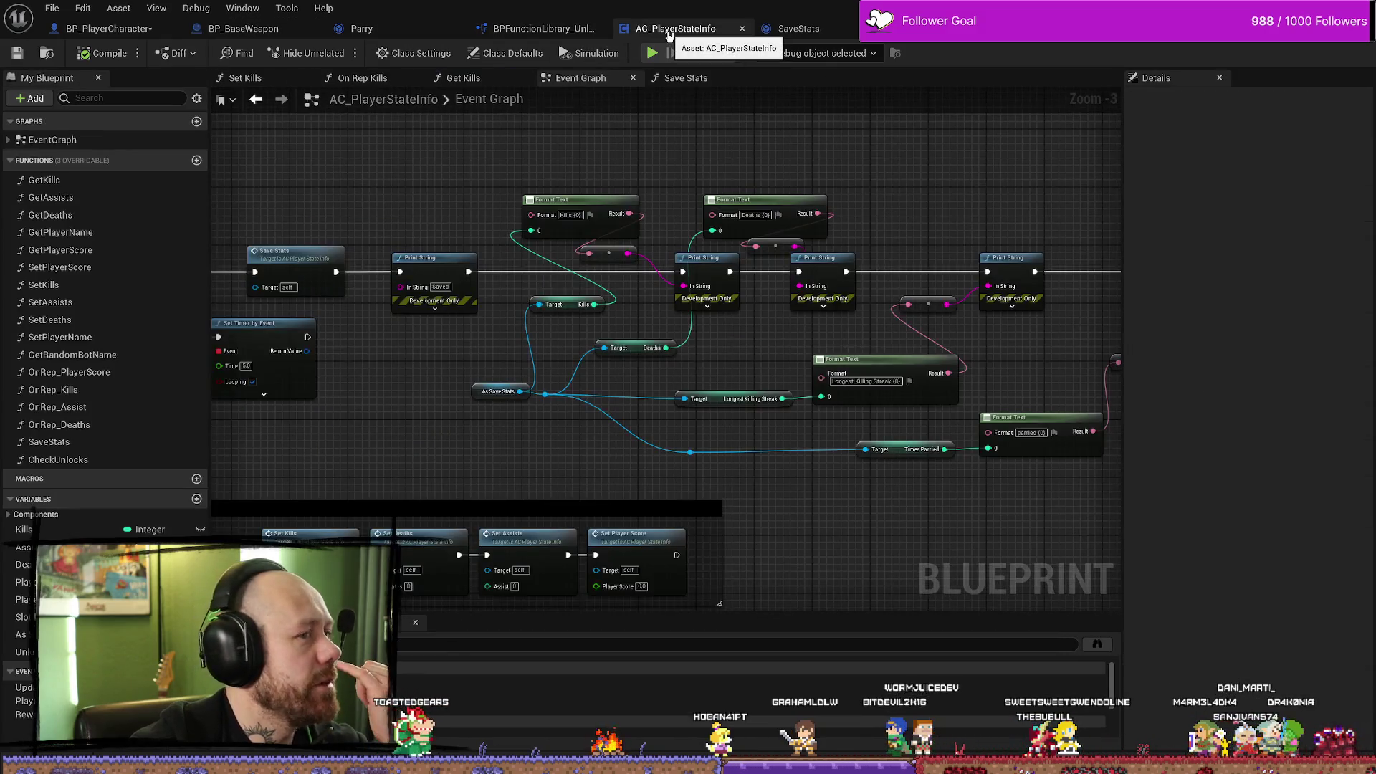
pyautogui.scroll(3, 553, 339)
pyautogui.scroll(-2, 553, 338)
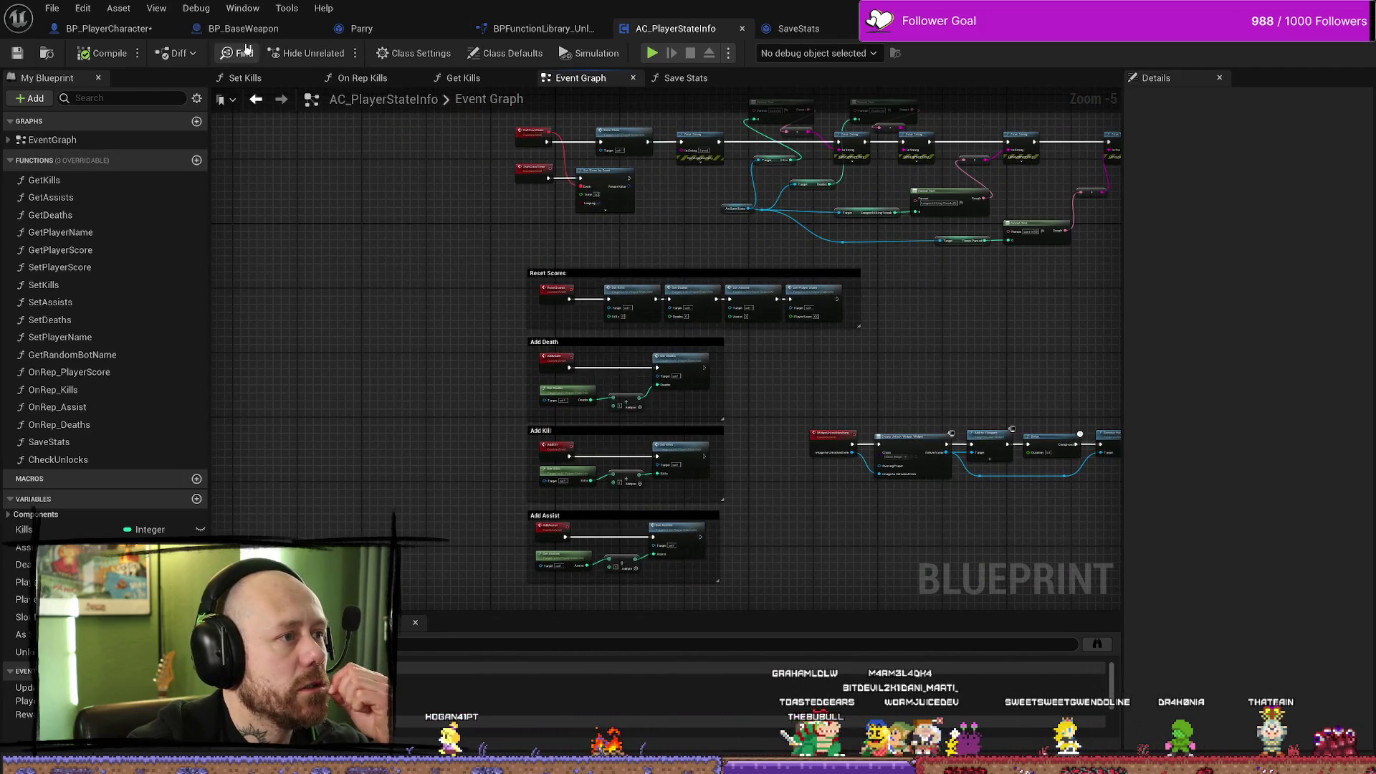
# Return to BP_PlayerCharacter's Health & Death graph, centred on the Event AnyDamage chain.
pyautogui.click(135, 30)
pyautogui.scroll(-2, 642, 393)
pyautogui.moveTo(642, 394)
pyautogui.mouseDown()
pyautogui.moveTo(624, 267)
pyautogui.moveTo(501, 394)
pyautogui.moveTo(585, 360)
pyautogui.mouseUp()
pyautogui.scroll(4, 585, 360)
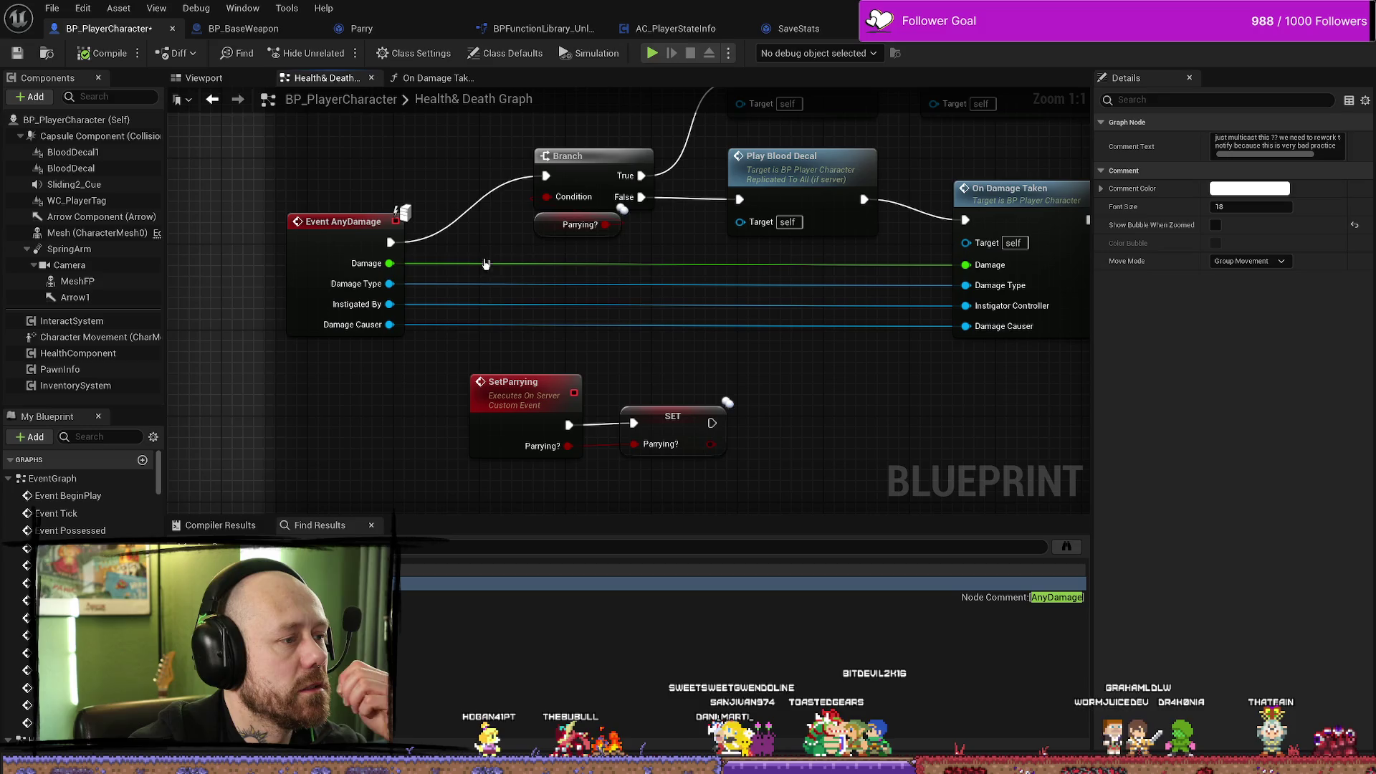
# Review the nodes after On Damage Taken, then pull a wire from Event AnyDamage into empty space.
pyautogui.moveTo(851, 385); pyautogui.dragTo(642, 399)
pyautogui.click(760, 215)
pyautogui.moveTo(785, 422)
pyautogui.mouseDown()
pyautogui.moveTo(352, 408)
pyautogui.moveTo(403, 281)
pyautogui.mouseUp()
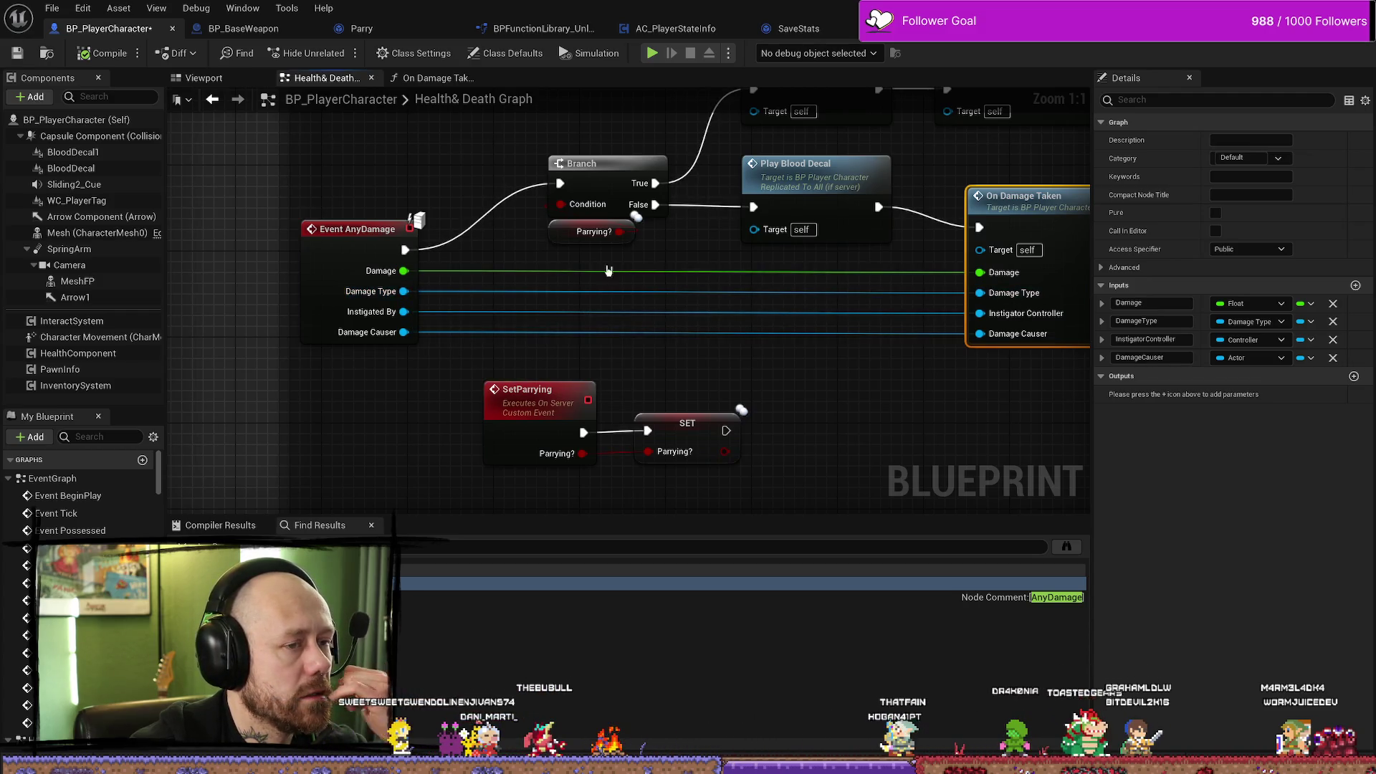
pyautogui.scroll(-3, 380, 315)
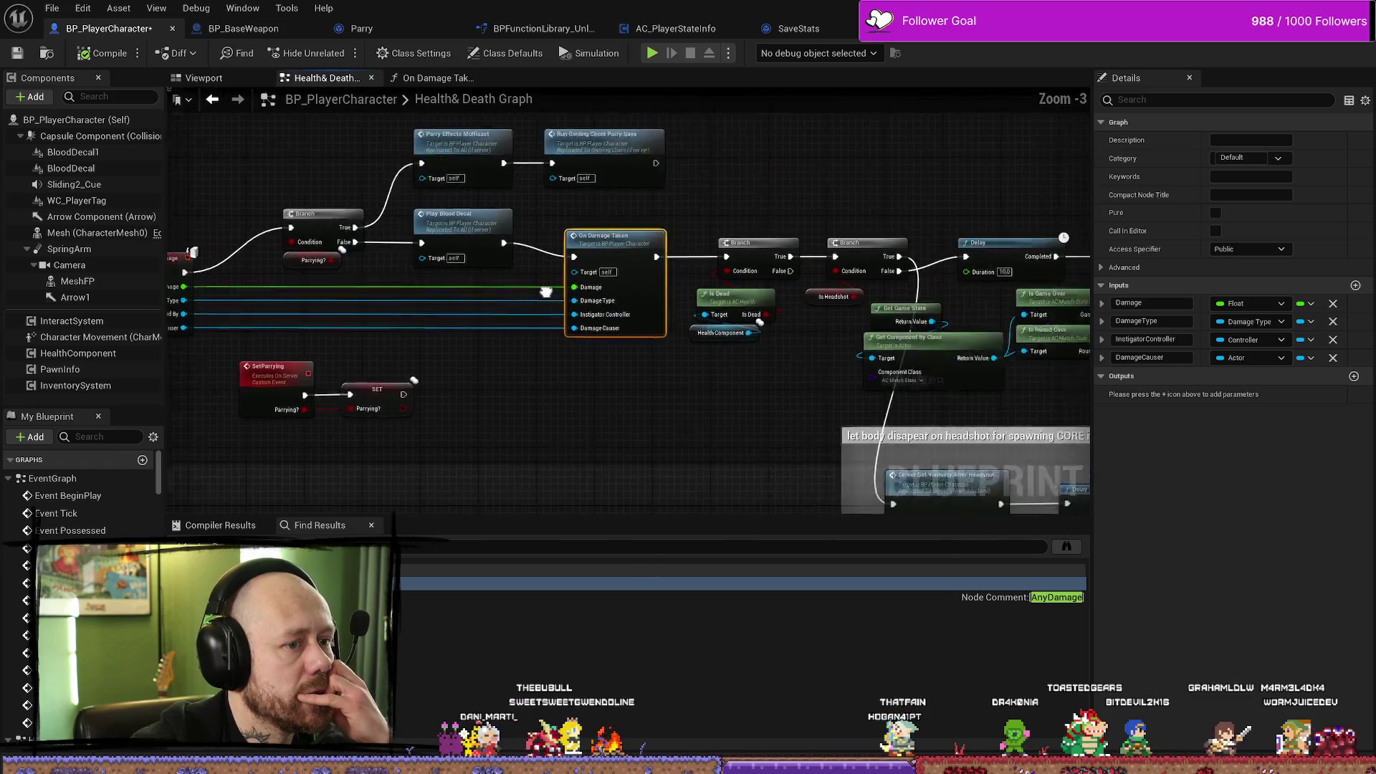
pyautogui.moveTo(169, 286)
pyautogui.mouseDown()
pyautogui.moveTo(663, 282)
pyautogui.moveTo(568, 282)
pyautogui.mouseUp()
pyautogui.moveTo(402, 317)
pyautogui.mouseDown()
pyautogui.moveTo(566, 317)
pyautogui.moveTo(671, 279)
pyautogui.mouseUp()
pyautogui.scroll(1, 622, 308)
pyautogui.scroll(1, 618, 312)
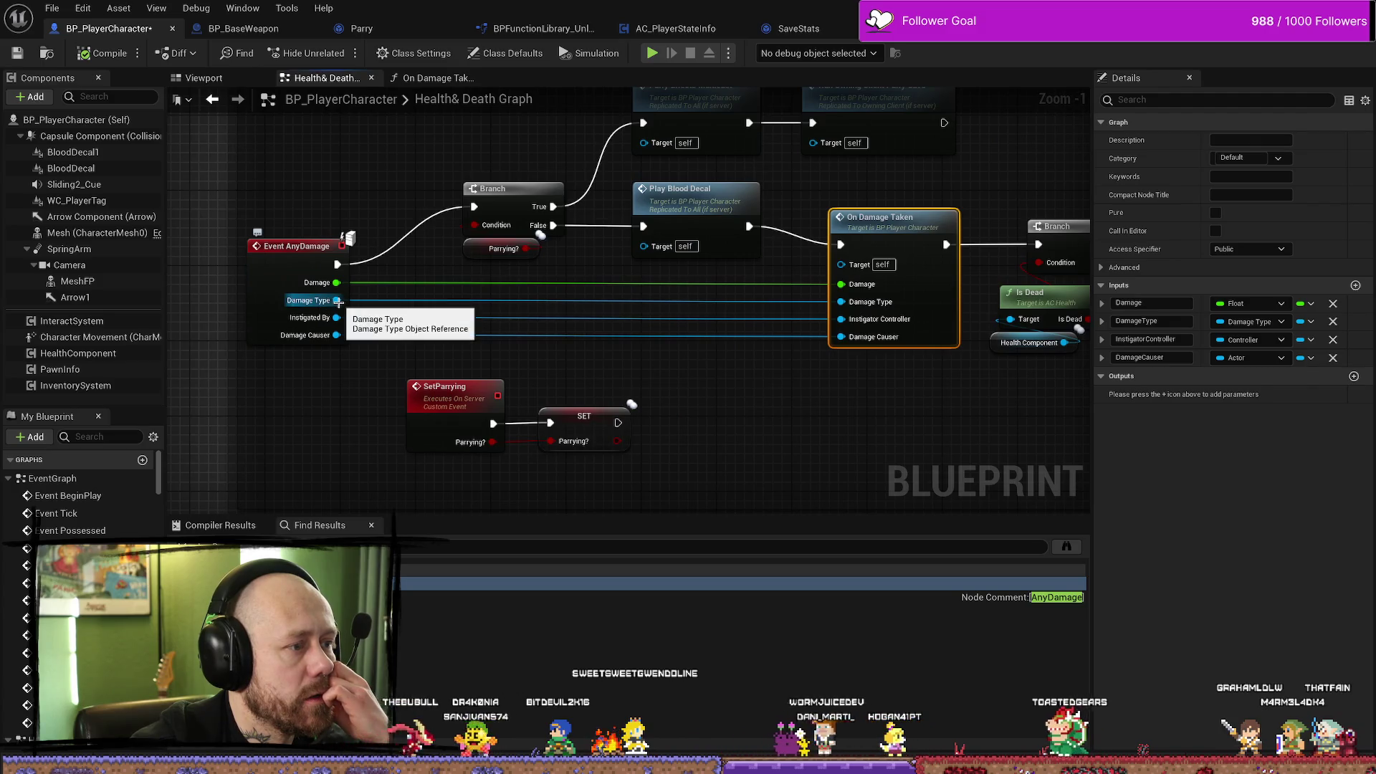
pyautogui.moveTo(337, 282); pyautogui.dragTo(376, 281)
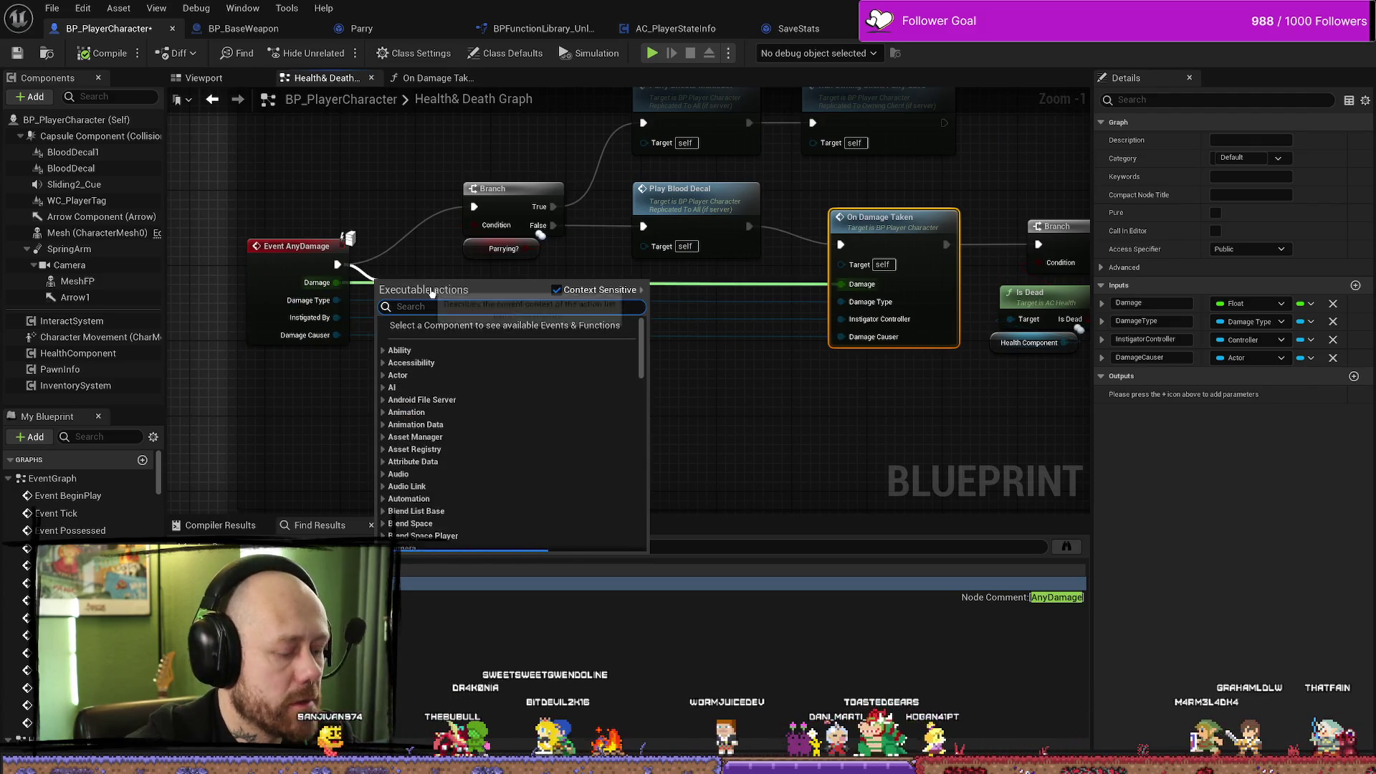
# Add a Print String above the Branch that prints the Damage Type's display name.
pyautogui.write('print')
pyautogui.press('Return')
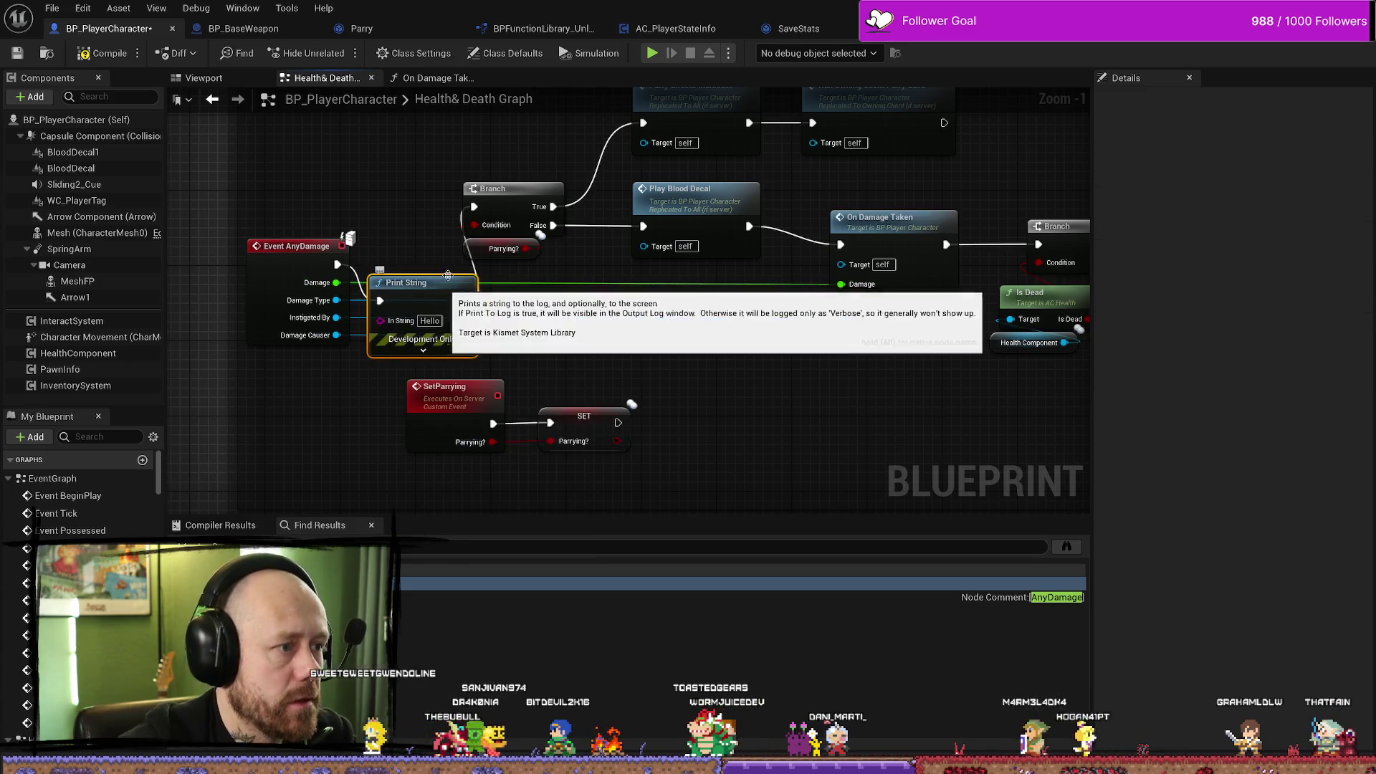
pyautogui.moveTo(446, 286); pyautogui.dragTo(455, 155)
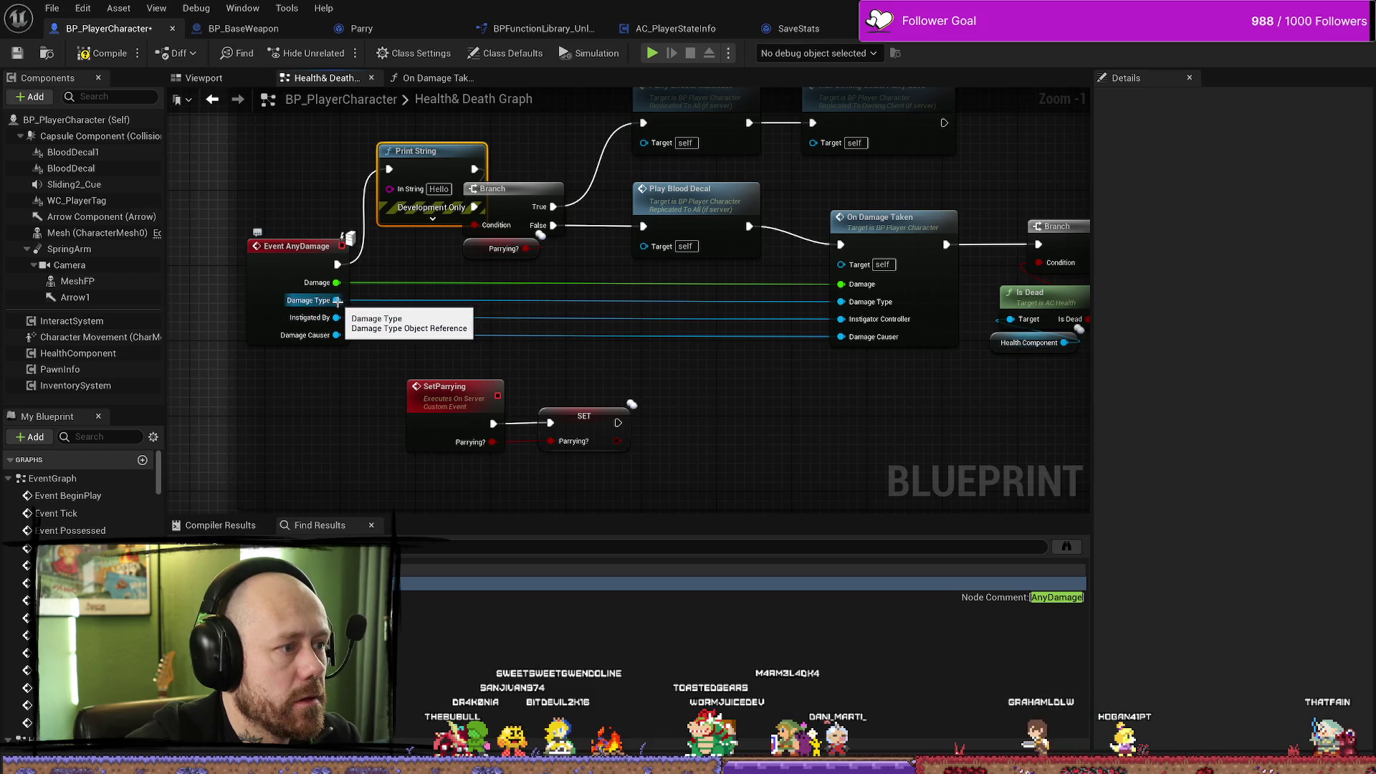
pyautogui.moveTo(335, 301); pyautogui.dragTo(389, 189)
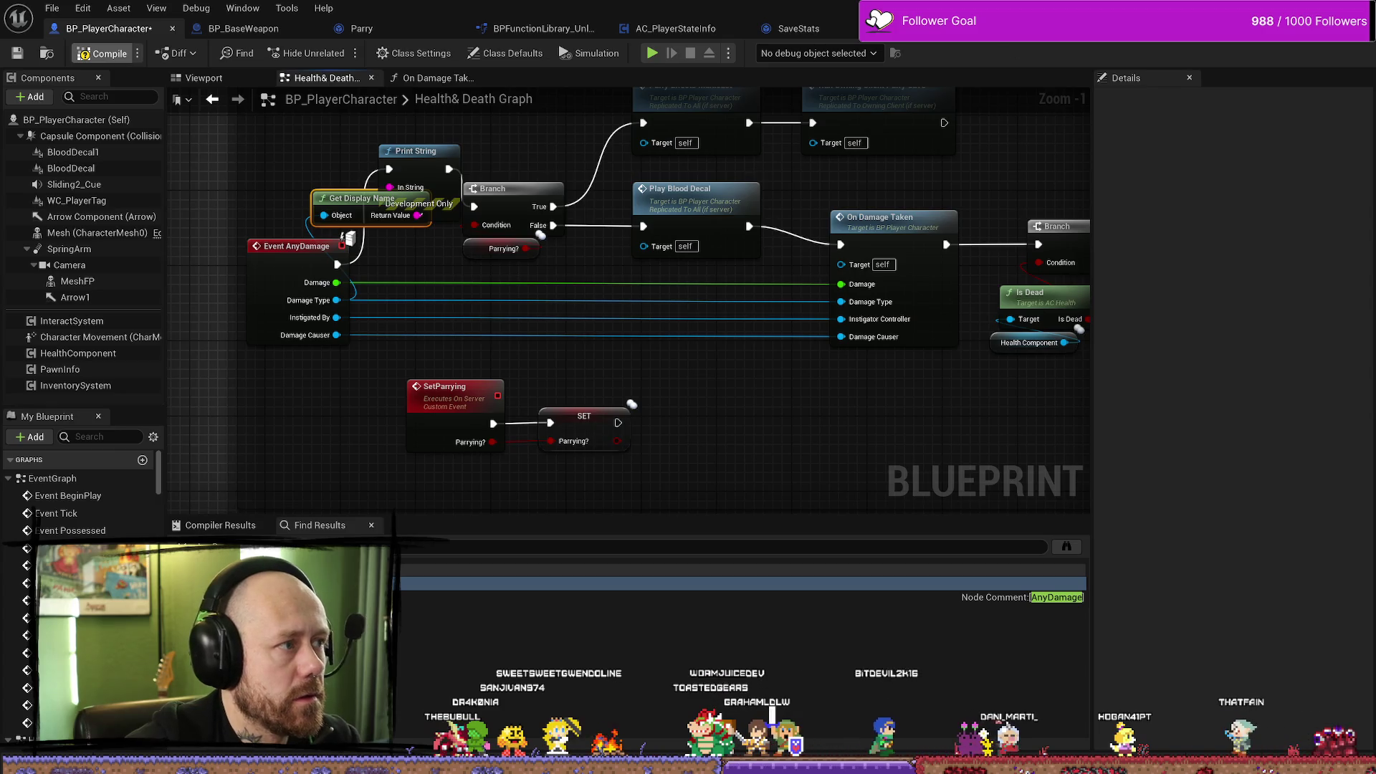
pyautogui.hotkey('alt', 'Tab')
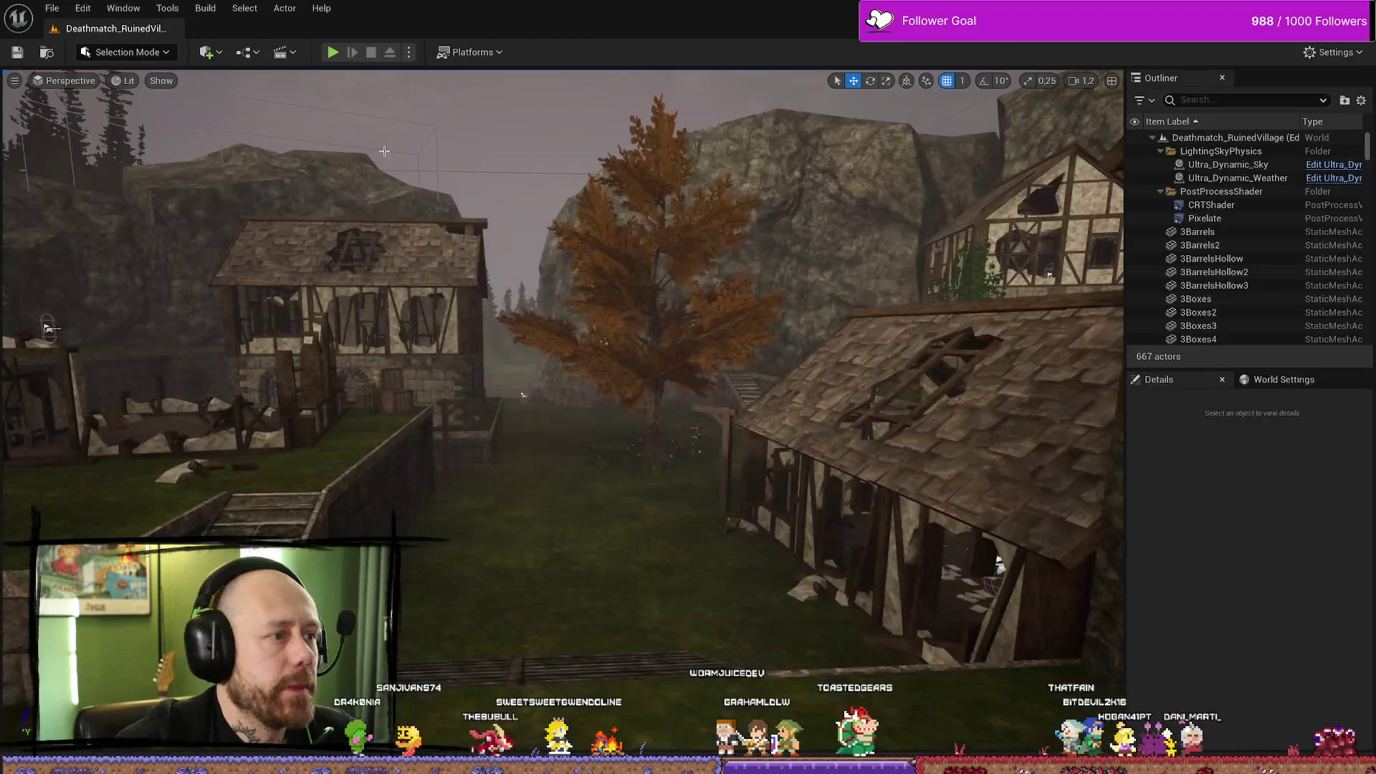
# Play-test a singleplayer Ruined Village match fullscreen, then stop the session.
pyautogui.click(333, 51)
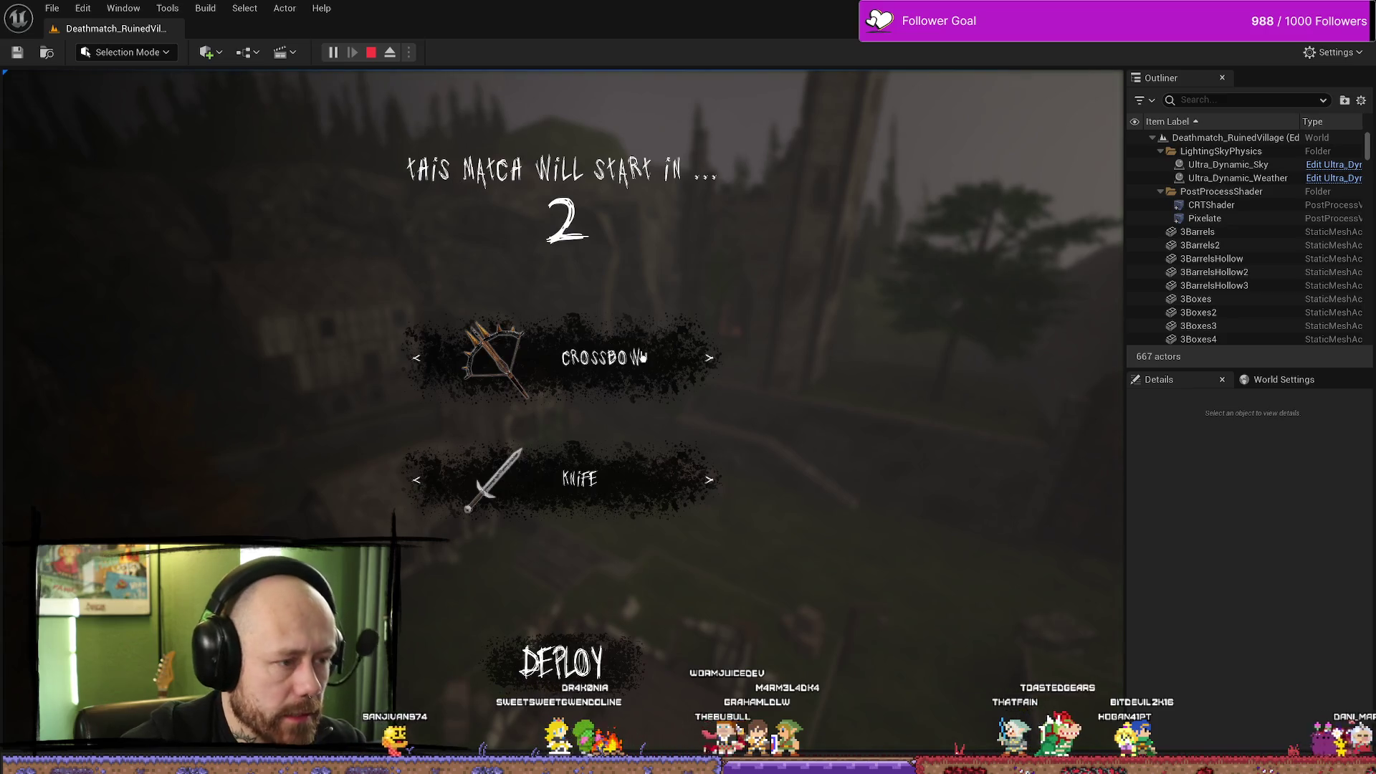
pyautogui.press('Escape')
pyautogui.click(230, 259)
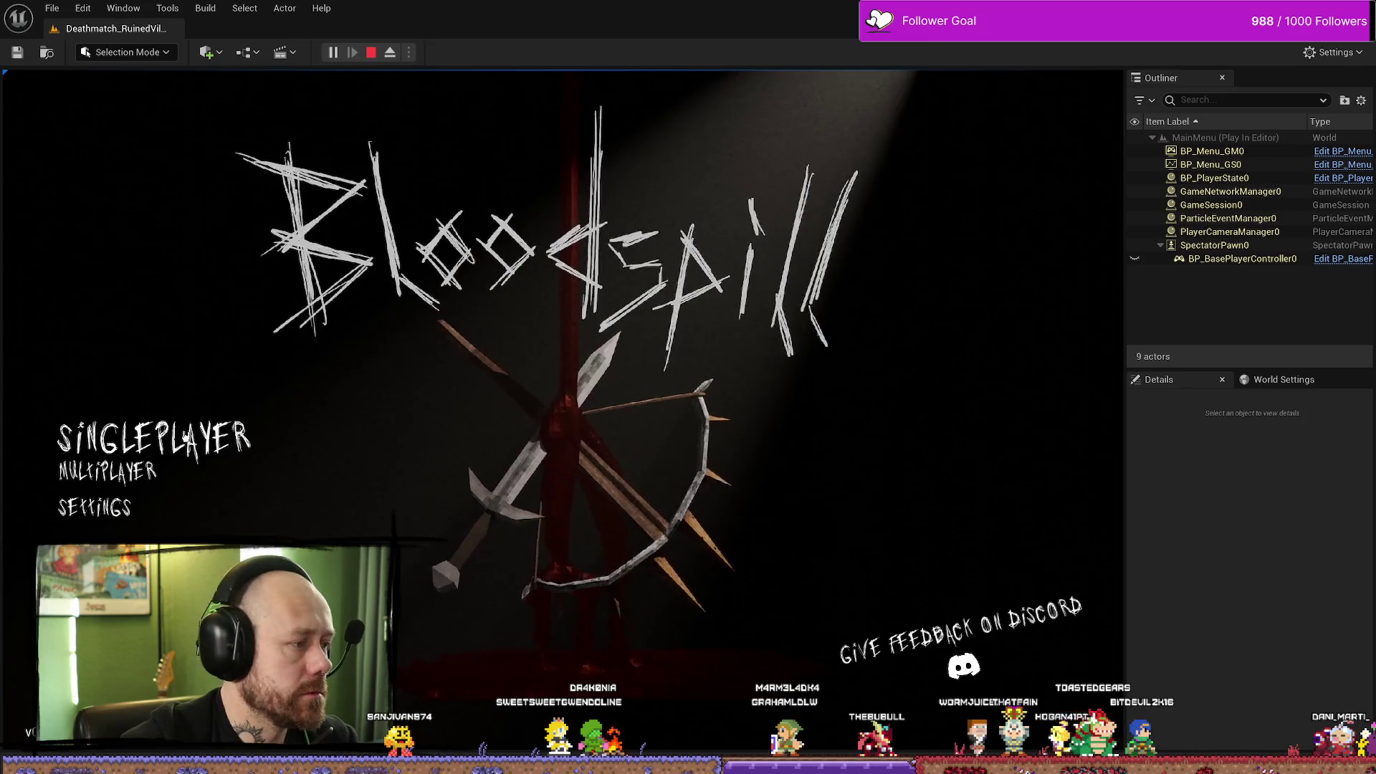
pyautogui.click(186, 439)
pyautogui.click(1011, 675)
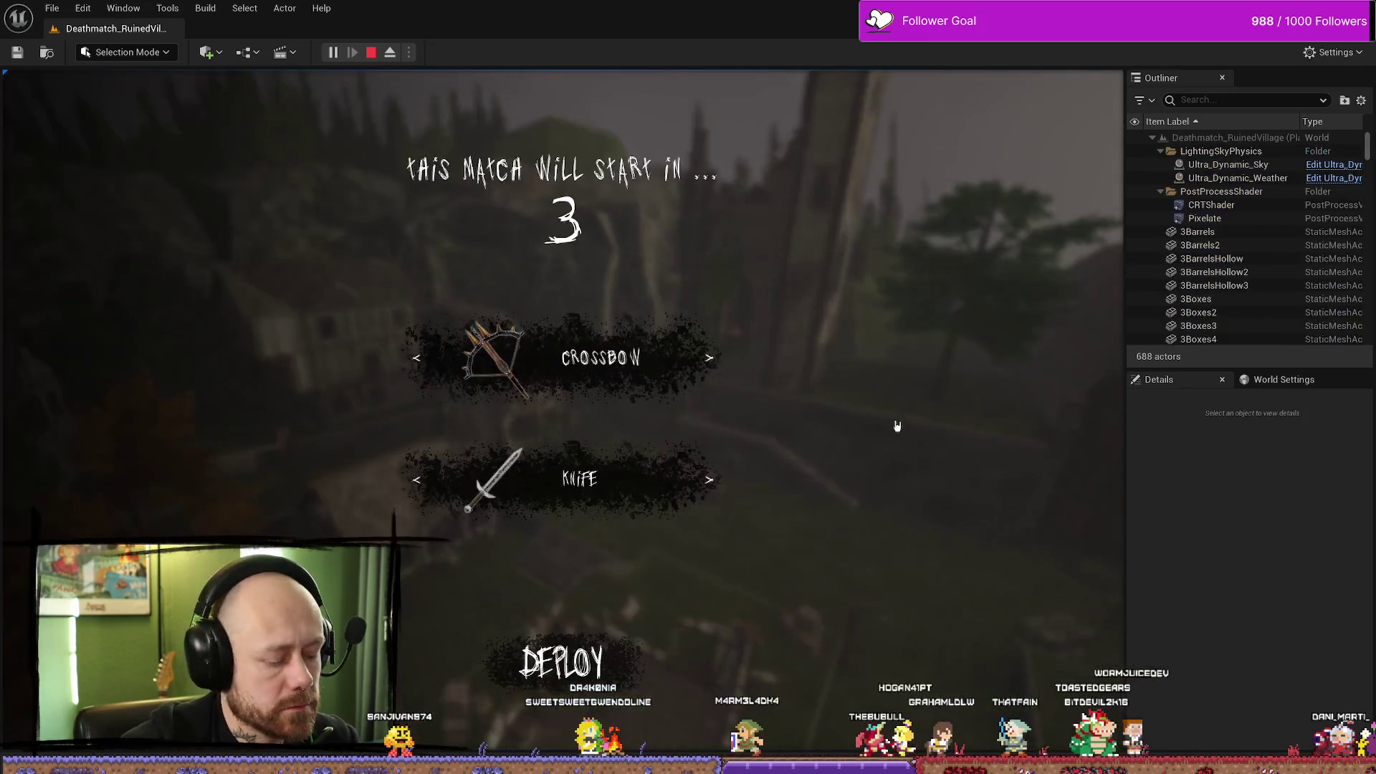
pyautogui.press('F11')
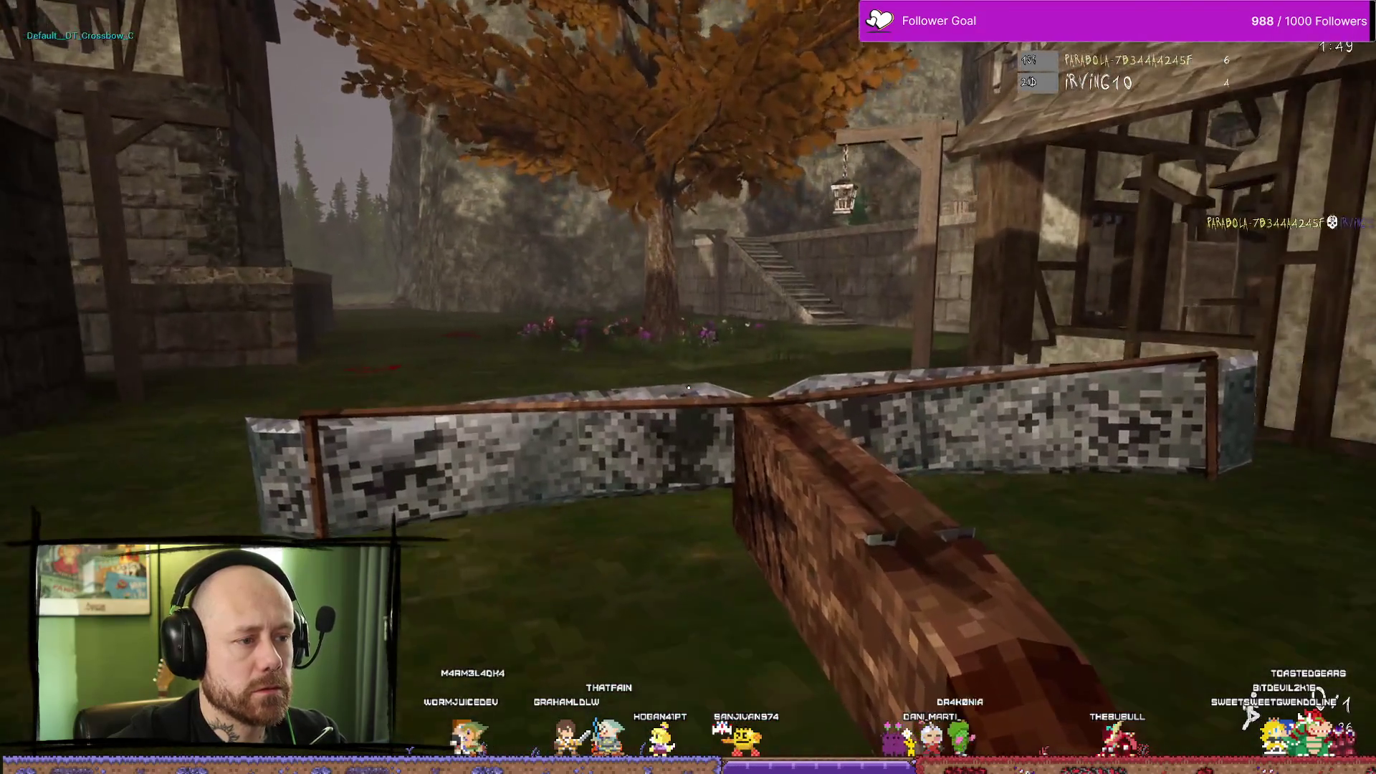
pyautogui.press('Escape')
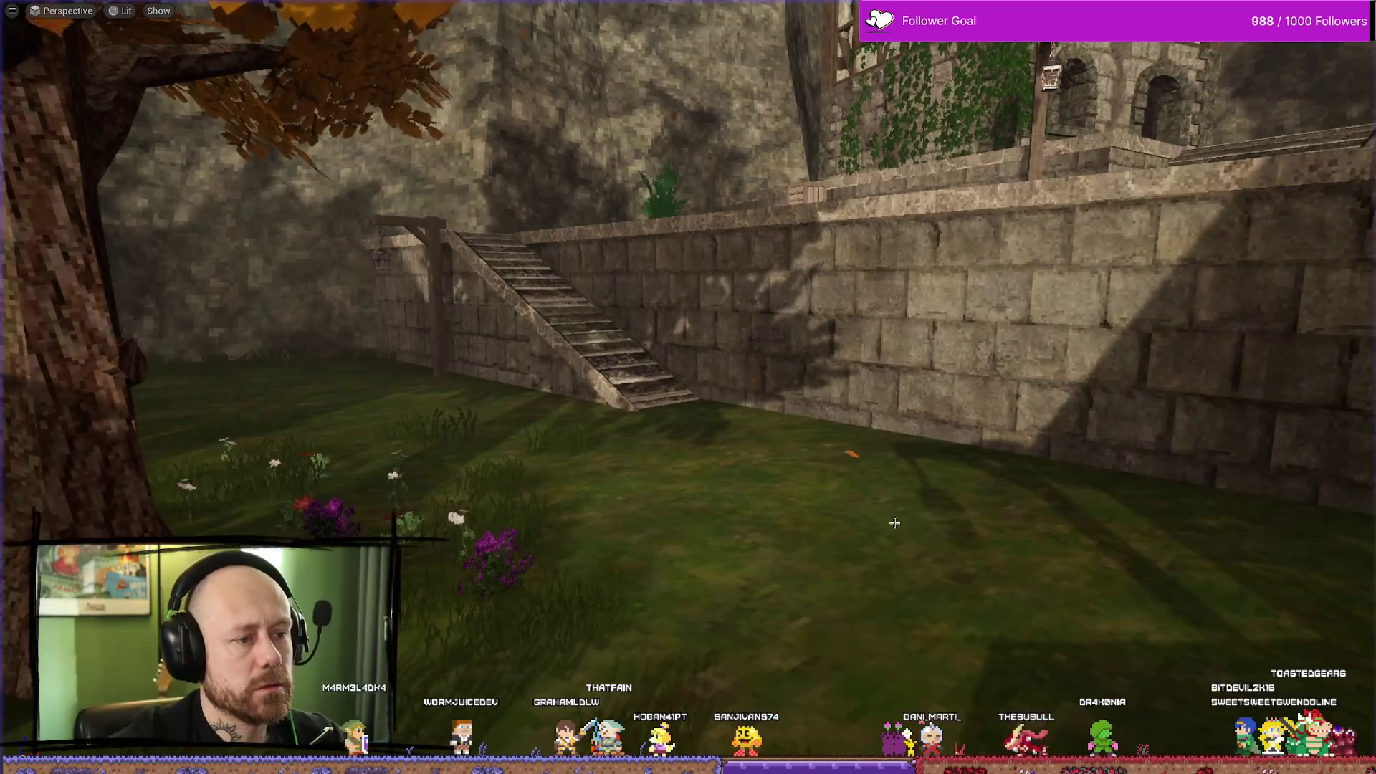
# Restore the editor layout and return to BP_PlayerCharacter, reviewing the death-check Branch and round-over nodes.
pyautogui.press('F11')
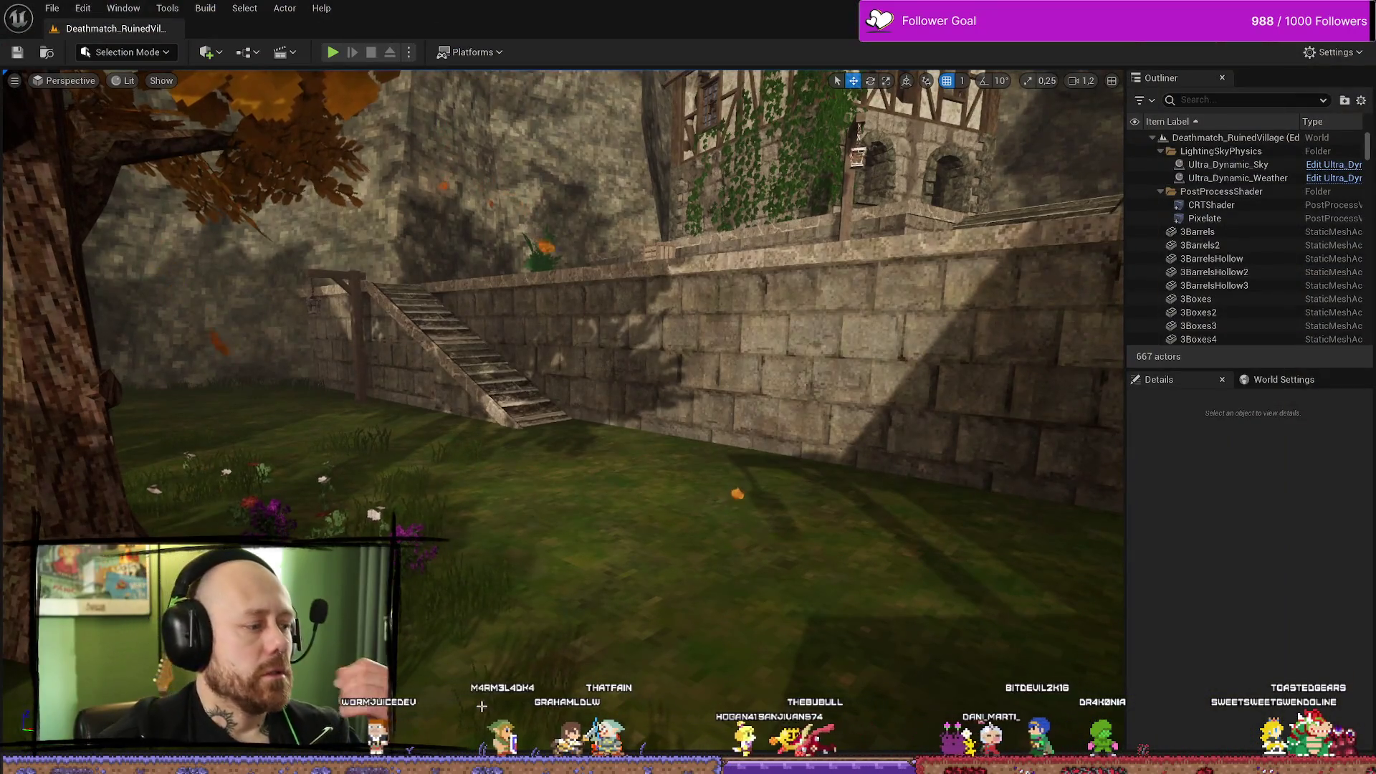
pyautogui.hotkey('ctrl', 'space')
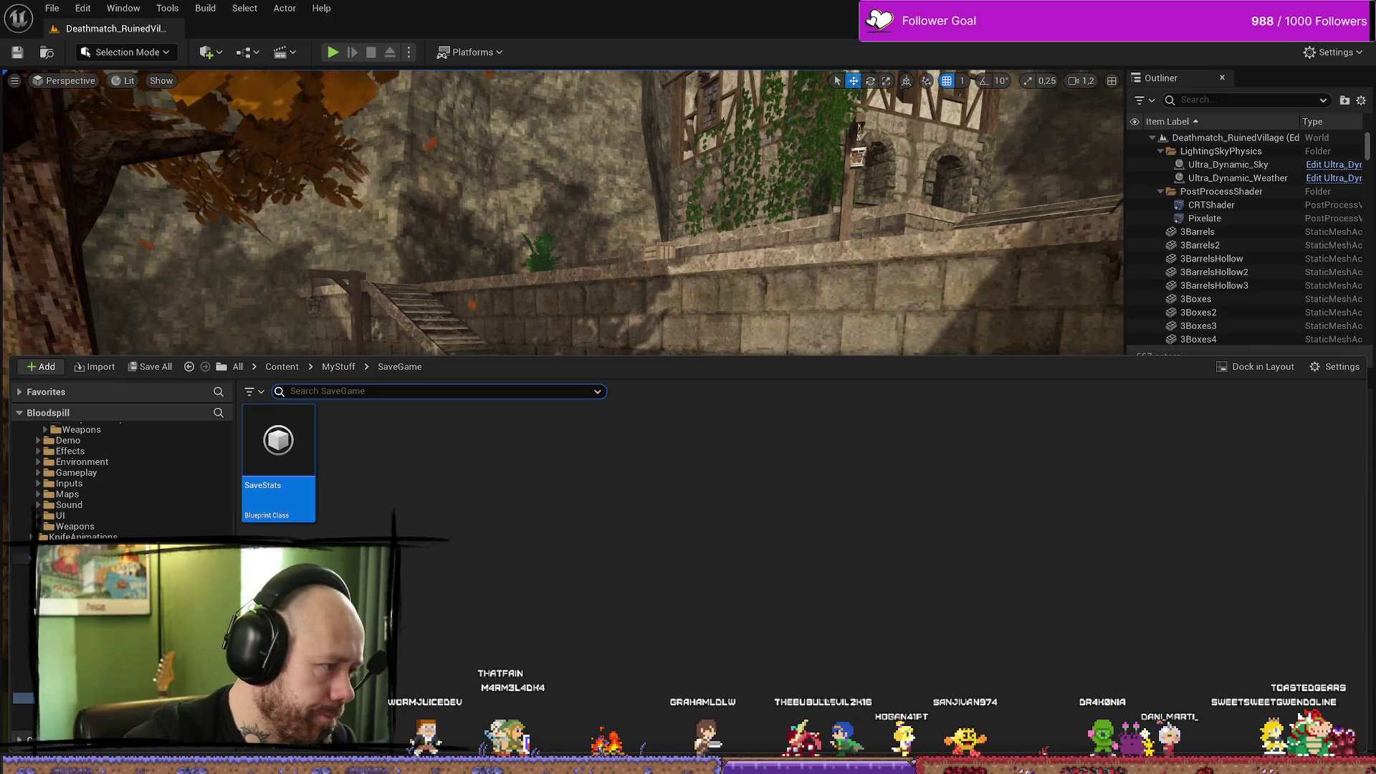
pyautogui.hotkey('alt', 'Tab')
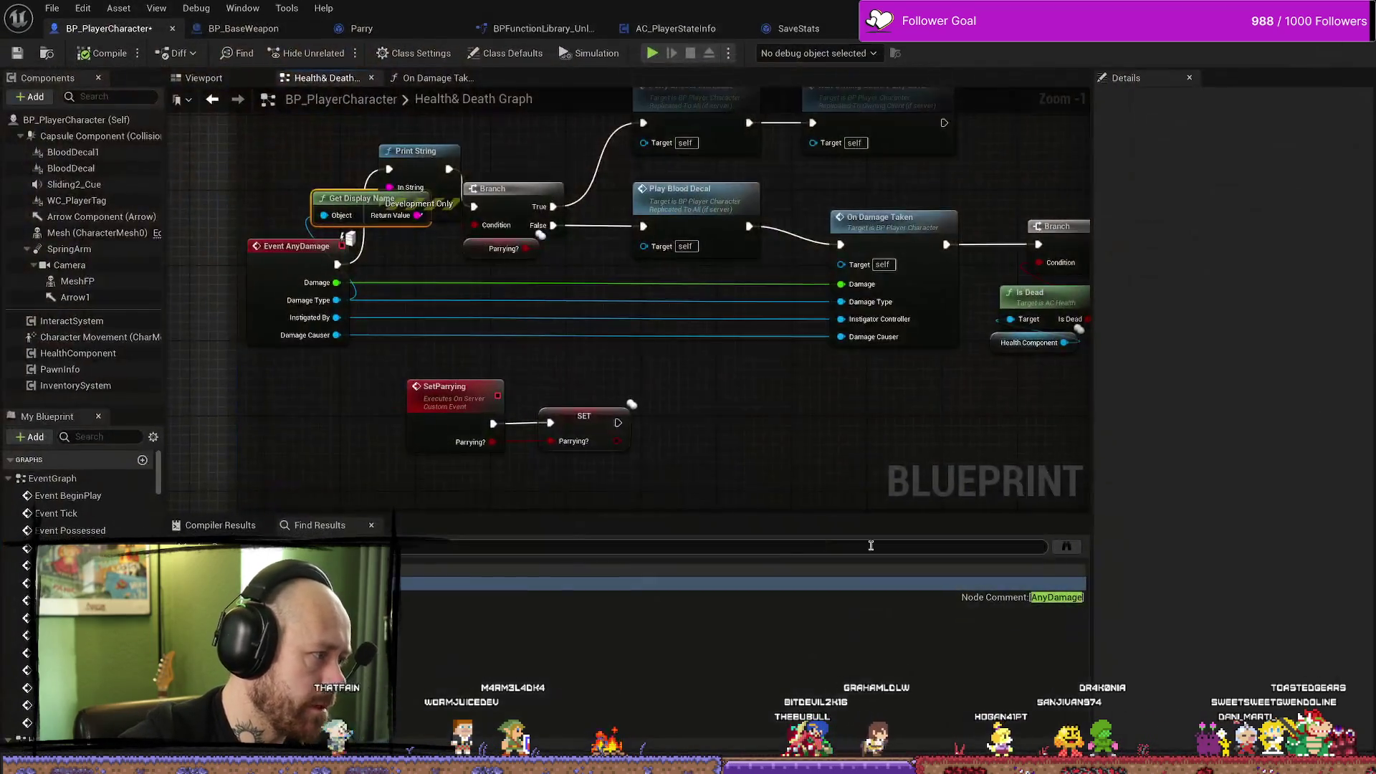
pyautogui.scroll(-1, 929, 421)
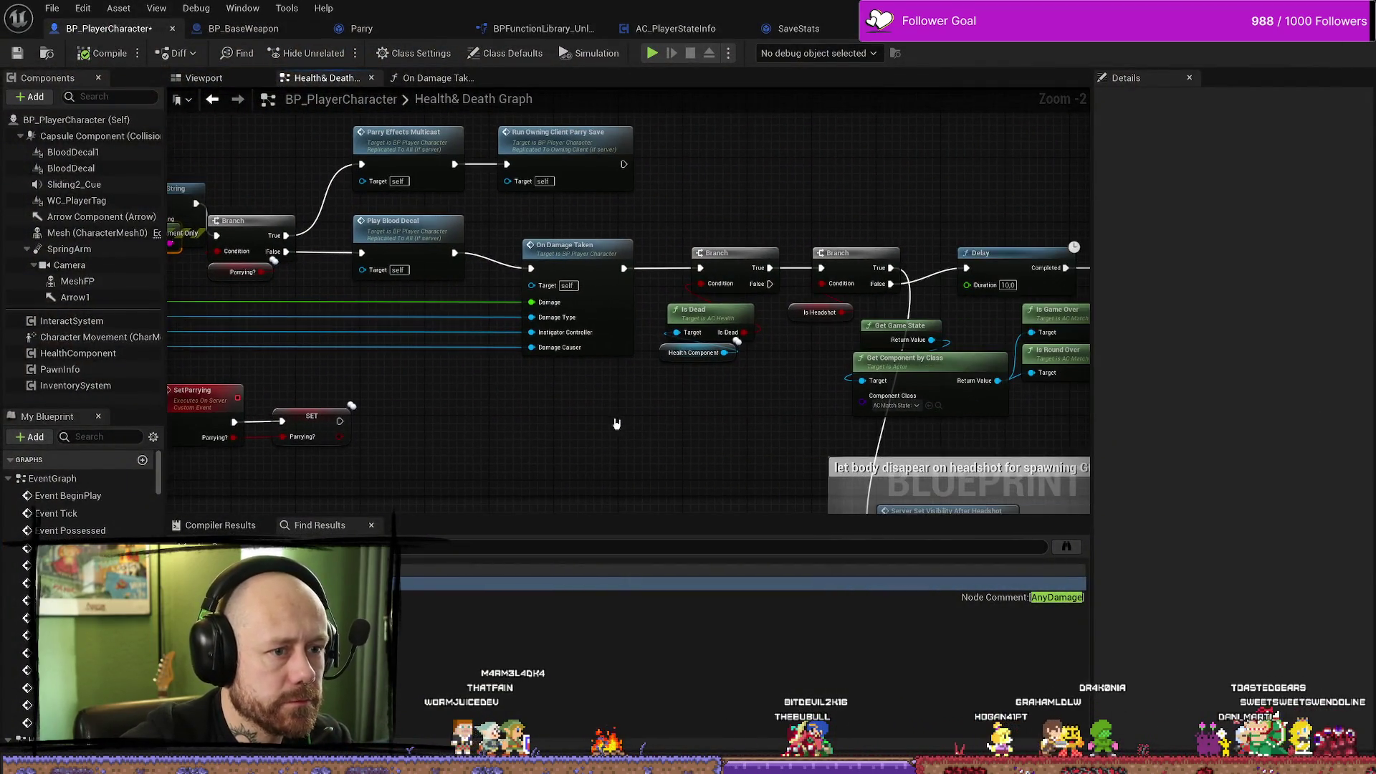
pyautogui.moveTo(727, 362); pyautogui.dragTo(673, 258)
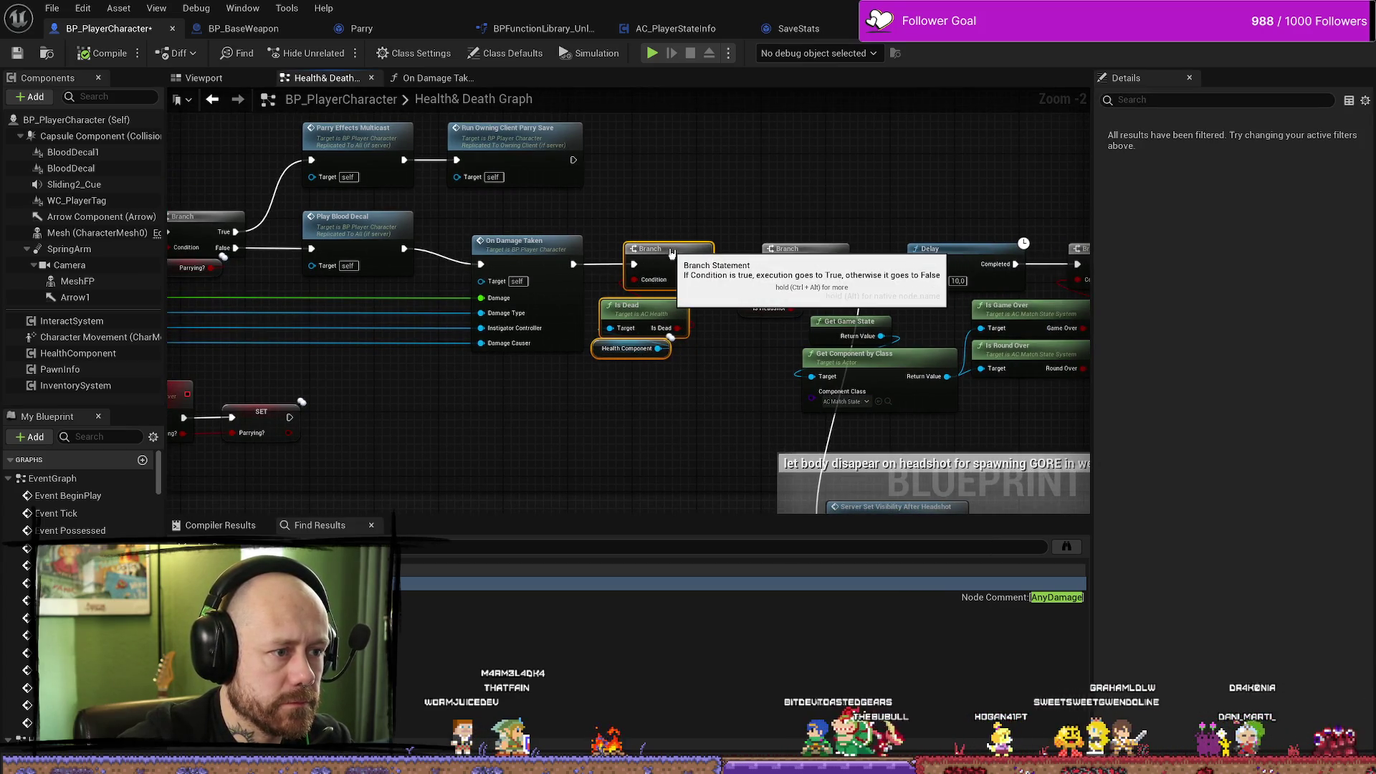
pyautogui.click(672, 384)
pyautogui.scroll(2, 672, 384)
pyautogui.moveTo(672, 383); pyautogui.dragTo(660, 402)
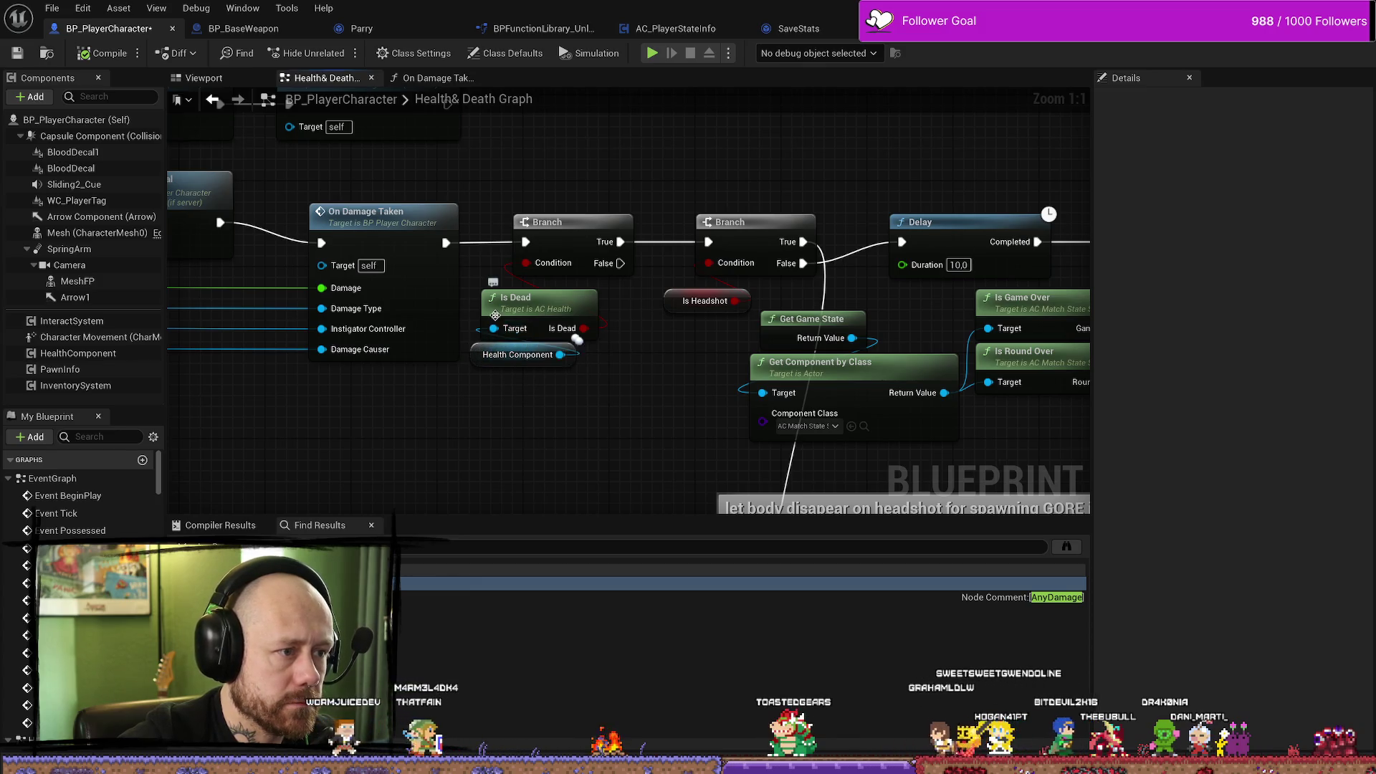
pyautogui.moveTo(637, 399)
pyautogui.mouseDown()
pyautogui.moveTo(547, 399)
pyautogui.moveTo(513, 169)
pyautogui.moveTo(361, 247)
pyautogui.moveTo(430, 359)
pyautogui.mouseUp()
pyautogui.scroll(-1, 513, 170)
pyautogui.scroll(-1, 416, 219)
pyautogui.scroll(1, 430, 358)
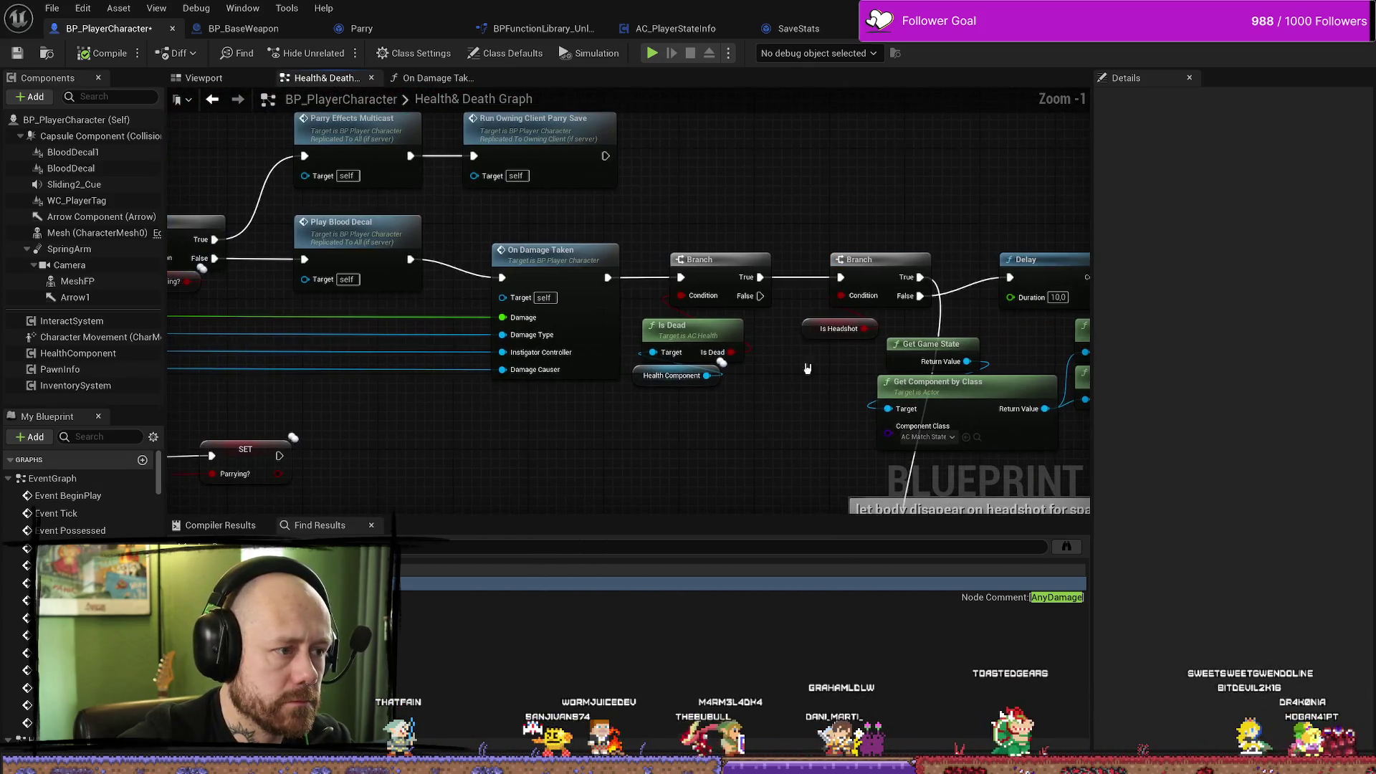
# Delete the debug Print String and Get Display Name nodes.
pyautogui.moveTo(669, 209); pyautogui.dragTo(752, 307)
pyautogui.moveTo(602, 473); pyautogui.dragTo(846, 487)
pyautogui.scroll(-2, 431, 371)
pyautogui.moveTo(319, 219); pyautogui.dragTo(378, 307)
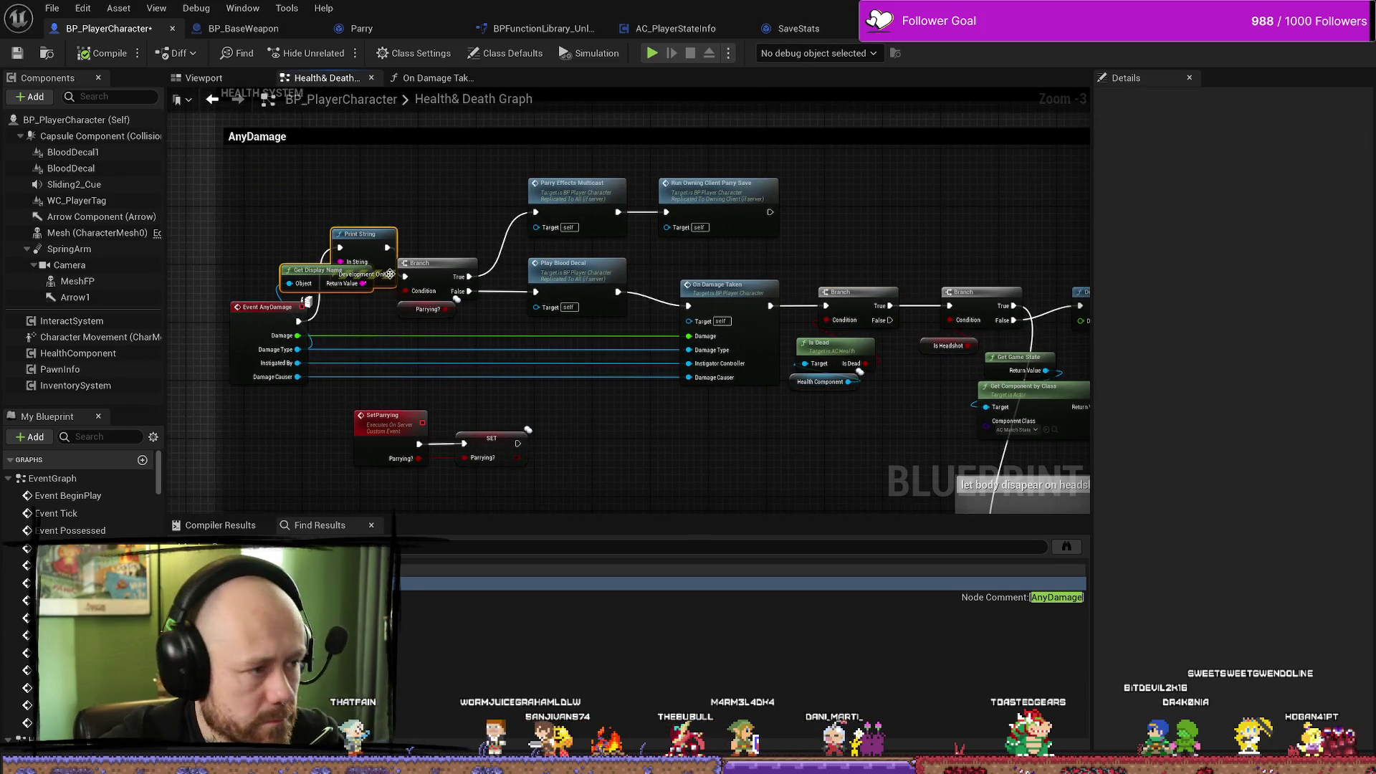
pyautogui.press('Delete')
pyautogui.moveTo(885, 274)
pyautogui.mouseDown()
pyautogui.moveTo(642, 294)
pyautogui.moveTo(578, 462)
pyautogui.mouseUp()
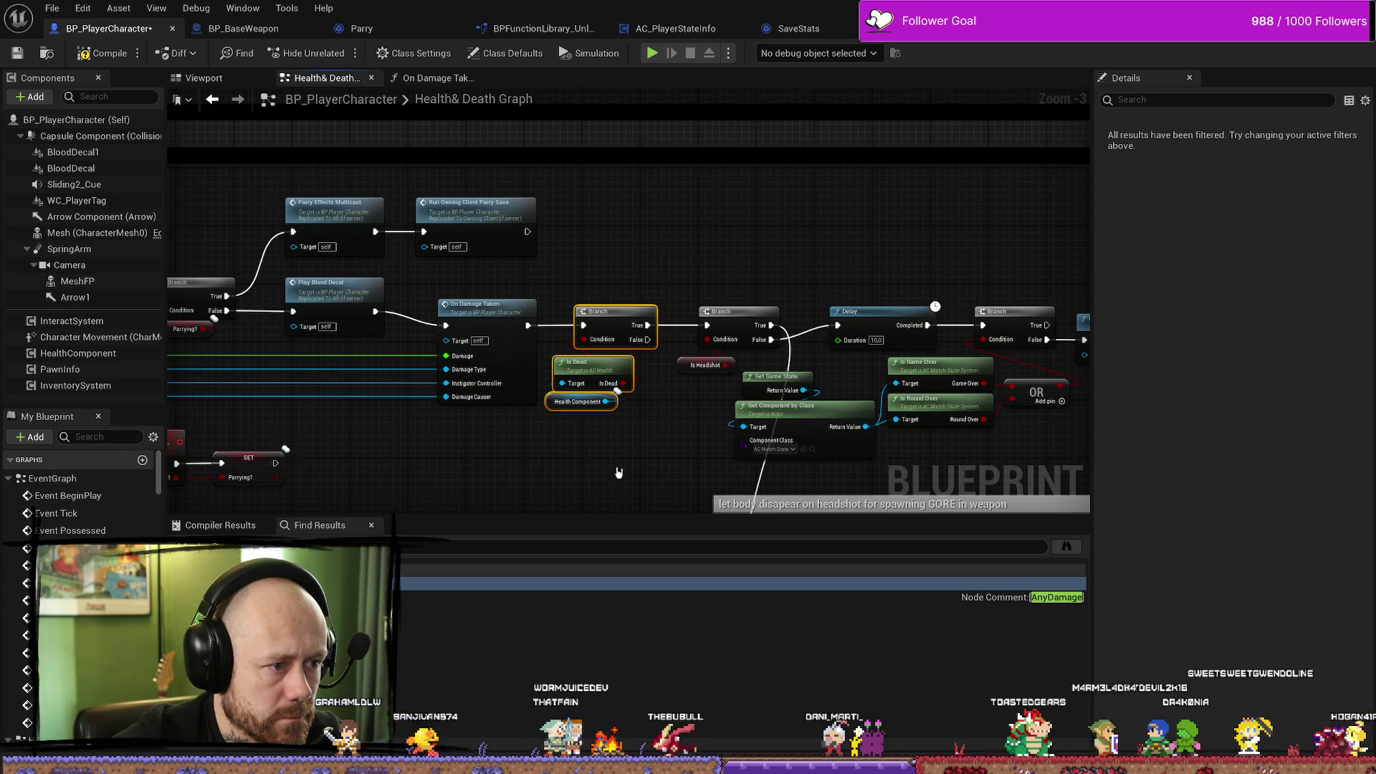
pyautogui.scroll(-4, 695, 274)
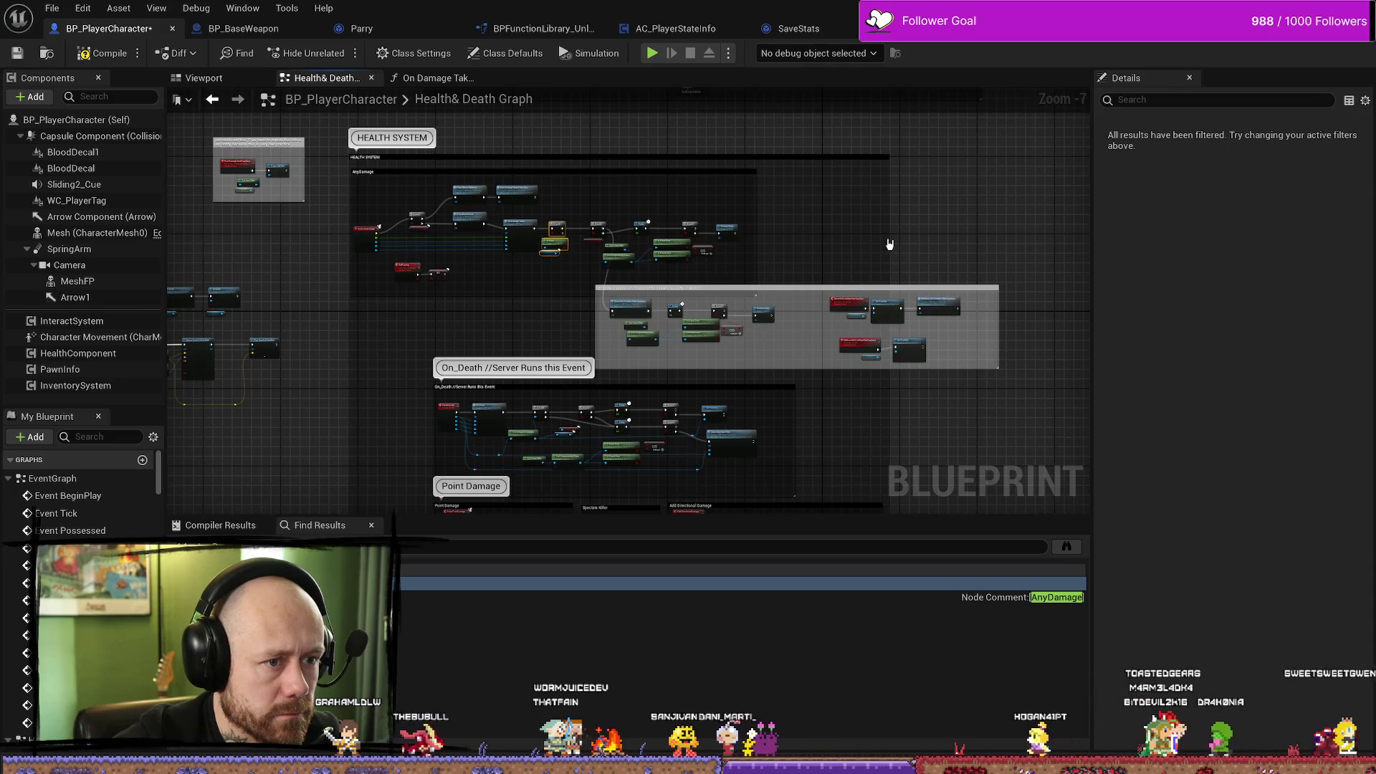
# Widen the HEALTH SYSTEM comment and move the grey node group right inside it.
pyautogui.moveTo(889, 243); pyautogui.dragTo(1118, 246)
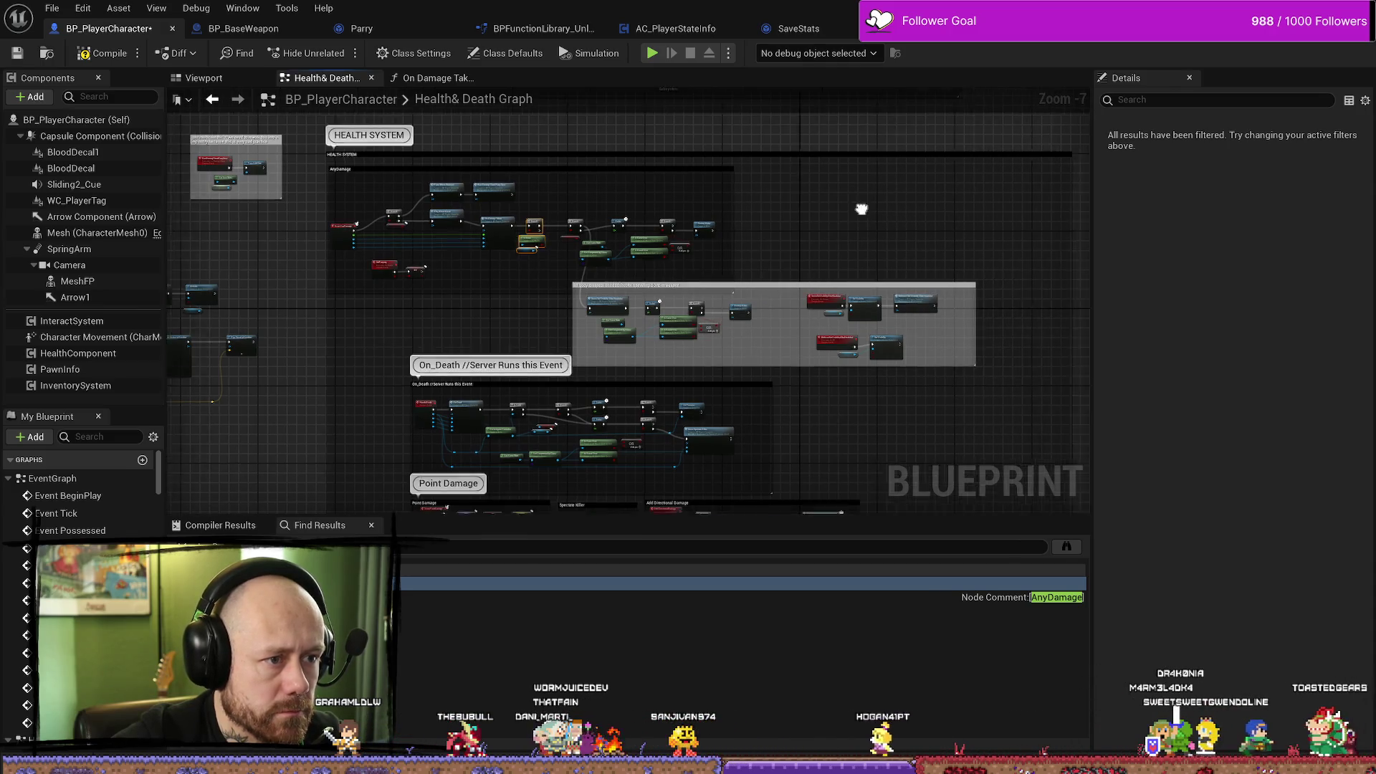
pyautogui.moveTo(868, 183)
pyautogui.mouseDown()
pyautogui.moveTo(543, 354)
pyautogui.moveTo(393, 347)
pyautogui.mouseUp()
pyautogui.moveTo(414, 212); pyautogui.dragTo(537, 214)
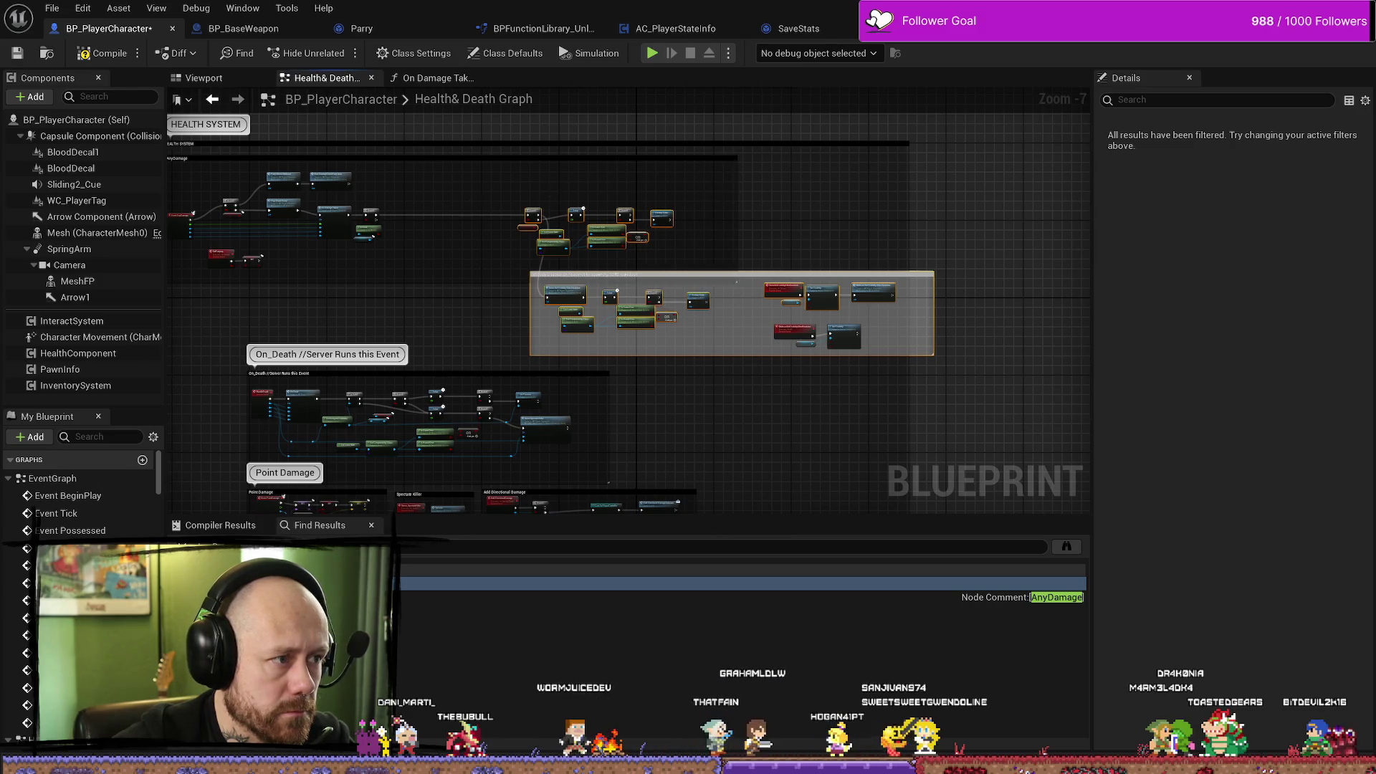
pyautogui.scroll(8, 570, 178)
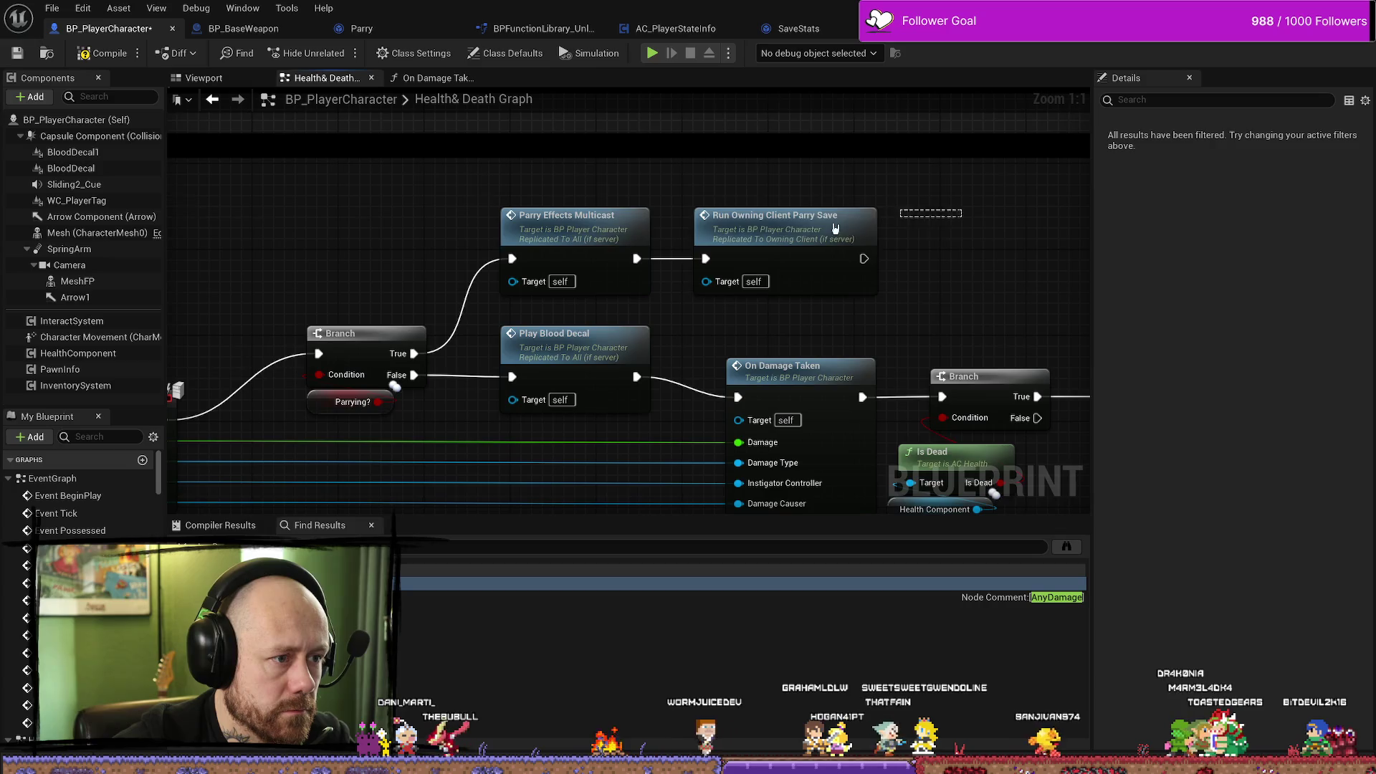
pyautogui.moveTo(688, 172); pyautogui.dragTo(528, 206)
pyautogui.scroll(-2, 845, 209)
pyautogui.moveTo(844, 209)
pyautogui.mouseDown()
pyautogui.moveTo(749, 255)
pyautogui.moveTo(710, 294)
pyautogui.moveTo(592, 297)
pyautogui.moveTo(682, 275)
pyautogui.moveTo(823, 320)
pyautogui.moveTo(845, 408)
pyautogui.moveTo(836, 433)
pyautogui.moveTo(661, 425)
pyautogui.moveTo(636, 466)
pyautogui.moveTo(674, 446)
pyautogui.mouseUp()
pyautogui.scroll(1, 592, 296)
pyautogui.scroll(-1, 845, 408)
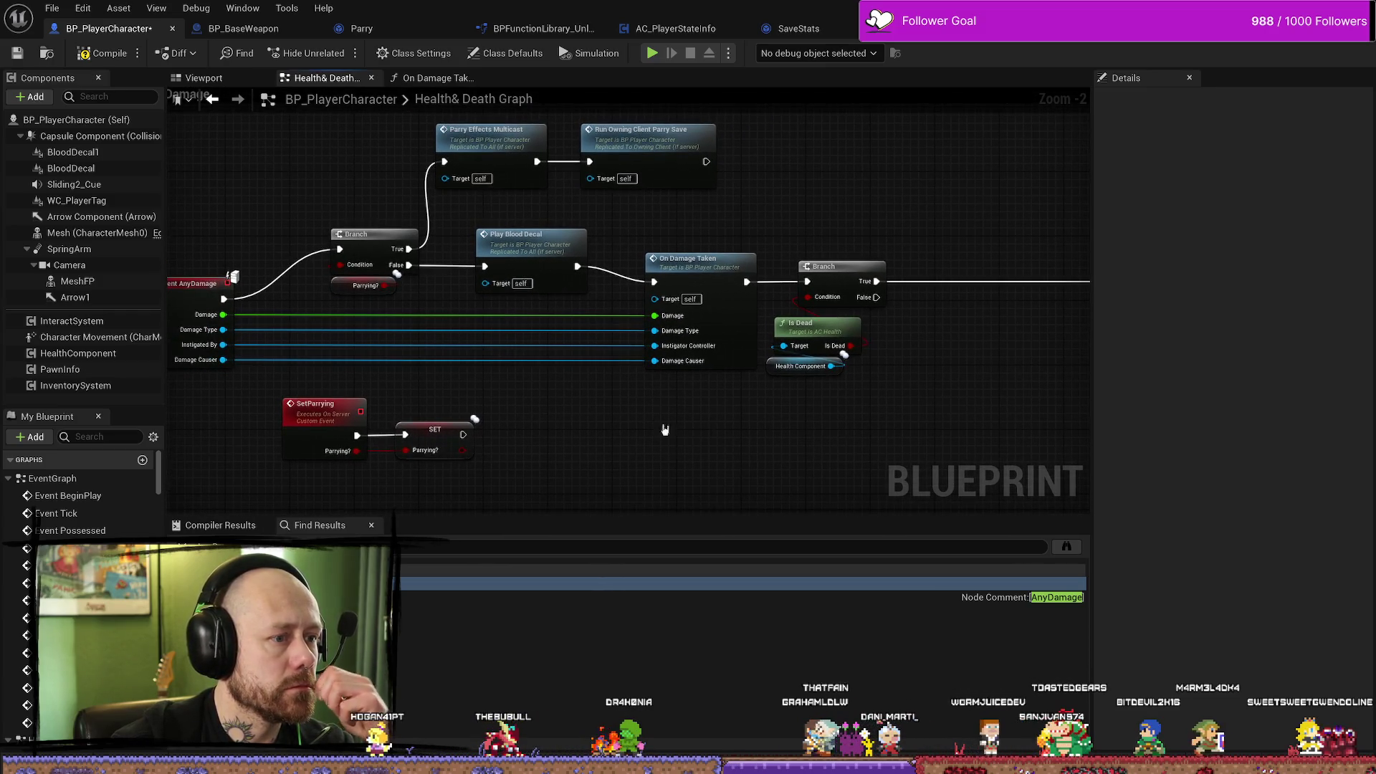
pyautogui.moveTo(955, 452)
pyautogui.mouseDown()
pyautogui.moveTo(652, 456)
pyautogui.moveTo(846, 446)
pyautogui.moveTo(947, 469)
pyautogui.mouseUp()
# Add an IsA node on AnyDamage's Damage Type that checks against BP_Crossbow.
pyautogui.moveTo(213, 347); pyautogui.dragTo(610, 495)
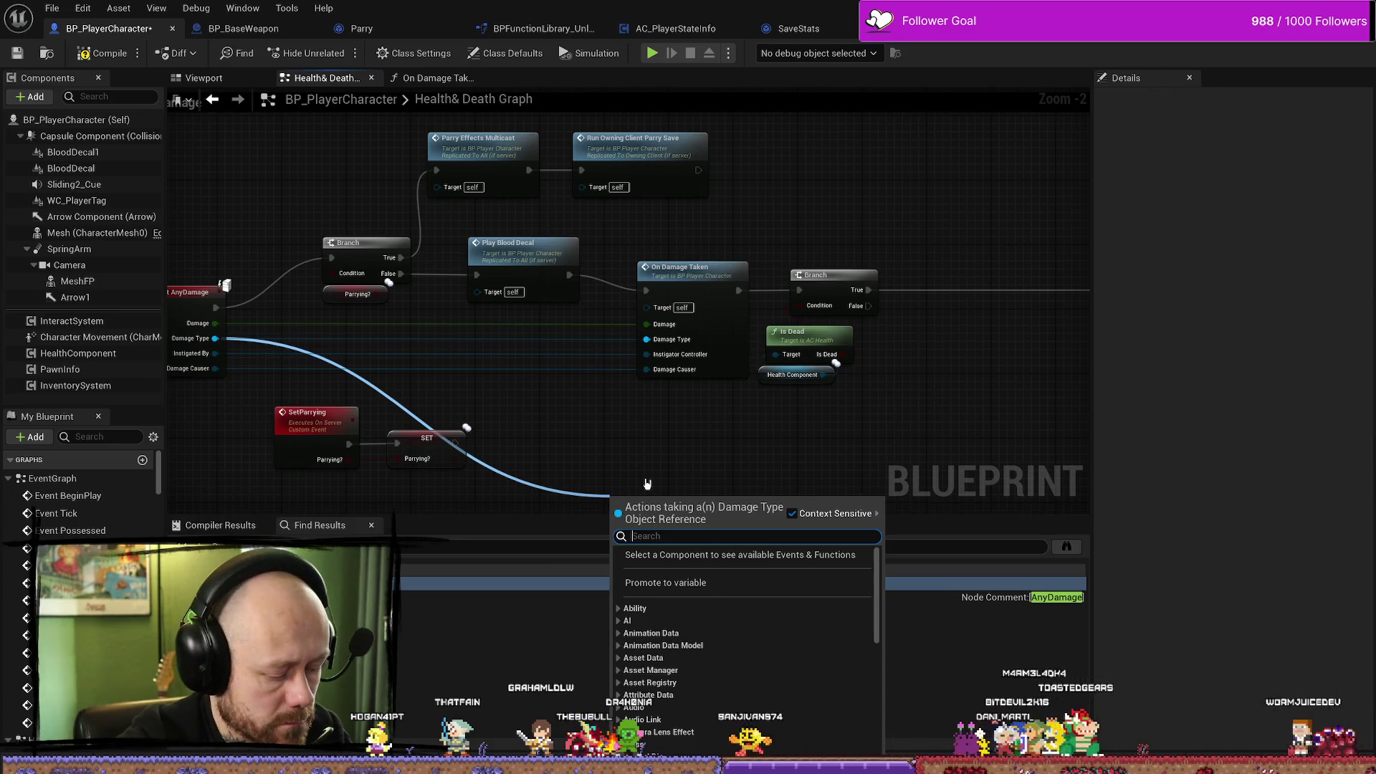
pyautogui.write('is')
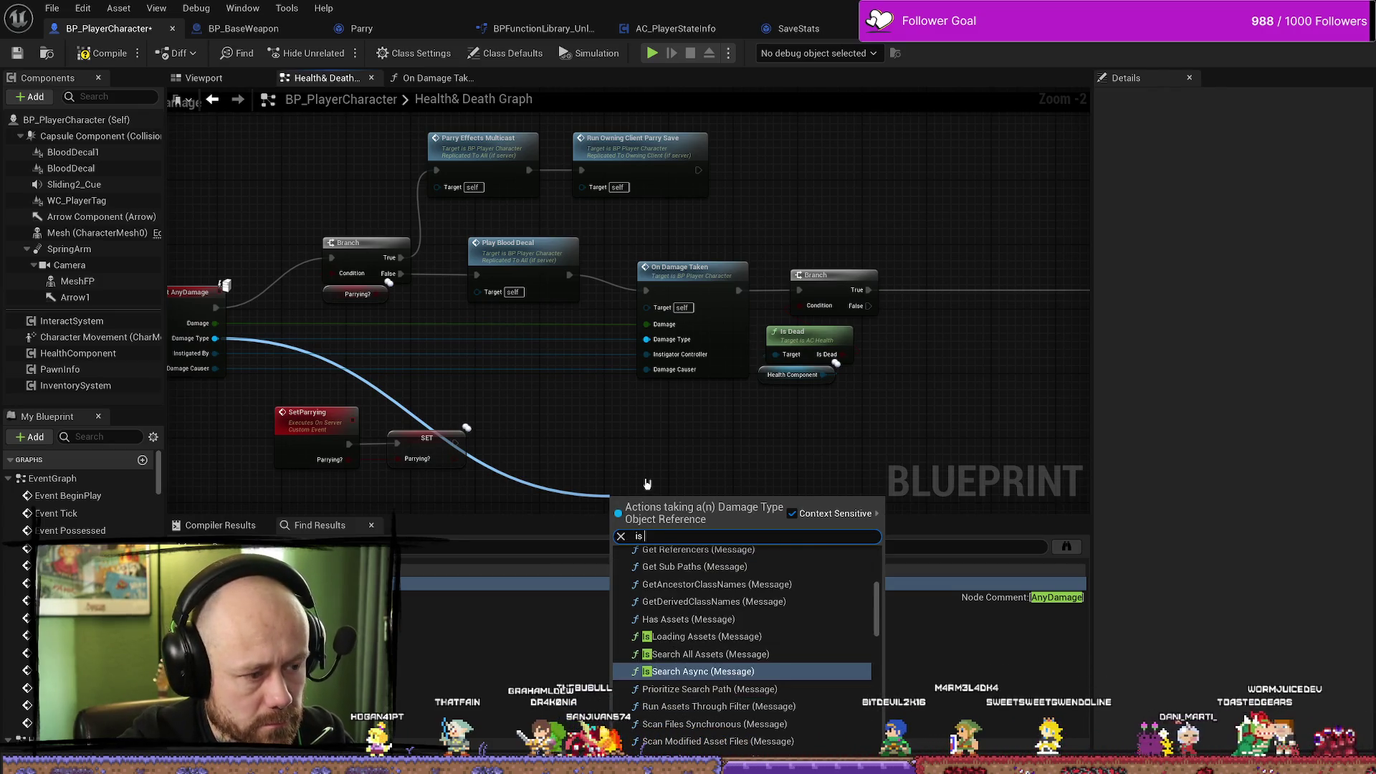
pyautogui.write('a')
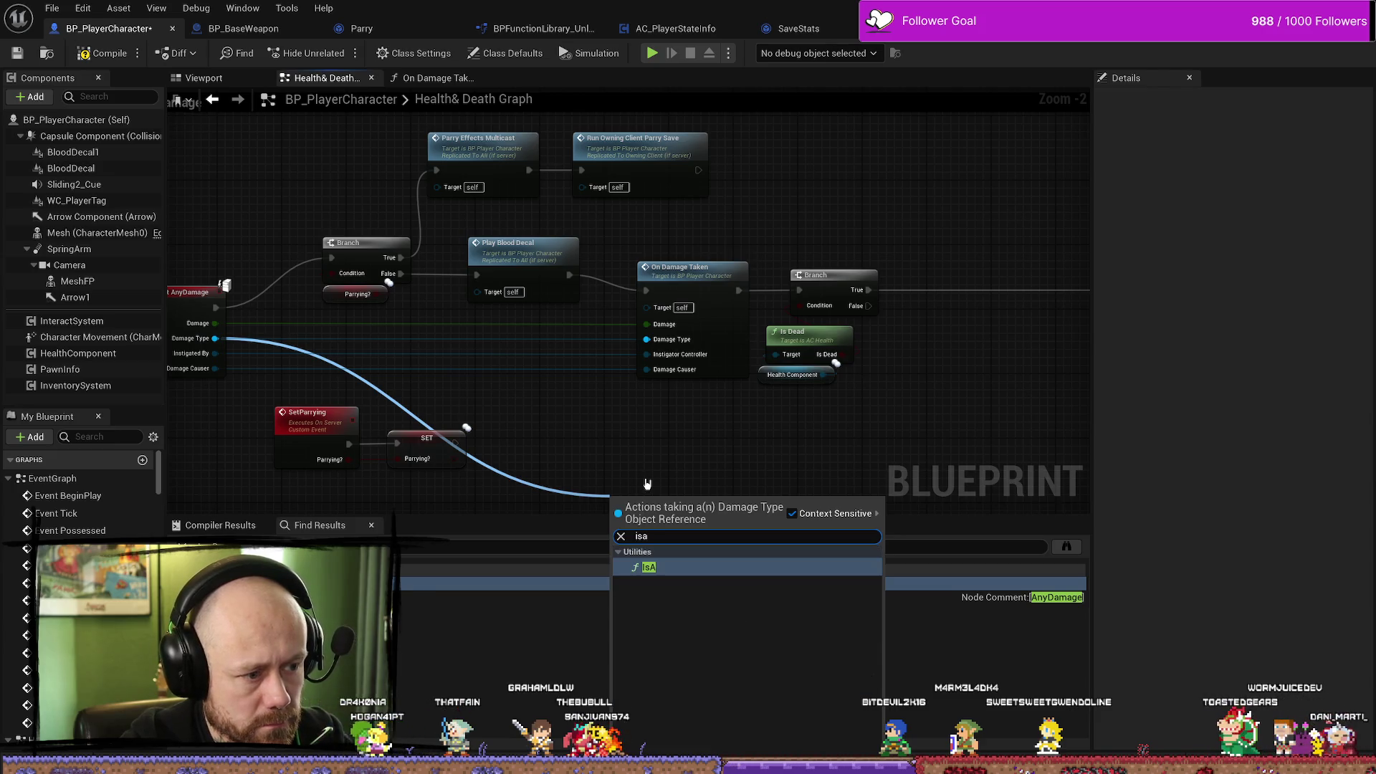
pyautogui.press('Return')
pyautogui.scroll(1, 667, 449)
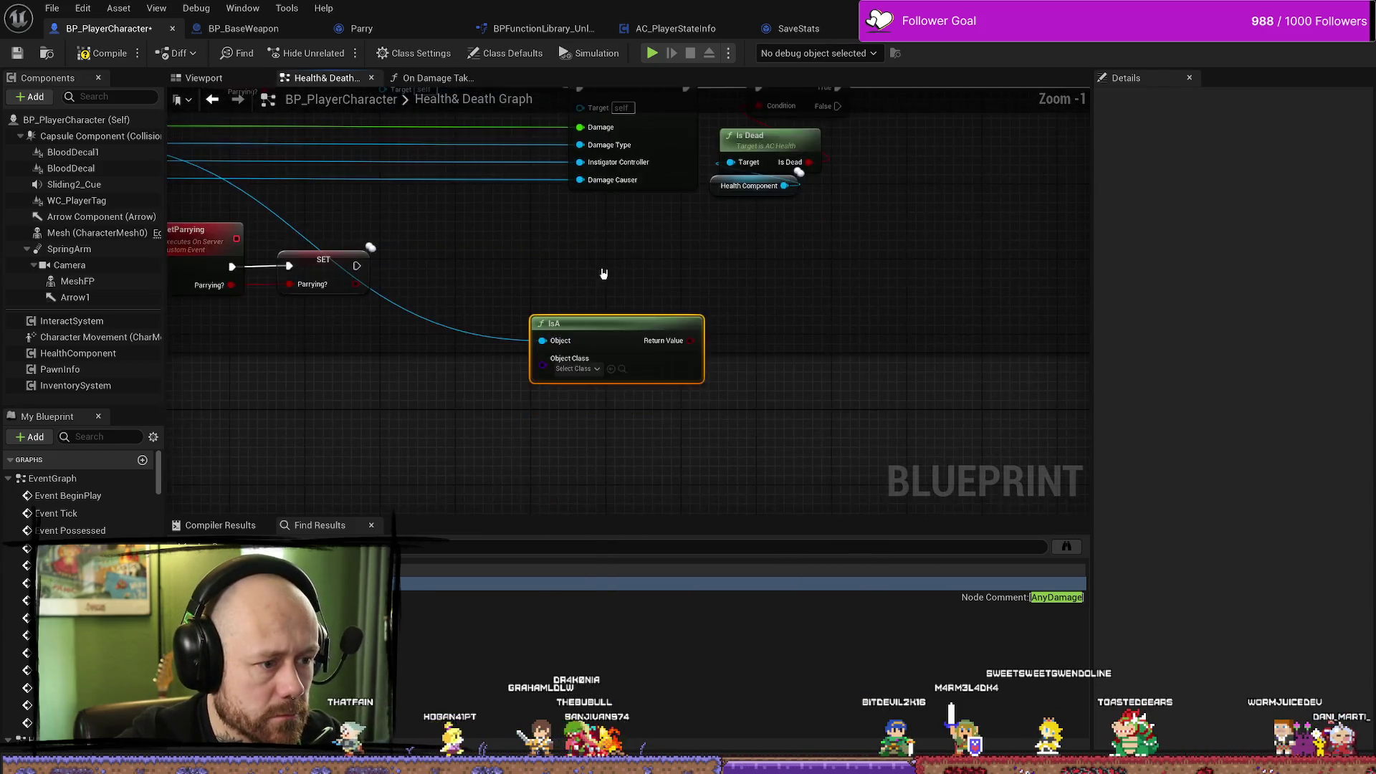
pyautogui.scroll(-1, 631, 285)
pyautogui.click(582, 356)
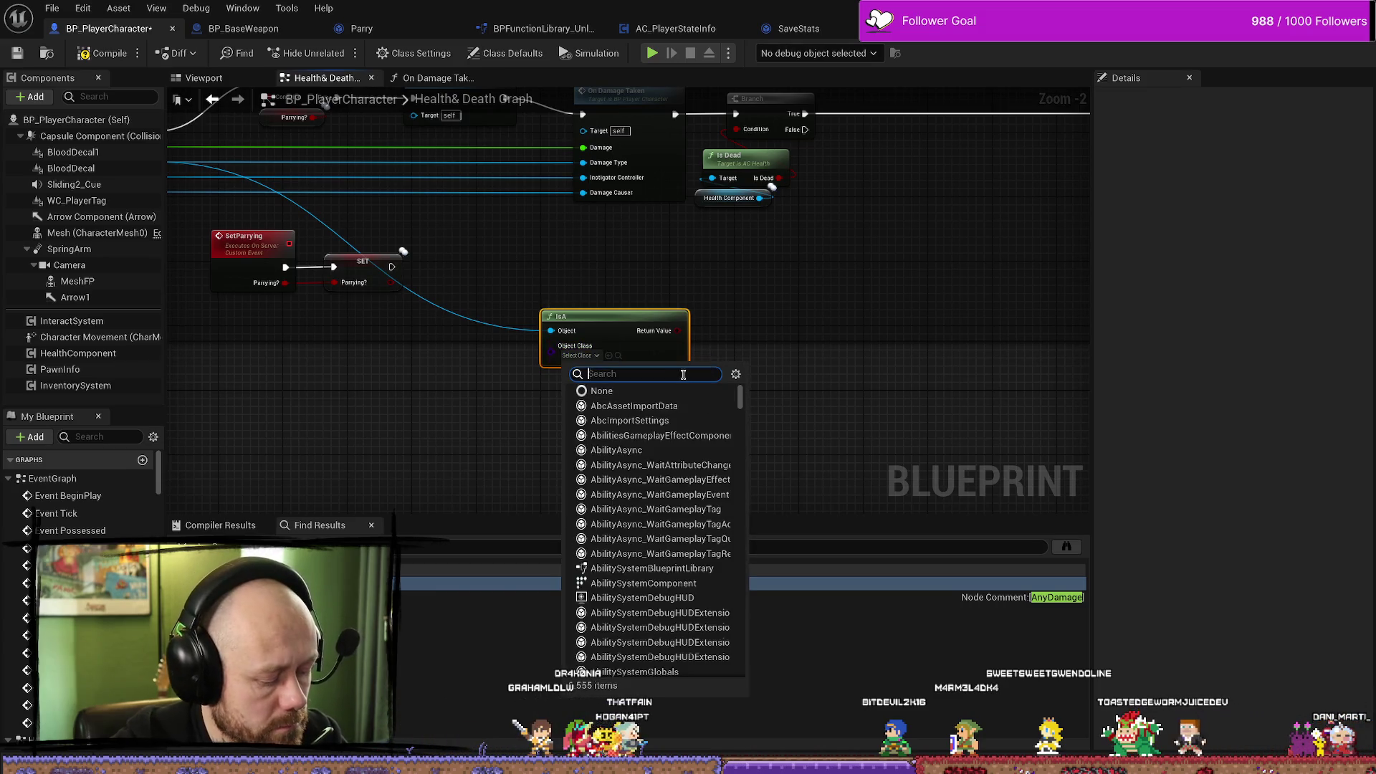
pyautogui.write('dagger')
pyautogui.press('BackSpace')
pyautogui.press('BackSpace')
pyautogui.press('BackSpace')
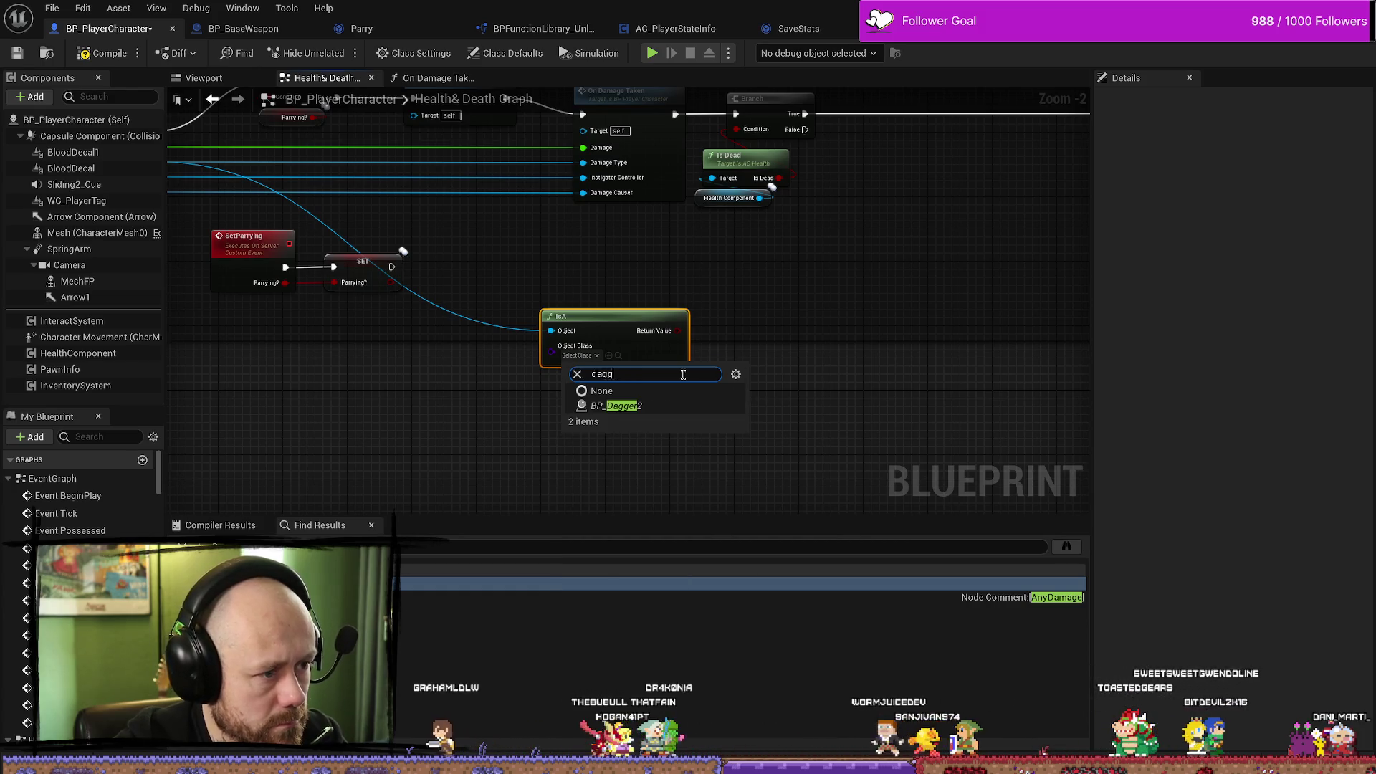
pyautogui.write('crossb')
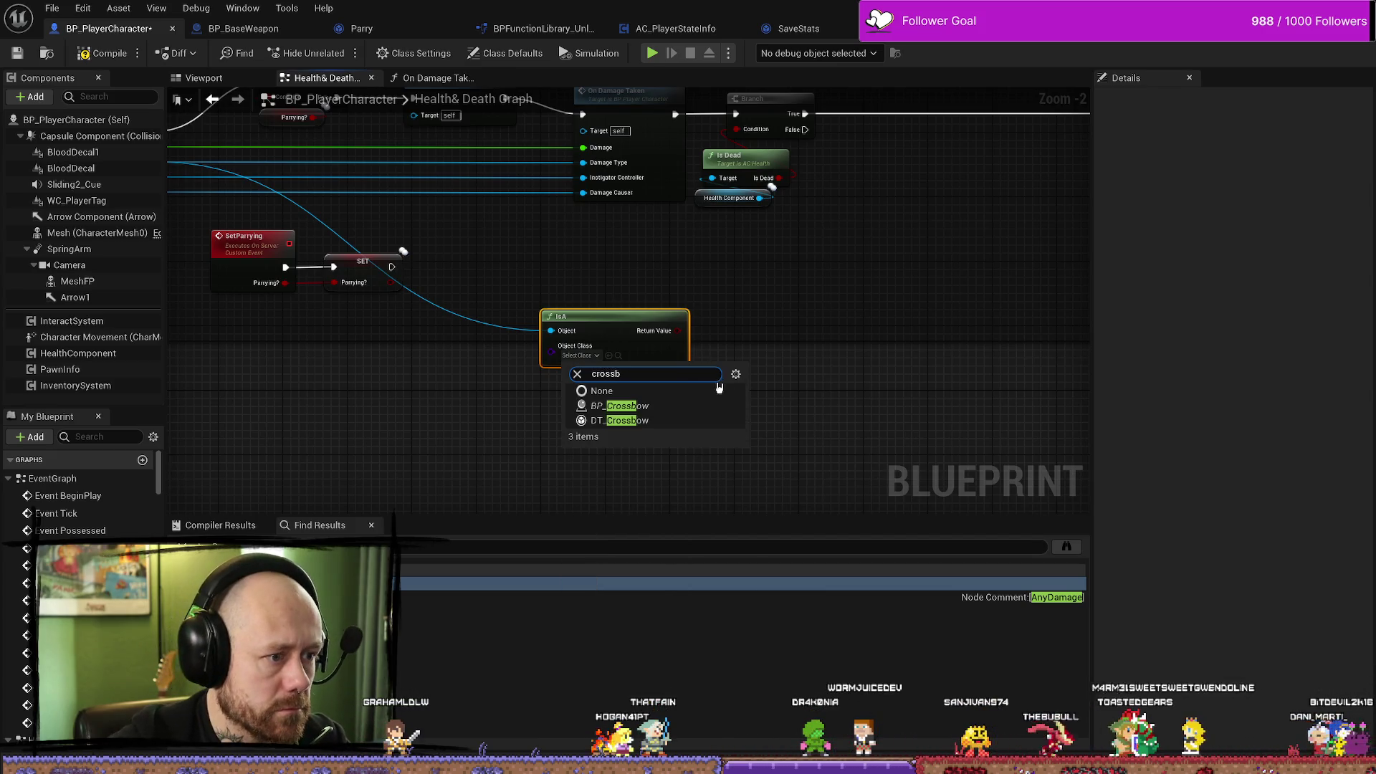
pyautogui.click(673, 409)
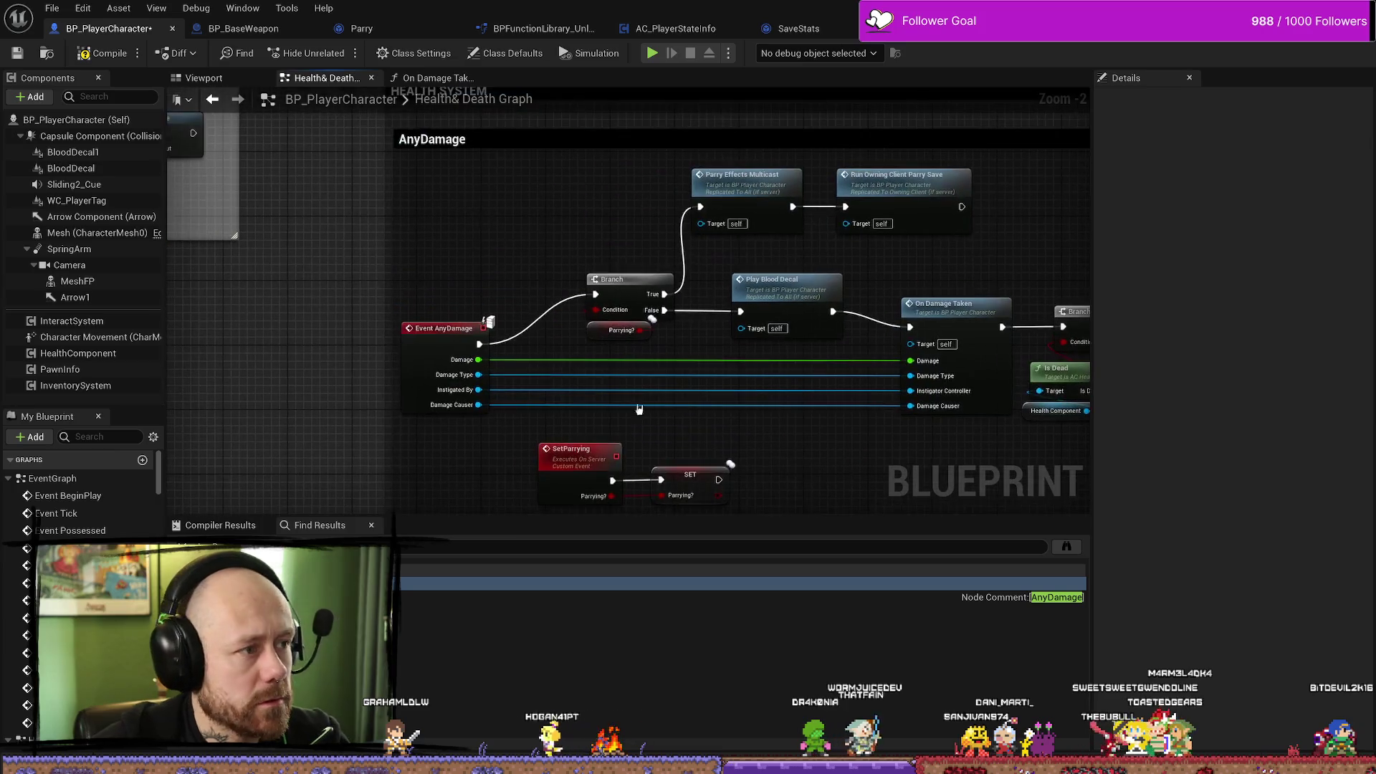
# Add a Print String after Event AnyDamage that prints the Damage Type's display name, then return to the level.
pyautogui.moveTo(479, 344); pyautogui.dragTo(538, 248)
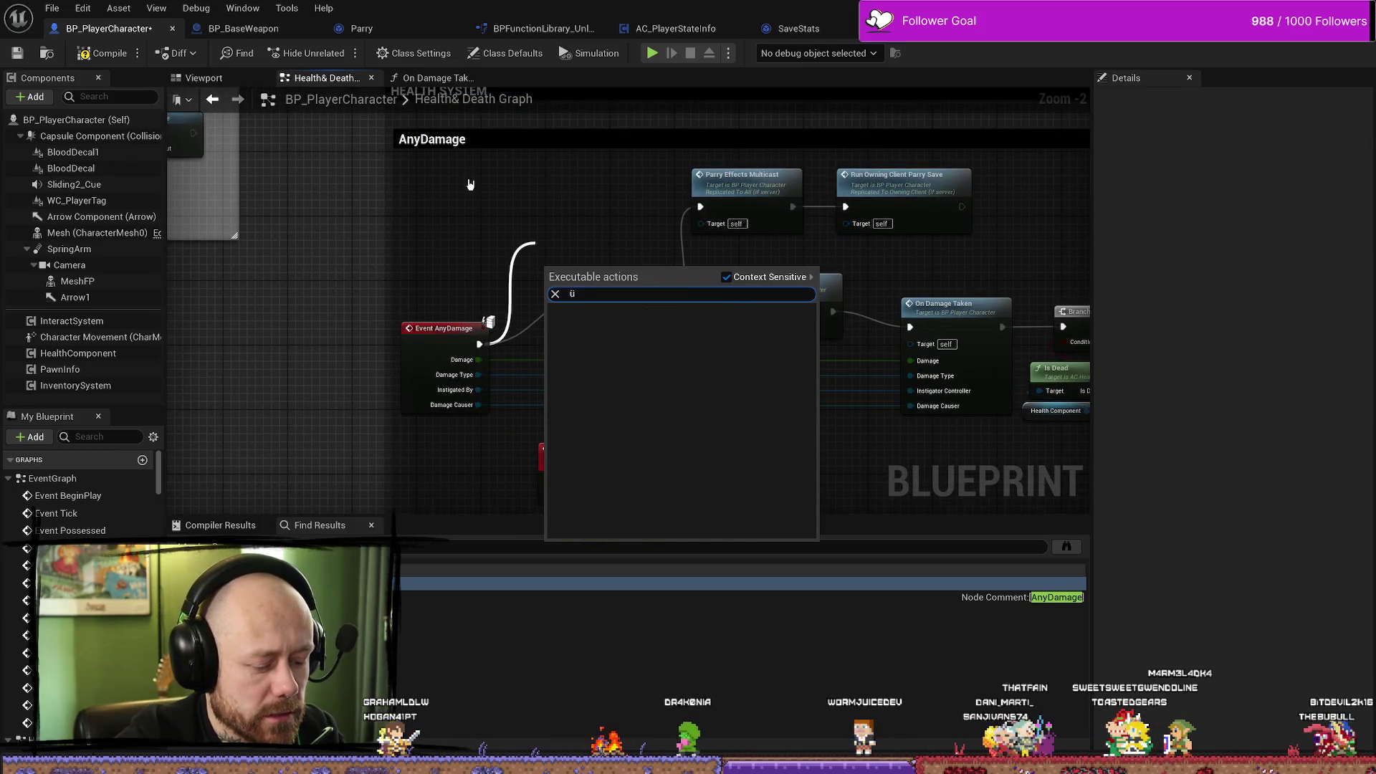
pyautogui.write('nul')
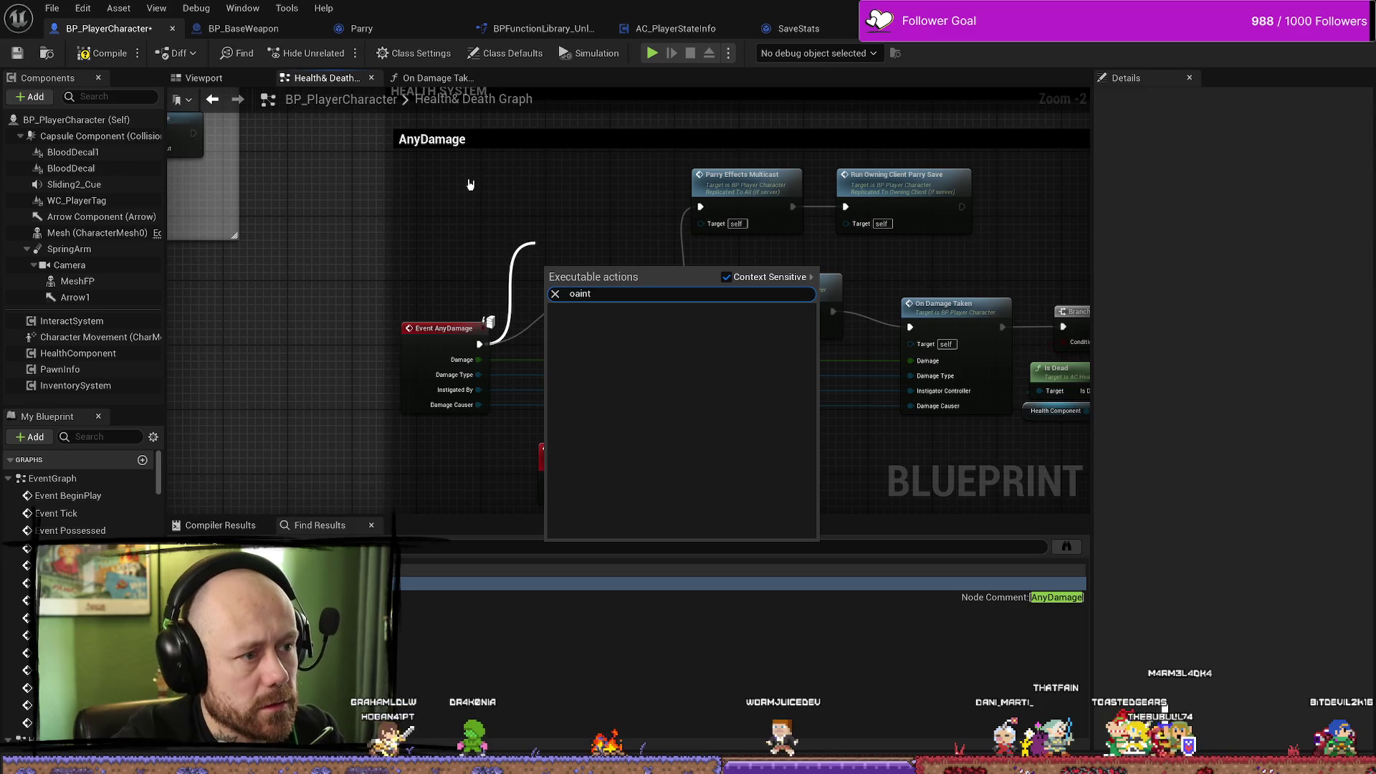
pyautogui.press('BackSpace')
pyautogui.press('BackSpace')
pyautogui.press('BackSpace')
pyautogui.write('paint')
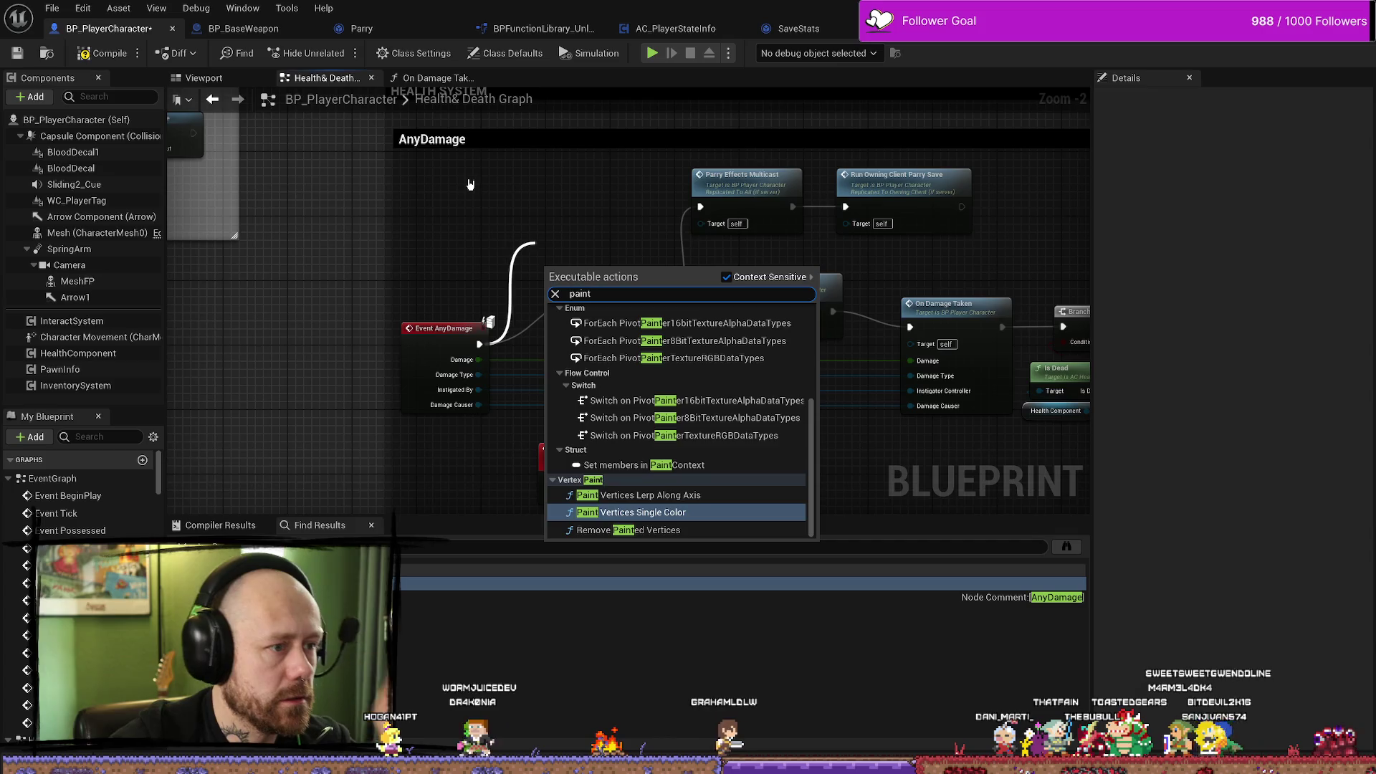
pyautogui.press('BackSpace')
pyautogui.press('BackSpace')
pyautogui.press('BackSpace')
pyautogui.write('rint')
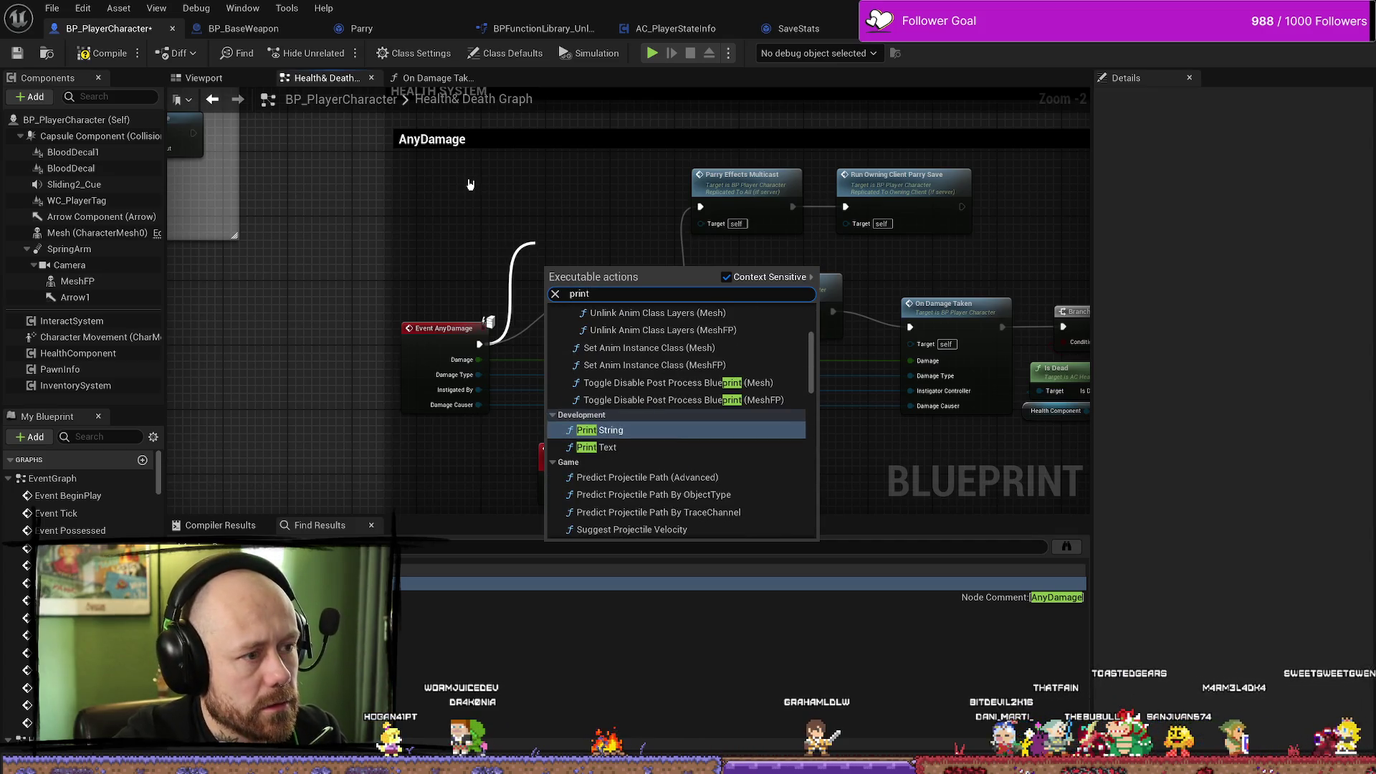
pyautogui.press('Return')
pyautogui.moveTo(584, 273); pyautogui.dragTo(503, 184)
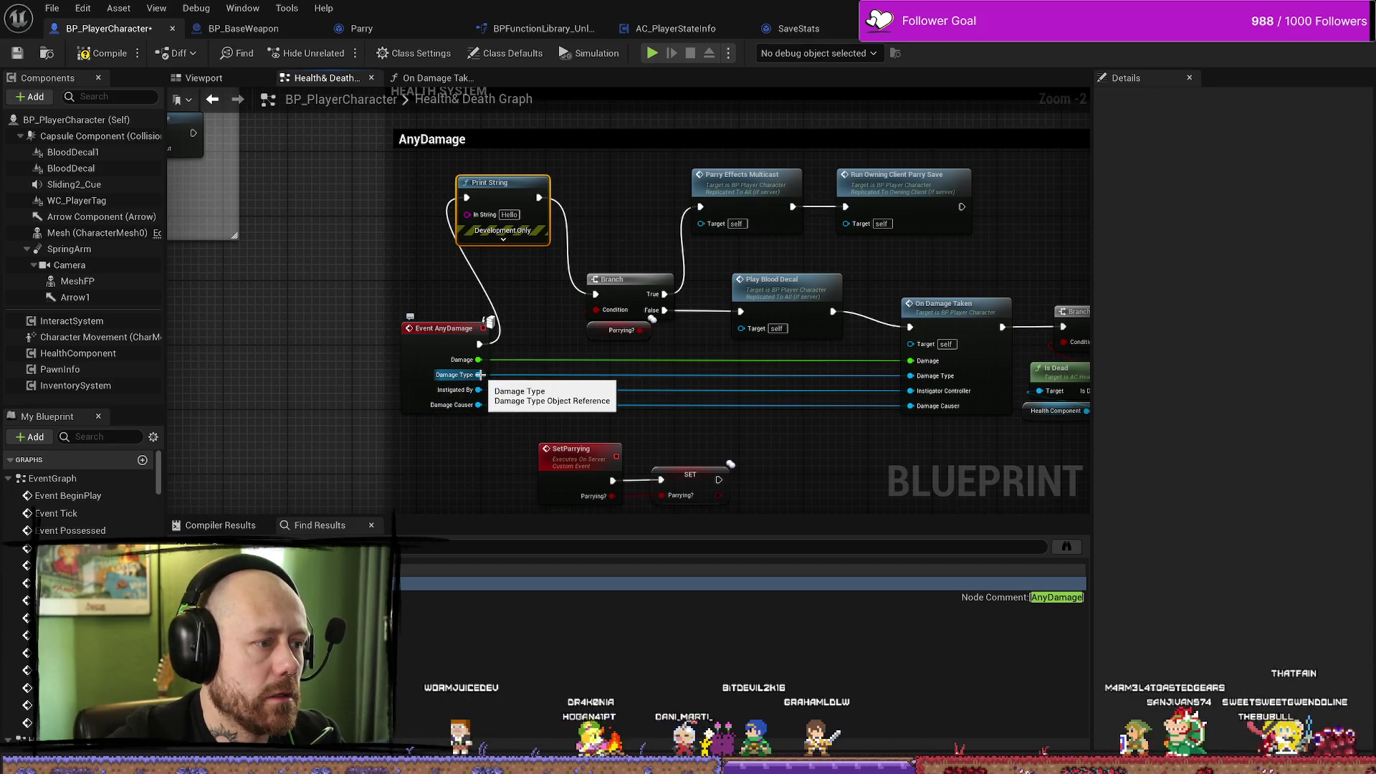
pyautogui.moveTo(478, 375); pyautogui.dragTo(467, 213)
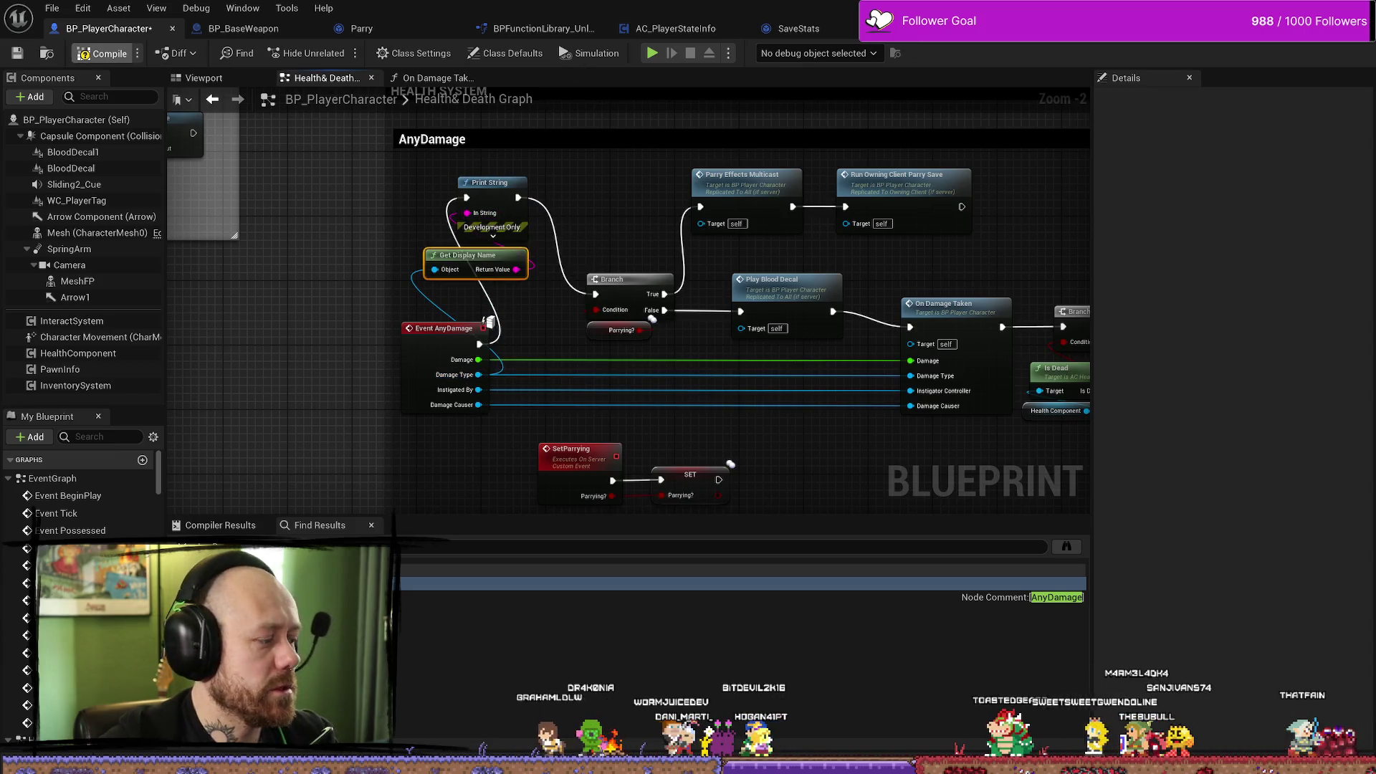
pyautogui.hotkey('alt', 'Tab')
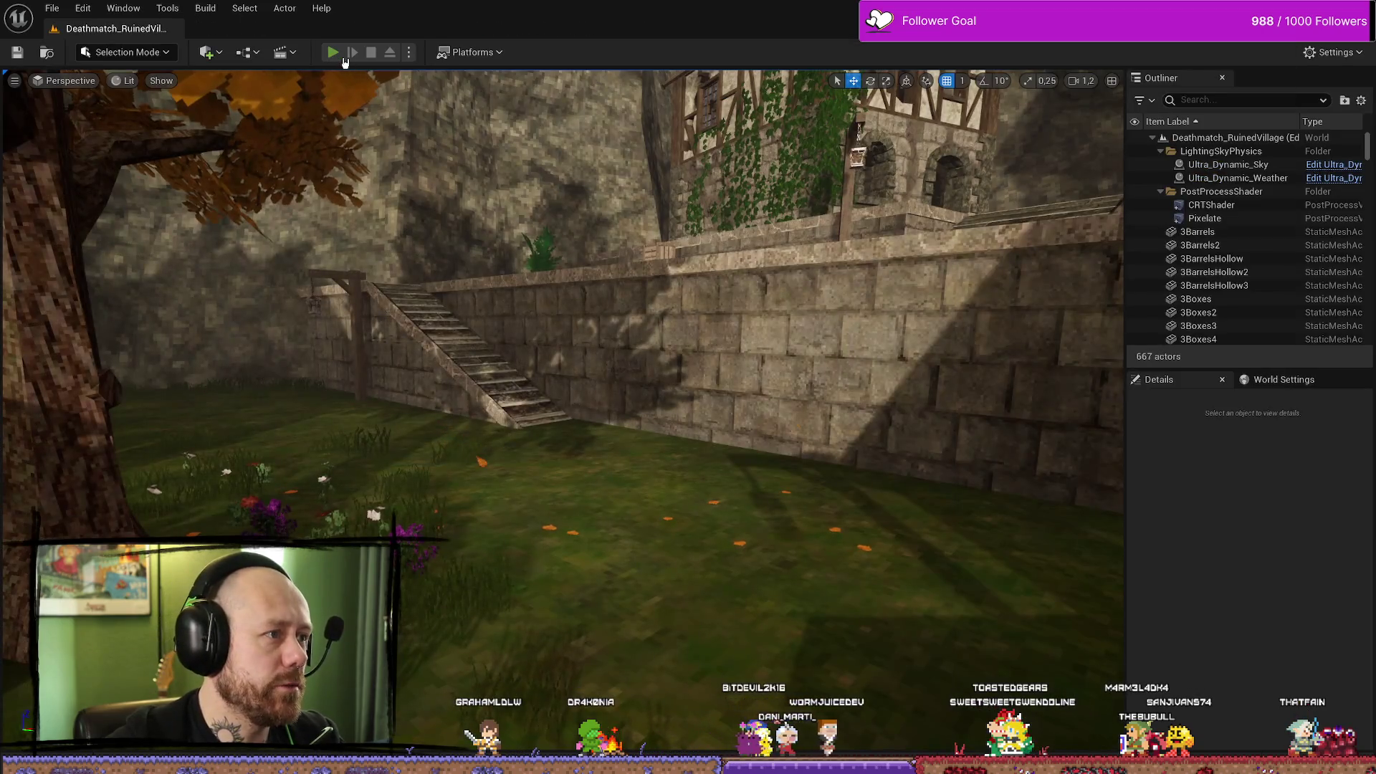
# Start a play-in-editor session, walk through the village, then quit the current match.
pyautogui.click(334, 53)
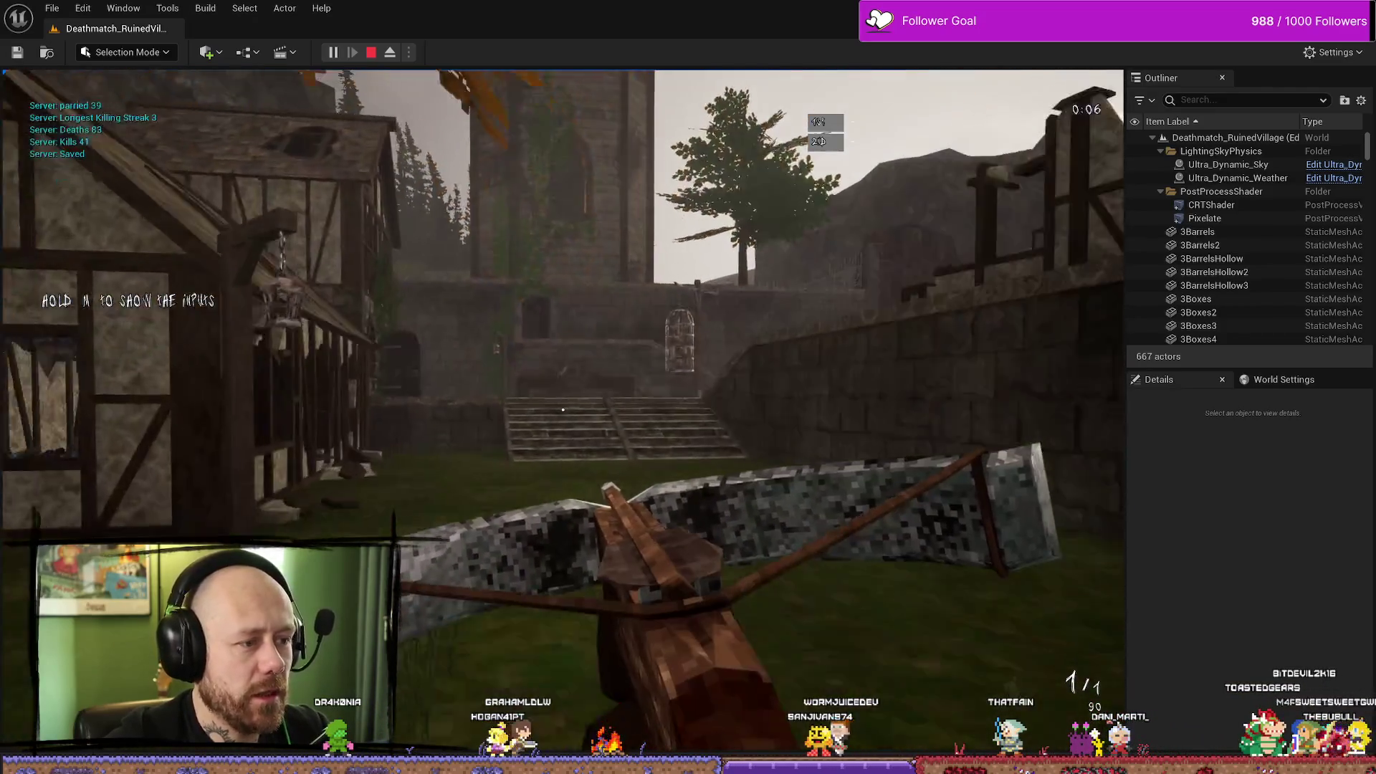
pyautogui.press('w')
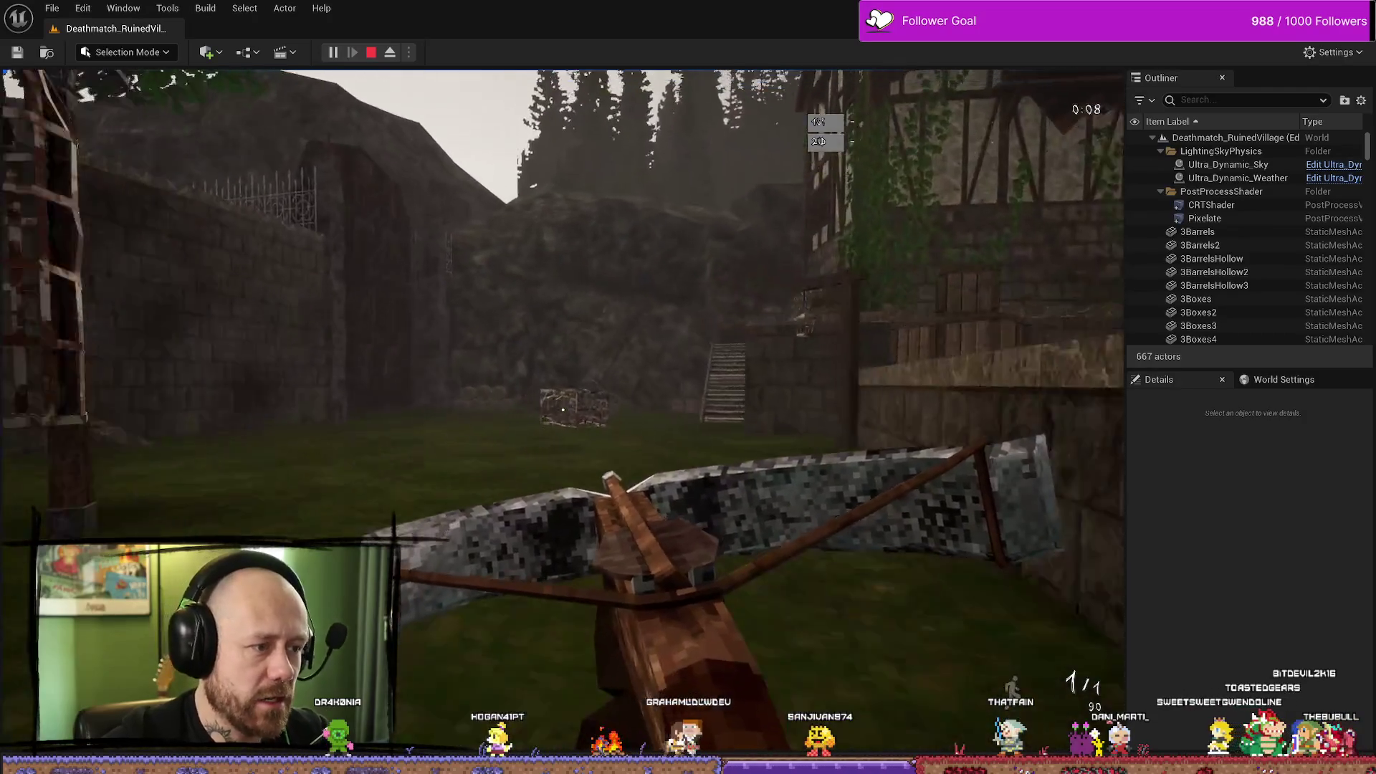
pyautogui.press('w')
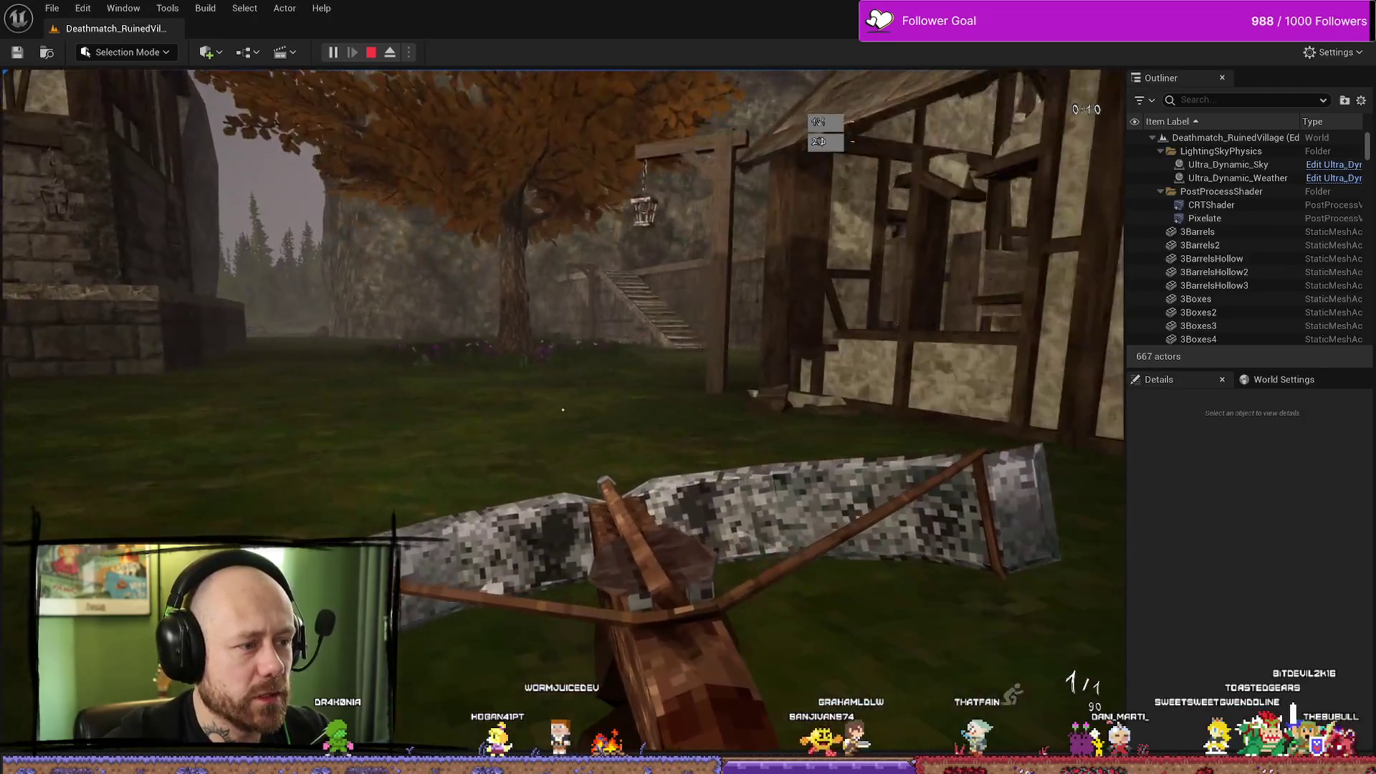
pyautogui.press('w')
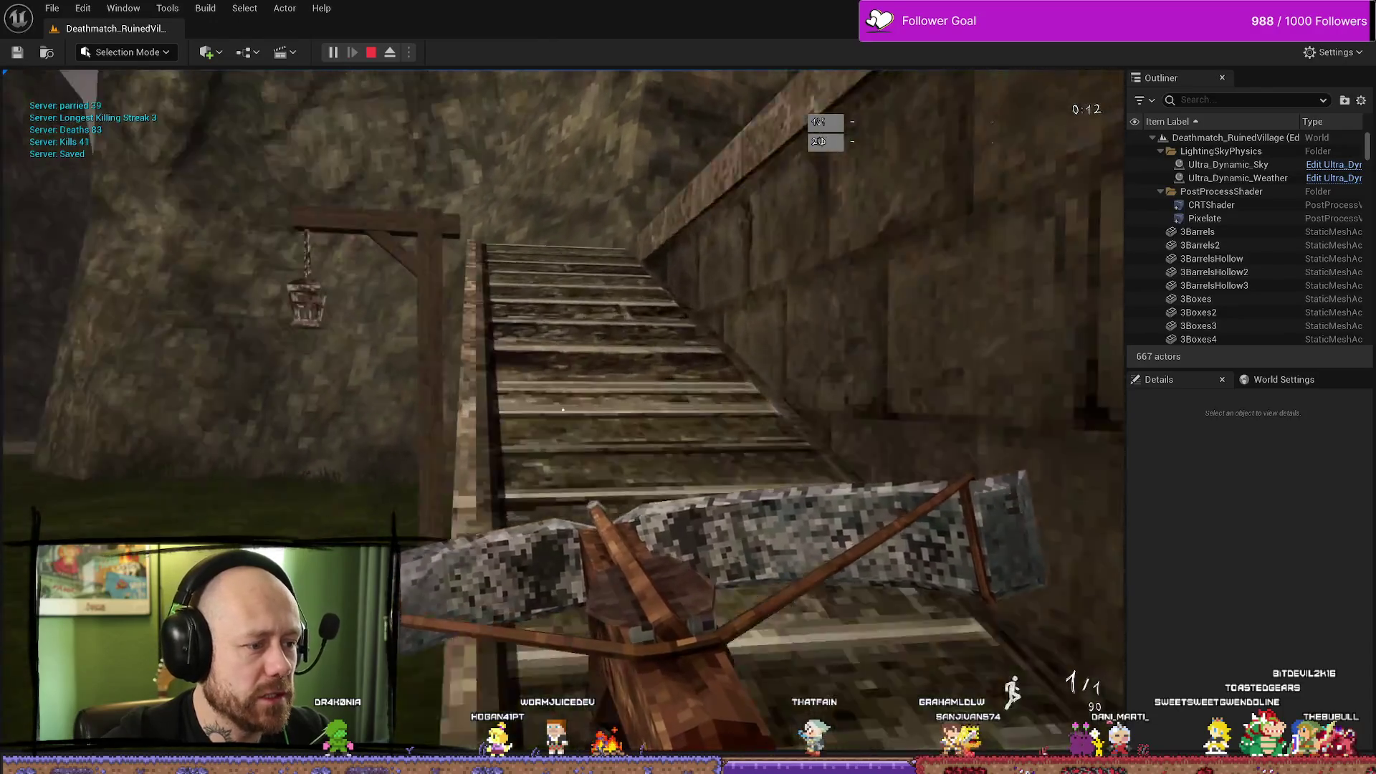
pyautogui.press('w')
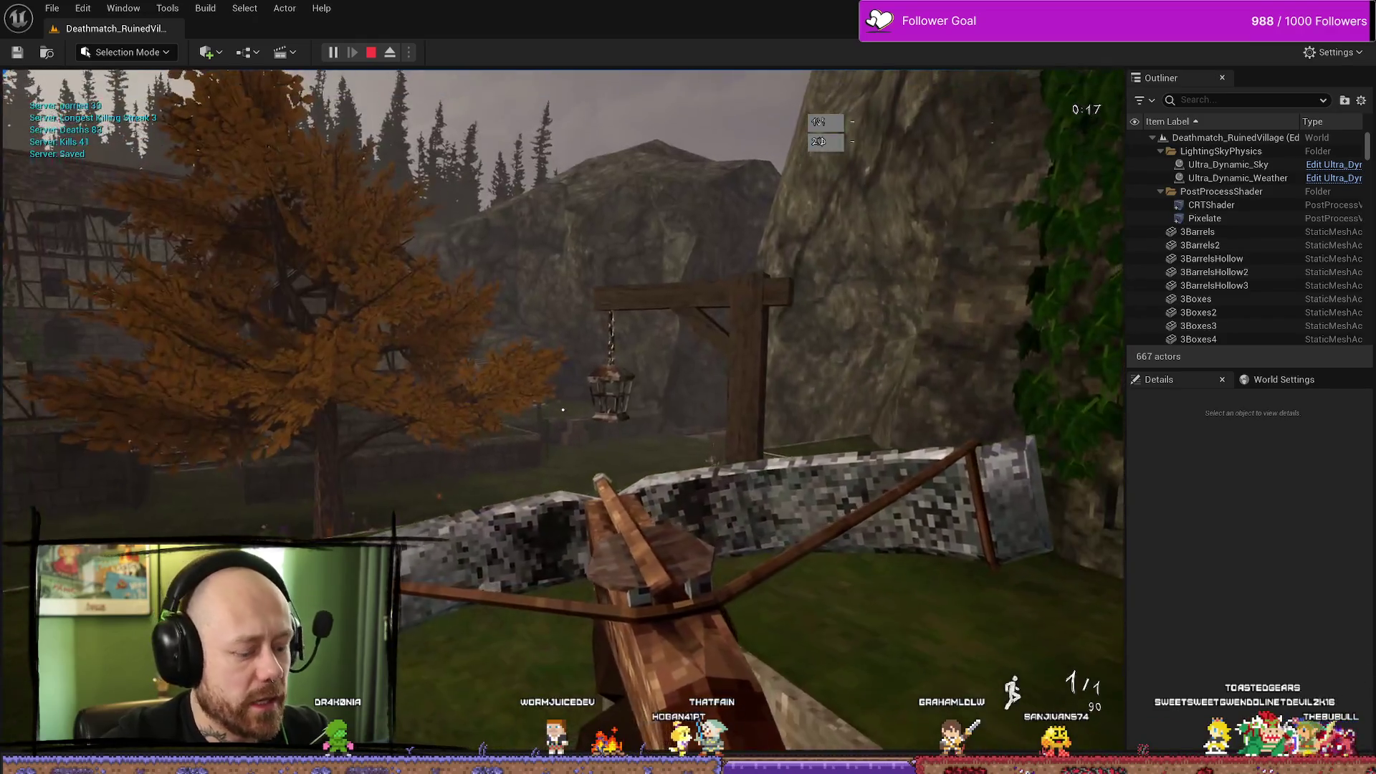
pyautogui.press('Escape')
pyautogui.click(133, 308)
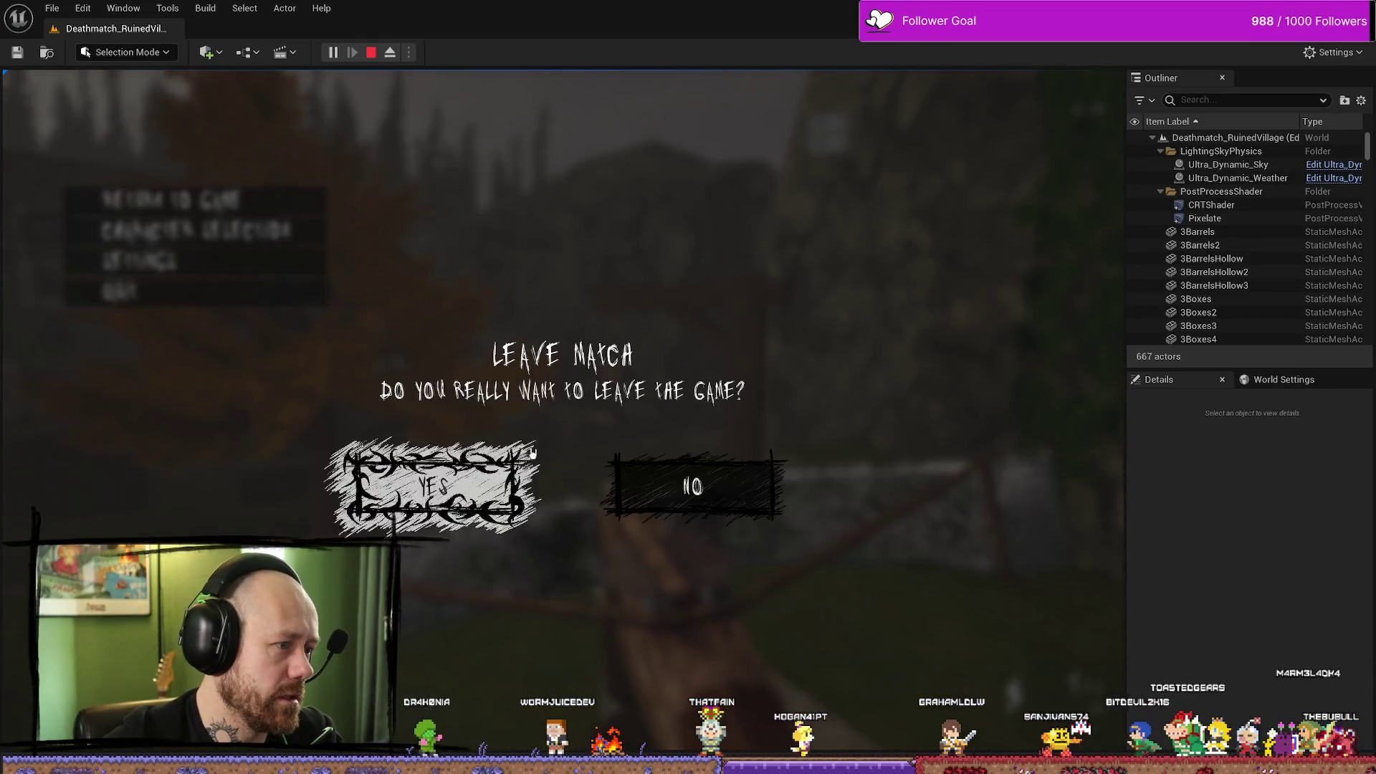
pyautogui.click(526, 465)
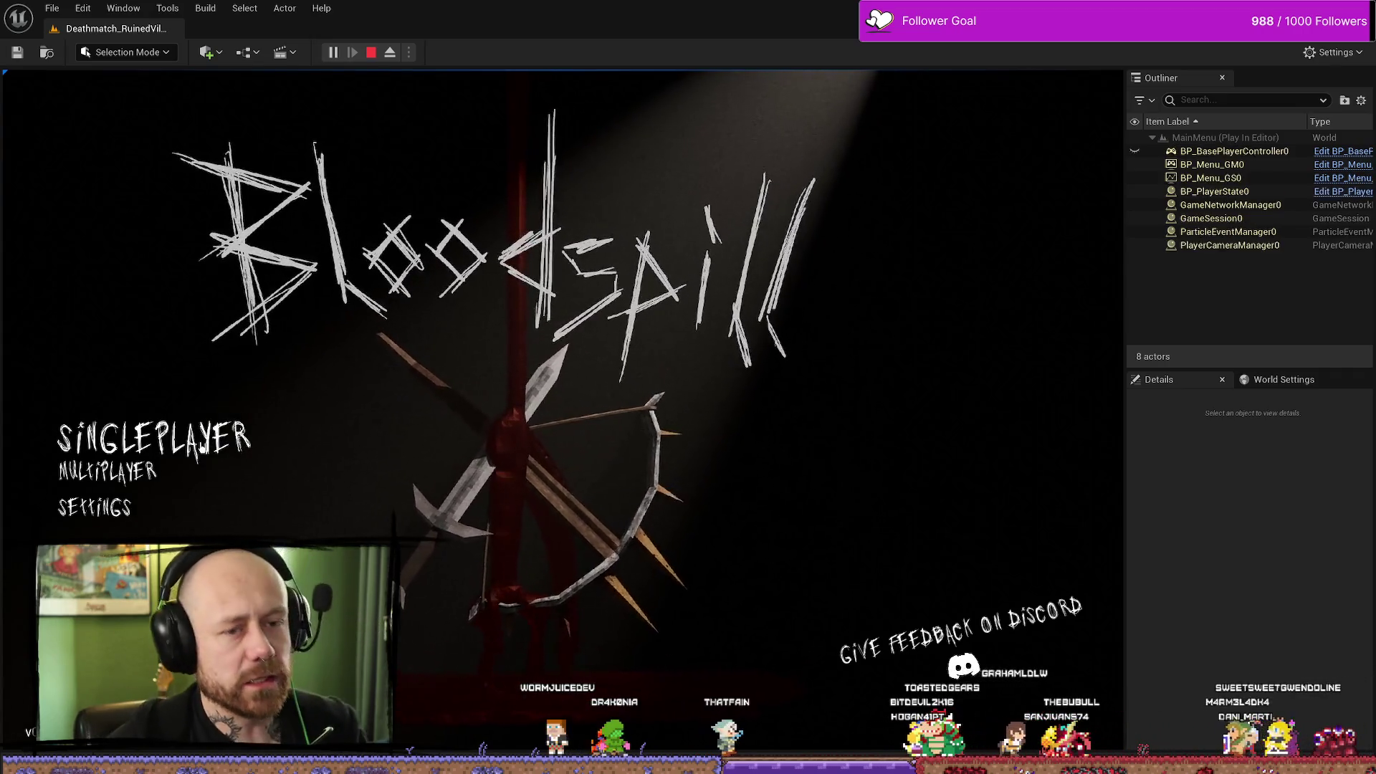
# Start a singleplayer Ruined Village deathmatch and take damage, printing Default__DT_Crossbow_C.
pyautogui.click(196, 421)
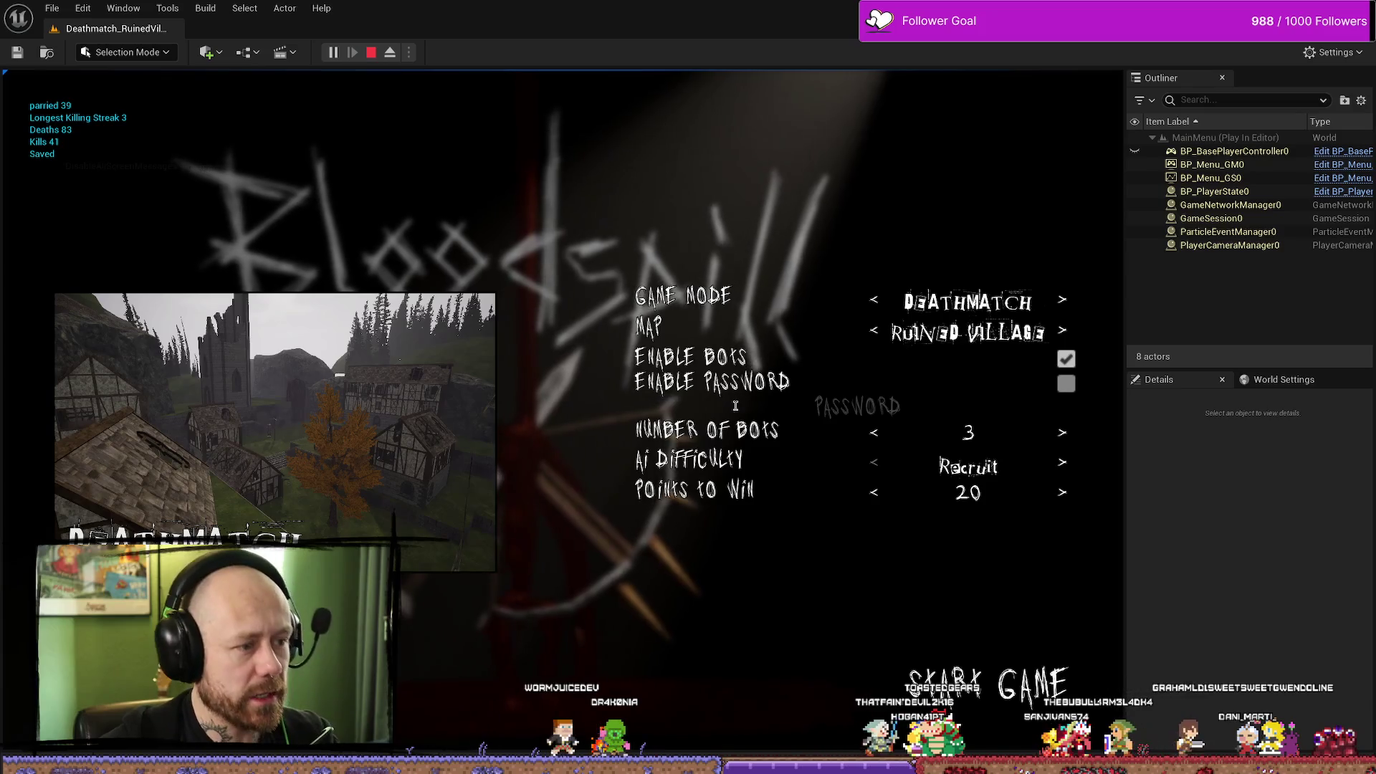
pyautogui.click(989, 684)
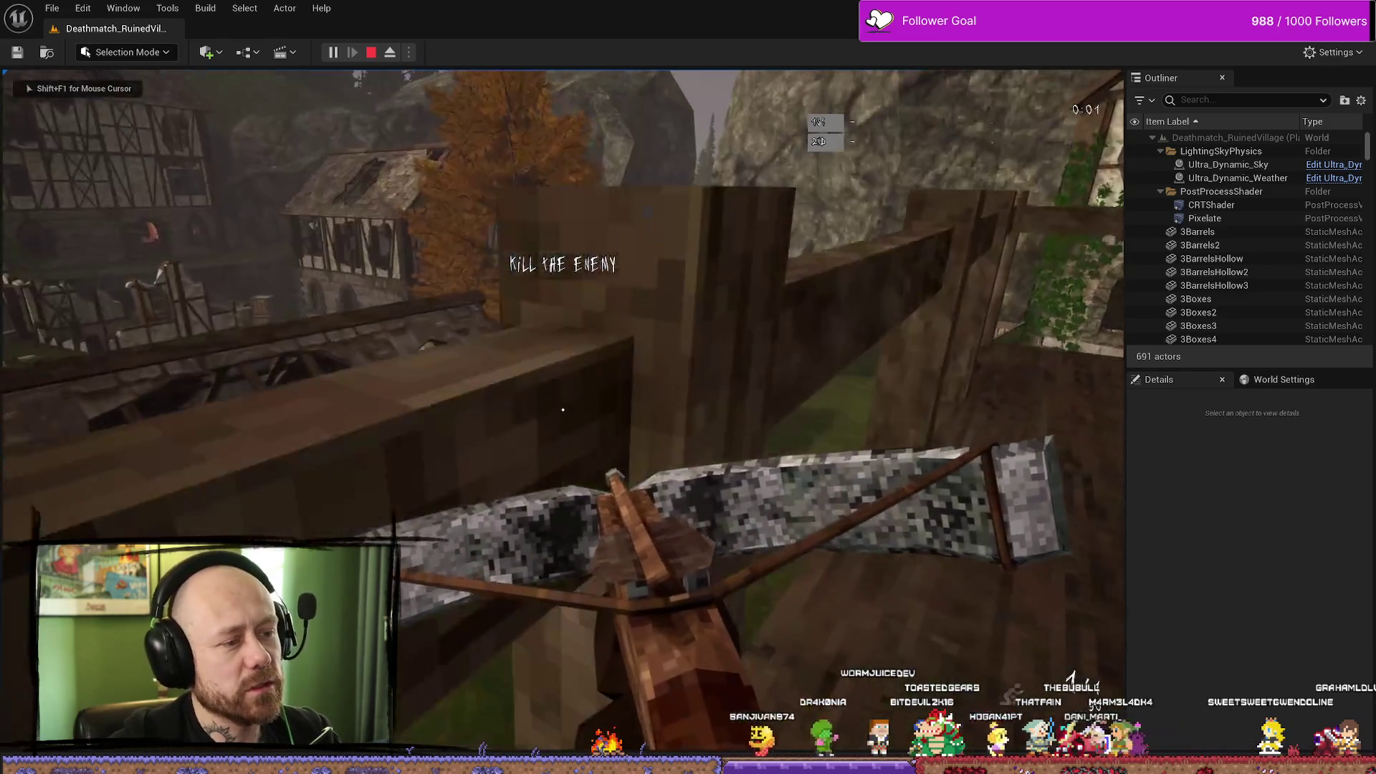
pyautogui.press('2')
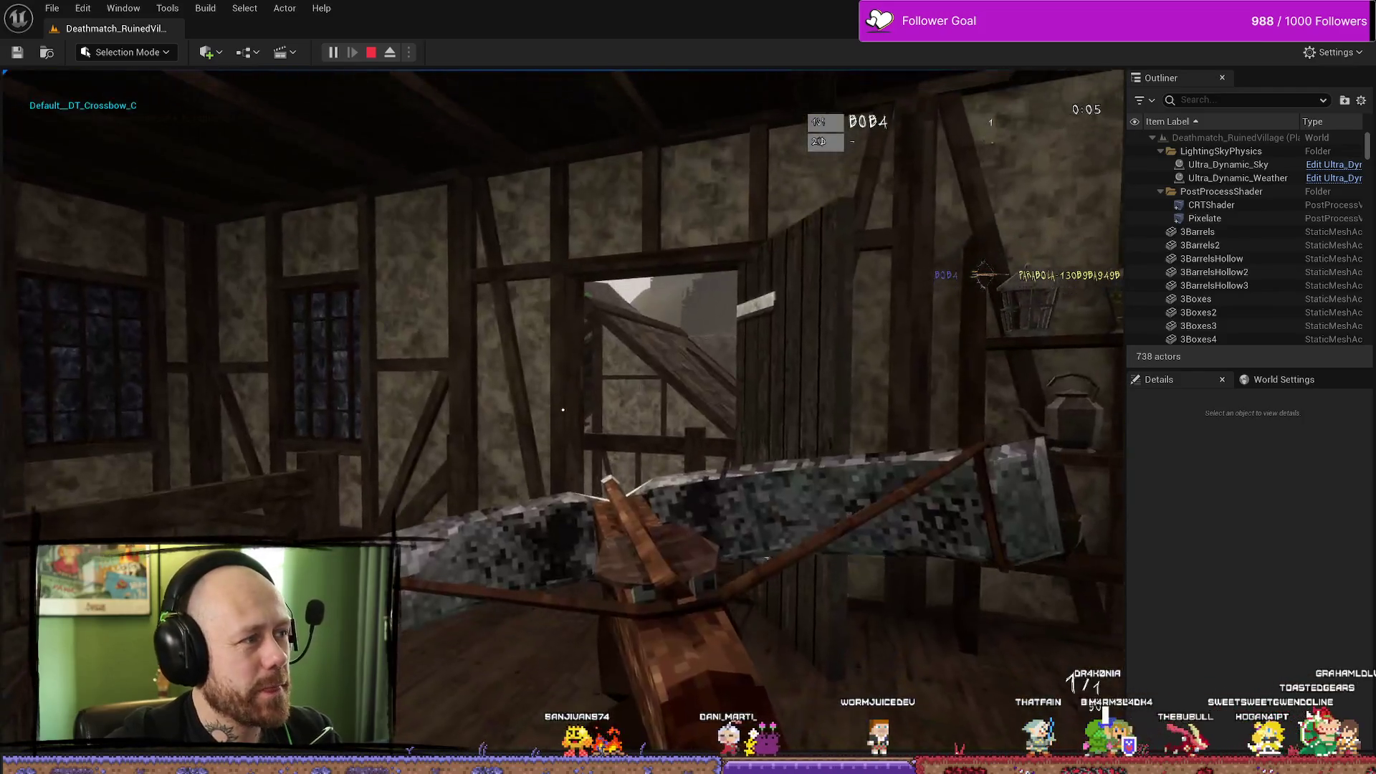
pyautogui.press('w')
pyautogui.press('w')
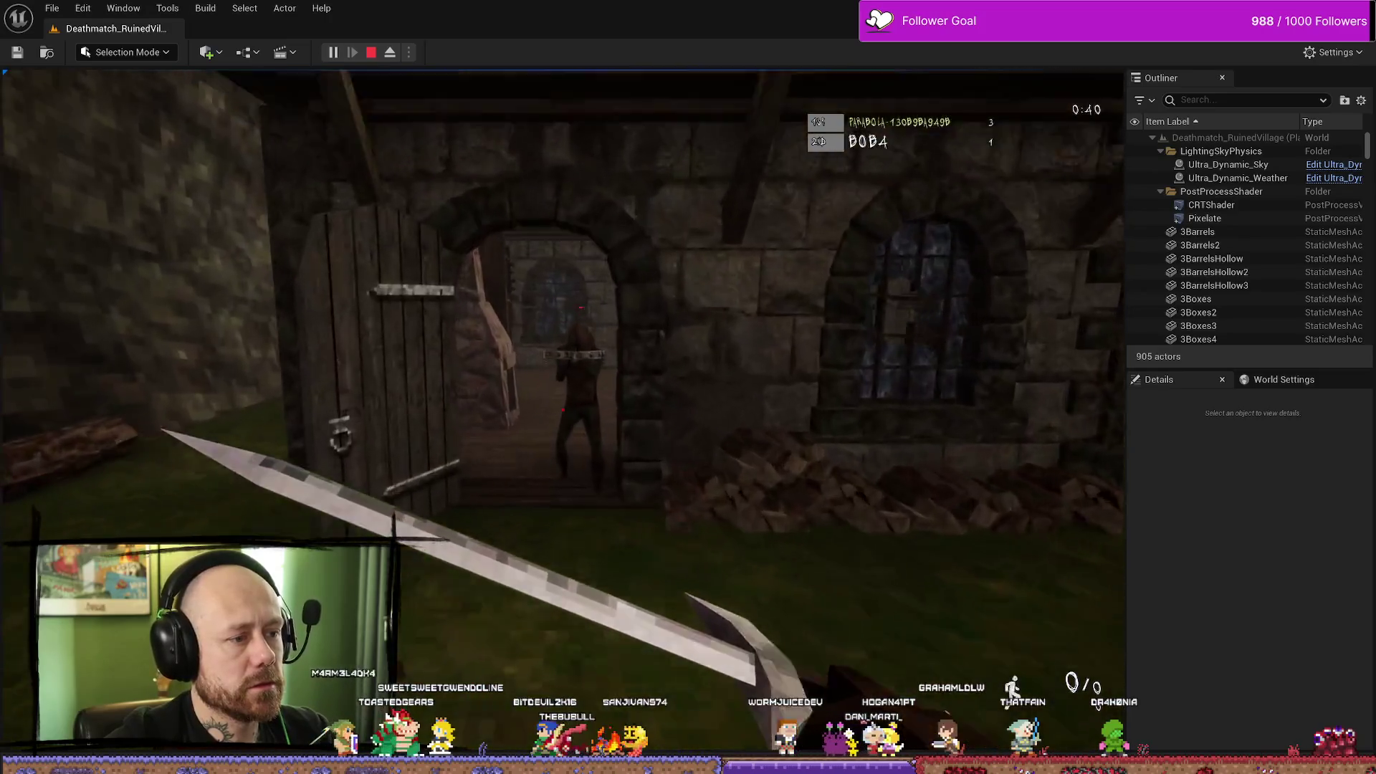
# Stop the session, return to the Health & Death graph, and move Get Display Name left.
pyautogui.press('Escape')
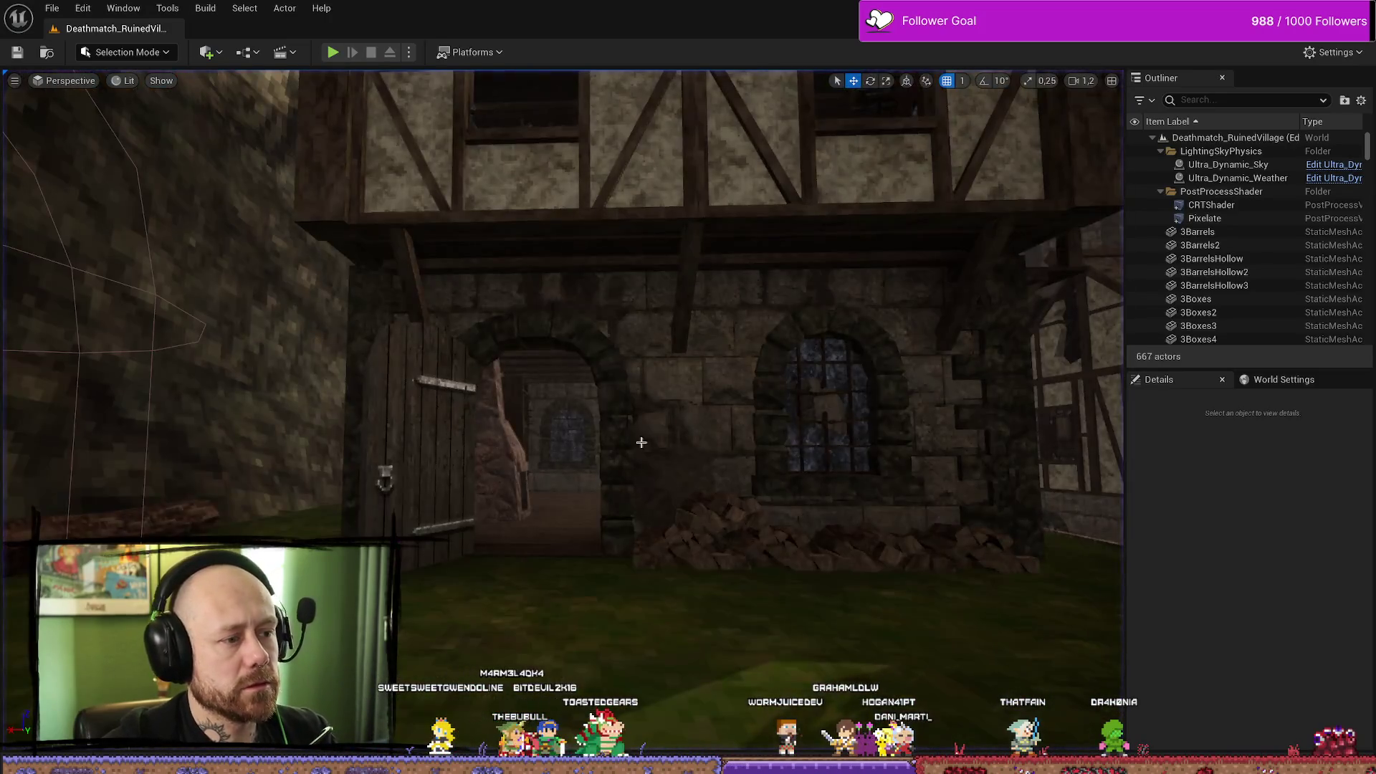
pyautogui.hotkey('ctrl', 'space')
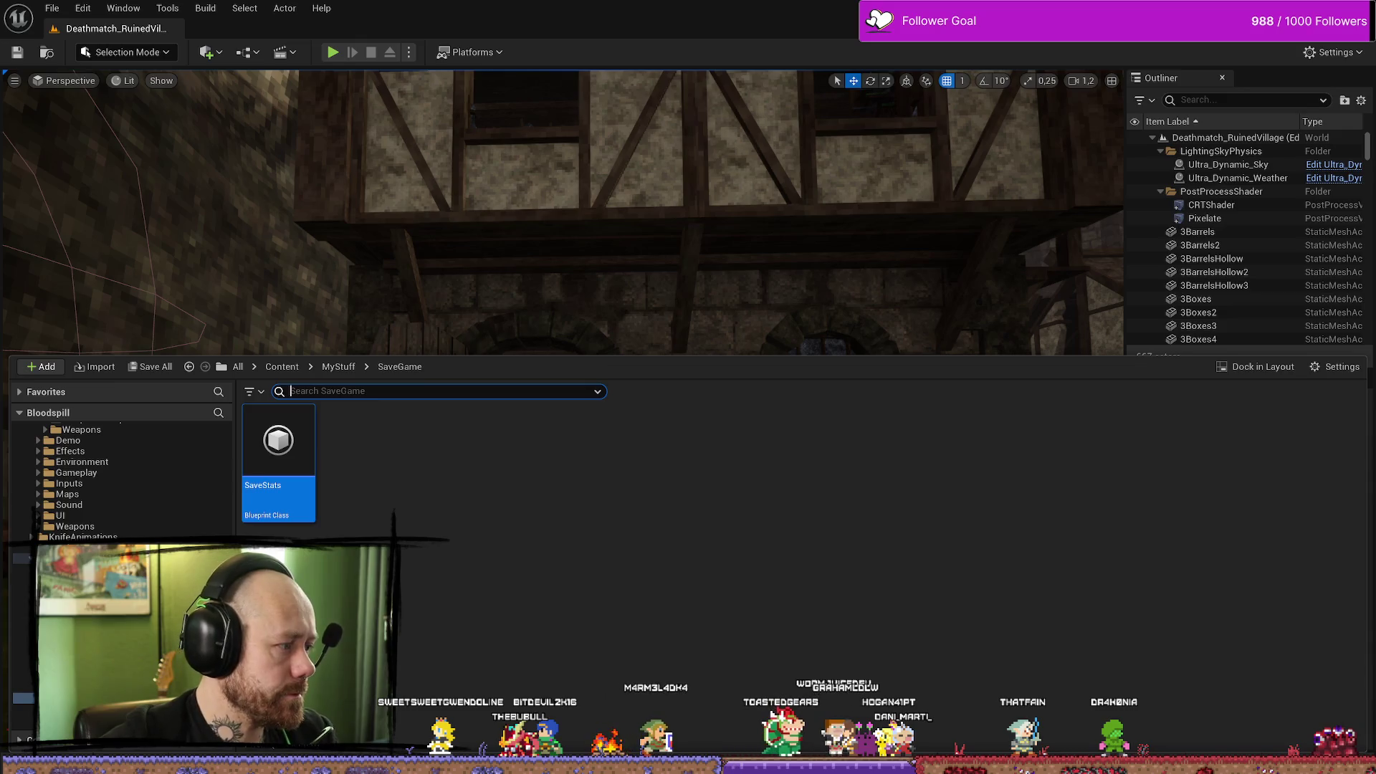
pyautogui.hotkey('alt', 'Tab')
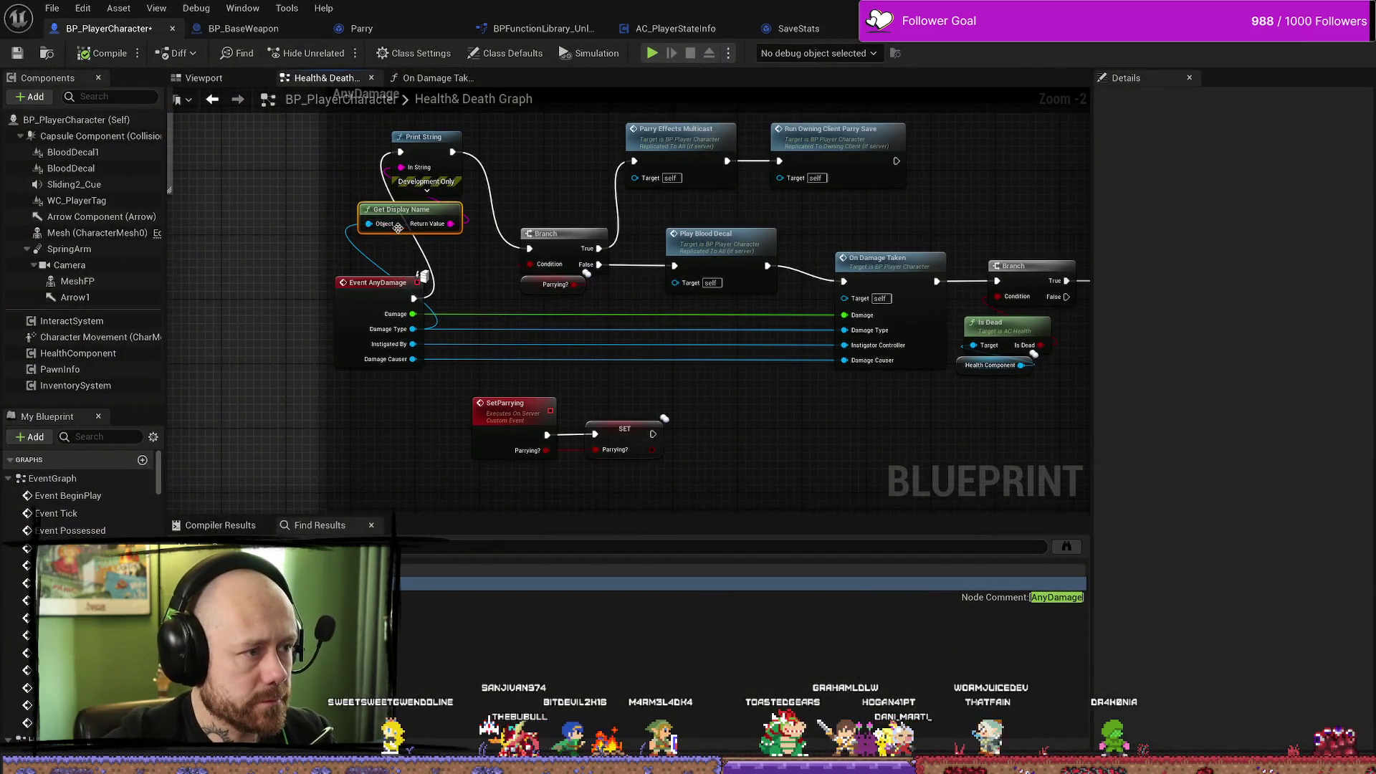
pyautogui.moveTo(337, 209); pyautogui.dragTo(248, 201)
# Add an IsA node on Damage Type checking for DT Knife.
pyautogui.moveTo(414, 331); pyautogui.dragTo(713, 420)
pyautogui.write('is')
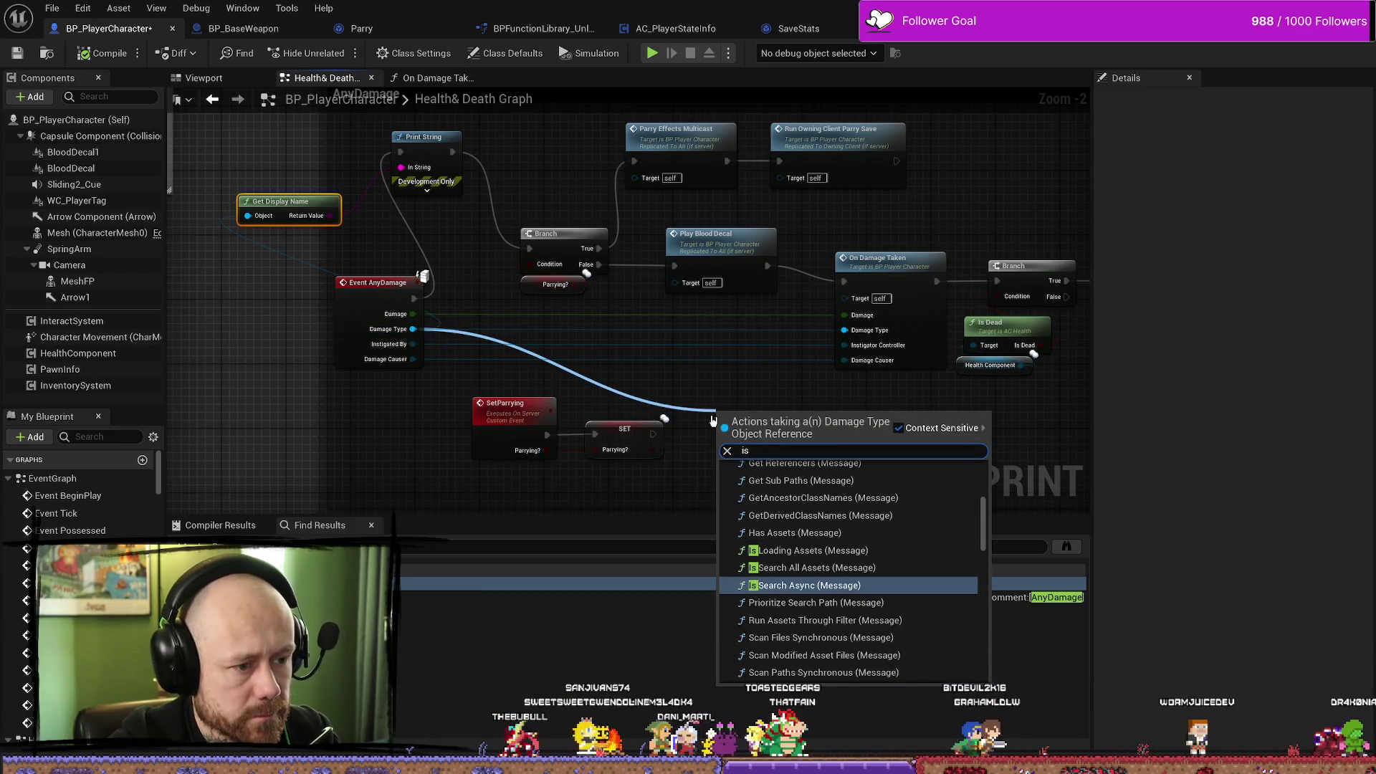
pyautogui.write('a')
pyautogui.press('Return')
pyautogui.click(768, 450)
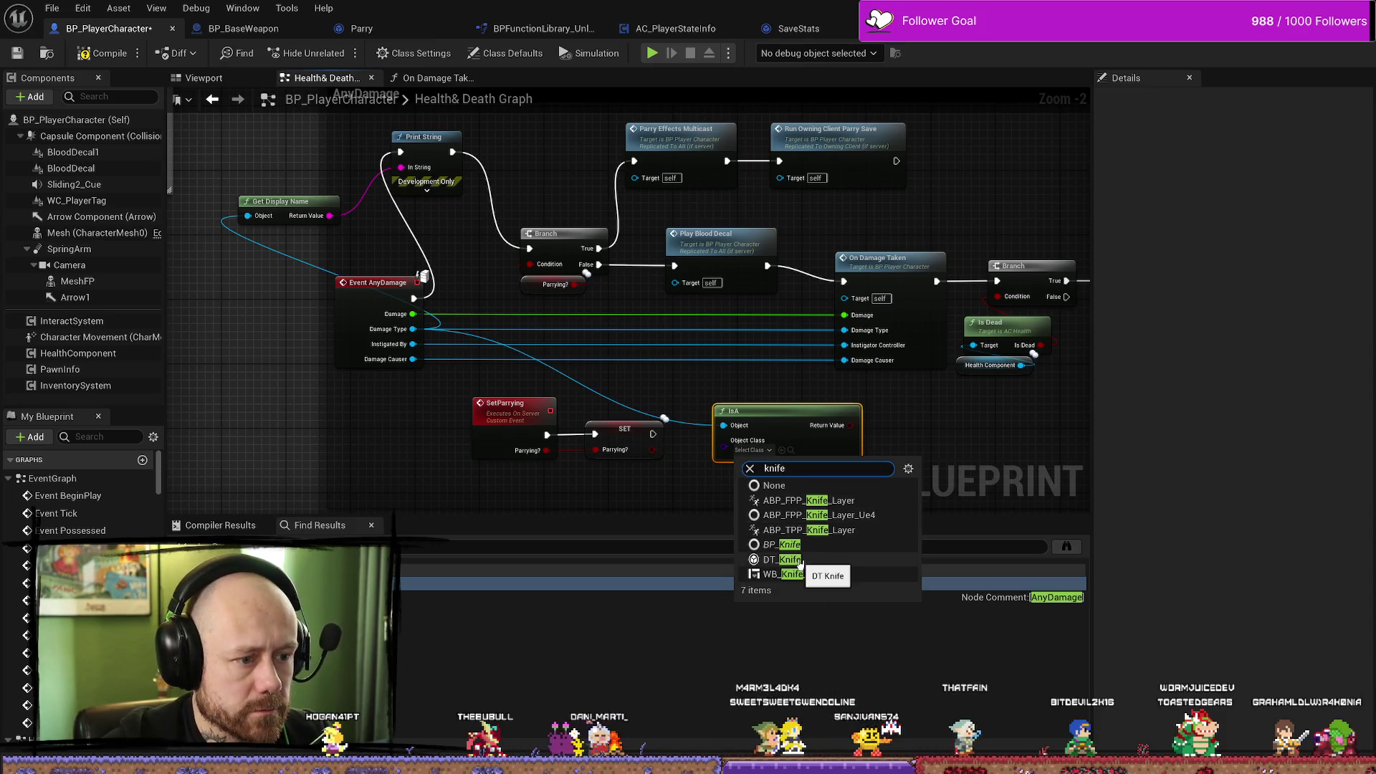
pyautogui.click(801, 564)
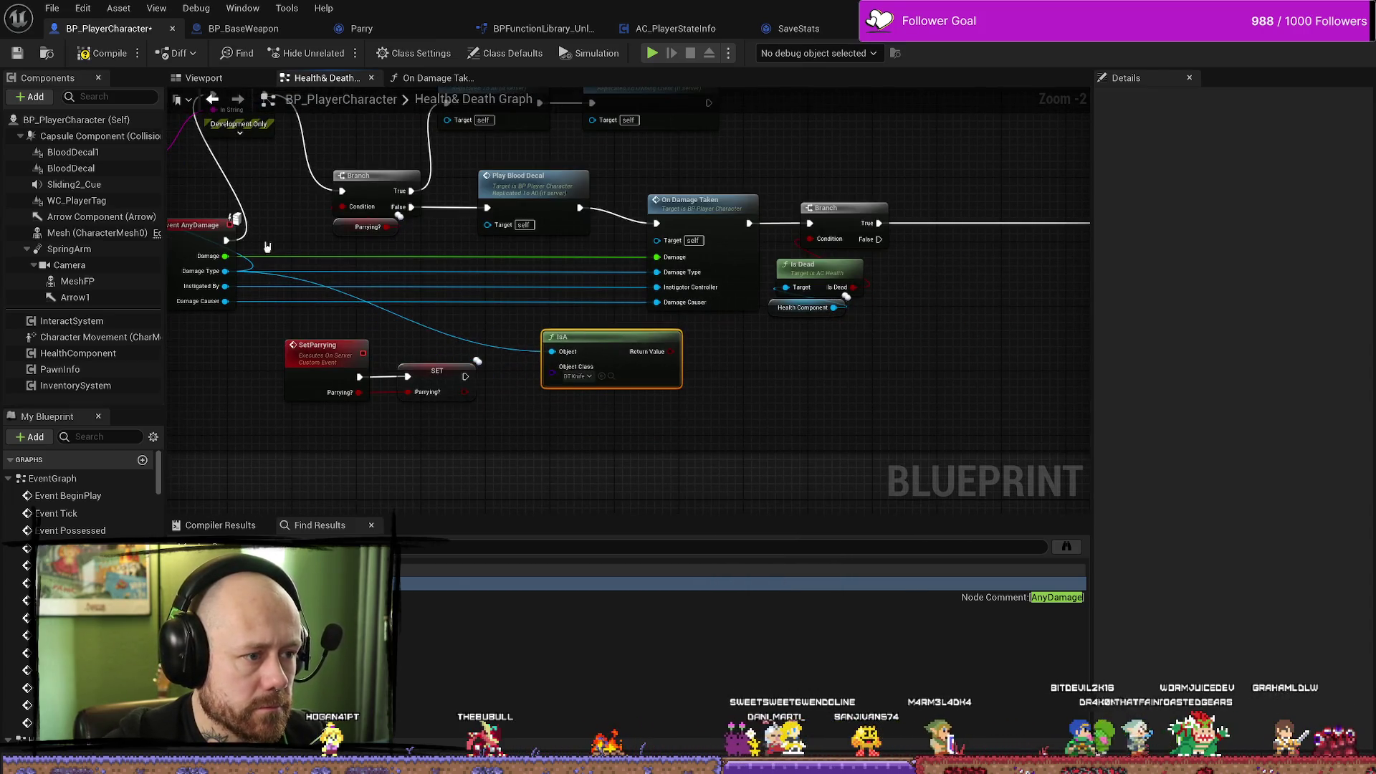
# Add a second IsA node checking DT_Crossbow and place it beside the DT Knife check.
pyautogui.moveTo(225, 271); pyautogui.dragTo(589, 414)
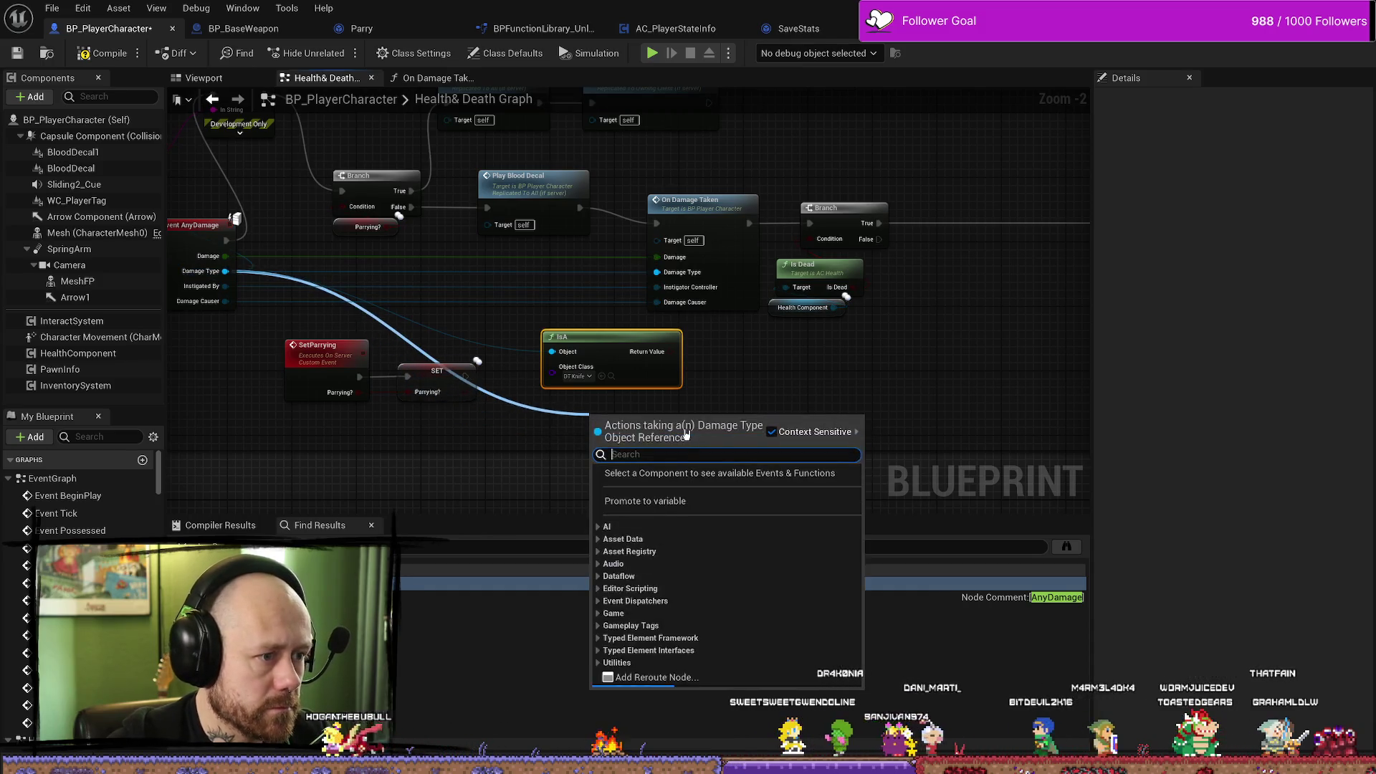
pyautogui.write('isa')
pyautogui.press('Return')
pyautogui.click(630, 457)
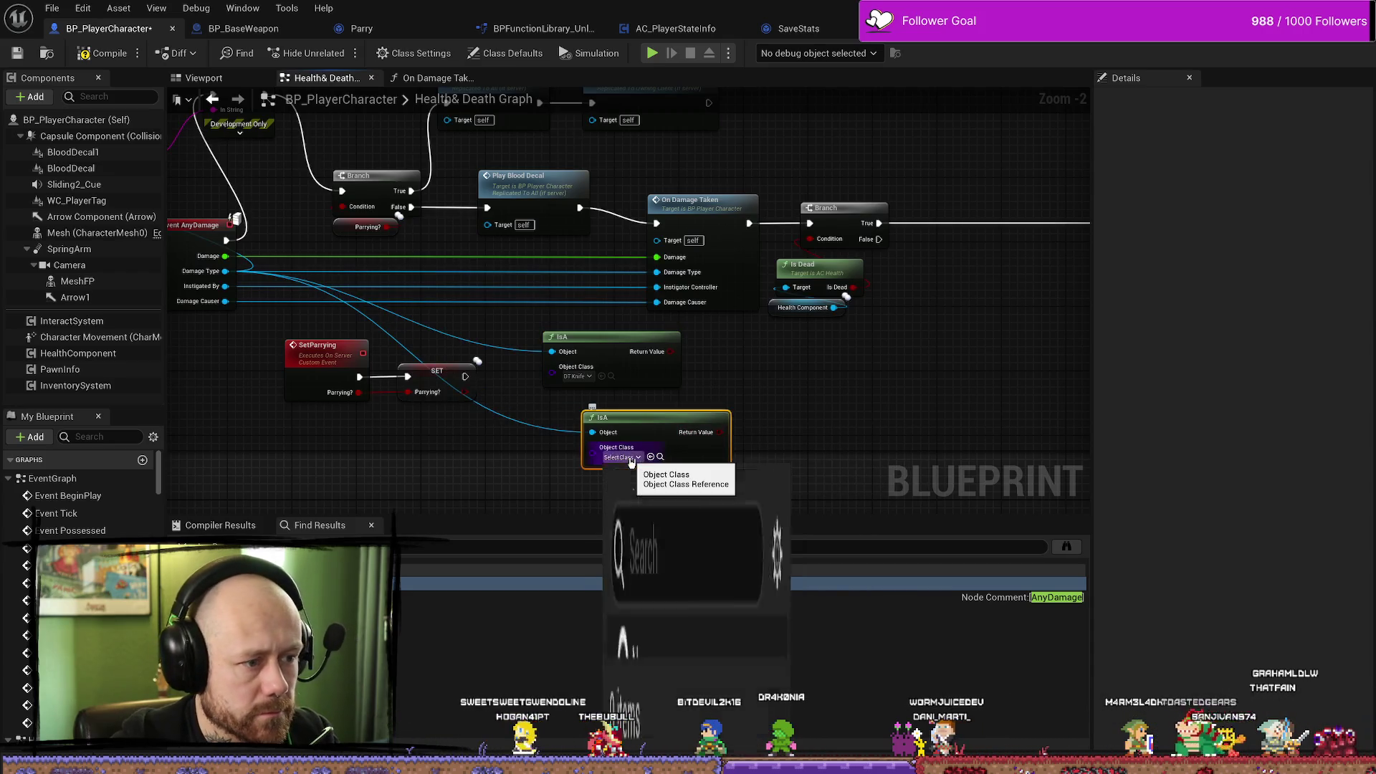
pyautogui.write('crossbo')
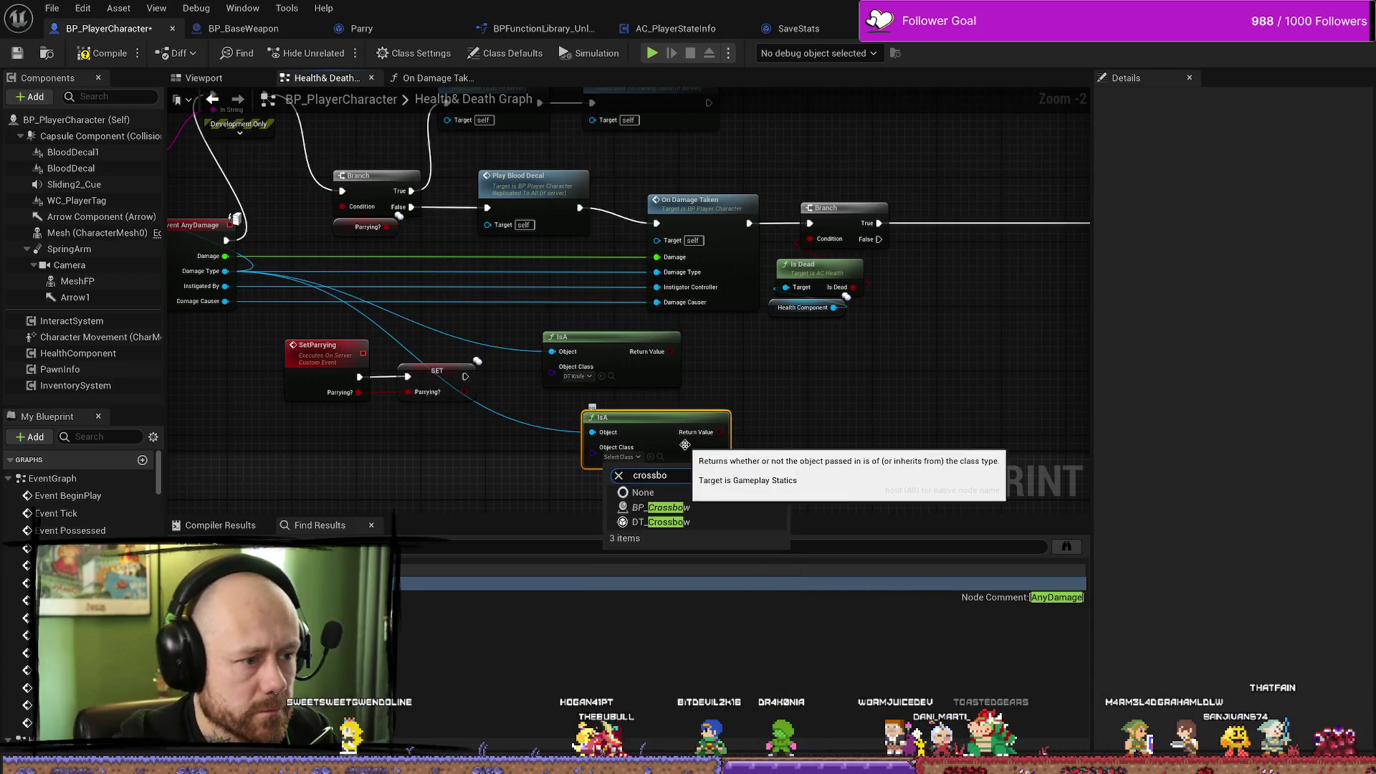
pyautogui.click(678, 522)
pyautogui.moveTo(651, 382); pyautogui.dragTo(445, 367)
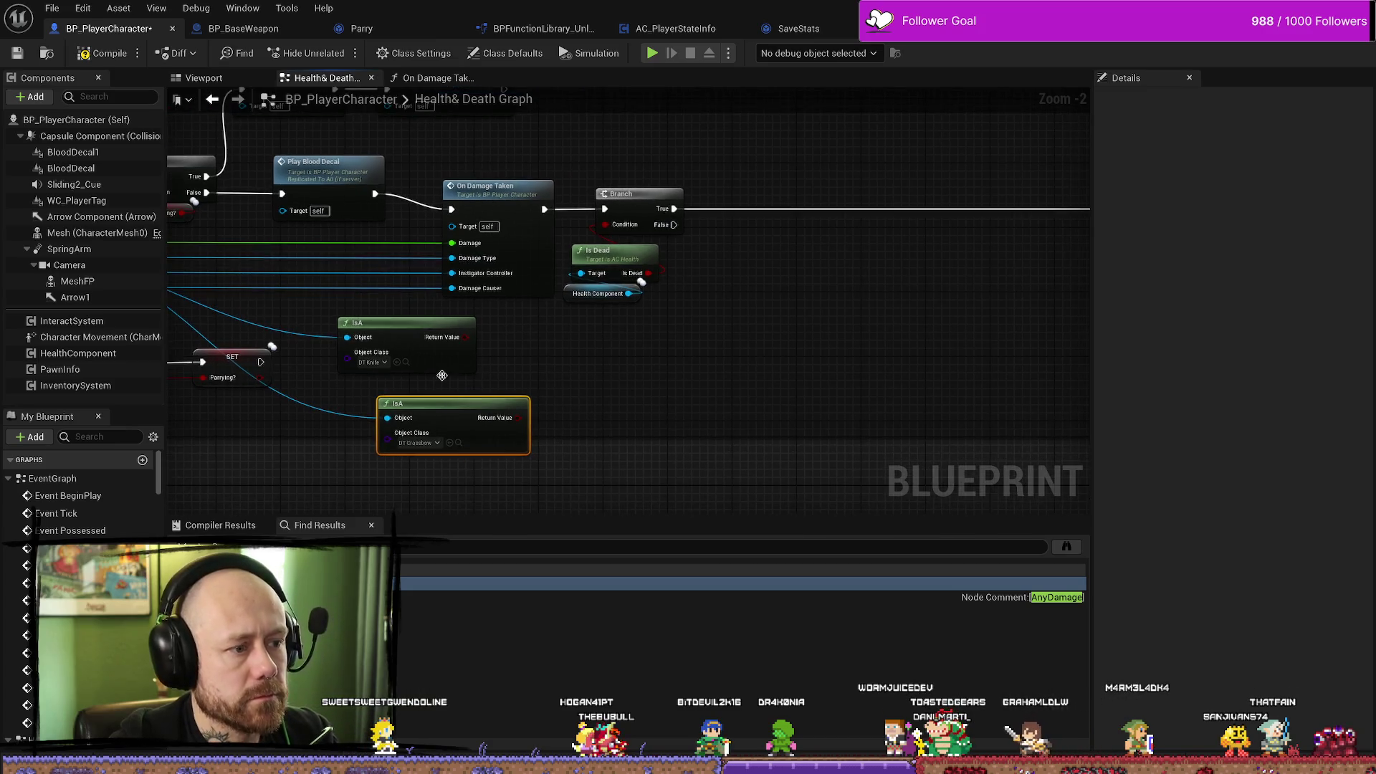
pyautogui.moveTo(452, 416)
pyautogui.mouseDown()
pyautogui.moveTo(911, 339)
pyautogui.moveTo(822, 335)
pyautogui.mouseUp()
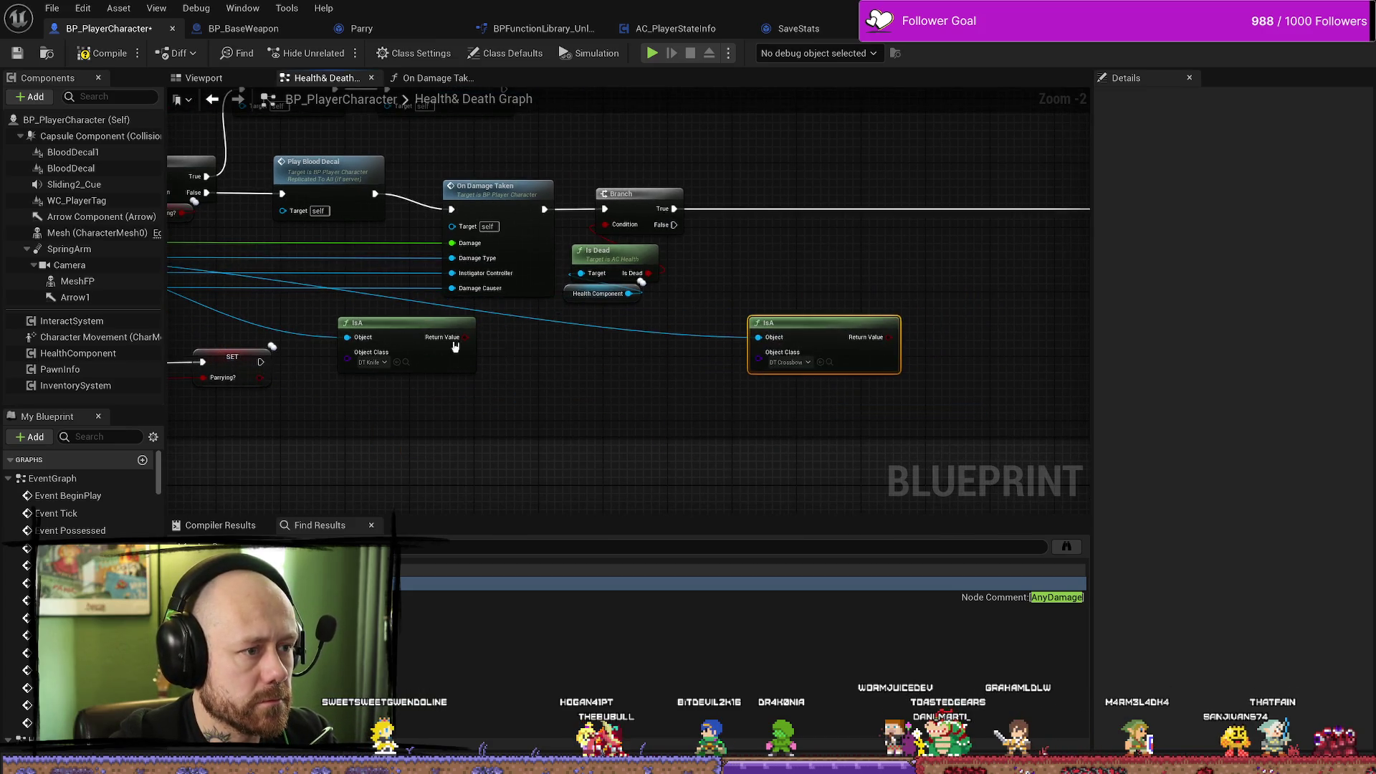
pyautogui.moveTo(445, 328)
pyautogui.mouseDown()
pyautogui.moveTo(861, 254)
pyautogui.moveTo(615, 261)
pyautogui.mouseUp()
pyautogui.scroll(2, 615, 260)
# Add a Branch driven by the DT Knife check, fed by the Is Dead branch's True output.
pyautogui.moveTo(601, 350); pyautogui.dragTo(627, 276)
pyautogui.write('branch')
pyautogui.press('Return')
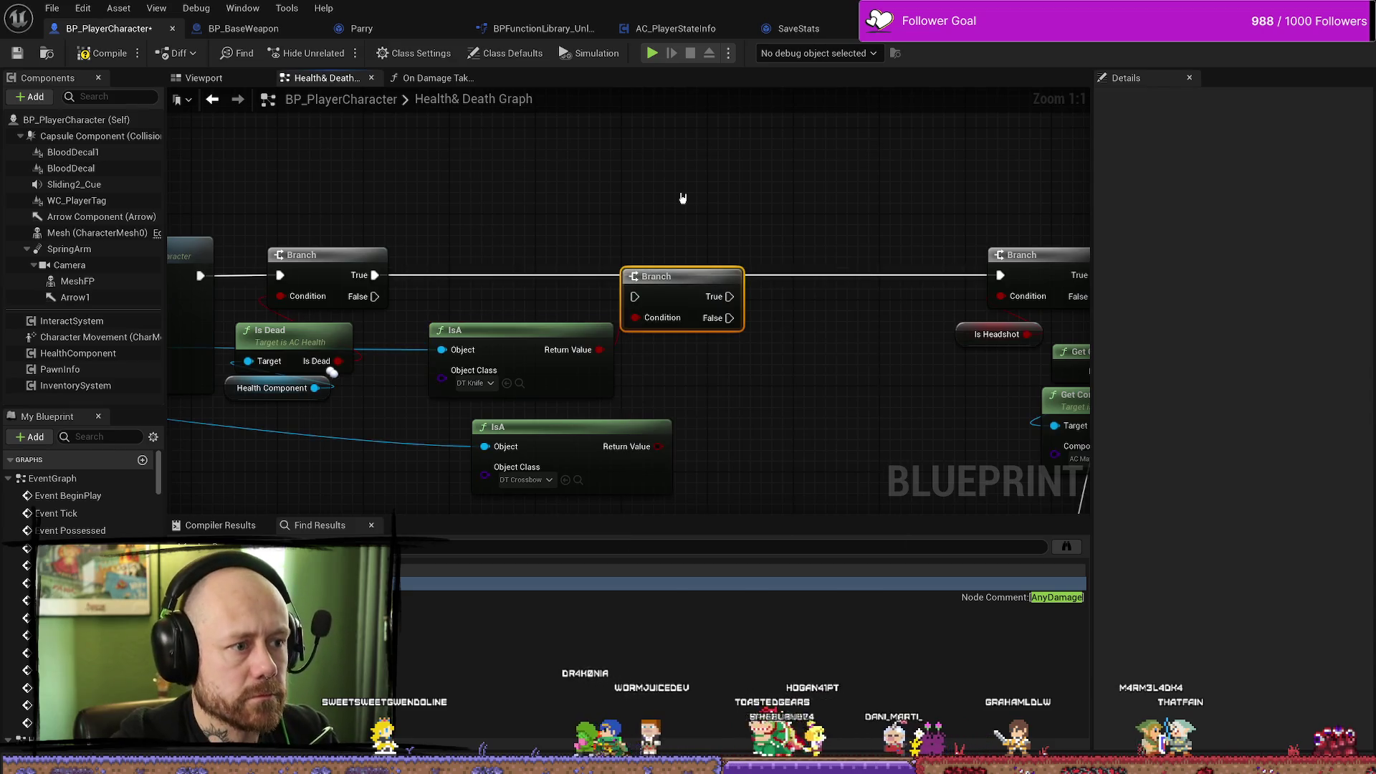
pyautogui.moveTo(375, 274)
pyautogui.mouseDown()
pyautogui.moveTo(638, 308)
pyautogui.moveTo(596, 265)
pyautogui.mouseUp()
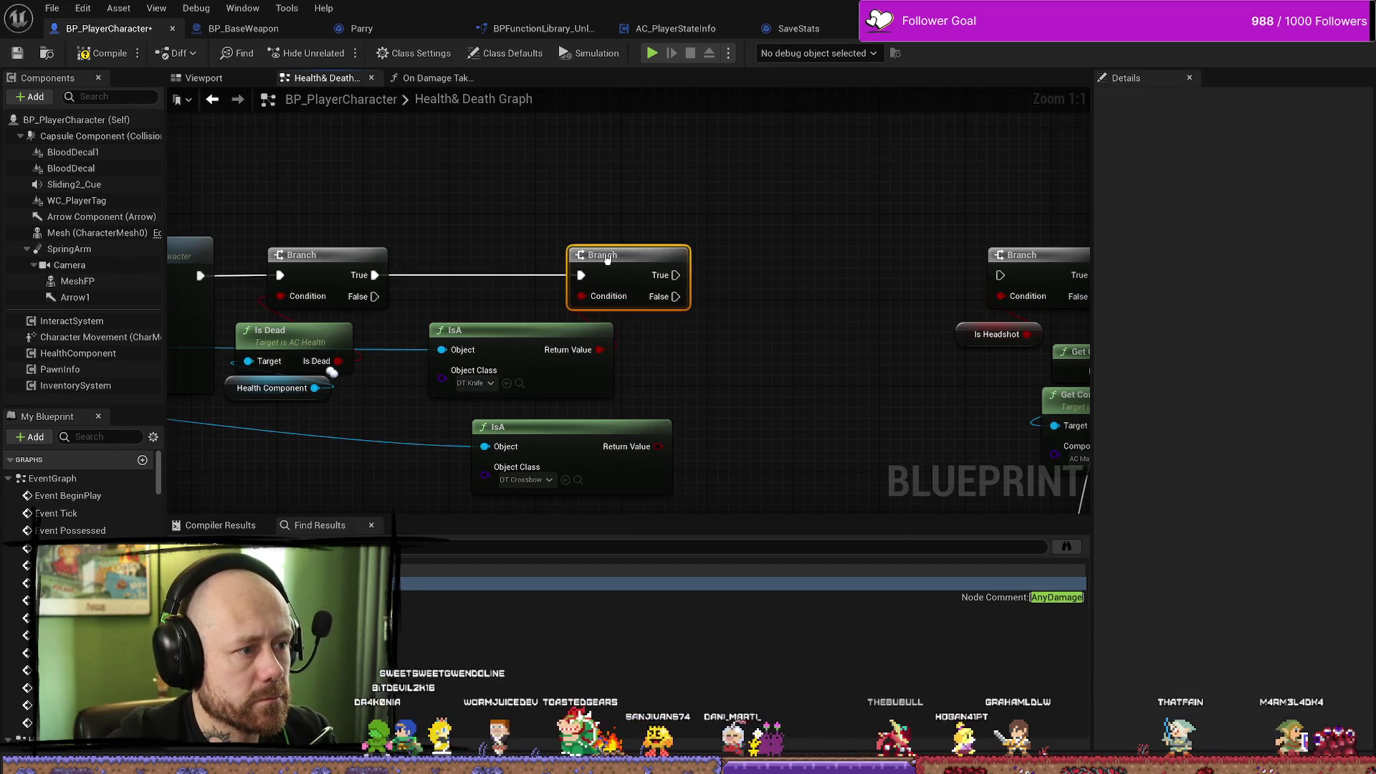
pyautogui.moveTo(587, 330)
pyautogui.mouseDown()
pyautogui.moveTo(554, 330)
pyautogui.moveTo(638, 353)
pyautogui.moveTo(416, 371)
pyautogui.mouseUp()
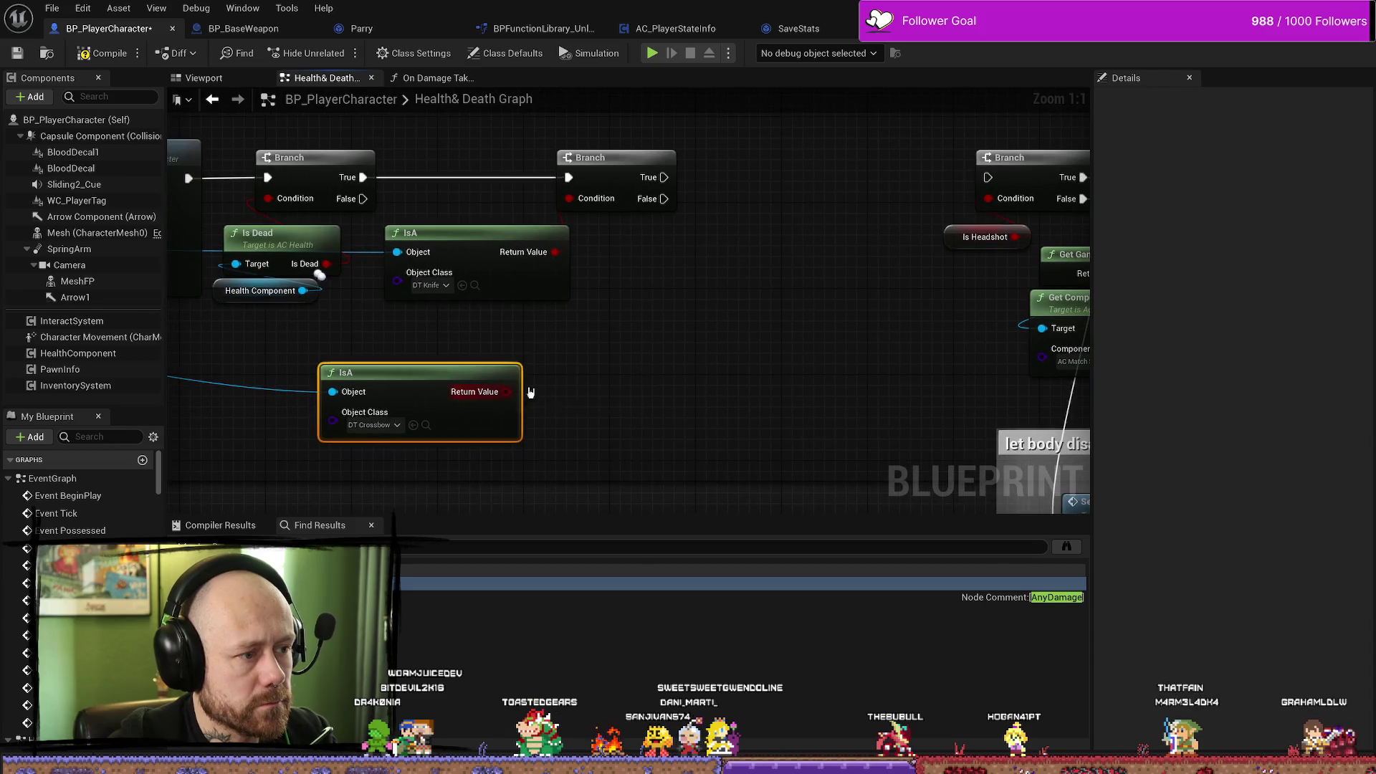
pyautogui.moveTo(507, 392); pyautogui.dragTo(639, 351)
# Place a Branch driven by the DT Crossbow check and chain the Knife branch's False into it.
pyautogui.write('branch')
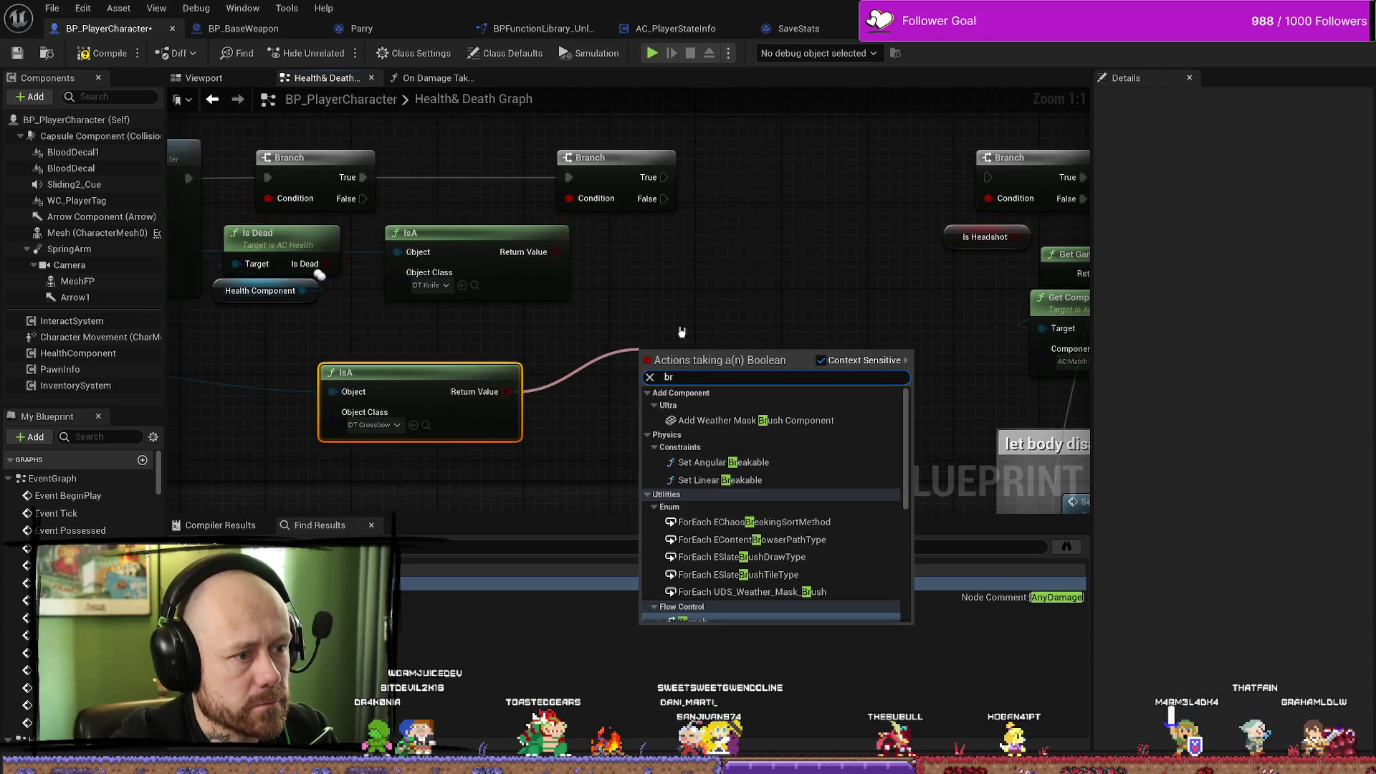
pyautogui.press('Return')
pyautogui.moveTo(680, 347)
pyautogui.mouseDown()
pyautogui.moveTo(789, 199)
pyautogui.moveTo(776, 156)
pyautogui.mouseUp()
pyautogui.moveTo(561, 282)
pyautogui.mouseDown()
pyautogui.moveTo(620, 285)
pyautogui.moveTo(560, 303)
pyautogui.moveTo(637, 283)
pyautogui.mouseUp()
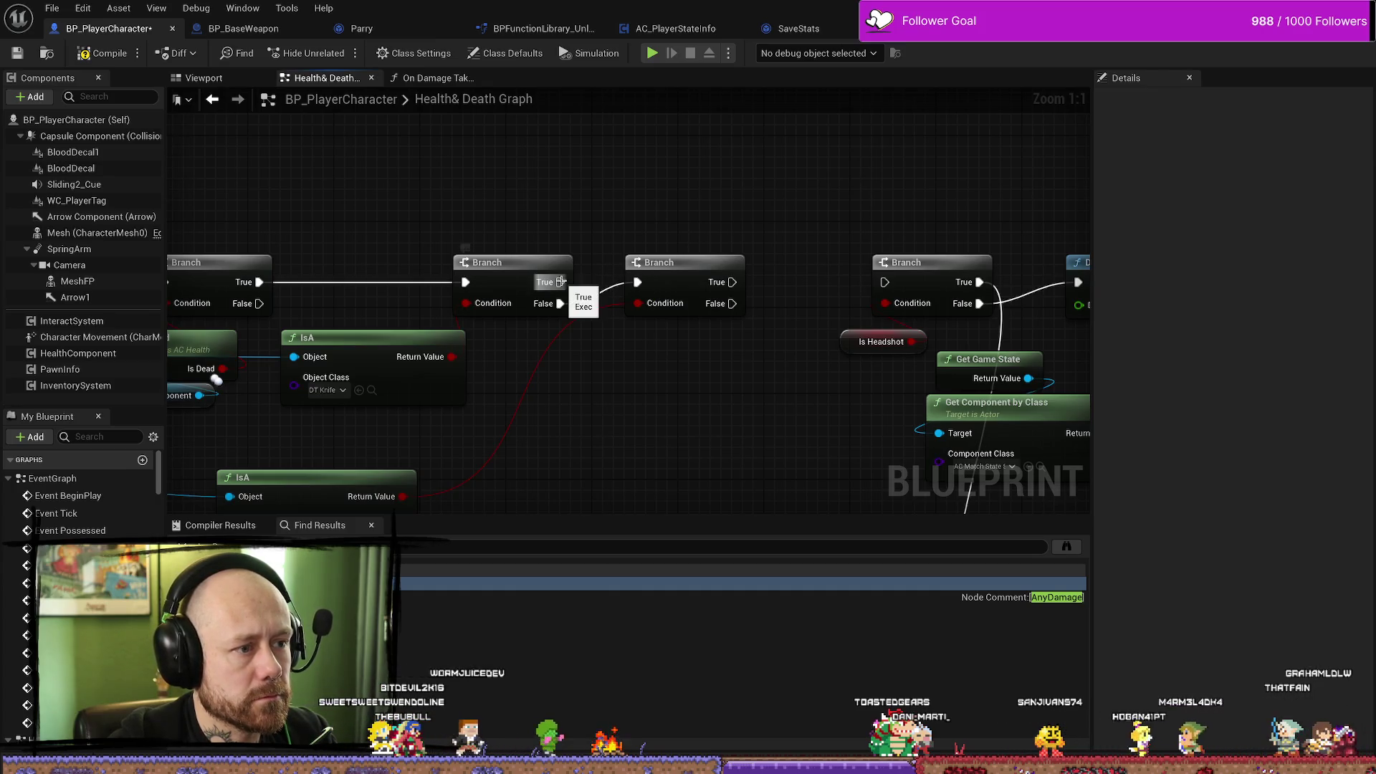
# Shift the DT Crossbow check left and bring the Delay and game-over checks into view.
pyautogui.moveTo(737, 334); pyautogui.dragTo(685, 304)
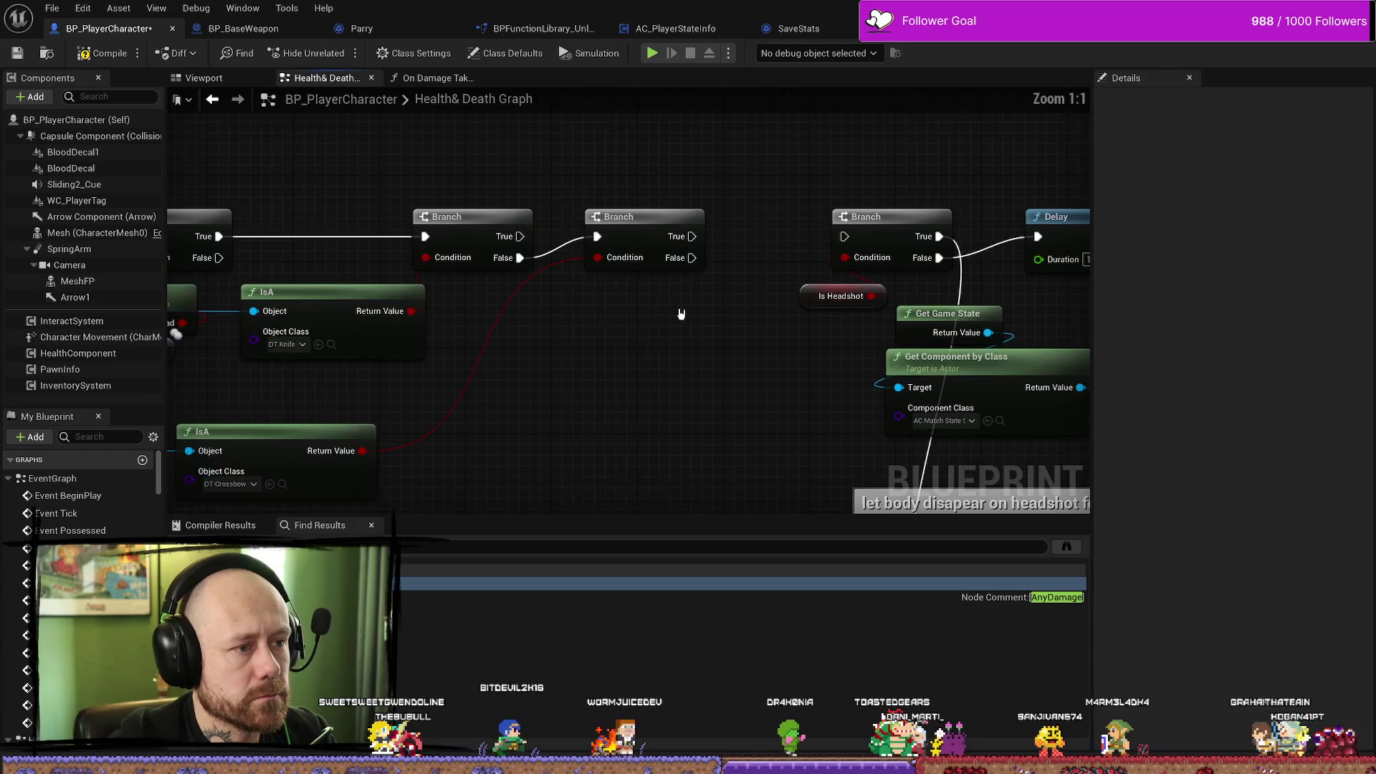
pyautogui.click(402, 459)
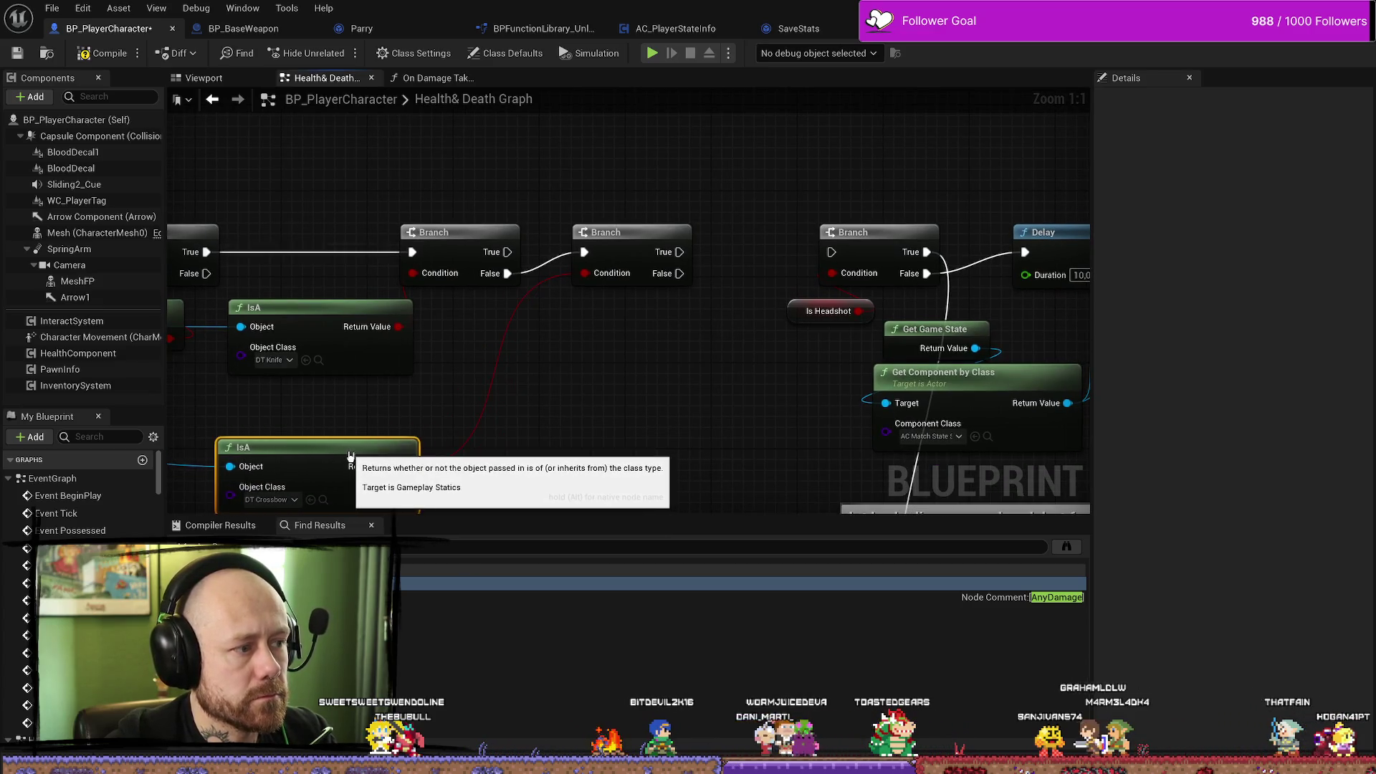
pyautogui.moveTo(402, 459); pyautogui.dragTo(347, 458)
pyautogui.moveTo(609, 408); pyautogui.dragTo(575, 361)
pyautogui.moveTo(603, 301); pyautogui.dragTo(620, 334)
pyautogui.moveTo(669, 246)
pyautogui.mouseDown()
pyautogui.moveTo(707, 261)
pyautogui.moveTo(578, 265)
pyautogui.mouseUp()
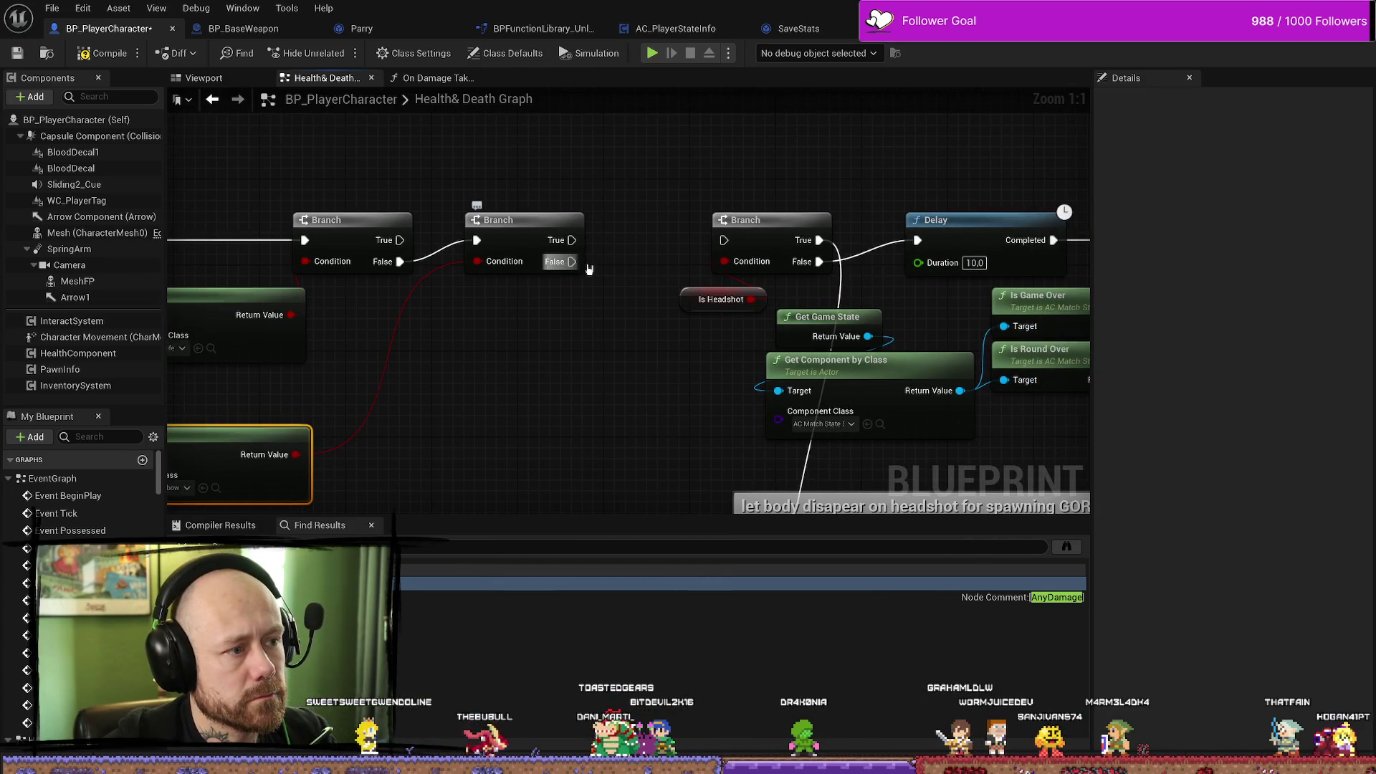
pyautogui.scroll(-4, 586, 337)
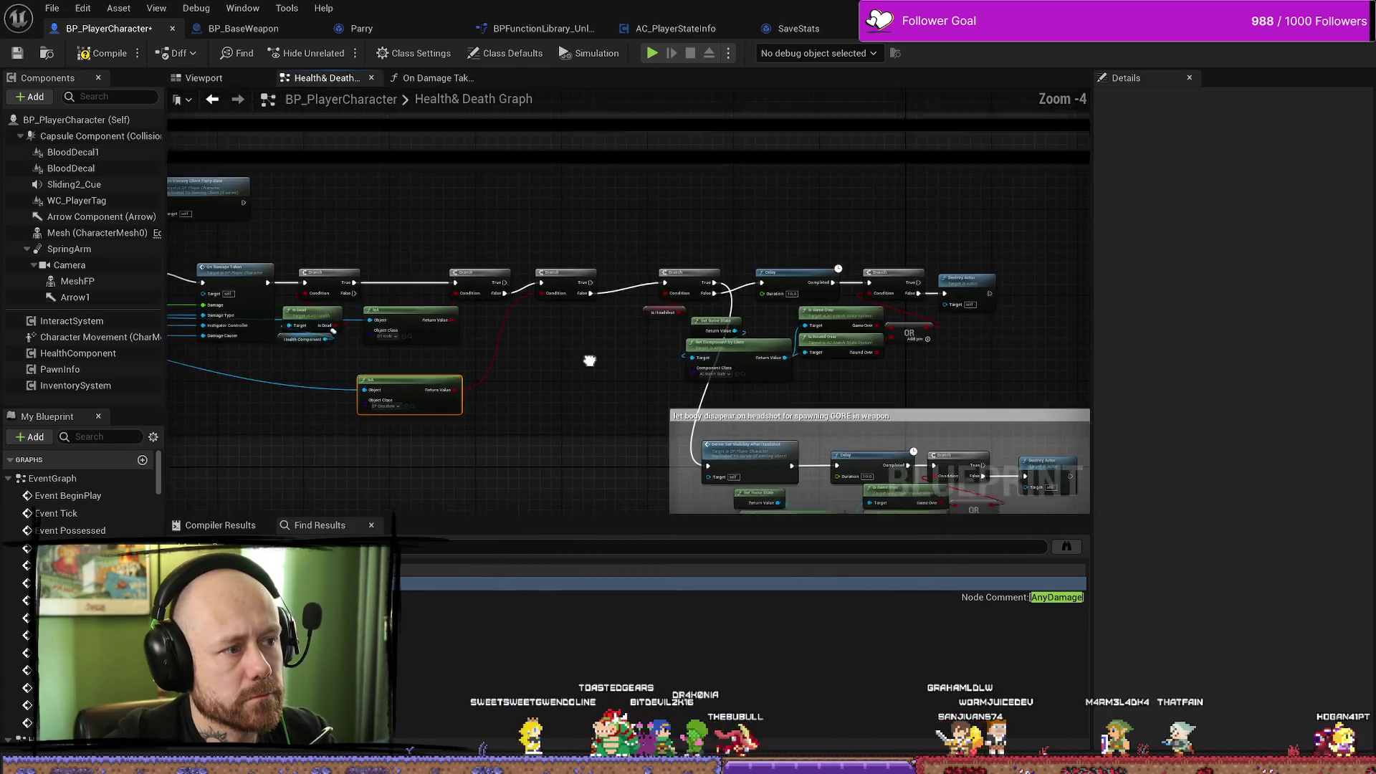
# Rearrange the DT Knife and DT Crossbow IsA nodes, stacked beneath the branch chain.
pyautogui.scroll(2, 587, 344)
pyautogui.moveTo(569, 269)
pyautogui.mouseDown()
pyautogui.moveTo(856, 229)
pyautogui.moveTo(414, 378)
pyautogui.moveTo(351, 385)
pyautogui.moveTo(376, 353)
pyautogui.moveTo(446, 395)
pyautogui.mouseUp()
pyautogui.moveTo(531, 338)
pyautogui.mouseDown()
pyautogui.moveTo(593, 308)
pyautogui.moveTo(538, 368)
pyautogui.moveTo(614, 368)
pyautogui.moveTo(506, 372)
pyautogui.moveTo(777, 374)
pyautogui.moveTo(533, 342)
pyautogui.mouseUp()
pyautogui.moveTo(882, 307); pyautogui.dragTo(776, 421)
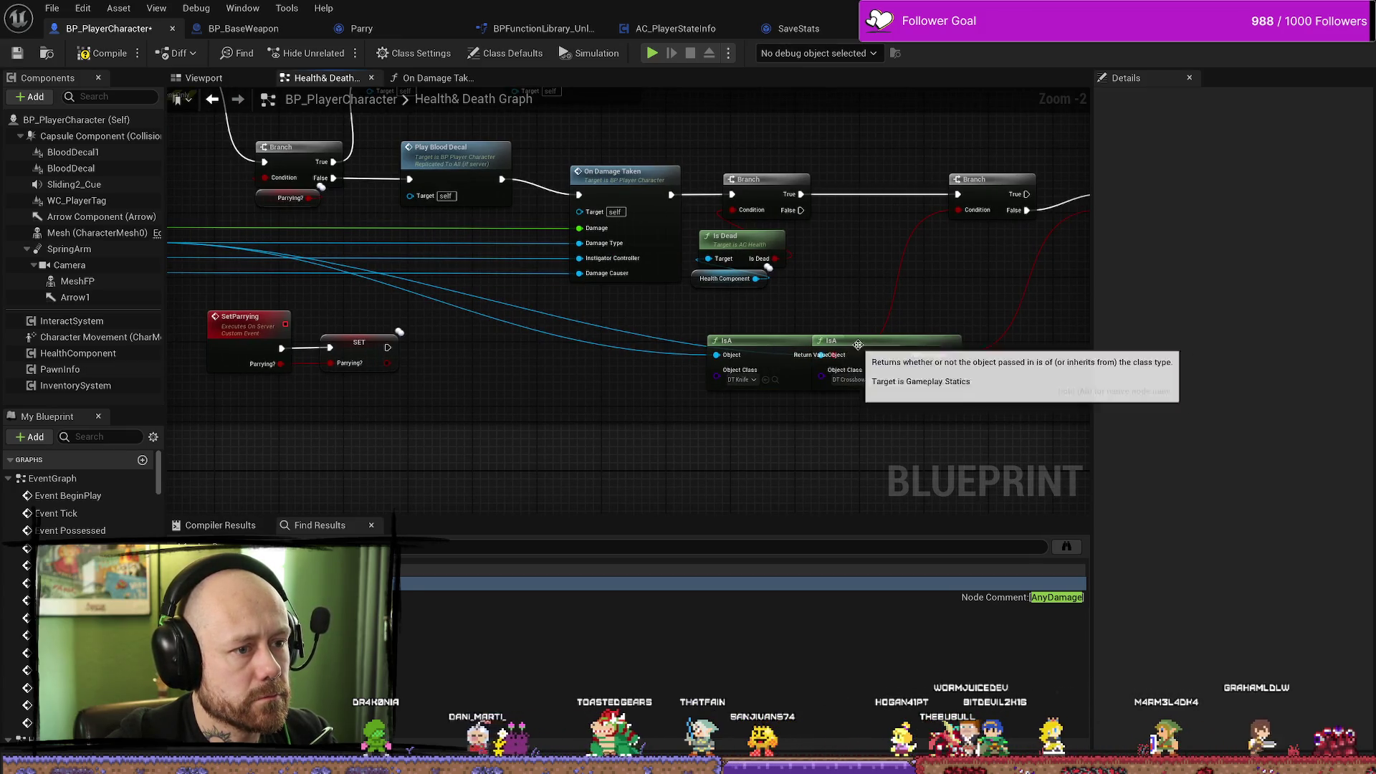
pyautogui.moveTo(860, 338); pyautogui.dragTo(843, 418)
pyautogui.moveTo(767, 342); pyautogui.dragTo(885, 331)
pyautogui.moveTo(867, 422)
pyautogui.mouseDown()
pyautogui.moveTo(703, 372)
pyautogui.moveTo(784, 351)
pyautogui.mouseUp()
pyautogui.moveTo(724, 282); pyautogui.dragTo(726, 236)
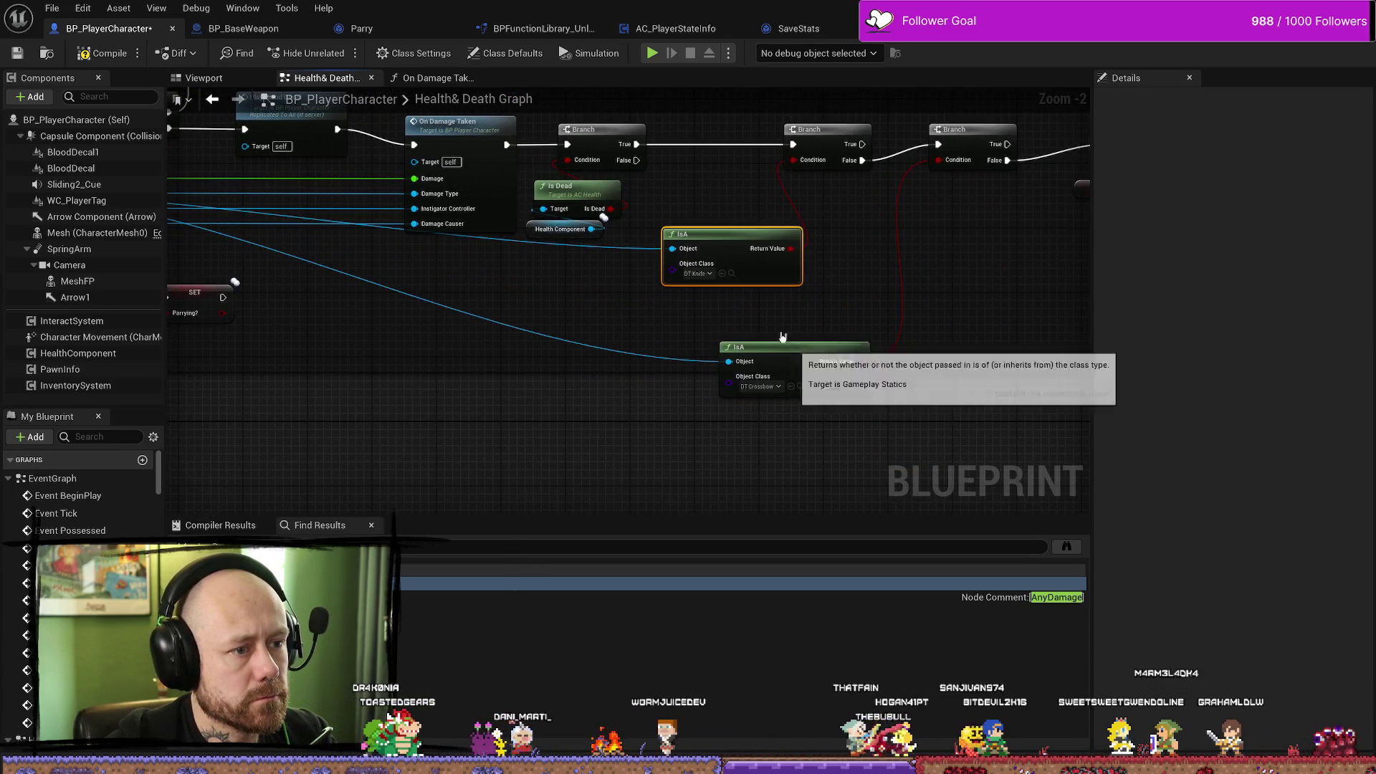
pyautogui.moveTo(784, 351); pyautogui.dragTo(750, 299)
pyautogui.moveTo(726, 246); pyautogui.dragTo(745, 244)
pyautogui.moveTo(848, 237); pyautogui.dragTo(772, 306)
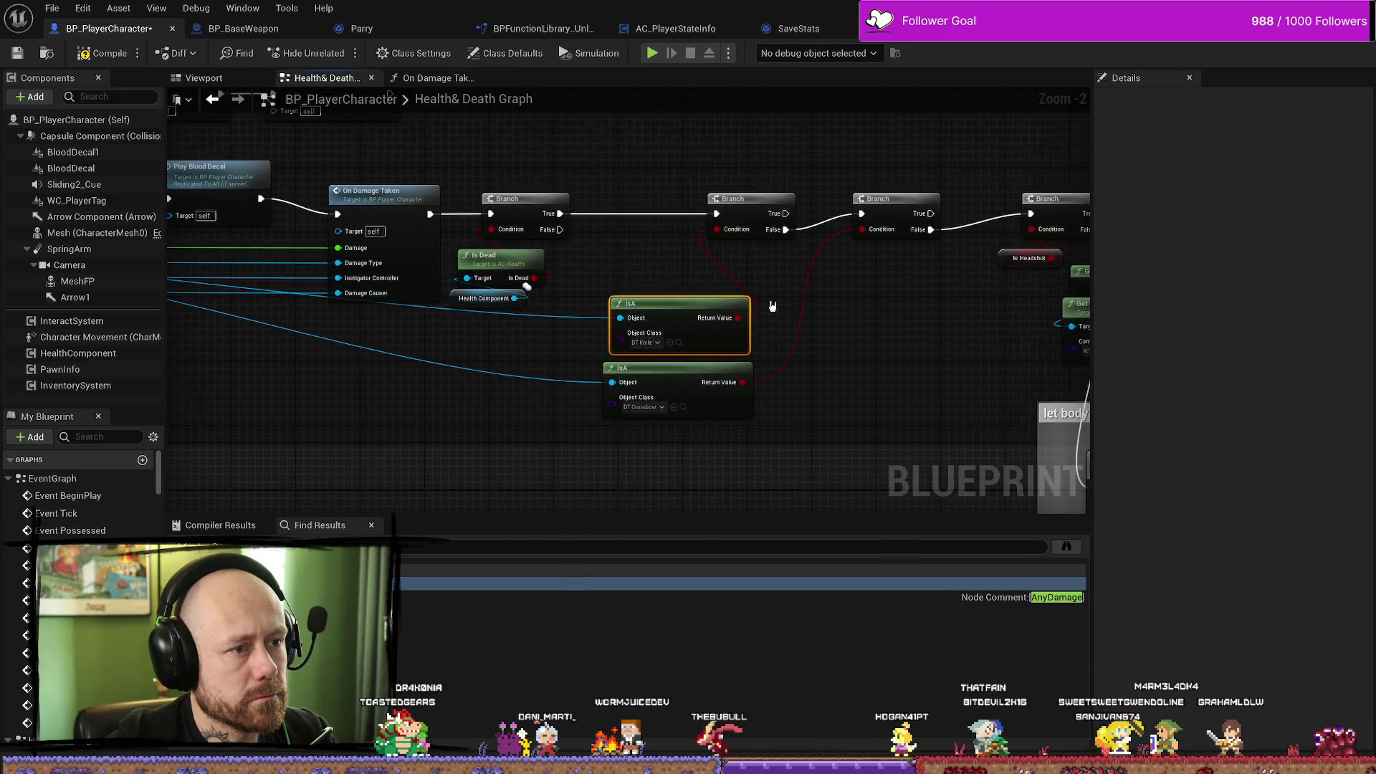
# Pan along the branch chain, dismissing a stray action menu from the True output.
pyautogui.click(745, 209)
pyautogui.moveTo(756, 188); pyautogui.dragTo(632, 248)
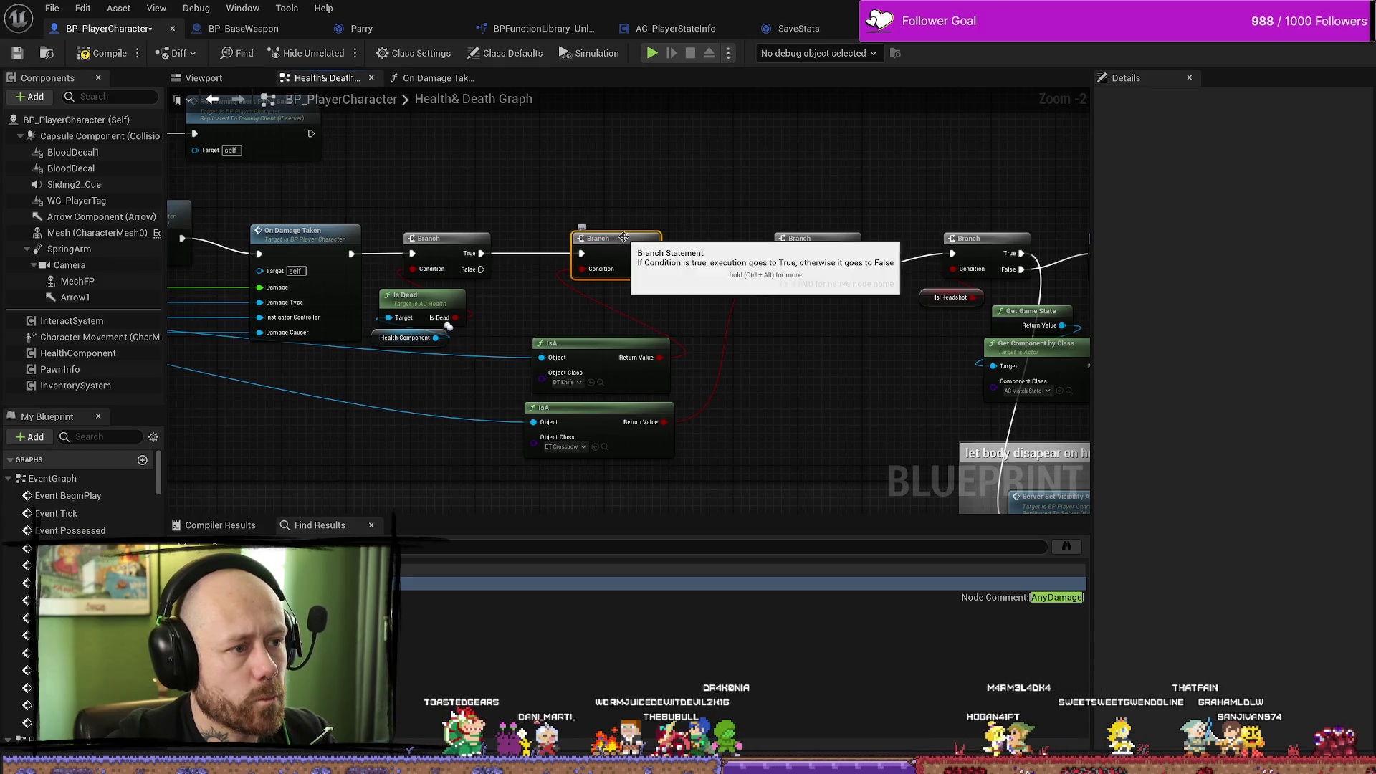
pyautogui.moveTo(694, 212); pyautogui.dragTo(802, 254)
pyautogui.moveTo(766, 204); pyautogui.dragTo(903, 236)
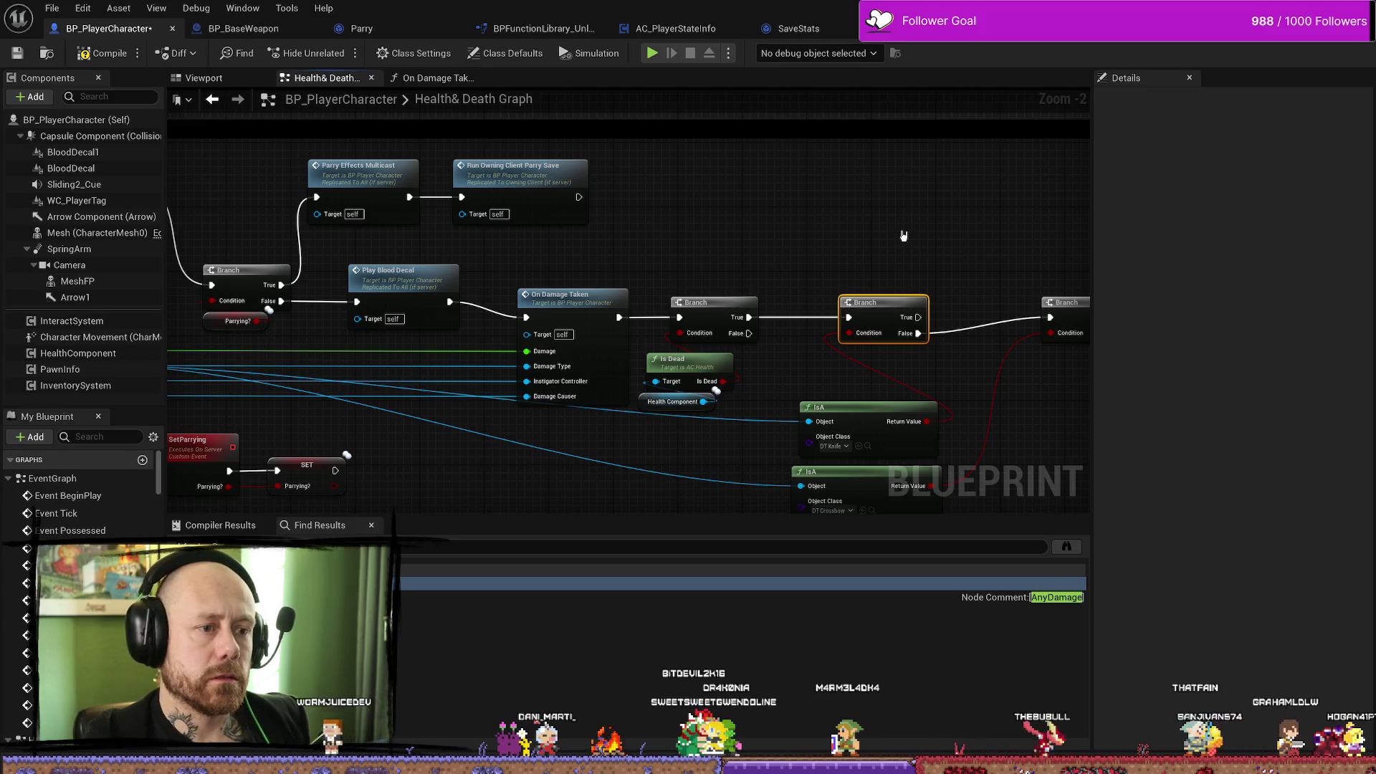
pyautogui.moveTo(891, 205)
pyautogui.mouseDown()
pyautogui.moveTo(905, 239)
pyautogui.moveTo(913, 215)
pyautogui.moveTo(838, 215)
pyautogui.mouseUp()
pyautogui.moveTo(868, 330); pyautogui.dragTo(823, 221)
pyautogui.press('Escape')
pyautogui.moveTo(777, 301)
pyautogui.mouseDown()
pyautogui.moveTo(823, 245)
pyautogui.moveTo(938, 221)
pyautogui.moveTo(977, 239)
pyautogui.moveTo(1008, 230)
pyautogui.moveTo(1022, 263)
pyautogui.moveTo(993, 274)
pyautogui.mouseUp()
pyautogui.click(906, 207)
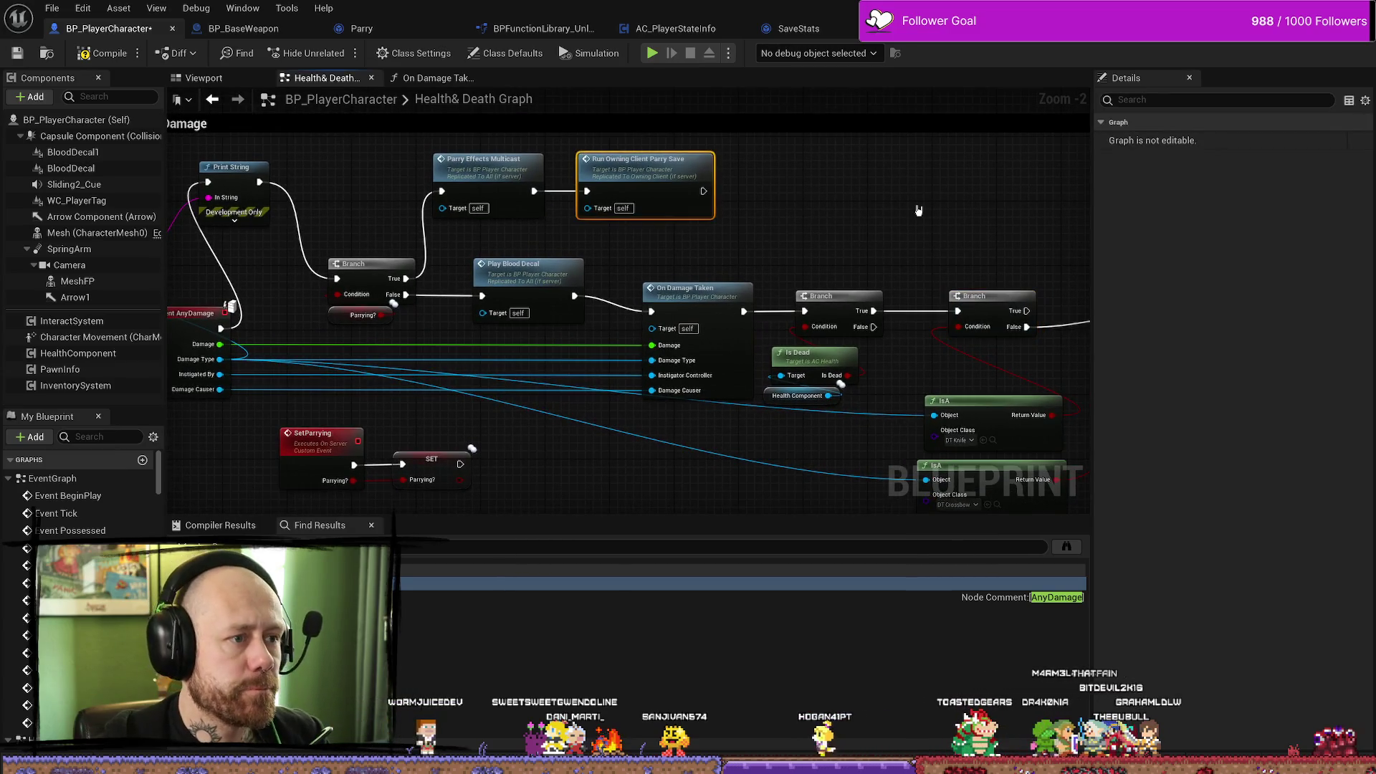
# Pan to the RunOwningClientParrySave event and bring up the node action list beside it.
pyautogui.moveTo(906, 207); pyautogui.dragTo(813, 211)
pyautogui.click(813, 211)
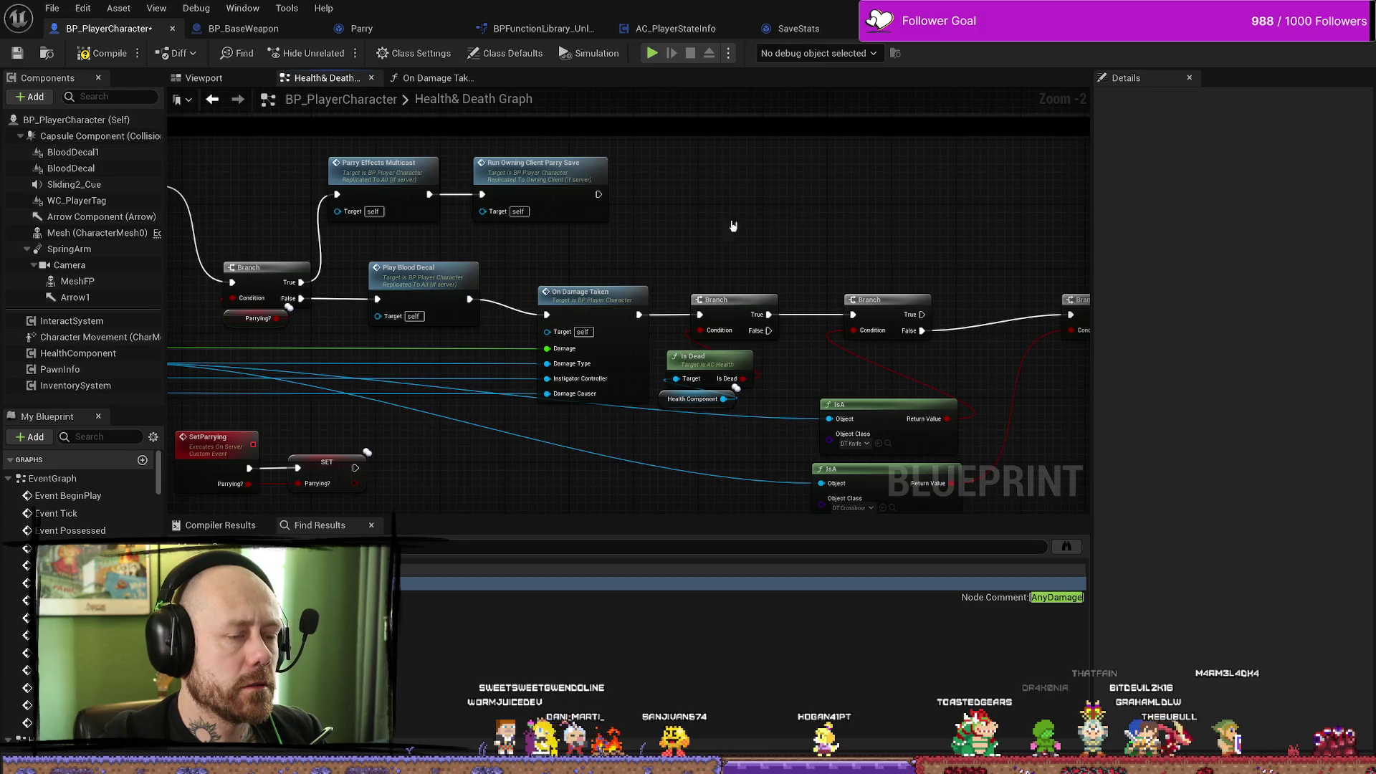
pyautogui.scroll(-5, 617, 280)
pyautogui.scroll(8, 617, 287)
pyautogui.scroll(-2, 620, 288)
pyautogui.rightClick(574, 268)
# Add a Custom Event node next to the parry-save comment block.
pyautogui.write('custom')
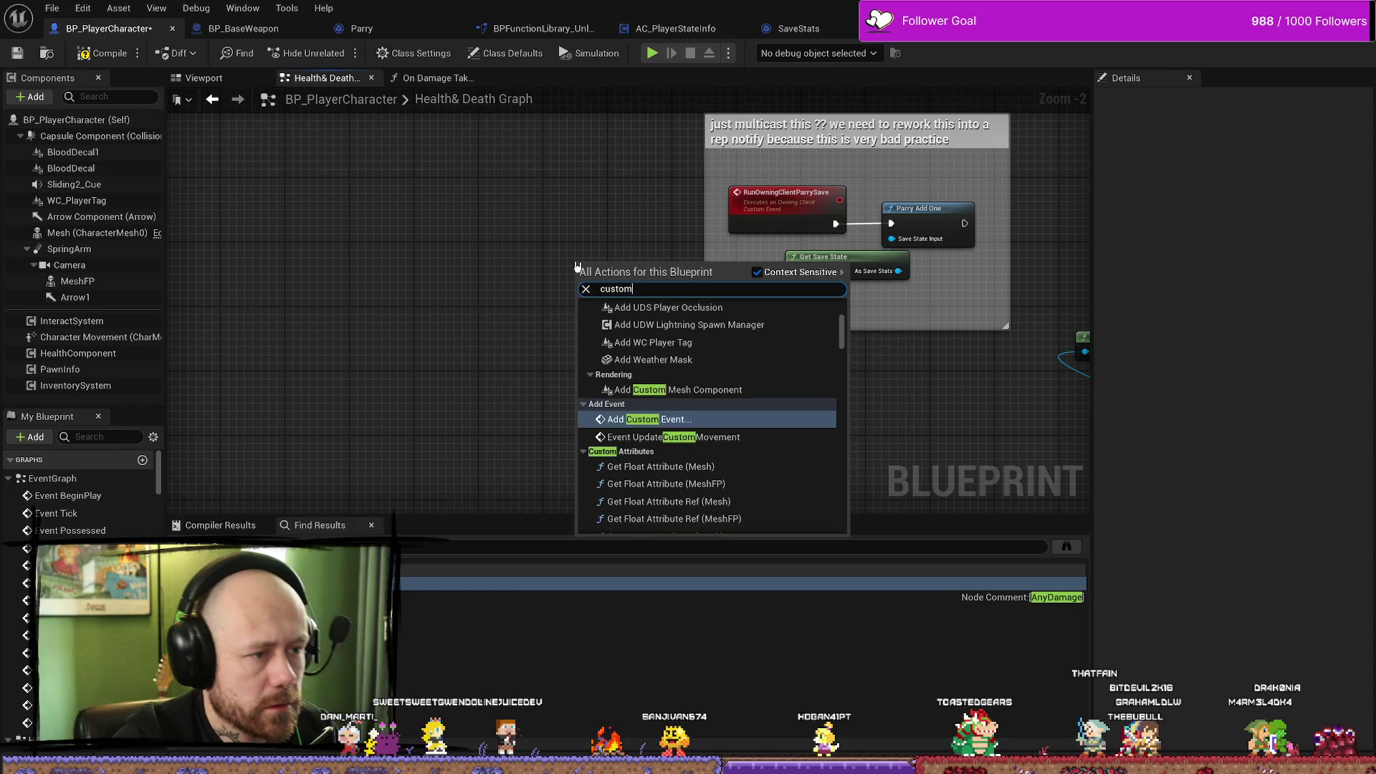
pyautogui.write(' ecebn')
pyautogui.press('BackSpace')
pyautogui.press('BackSpace')
pyautogui.press('BackSpace')
pyautogui.write('vent')
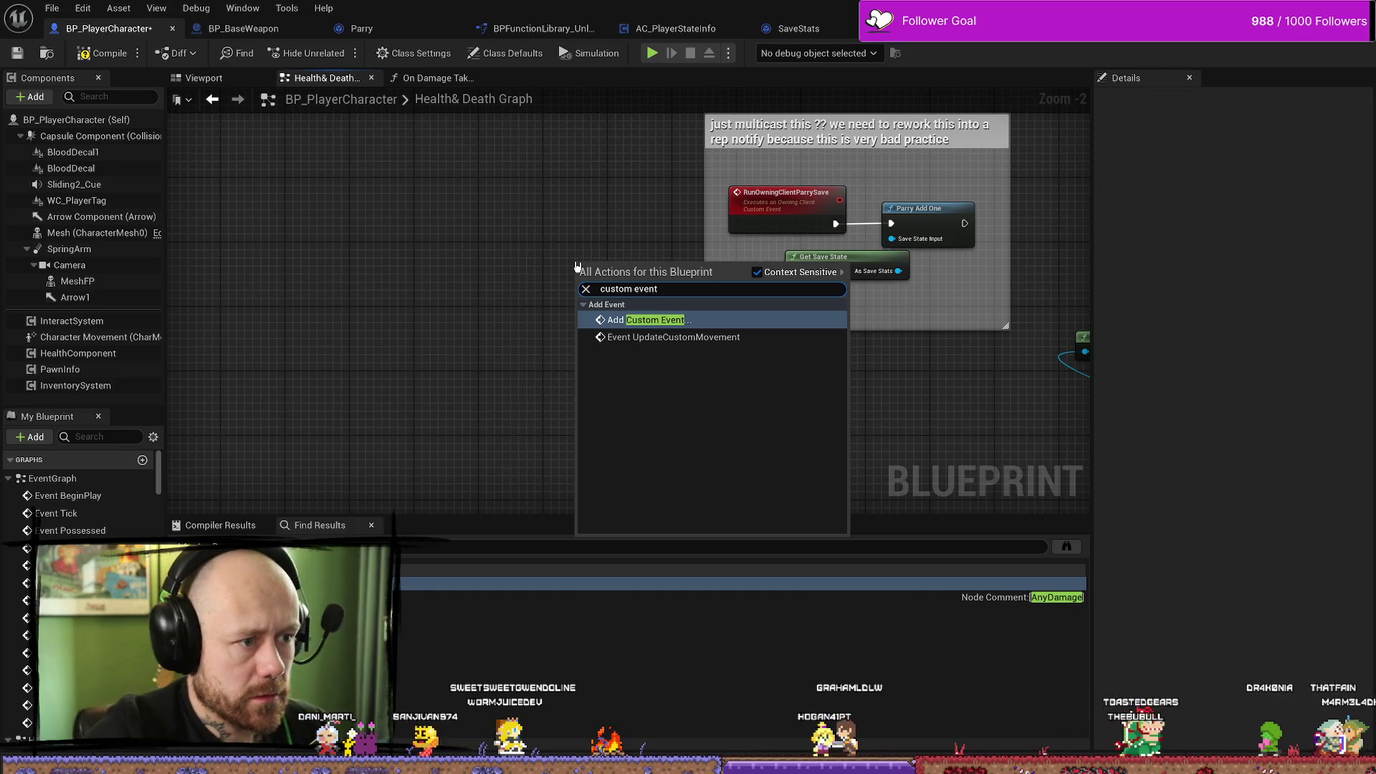
pyautogui.press('Return')
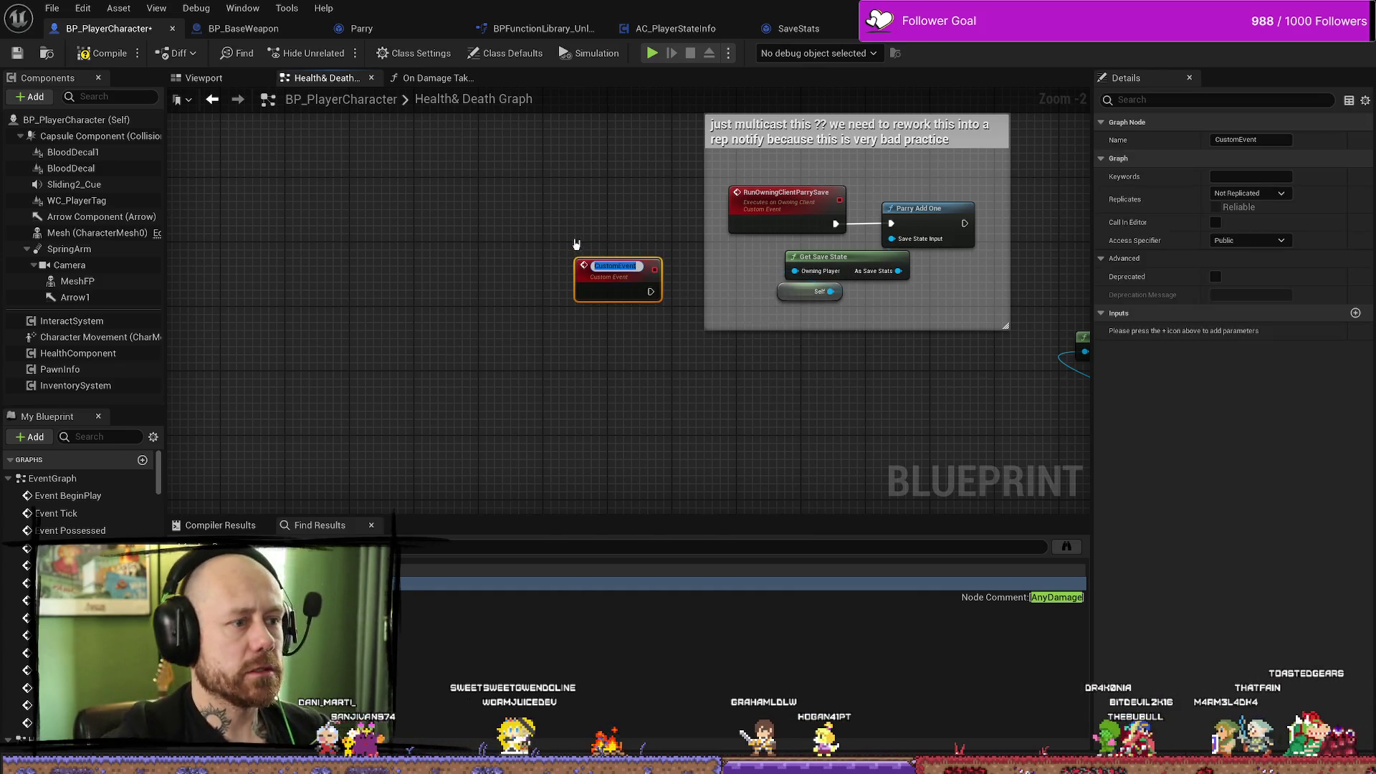
pyautogui.moveTo(614, 286); pyautogui.dragTo(463, 284)
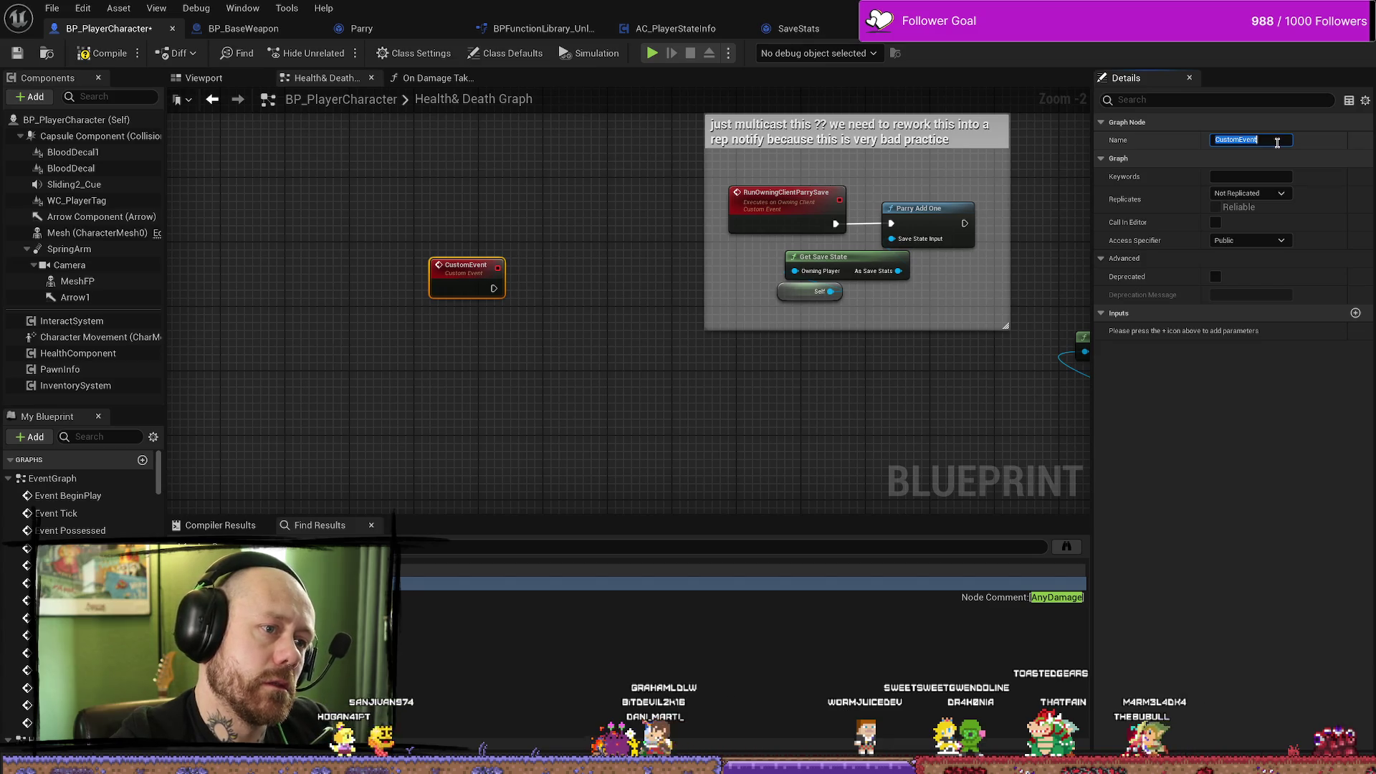
pyautogui.click(1251, 140)
# Name the event RunOwningClientDaggerKillsSave and move it up.
pyautogui.write('RunOw')
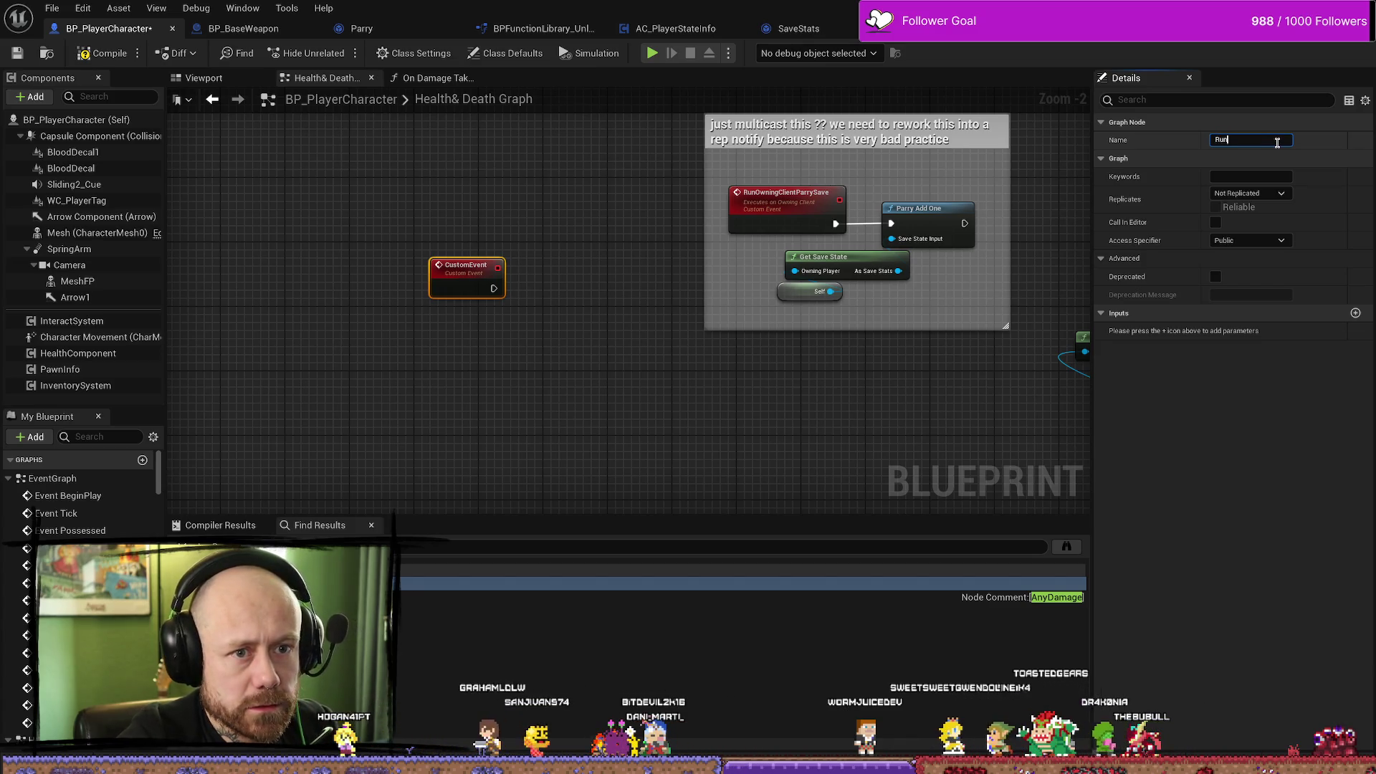
pyautogui.write('ningClien')
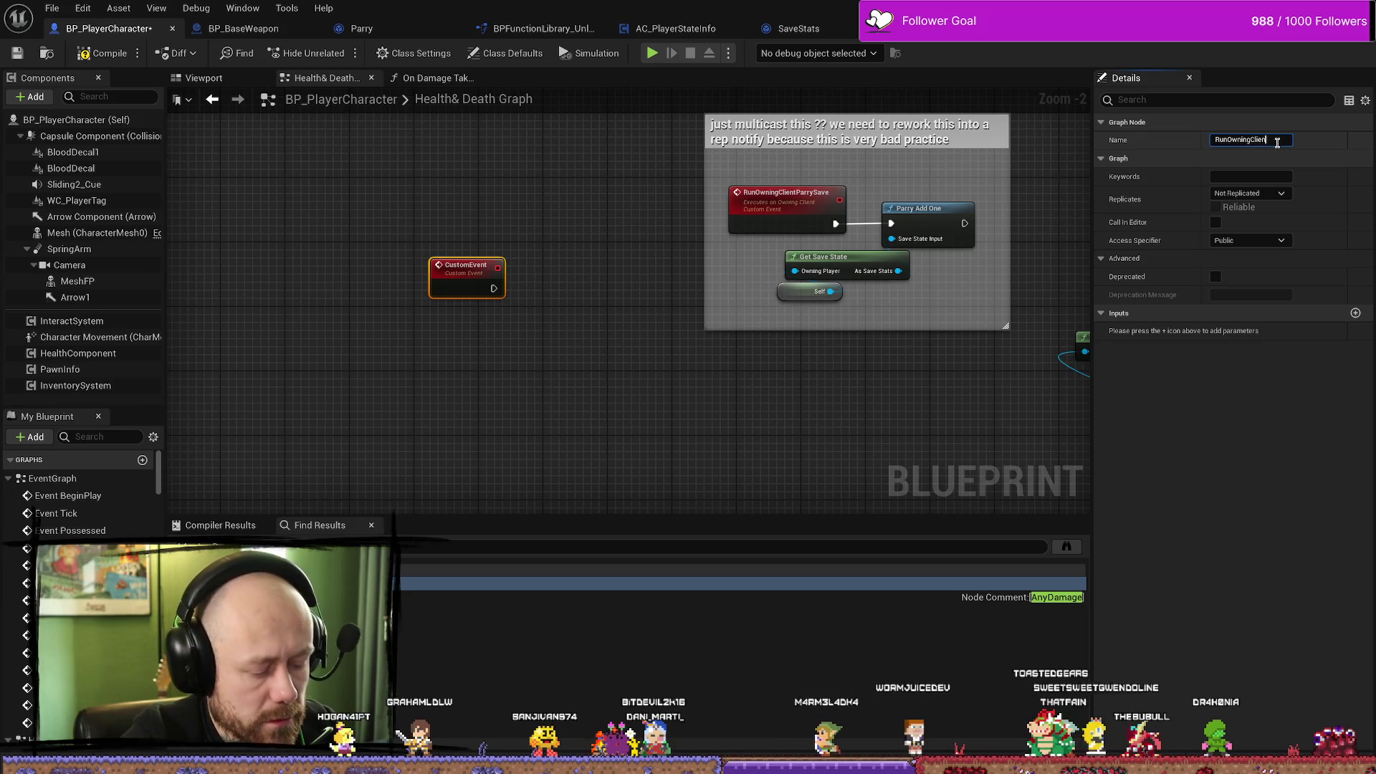
pyautogui.press('Return')
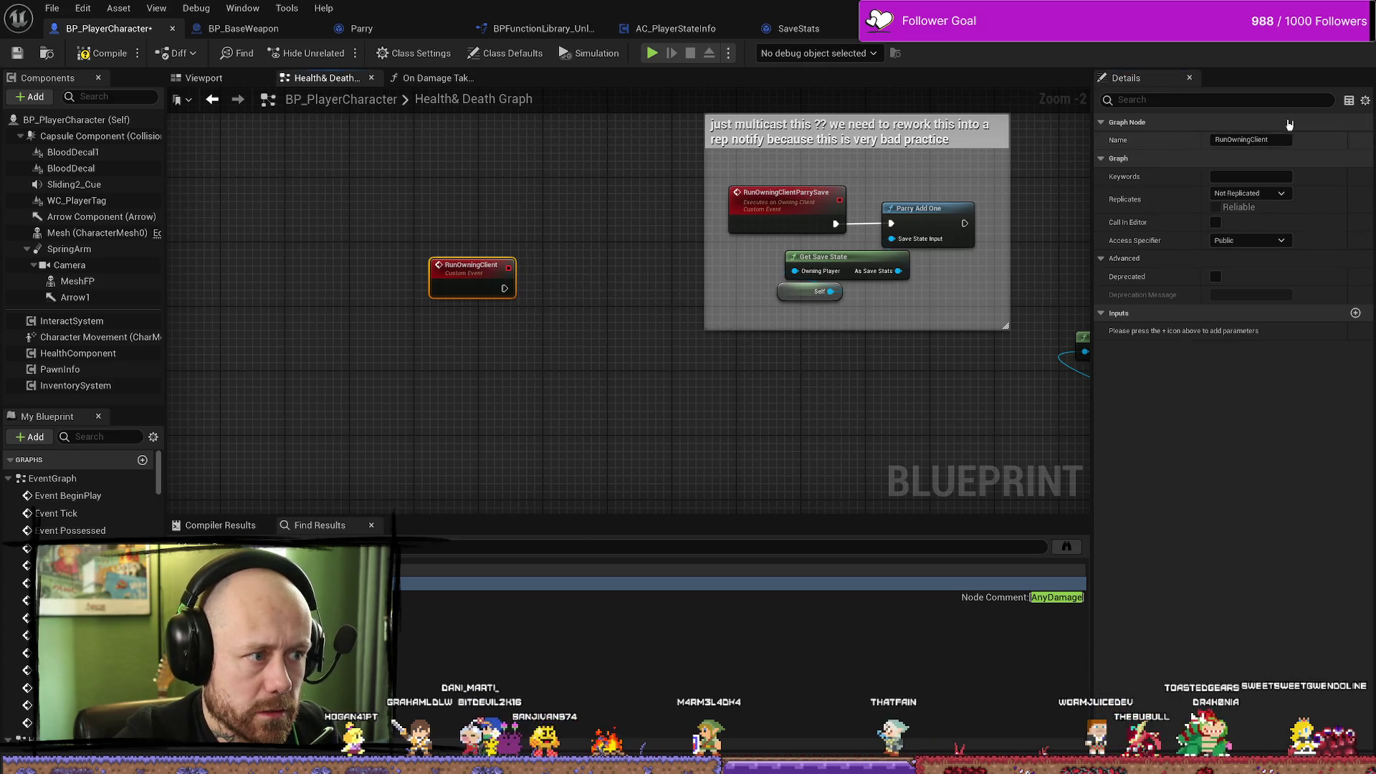
pyautogui.click(1278, 139)
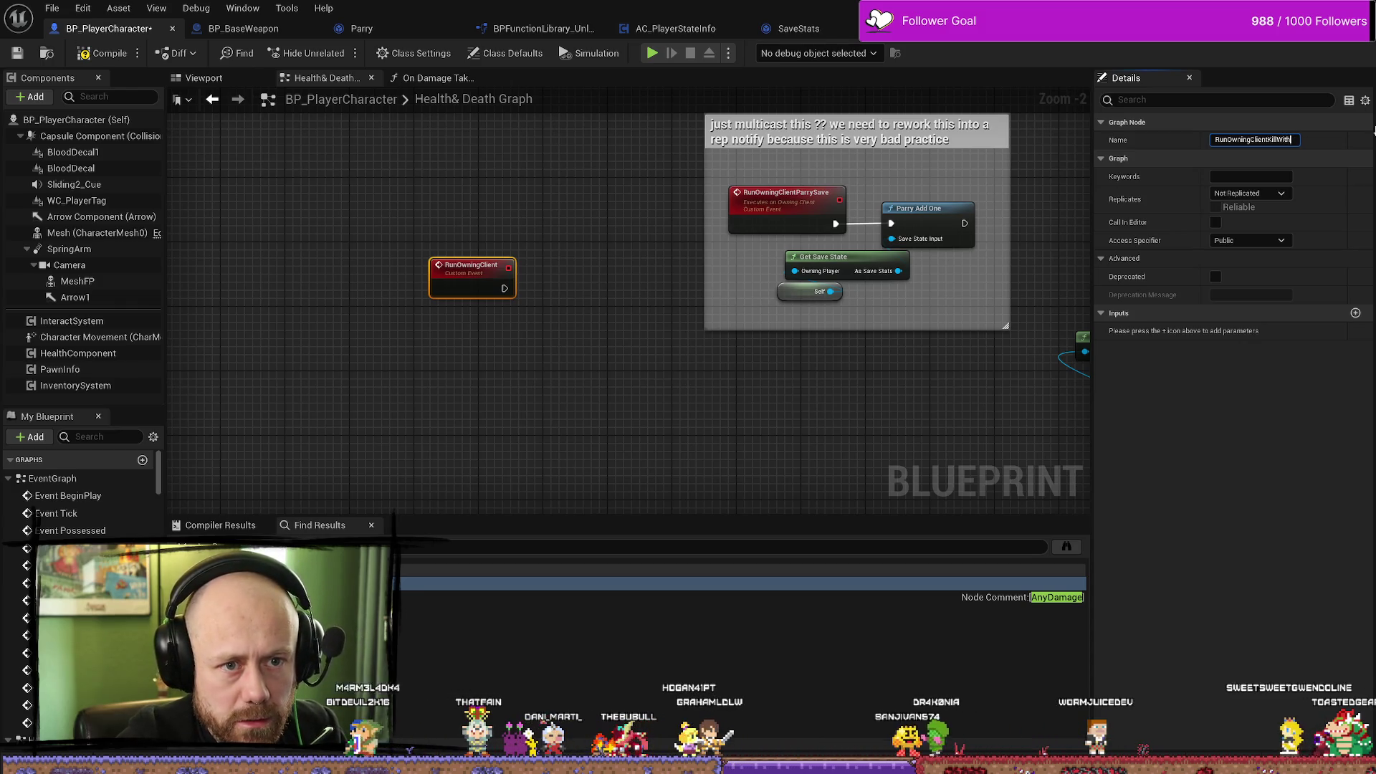
pyautogui.press('BackSpace')
pyautogui.press('BackSpace')
pyautogui.press('BackSpace')
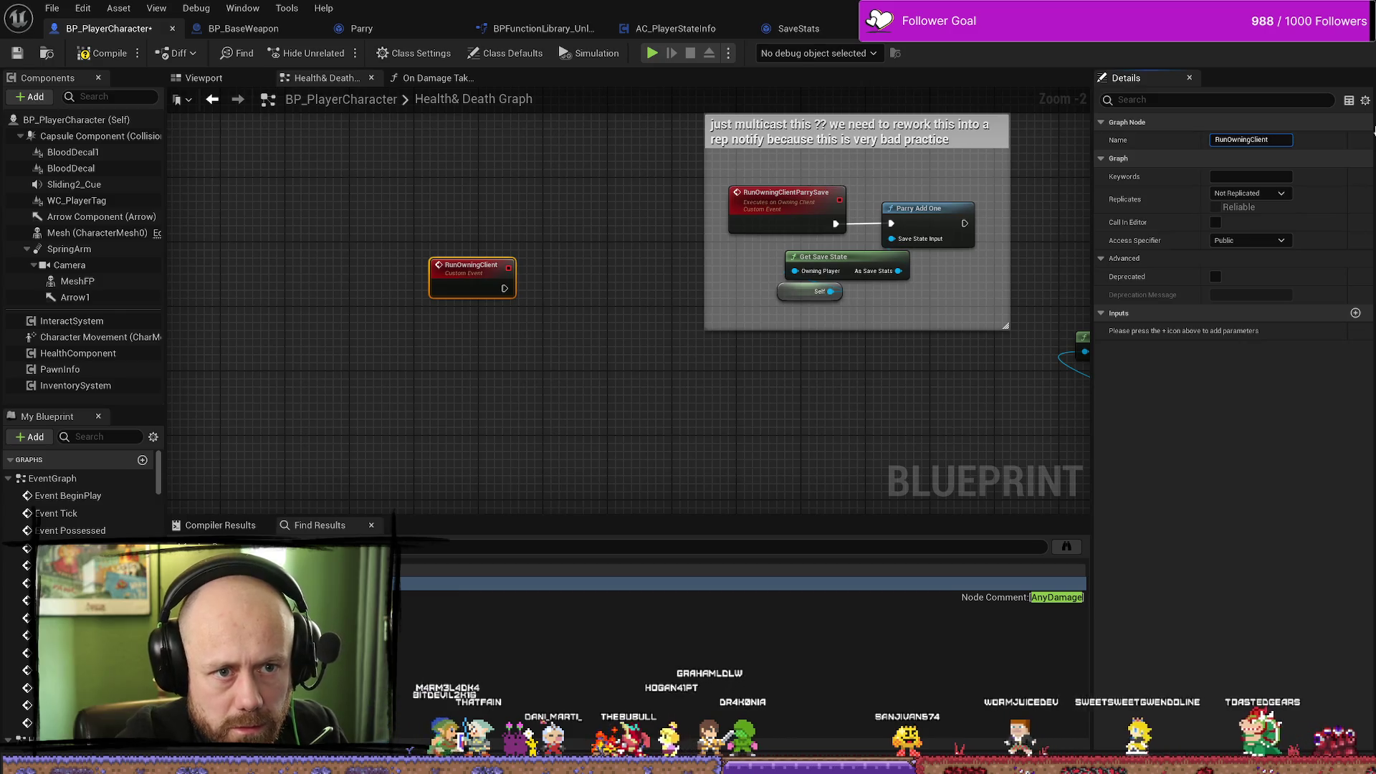
pyautogui.write('Dagger')
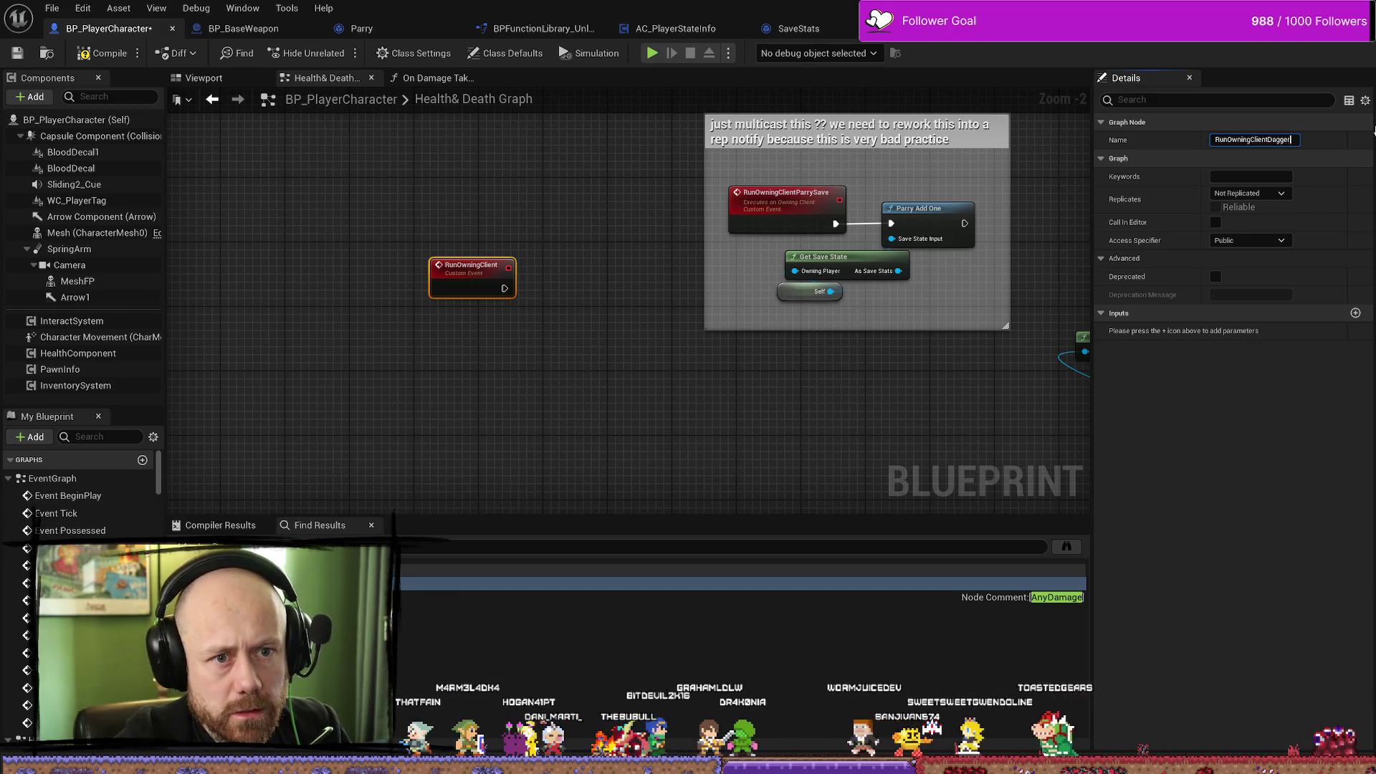
pyautogui.write('KillsSave')
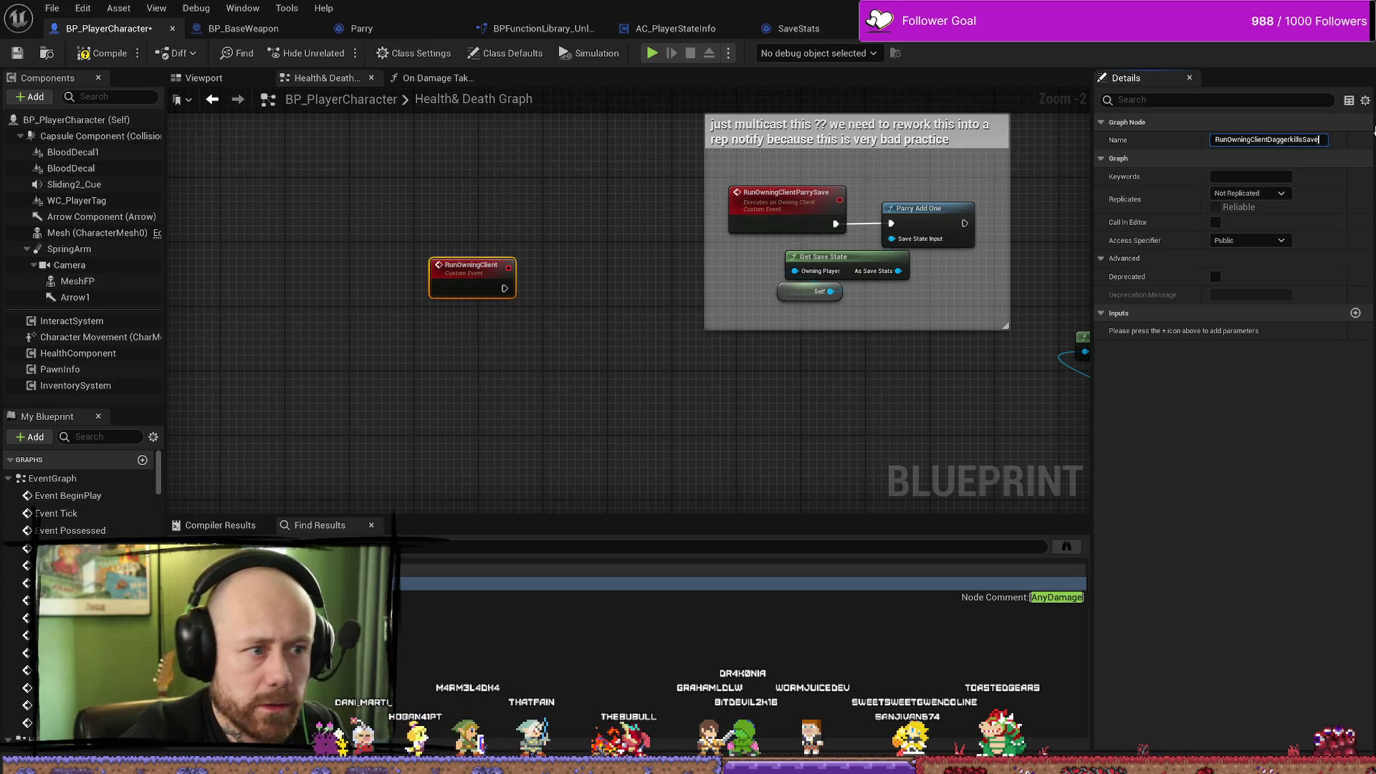
pyautogui.moveTo(513, 276); pyautogui.dragTo(513, 228)
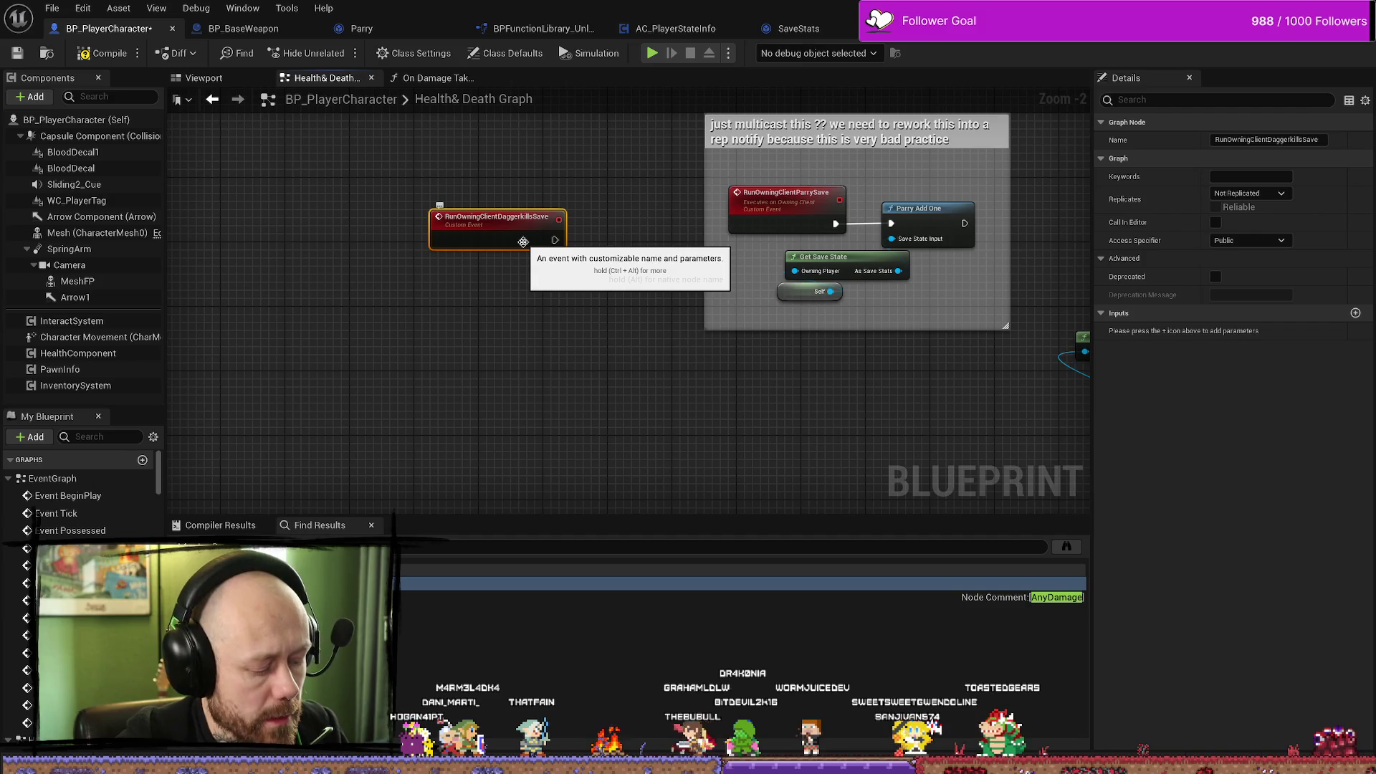
pyautogui.rightClick(512, 345)
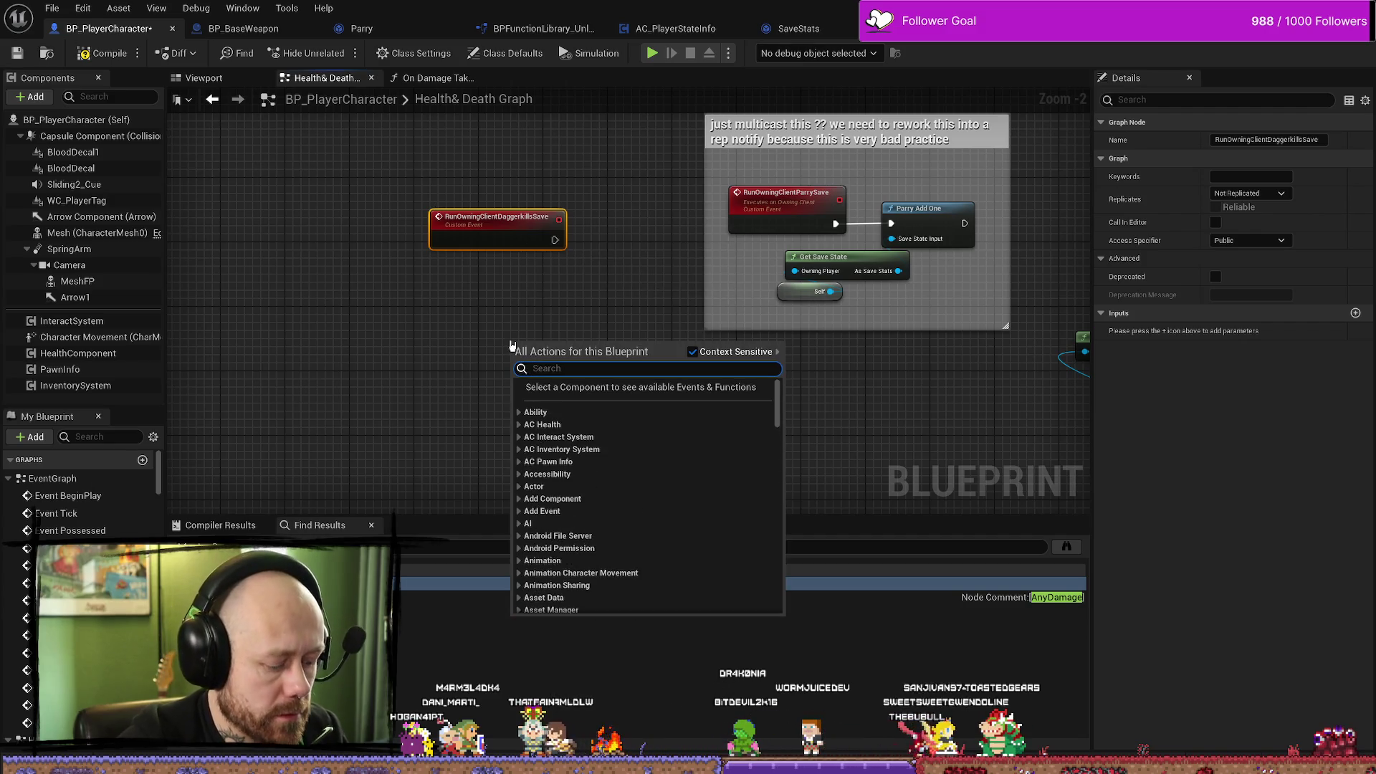
# Add a custom event named RunOwningClientCrossbowkillsSave by pasting and editing the Dagger event's name.
pyautogui.press('Escape')
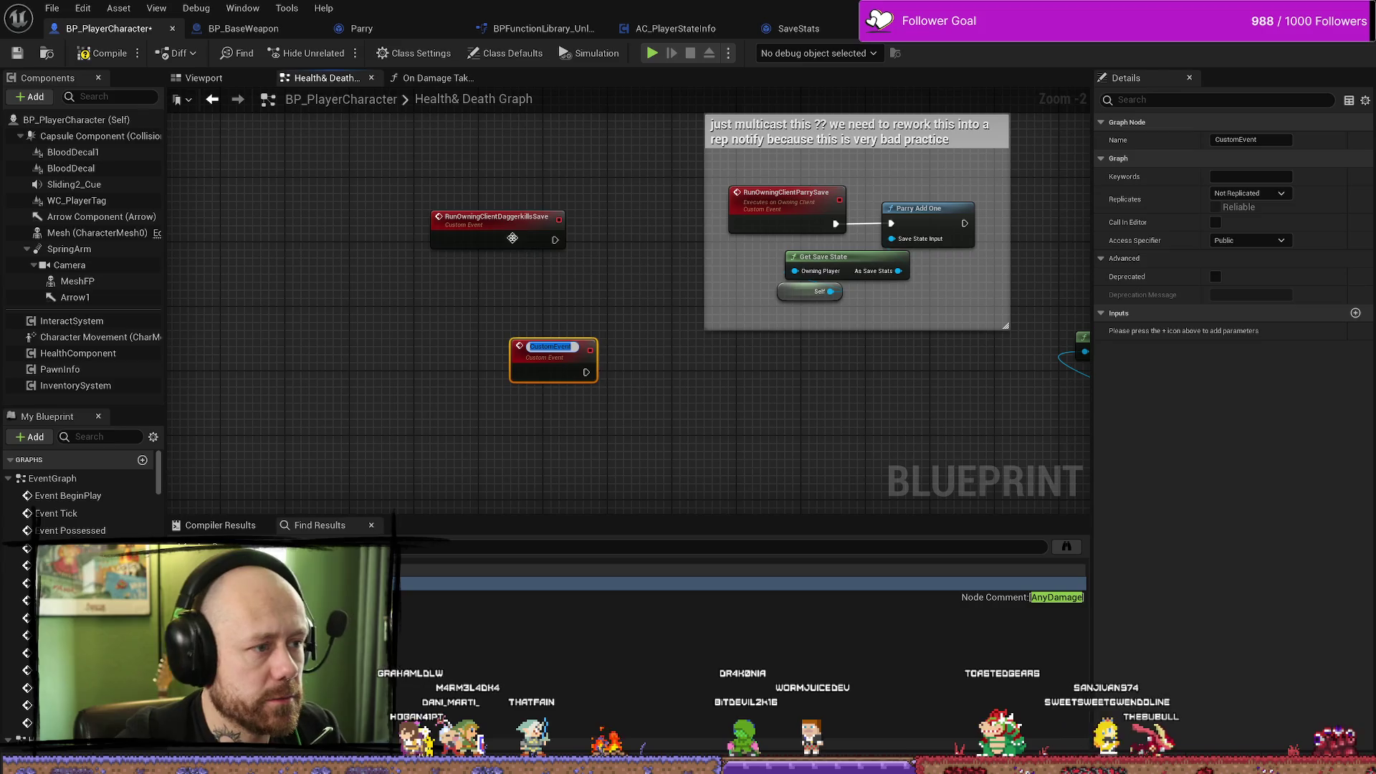
pyautogui.click(526, 219)
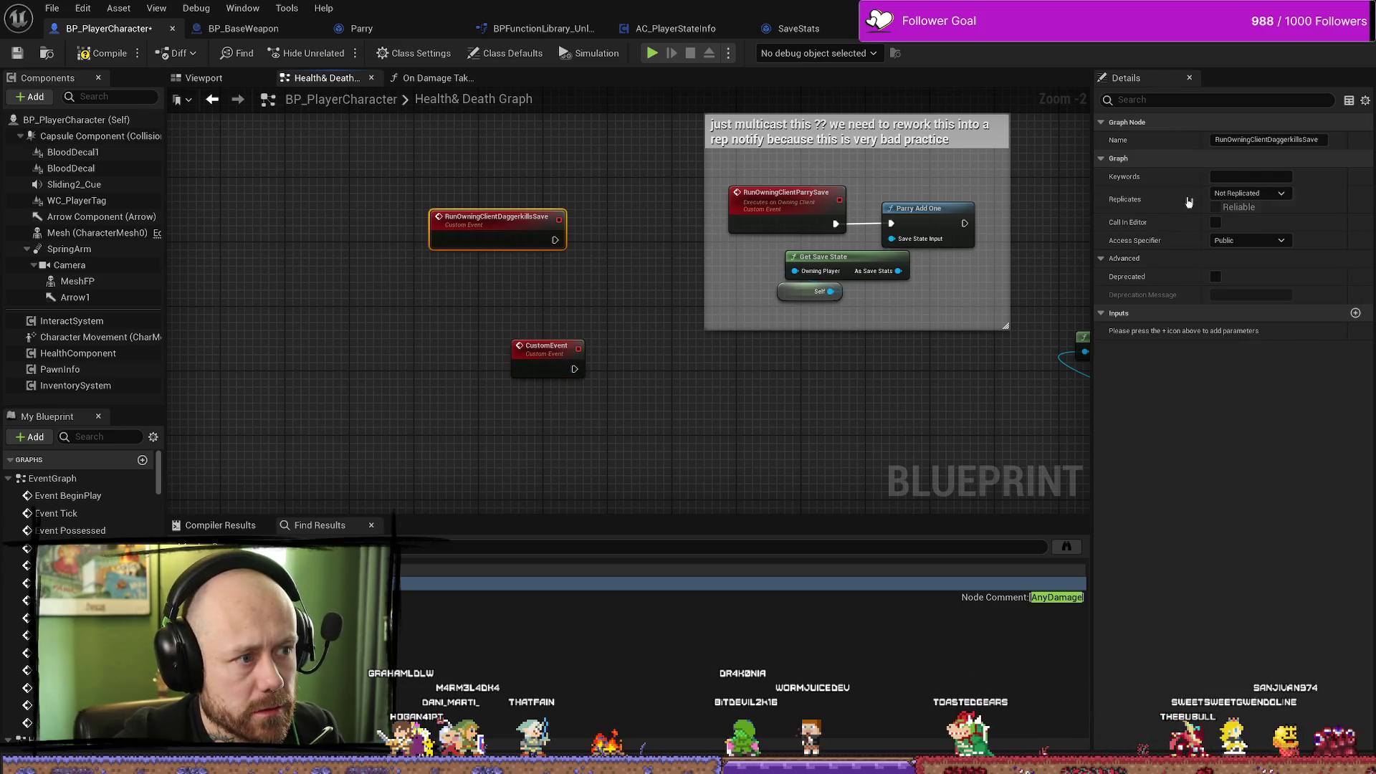
pyautogui.click(1298, 139)
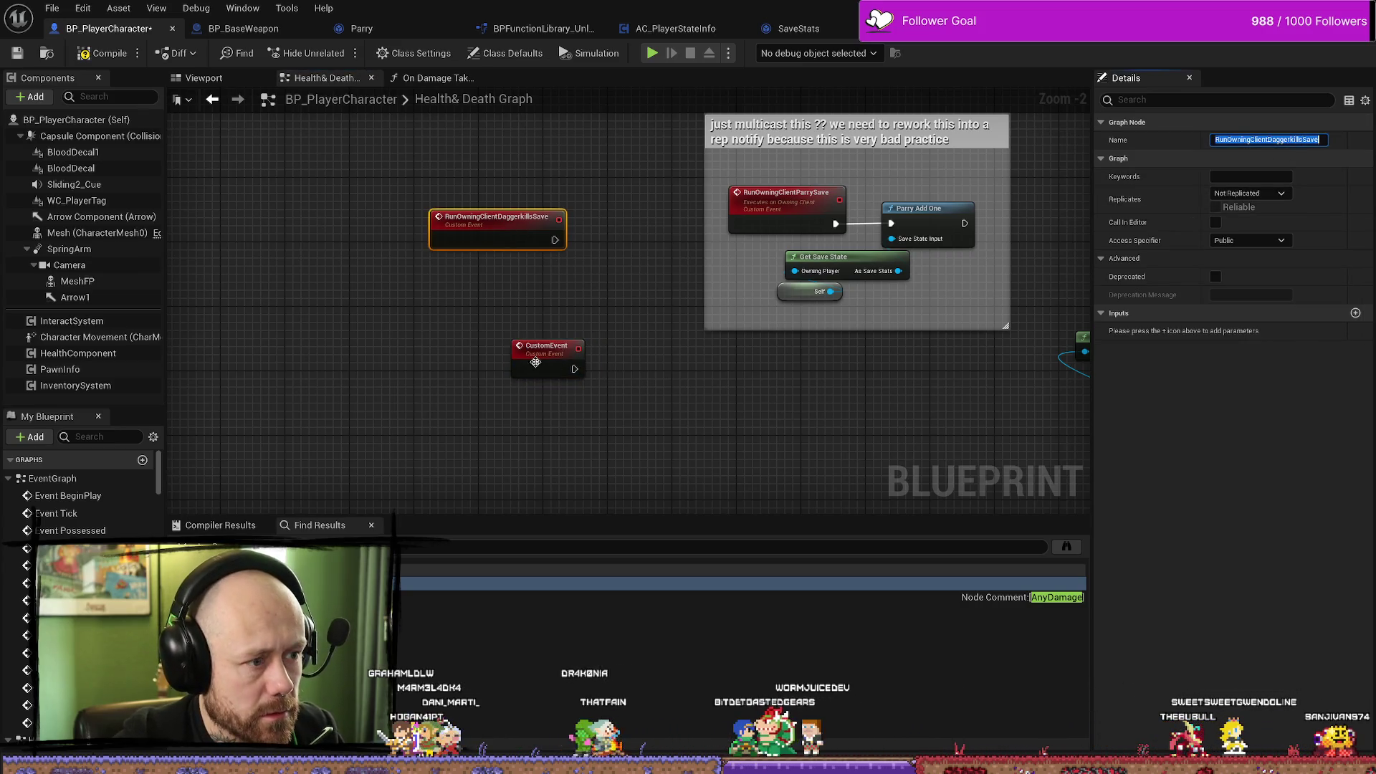
pyautogui.press('Return')
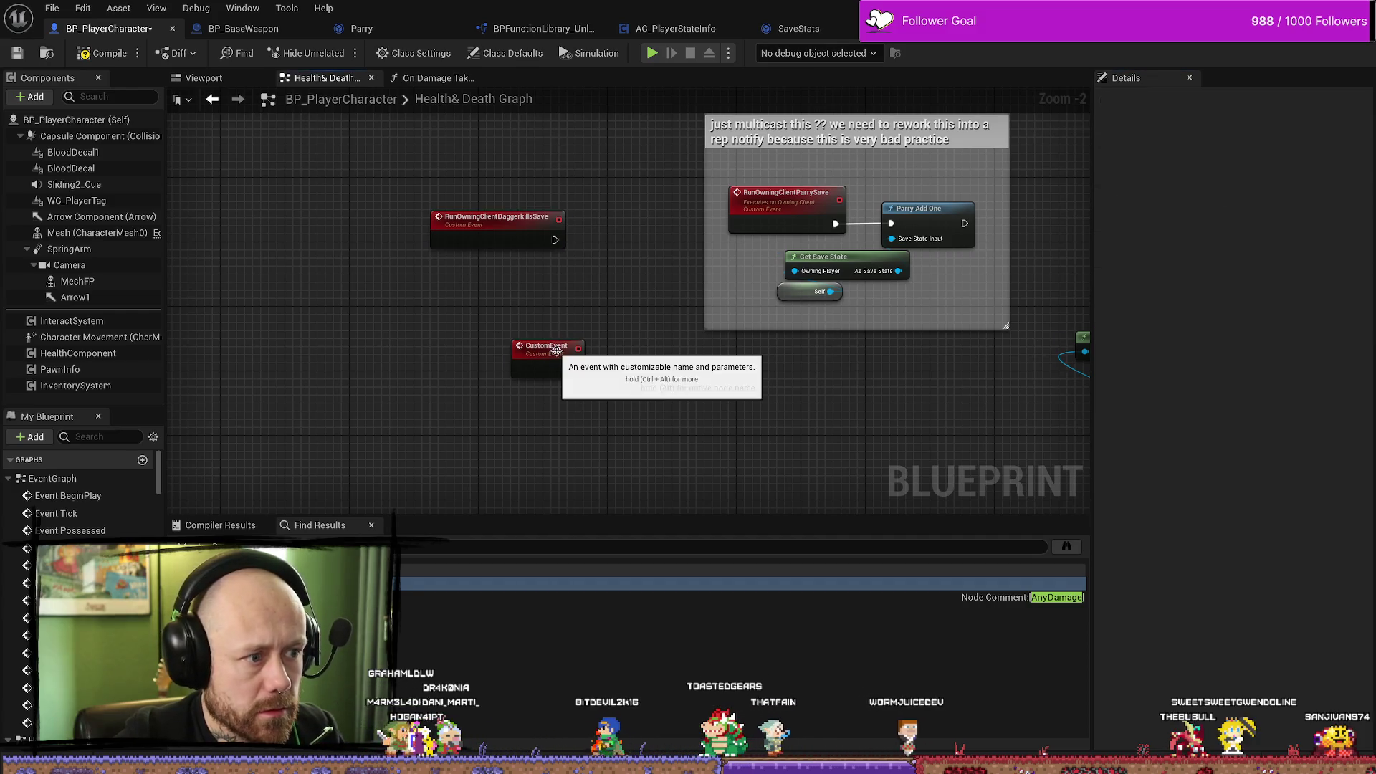
pyautogui.click(556, 342)
pyautogui.click(1219, 139)
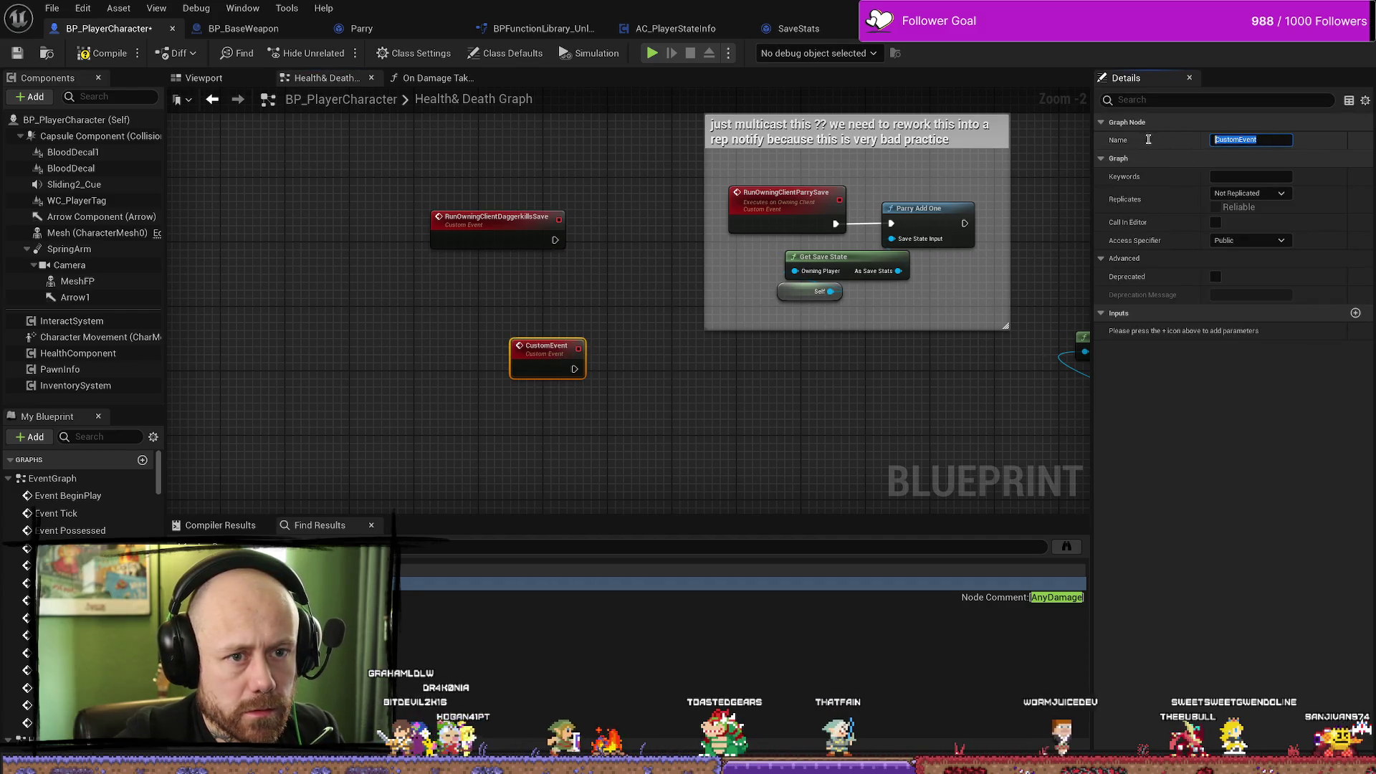
pyautogui.write('RunOwningClientDaggerkillsSave')
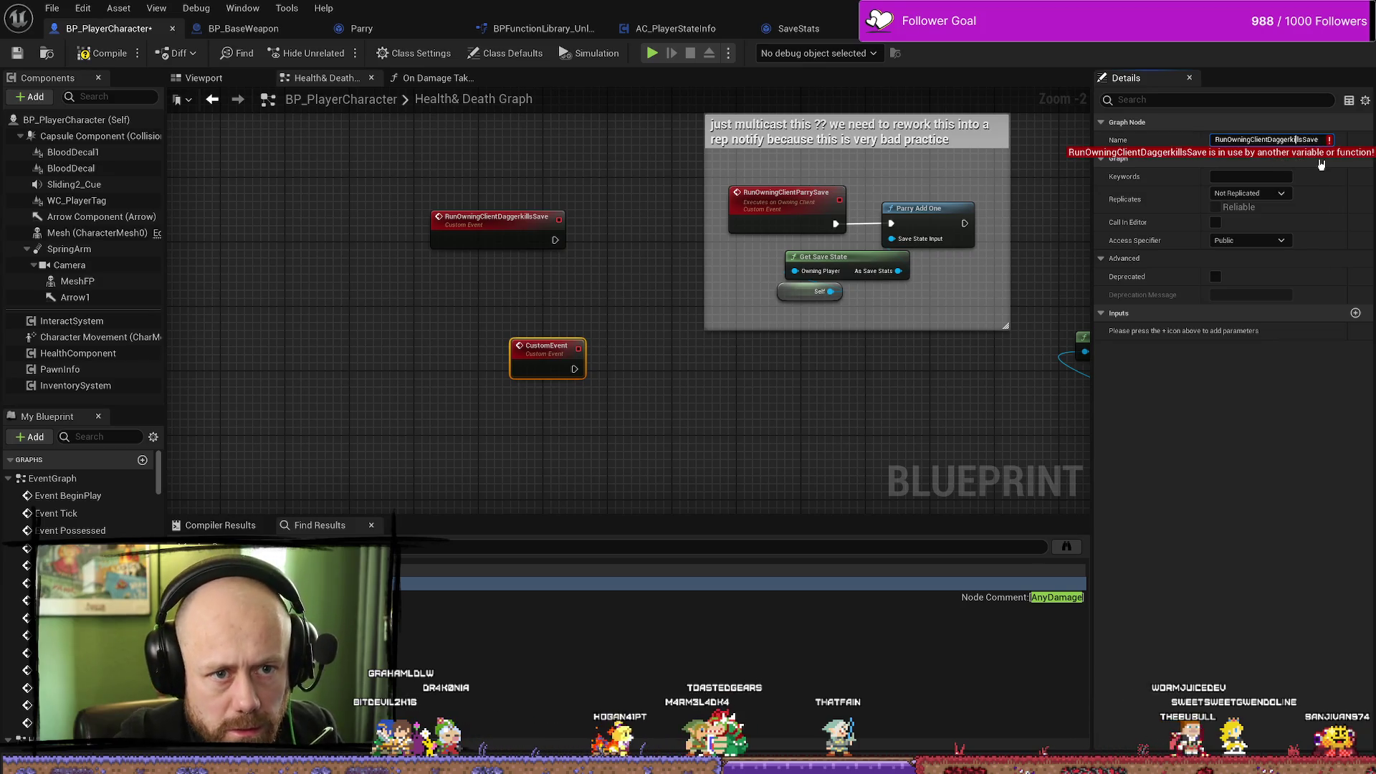
pyautogui.press('BackSpace')
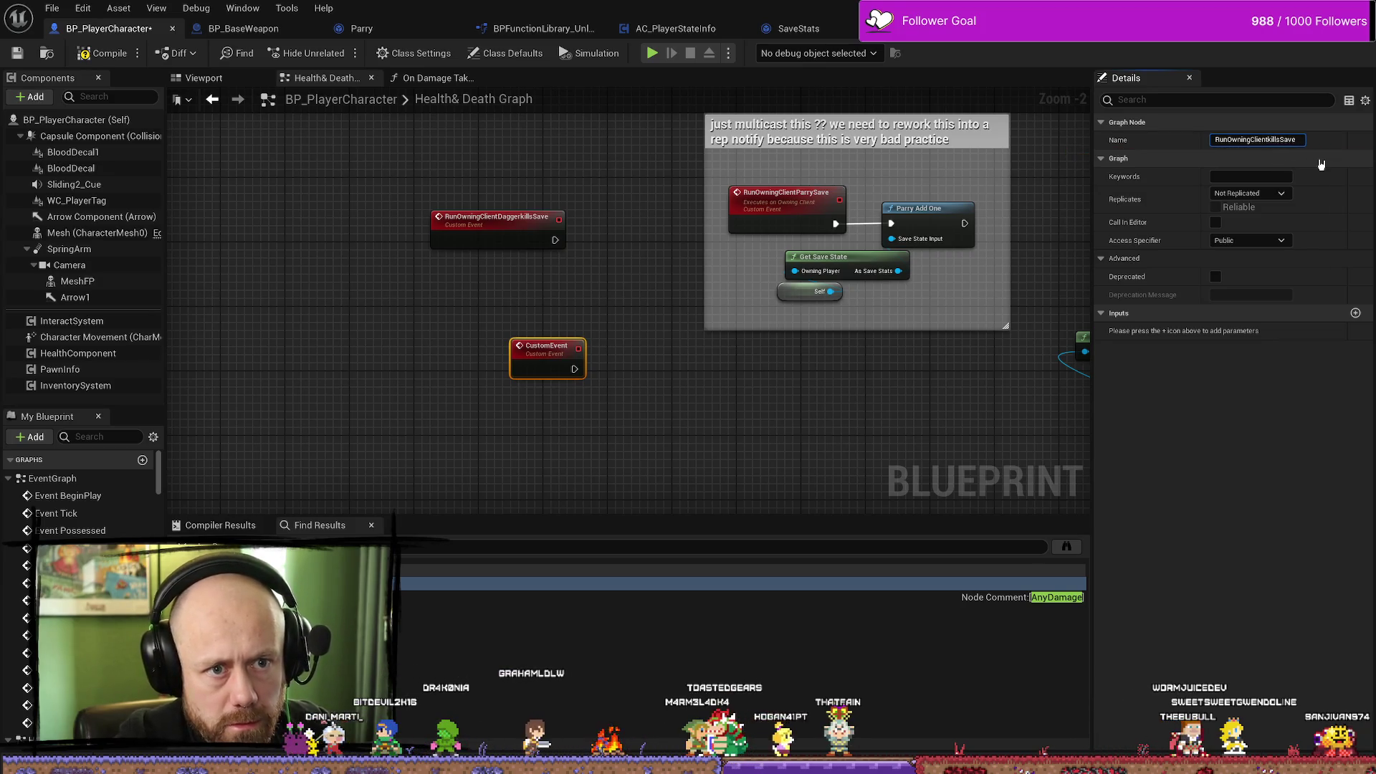
pyautogui.write('Crossbow')
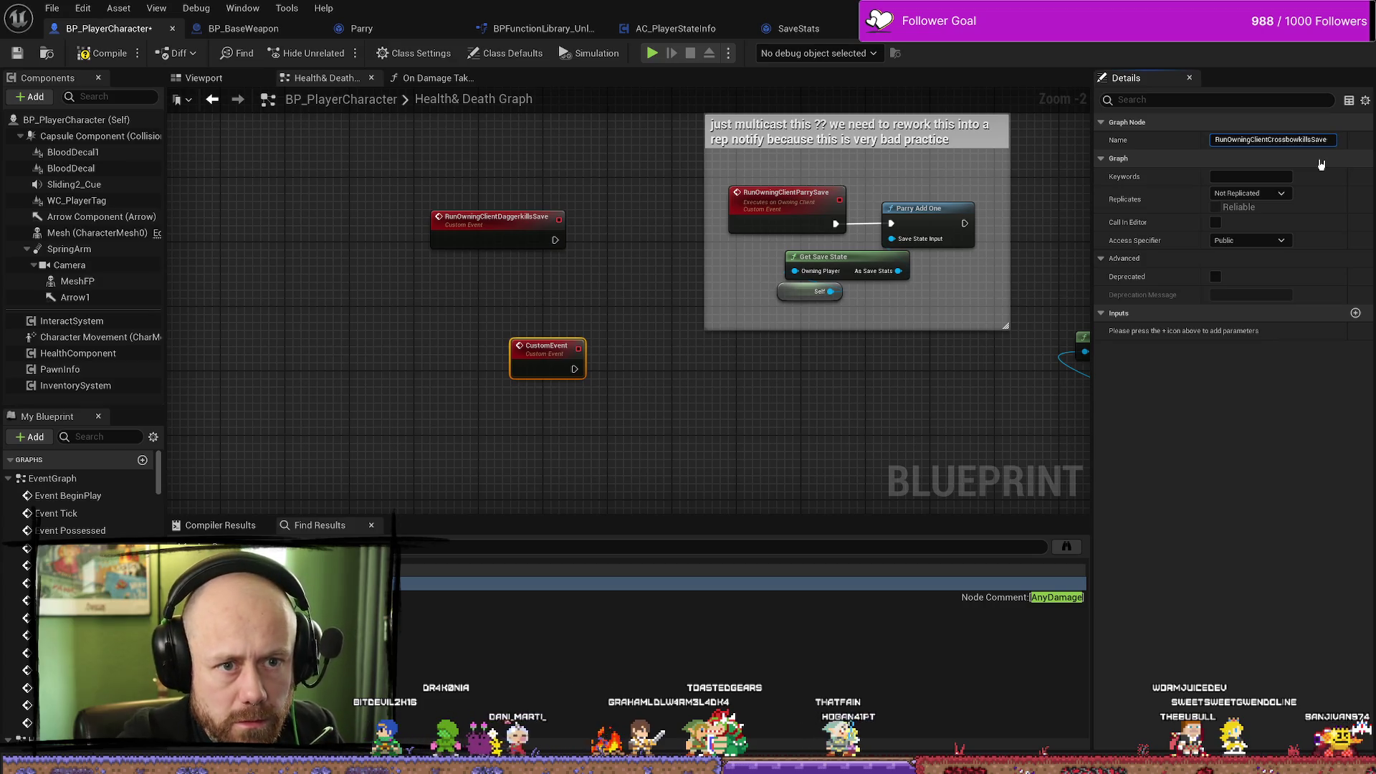
pyautogui.press('Return')
# Place the Crossbow event under the Dagger event and move both kill-save events left.
pyautogui.moveTo(548, 358); pyautogui.dragTo(549, 298)
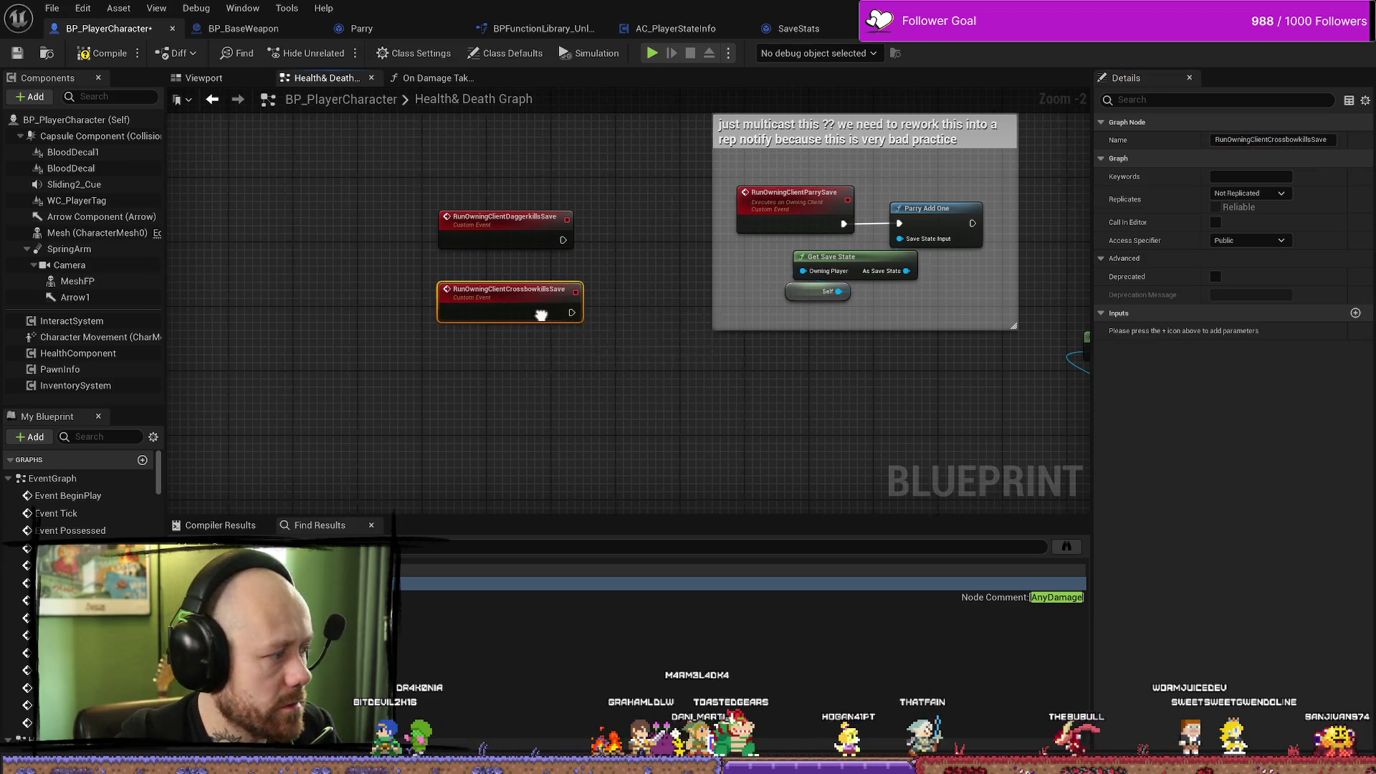
pyautogui.keyDown('ctrl'); pyautogui.click(545, 195); pyautogui.keyUp('ctrl')
pyautogui.moveTo(544, 195); pyautogui.dragTo(384, 202)
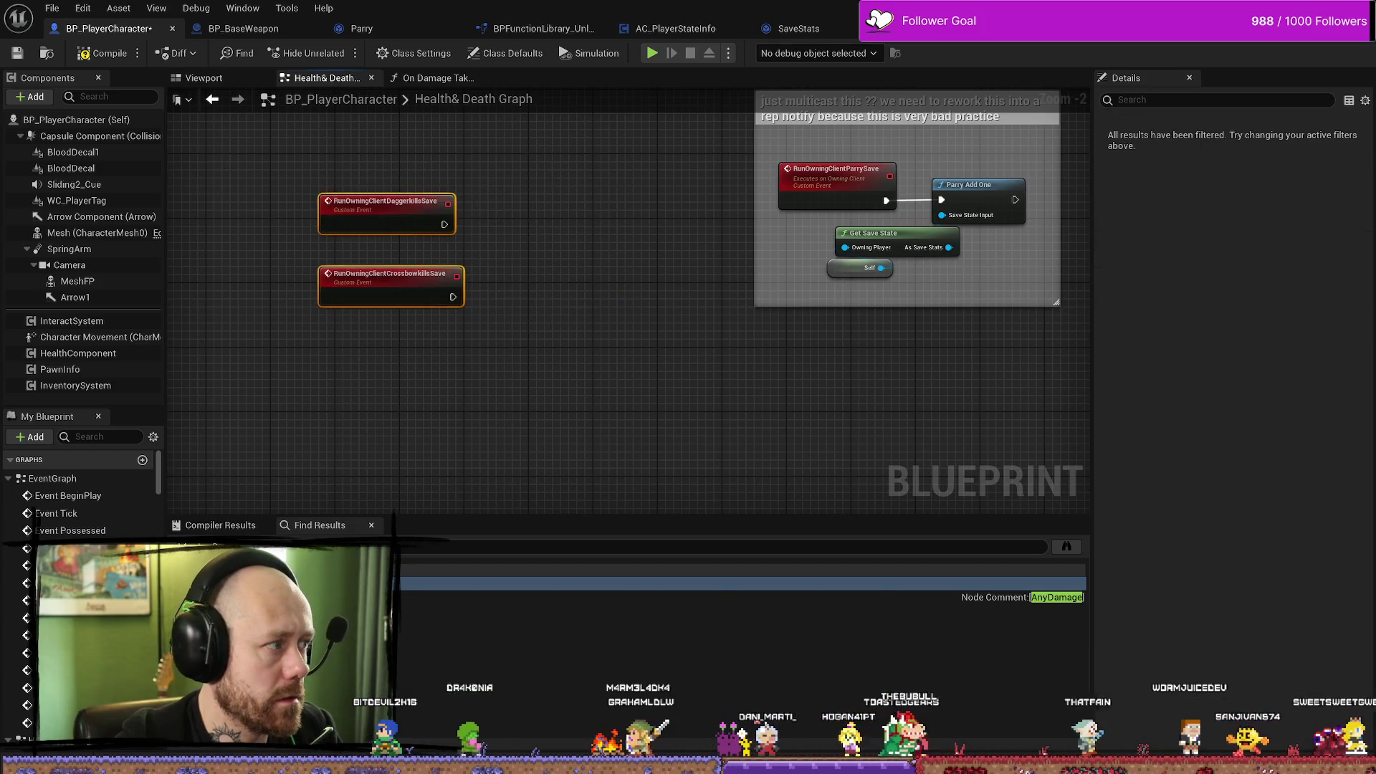
pyautogui.moveTo(572, 388)
pyautogui.mouseDown()
pyautogui.moveTo(608, 351)
pyautogui.moveTo(645, 380)
pyautogui.moveTo(664, 338)
pyautogui.mouseUp()
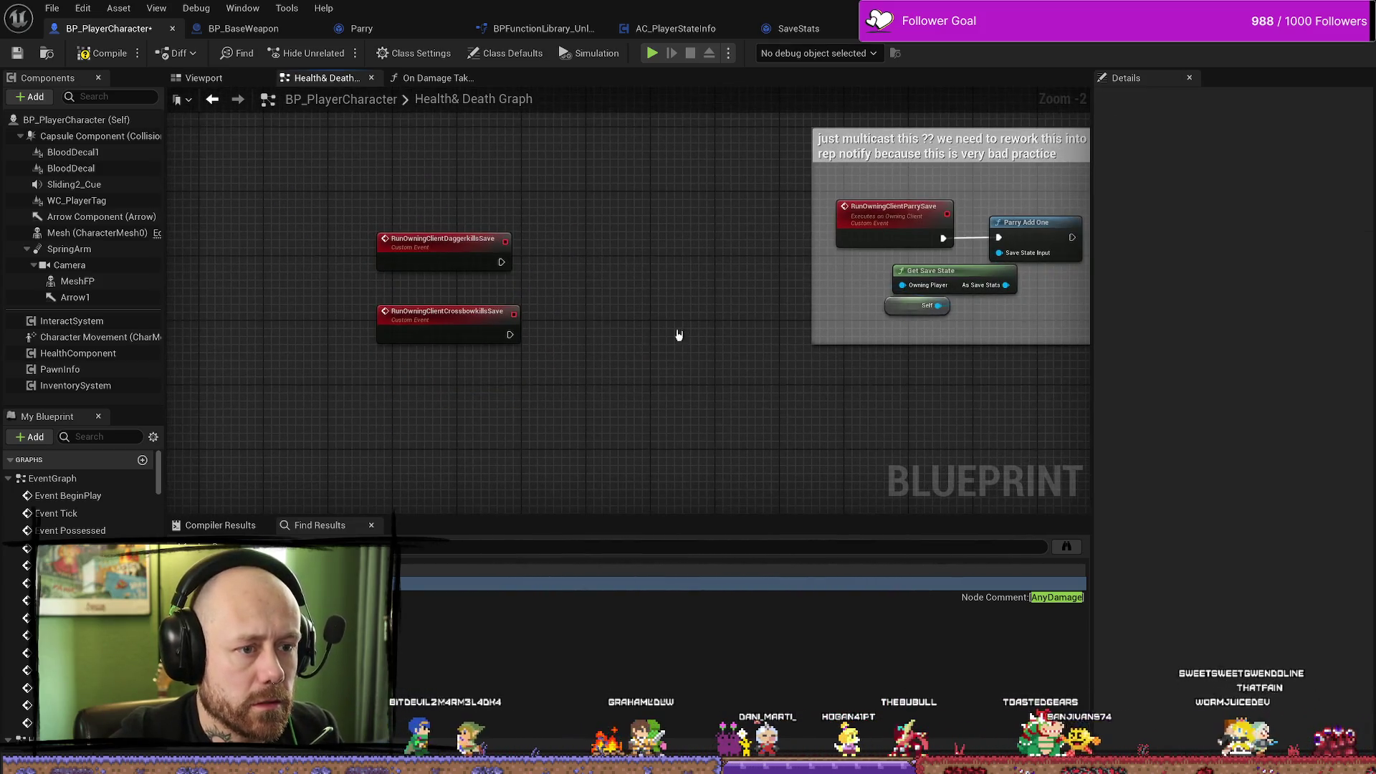
# Paste a copy of Get Save State and Self, and arrange them beside the kill-save events.
pyautogui.moveTo(1023, 317)
pyautogui.mouseDown()
pyautogui.moveTo(918, 263)
pyautogui.moveTo(876, 279)
pyautogui.mouseUp()
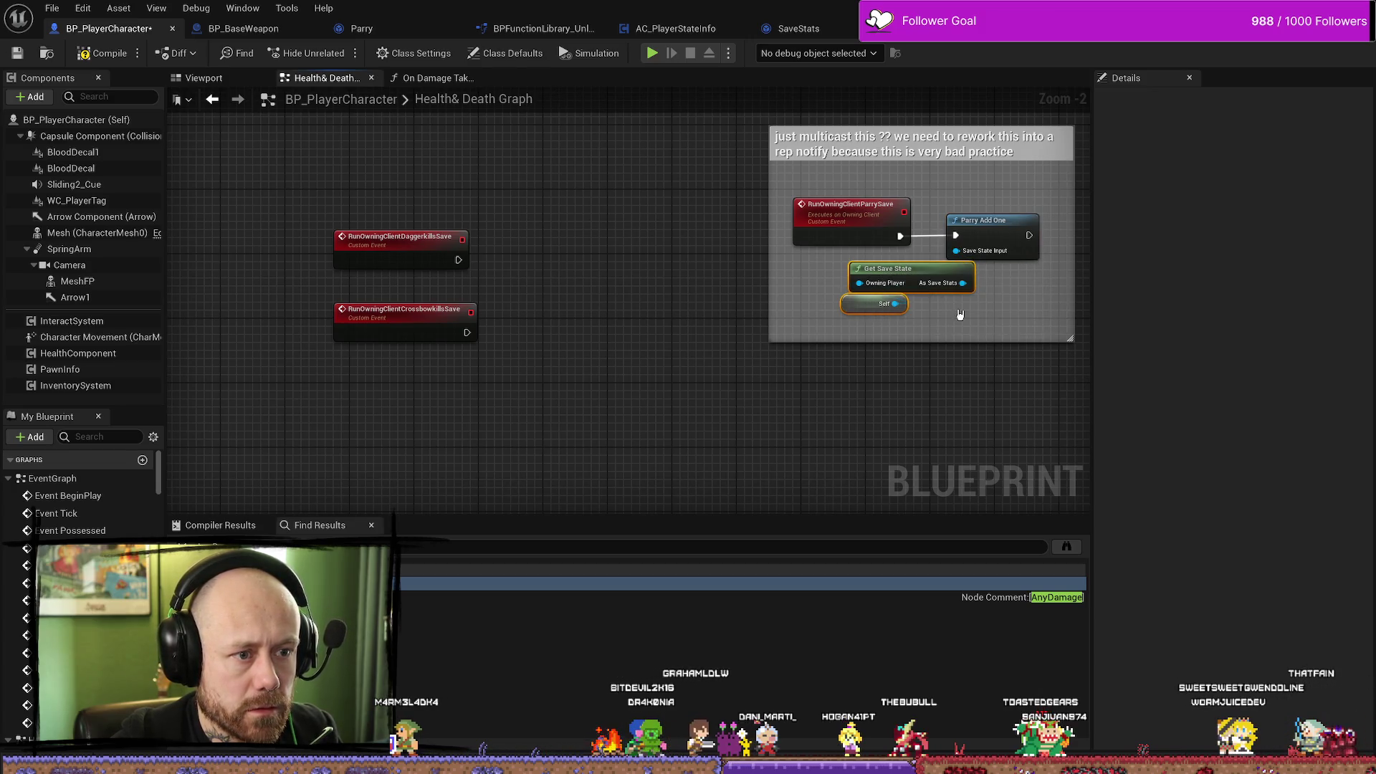
pyautogui.hotkey('ctrl', 'v')
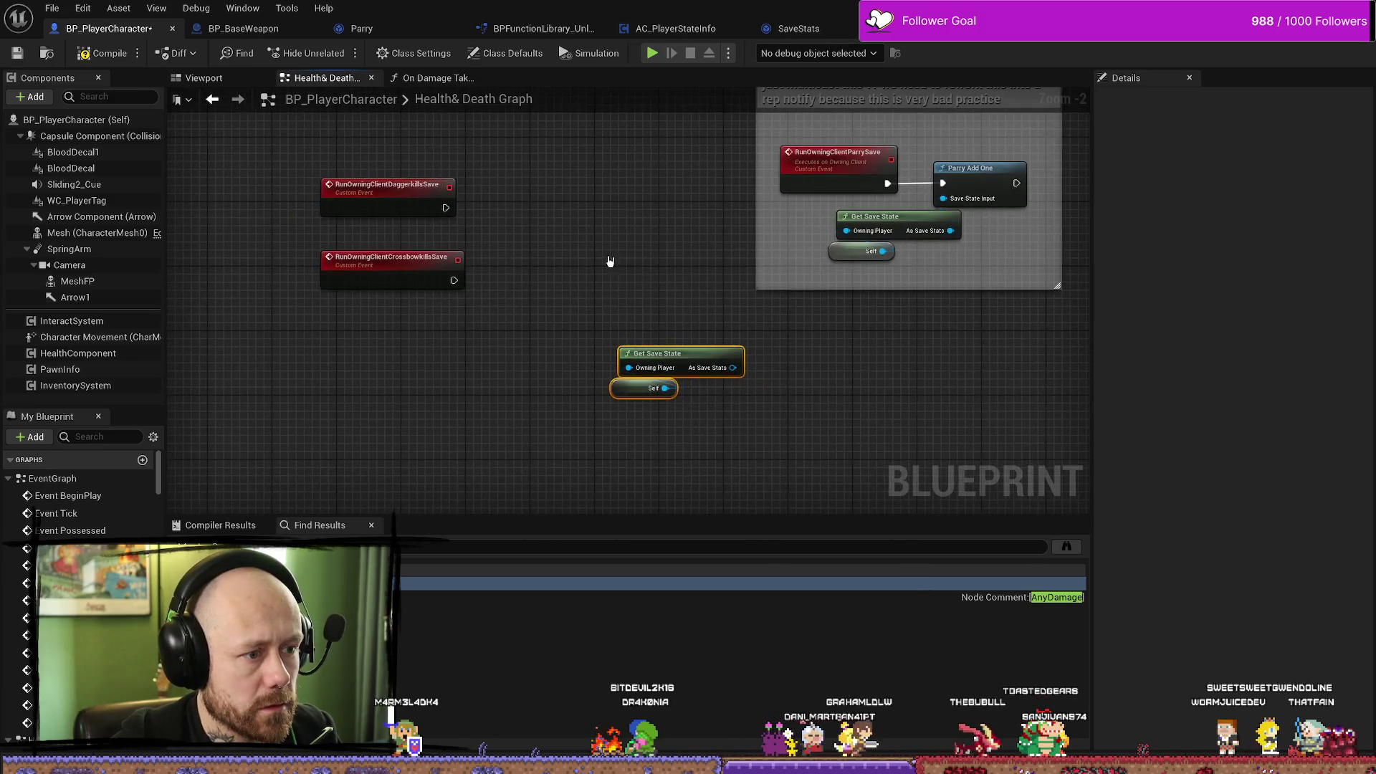
pyautogui.moveTo(719, 303); pyautogui.dragTo(702, 479)
pyautogui.moveTo(740, 388); pyautogui.dragTo(548, 372)
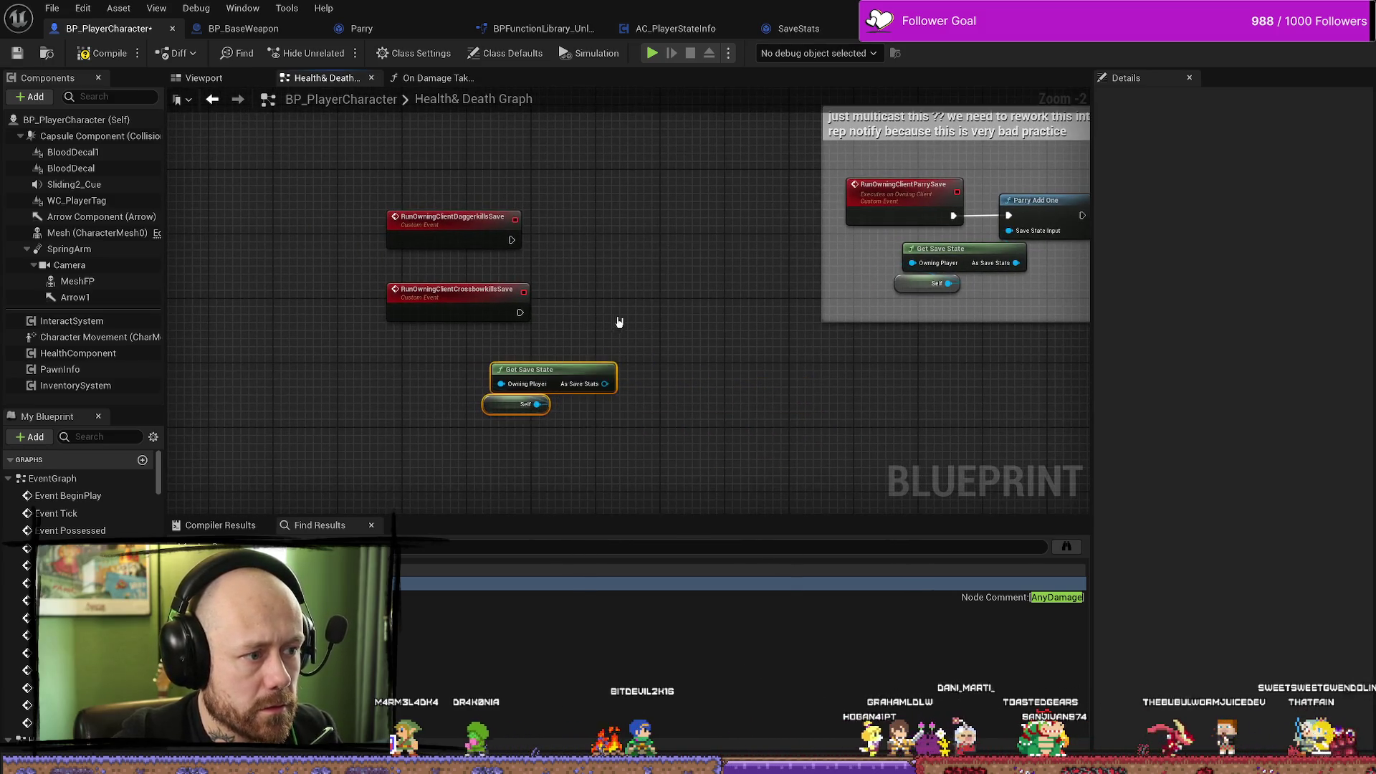
pyautogui.click(617, 325)
pyautogui.moveTo(459, 343); pyautogui.dragTo(278, 334)
pyautogui.moveTo(487, 273)
pyautogui.mouseDown()
pyautogui.moveTo(526, 273)
pyautogui.moveTo(624, 327)
pyautogui.mouseUp()
pyautogui.moveTo(545, 430)
pyautogui.mouseDown()
pyautogui.moveTo(652, 358)
pyautogui.moveTo(516, 392)
pyautogui.mouseUp()
pyautogui.moveTo(692, 250); pyautogui.dragTo(691, 258)
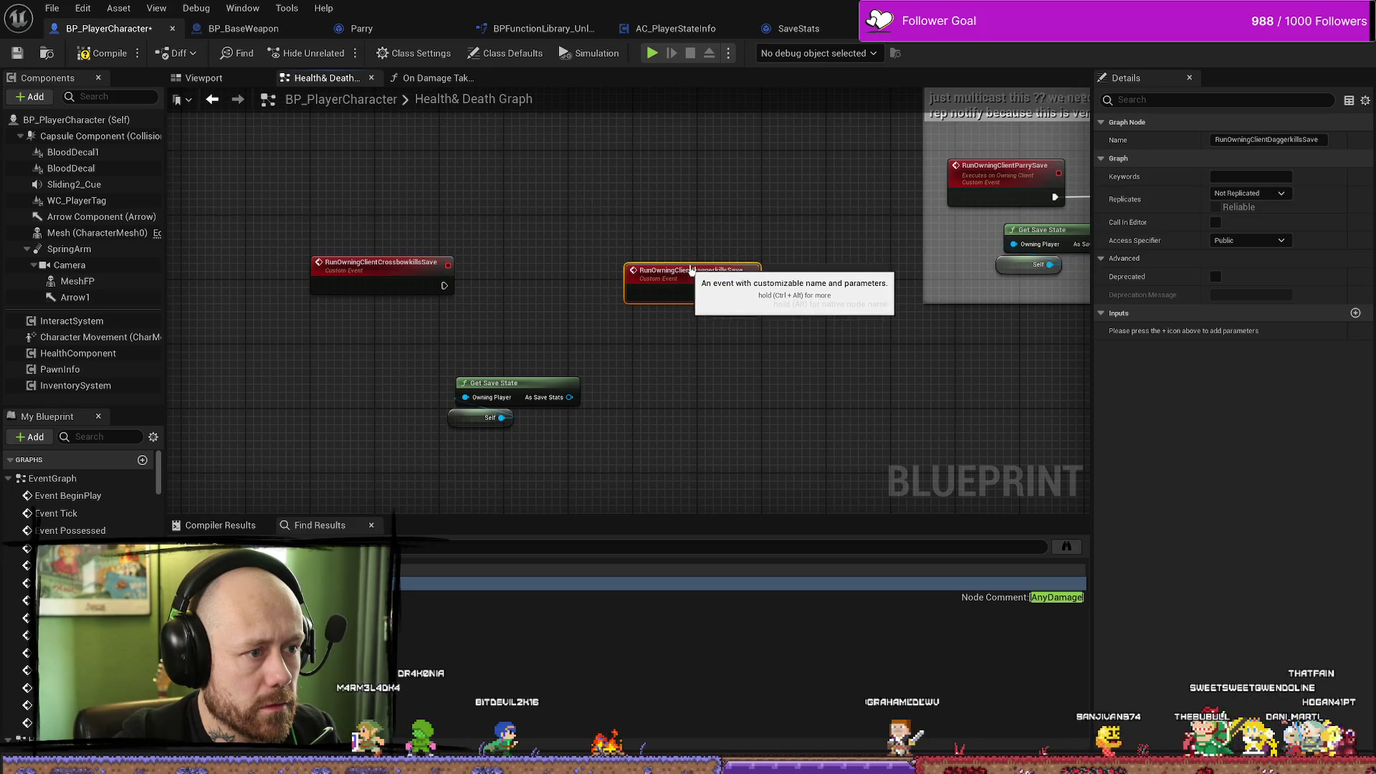
pyautogui.moveTo(467, 425); pyautogui.dragTo(446, 432)
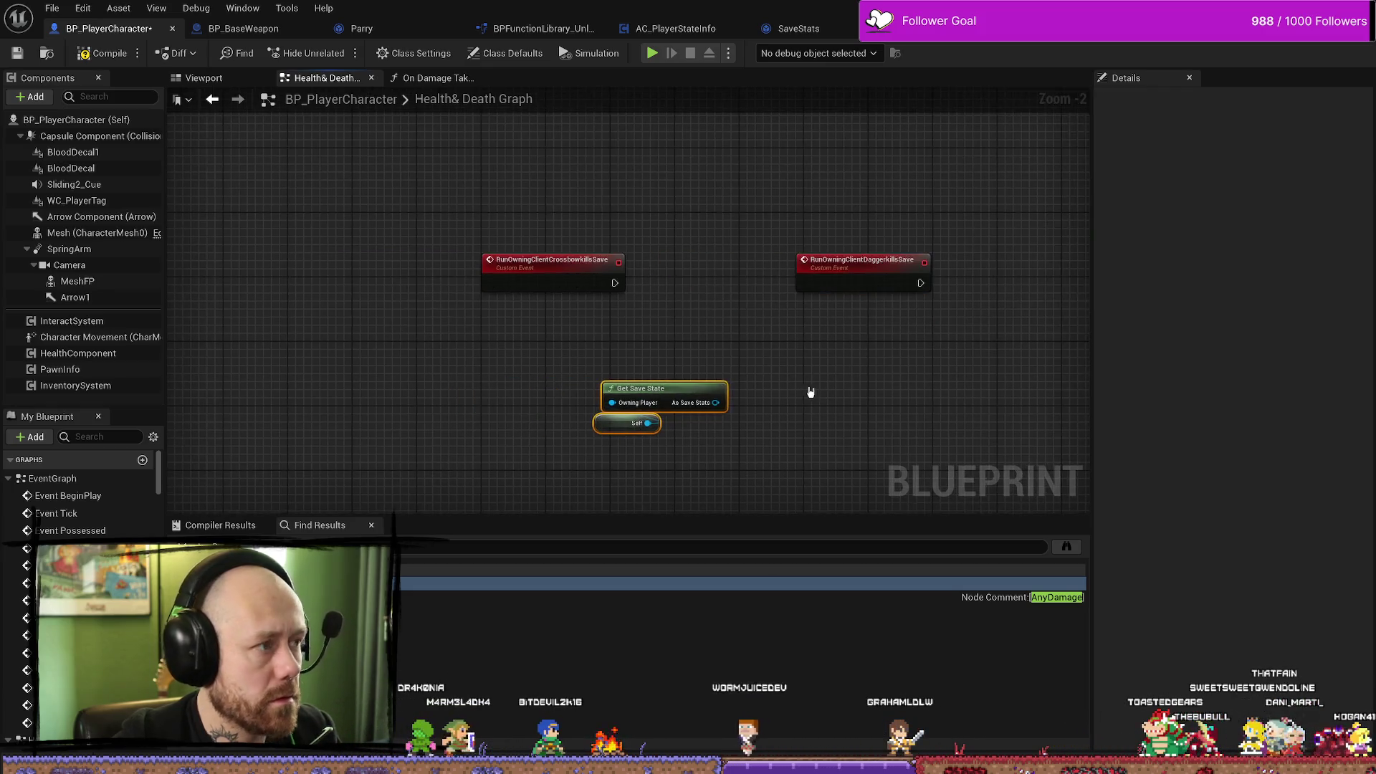
pyautogui.click(808, 32)
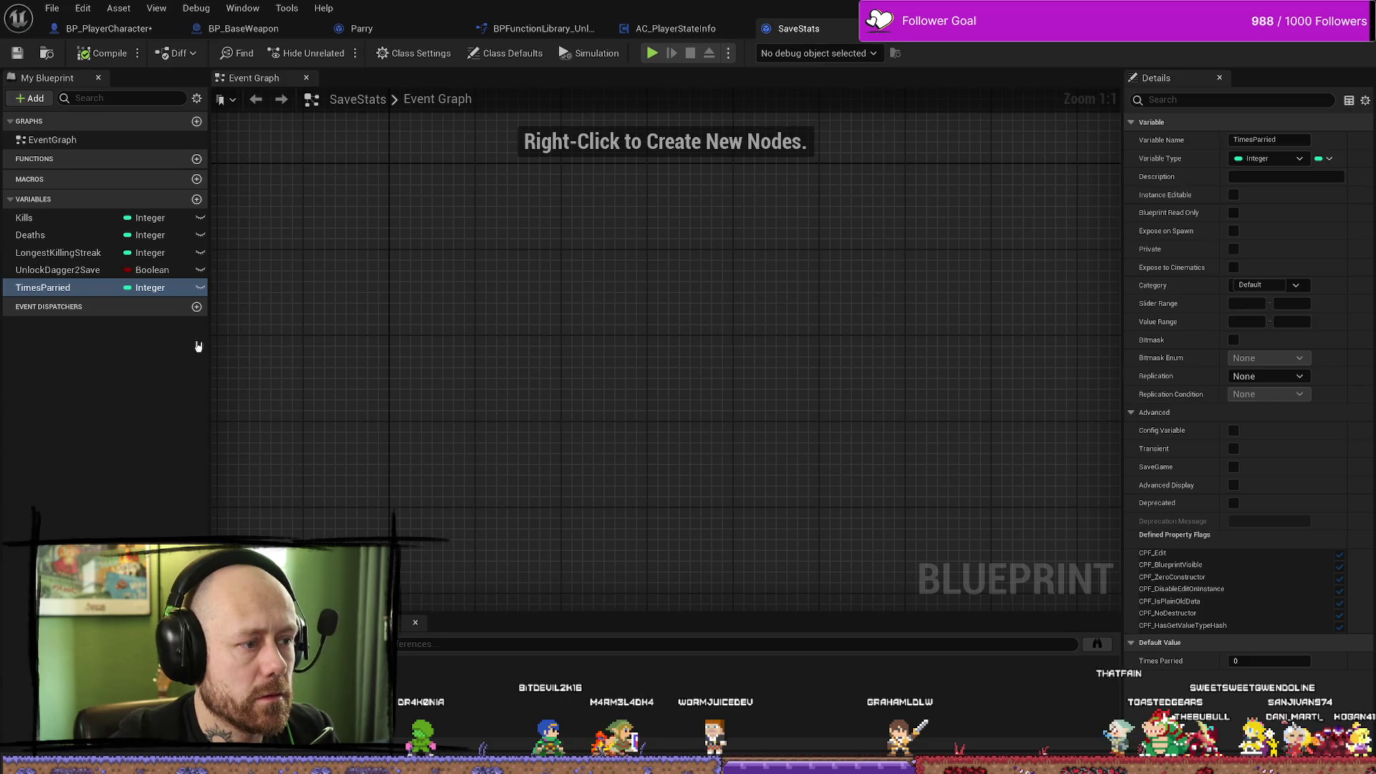
# Add two new Integer variables to SaveStats.
pyautogui.click(110, 399)
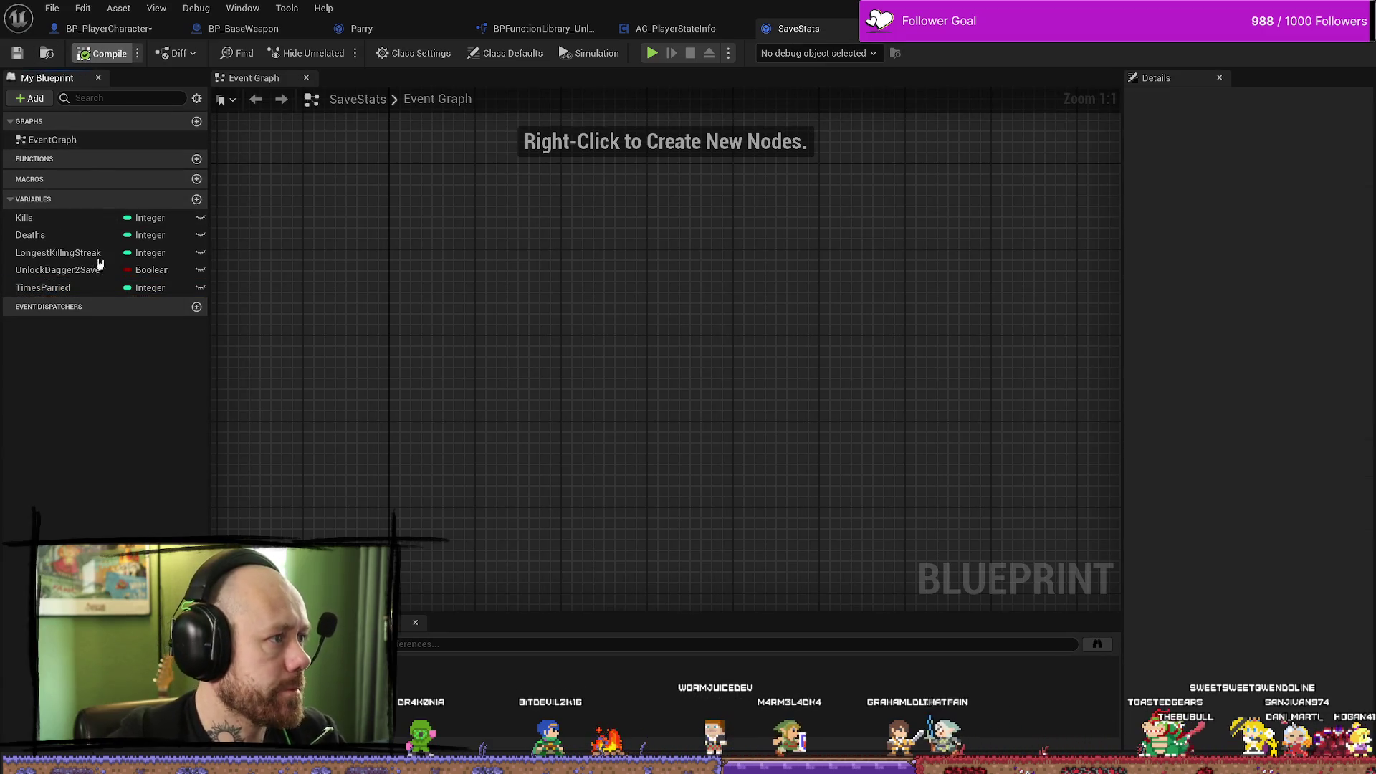
pyautogui.click(40, 287)
pyautogui.click(131, 415)
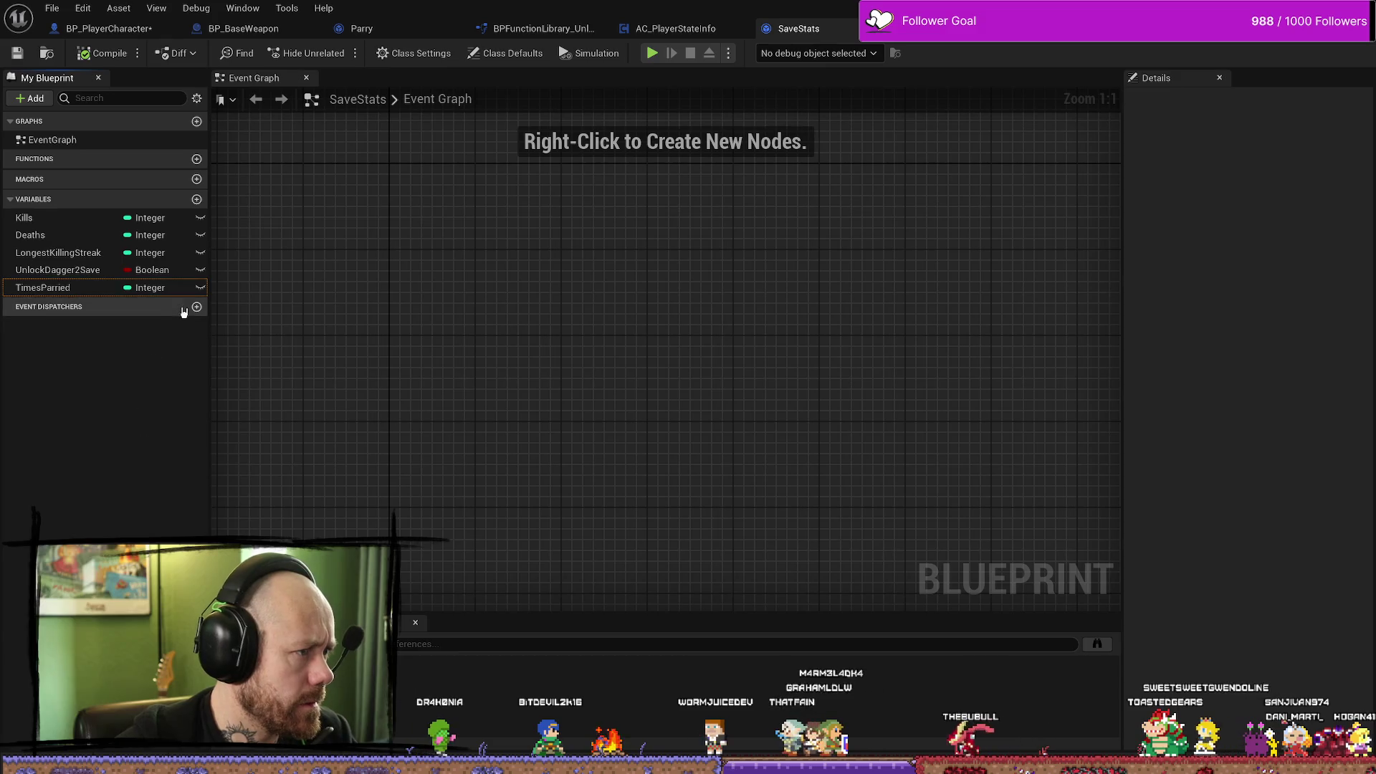
pyautogui.click(197, 202)
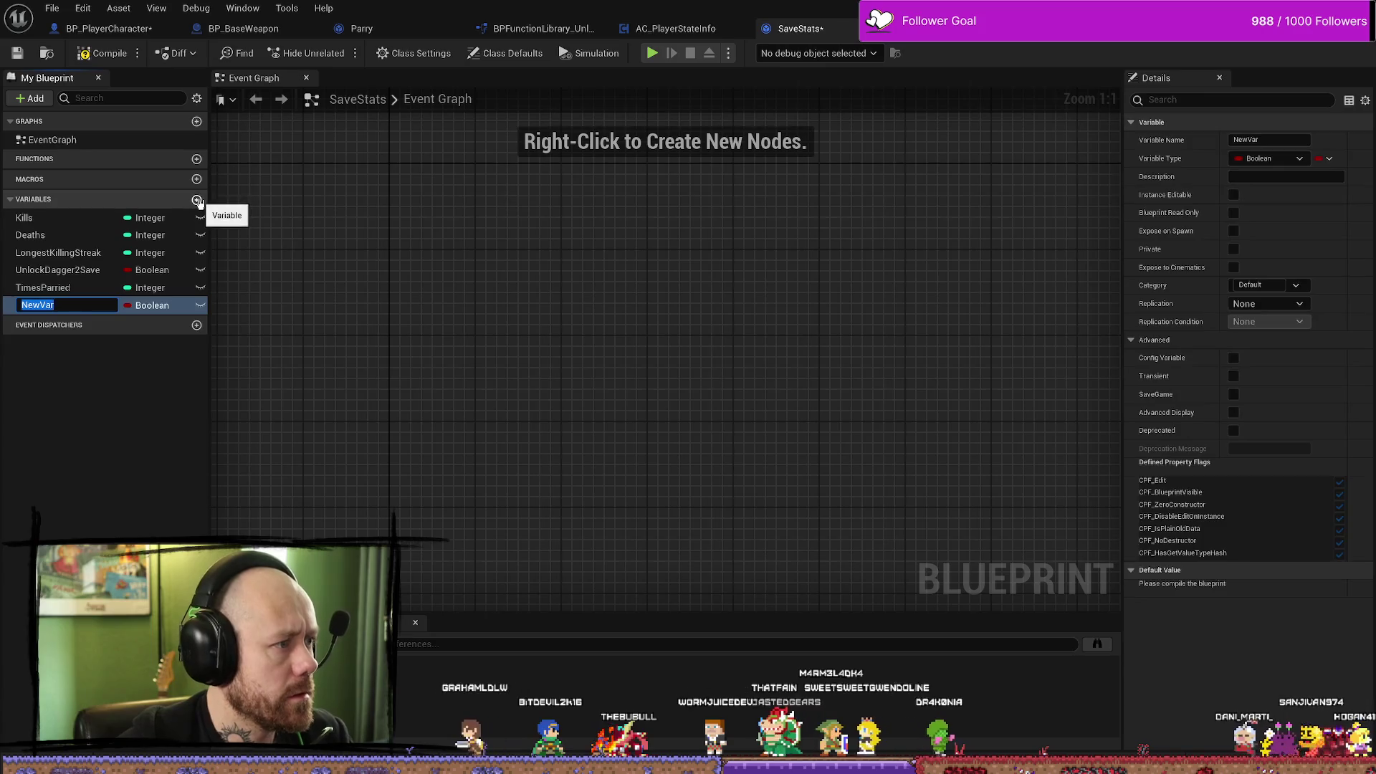
pyautogui.click(197, 202)
pyautogui.click(154, 308)
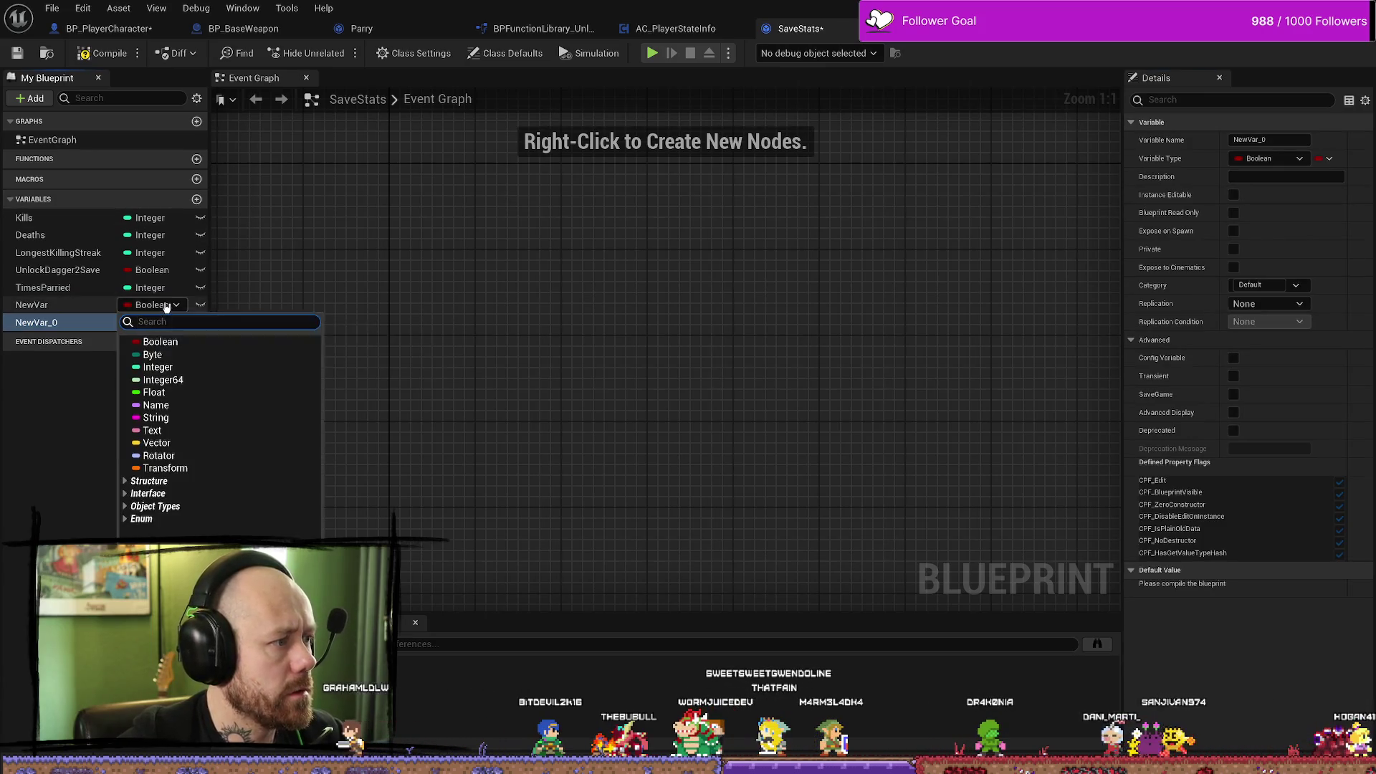
pyautogui.click(180, 366)
pyautogui.click(75, 308)
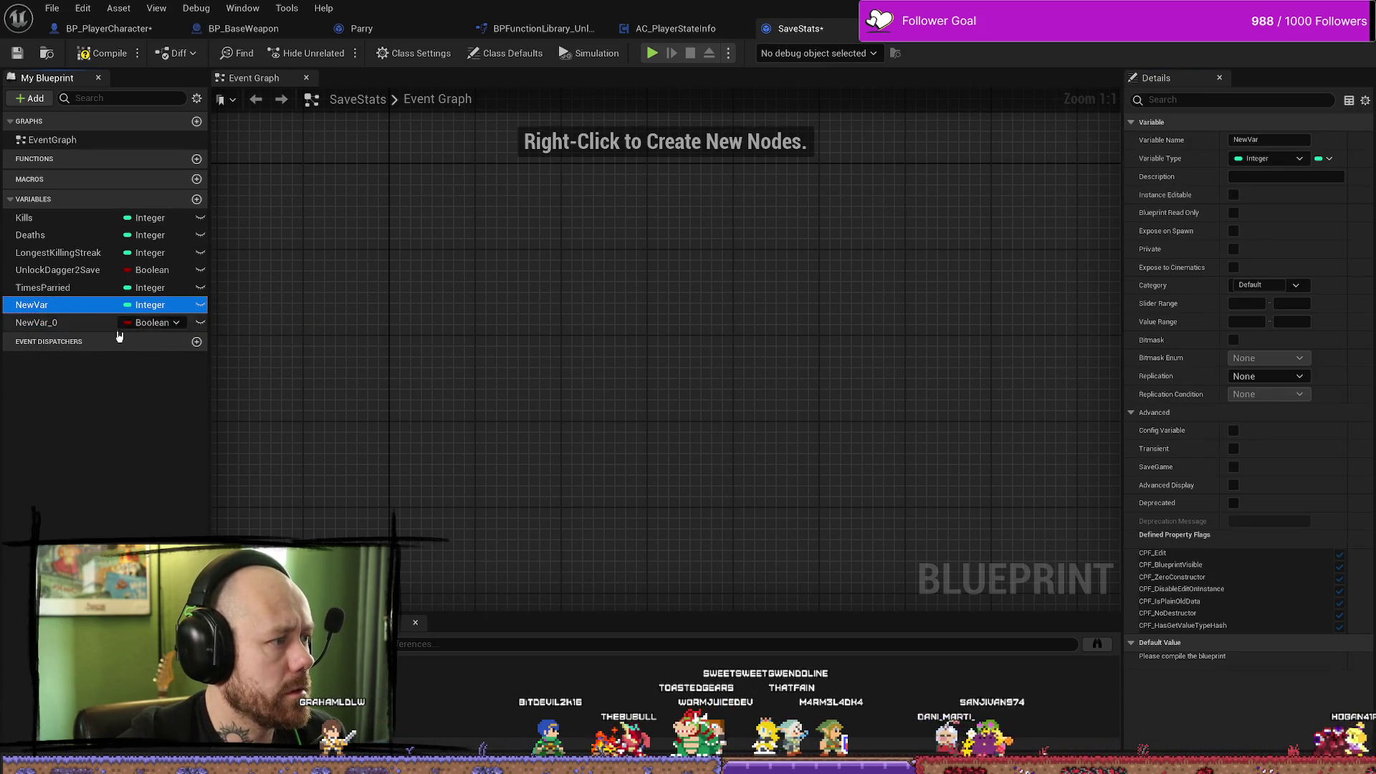
pyautogui.click(154, 322)
pyautogui.click(158, 385)
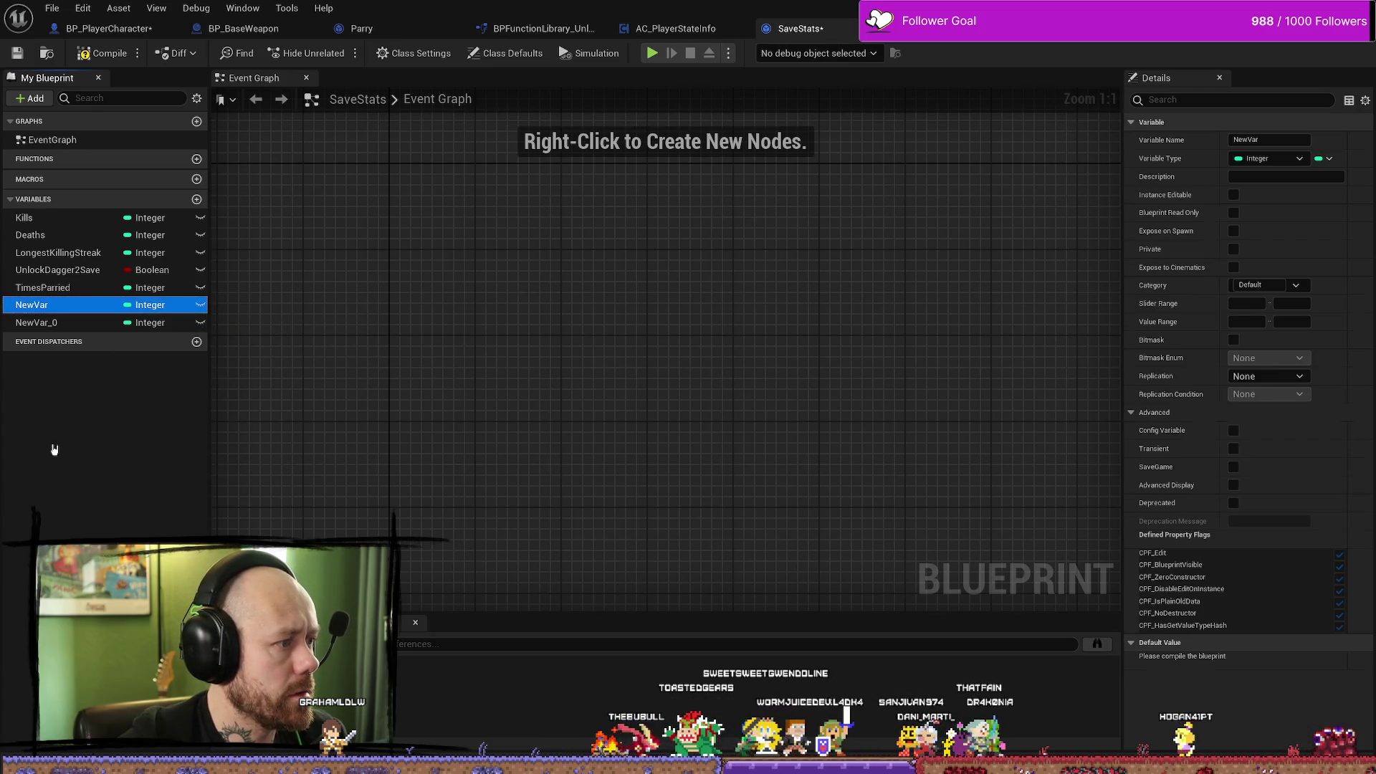
pyautogui.click(35, 307)
pyautogui.click(43, 307)
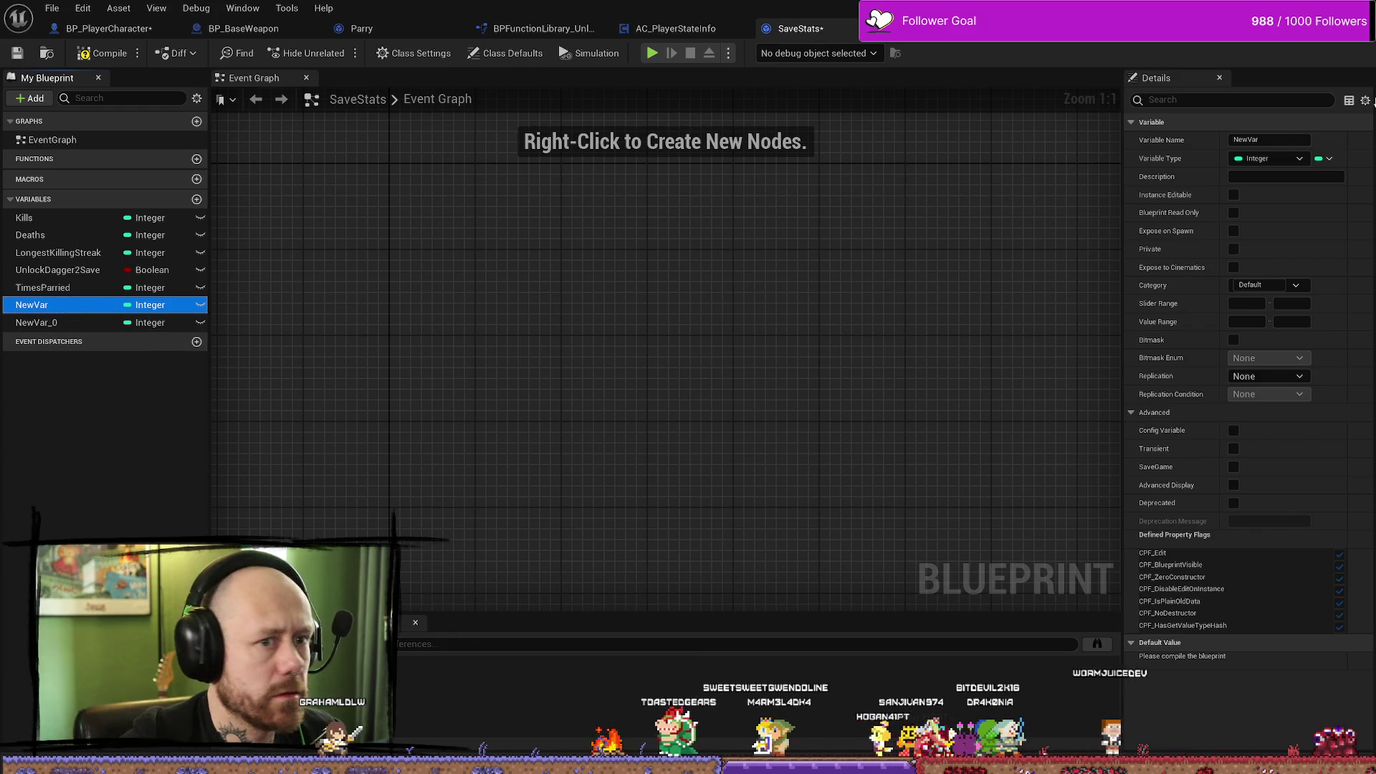
# Rename the new integers KillsWithDagger and KillsWithCrossbow.
pyautogui.click(1277, 139)
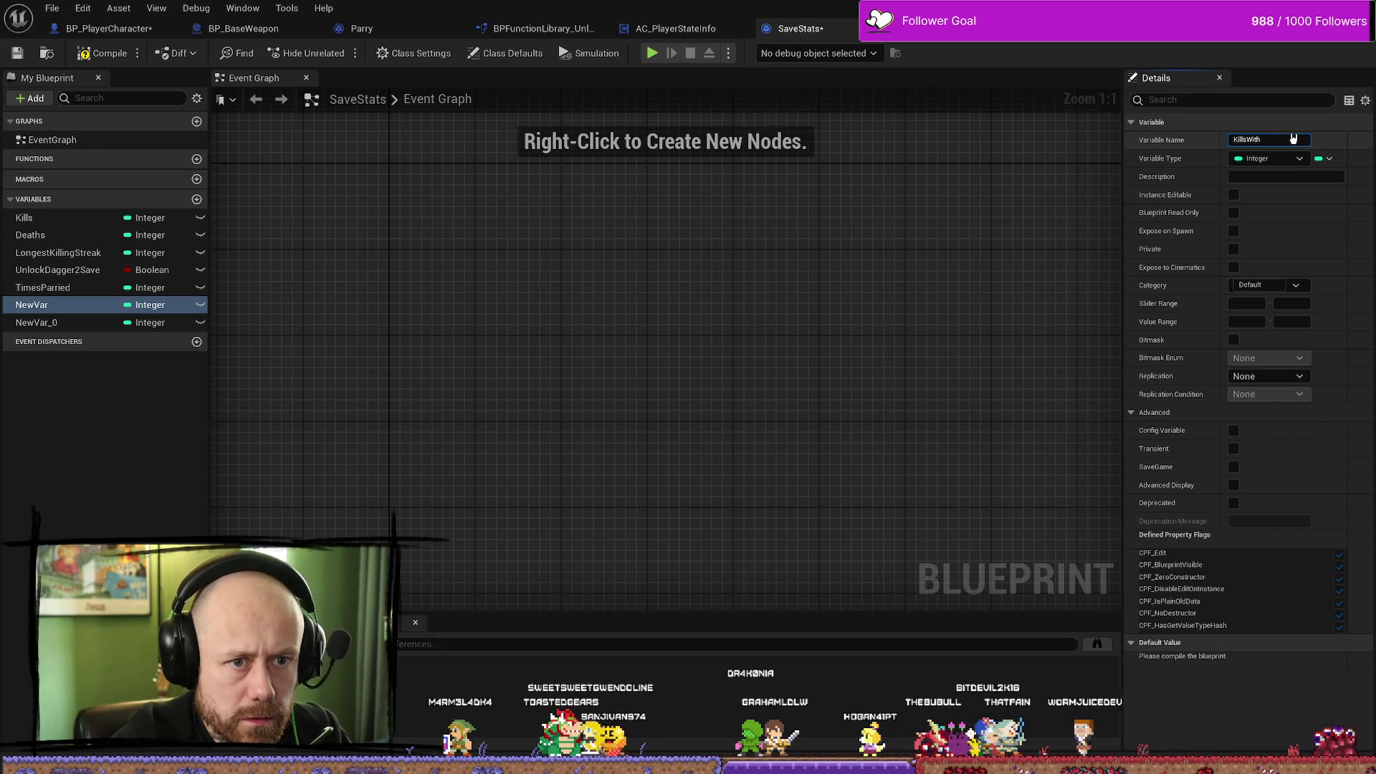
pyautogui.write('Dagger')
pyautogui.press('Return')
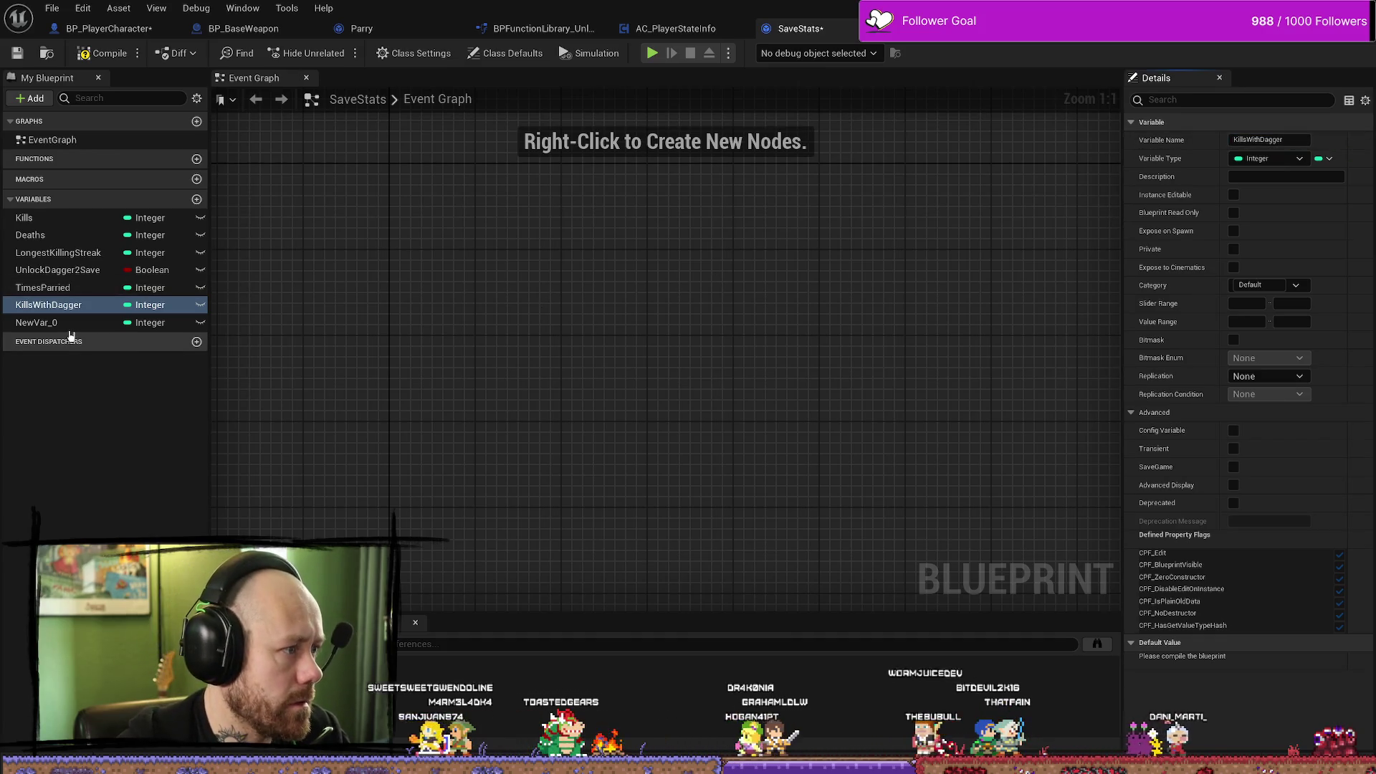
pyautogui.click(43, 322)
pyautogui.click(1273, 141)
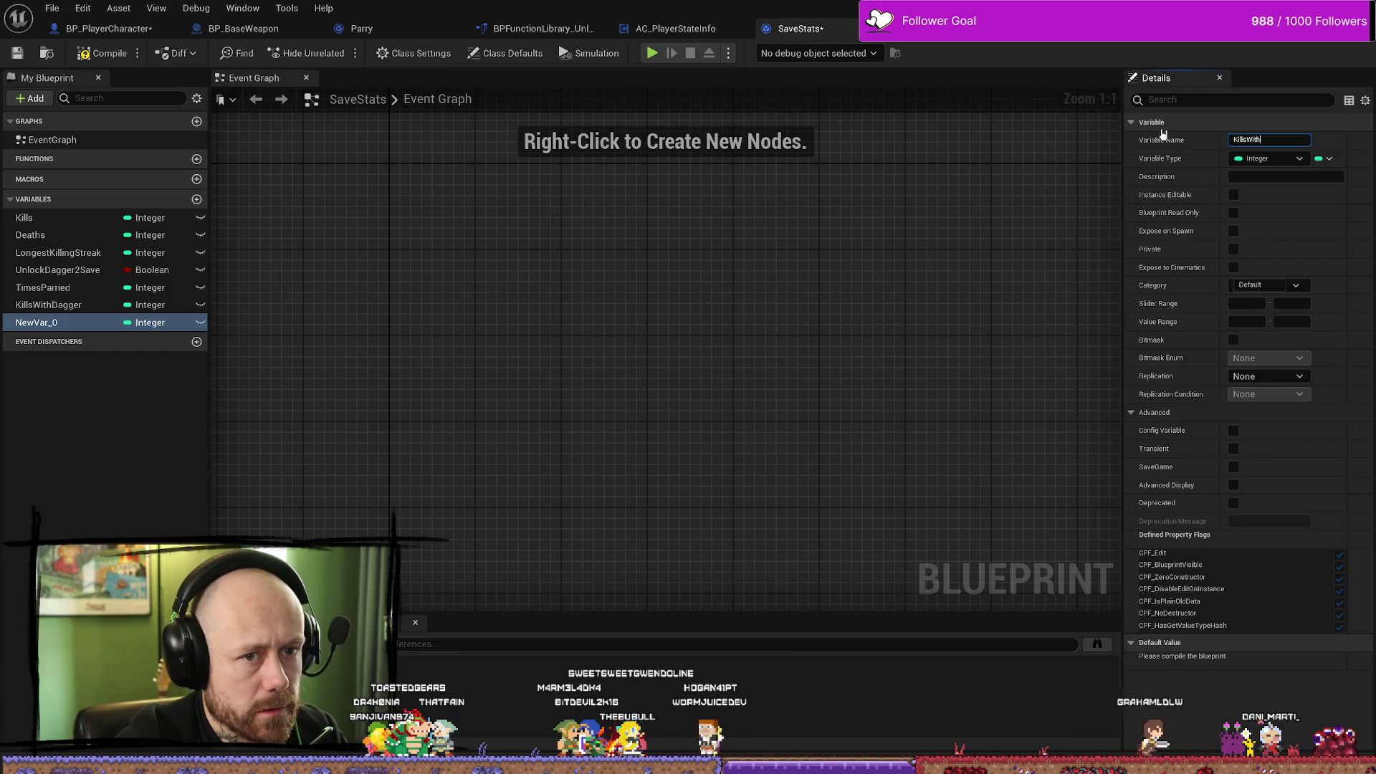
pyautogui.write('Crossbow')
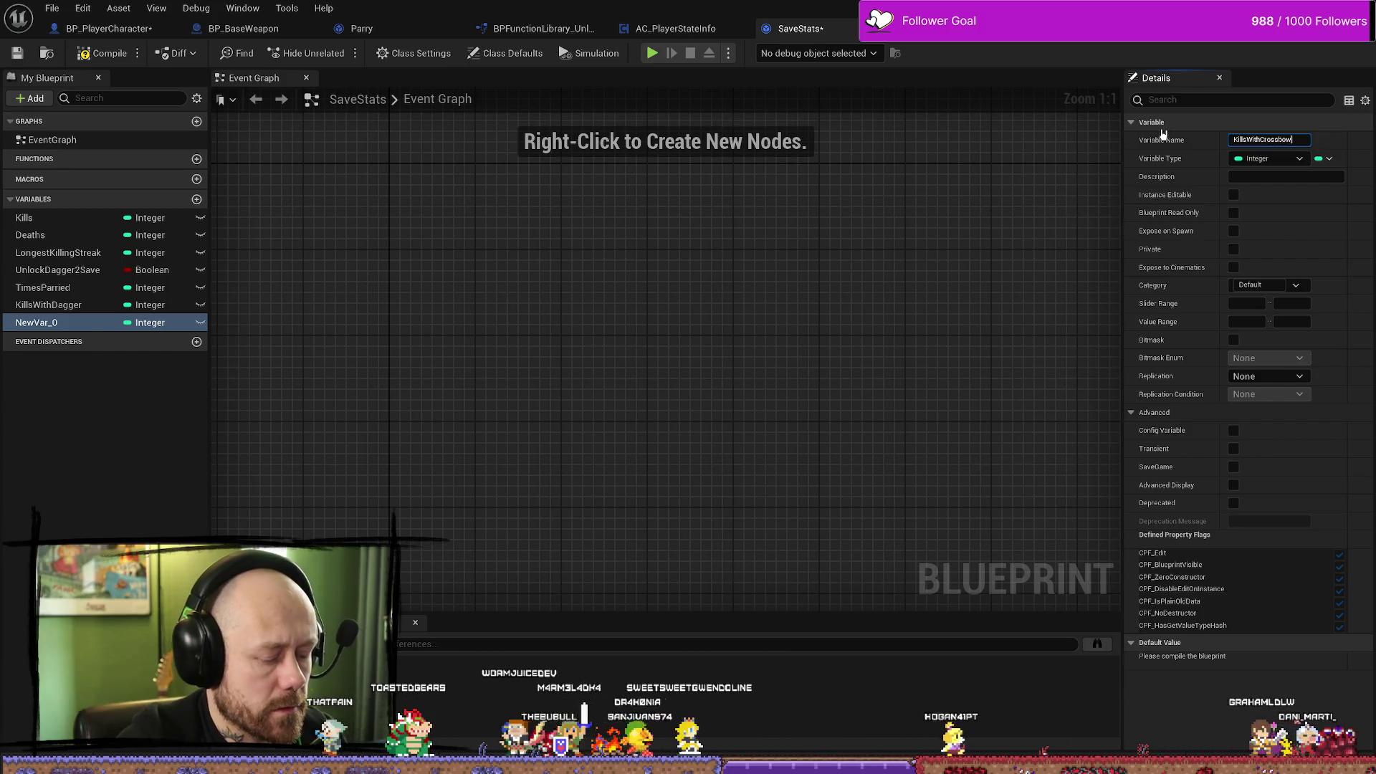
pyautogui.press('Return')
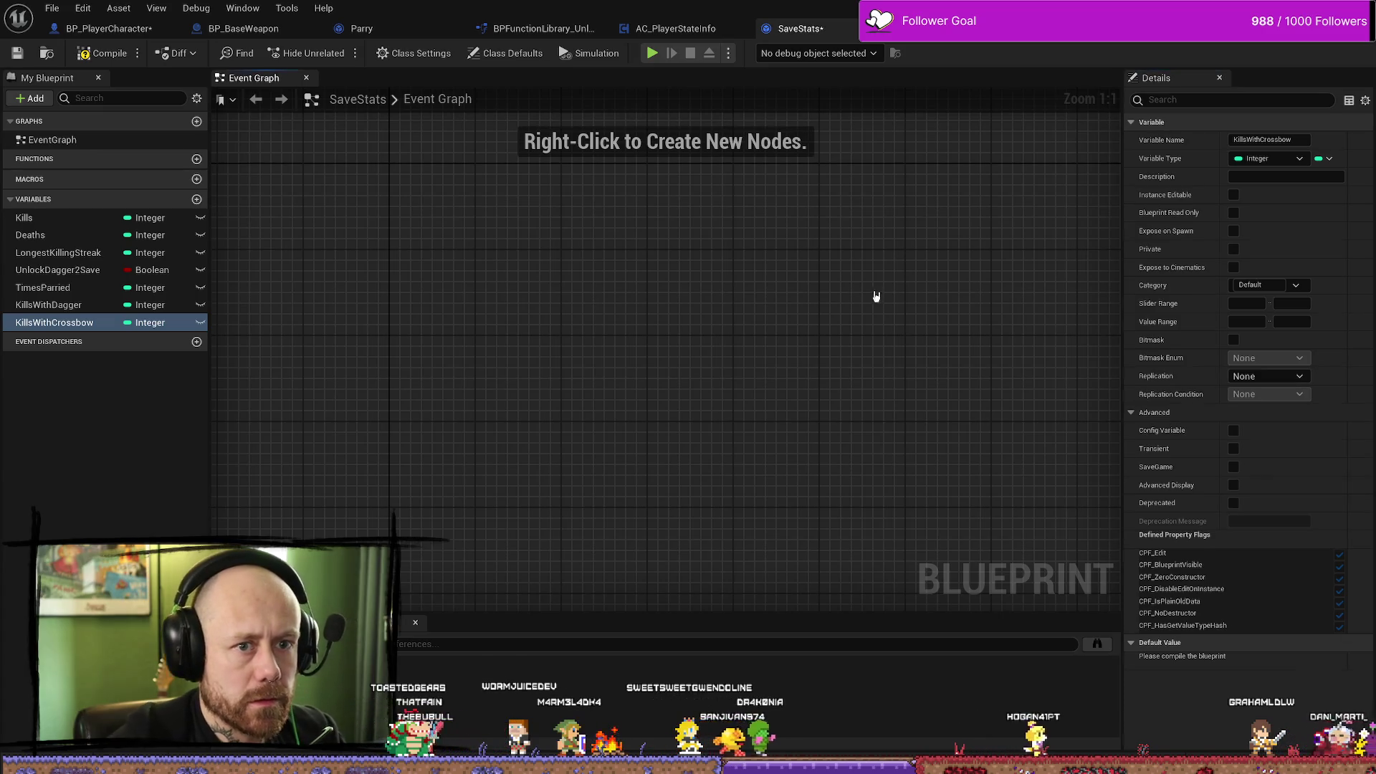
# Compile SaveStats and move the function library tab beside AC_PlayerStateInfo.
pyautogui.click(79, 257)
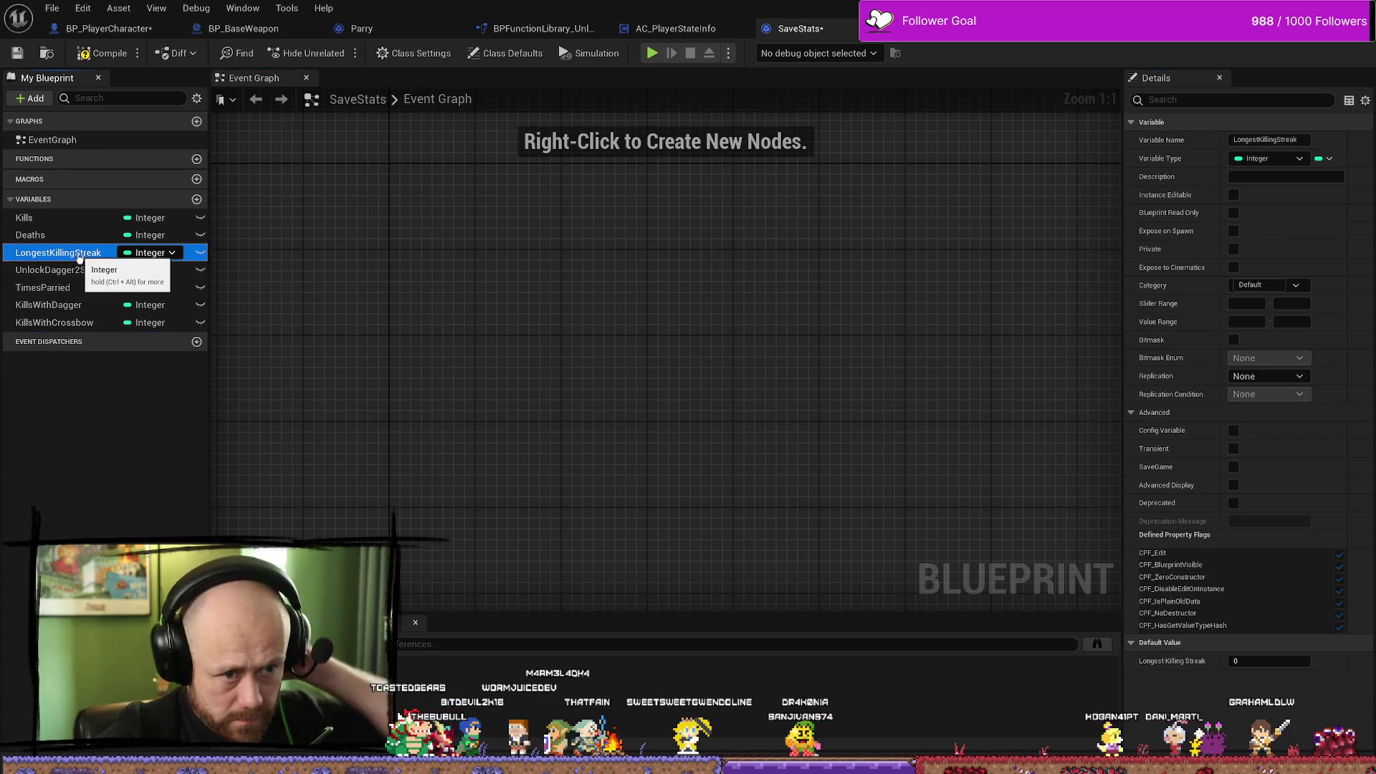
pyautogui.click(65, 270)
pyautogui.click(76, 254)
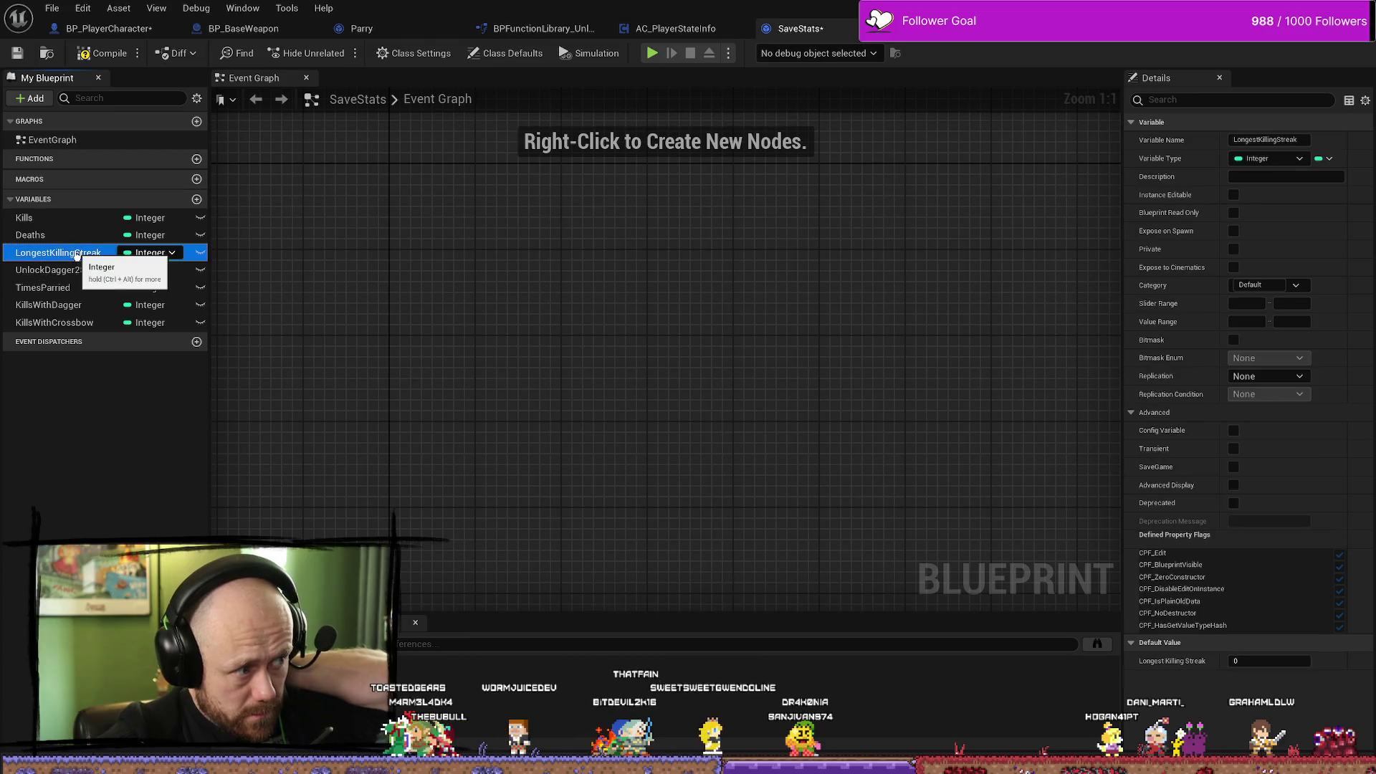
pyautogui.click(43, 235)
pyautogui.click(58, 322)
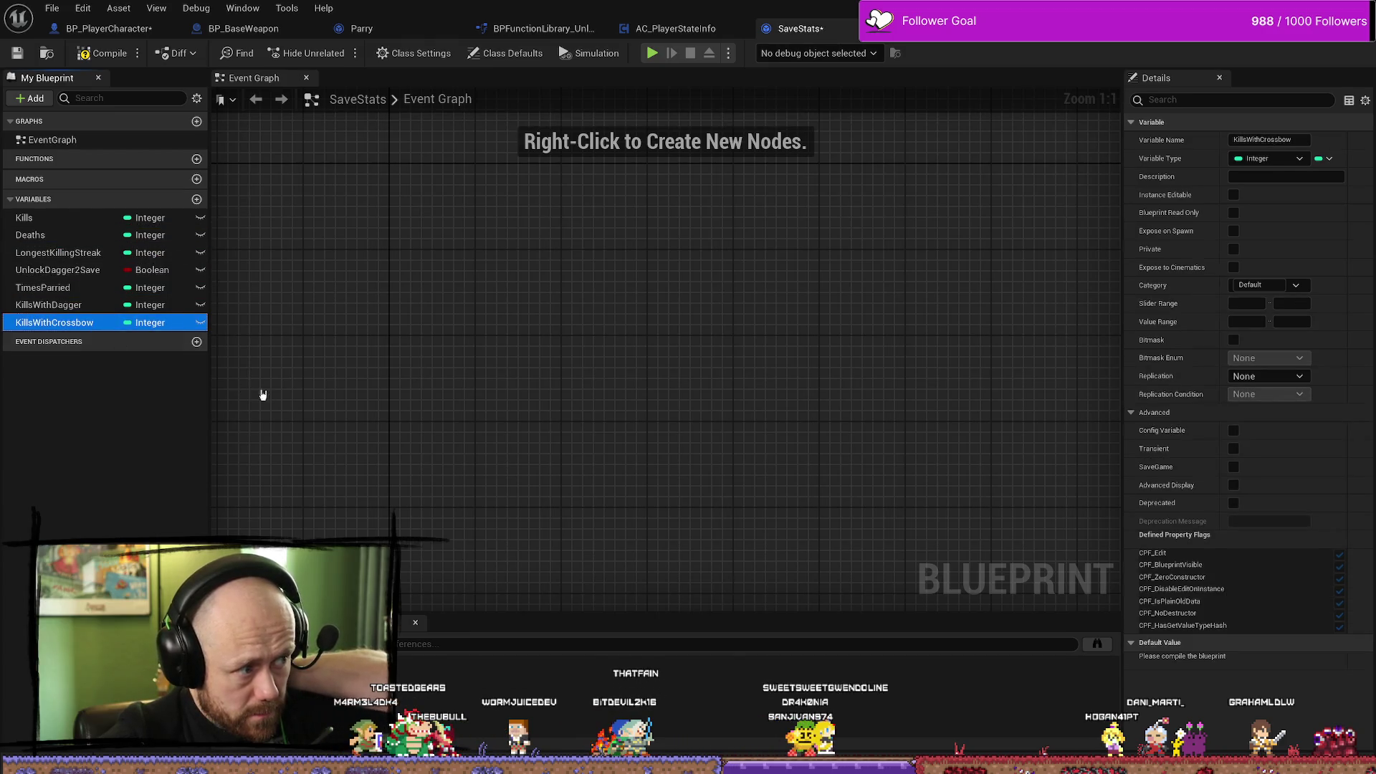
pyautogui.click(102, 53)
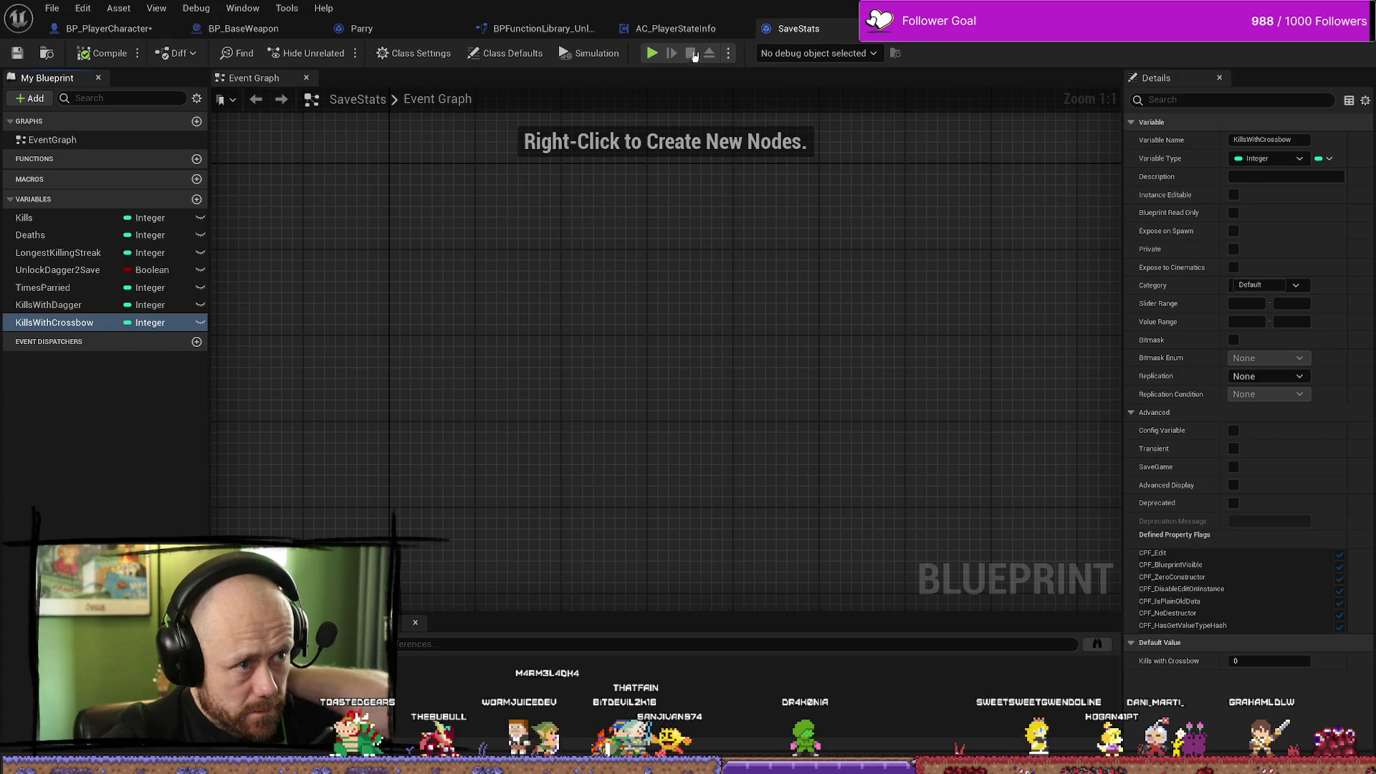
pyautogui.click(545, 29)
pyautogui.moveTo(545, 28); pyautogui.dragTo(710, 29)
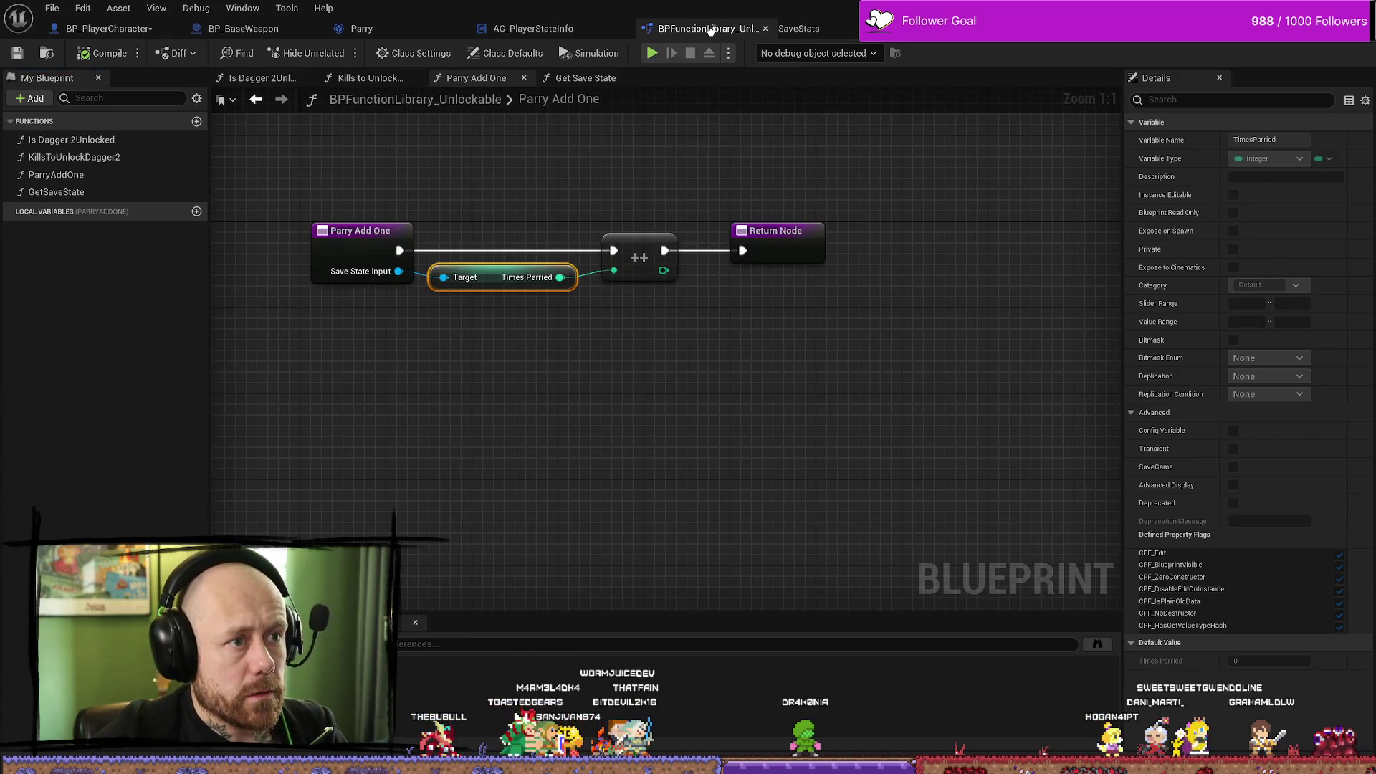
# Review the library's existing function graphs, then add a new function.
pyautogui.doubleClick(103, 158)
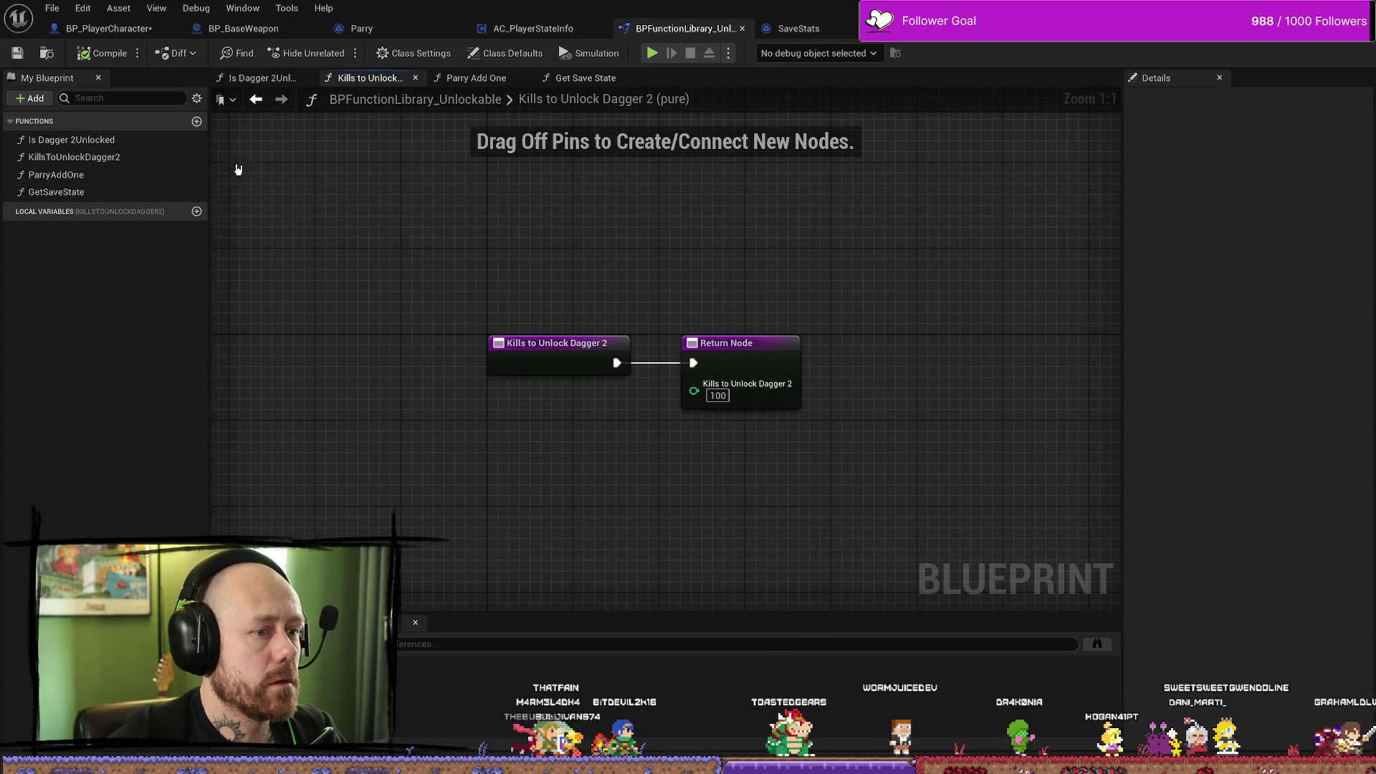
pyautogui.doubleClick(71, 140)
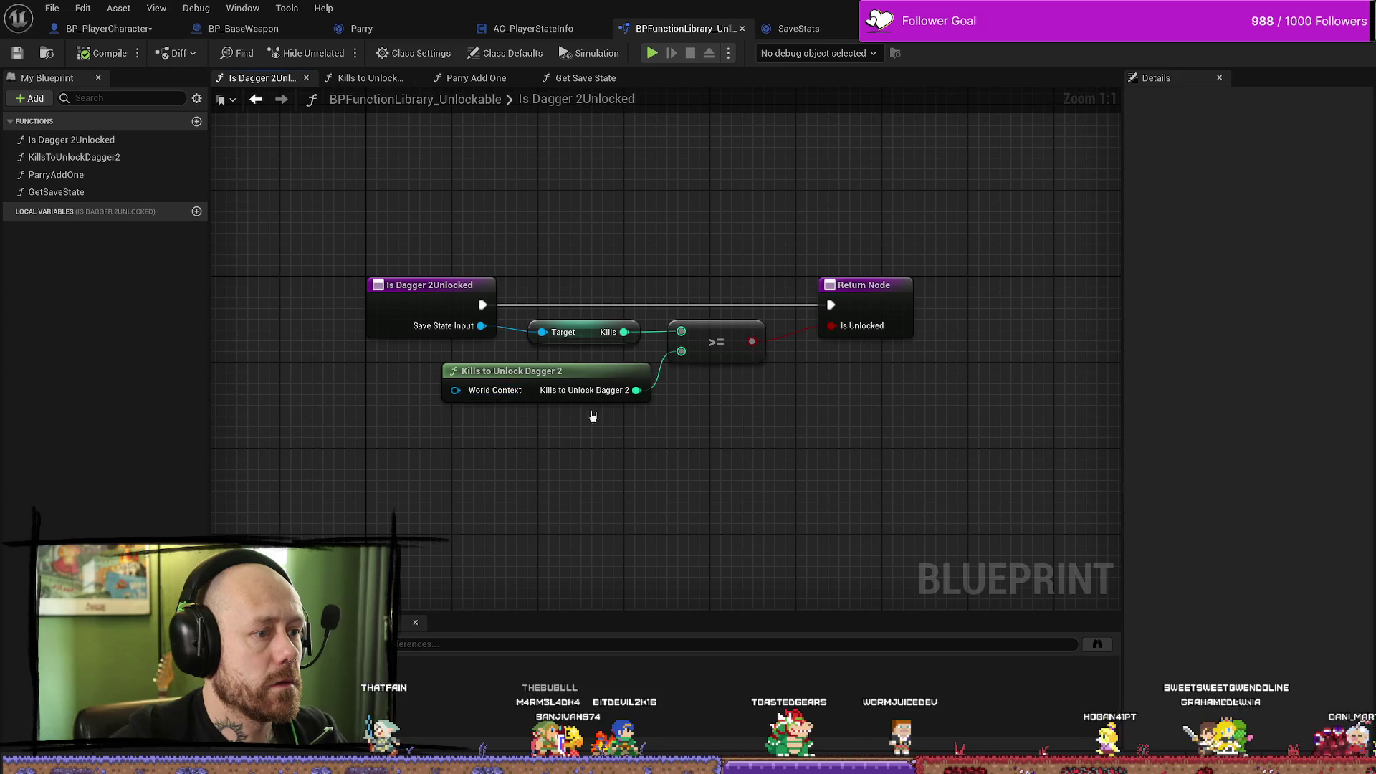
pyautogui.moveTo(823, 246); pyautogui.dragTo(905, 454)
pyautogui.click(689, 209)
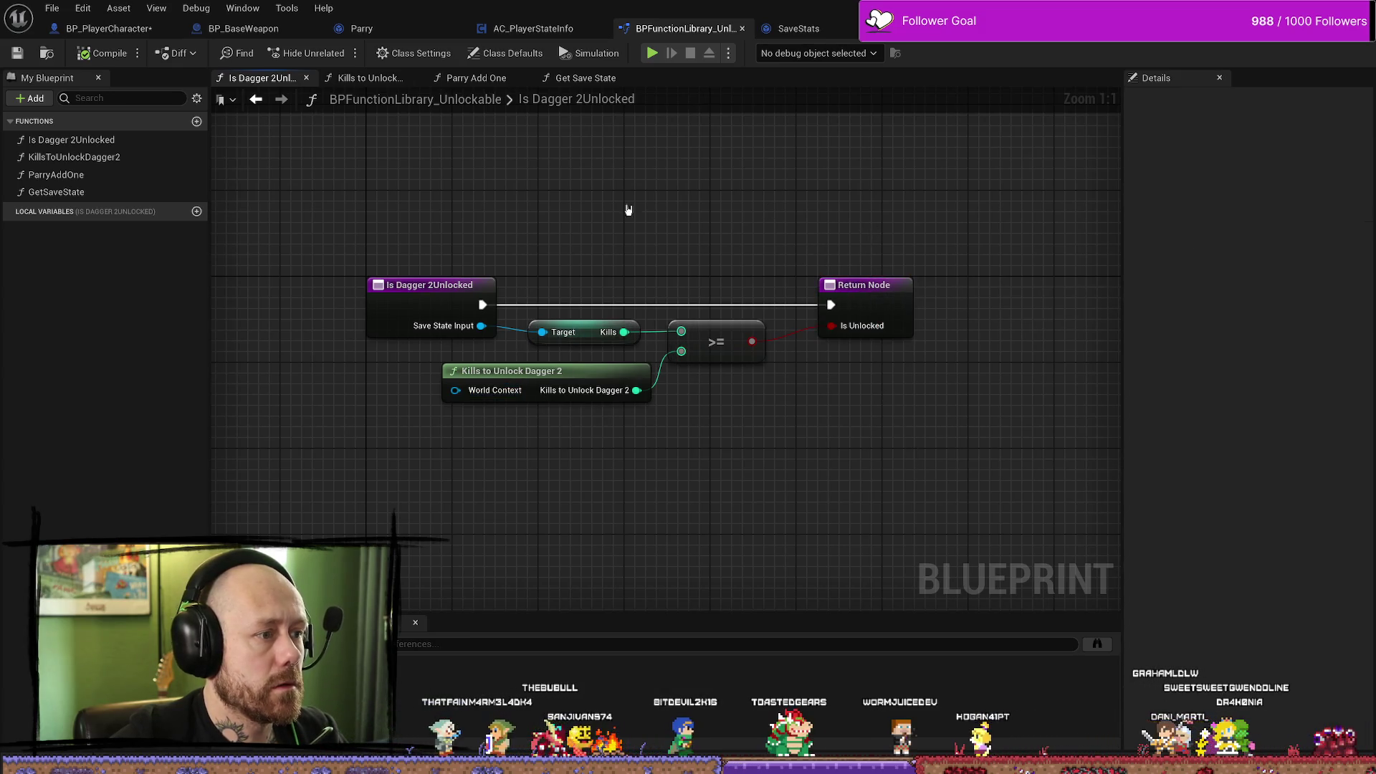
pyautogui.doubleClick(90, 178)
pyautogui.doubleClick(83, 191)
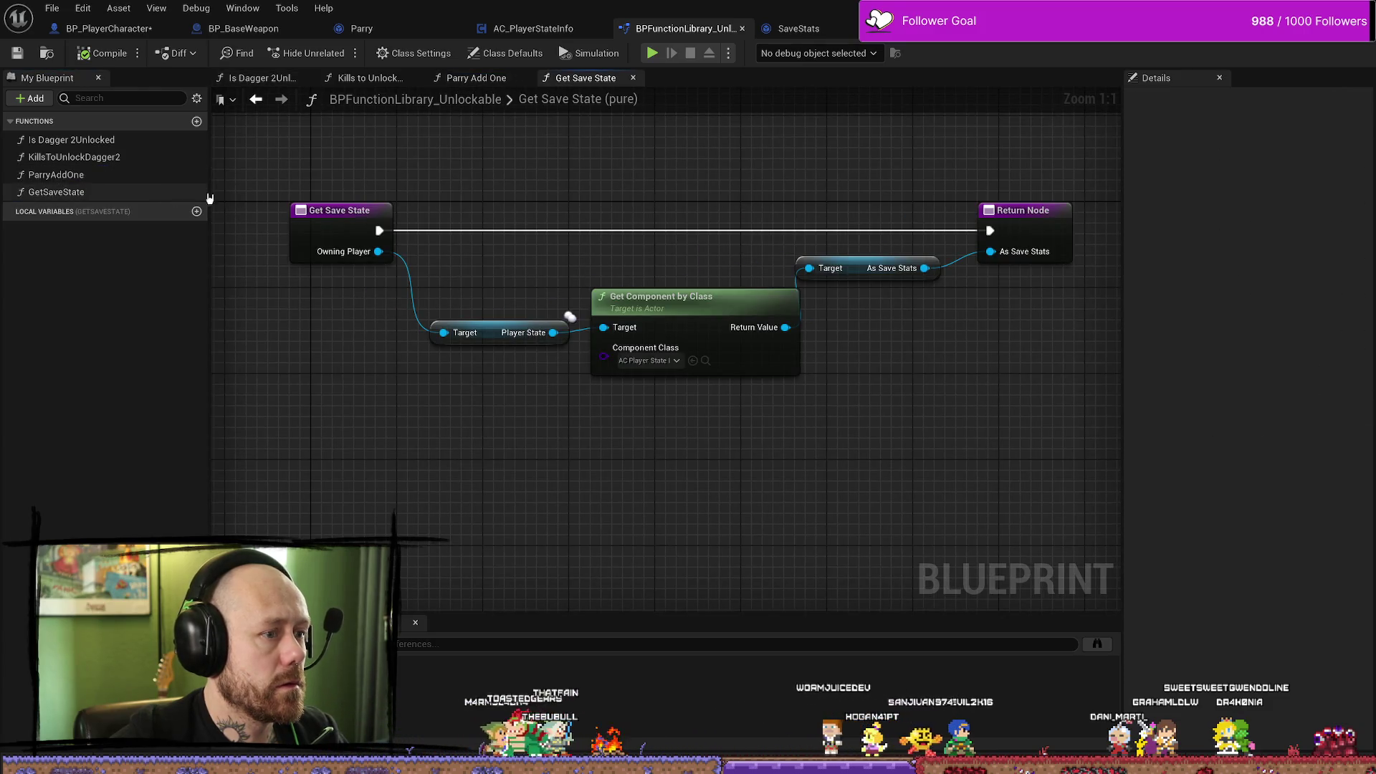
pyautogui.click(196, 121)
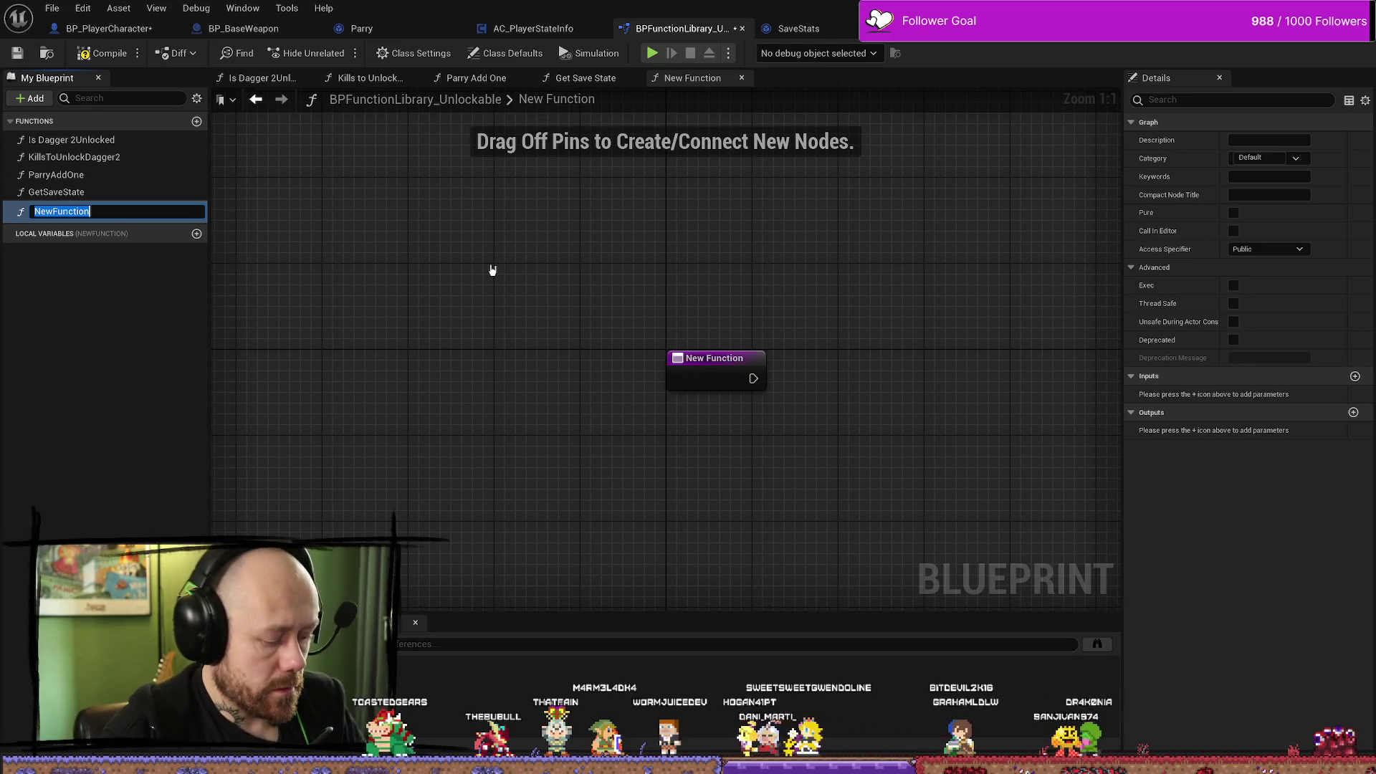
# Name the new function KillsWithDaggerAddOne and delete an unwanted local variable.
pyautogui.write('KillsWith')
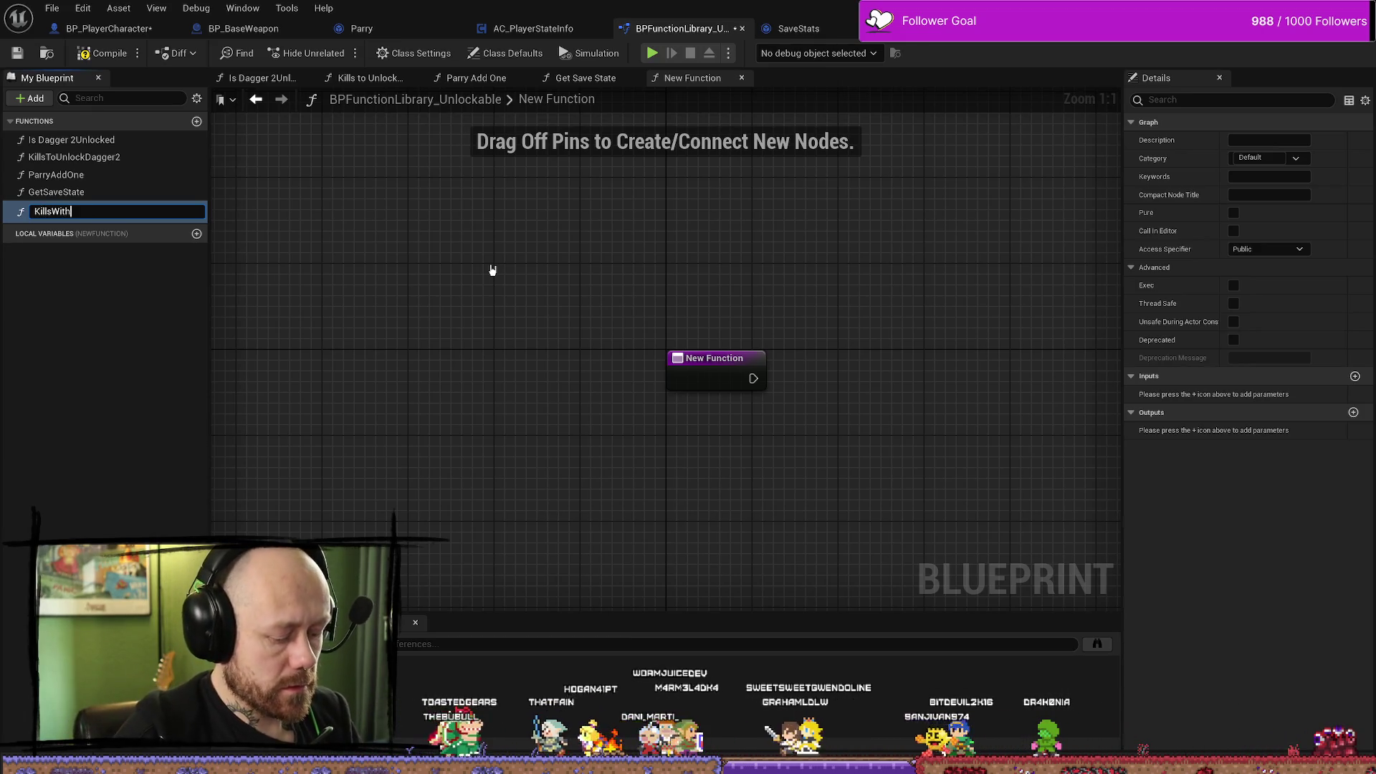
pyautogui.write('DaggerAddOne')
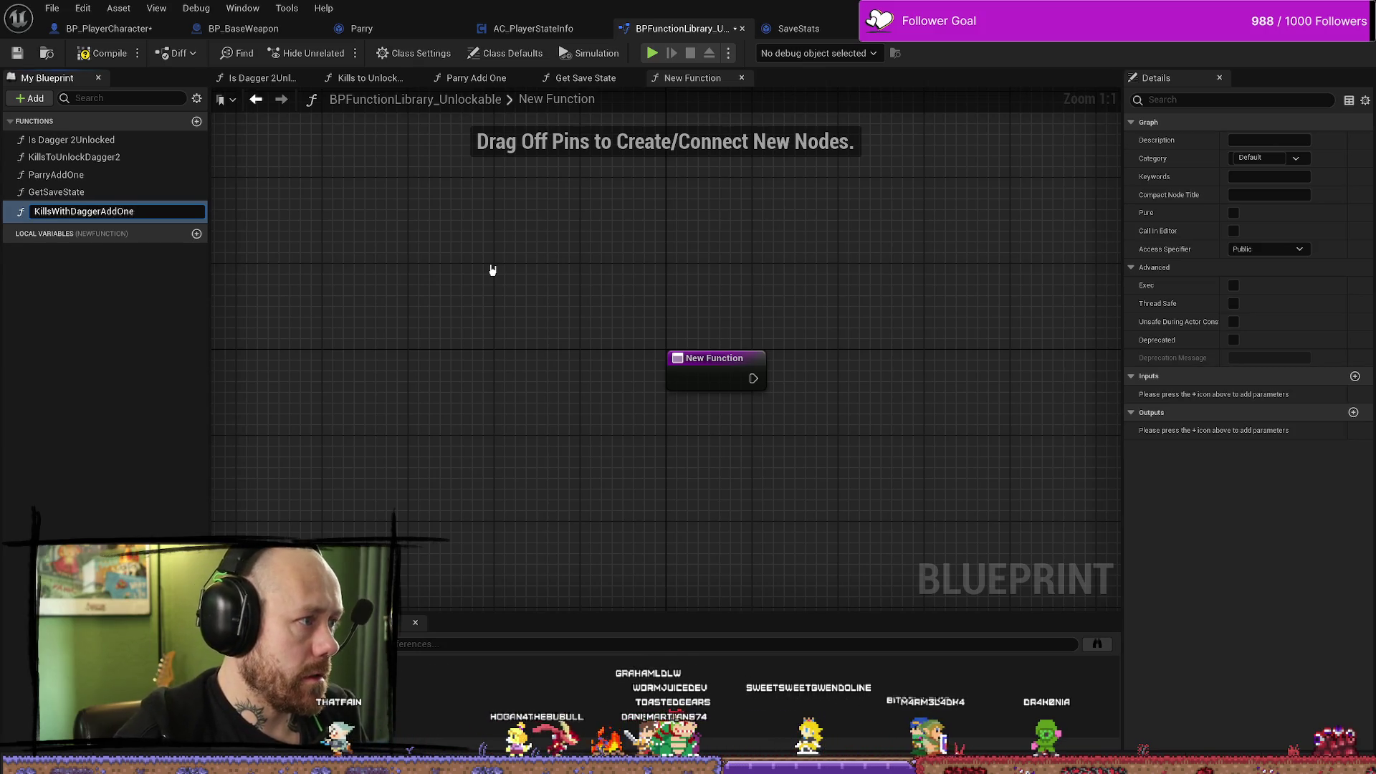
pyautogui.press('Return')
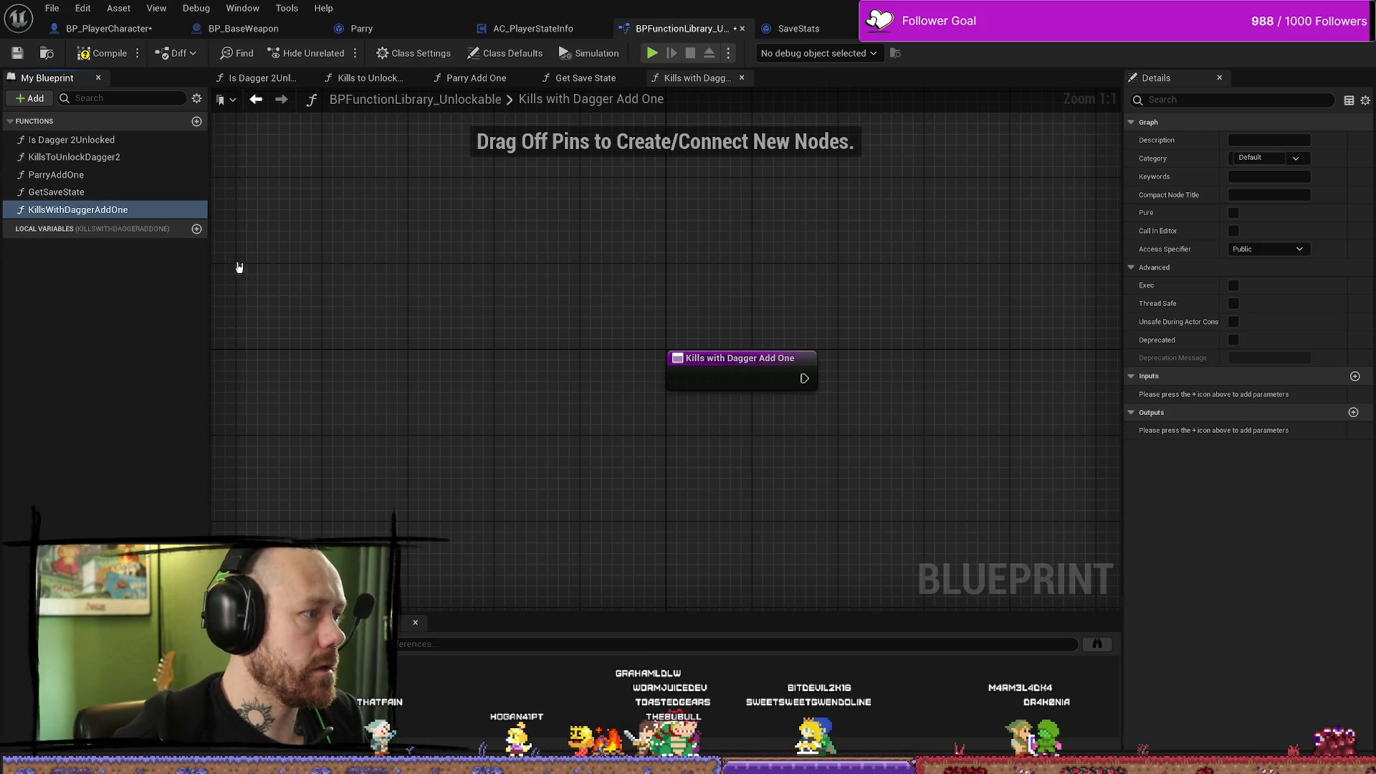
pyautogui.click(197, 229)
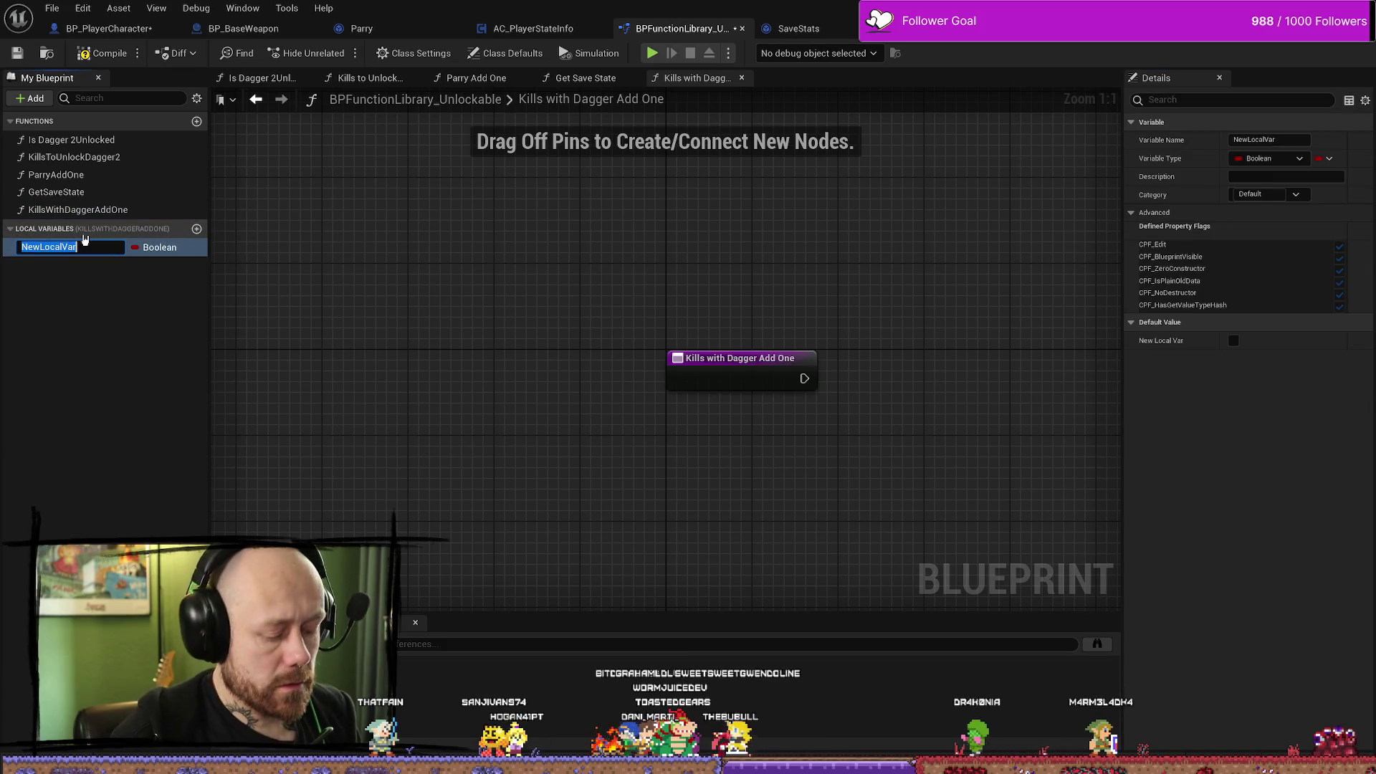
pyautogui.click(92, 362)
pyautogui.click(115, 253)
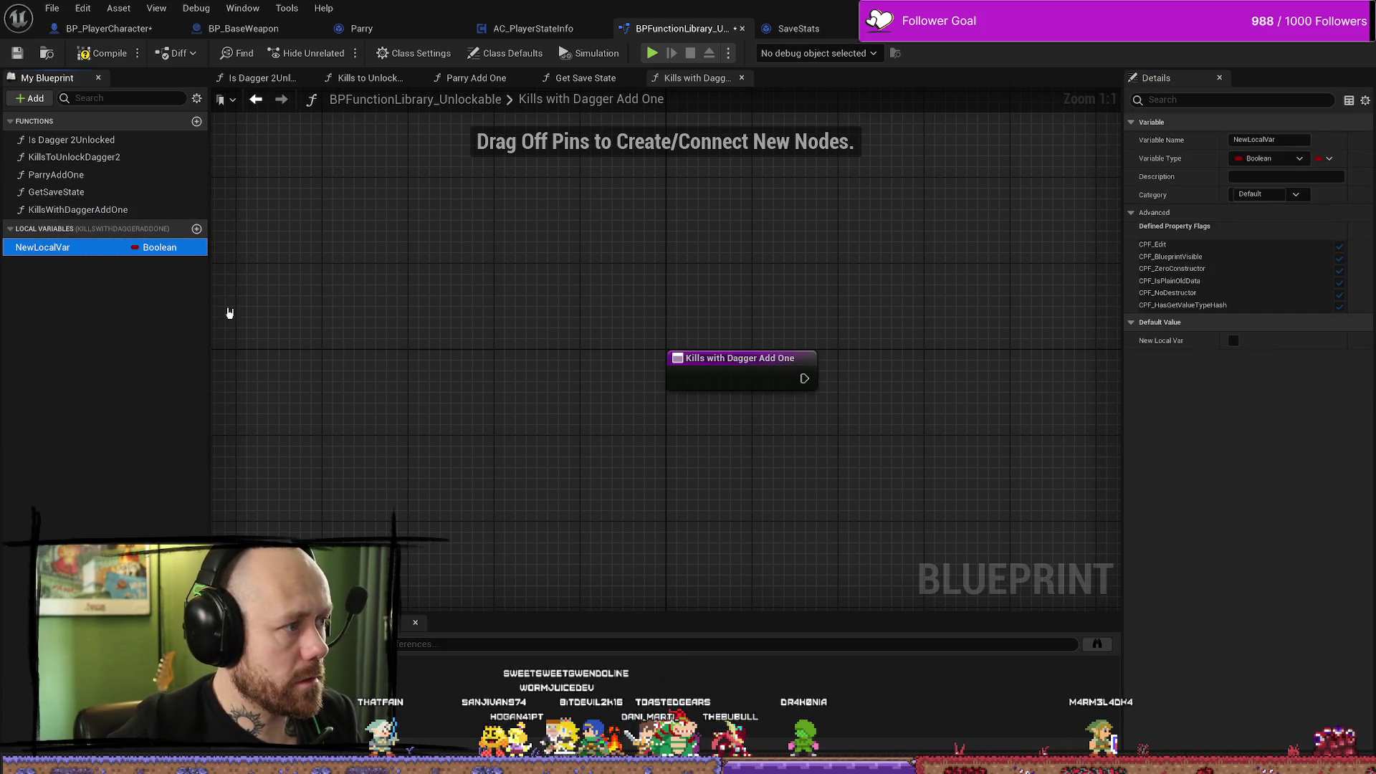
pyautogui.press('Delete')
# Add a second function named KillsWithCrossbowAddOne.
pyautogui.click(197, 121)
pyautogui.write('KillsWithCrossbo')
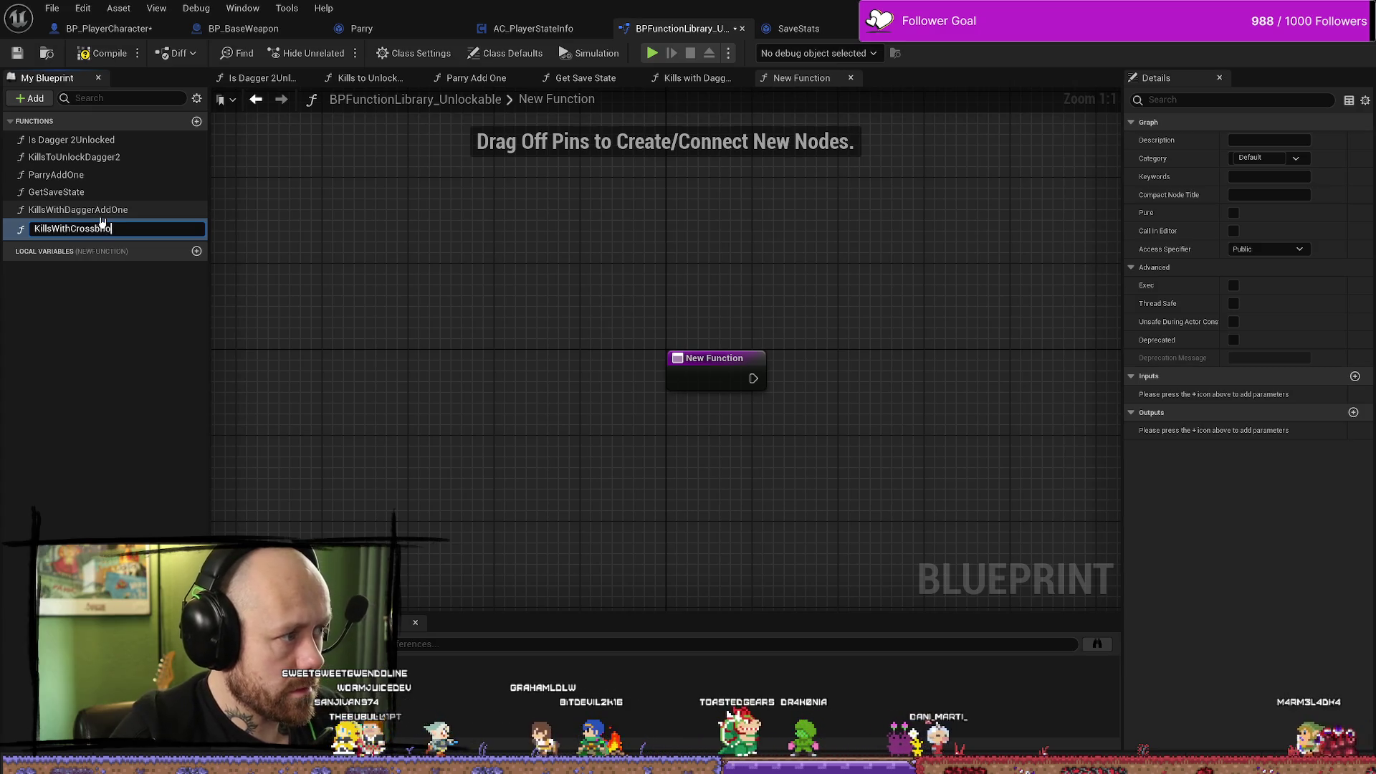
pyautogui.write('wA')
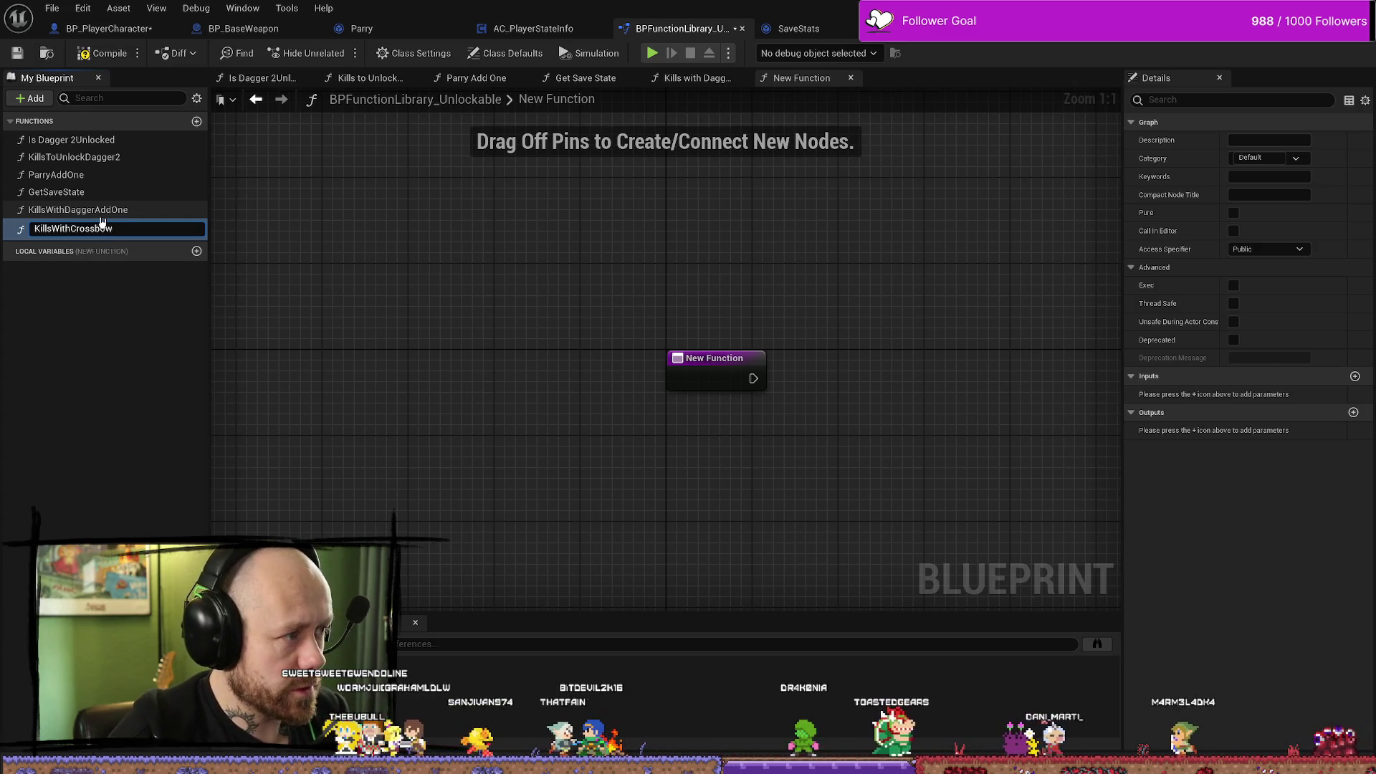
pyautogui.write('ddOne')
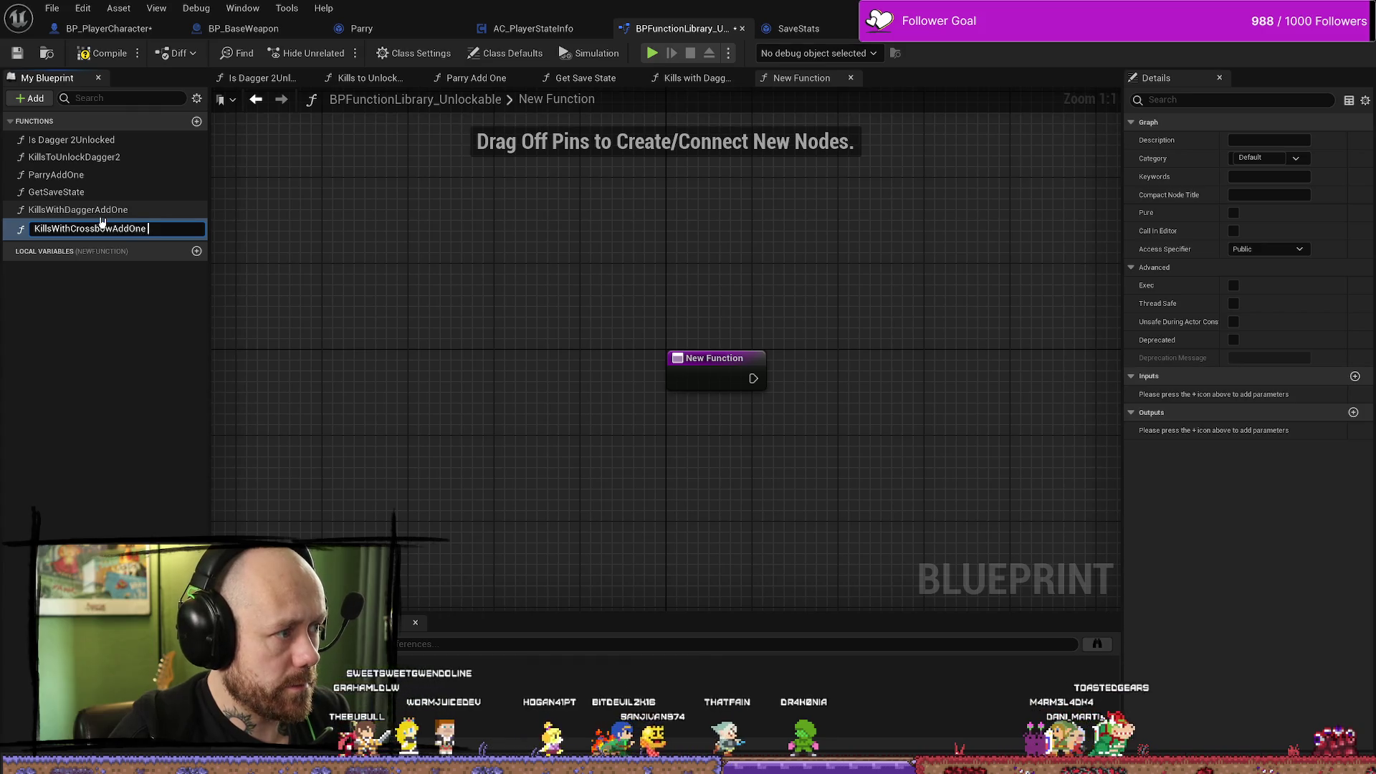
pyautogui.press('Return')
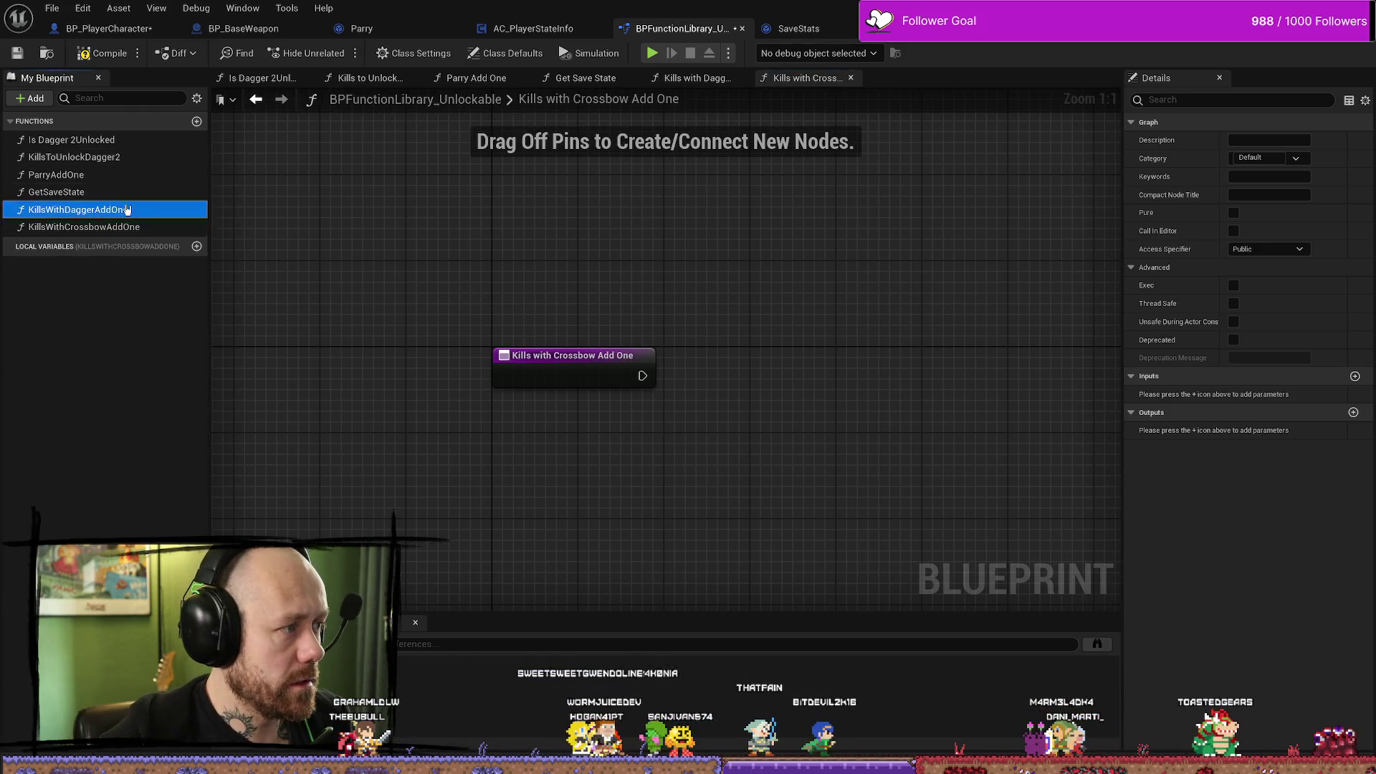
pyautogui.doubleClick(100, 209)
pyautogui.doubleClick(94, 192)
pyautogui.doubleClick(57, 175)
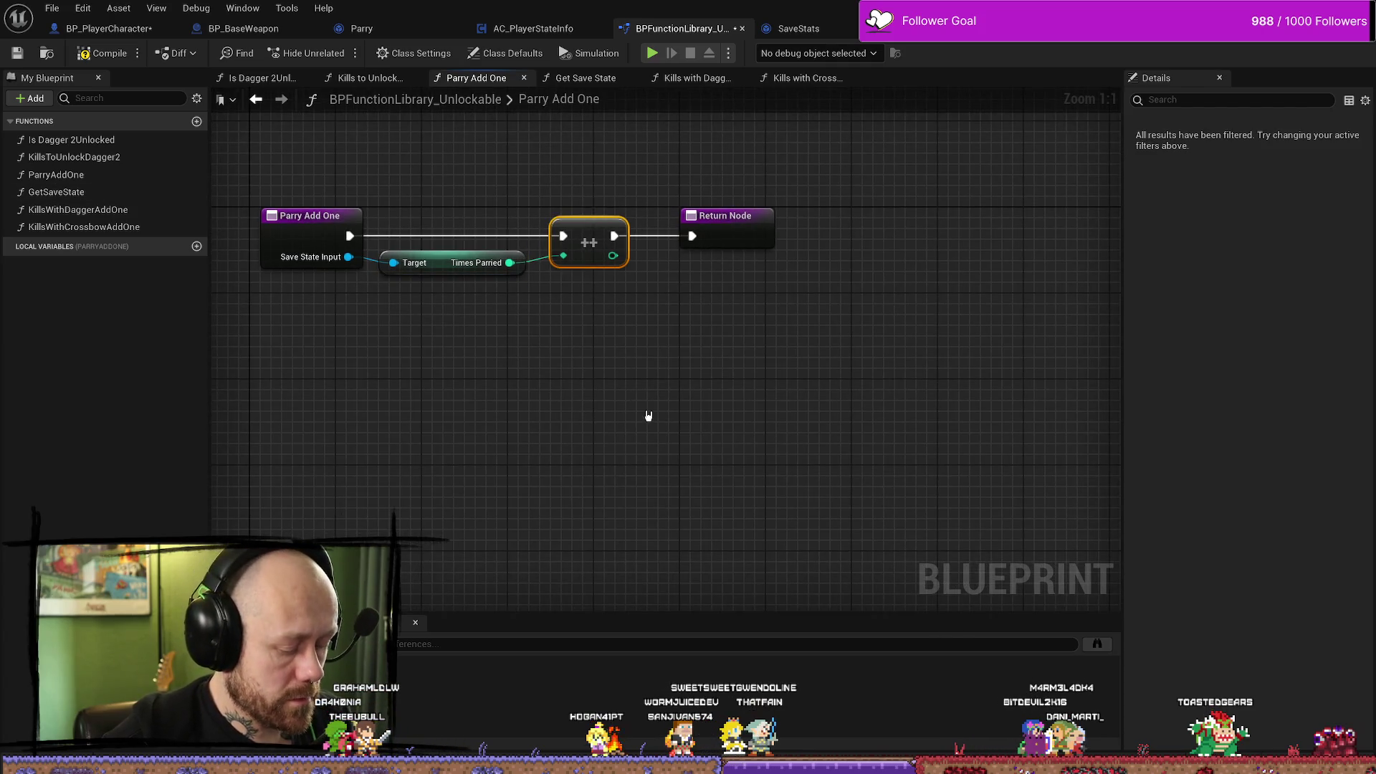
# Compare the Kills with Dagger Add One graph with the Get Save State and Parry Add One entry nodes.
pyautogui.doubleClick(97, 213)
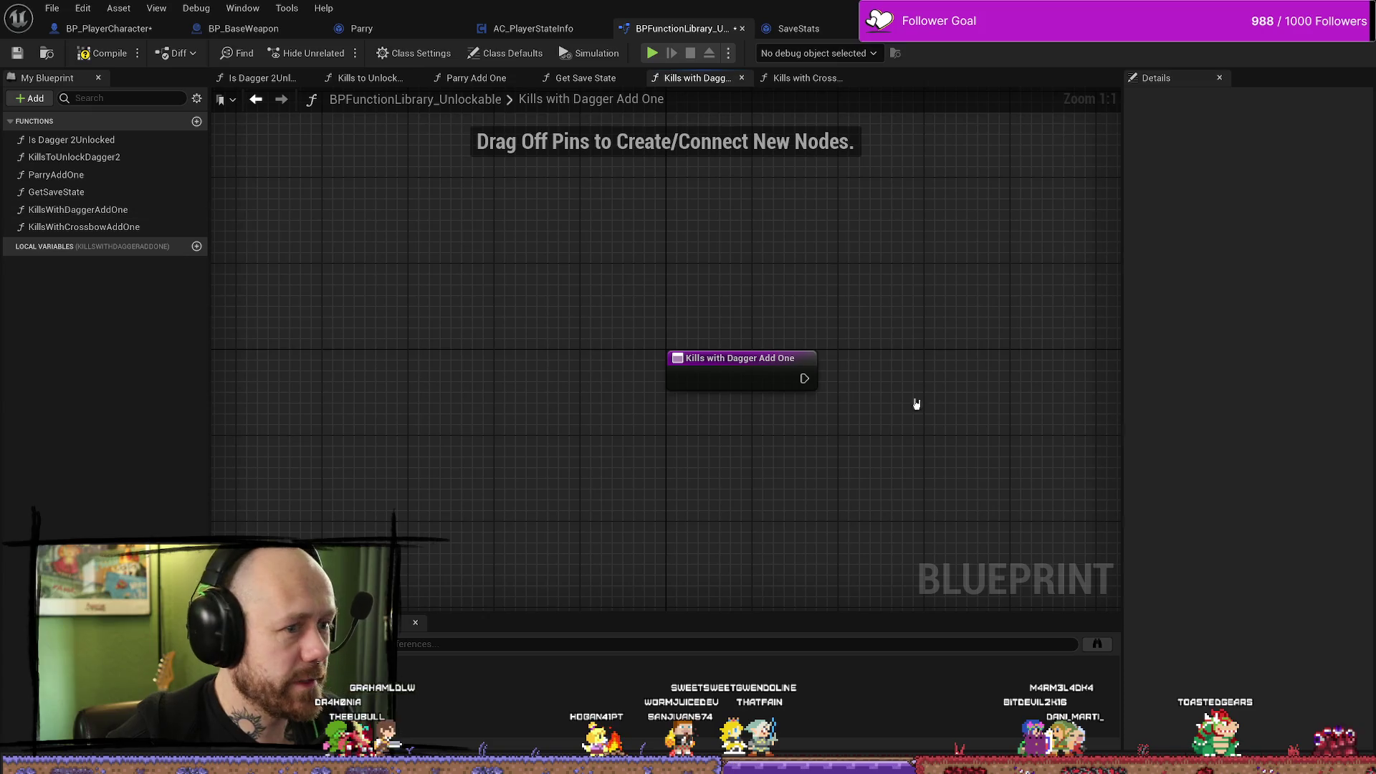
pyautogui.moveTo(875, 405); pyautogui.dragTo(671, 368)
pyautogui.moveTo(762, 336); pyautogui.dragTo(782, 332)
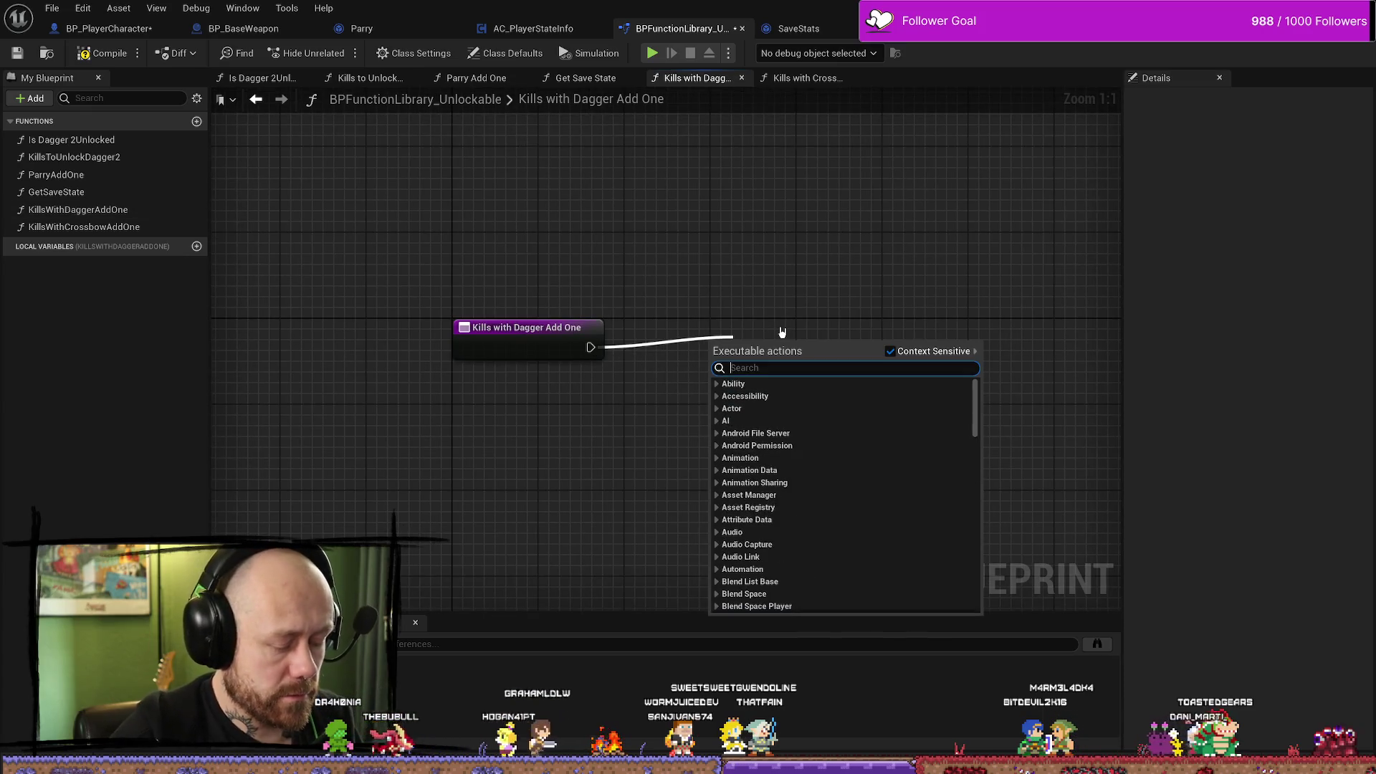
pyautogui.press('Escape')
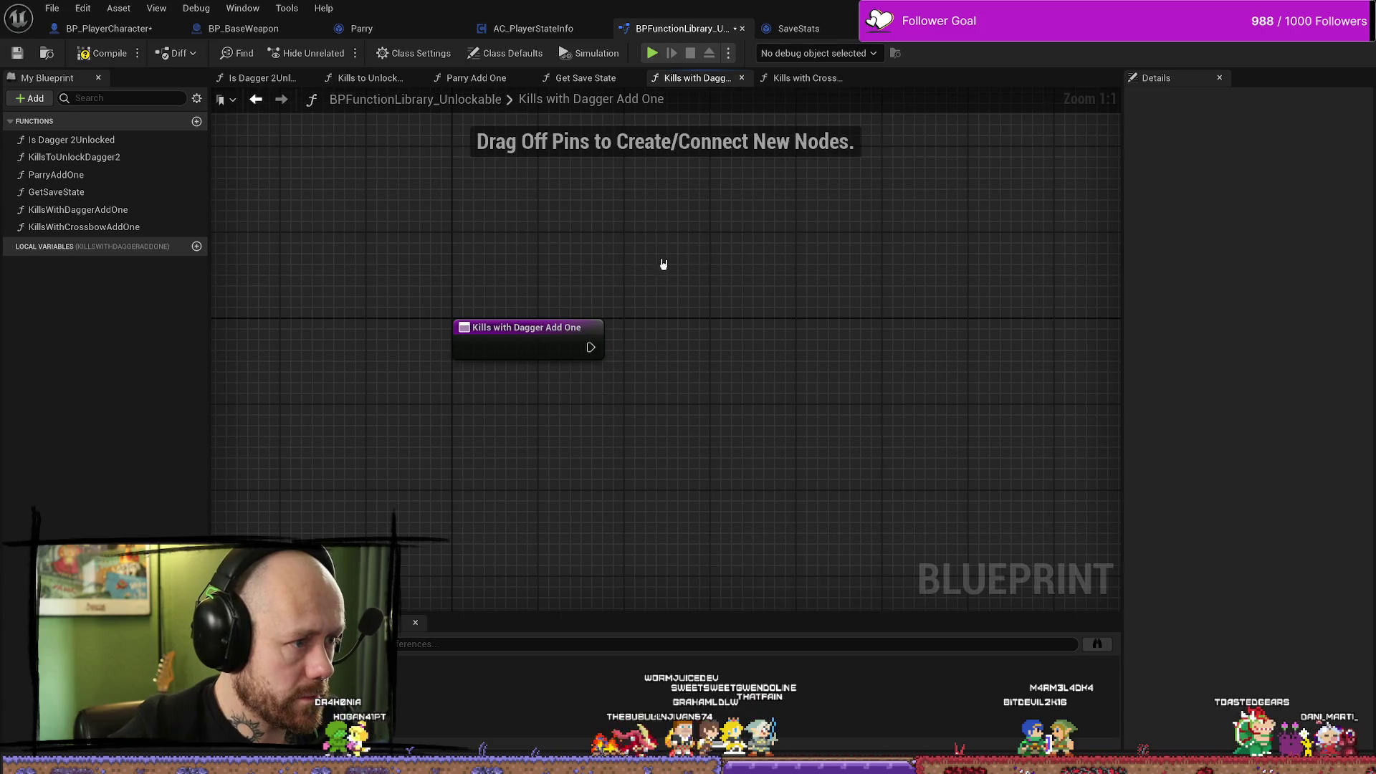
pyautogui.doubleClick(107, 198)
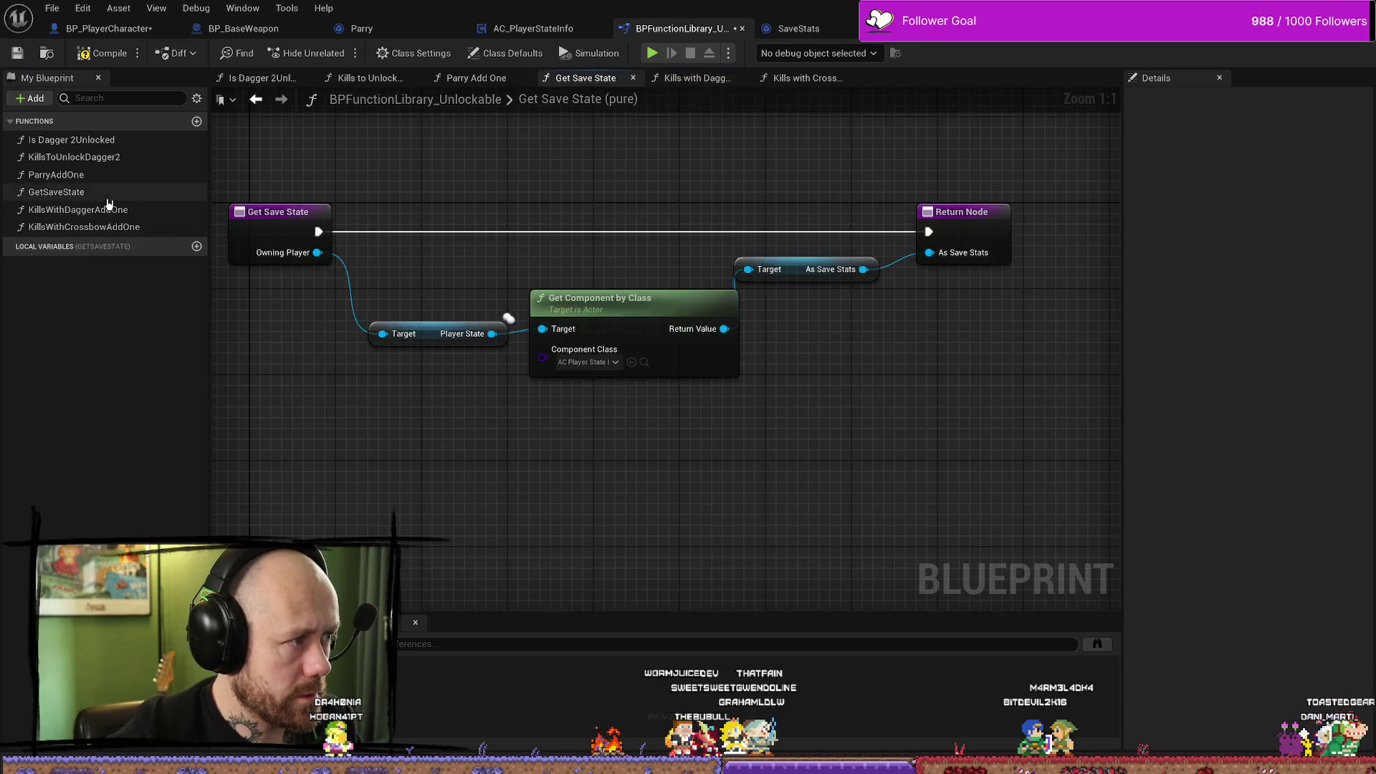
pyautogui.click(273, 218)
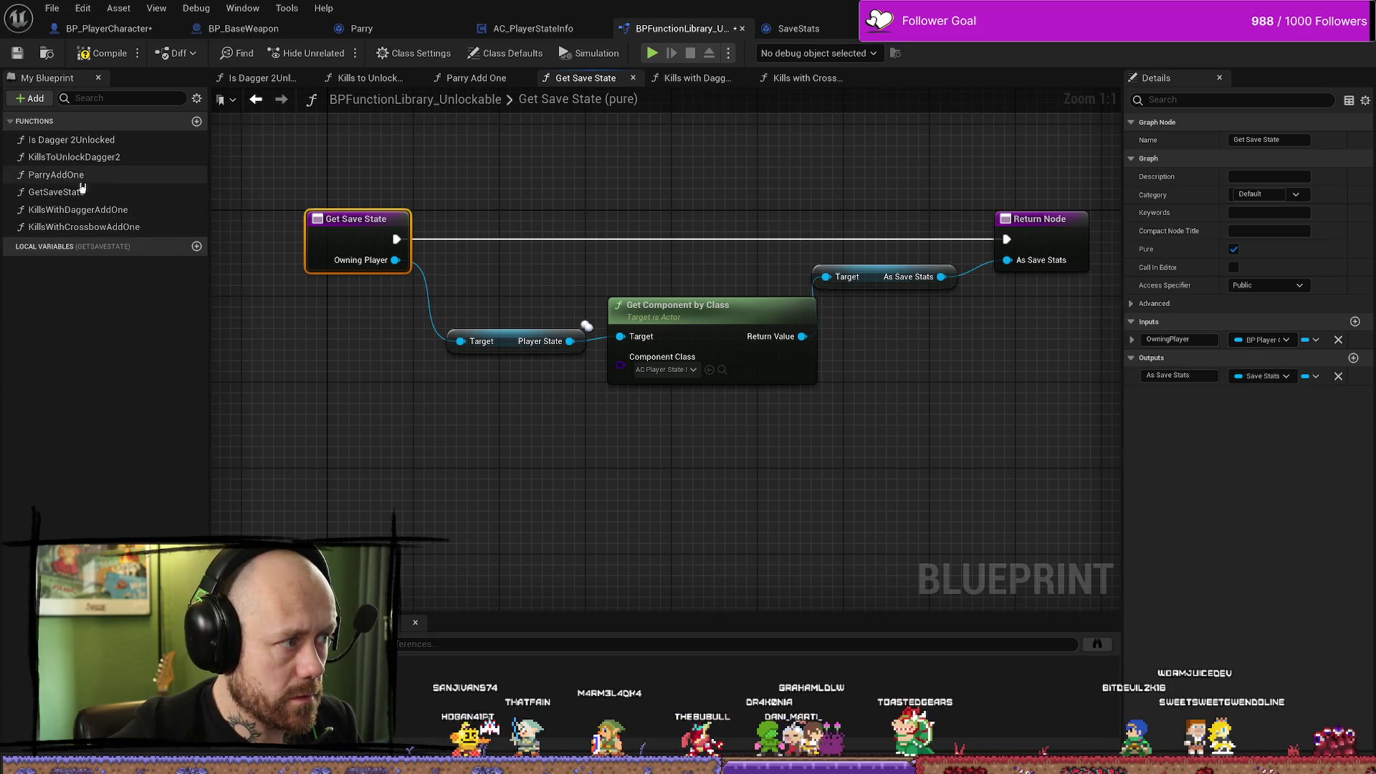
pyautogui.doubleClick(57, 174)
pyautogui.click(380, 247)
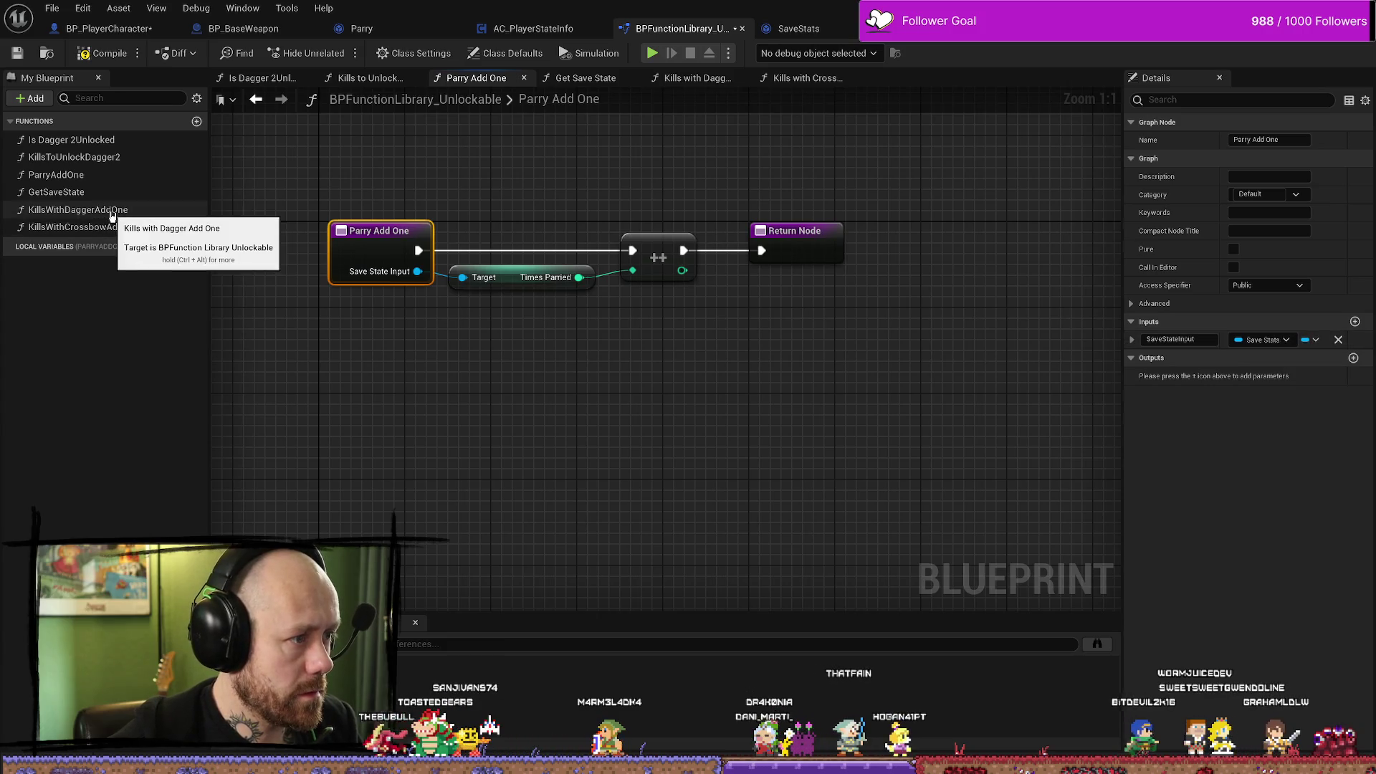
# Add a new input parameter to the Kills with Dagger Add One entry node.
pyautogui.doubleClick(77, 209)
pyautogui.click(546, 328)
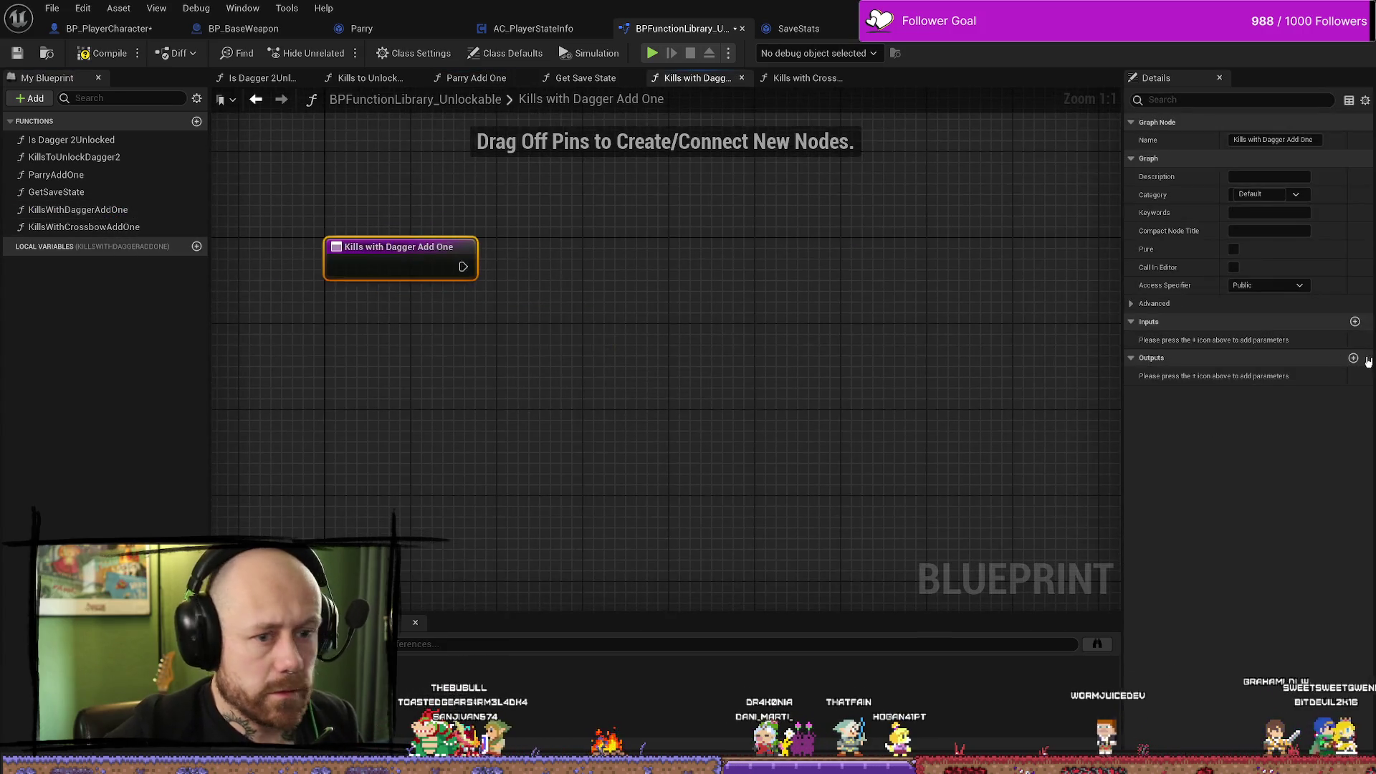
pyautogui.click(1355, 322)
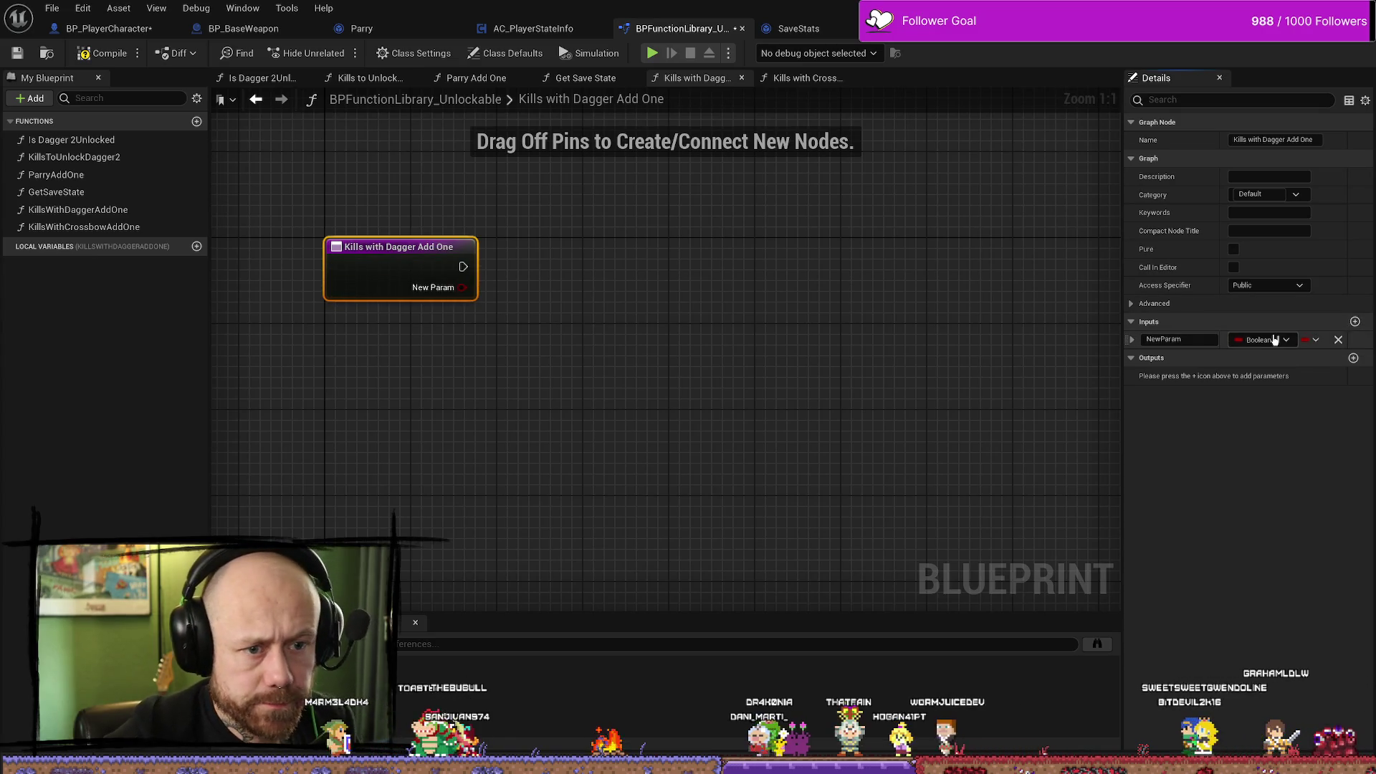
# Make the dagger function's new input a Save Stats object reference.
pyautogui.click(1262, 340)
pyautogui.write('savestat')
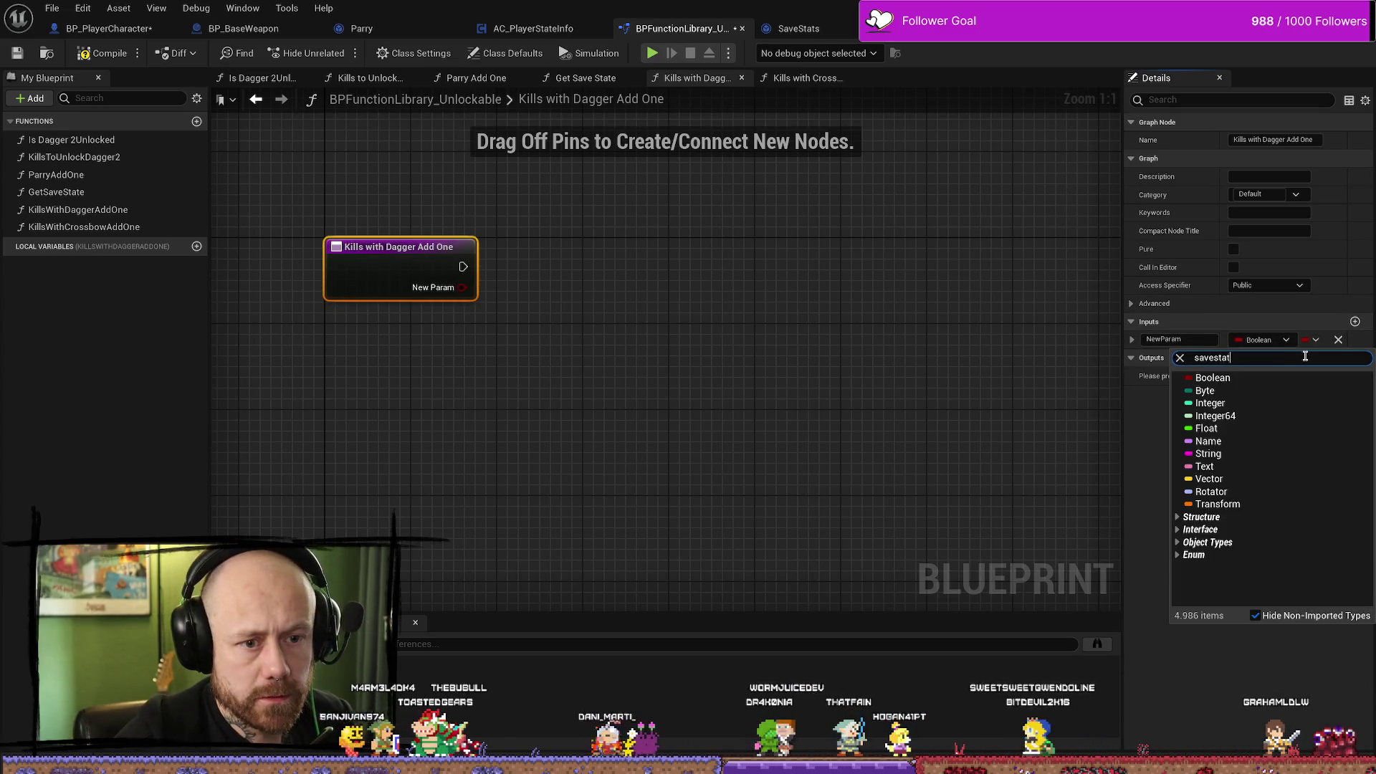
pyautogui.click(1258, 391)
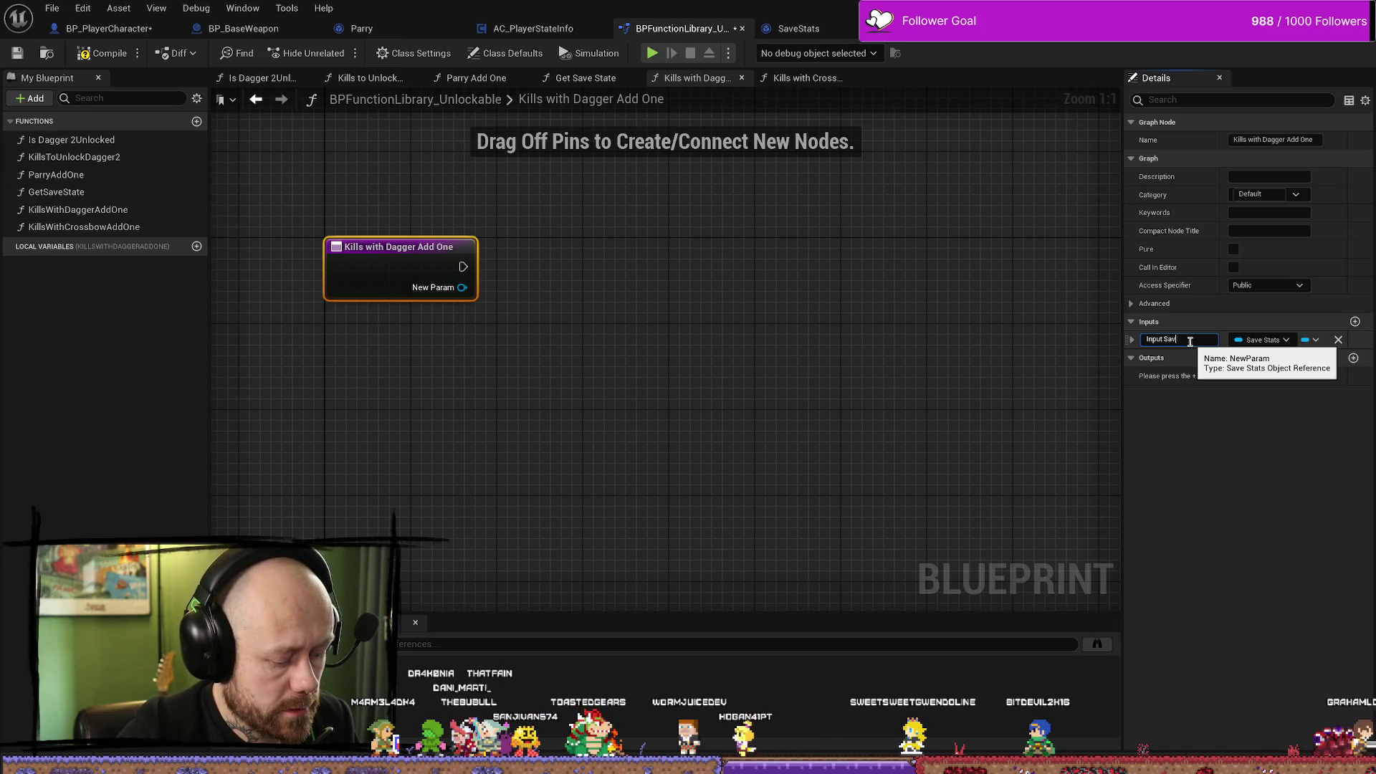
pyautogui.click(1020, 442)
pyautogui.moveTo(415, 260); pyautogui.dragTo(457, 276)
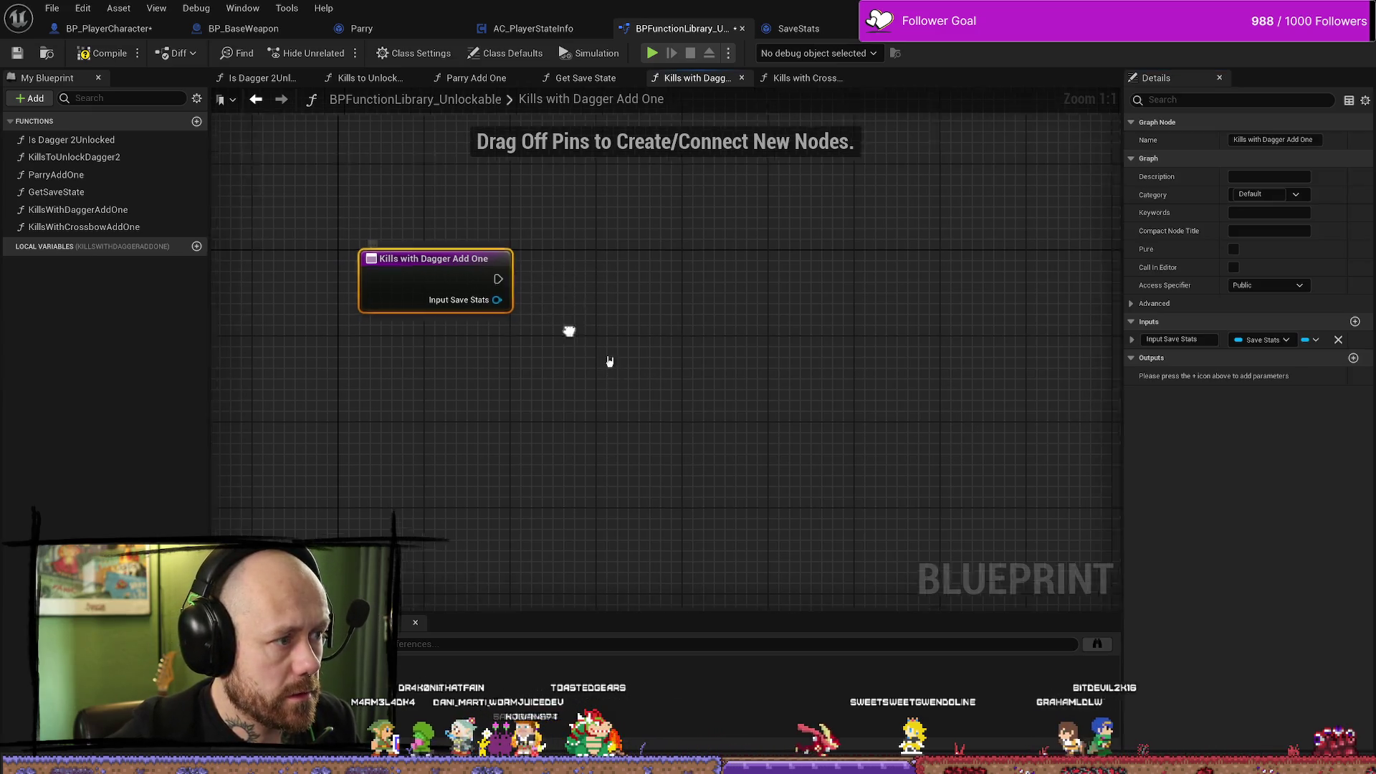
# Give Kills with Crossbow Add One a Save Stats input named Input Save Stats.
pyautogui.click(136, 227)
pyautogui.doubleClick(98, 228)
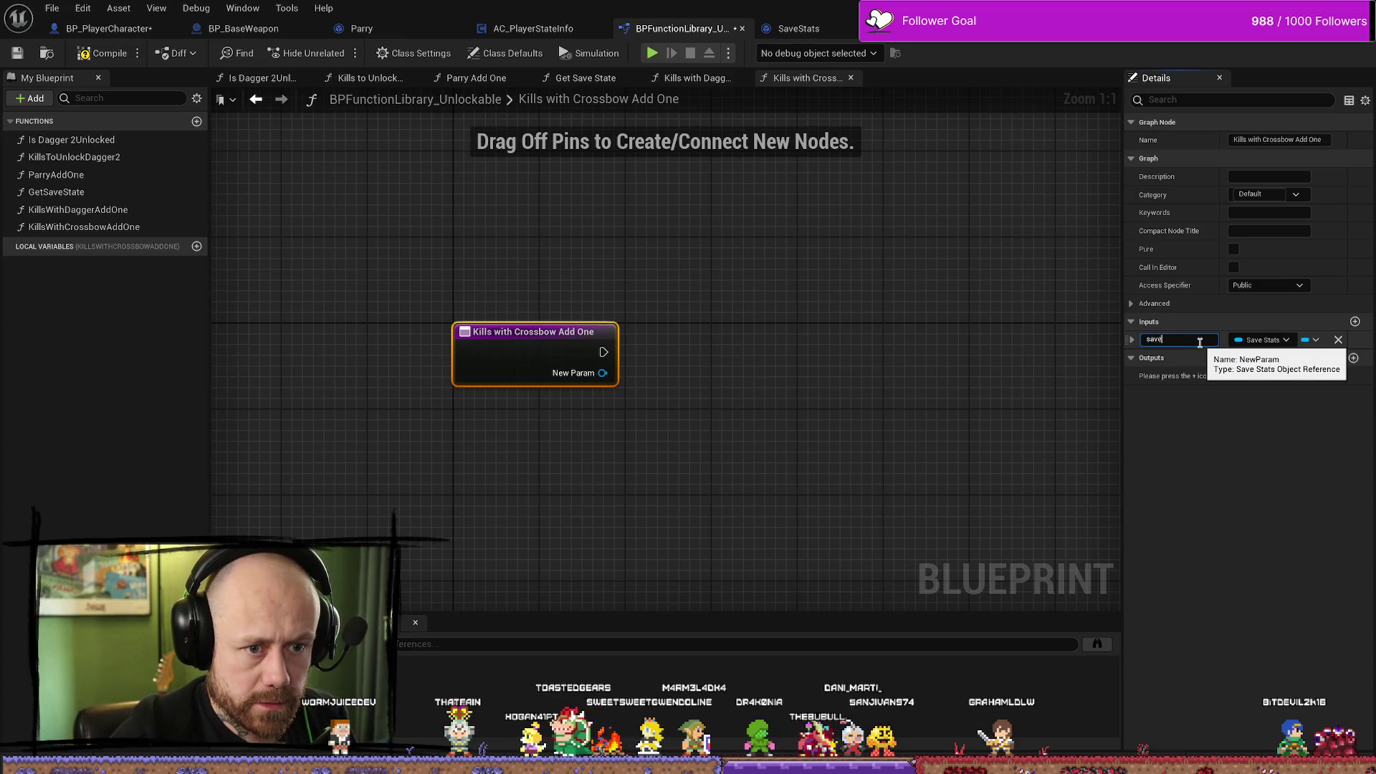
pyautogui.click(1257, 341)
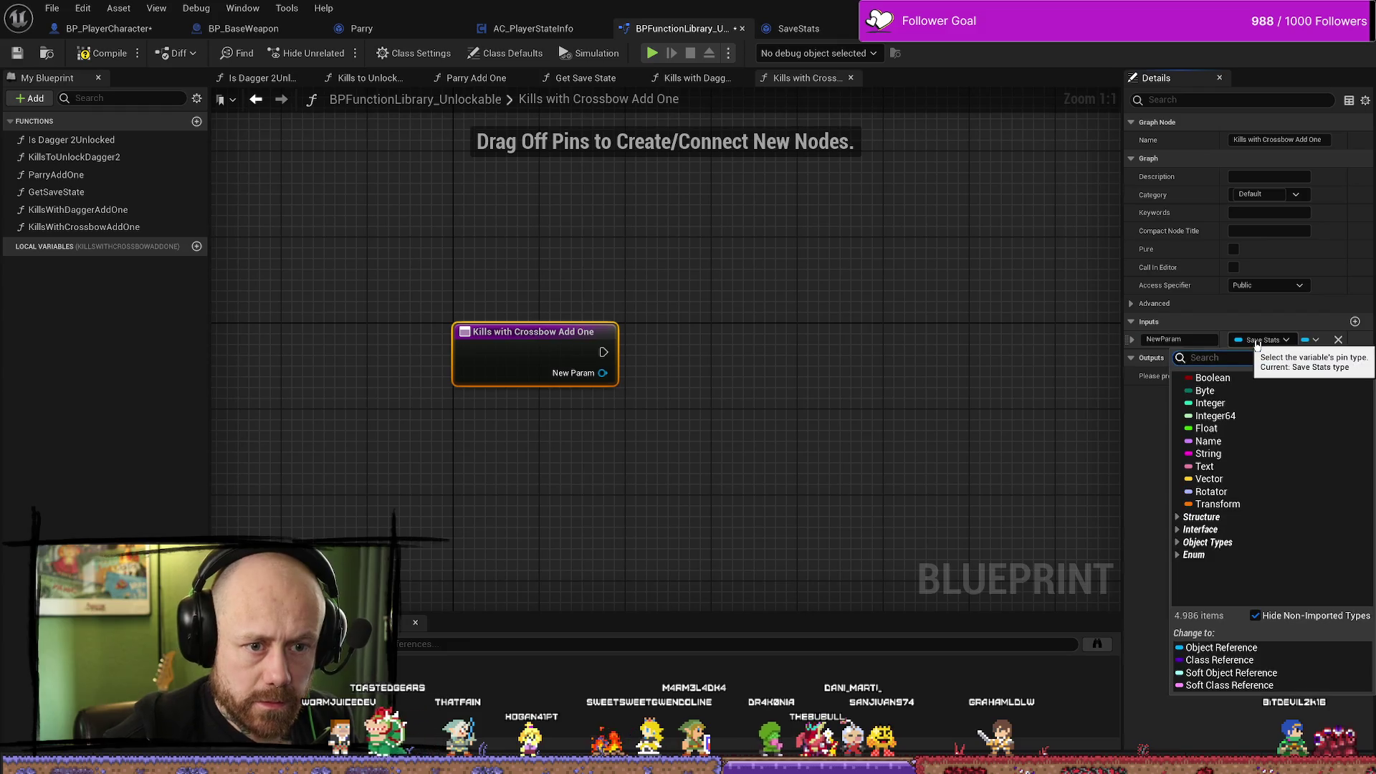
pyautogui.write('savesta')
pyautogui.moveTo(1227, 392)
pyautogui.click(1139, 398)
pyautogui.click(1190, 341)
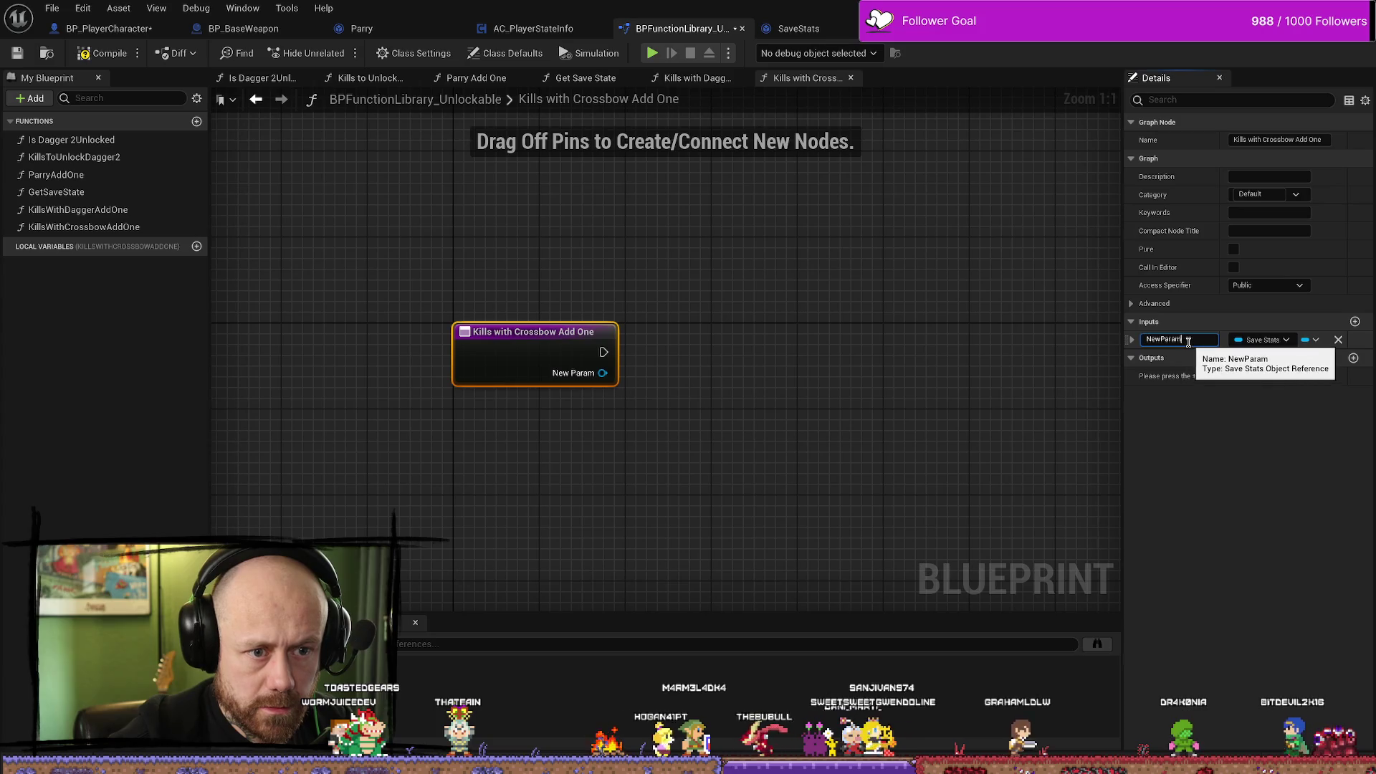
pyautogui.write('Input Save')
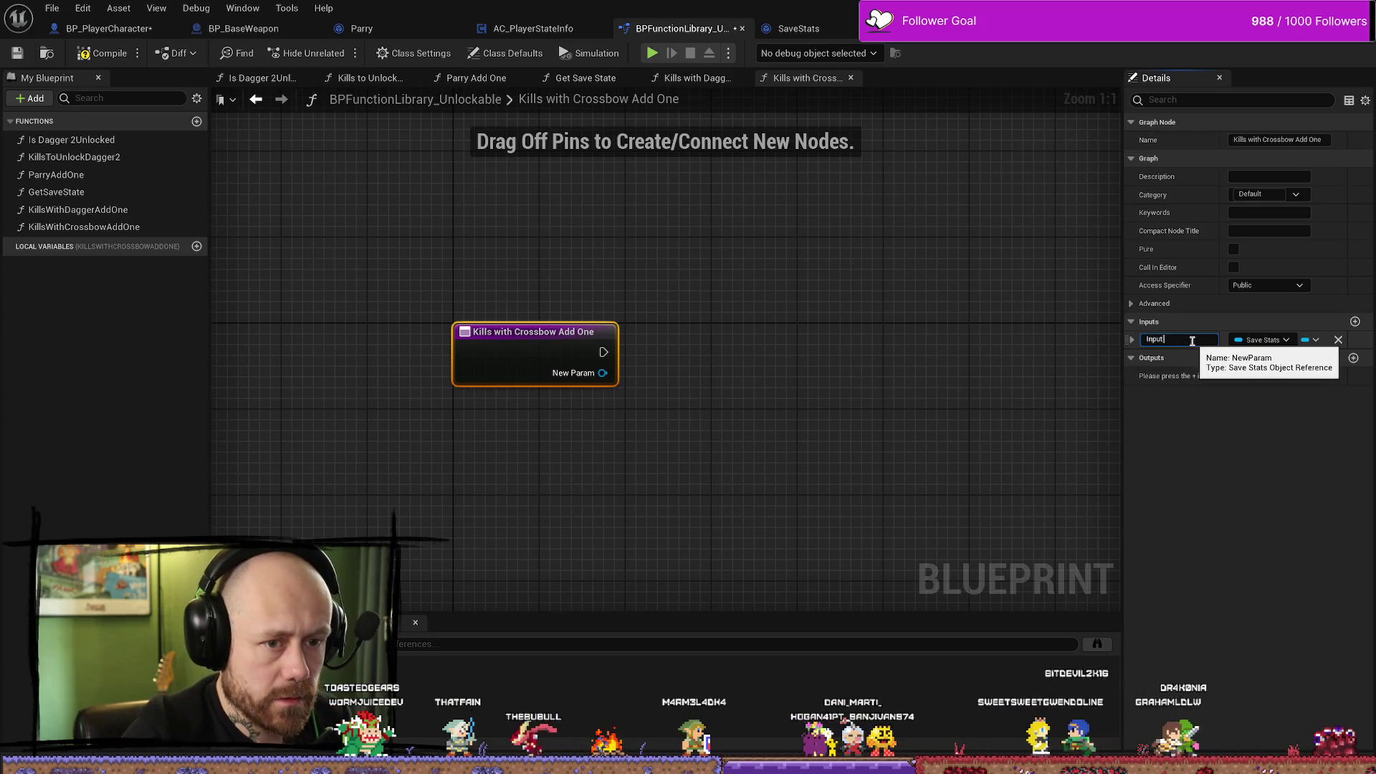
pyautogui.write(' Stats')
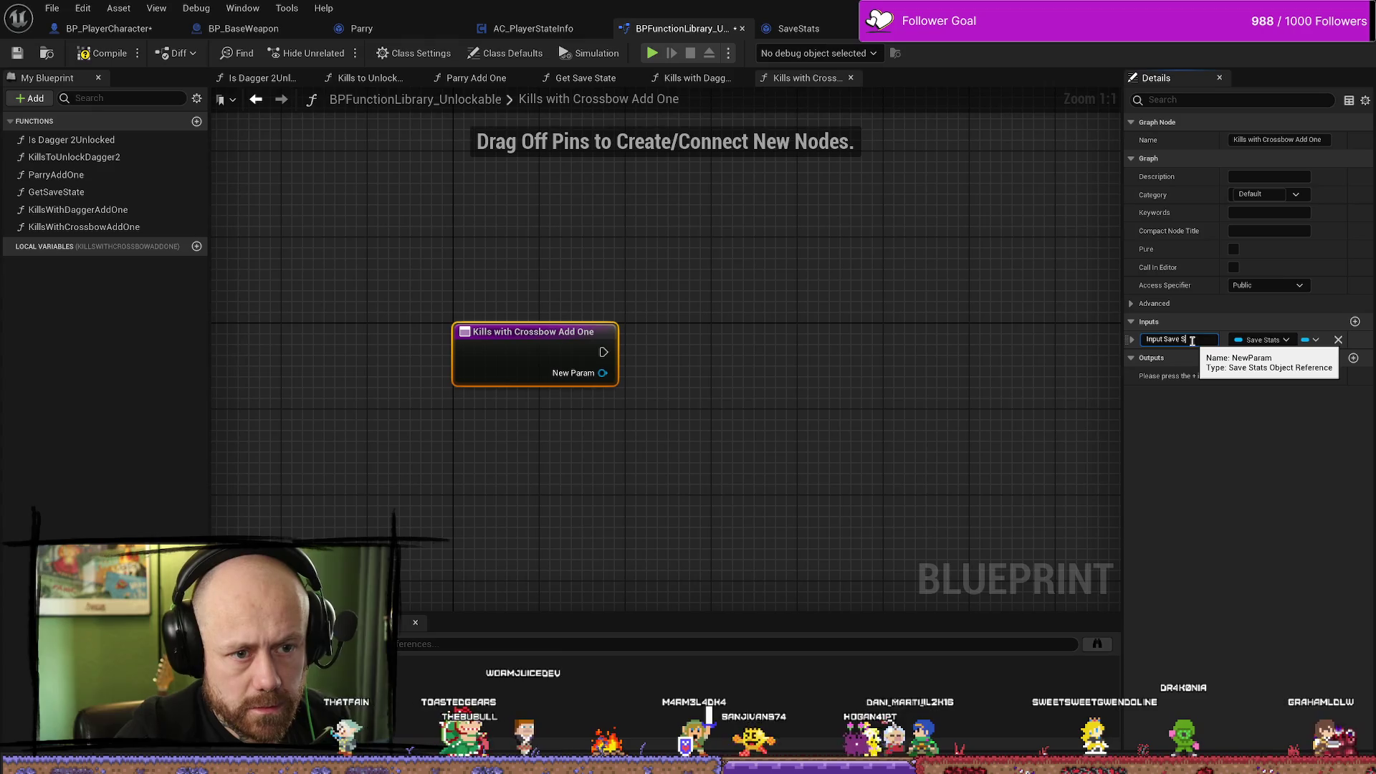
pyautogui.press('Return')
pyautogui.click(623, 395)
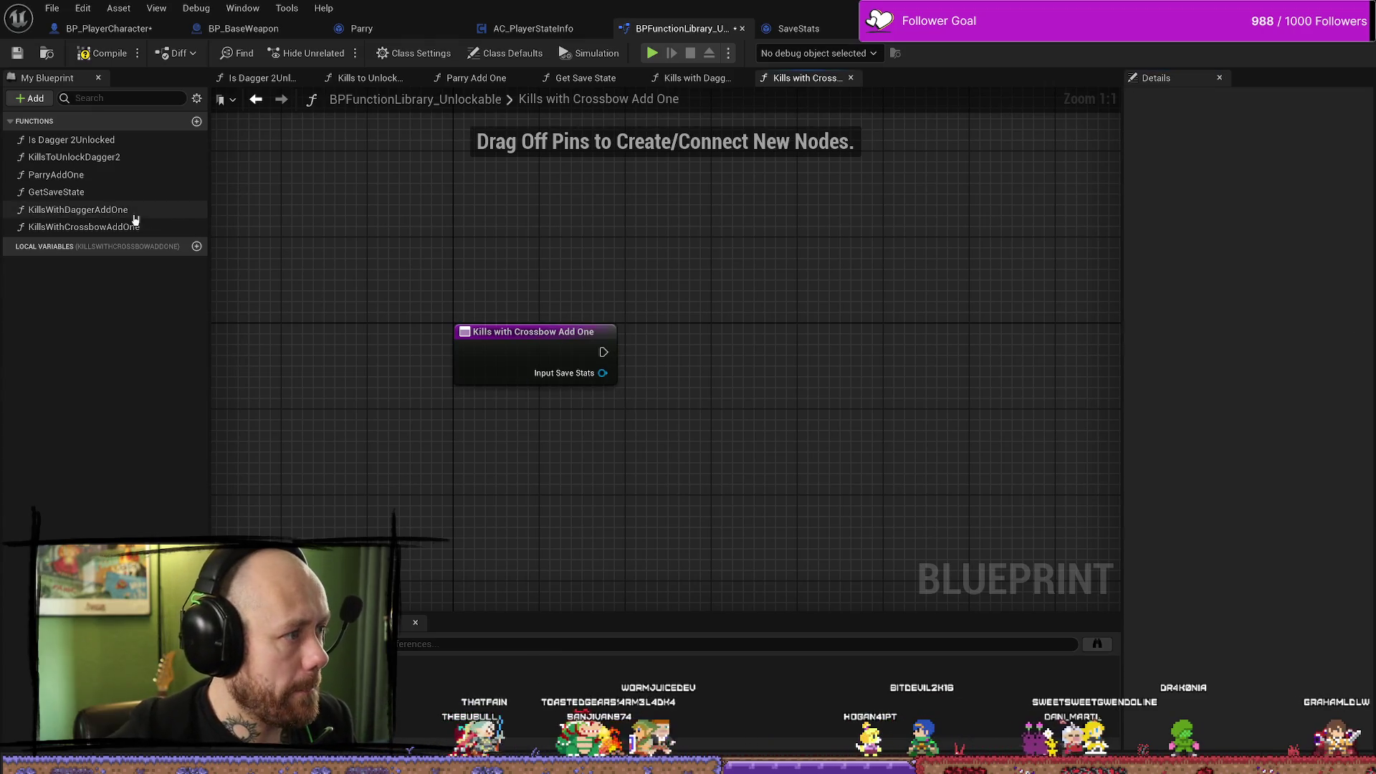
pyautogui.moveTo(730, 360); pyautogui.dragTo(730, 360)
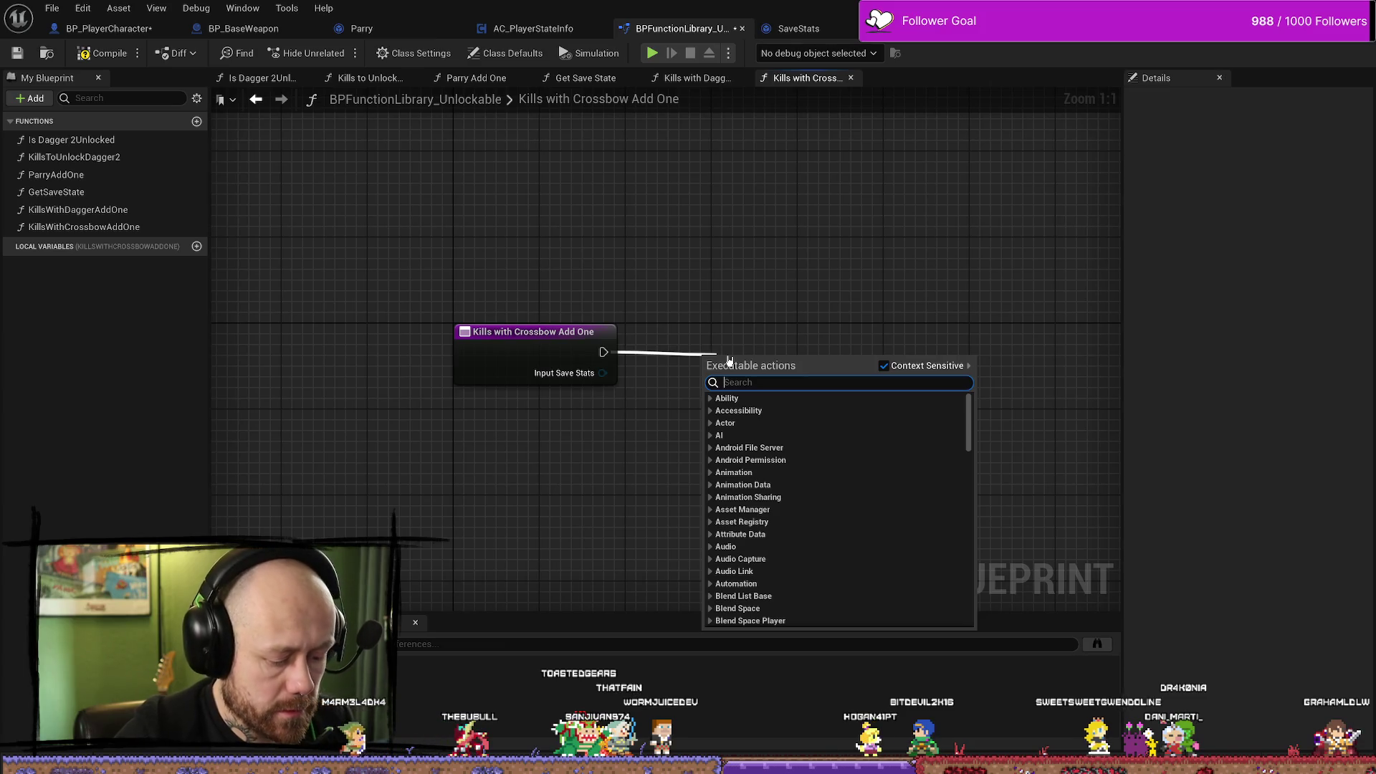
# Add an increment fed by Kills with Crossbow from Input Save Stats, then delete the misplaced nodes.
pyautogui.write('++')
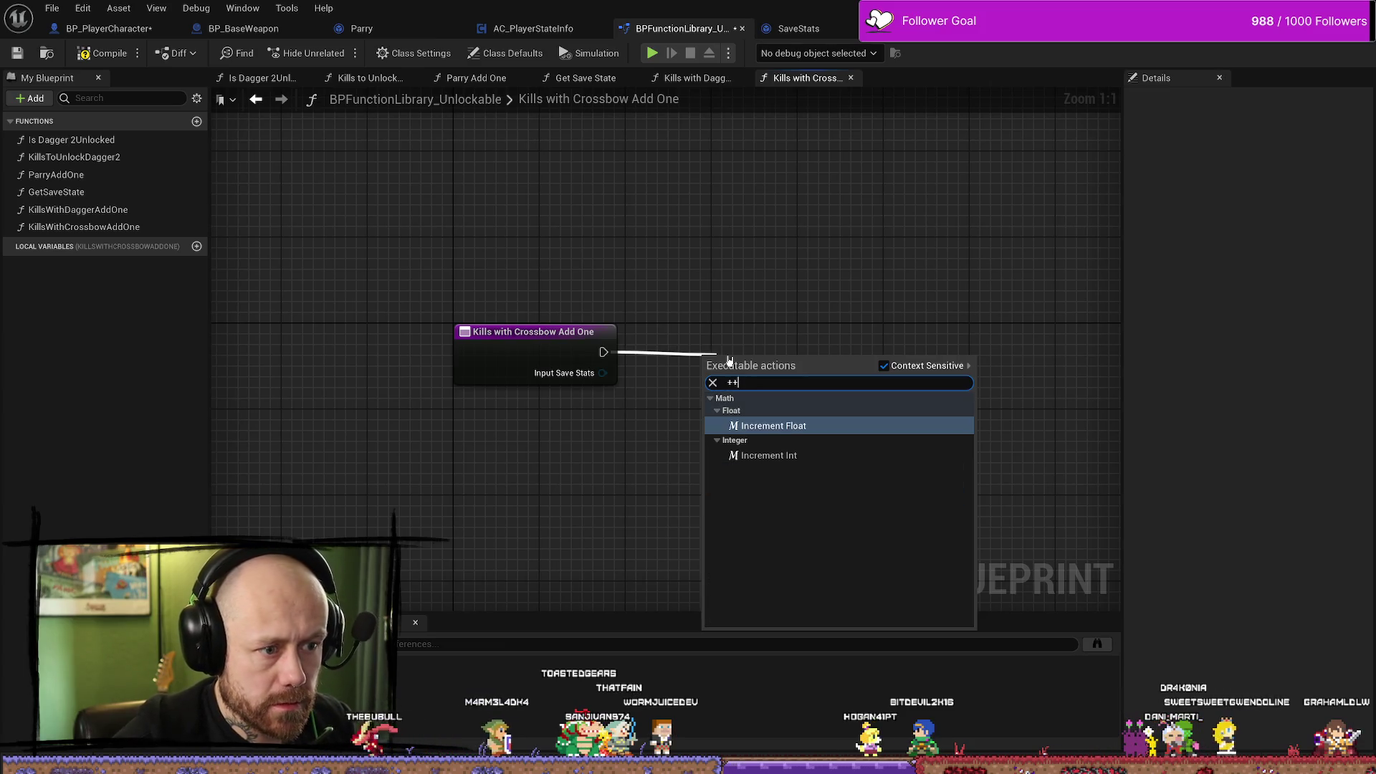
pyautogui.press('Return')
pyautogui.moveTo(738, 355); pyautogui.dragTo(834, 344)
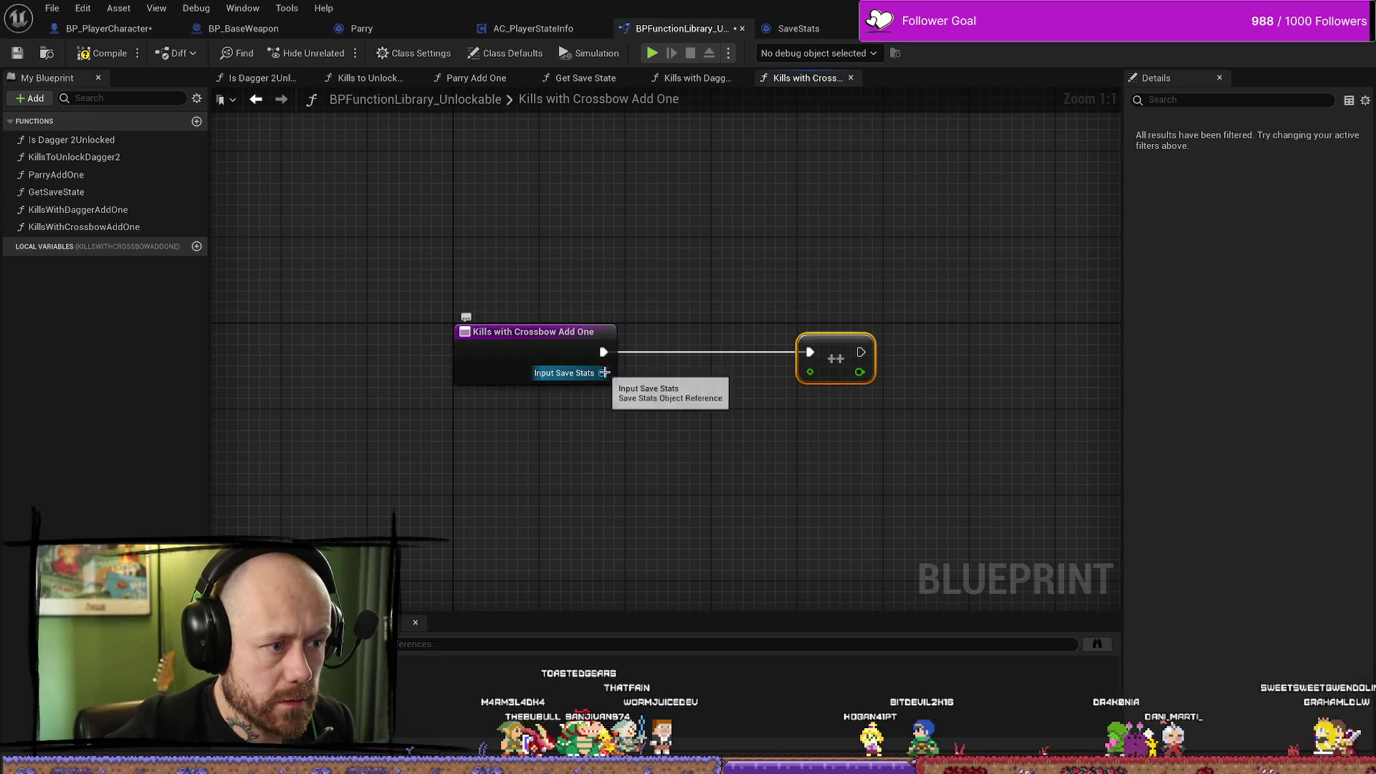
pyautogui.moveTo(602, 373); pyautogui.dragTo(661, 429)
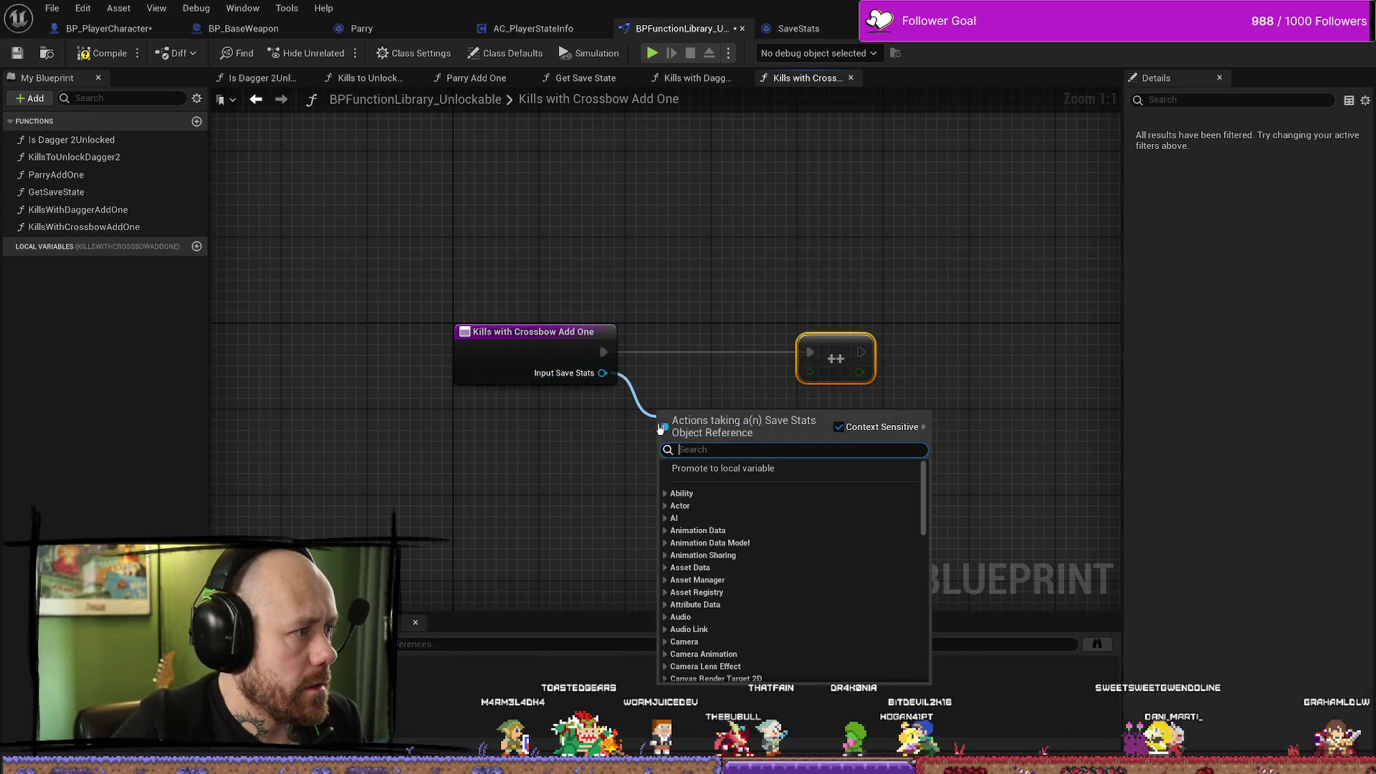
pyautogui.write('crossb')
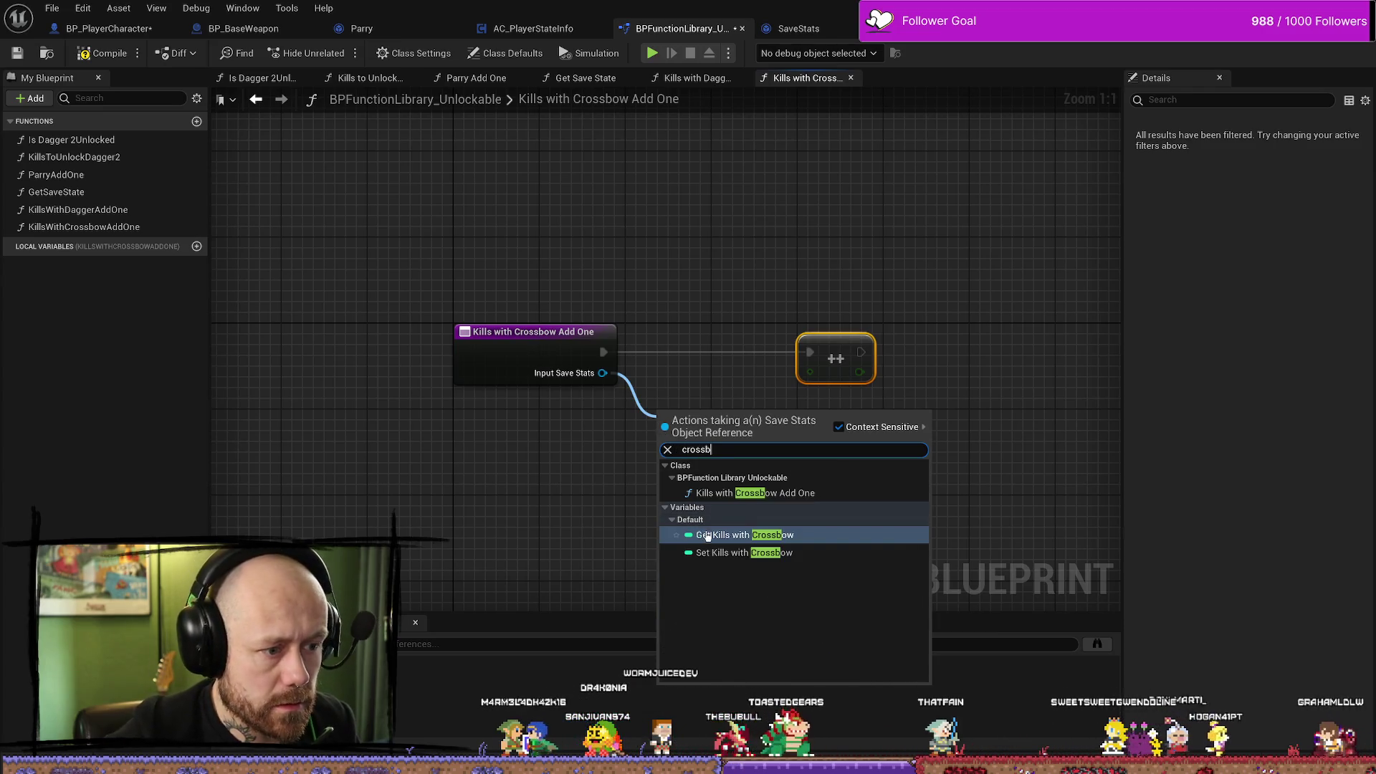
pyautogui.click(742, 534)
pyautogui.moveTo(805, 424); pyautogui.dragTo(810, 372)
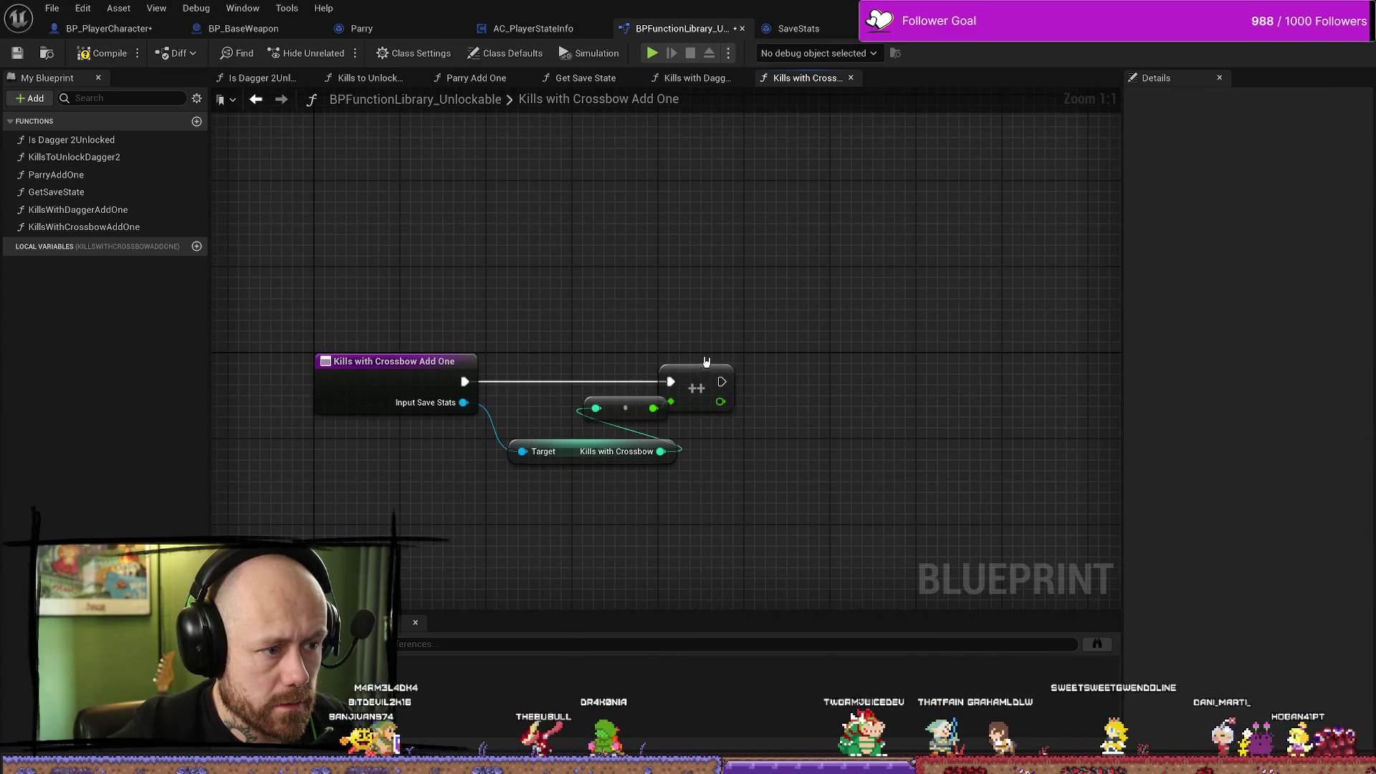
pyautogui.moveTo(712, 369); pyautogui.dragTo(810, 371)
pyautogui.click(818, 342)
pyautogui.moveTo(652, 426); pyautogui.dragTo(670, 385)
pyautogui.press('Delete')
# Re-add the Increment Int node, wire Kills with Crossbow into it, and end with a Return Node.
pyautogui.write('+#')
pyautogui.press('BackSpace')
pyautogui.write('+')
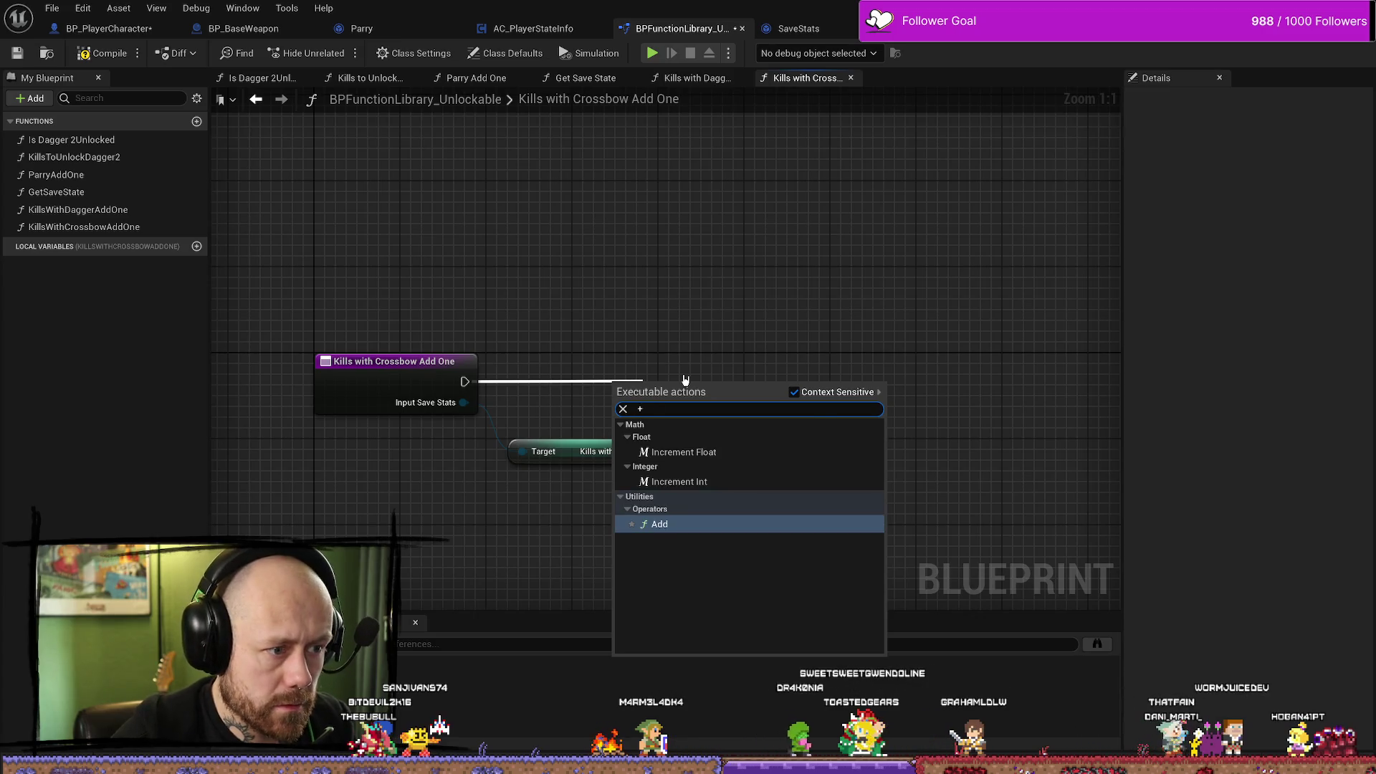
pyautogui.press('Down')
pyautogui.press('Return')
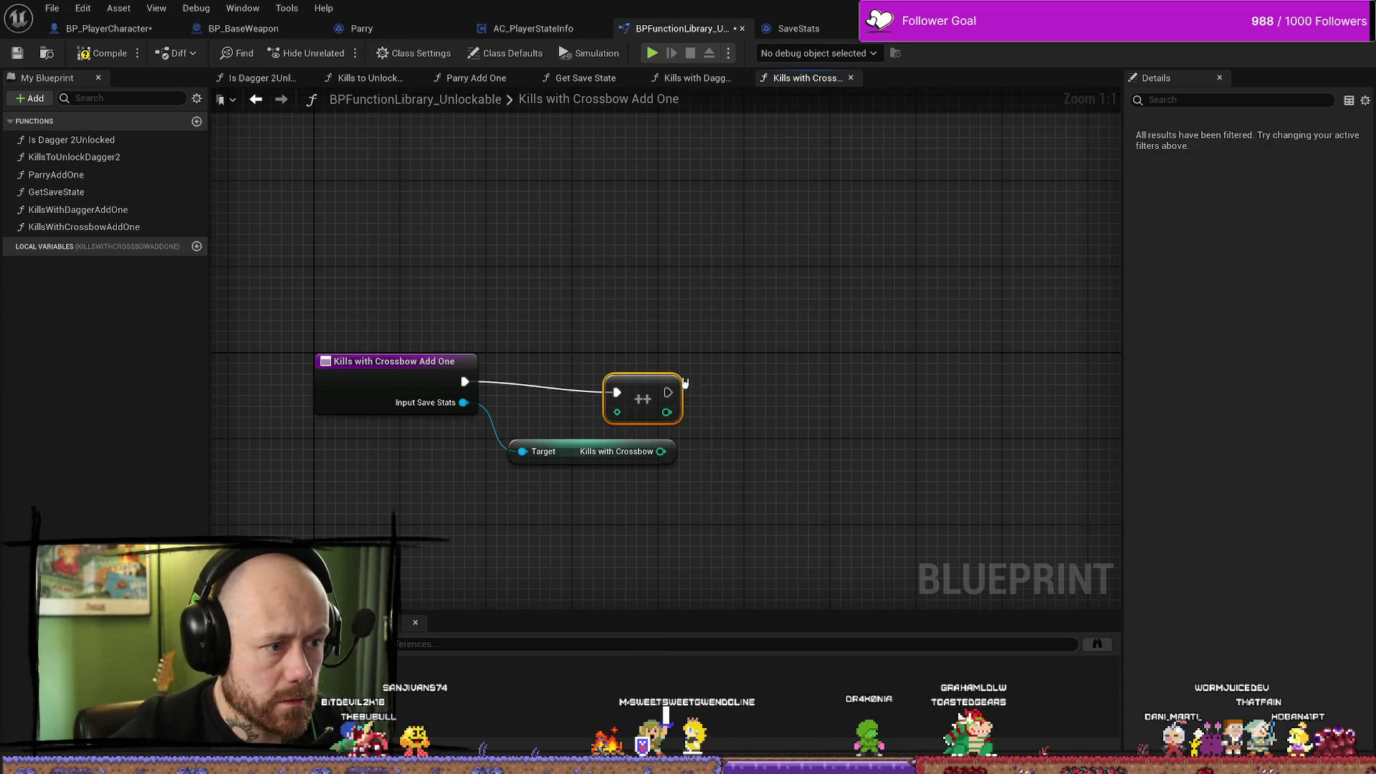
pyautogui.moveTo(679, 387); pyautogui.dragTo(797, 377)
pyautogui.moveTo(661, 451)
pyautogui.mouseDown()
pyautogui.moveTo(712, 437)
pyautogui.moveTo(735, 403)
pyautogui.mouseUp()
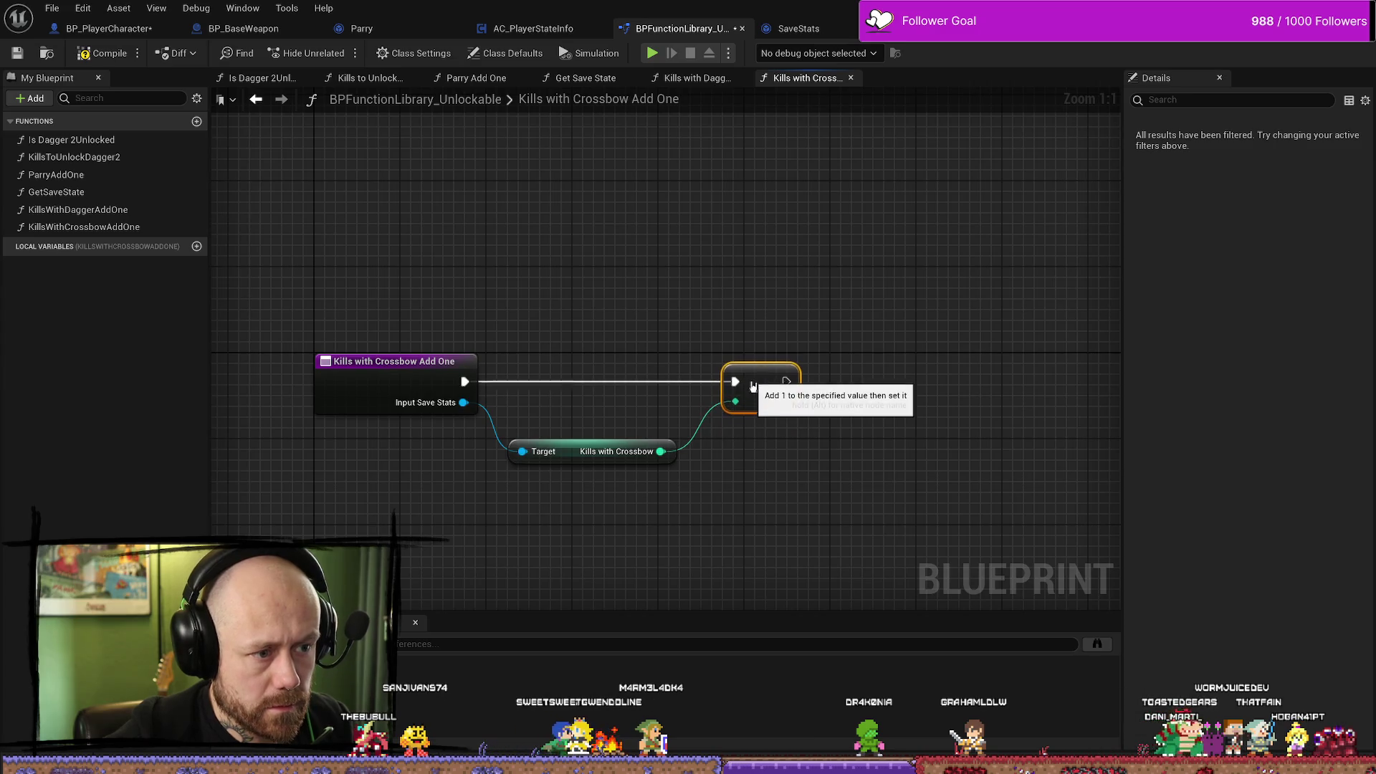
pyautogui.click(562, 439)
pyautogui.moveTo(562, 440); pyautogui.dragTo(572, 407)
pyautogui.click(763, 382)
pyautogui.moveTo(786, 381); pyautogui.dragTo(908, 386)
pyautogui.write('ret')
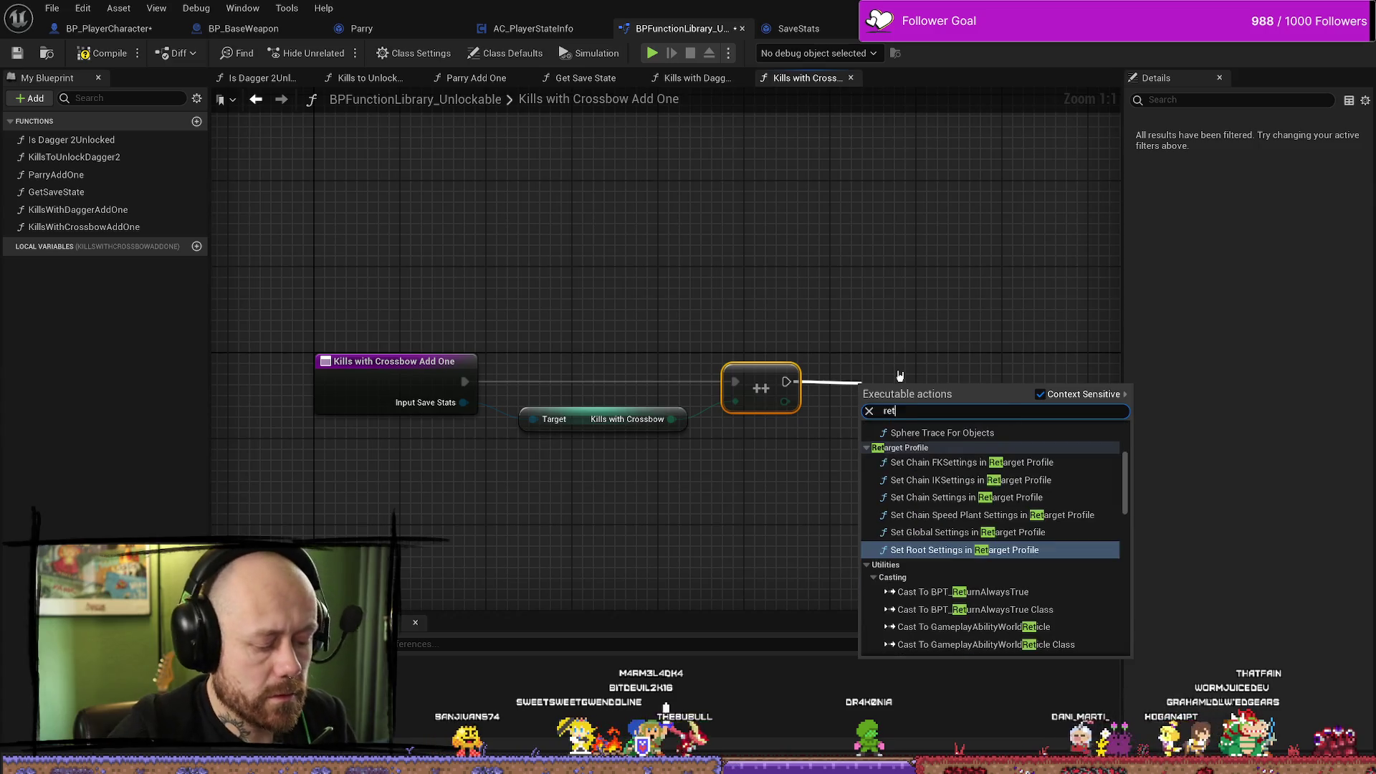
pyautogui.write('u')
pyautogui.press('Return')
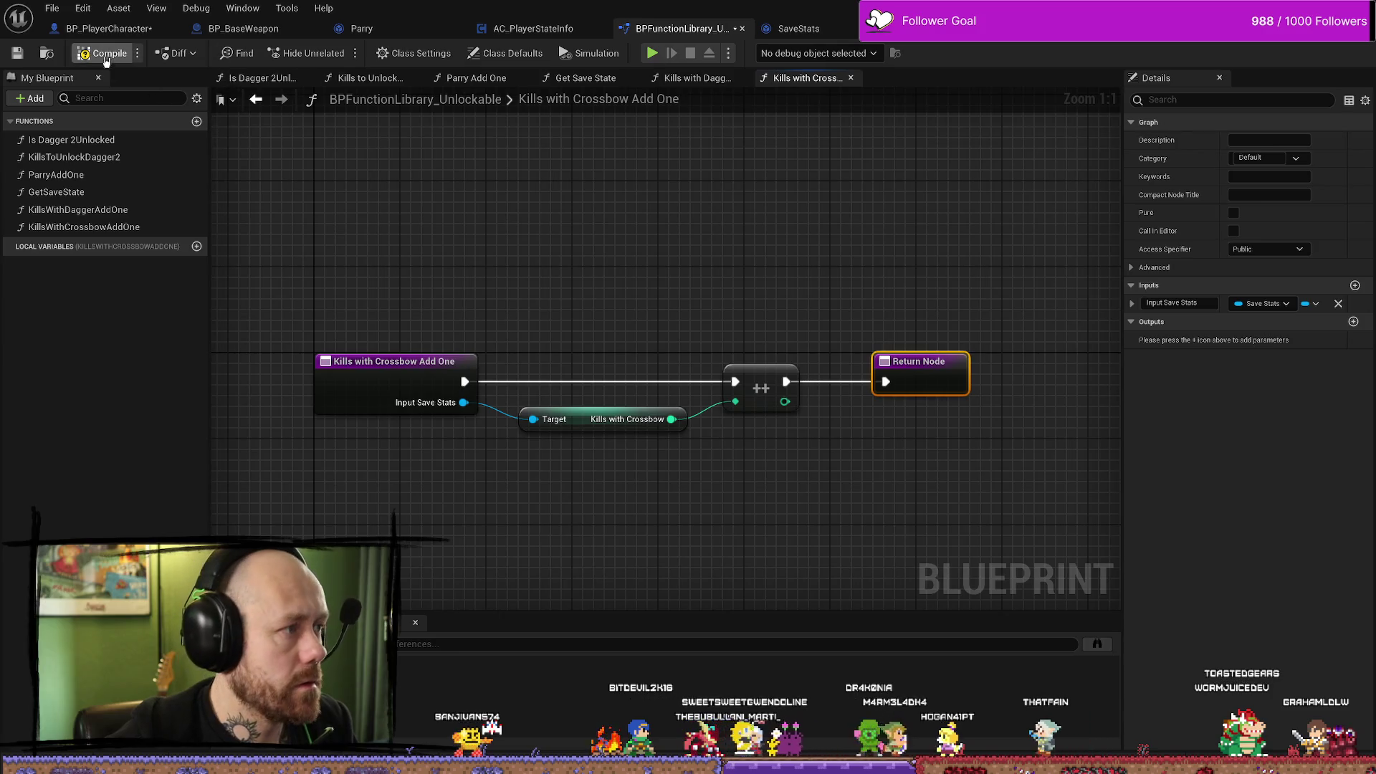
pyautogui.doubleClick(101, 210)
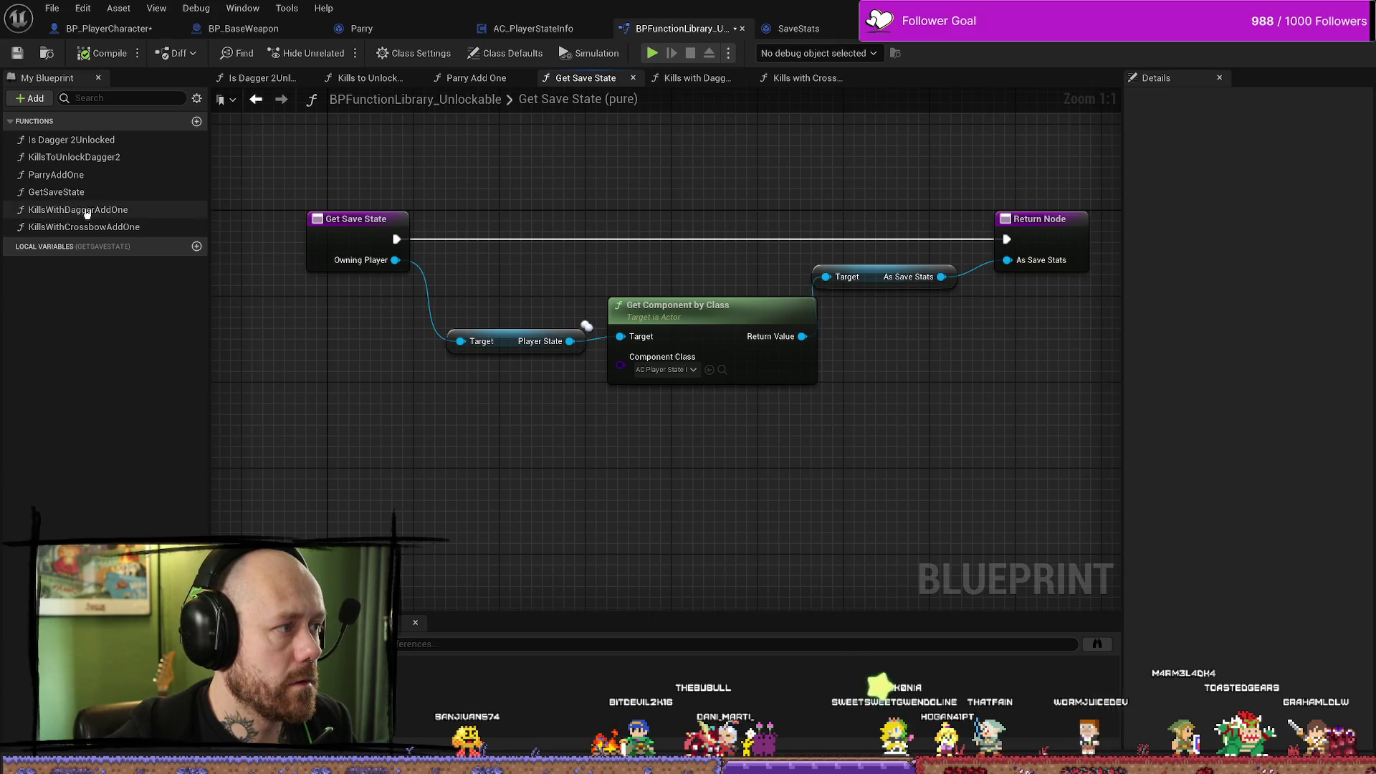
# Add an Increment Int node after the Kills with Dagger Add One entry.
pyautogui.doubleClick(85, 177)
pyautogui.doubleClick(86, 209)
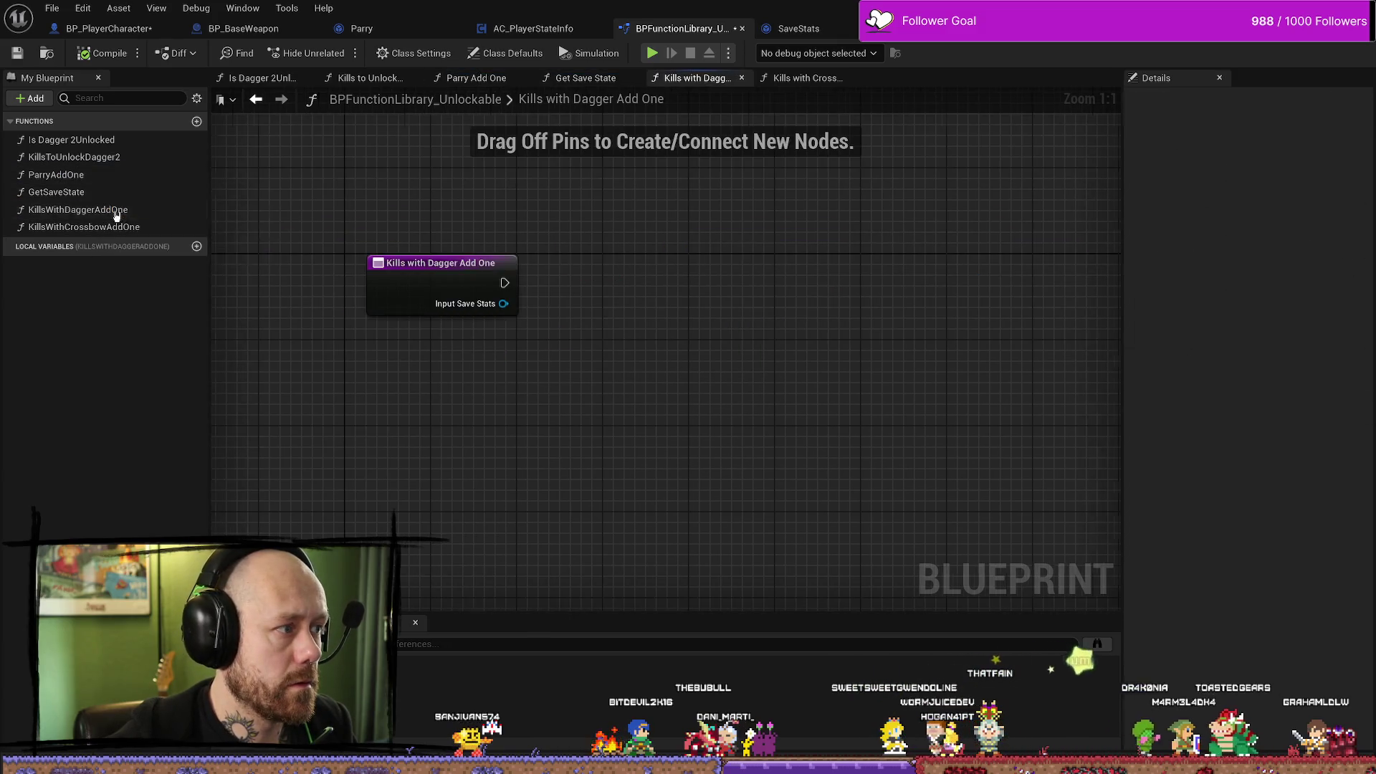
pyautogui.doubleClick(79, 174)
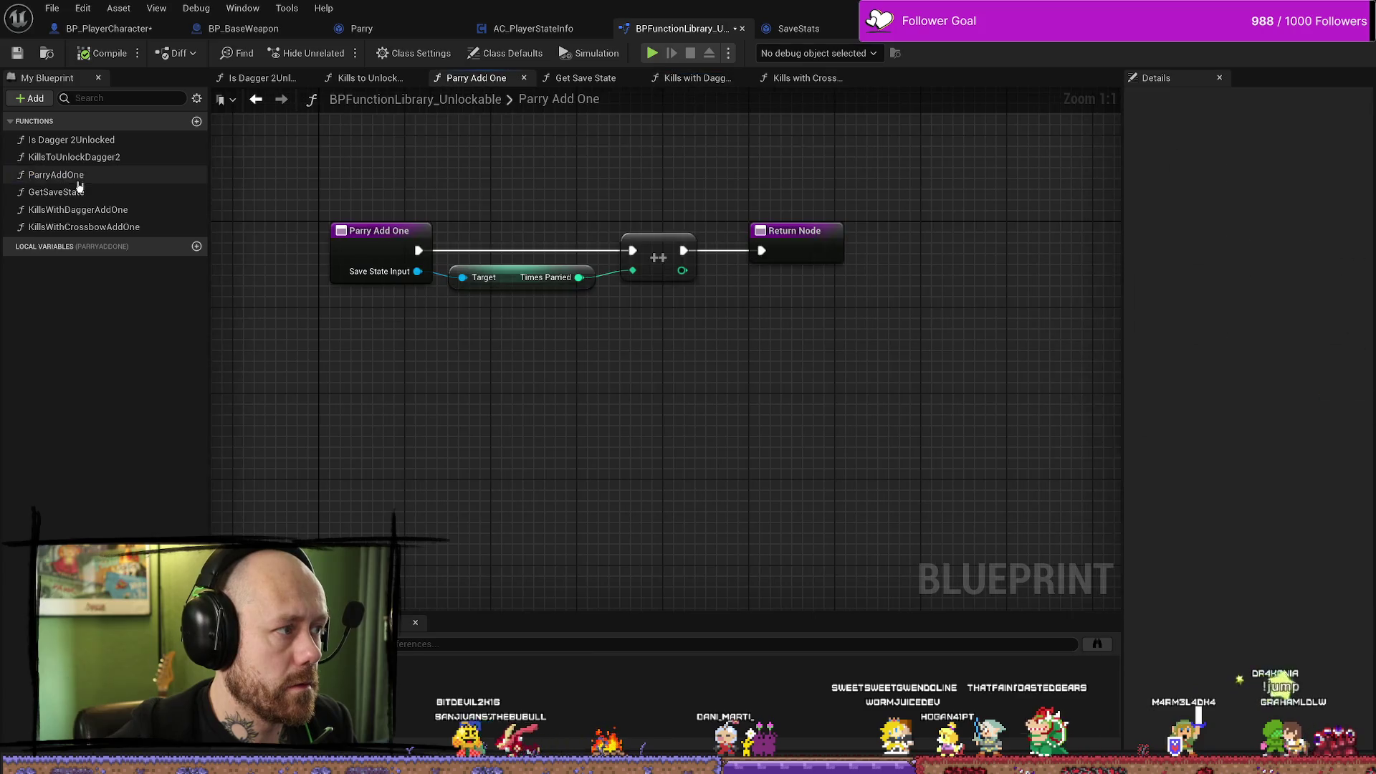
pyautogui.doubleClick(116, 228)
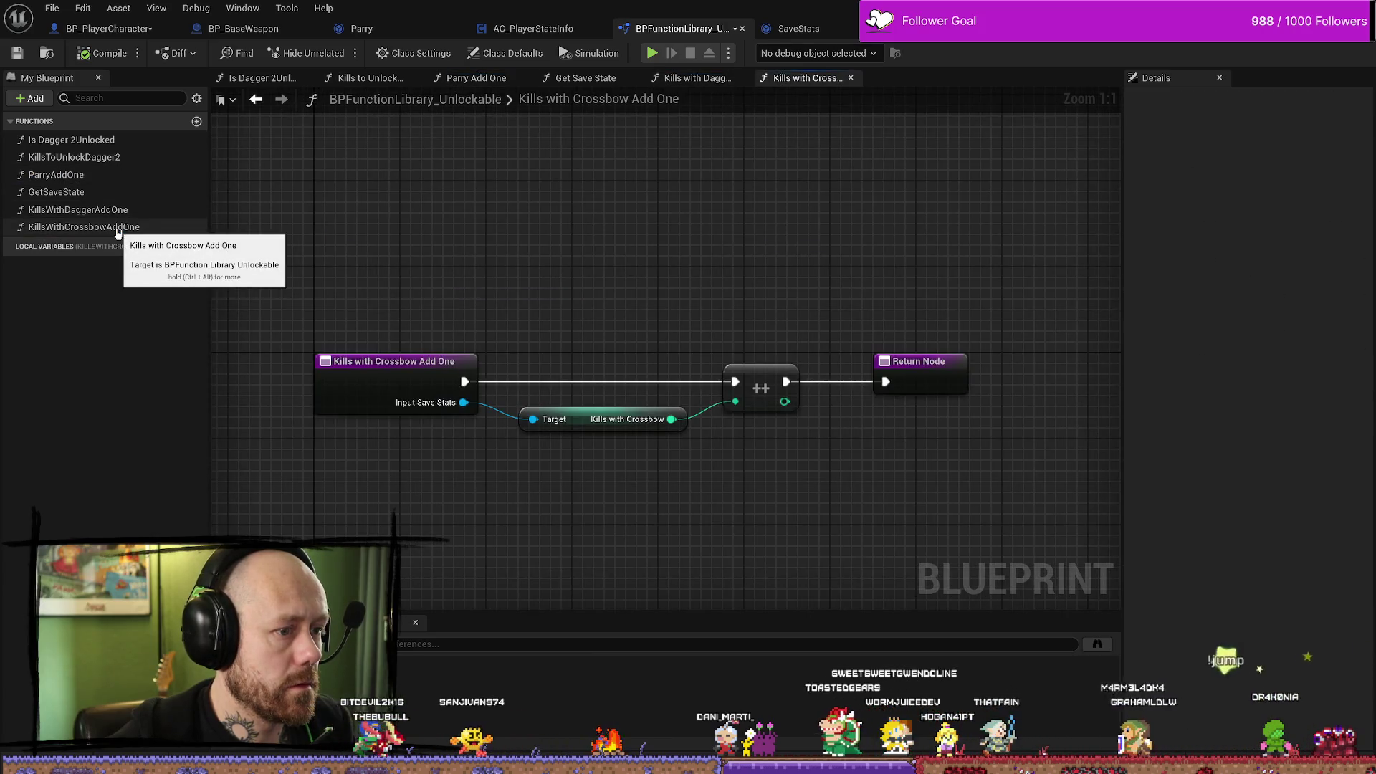
pyautogui.click(113, 211)
pyautogui.doubleClick(113, 213)
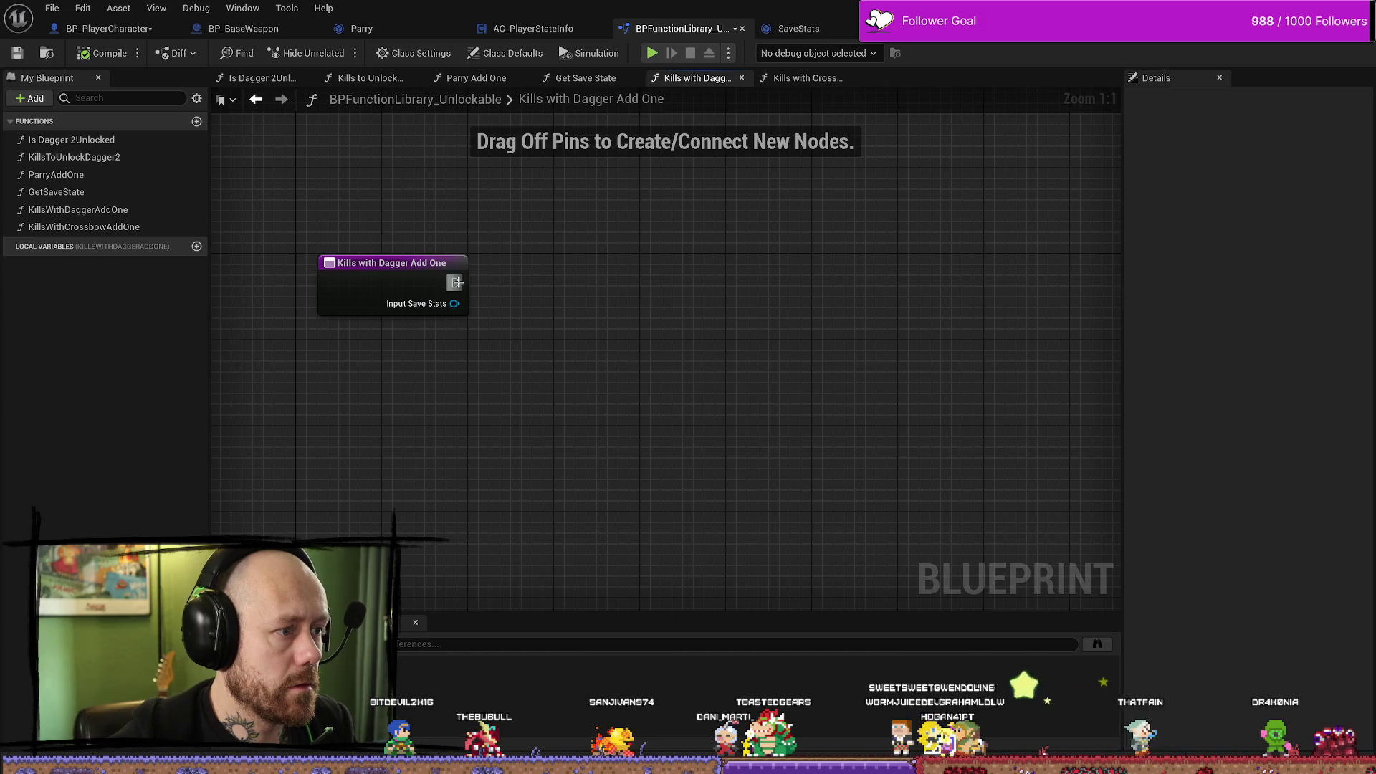
pyautogui.moveTo(456, 282); pyautogui.dragTo(531, 291)
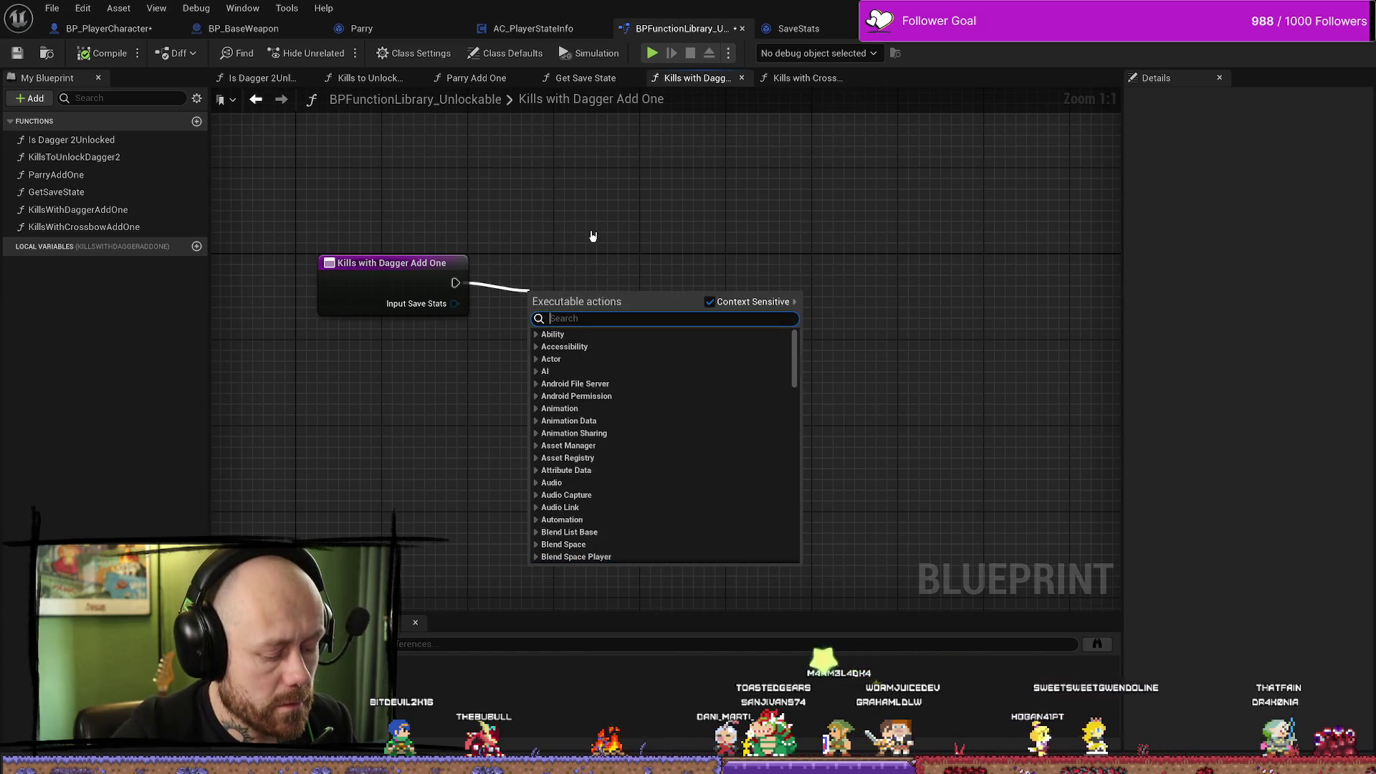
pyautogui.write('increment')
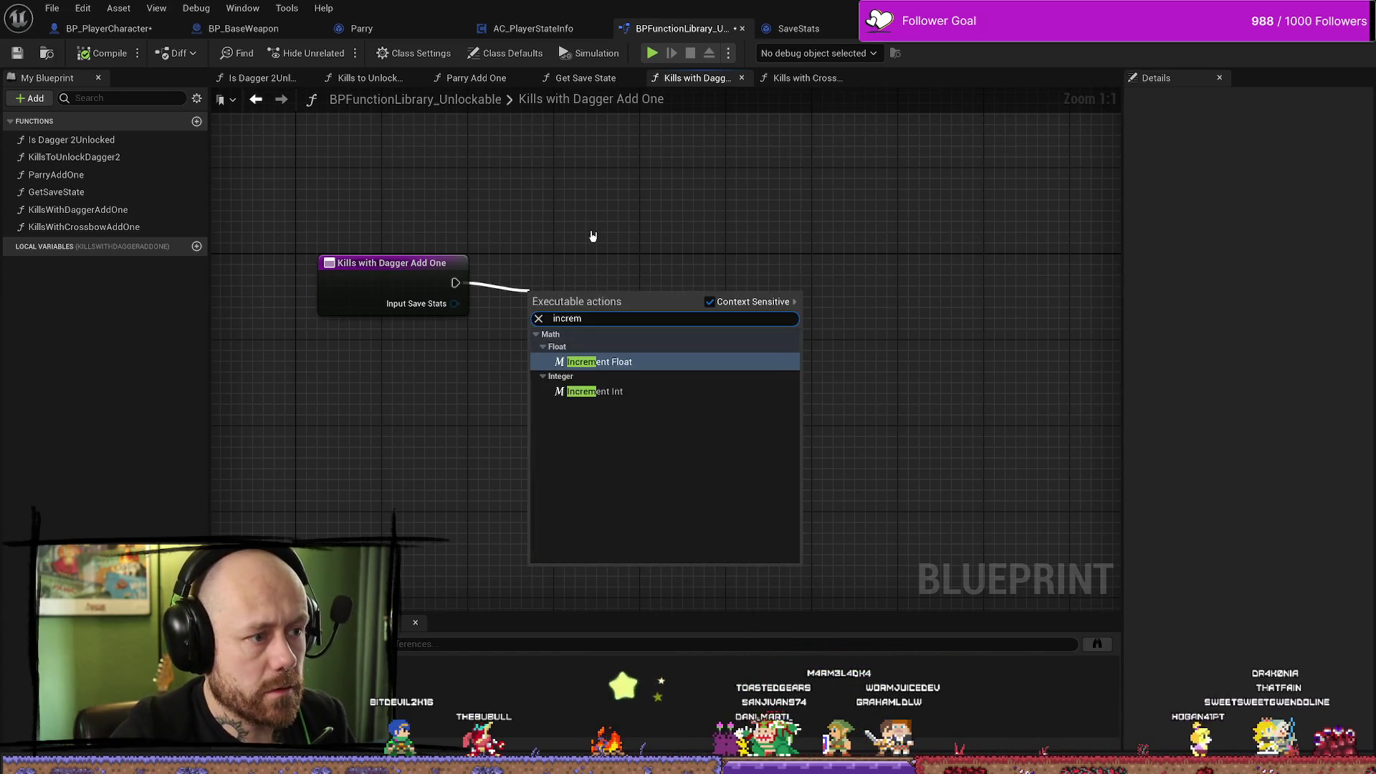
pyautogui.press('Return')
pyautogui.moveTo(557, 300); pyautogui.dragTo(665, 299)
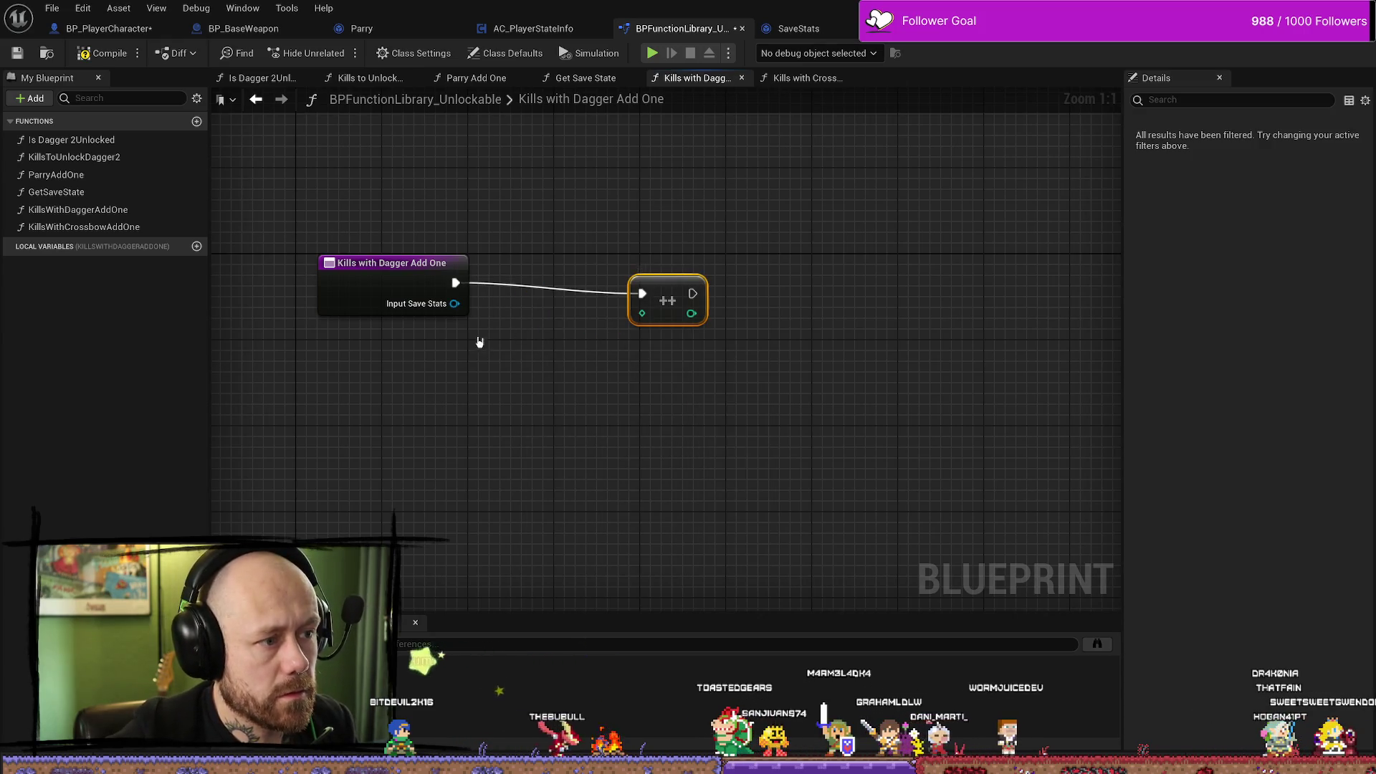
# Feed Kills with Dagger from Input Save Stats into the increment and add a Return Node.
pyautogui.moveTo(454, 303); pyautogui.dragTo(534, 349)
pyautogui.write('dagger')
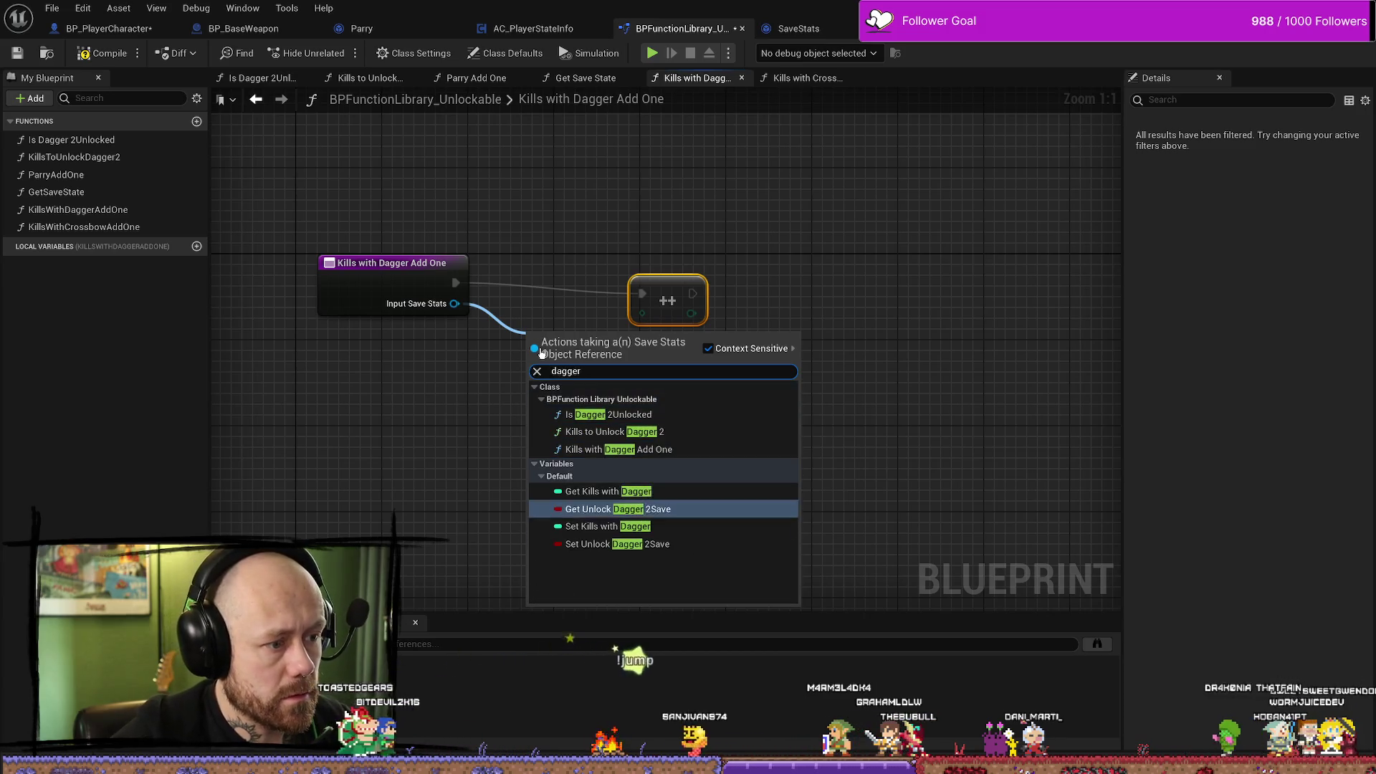
pyautogui.click(608, 490)
pyautogui.moveTo(650, 306); pyautogui.dragTo(778, 295)
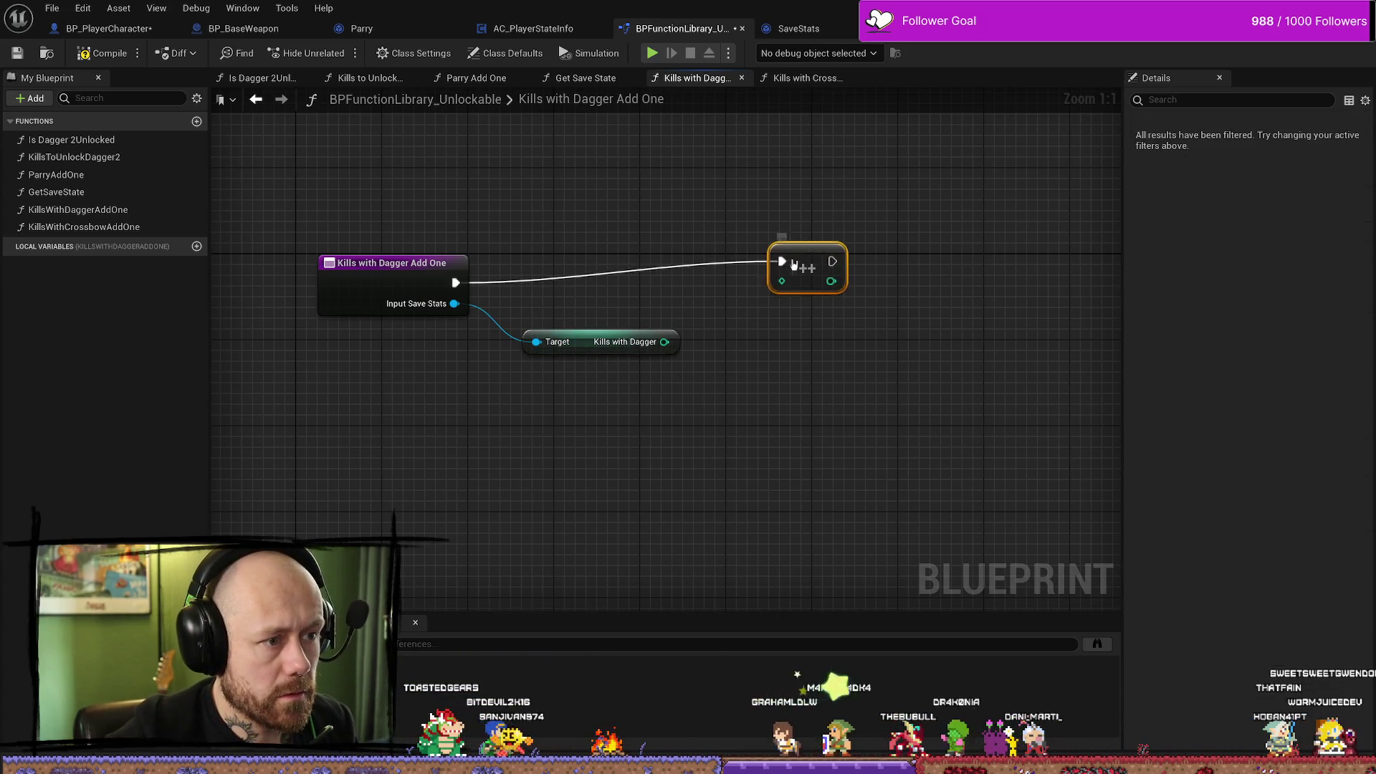
pyautogui.moveTo(664, 342)
pyautogui.mouseDown()
pyautogui.moveTo(771, 302)
pyautogui.moveTo(781, 284)
pyautogui.moveTo(893, 271)
pyautogui.mouseUp()
pyautogui.write('return')
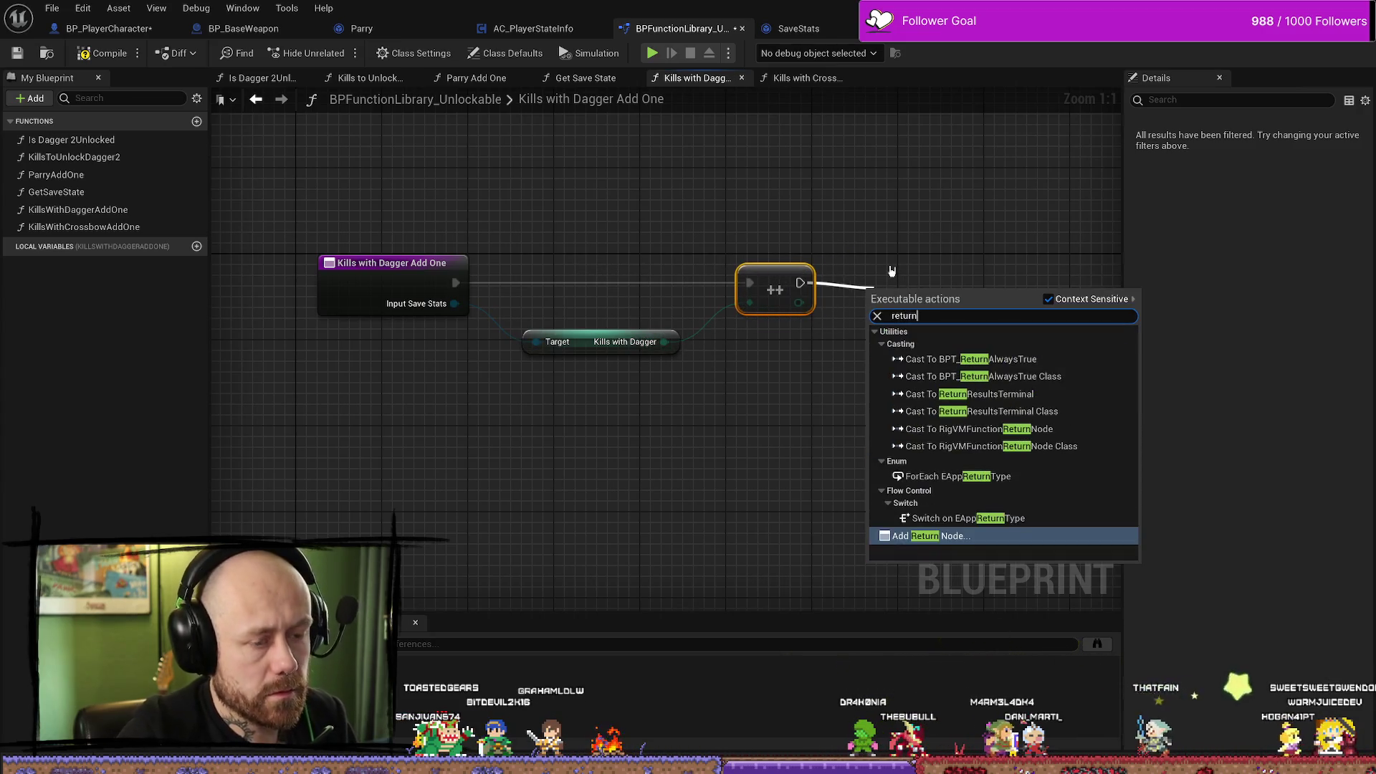
pyautogui.press('Return')
pyautogui.moveTo(901, 304); pyautogui.dragTo(887, 273)
pyautogui.moveTo(788, 327)
pyautogui.mouseDown()
pyautogui.moveTo(886, 273)
pyautogui.moveTo(843, 272)
pyautogui.mouseUp()
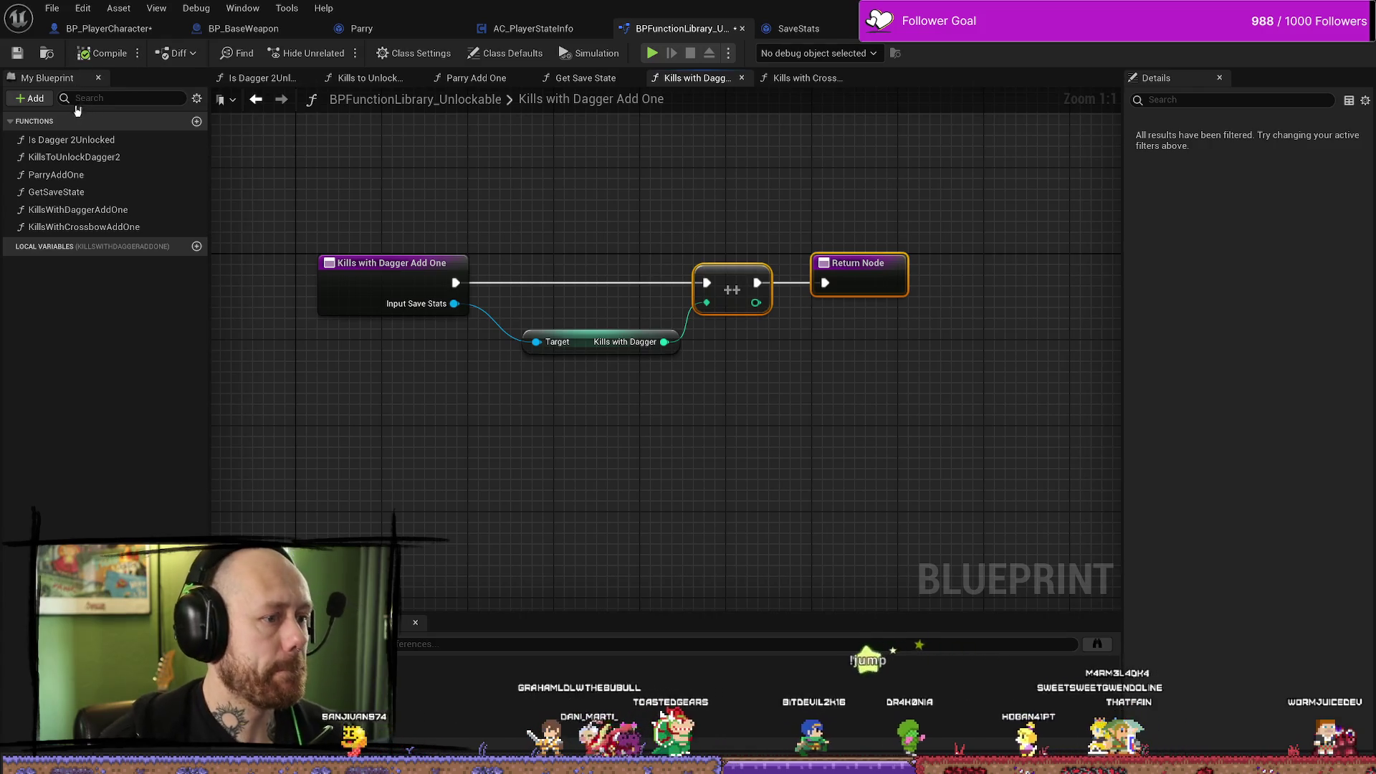
# Compile the function library and Save All.
pyautogui.click(100, 53)
pyautogui.click(52, 7)
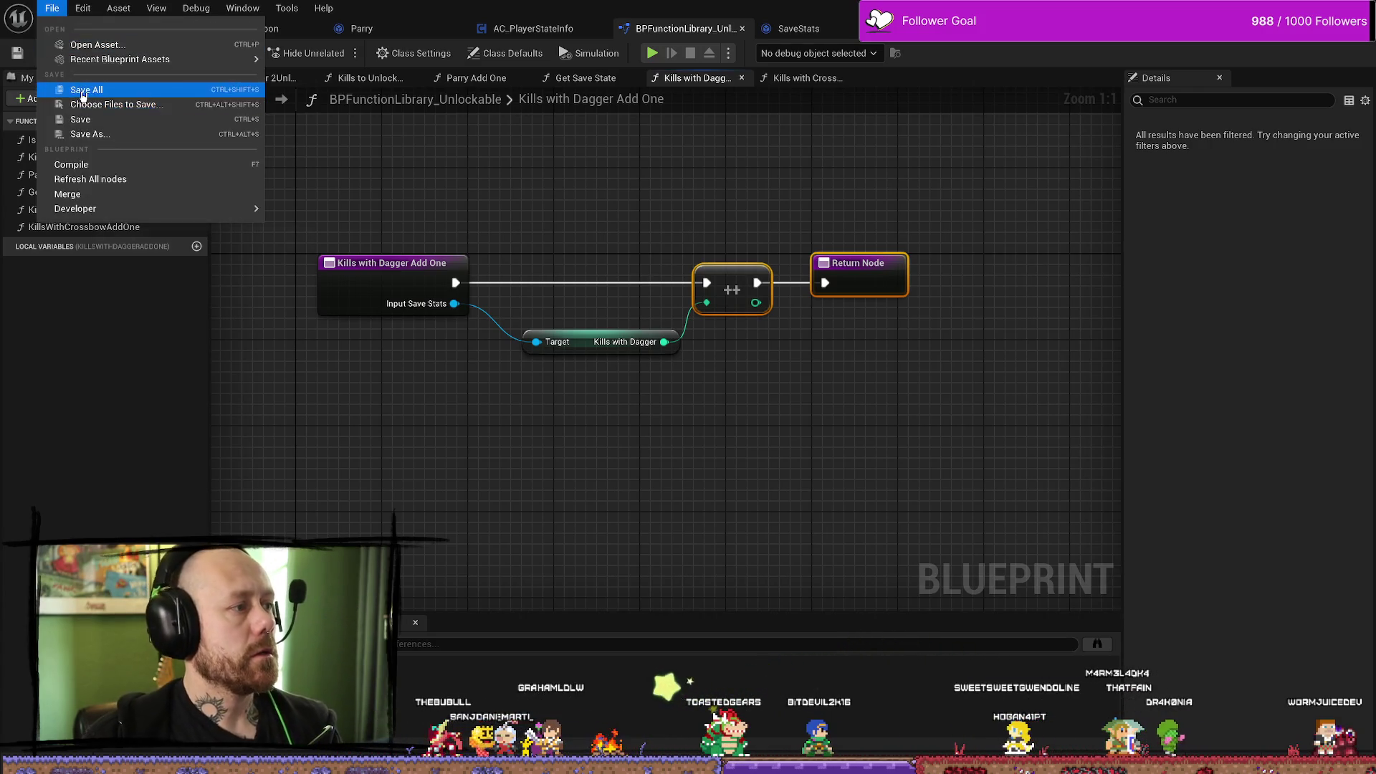
pyautogui.click(86, 101)
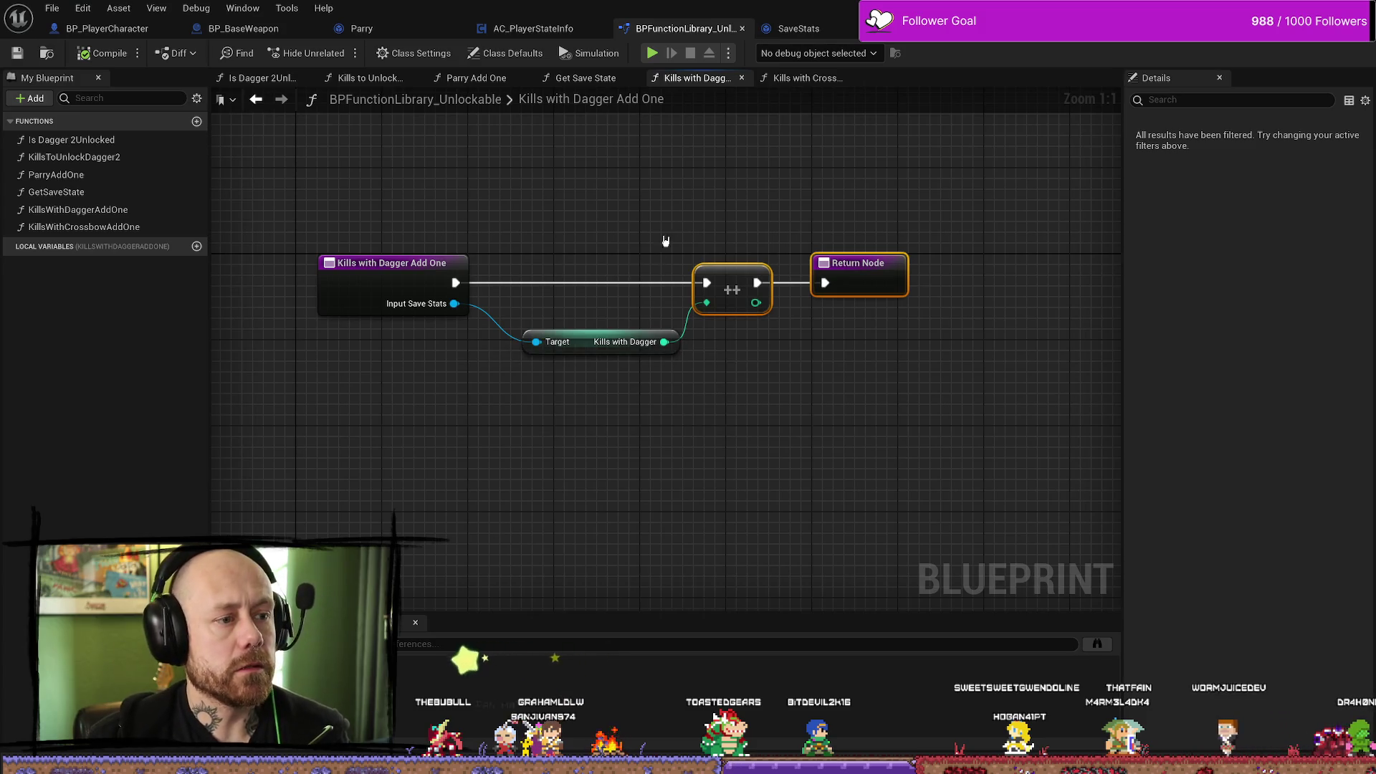
# In the Health & Death graph, call Kills with Crossbow Add One from the crossbow event, fed by Get Save State.
pyautogui.moveTo(107, 28)
pyautogui.mouseDown()
pyautogui.moveTo(129, 39)
pyautogui.moveTo(677, 28)
pyautogui.mouseUp()
pyautogui.moveTo(689, 398)
pyautogui.mouseDown()
pyautogui.moveTo(698, 390)
pyautogui.moveTo(459, 354)
pyautogui.mouseUp()
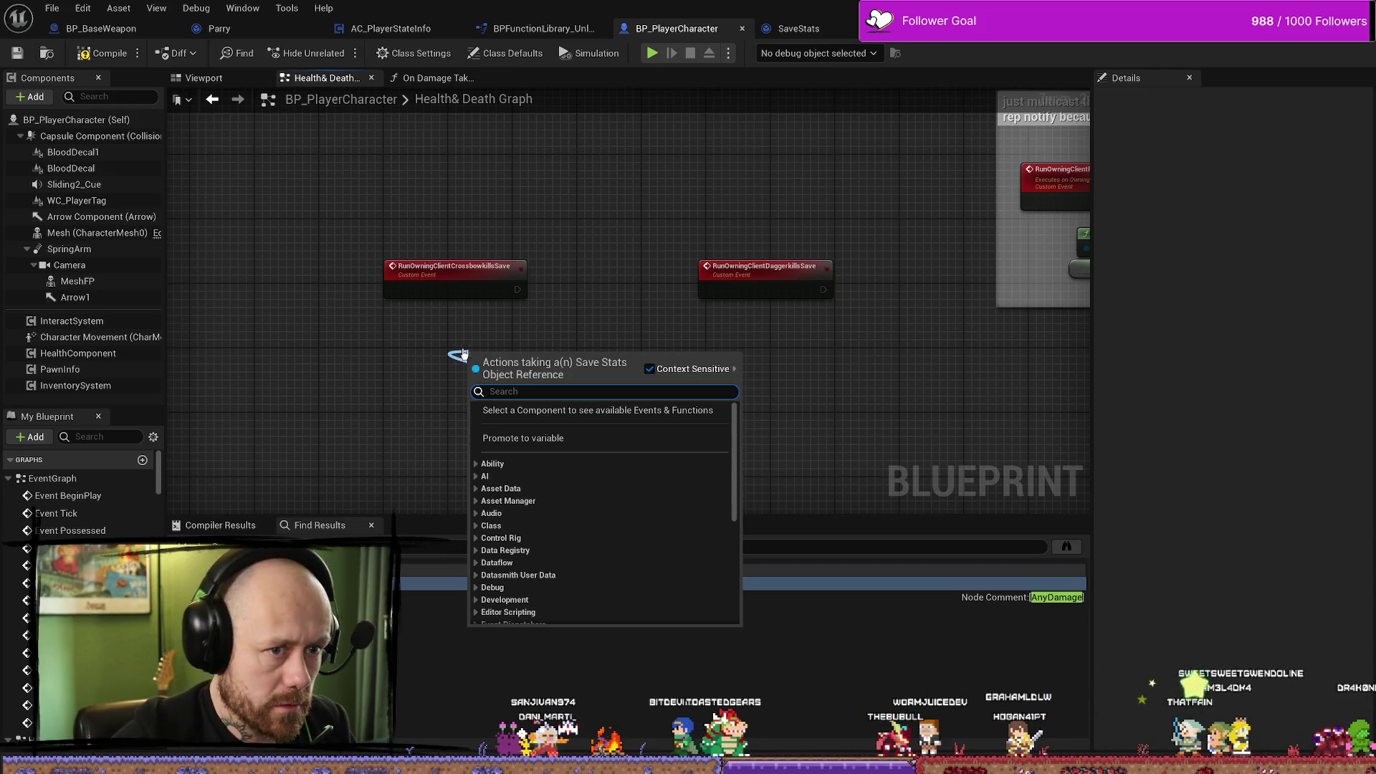
pyautogui.press('Escape')
pyautogui.moveTo(645, 200)
pyautogui.mouseDown()
pyautogui.moveTo(600, 246)
pyautogui.moveTo(728, 338)
pyautogui.moveTo(635, 269)
pyautogui.moveTo(492, 266)
pyautogui.mouseUp()
pyautogui.moveTo(330, 273)
pyautogui.mouseDown()
pyautogui.moveTo(462, 276)
pyautogui.moveTo(467, 304)
pyautogui.mouseUp()
pyautogui.write('add')
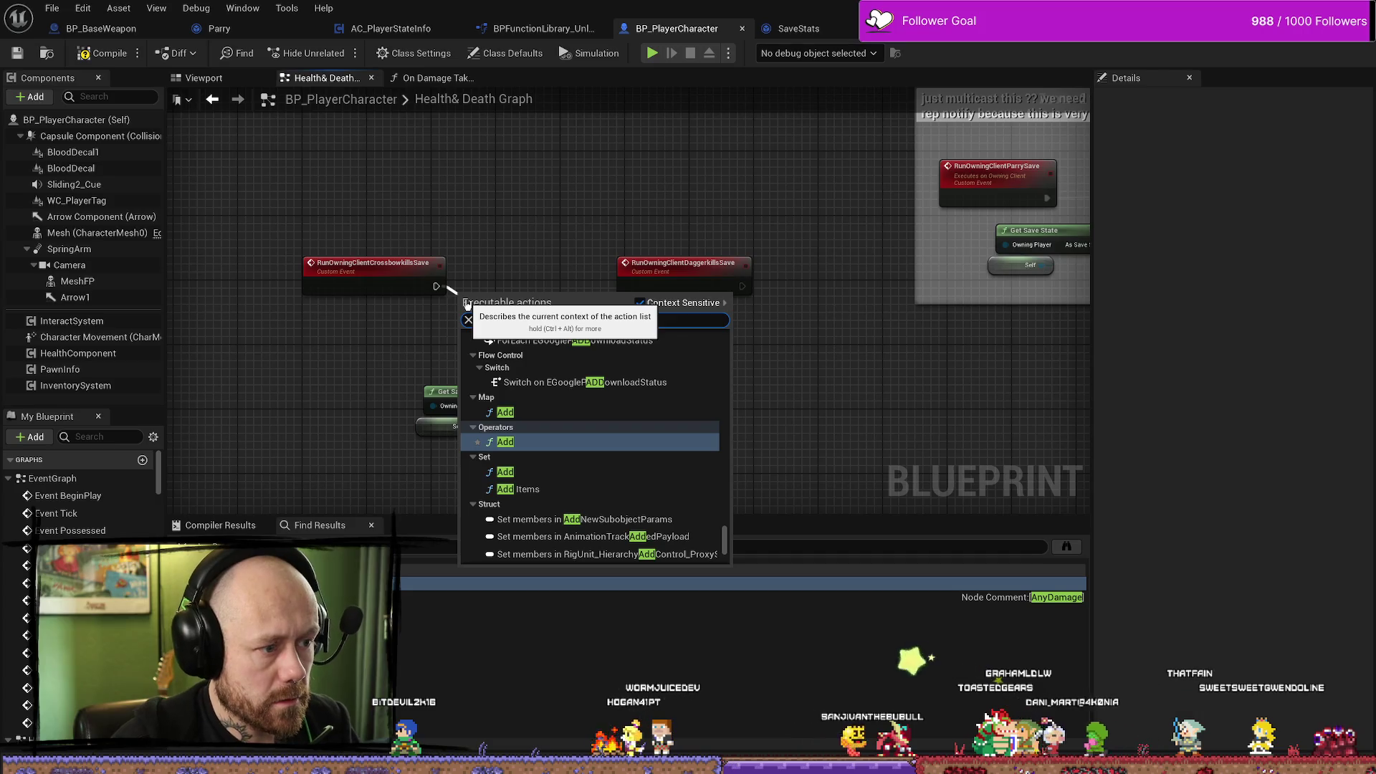
pyautogui.write(' kills')
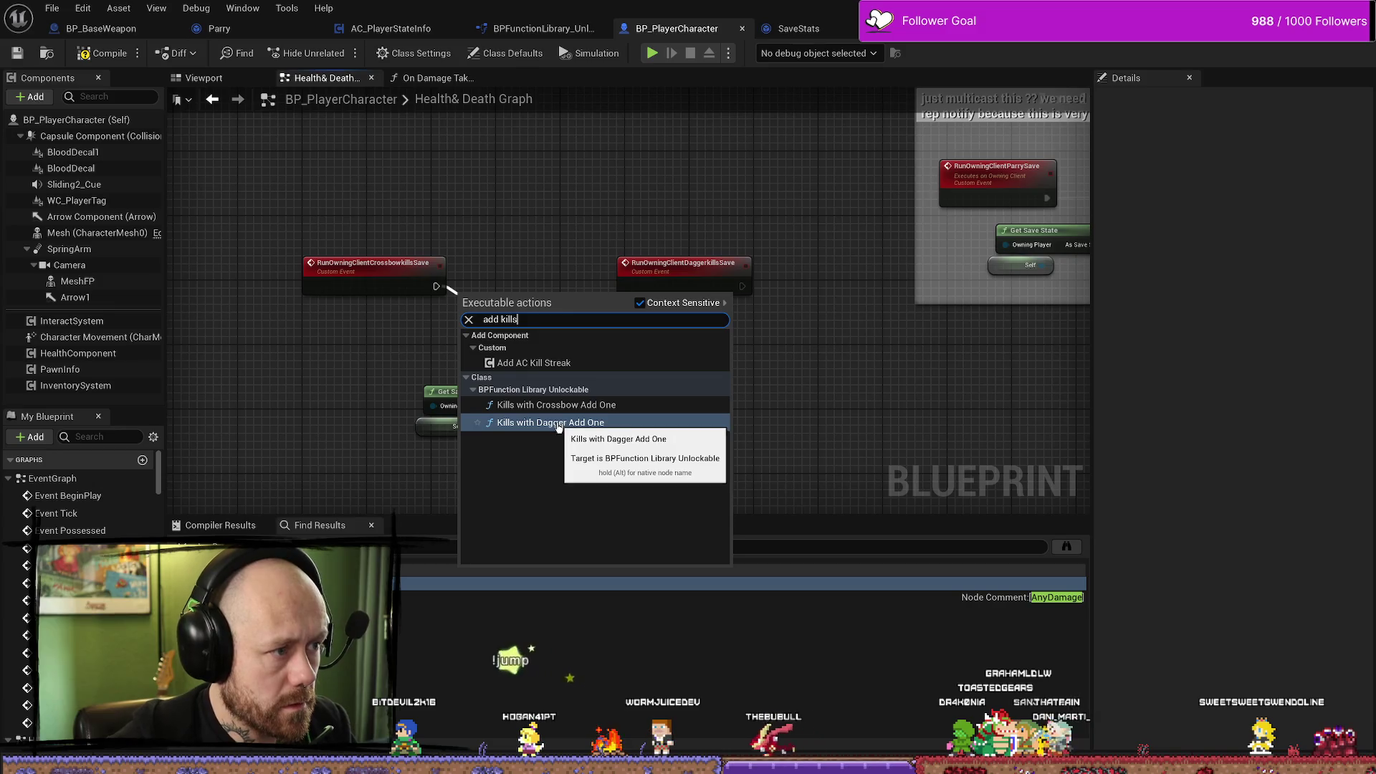
pyautogui.click(583, 414)
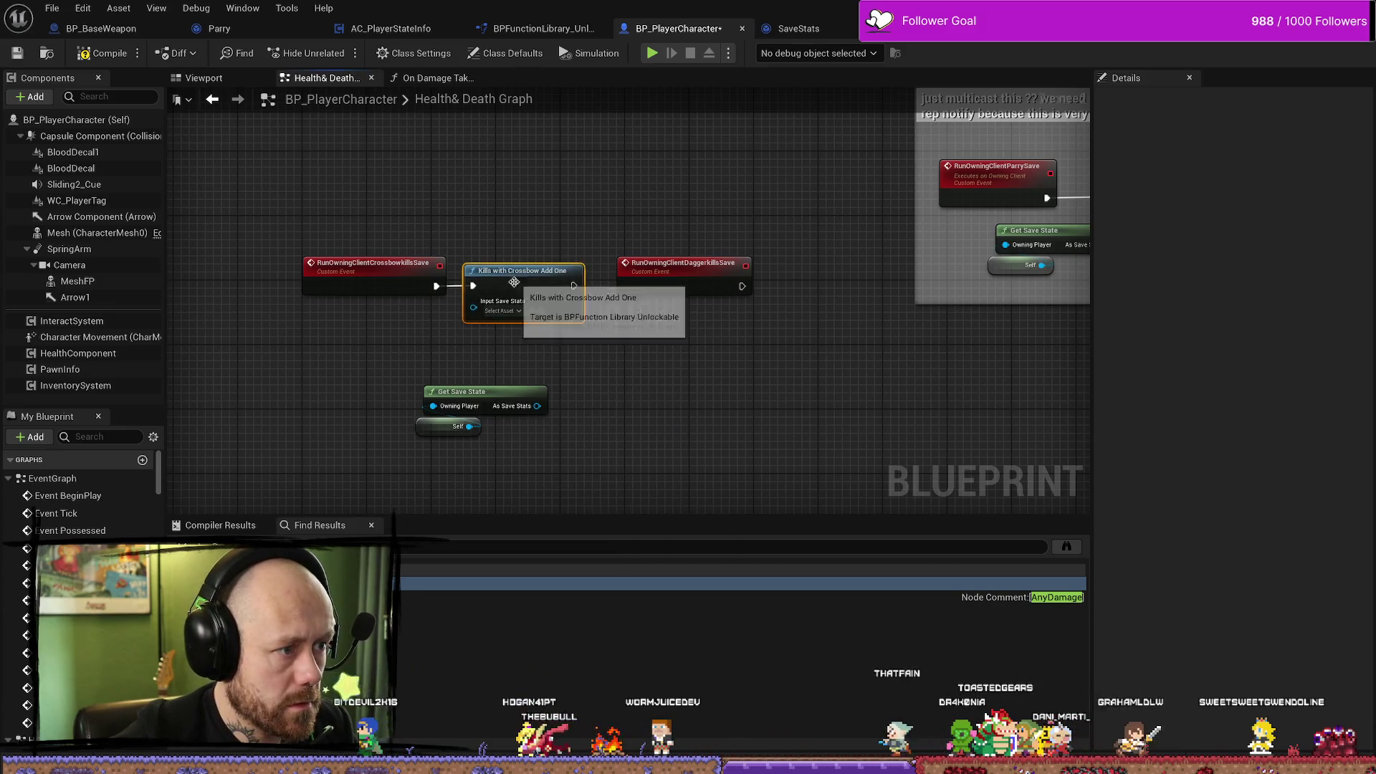
pyautogui.moveTo(536, 405)
pyautogui.mouseDown()
pyautogui.moveTo(452, 317)
pyautogui.moveTo(473, 307)
pyautogui.mouseUp()
pyautogui.moveTo(408, 380)
pyautogui.mouseDown()
pyautogui.moveTo(501, 438)
pyautogui.moveTo(413, 341)
pyautogui.moveTo(526, 390)
pyautogui.mouseUp()
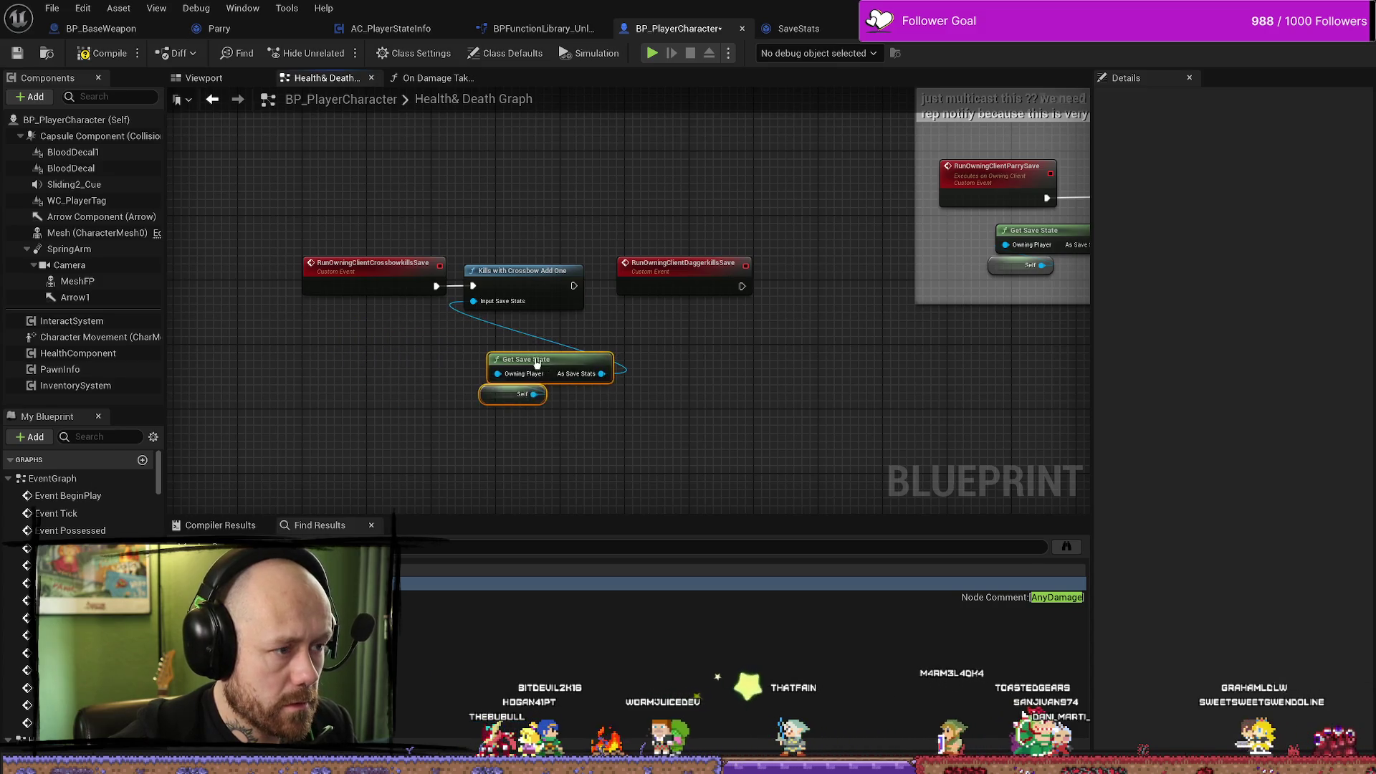
pyautogui.moveTo(516, 228); pyautogui.dragTo(308, 301)
pyautogui.moveTo(527, 271); pyautogui.dragTo(486, 263)
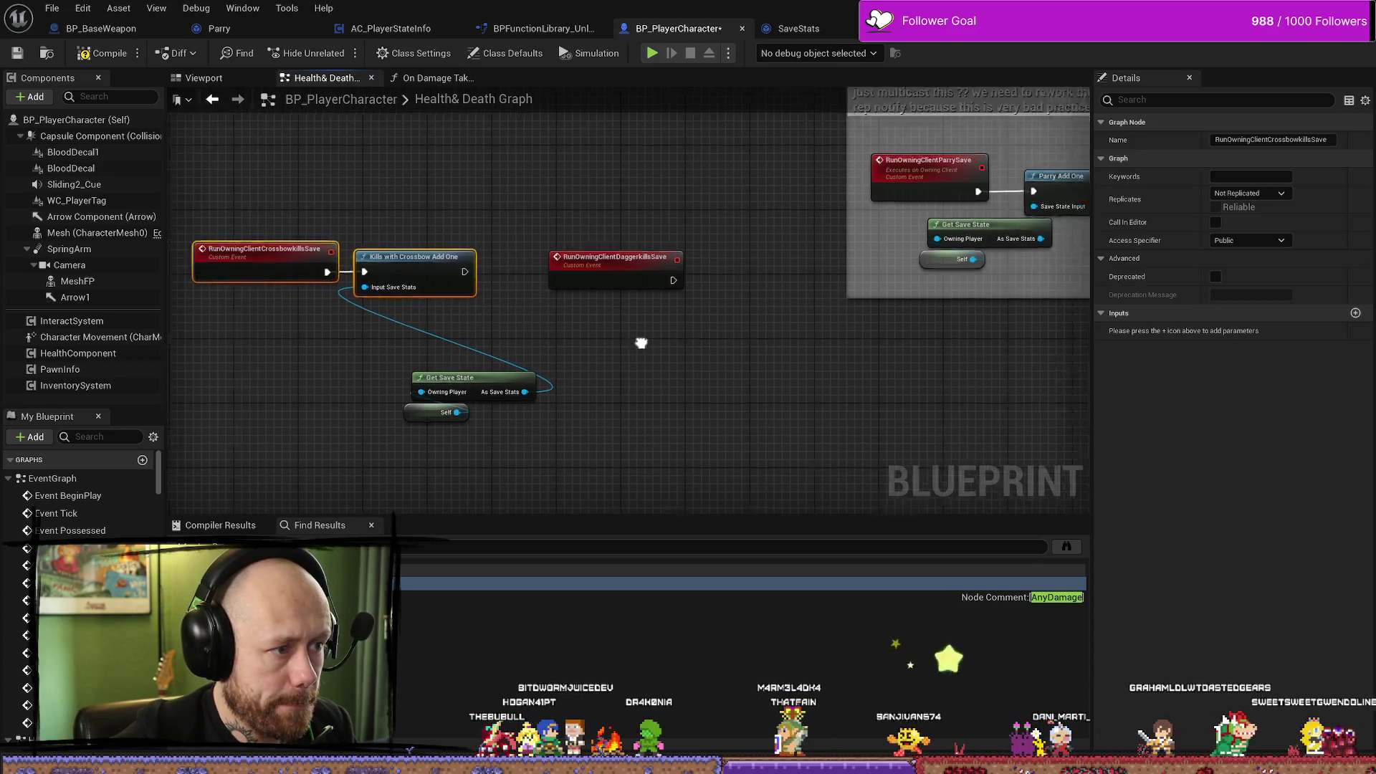
pyautogui.moveTo(356, 384); pyautogui.dragTo(266, 327)
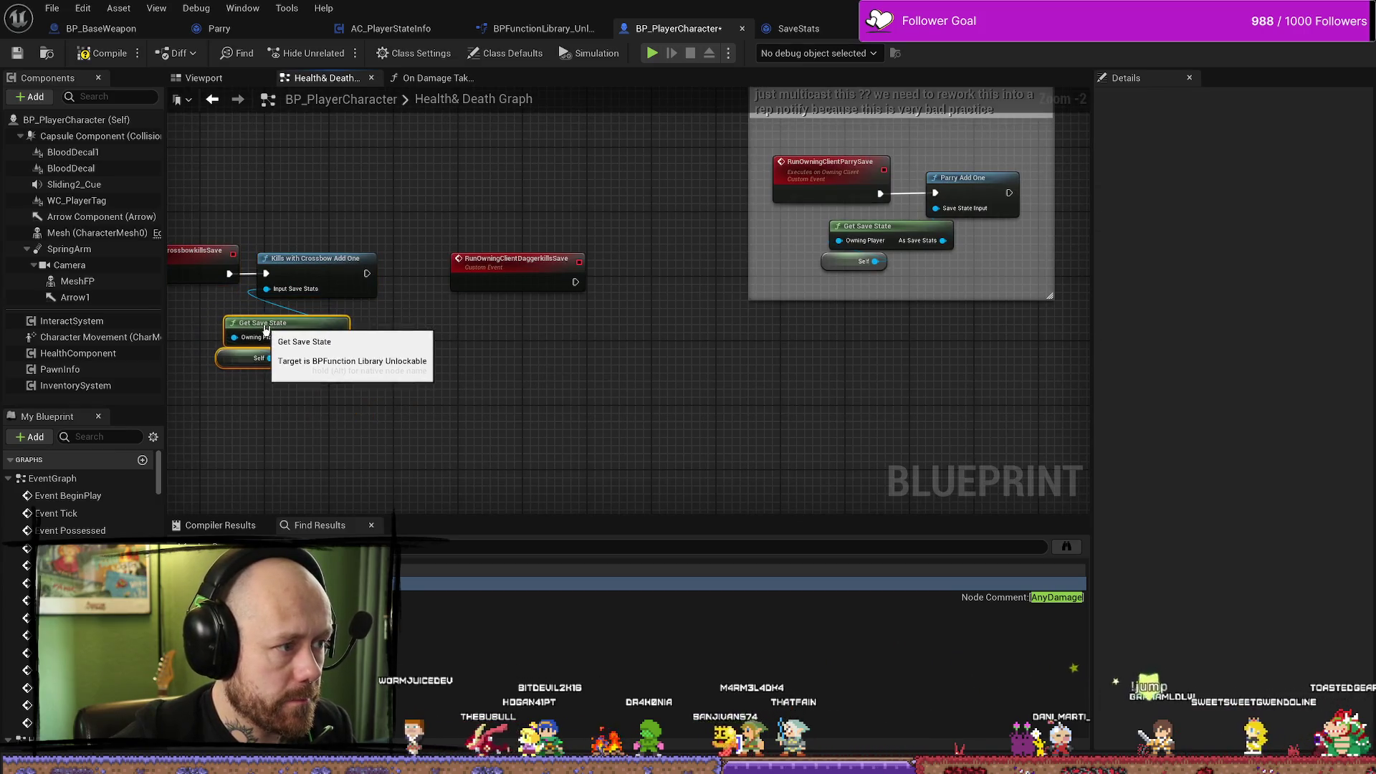
# Duplicate Get Save State and Self, then call Kills with Dagger Add One from the dagger event.
pyautogui.hotkey('ctrl', 'c')
pyautogui.hotkey('ctrl', 'v')
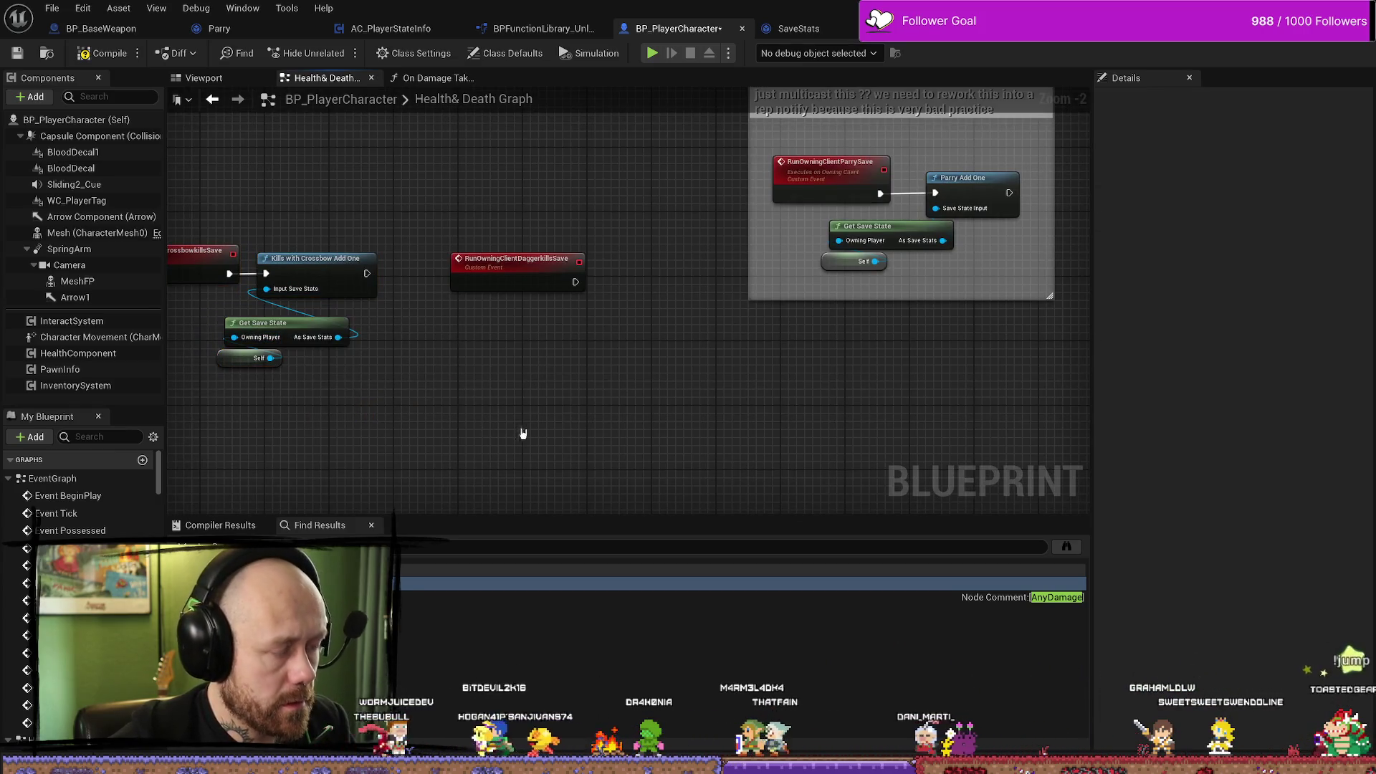
pyautogui.moveTo(616, 249); pyautogui.dragTo(649, 251)
pyautogui.write('kills witrgh')
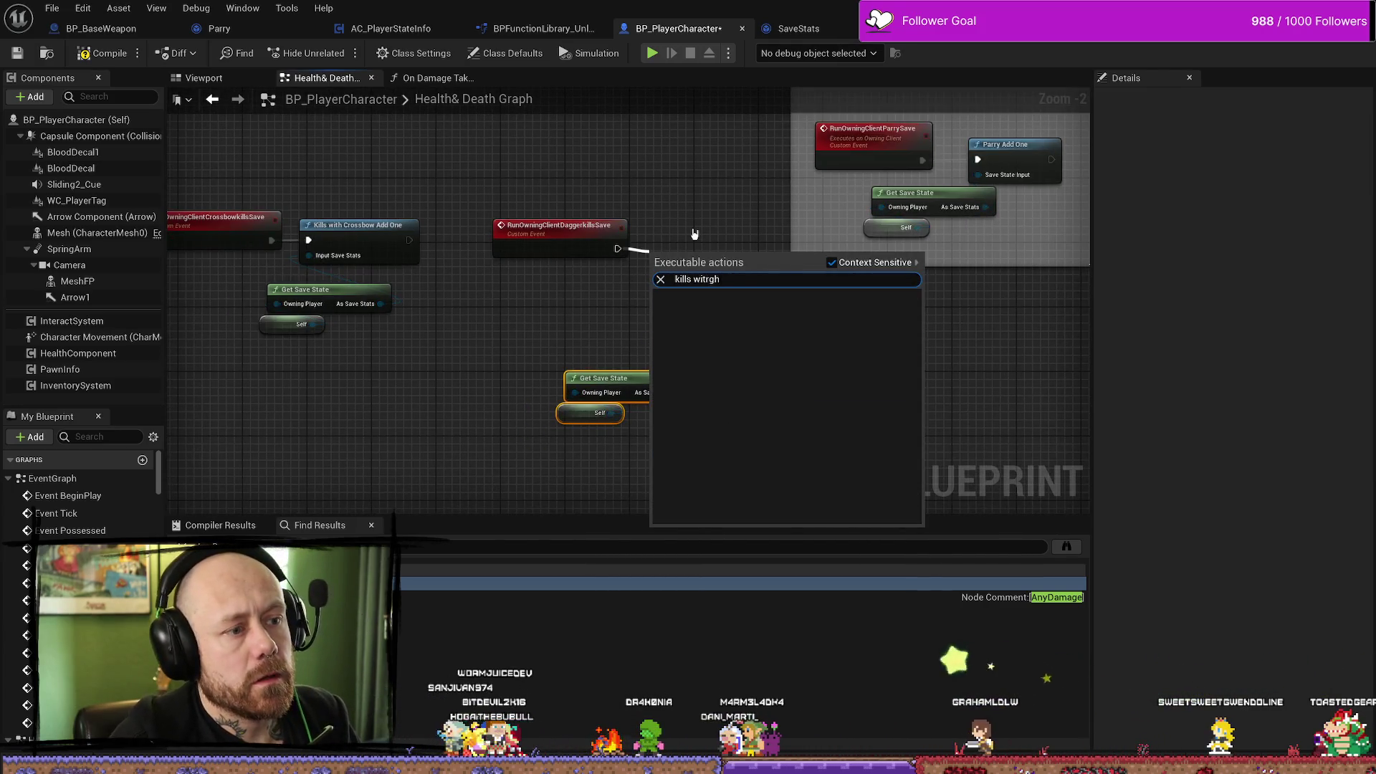
pyautogui.press('BackSpace')
pyautogui.press('BackSpace')
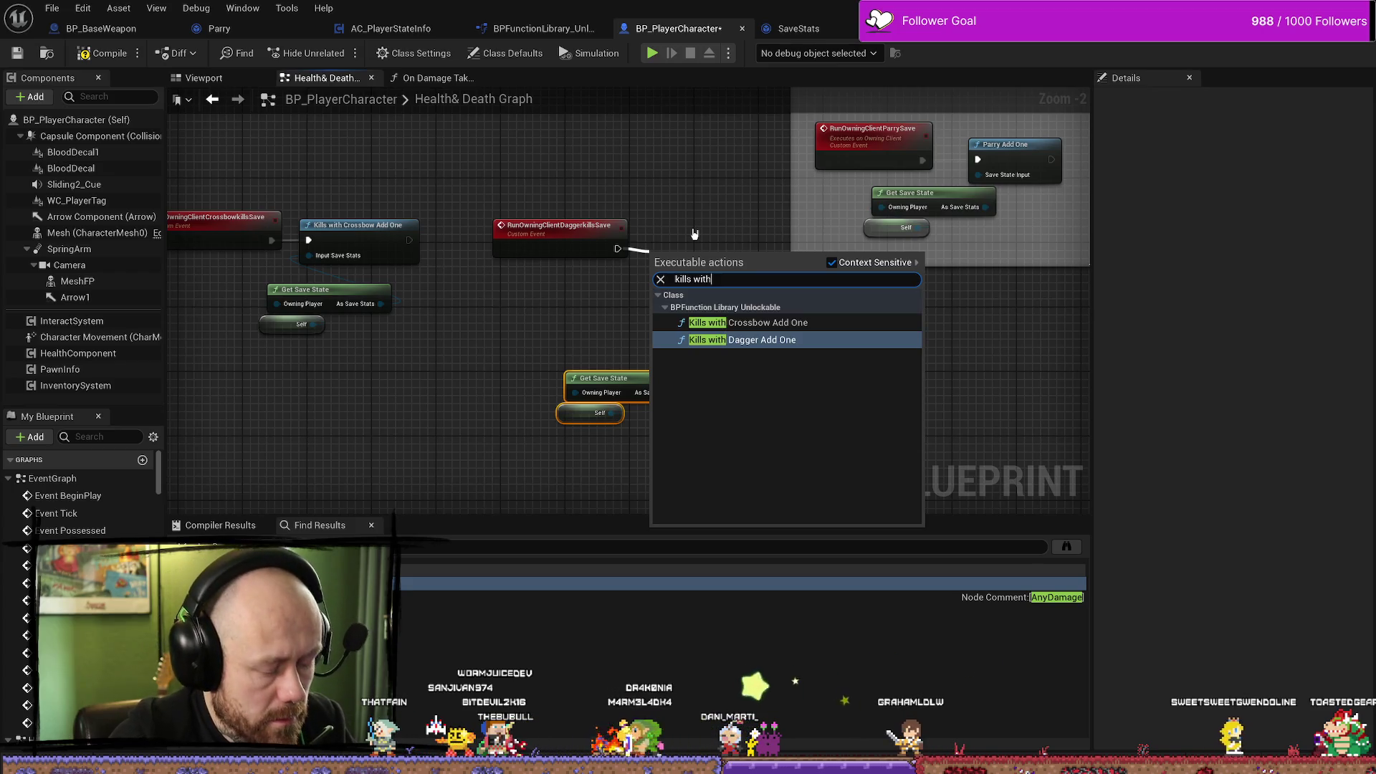
pyautogui.click(701, 333)
pyautogui.moveTo(676, 393)
pyautogui.mouseDown()
pyautogui.moveTo(699, 343)
pyautogui.moveTo(656, 293)
pyautogui.moveTo(693, 245)
pyautogui.mouseUp()
pyautogui.moveTo(638, 429)
pyautogui.mouseDown()
pyautogui.moveTo(600, 398)
pyautogui.moveTo(552, 288)
pyautogui.mouseUp()
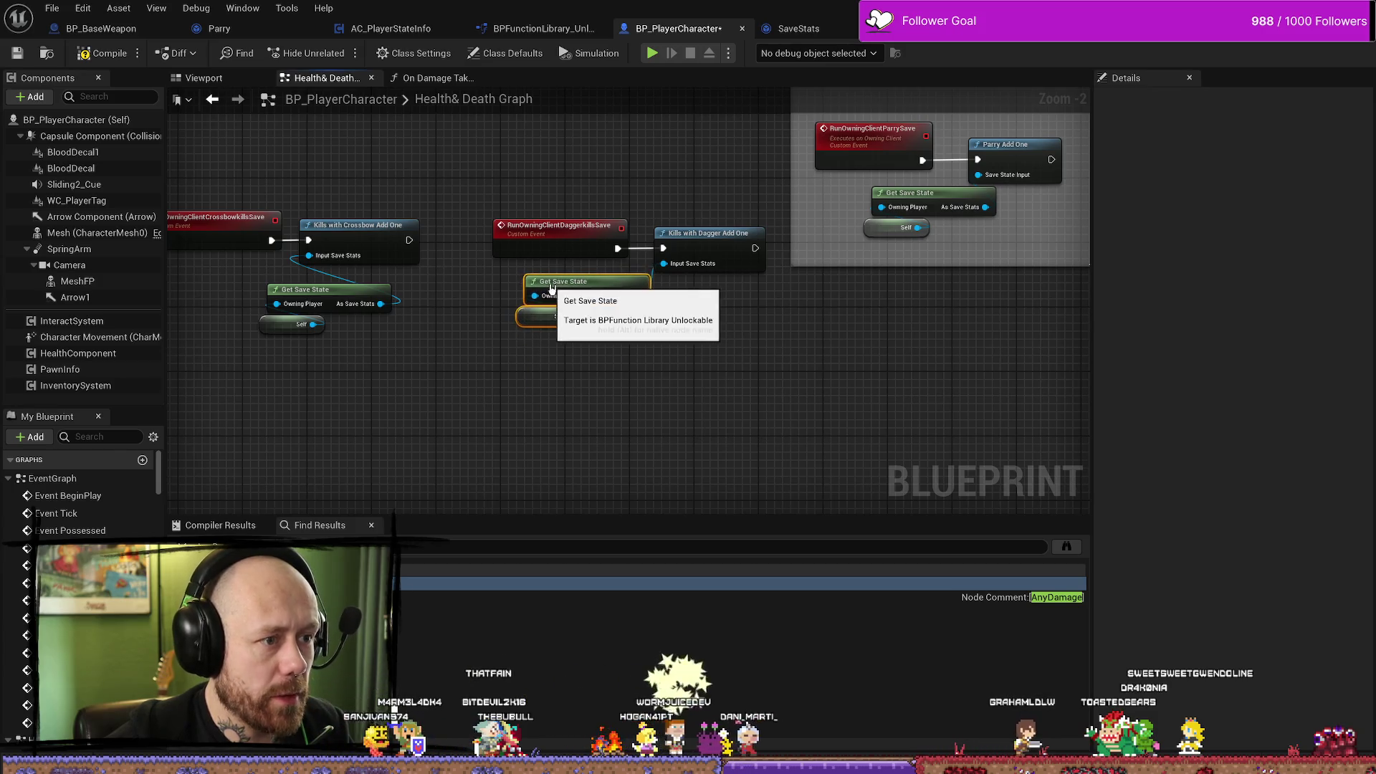
pyautogui.moveTo(712, 170); pyautogui.dragTo(546, 360)
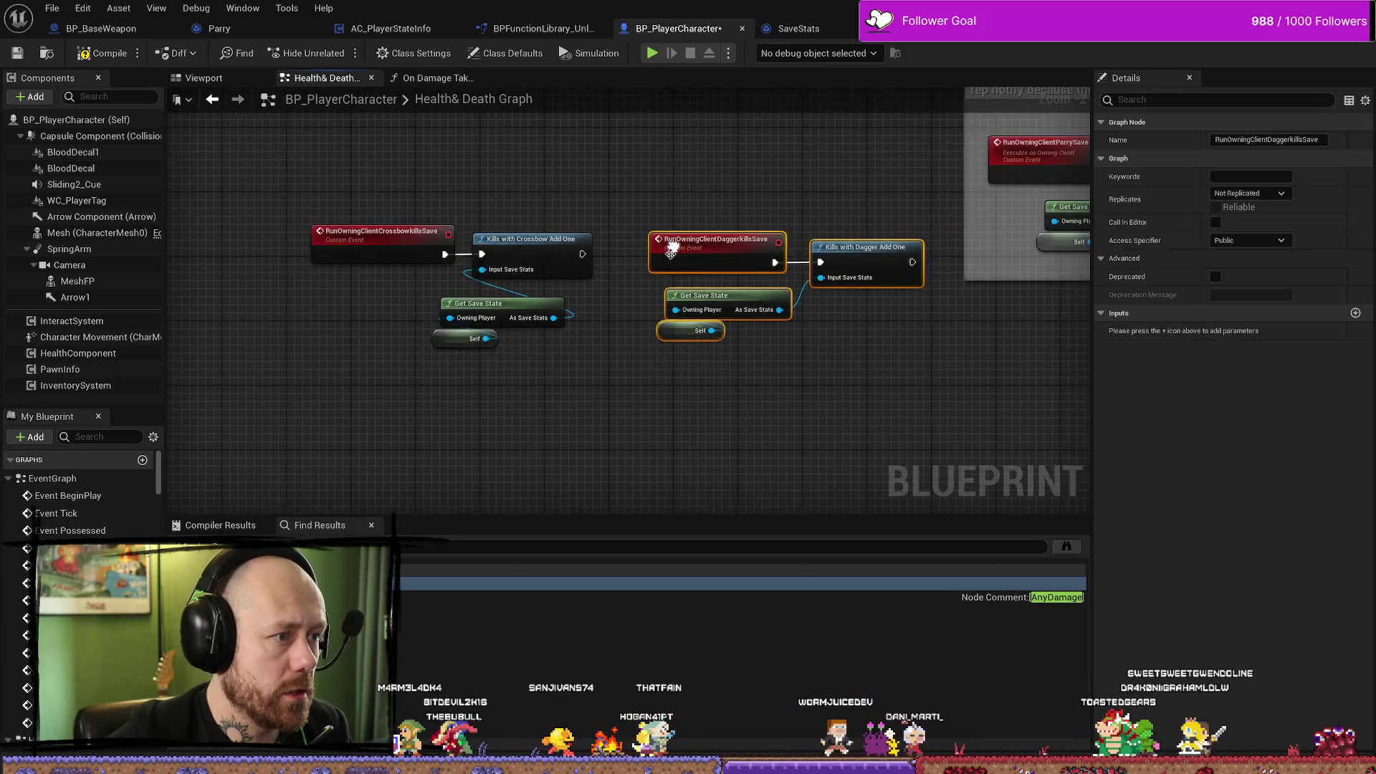
# Move the Parry comment group up and to the left.
pyautogui.moveTo(740, 177); pyautogui.dragTo(850, 169)
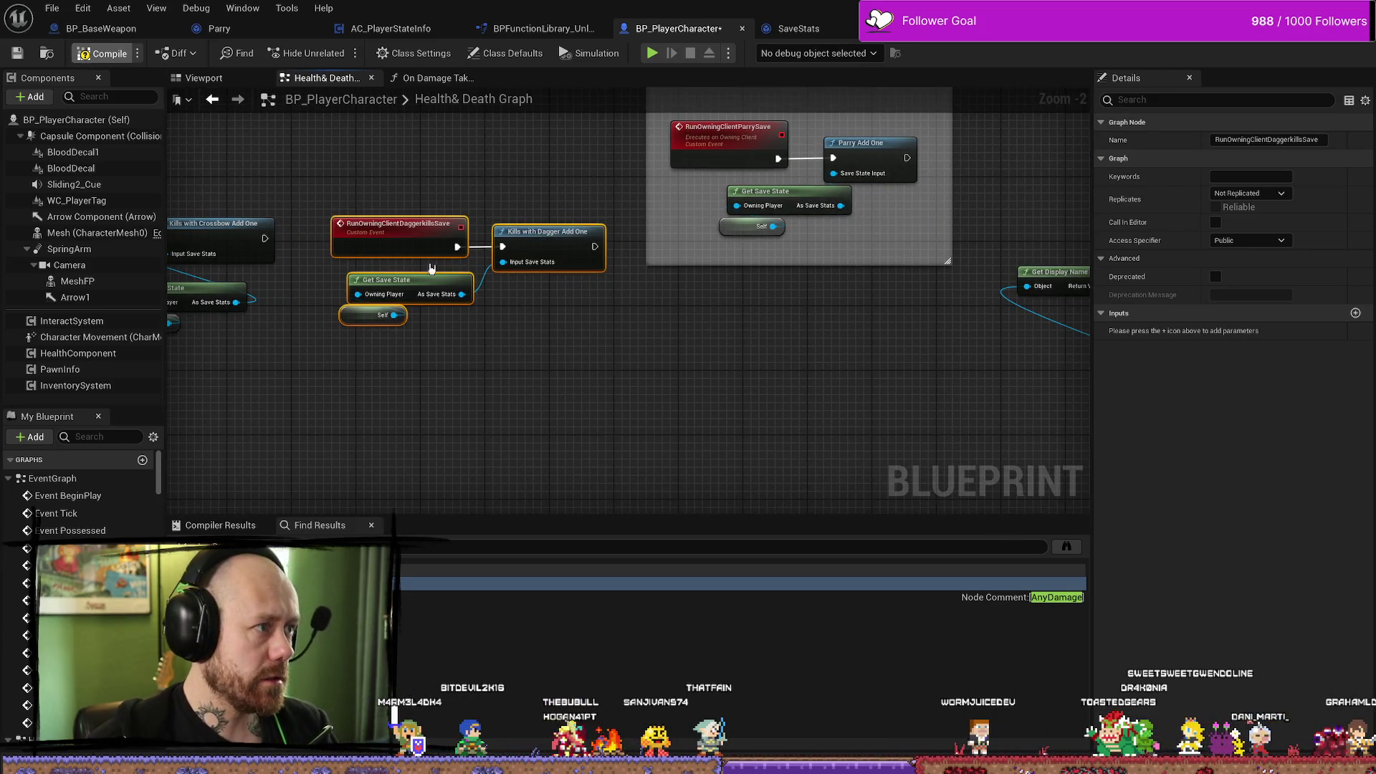
pyautogui.moveTo(679, 114); pyautogui.dragTo(689, 213)
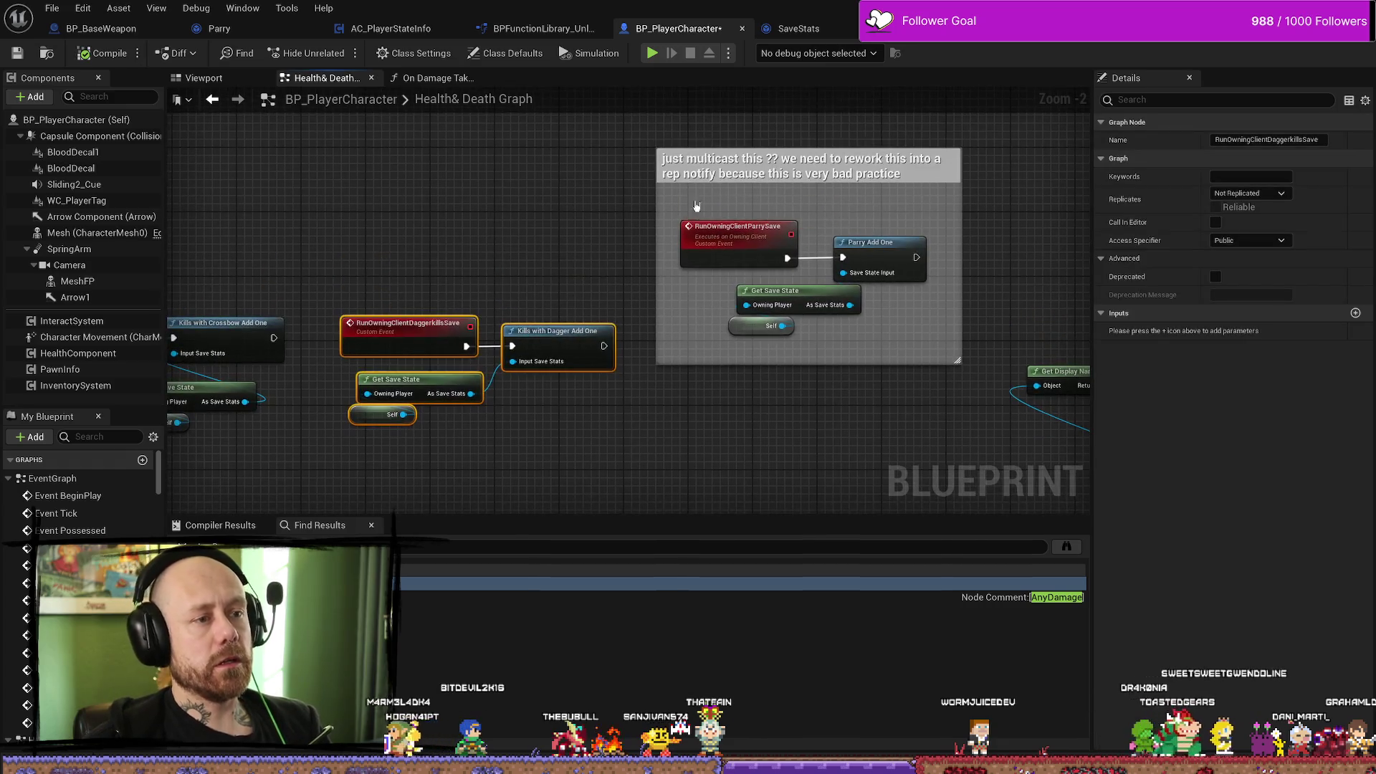
pyautogui.moveTo(875, 169); pyautogui.dragTo(404, 144)
# Retitle the comment group to 'Ae state'.
pyautogui.moveTo(423, 278)
pyautogui.mouseDown()
pyautogui.moveTo(752, 311)
pyautogui.moveTo(732, 347)
pyautogui.mouseUp()
pyautogui.doubleClick(759, 233)
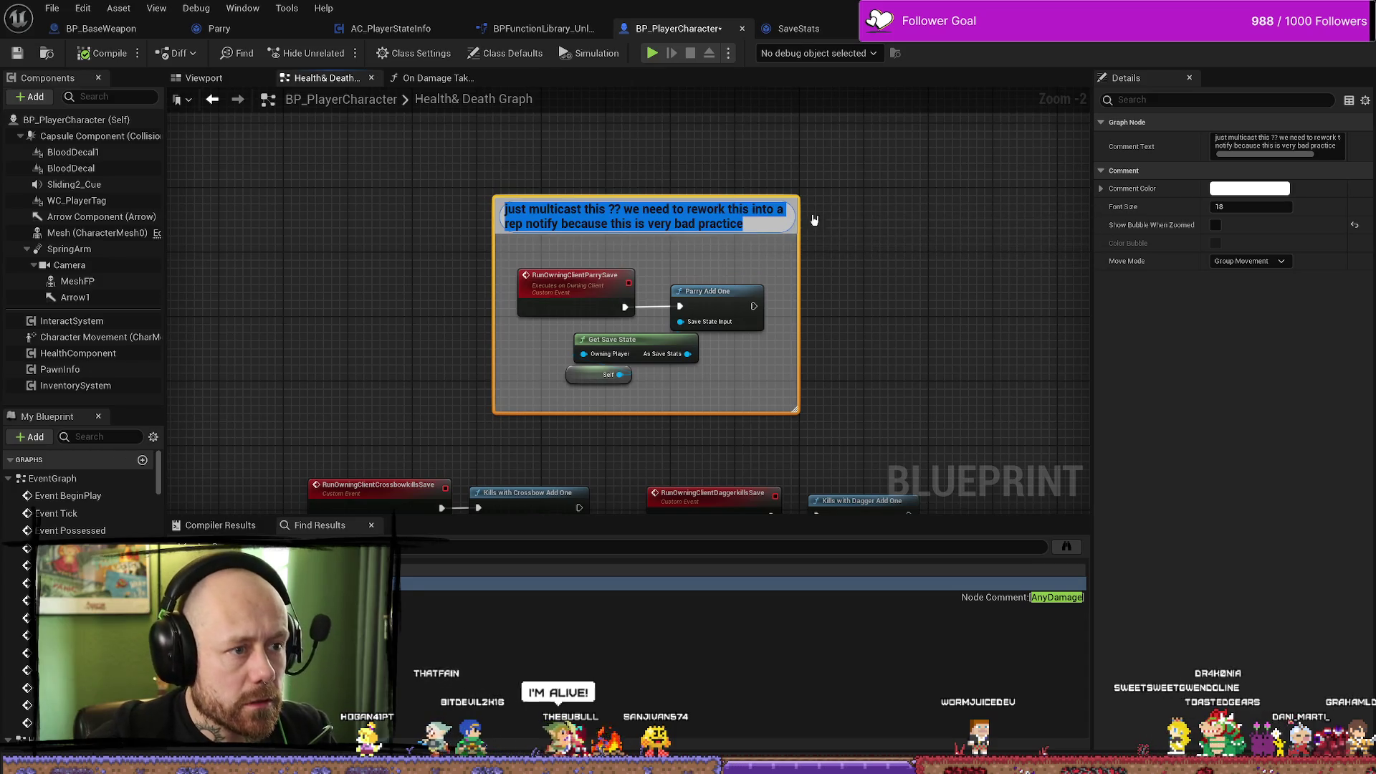
pyautogui.write('Add values to')
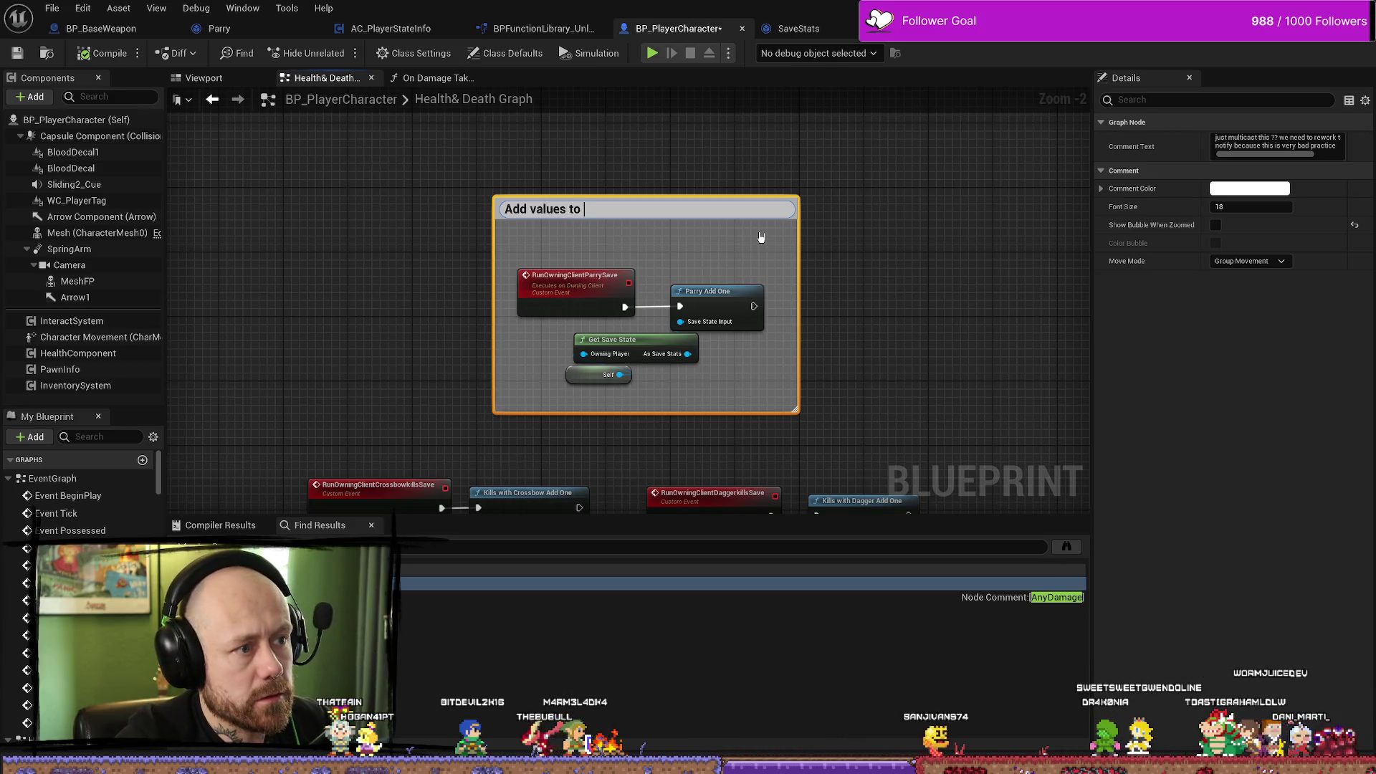
pyautogui.write('e state')
pyautogui.press('Return')
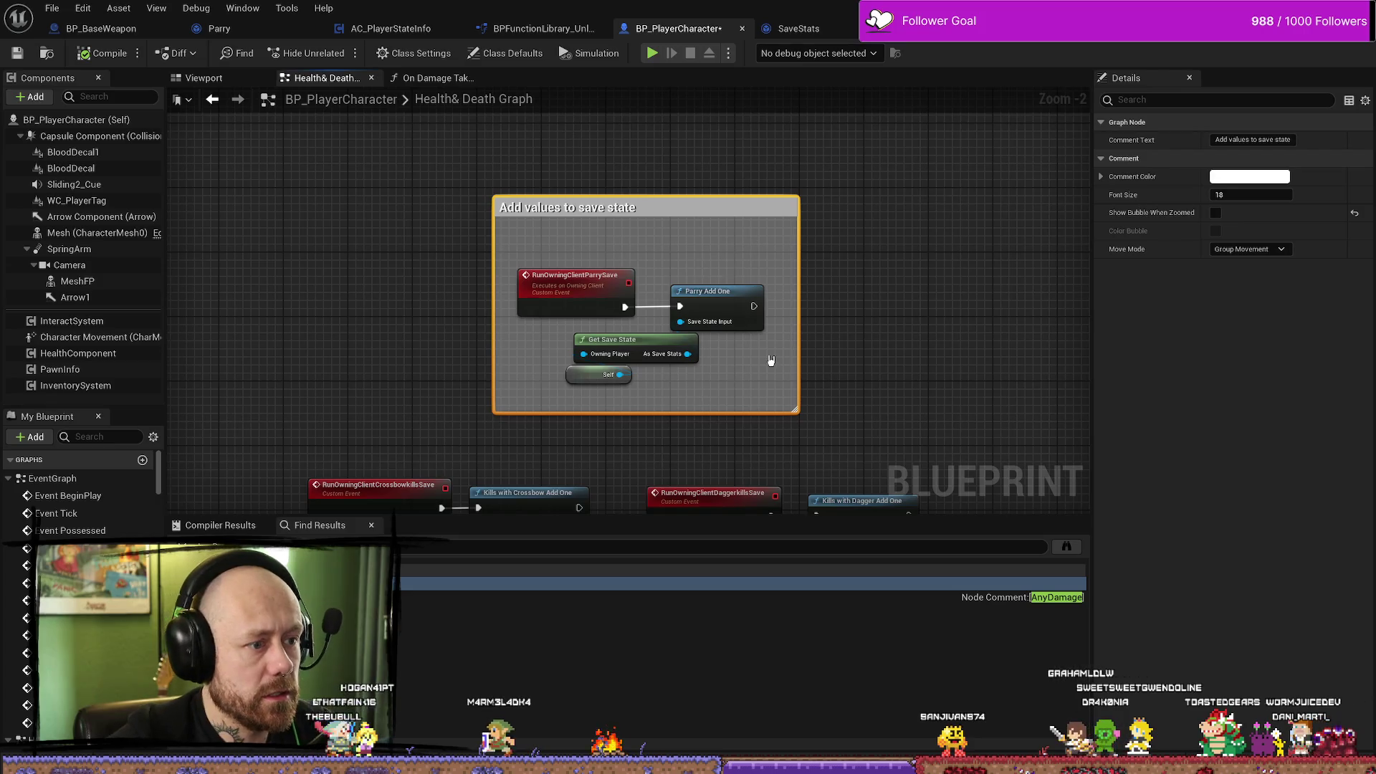
# Resize the comment to enclose the parry and crossbow nodes, with the dagger nodes beneath the crossbow group.
pyautogui.scroll(-4, 769, 360)
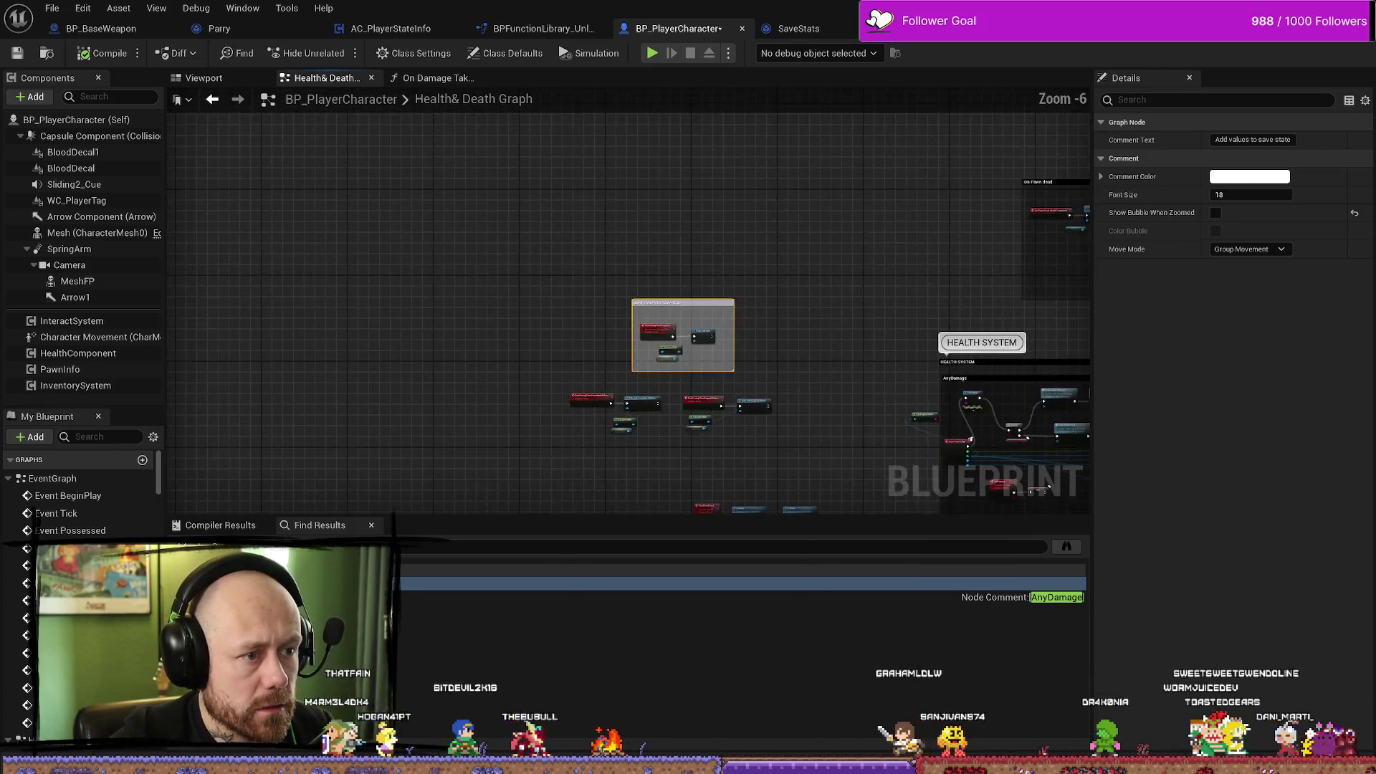
pyautogui.scroll(5, 723, 373)
pyautogui.moveTo(654, 211); pyautogui.dragTo(648, 108)
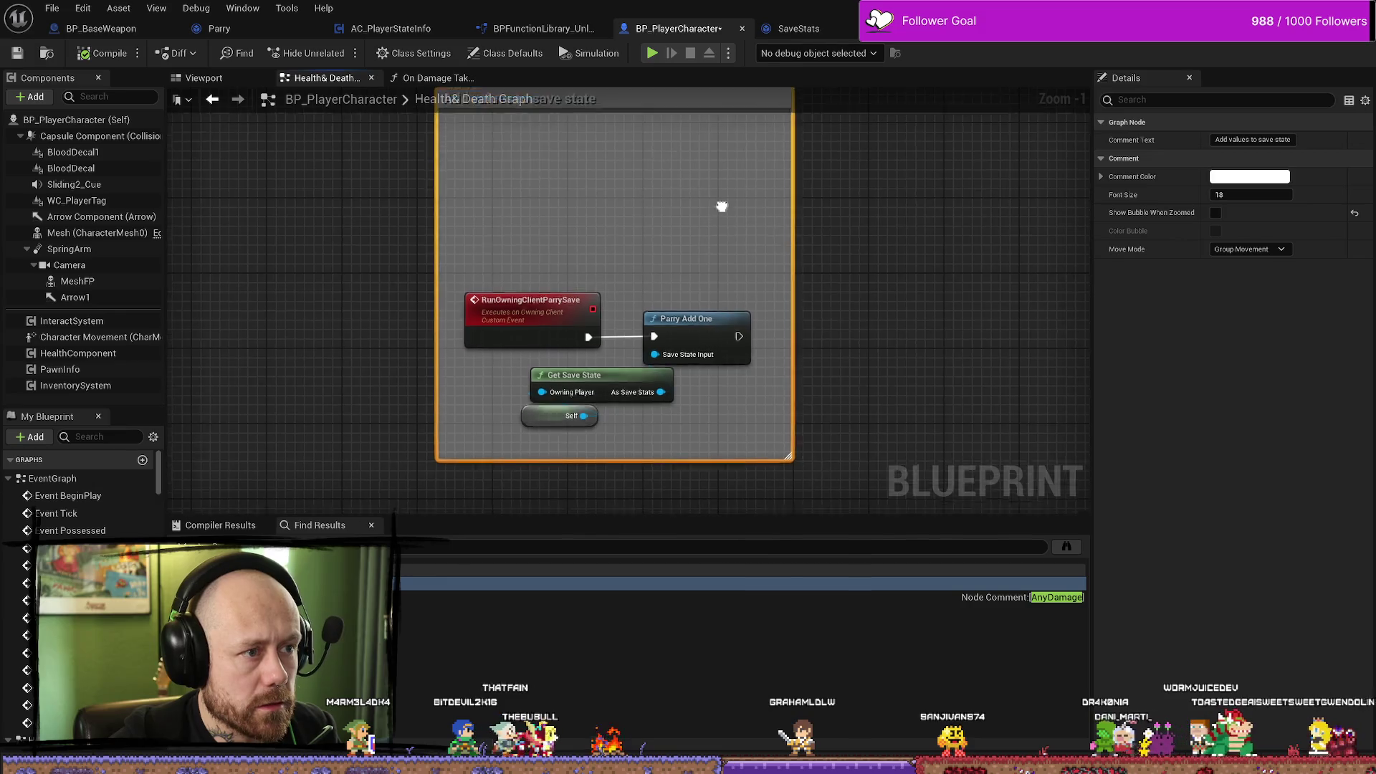
pyautogui.scroll(-2, 722, 206)
pyautogui.moveTo(709, 209); pyautogui.dragTo(494, 322)
pyautogui.moveTo(534, 246); pyautogui.dragTo(534, 135)
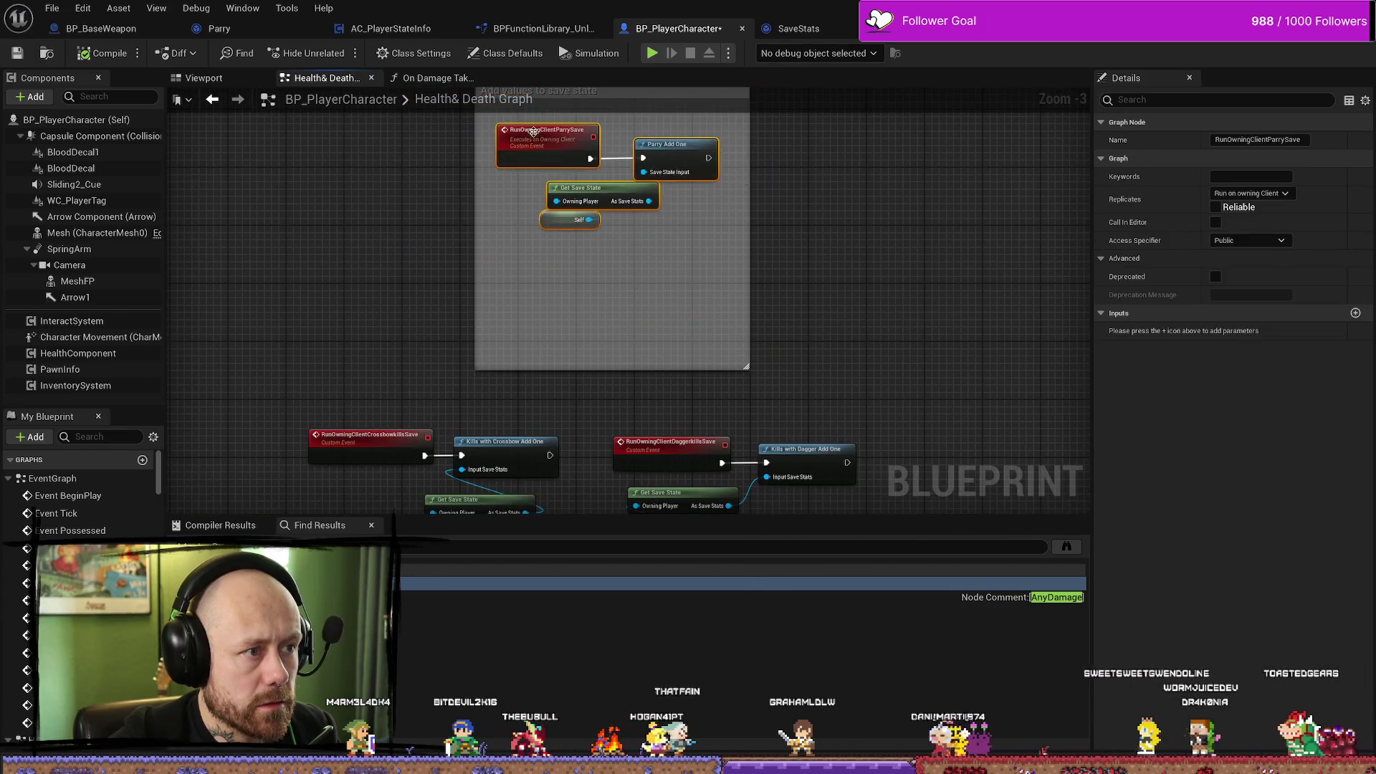
pyautogui.moveTo(595, 369)
pyautogui.mouseDown()
pyautogui.moveTo(594, 502)
pyautogui.moveTo(595, 332)
pyautogui.moveTo(618, 482)
pyautogui.moveTo(564, 440)
pyautogui.mouseUp()
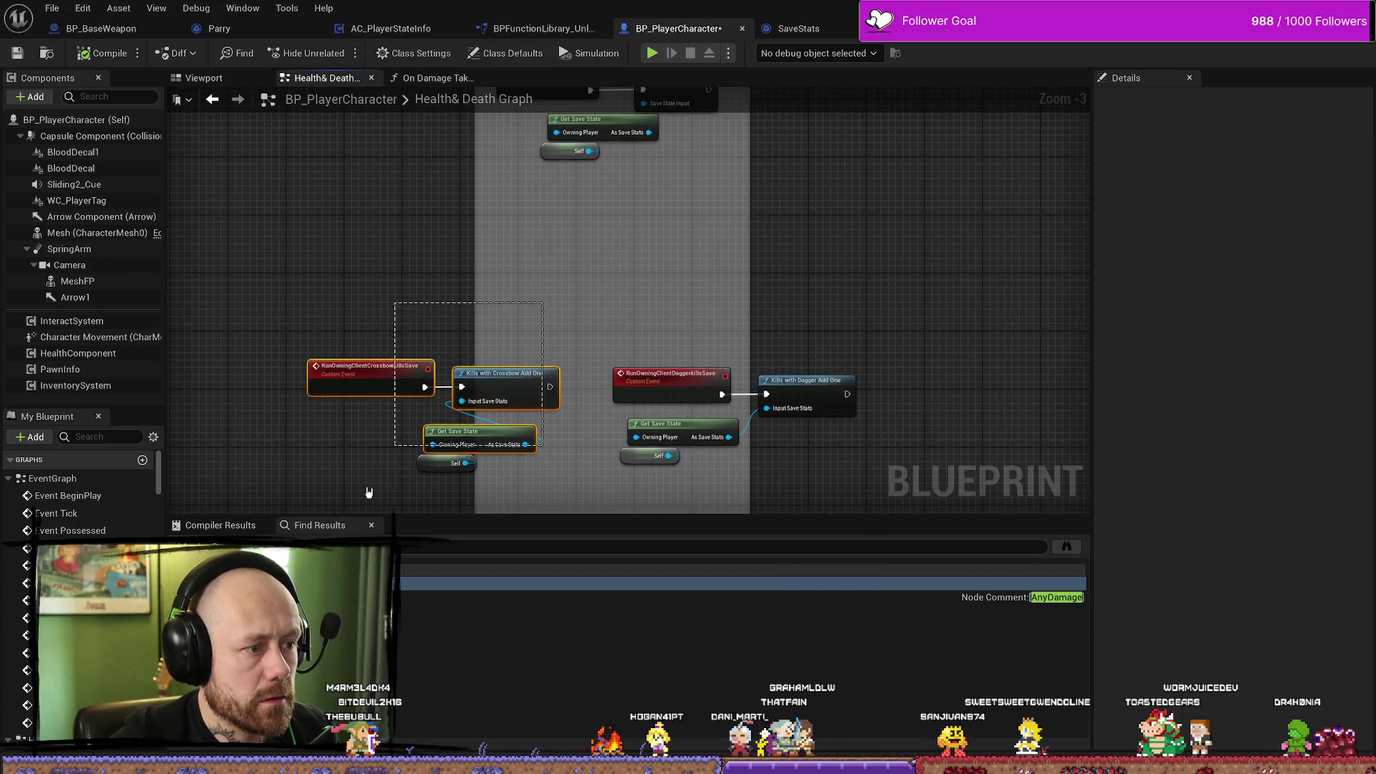
pyautogui.moveTo(370, 486); pyautogui.dragTo(370, 487)
pyautogui.moveTo(491, 387)
pyautogui.mouseDown()
pyautogui.moveTo(652, 251)
pyautogui.moveTo(671, 207)
pyautogui.mouseUp()
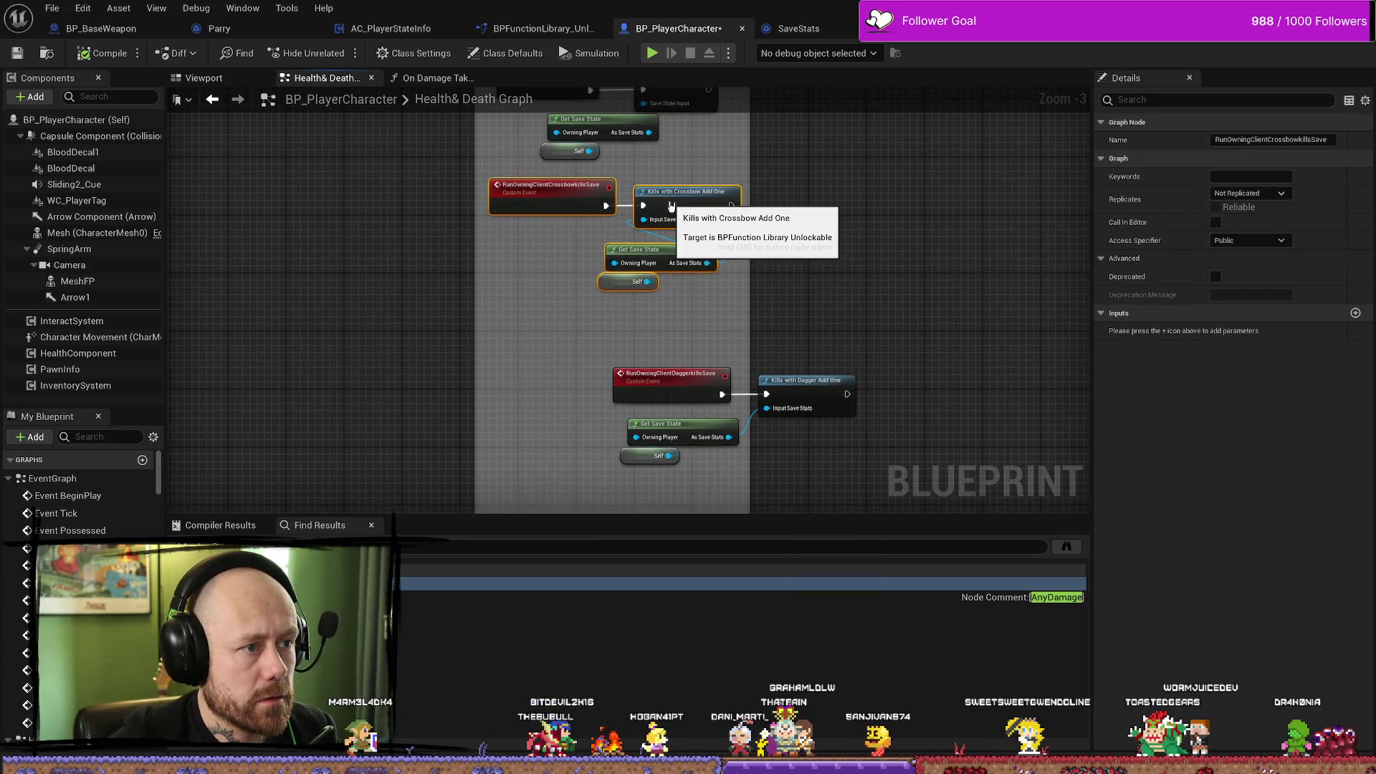
pyautogui.moveTo(639, 322); pyautogui.dragTo(863, 465)
pyautogui.moveTo(811, 367)
pyautogui.mouseDown()
pyautogui.moveTo(683, 336)
pyautogui.moveTo(687, 316)
pyautogui.mouseUp()
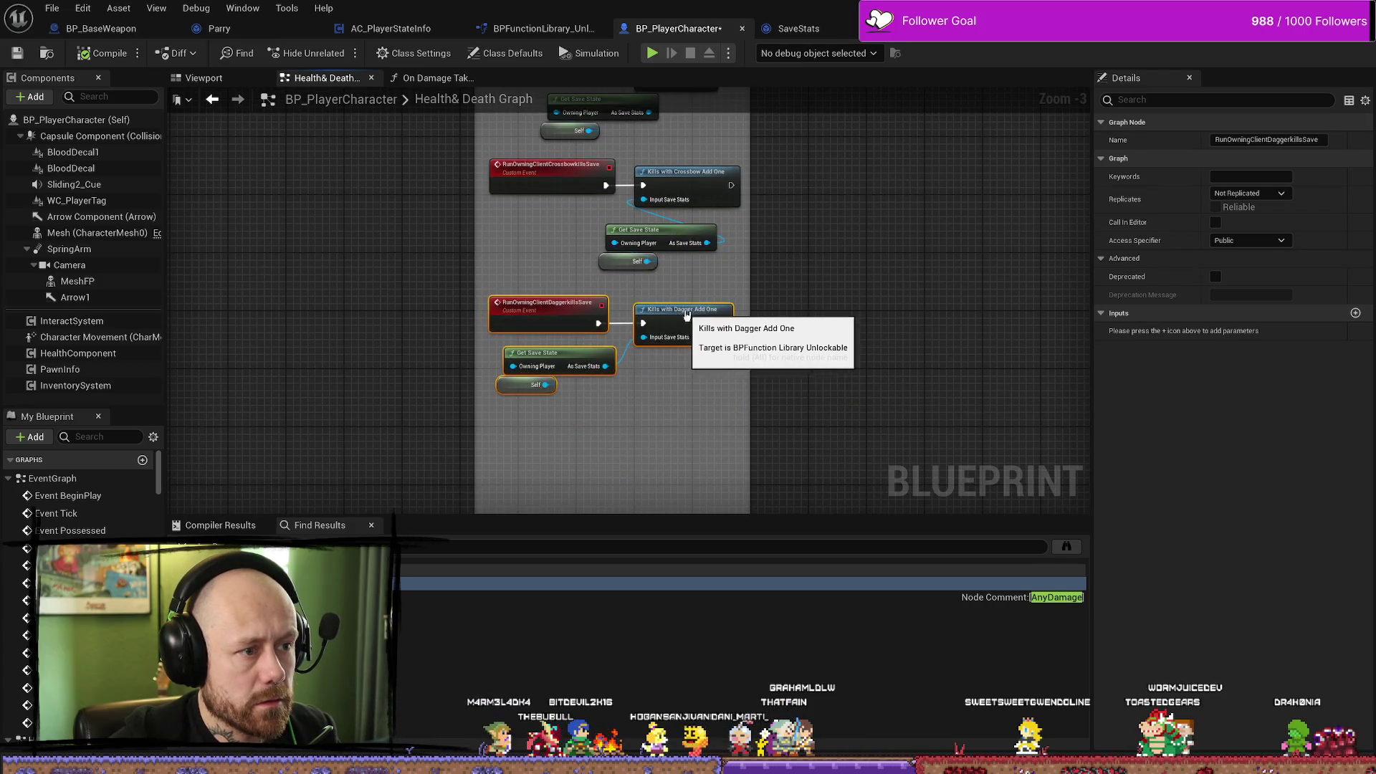
# Set Replicates to Run on owning Client for the crossbow and dagger kill-save events.
pyautogui.click(548, 247)
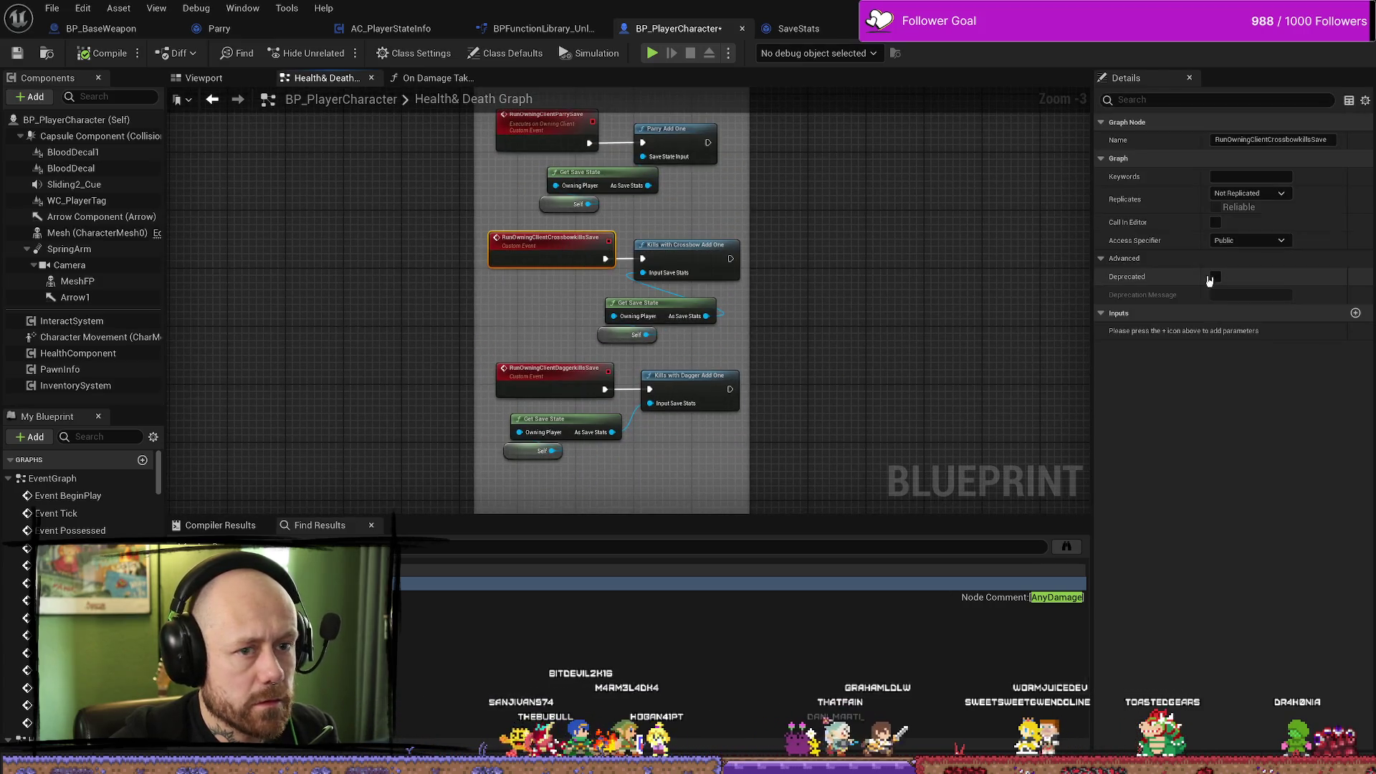
pyautogui.click(1249, 193)
pyautogui.click(1247, 206)
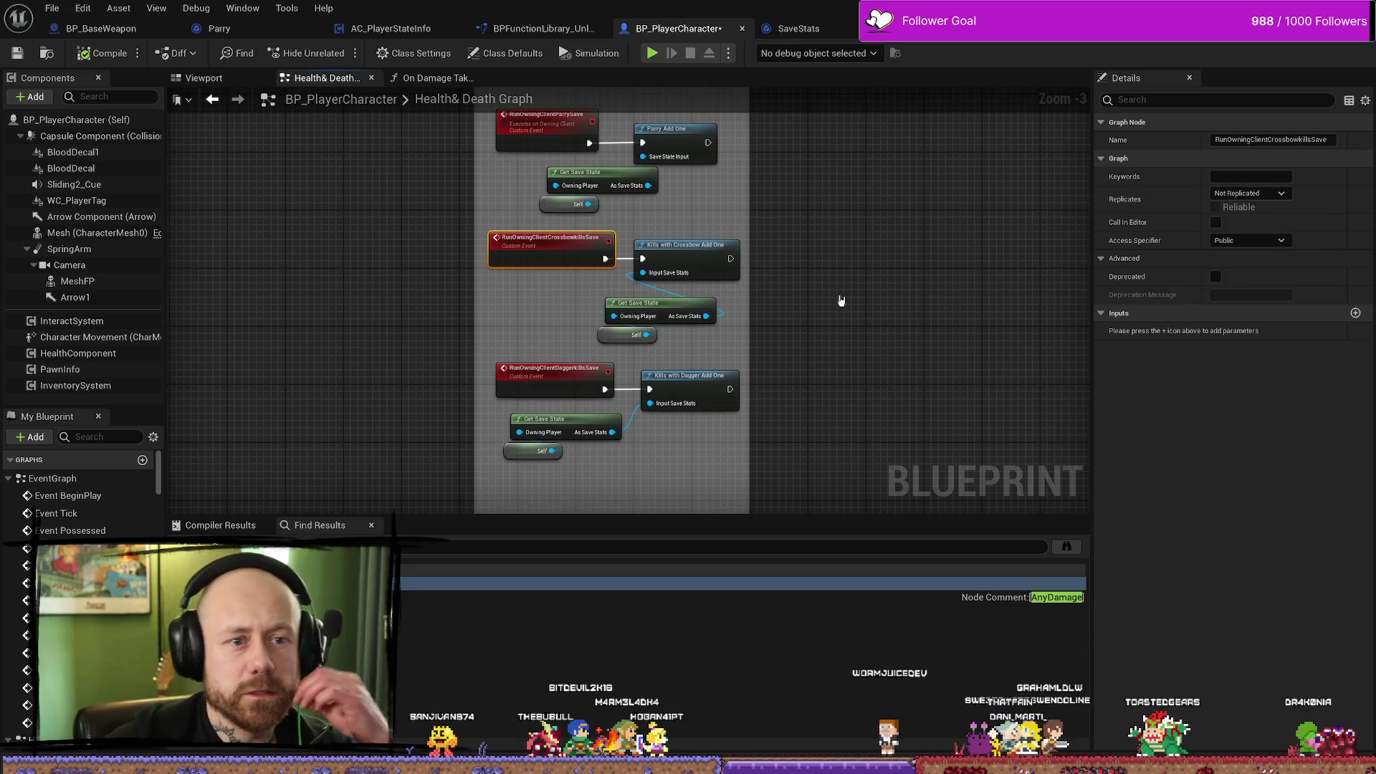
pyautogui.click(553, 370)
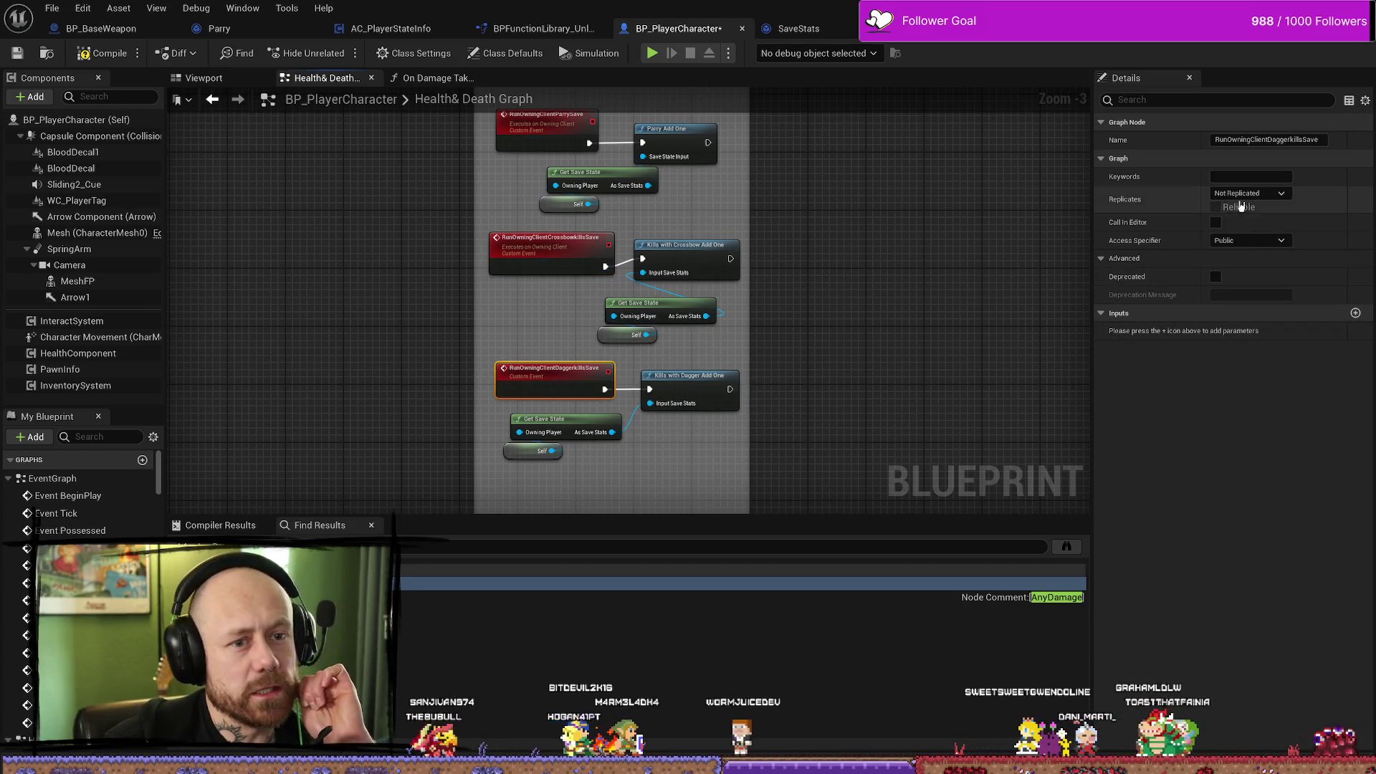
pyautogui.click(1249, 192)
pyautogui.click(1265, 255)
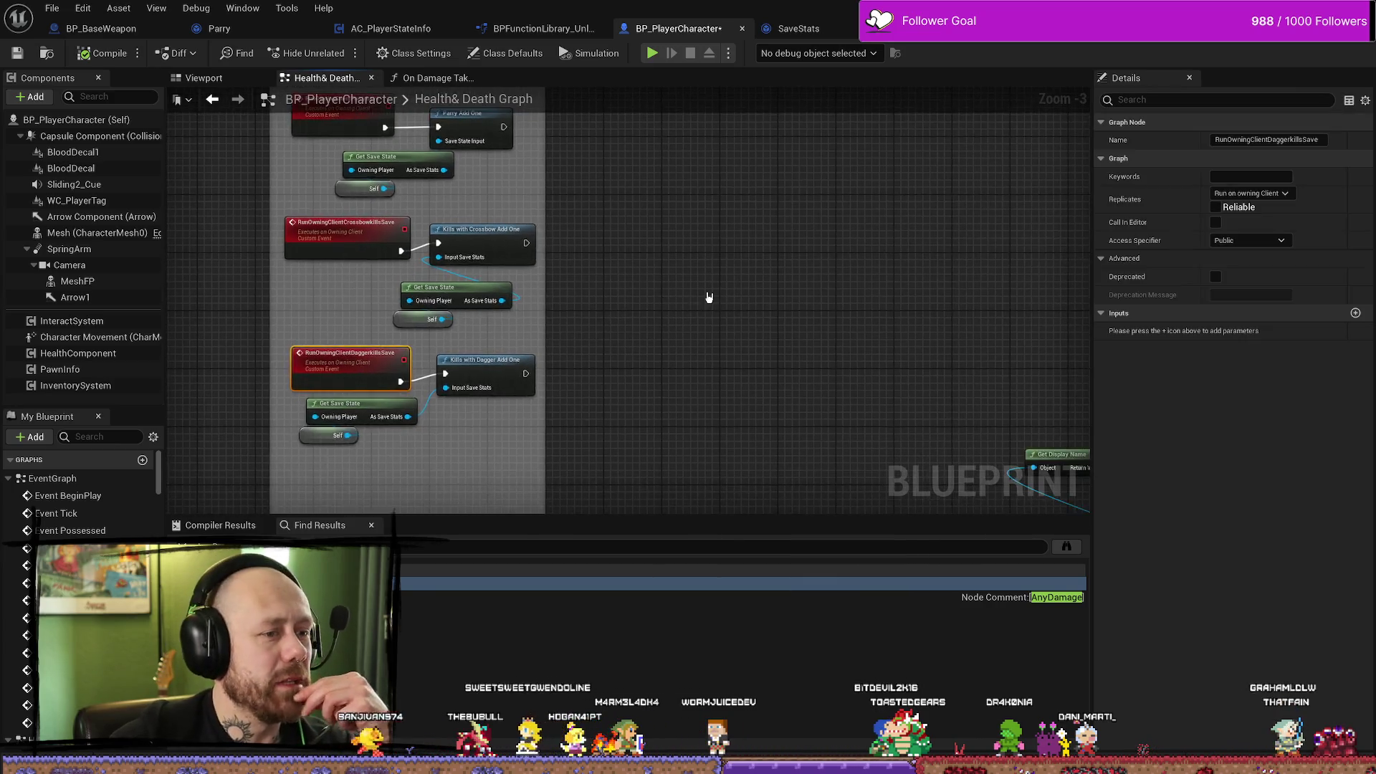
# Select Kills with Dagger Add One and its Get Save State and Self nodes.
pyautogui.scroll(-1, 746, 369)
pyautogui.scroll(1, 799, 332)
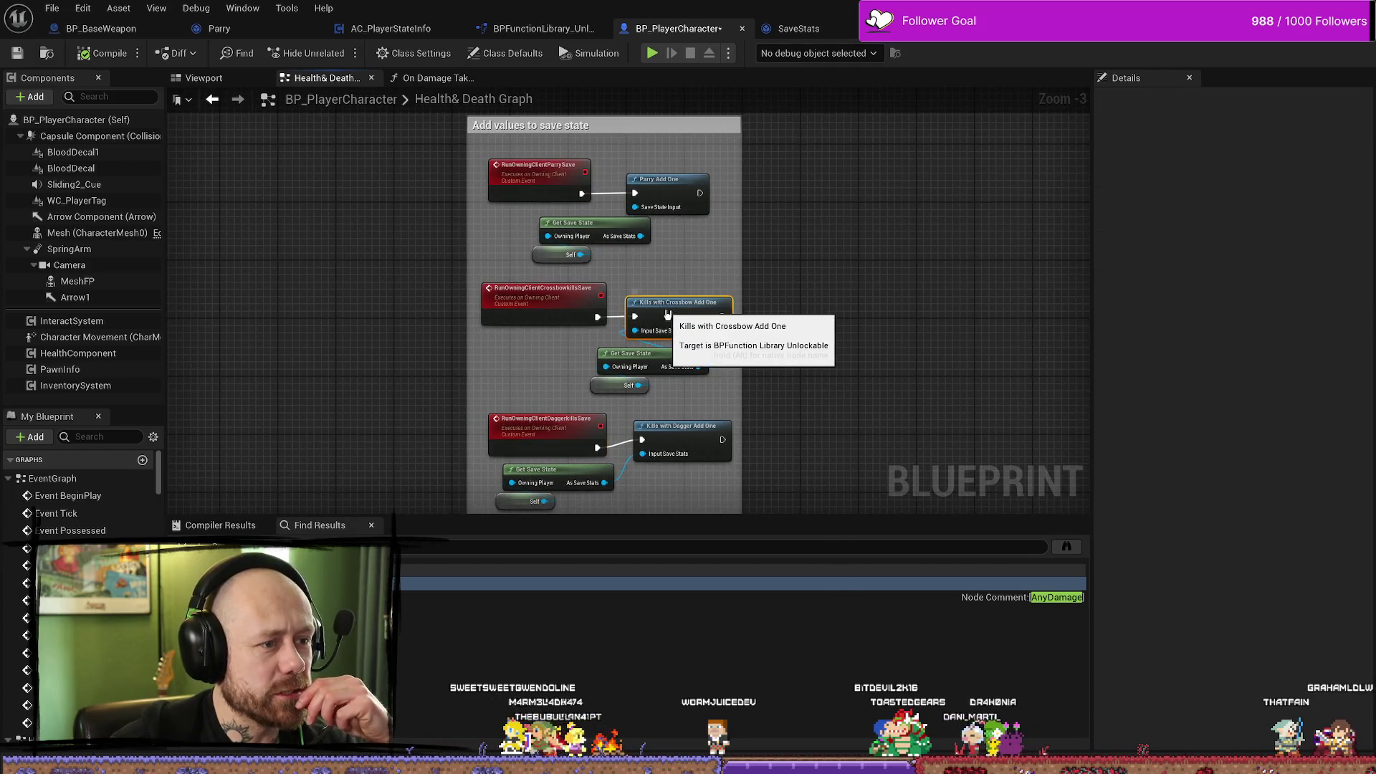
pyautogui.scroll(-1, 805, 384)
pyautogui.scroll(1, 805, 384)
pyautogui.click(685, 406)
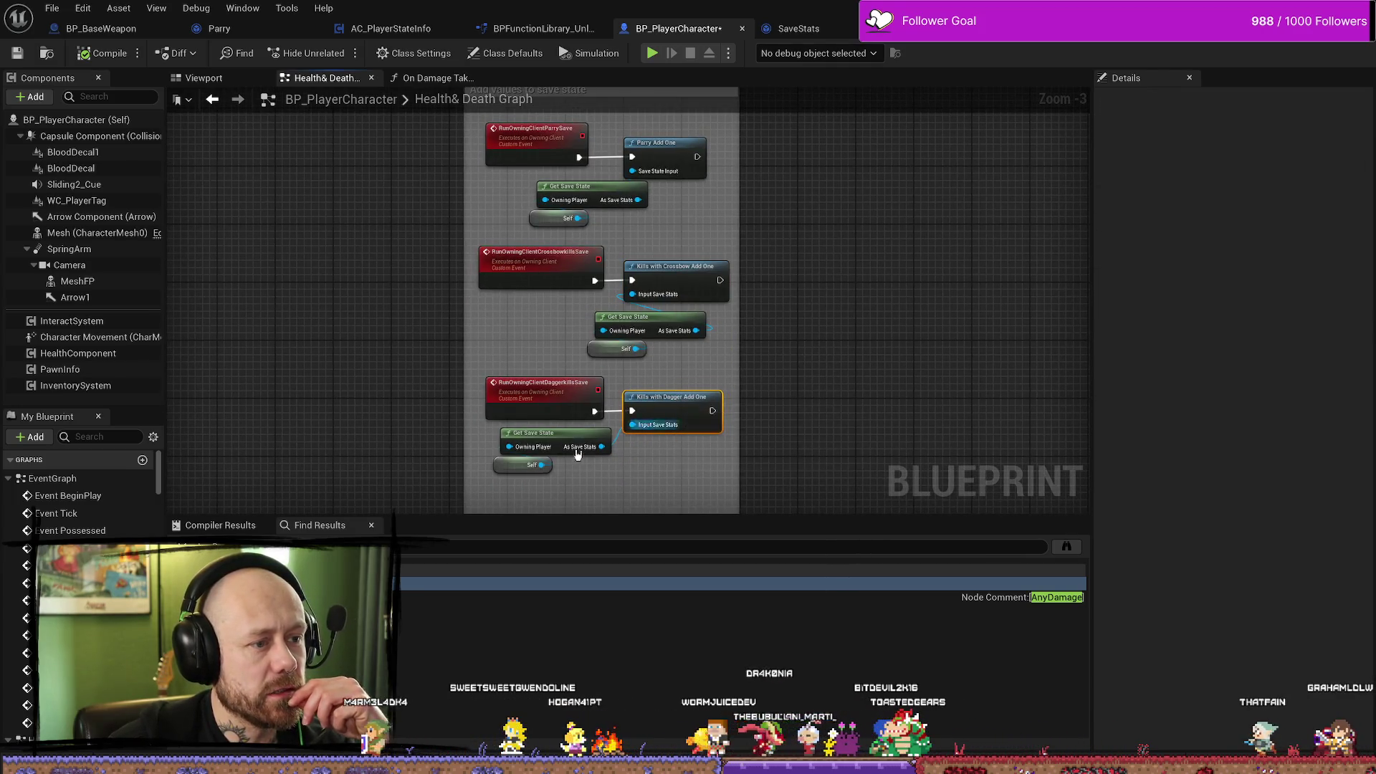
pyautogui.moveTo(573, 493); pyautogui.dragTo(541, 452)
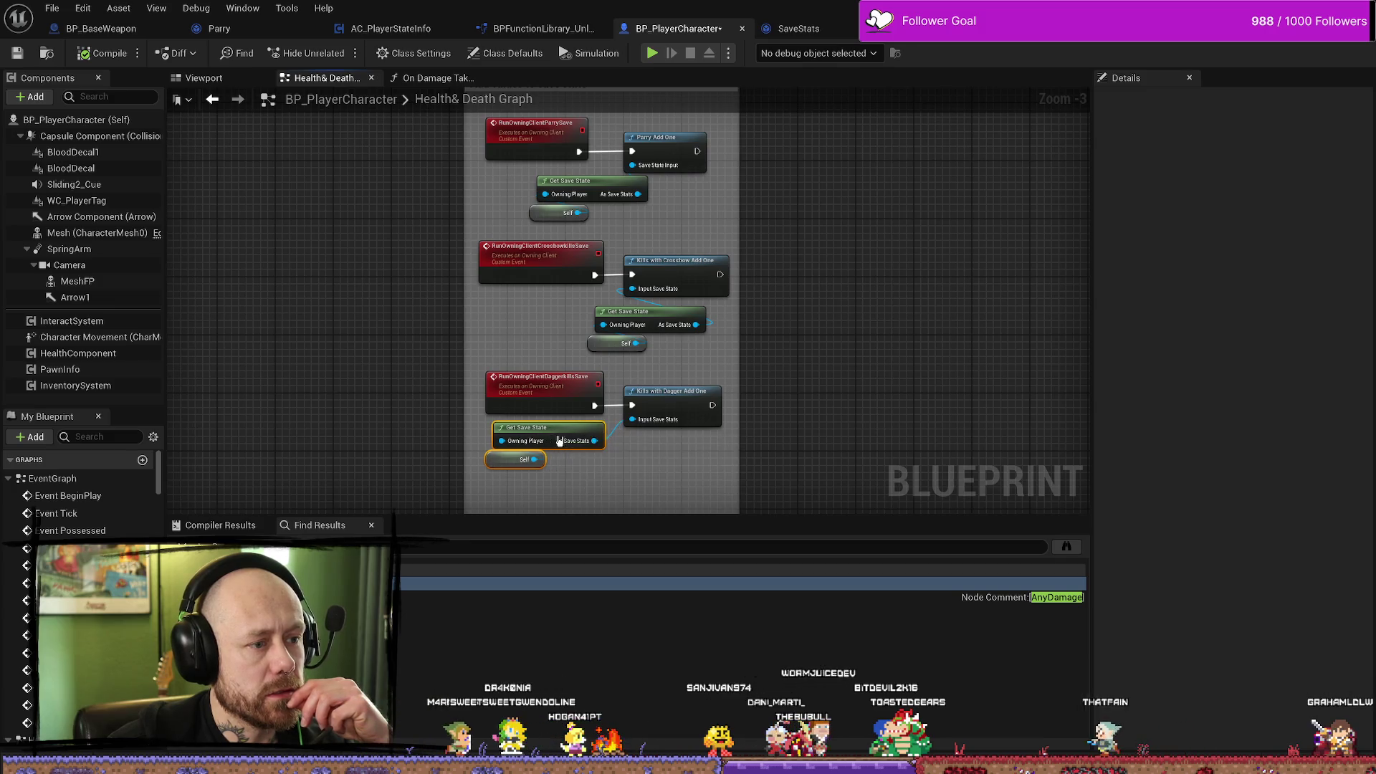
# Pan over to the On Damage Taken Branch chain and select the knife IsA check.
pyautogui.scroll(-2, 734, 418)
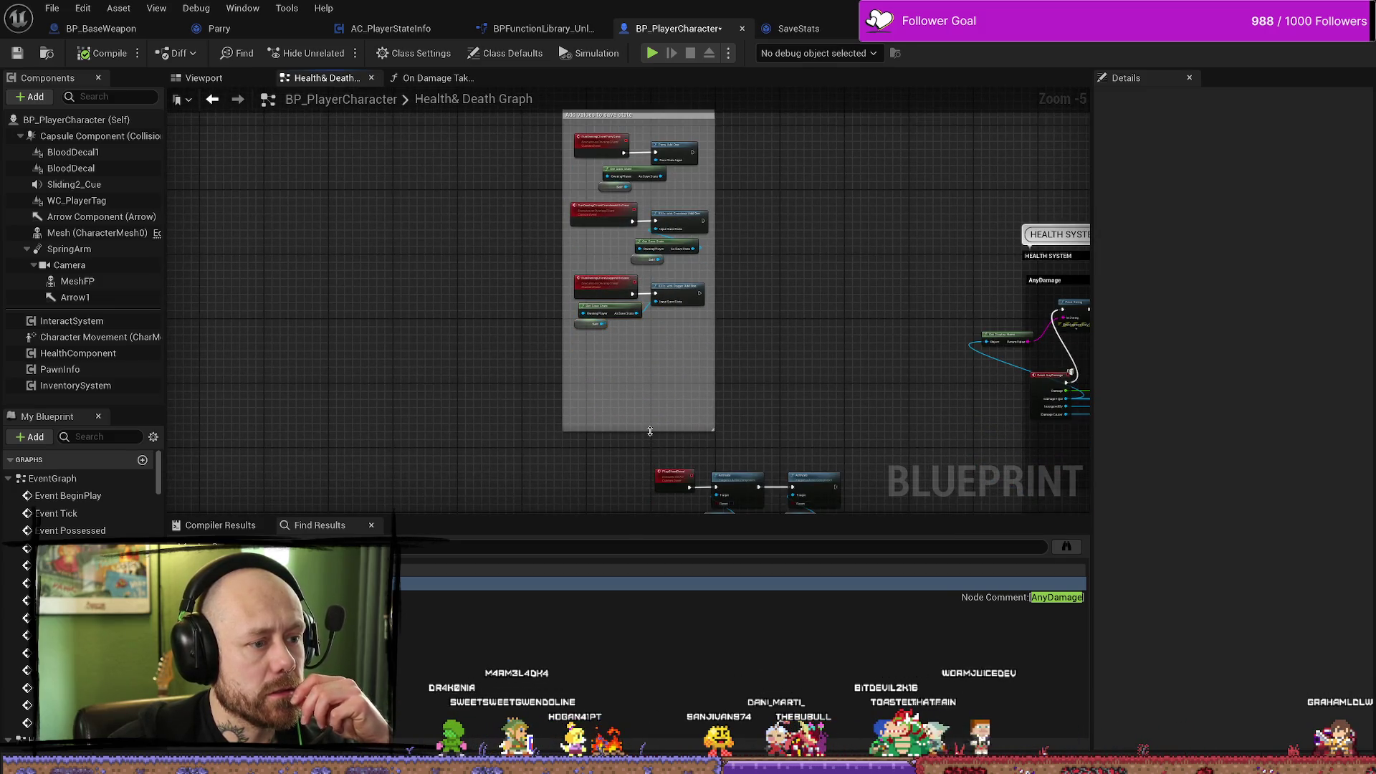
pyautogui.scroll(3, 651, 344)
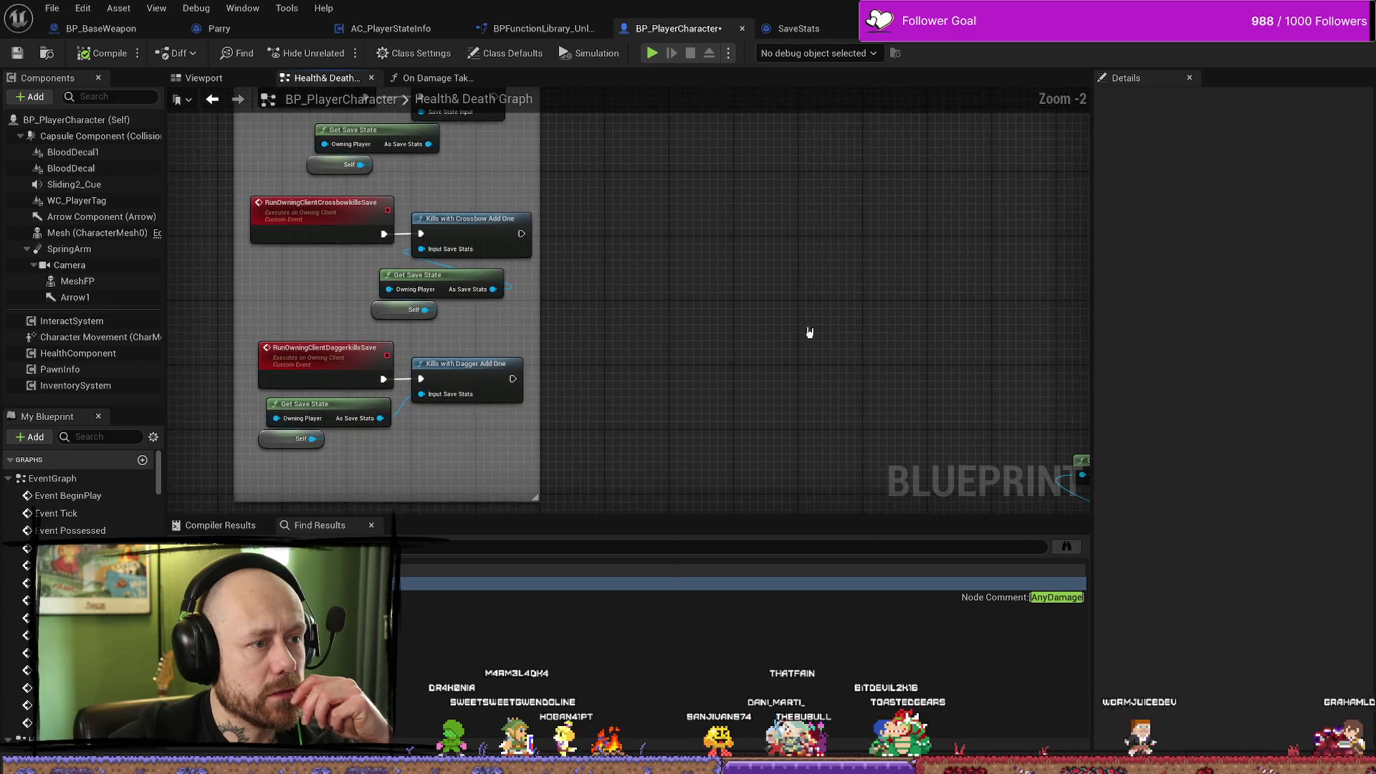
pyautogui.scroll(-4, 829, 337)
pyautogui.scroll(5, 836, 261)
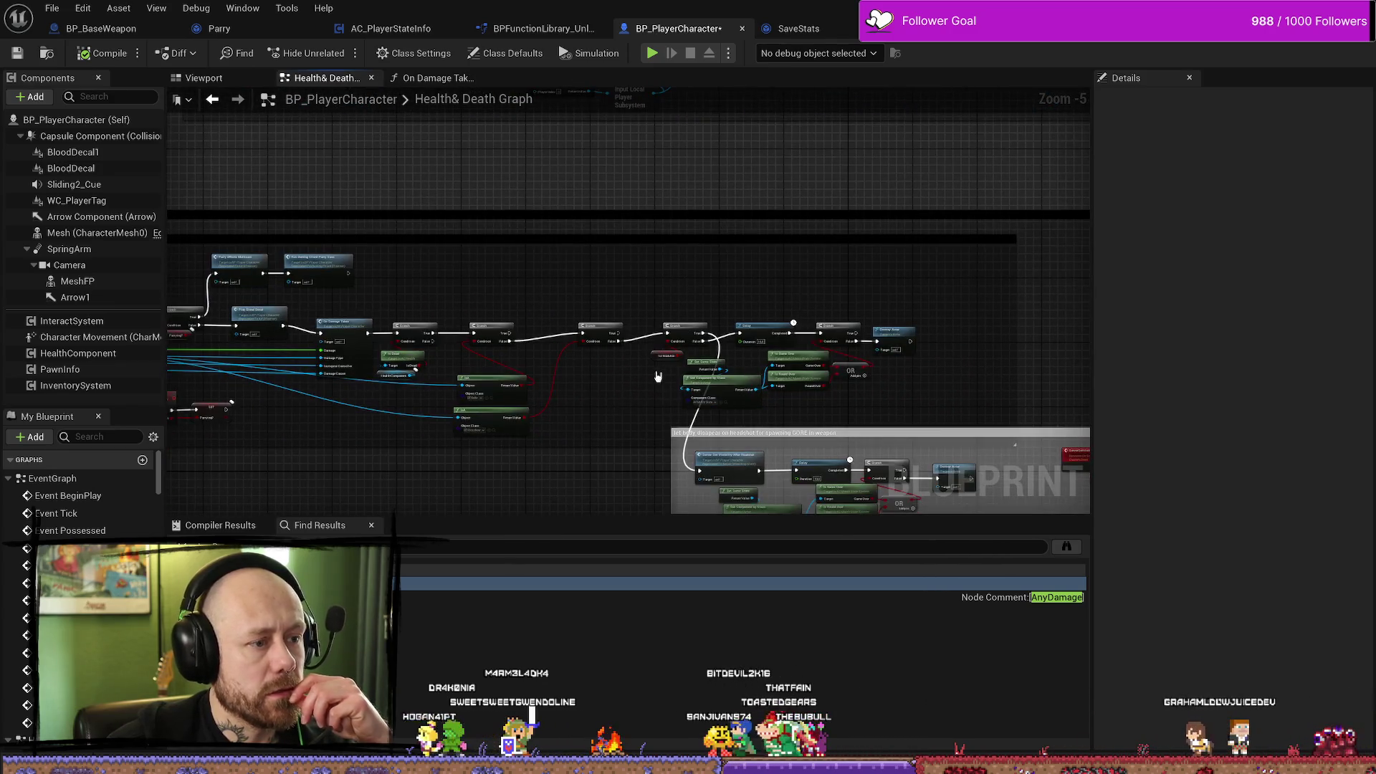
pyautogui.moveTo(694, 240)
pyautogui.mouseDown()
pyautogui.moveTo(731, 301)
pyautogui.moveTo(753, 308)
pyautogui.moveTo(724, 323)
pyautogui.moveTo(703, 296)
pyautogui.moveTo(815, 270)
pyautogui.mouseUp()
pyautogui.scroll(1, 715, 310)
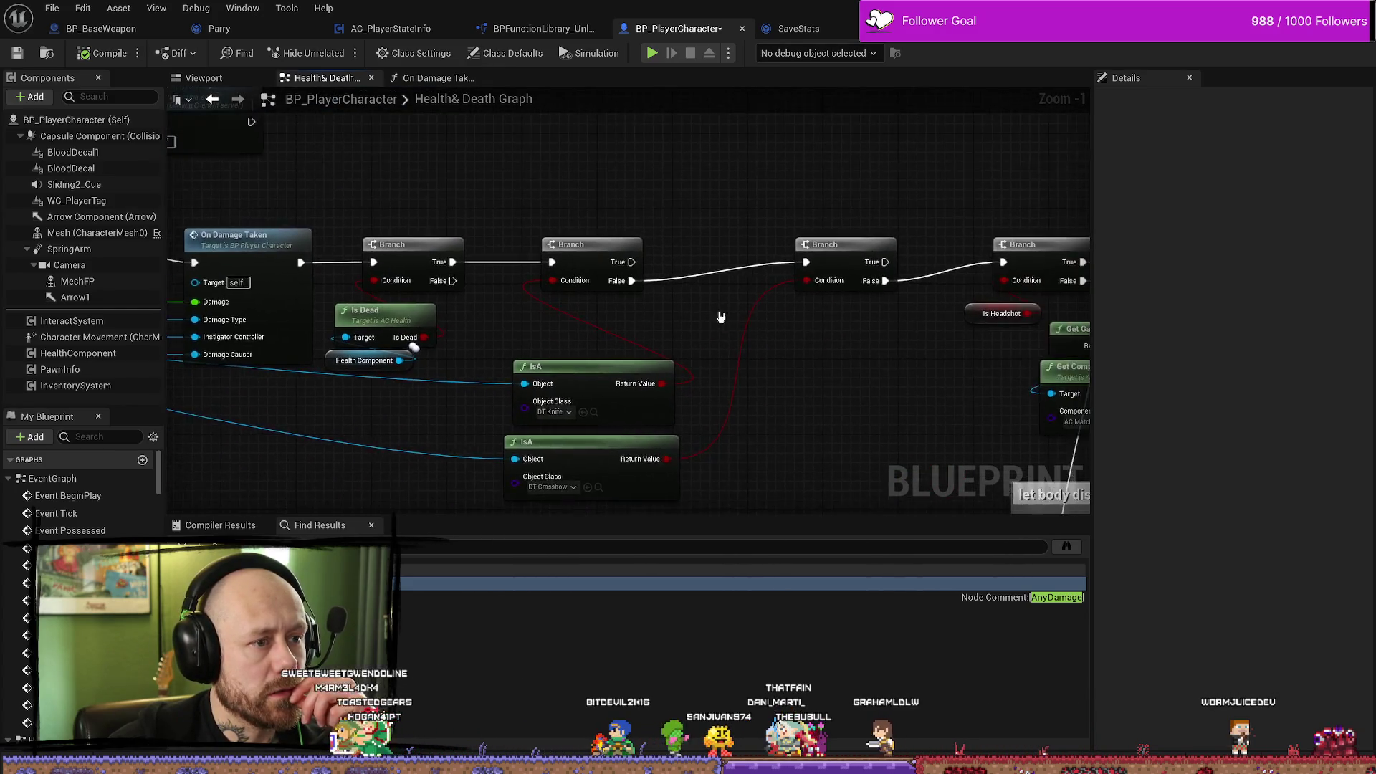
pyautogui.click(594, 377)
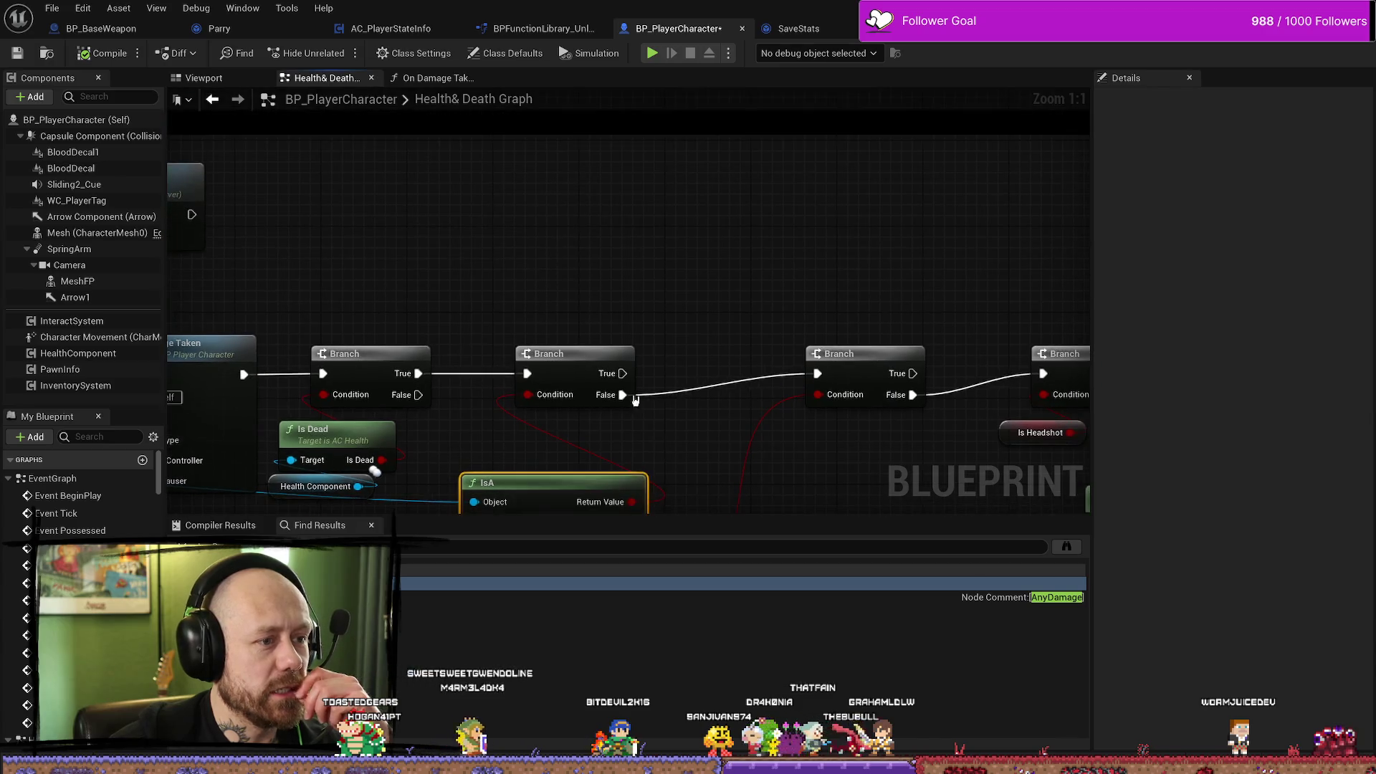
# Call Run Owning Client Daggerkills Save from the knife Branch's True output, continuing into the next Branch.
pyautogui.moveTo(623, 374); pyautogui.dragTo(589, 247)
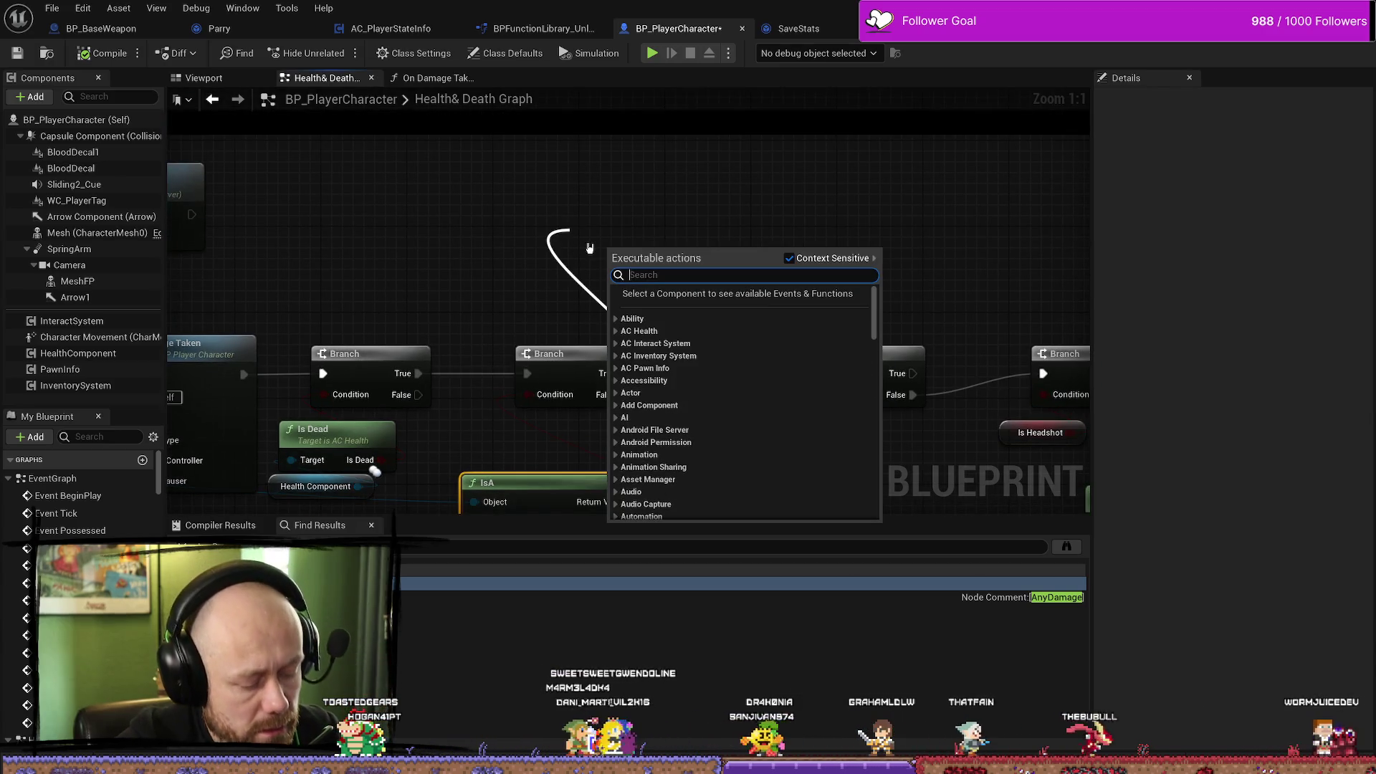
pyautogui.write('kills')
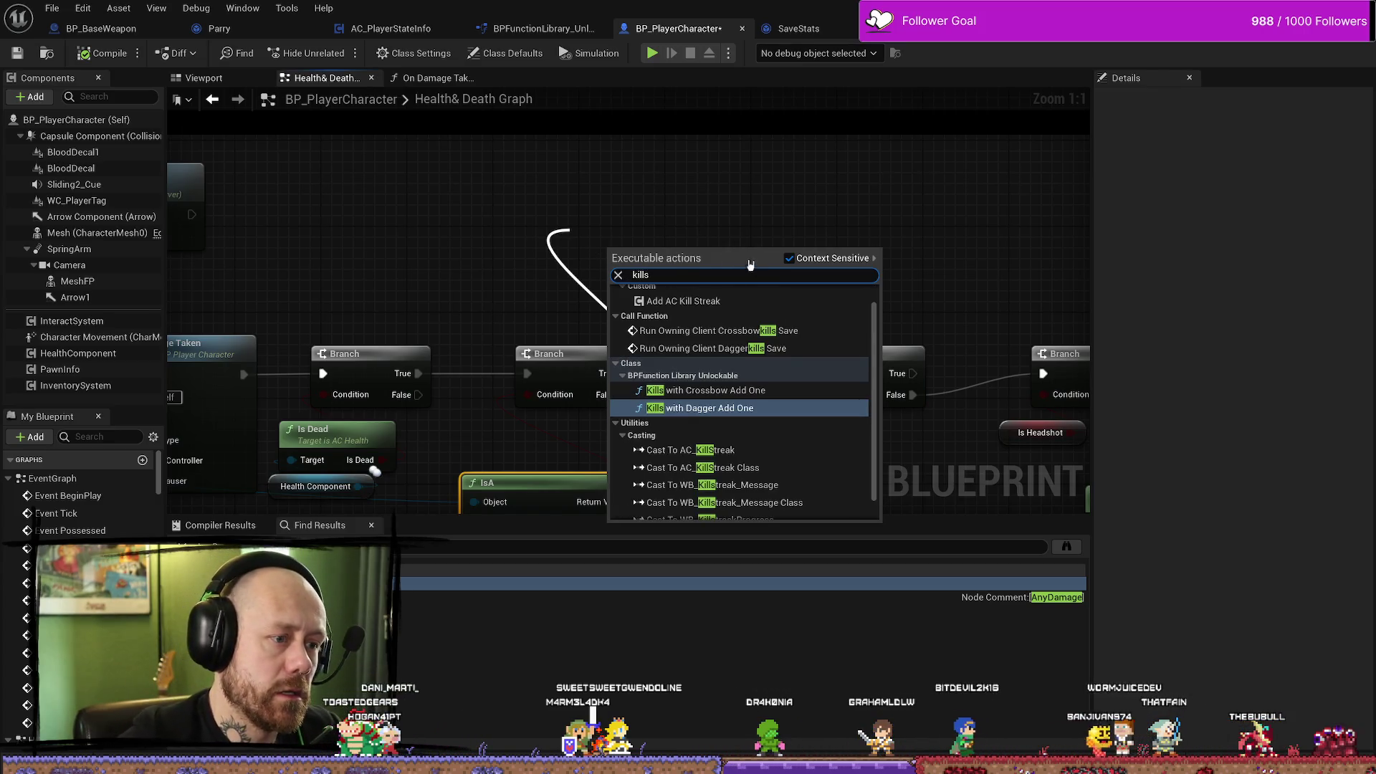
pyautogui.click(648, 233)
pyautogui.scroll(-1, 644, 333)
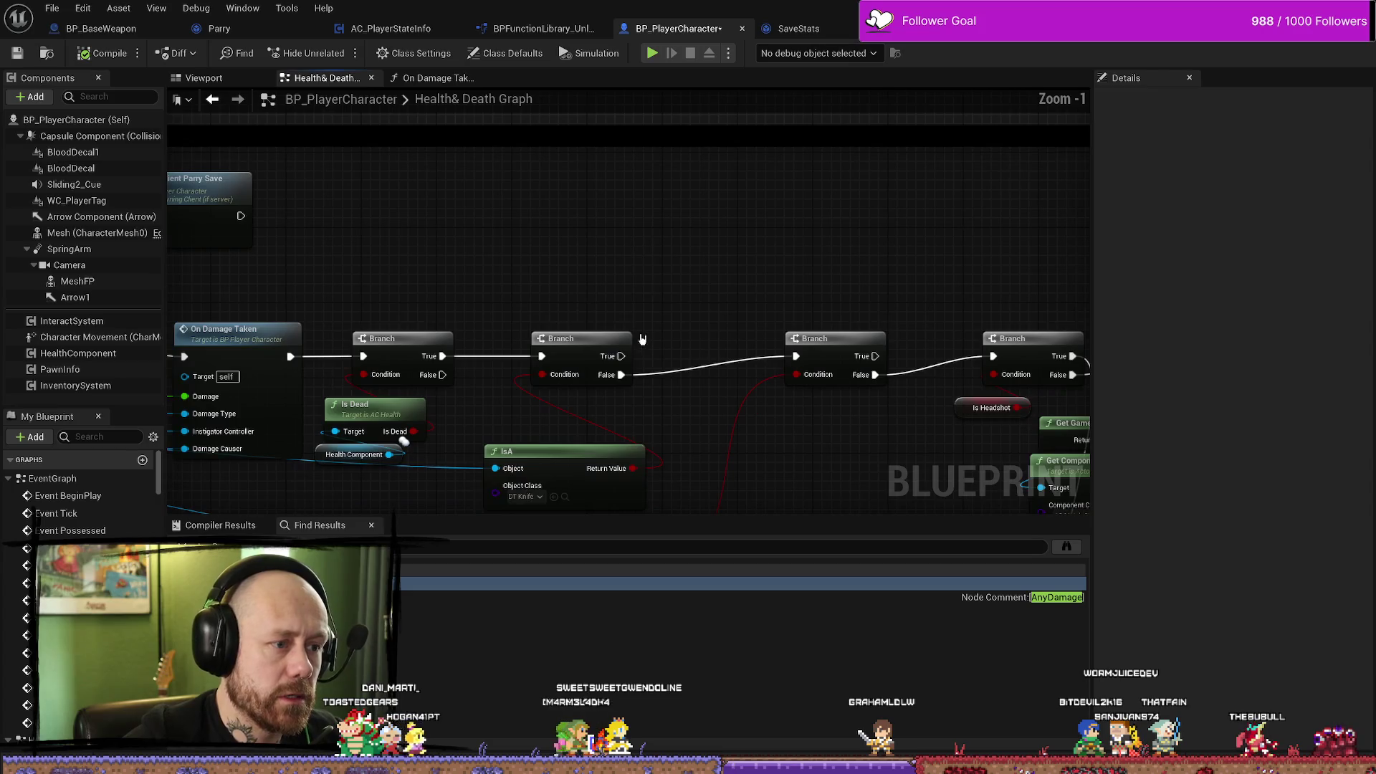
pyautogui.moveTo(623, 357); pyautogui.dragTo(667, 282)
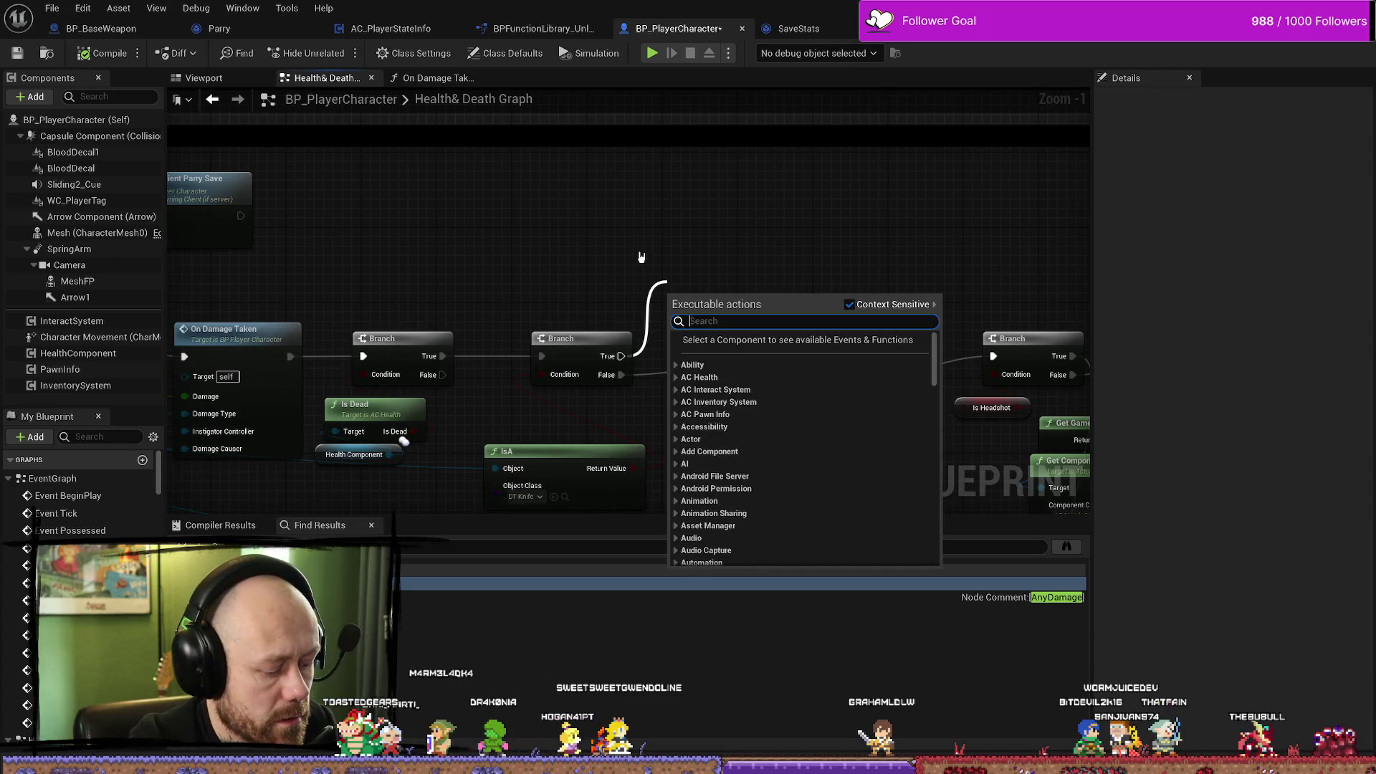
pyautogui.write('ownin')
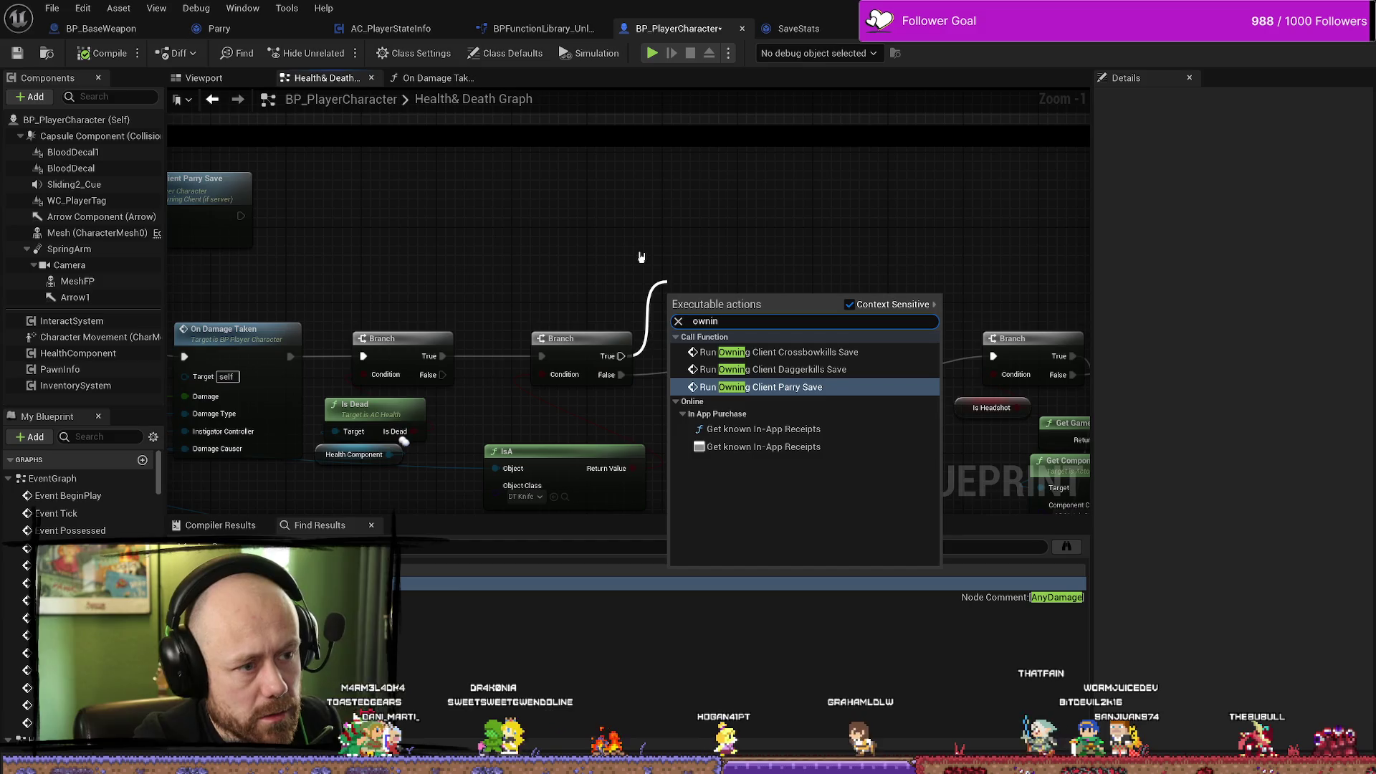
pyautogui.click(834, 373)
pyautogui.moveTo(750, 301)
pyautogui.mouseDown()
pyautogui.moveTo(679, 250)
pyautogui.moveTo(670, 219)
pyautogui.moveTo(593, 229)
pyautogui.mouseUp()
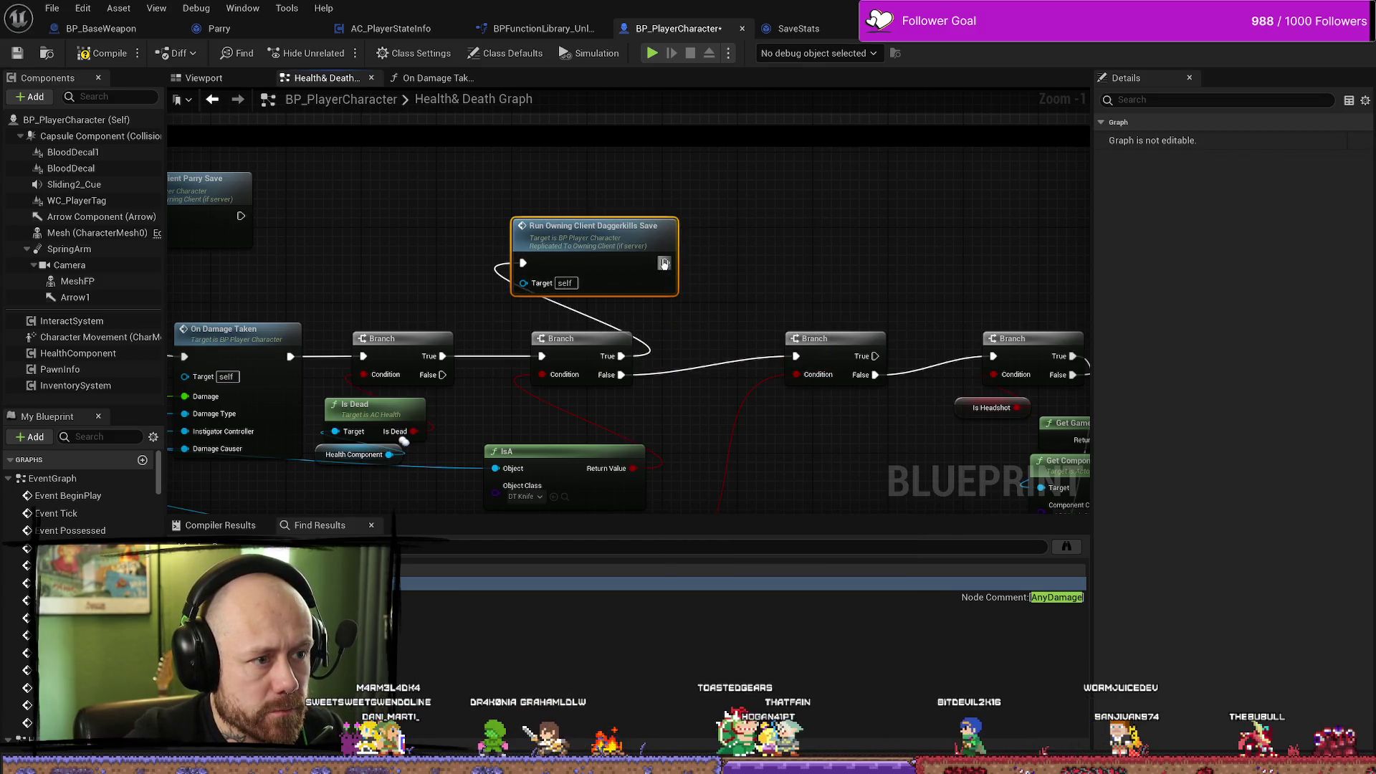
pyautogui.moveTo(664, 263); pyautogui.dragTo(992, 356)
# Call Run Owning Client Crossbowkills Save from the crossbow Branch's True output.
pyautogui.moveTo(709, 290); pyautogui.dragTo(660, 310)
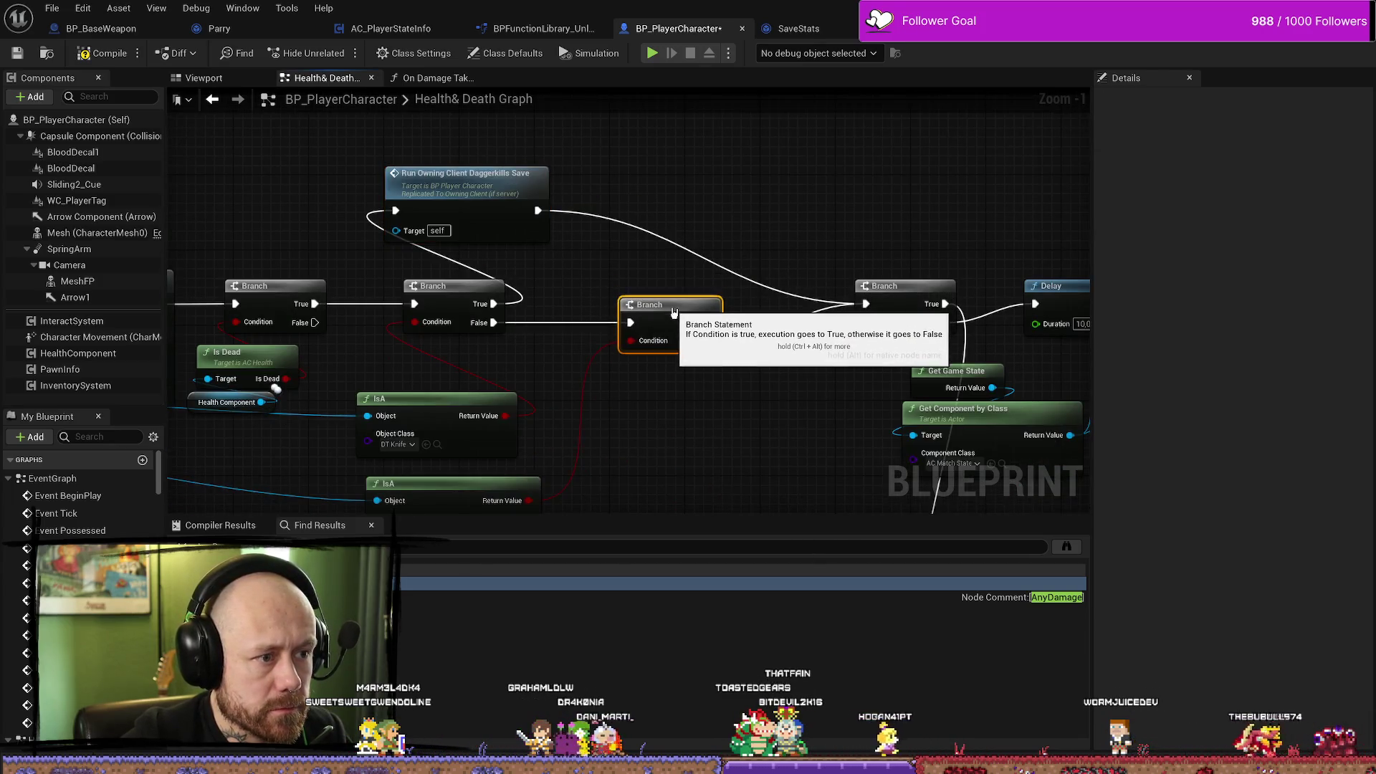
pyautogui.moveTo(538, 210); pyautogui.dragTo(691, 247)
pyautogui.write('run')
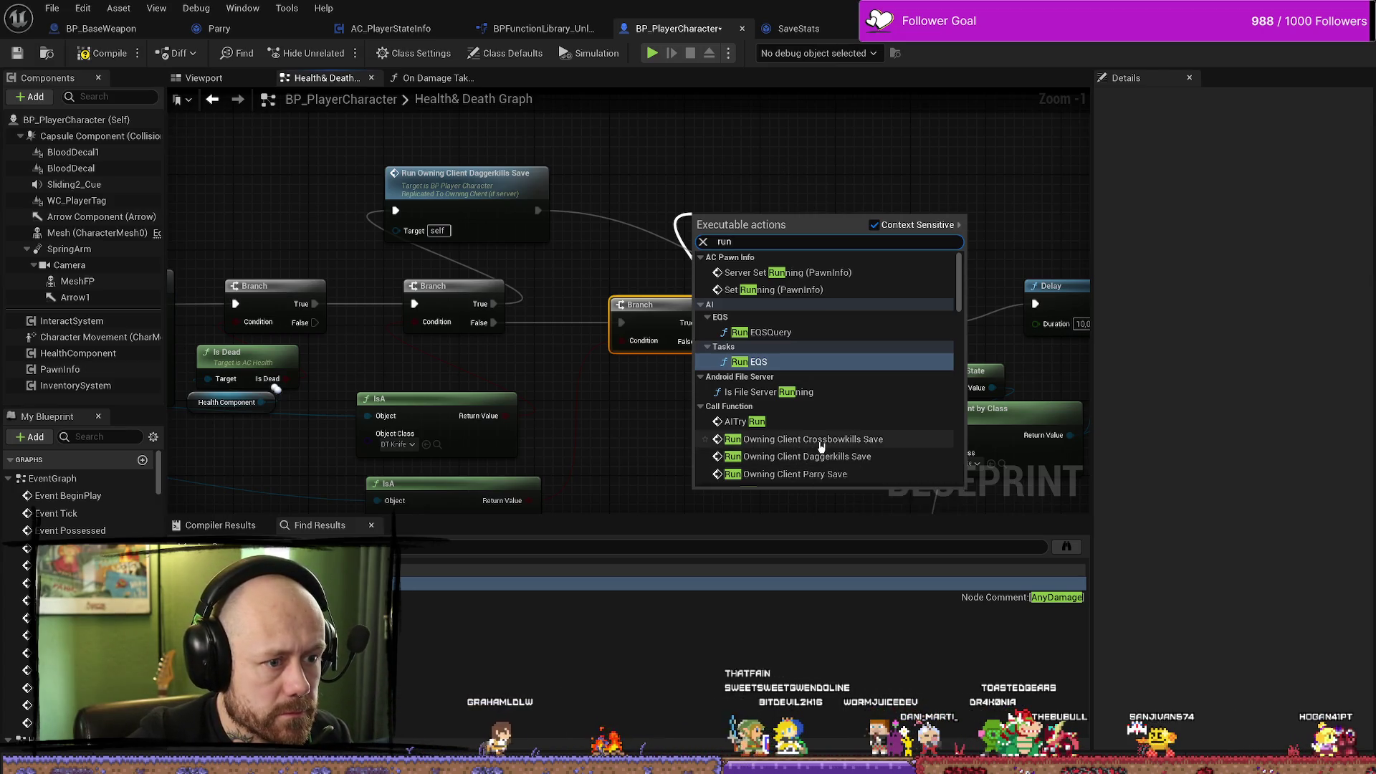
pyautogui.press('Escape')
pyautogui.moveTo(848, 262); pyautogui.dragTo(774, 203)
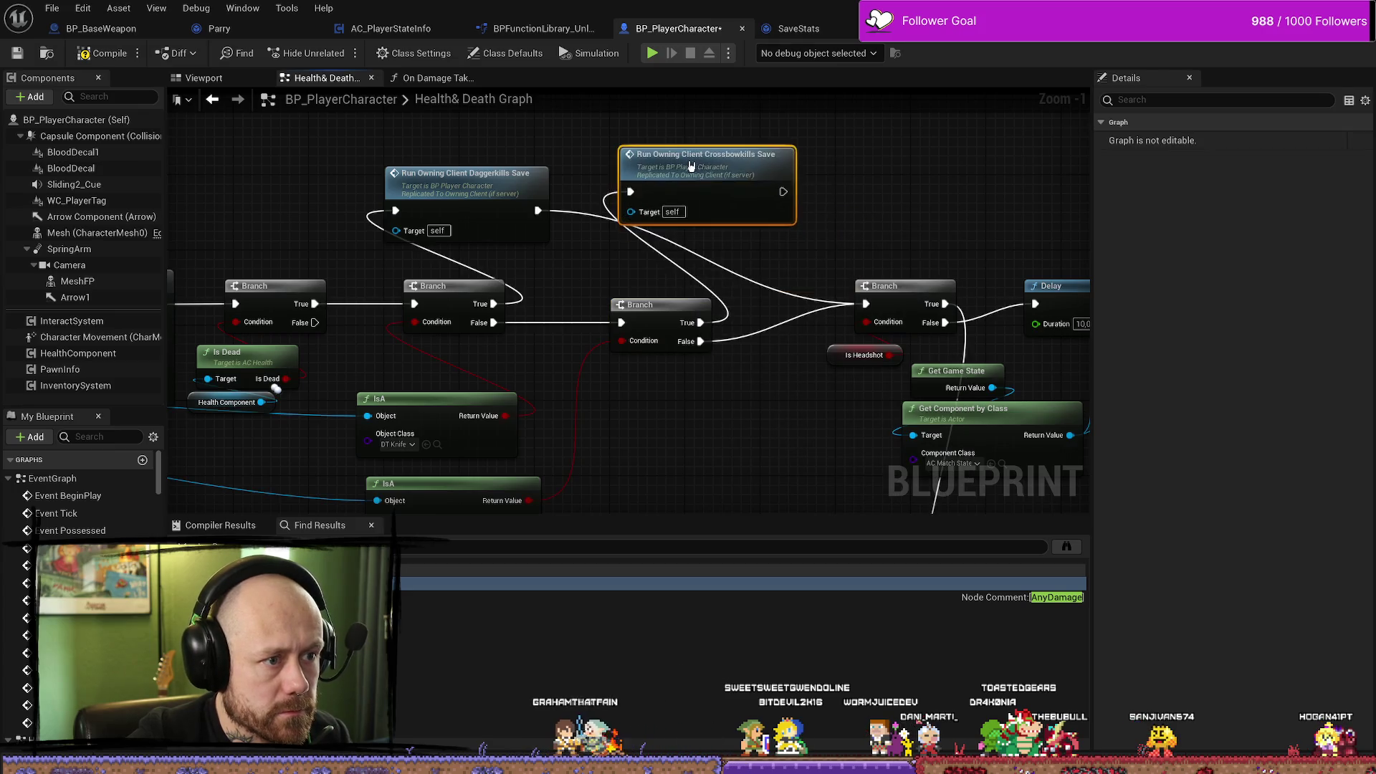
# Select the weapon checks and kill-save calls and bring up their context menu.
pyautogui.moveTo(259, 451)
pyautogui.mouseDown()
pyautogui.moveTo(437, 340)
pyautogui.moveTo(1025, 391)
pyautogui.moveTo(516, 381)
pyautogui.mouseUp()
pyautogui.scroll(-2, 781, 369)
pyautogui.moveTo(835, 217)
pyautogui.mouseDown()
pyautogui.moveTo(513, 455)
pyautogui.moveTo(561, 443)
pyautogui.mouseUp()
pyautogui.rightClick(608, 182)
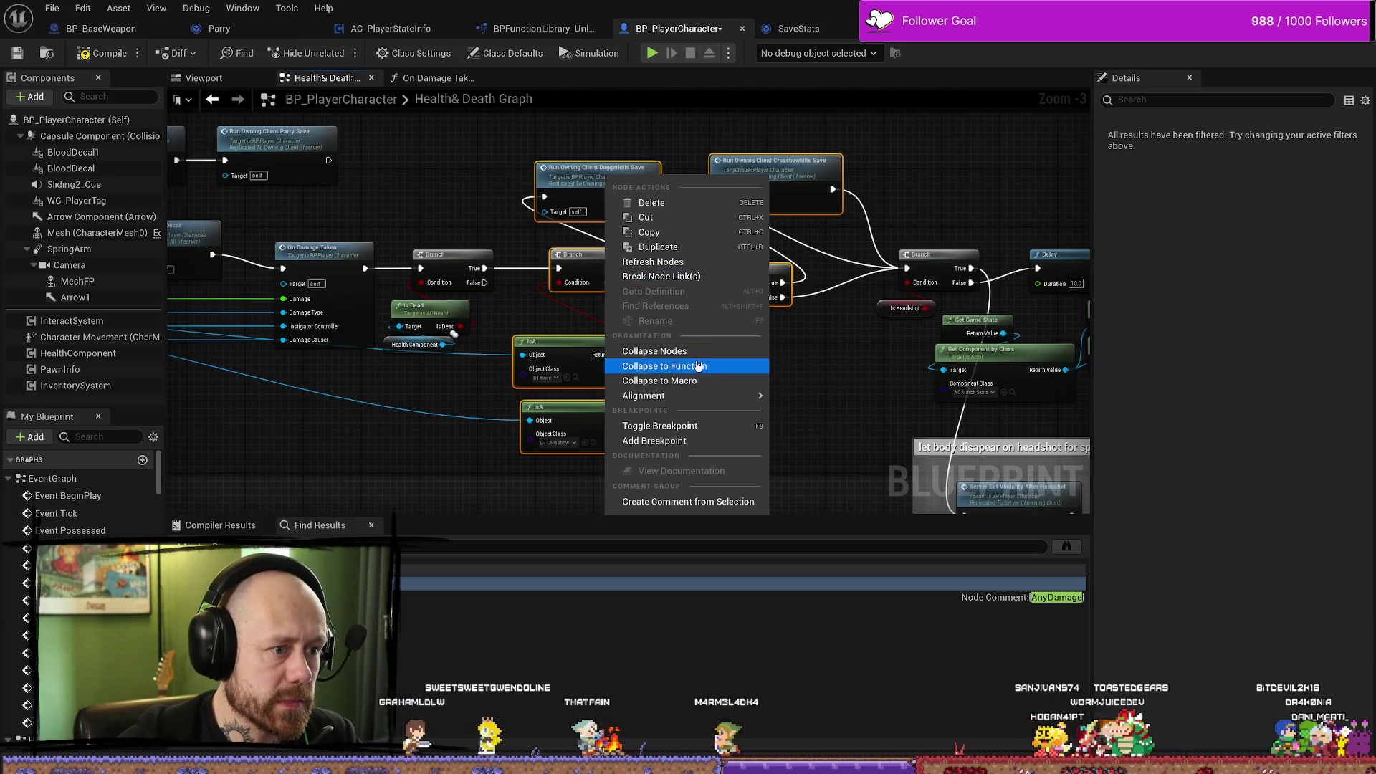
# Collapse the selection into New Function, open its graph and place the knife IsA check beside the entry.
pyautogui.click(725, 366)
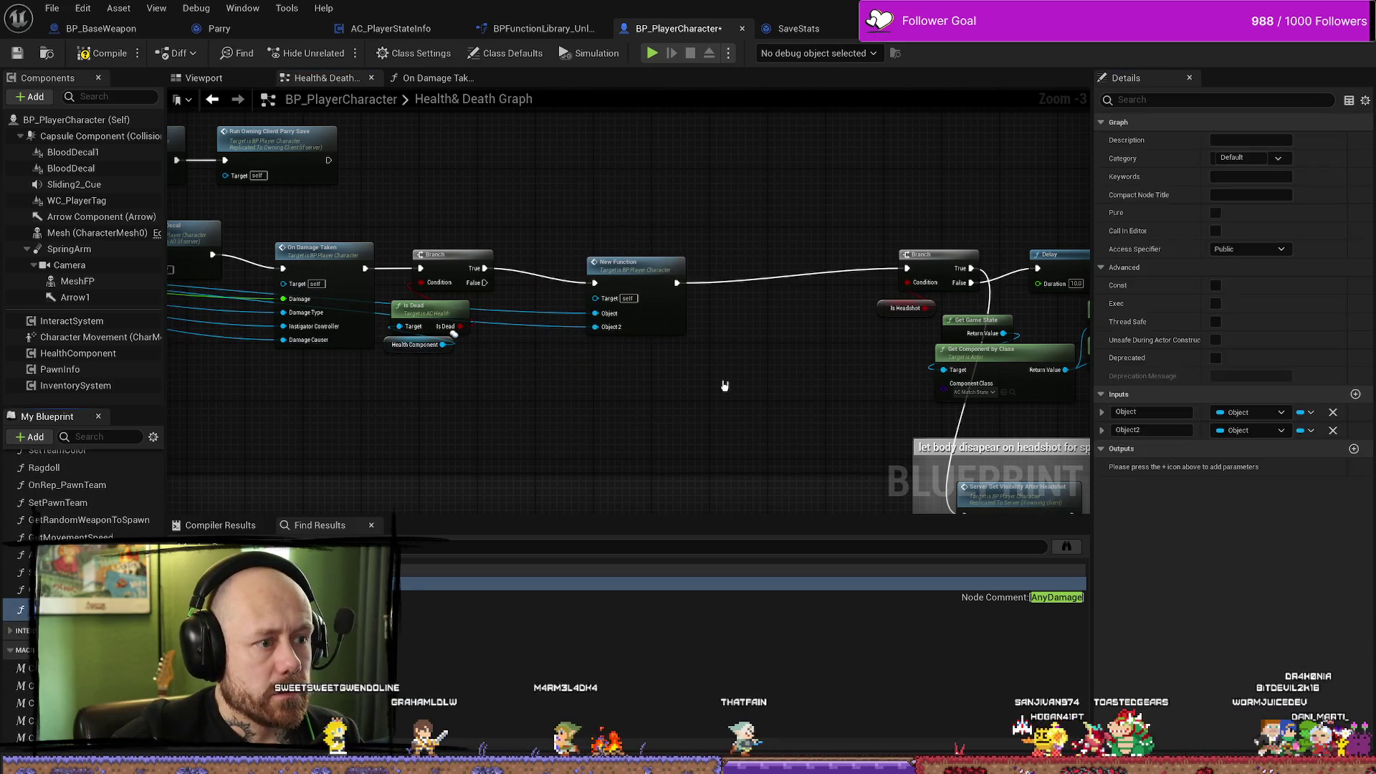
pyautogui.scroll(3, 659, 418)
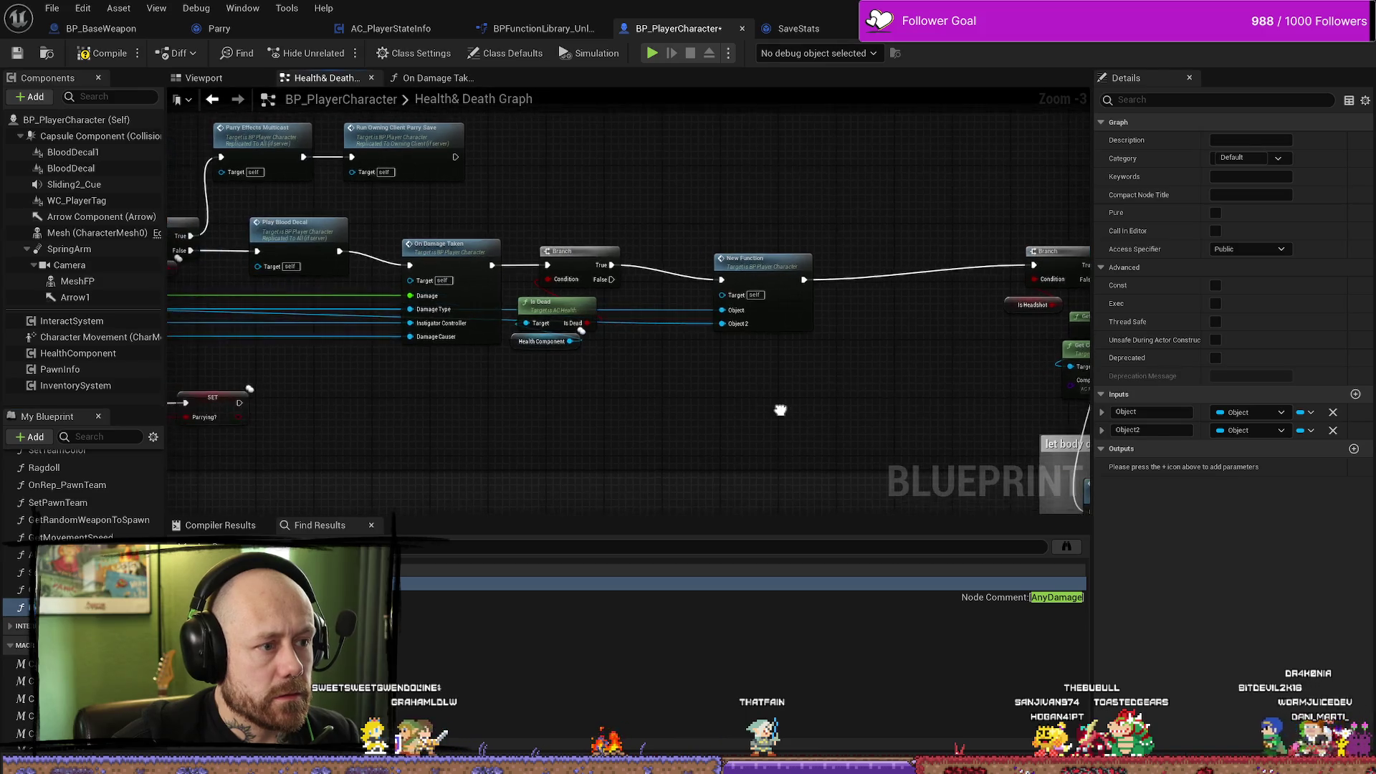
pyautogui.moveTo(628, 272); pyautogui.dragTo(715, 246)
pyautogui.doubleClick(715, 246)
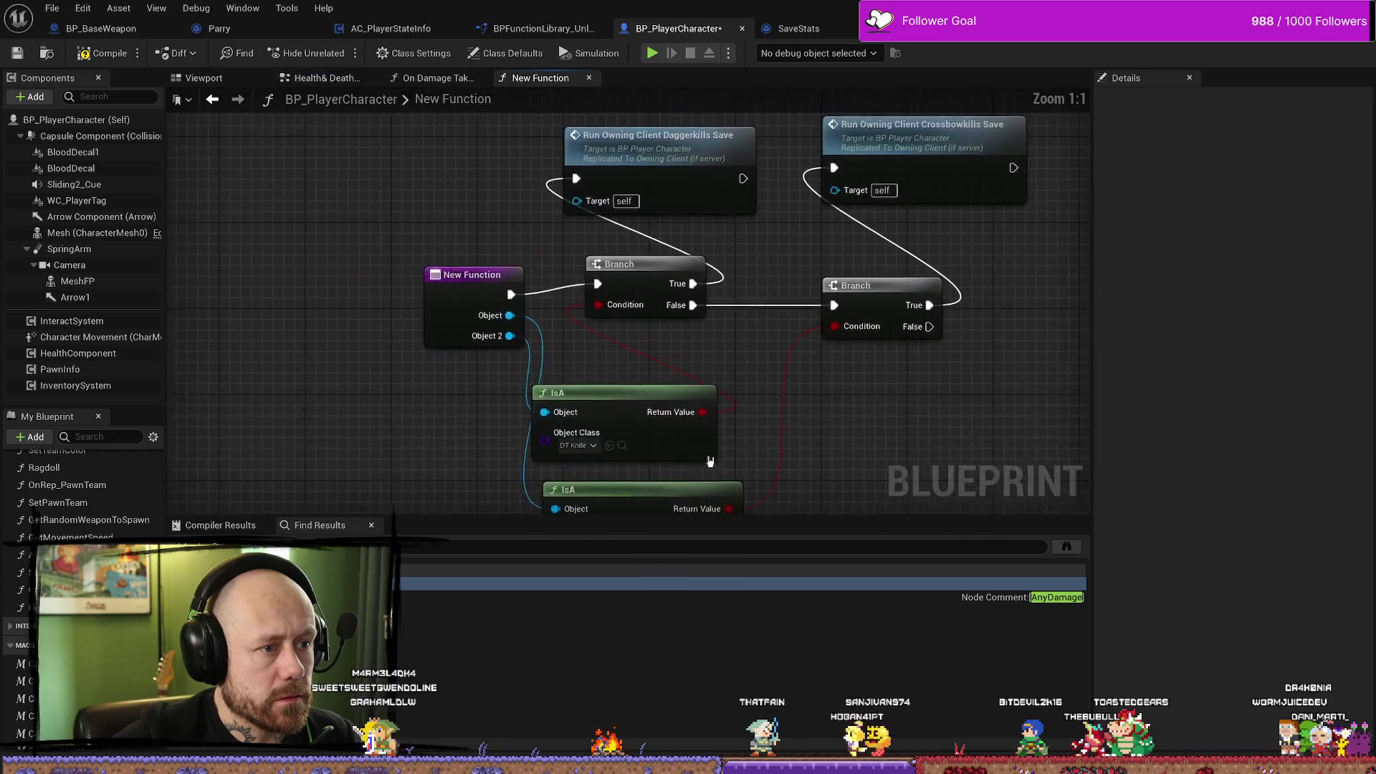
pyautogui.moveTo(493, 160); pyautogui.dragTo(343, 159)
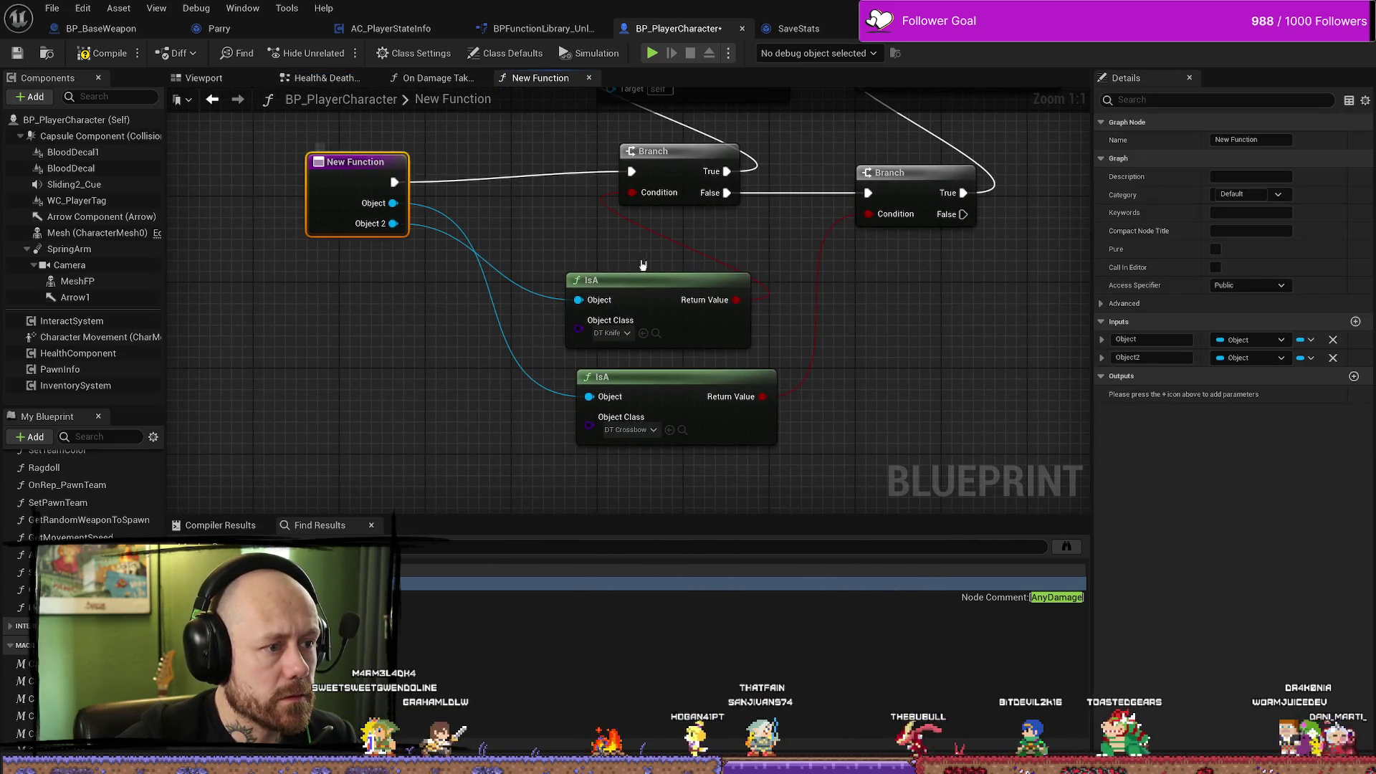
pyautogui.moveTo(649, 280); pyautogui.dragTo(594, 215)
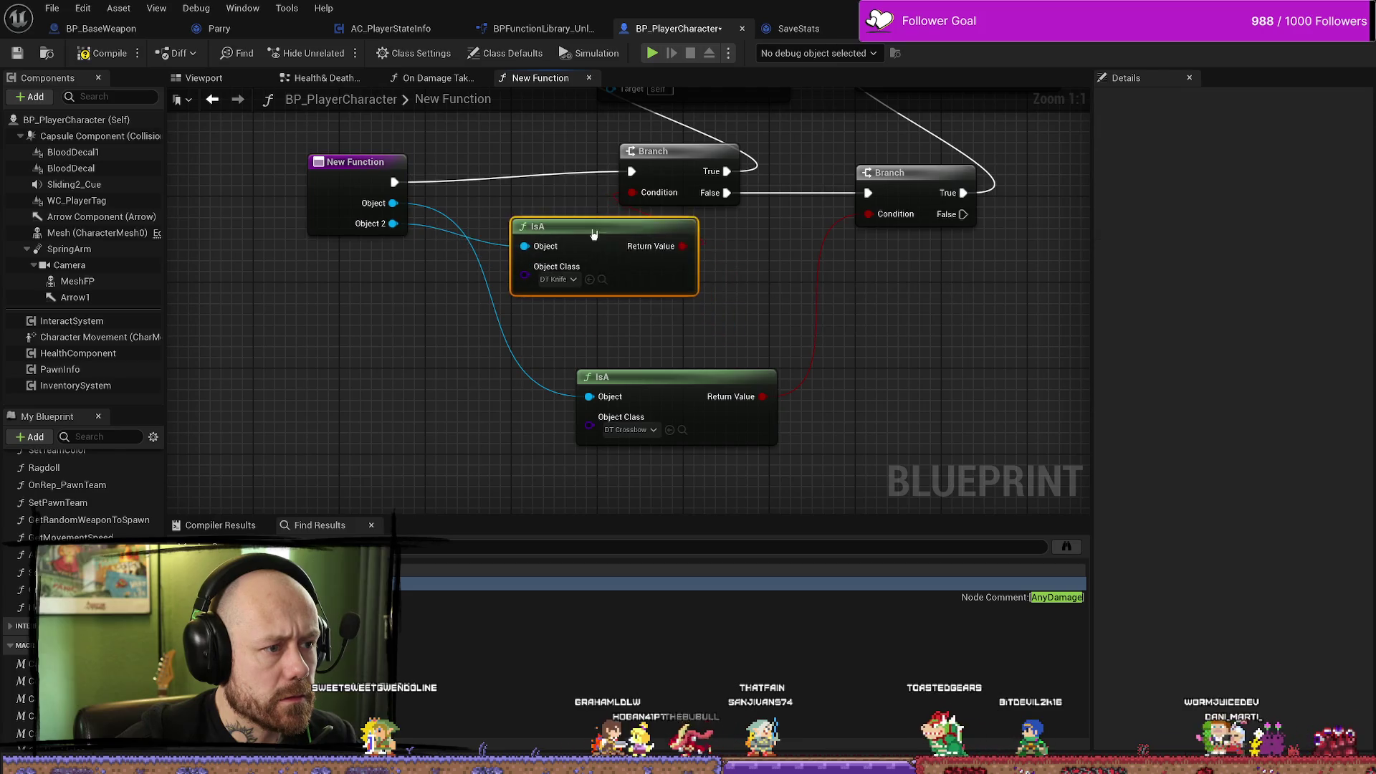
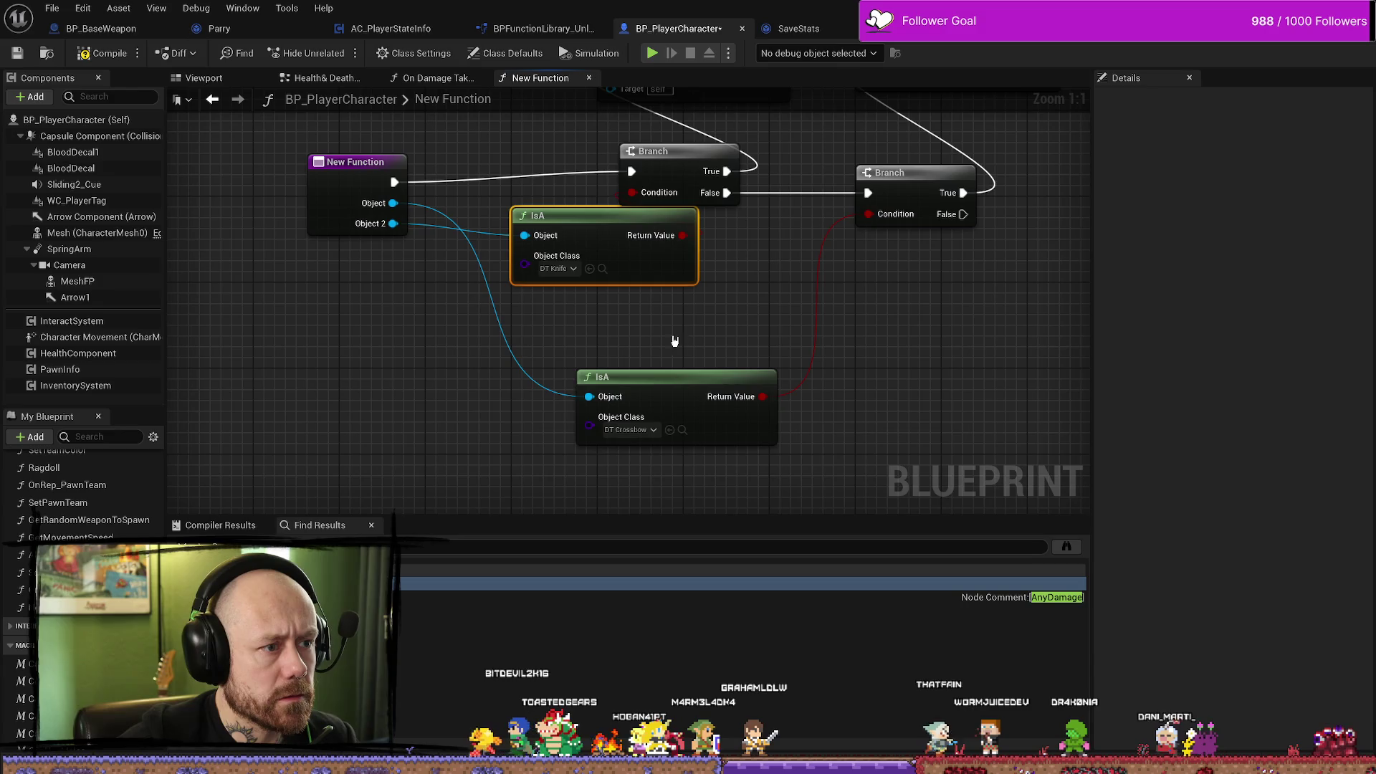
# Move the second IsA node aside, unlink the Object and Object 2 wires, and delete the Object 2 input.
pyautogui.keyDown('alt'); pyautogui.click(589, 396); pyautogui.keyUp('alt')
pyautogui.moveTo(690, 399)
pyautogui.mouseDown()
pyautogui.moveTo(869, 289)
pyautogui.moveTo(859, 256)
pyautogui.mouseUp()
pyautogui.click(449, 313)
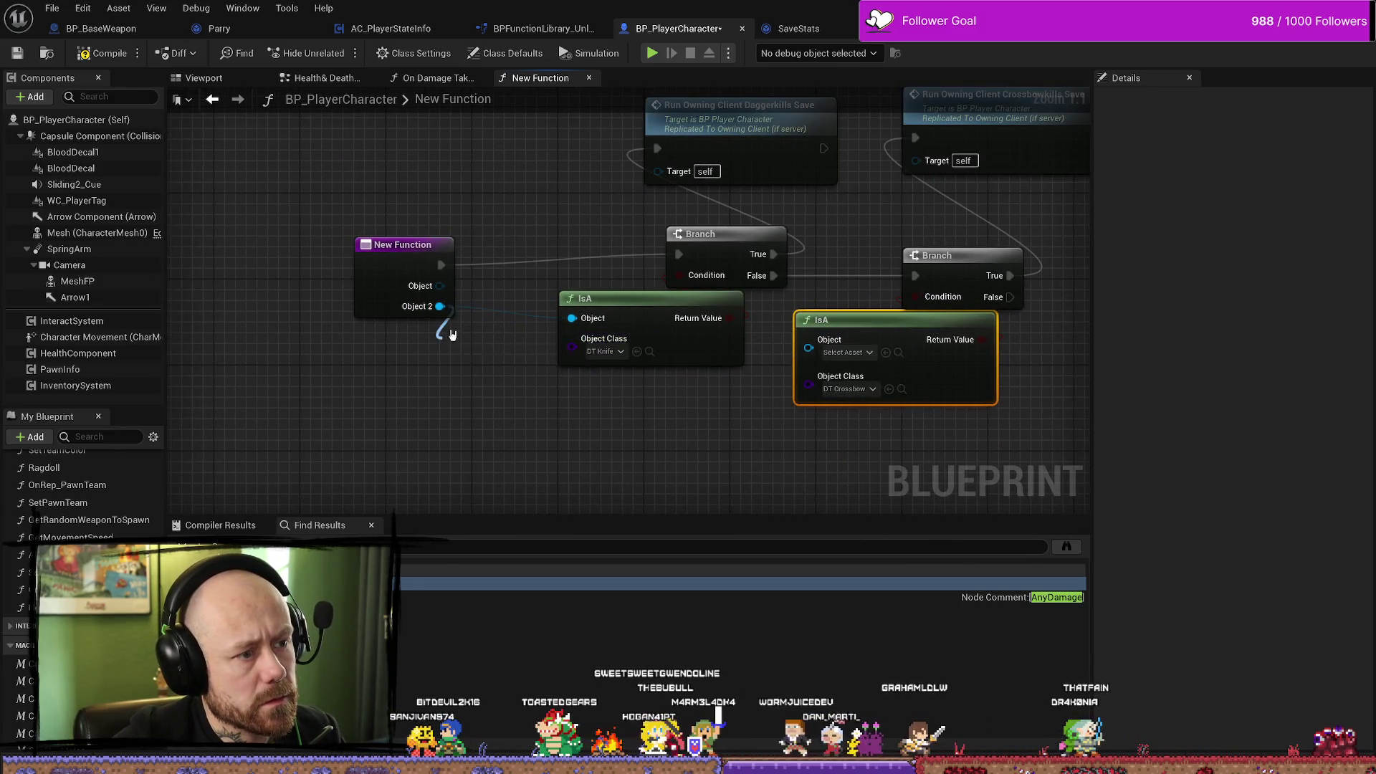
pyautogui.moveTo(562, 316); pyautogui.dragTo(447, 309)
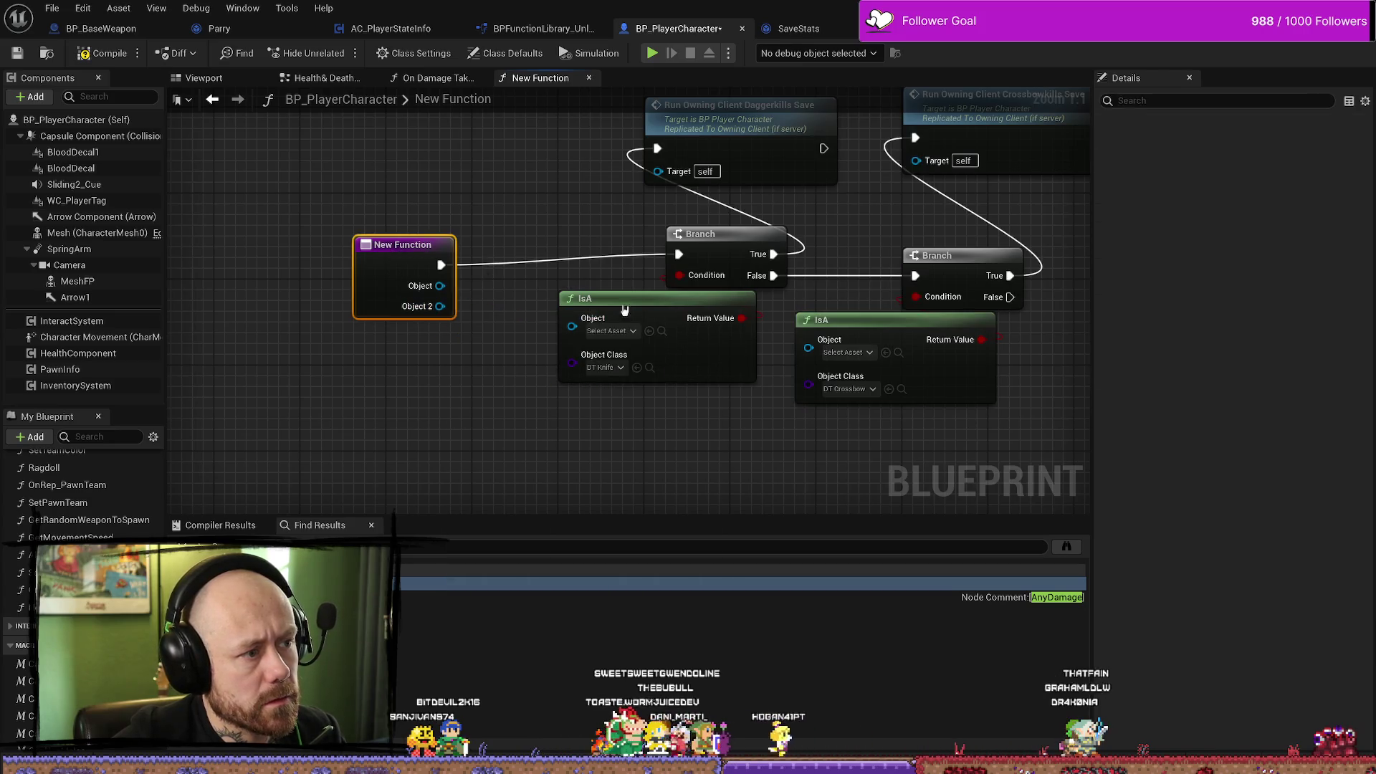
pyautogui.click(1333, 358)
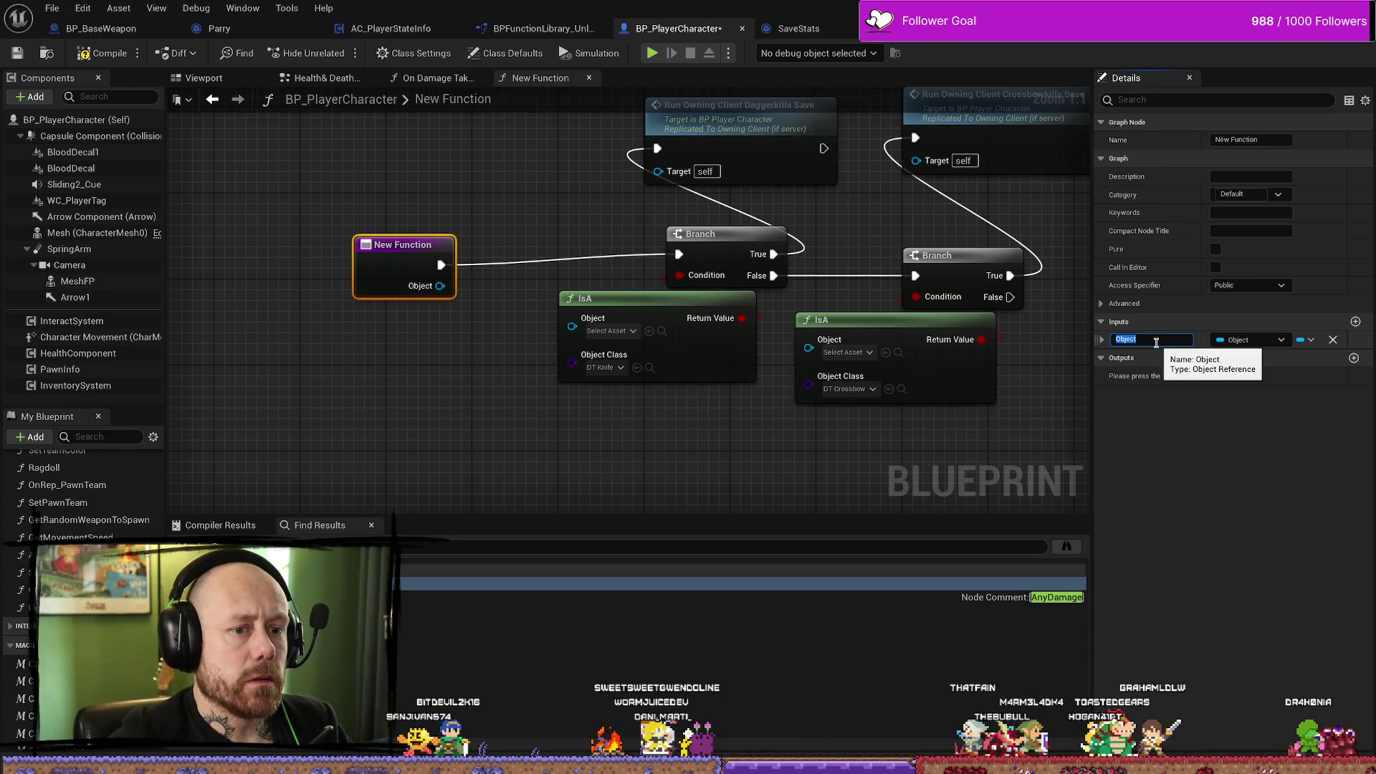
pyautogui.click(543, 220)
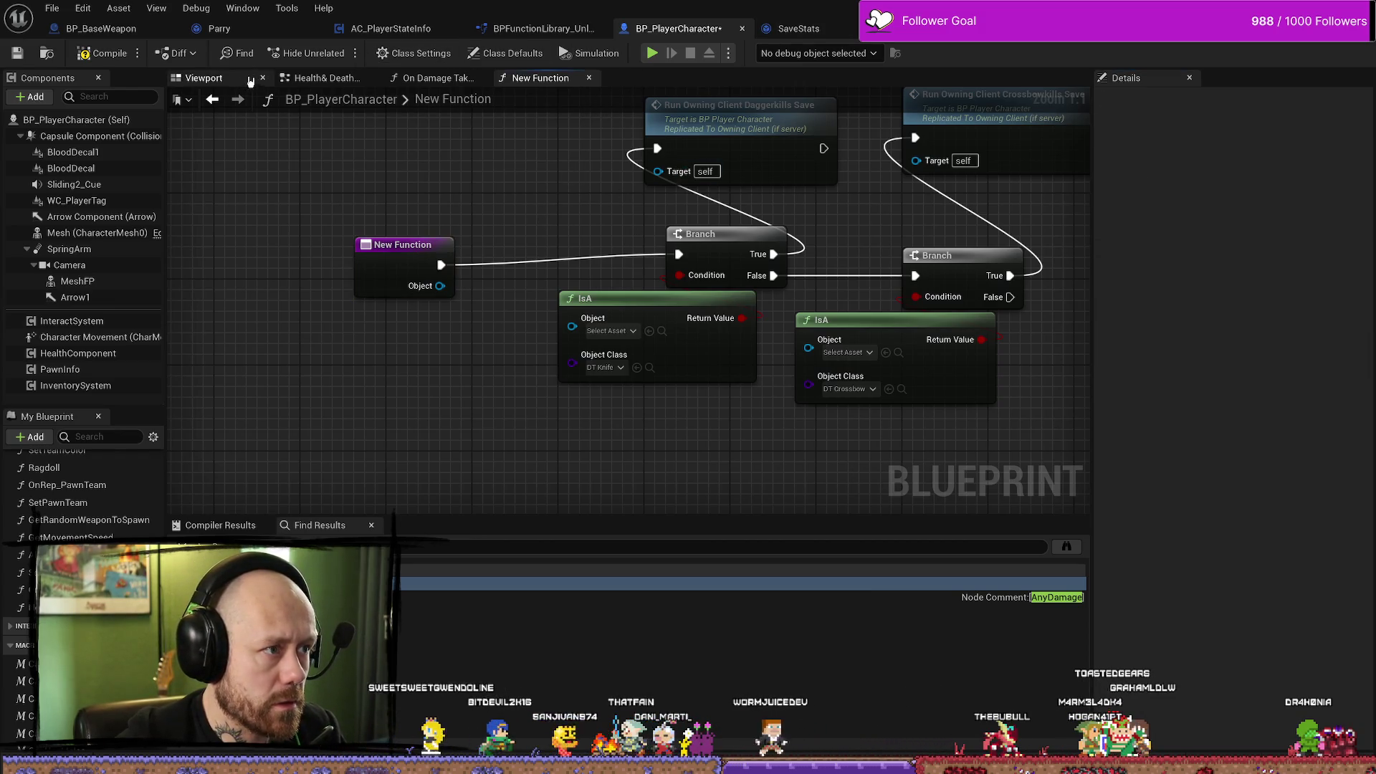
pyautogui.click(204, 77)
pyautogui.click(318, 78)
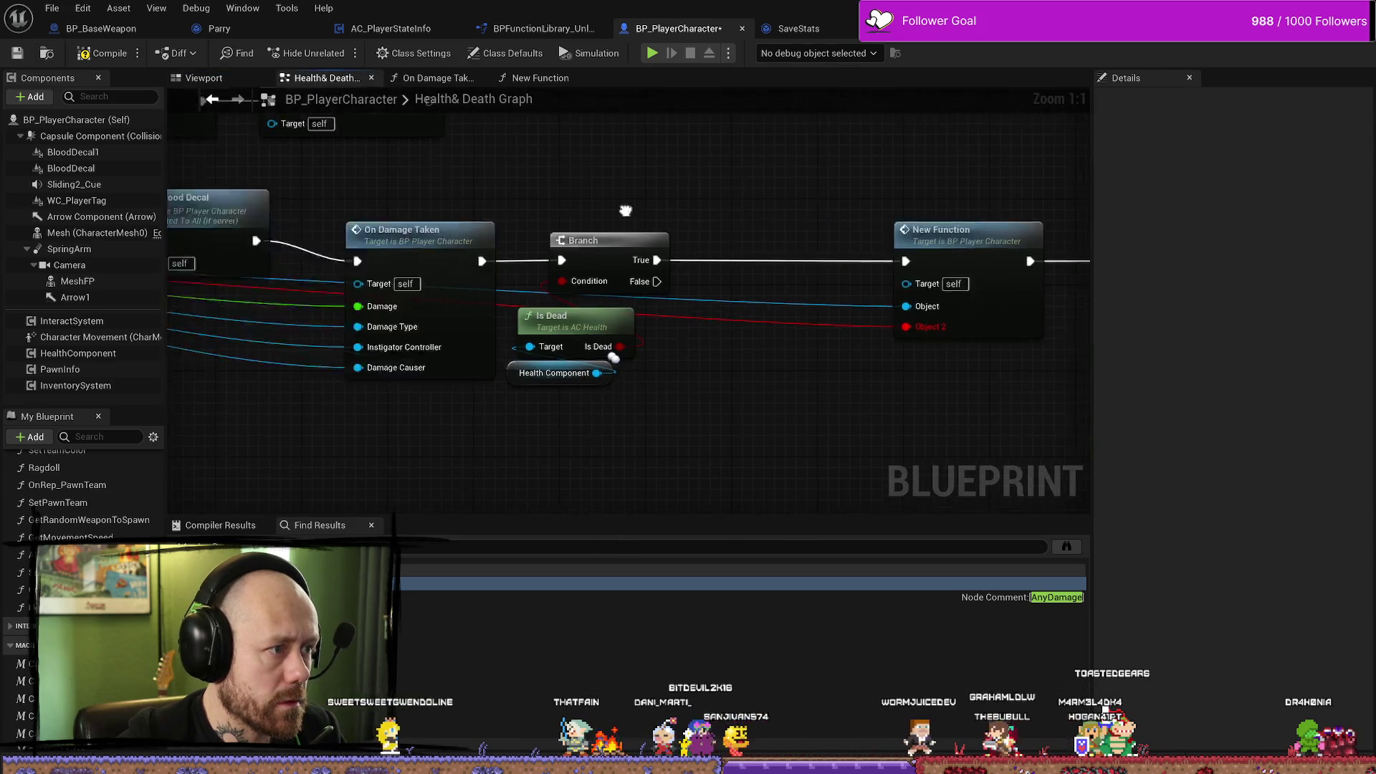
pyautogui.scroll(-3, 487, 335)
pyautogui.moveTo(747, 349)
pyautogui.mouseDown()
pyautogui.moveTo(759, 361)
pyautogui.moveTo(642, 379)
pyautogui.mouseUp()
pyautogui.click(797, 29)
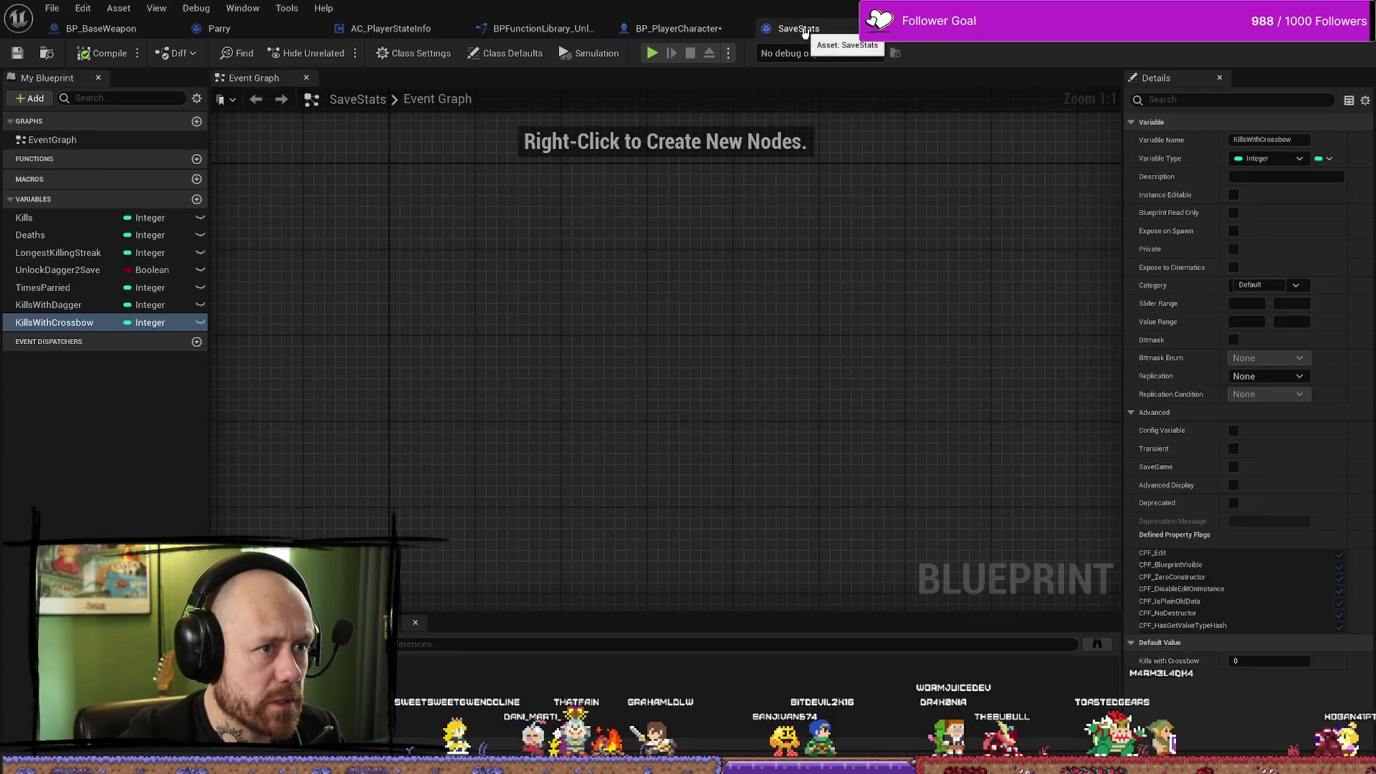
pyautogui.click(673, 32)
pyautogui.click(544, 28)
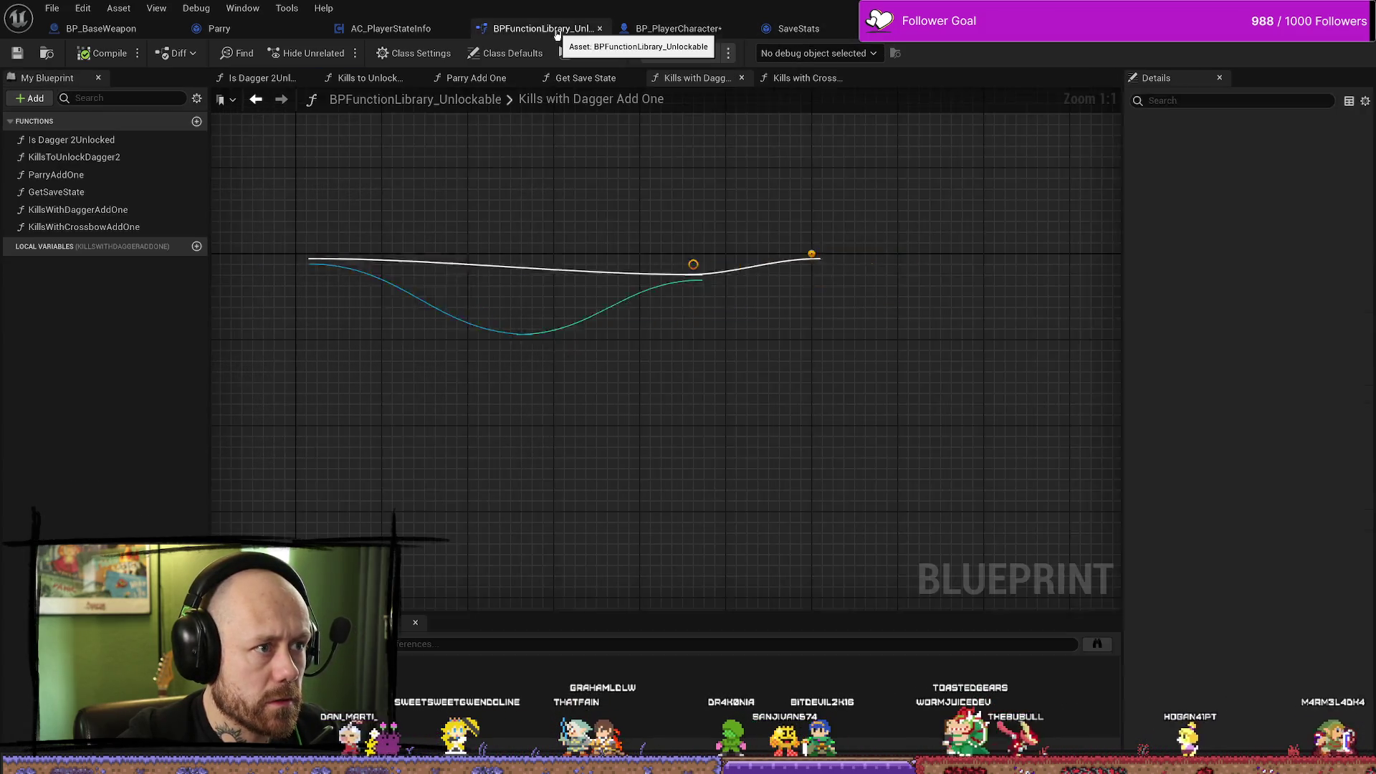
pyautogui.click(412, 29)
pyautogui.click(714, 33)
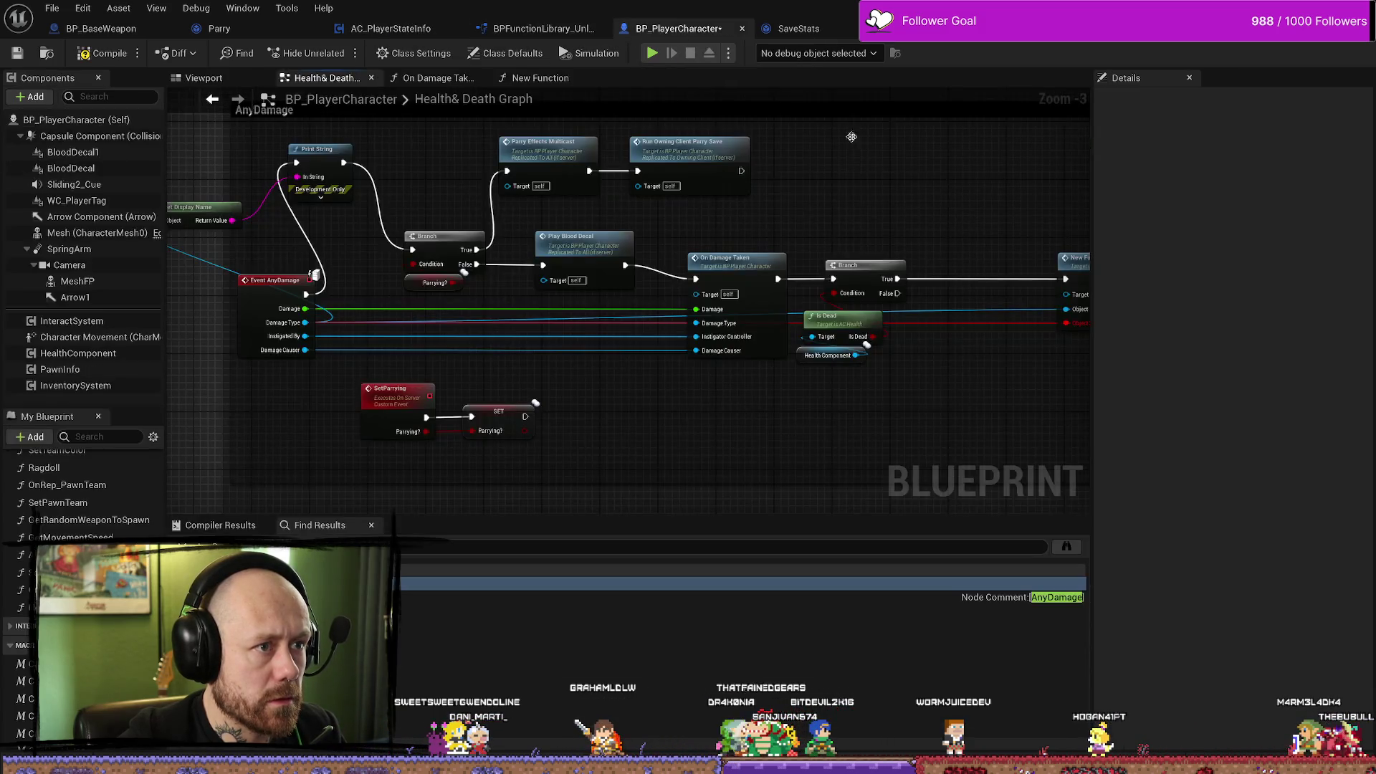
pyautogui.click(550, 80)
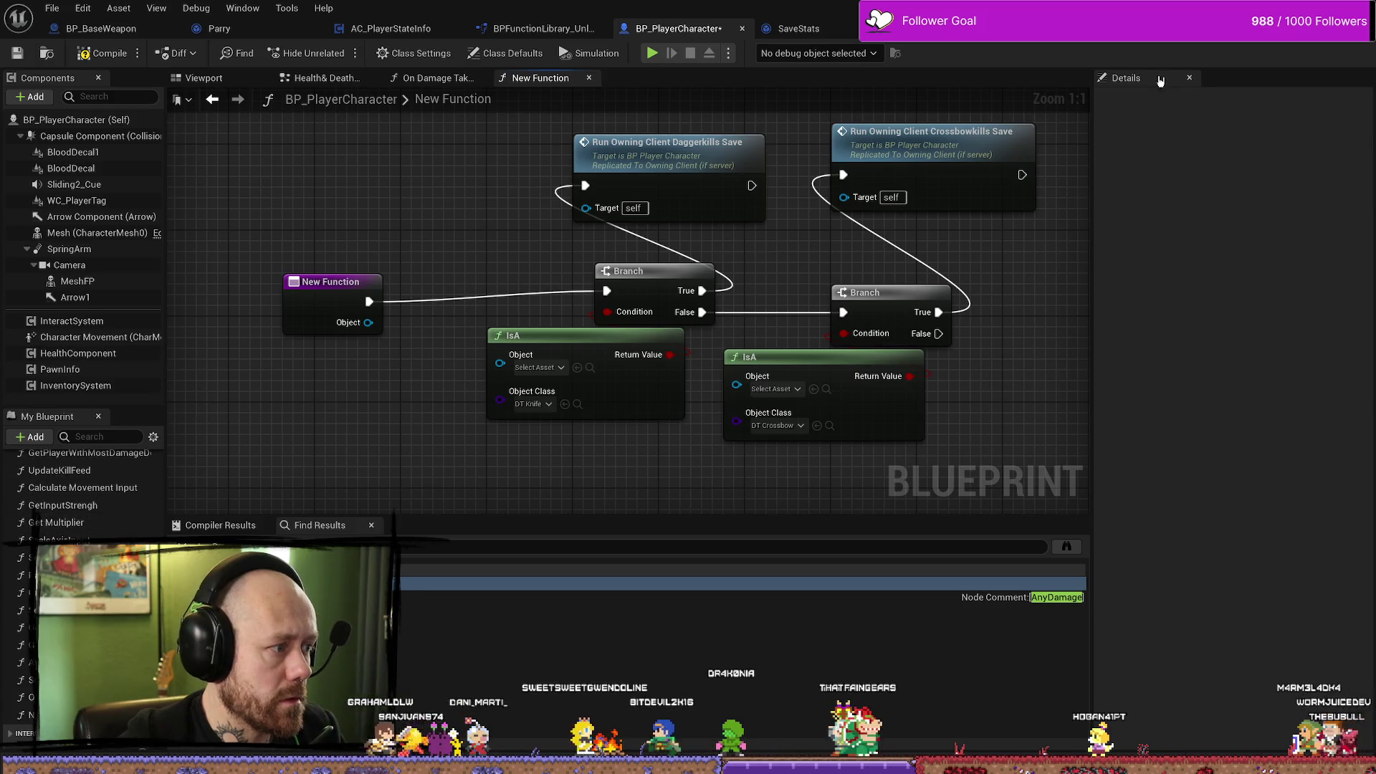
# Rename New Function's input to Damage Type and wire it into the first IsA's Object pin.
pyautogui.click(322, 281)
pyautogui.click(1147, 340)
pyautogui.write('Damage Type')
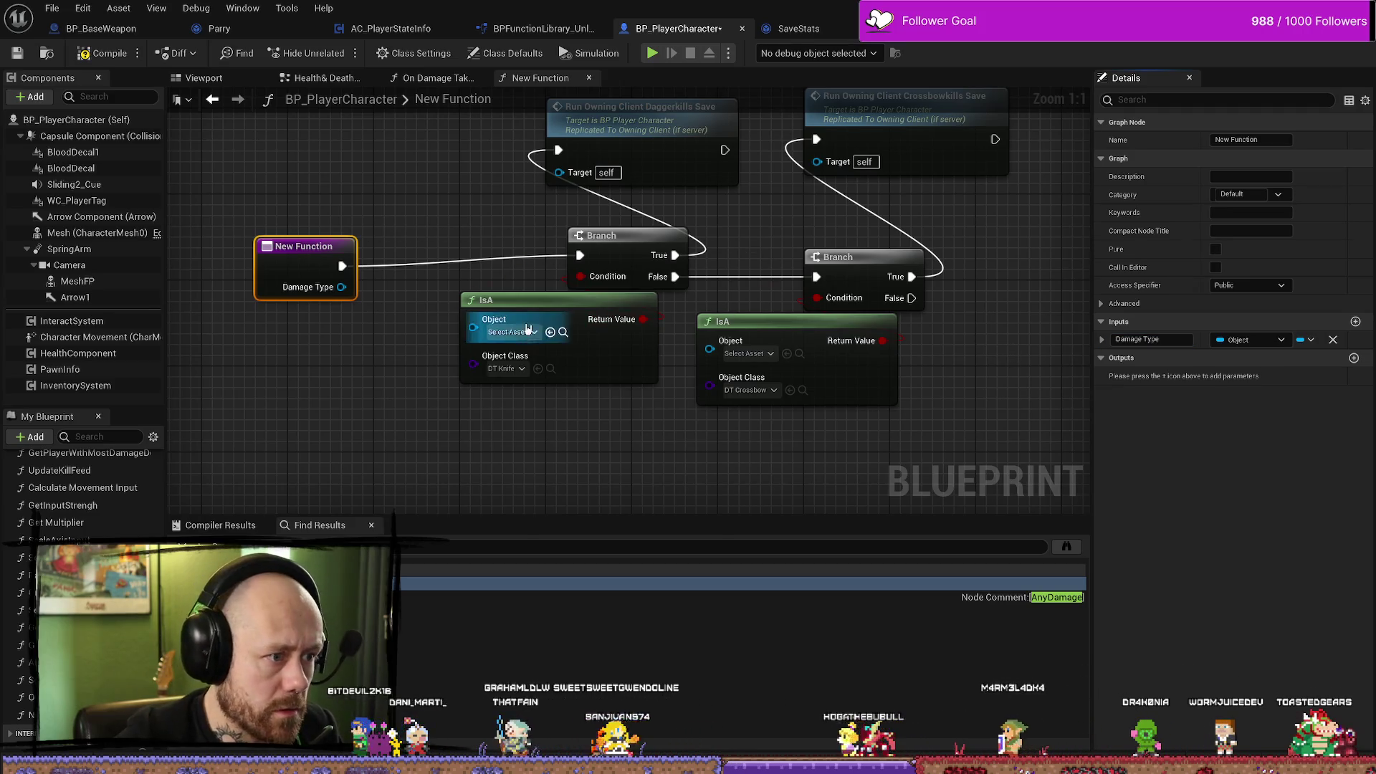
pyautogui.moveTo(338, 287)
pyautogui.mouseDown()
pyautogui.moveTo(473, 327)
pyautogui.moveTo(450, 286)
pyautogui.mouseUp()
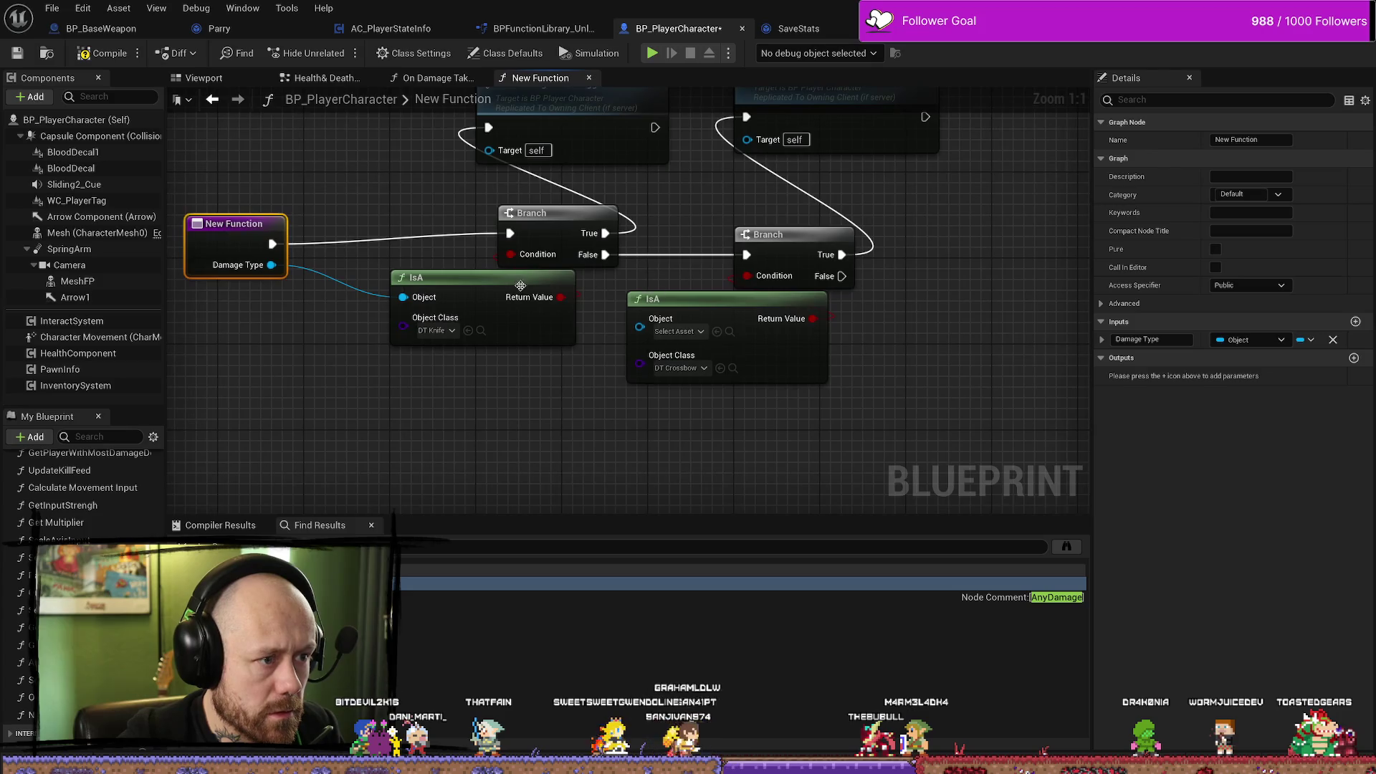
# Shift the crossbow save, Branch and IsA nodes up-right and connect Damage Type to the second IsA.
pyautogui.scroll(-2, 944, 255)
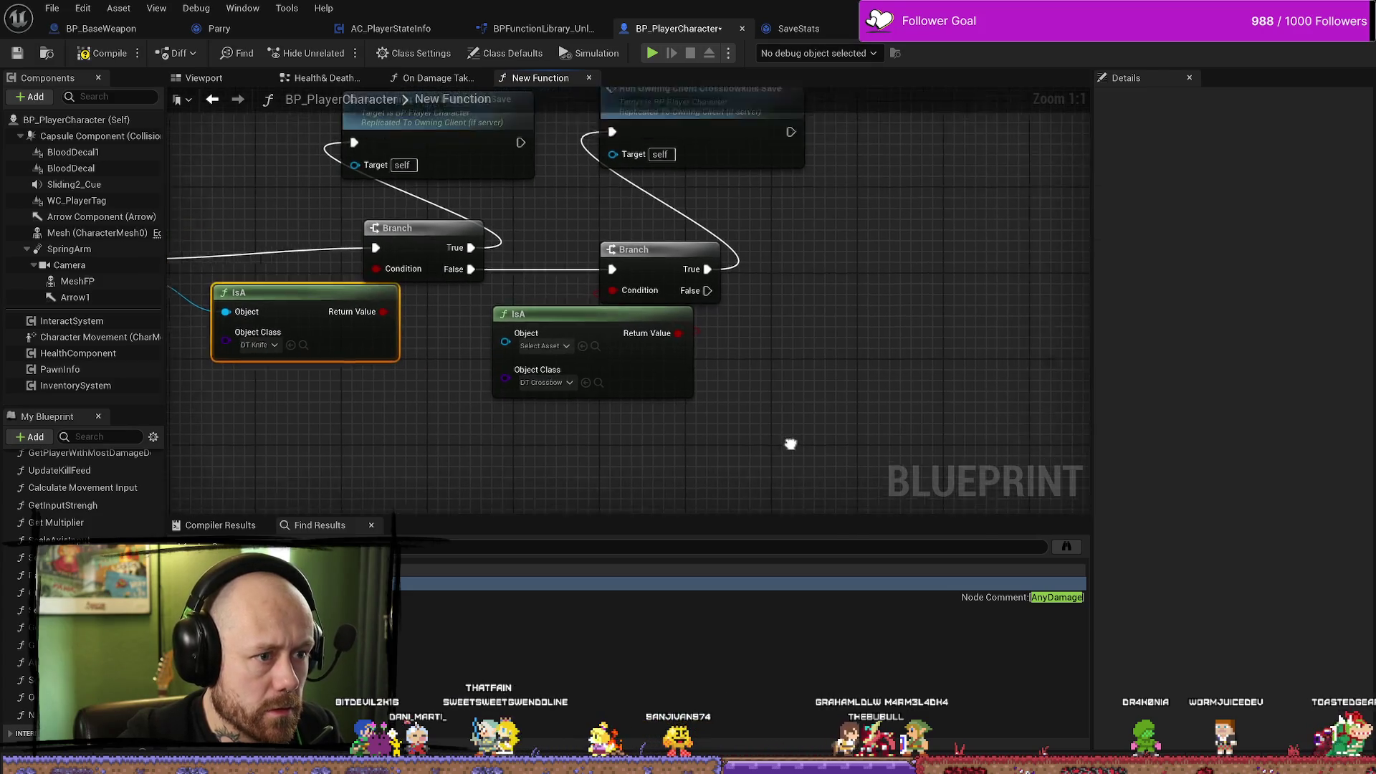
pyautogui.moveTo(703, 466); pyautogui.dragTo(548, 143)
pyautogui.moveTo(635, 178); pyautogui.dragTo(796, 178)
pyautogui.moveTo(440, 346); pyautogui.dragTo(582, 349)
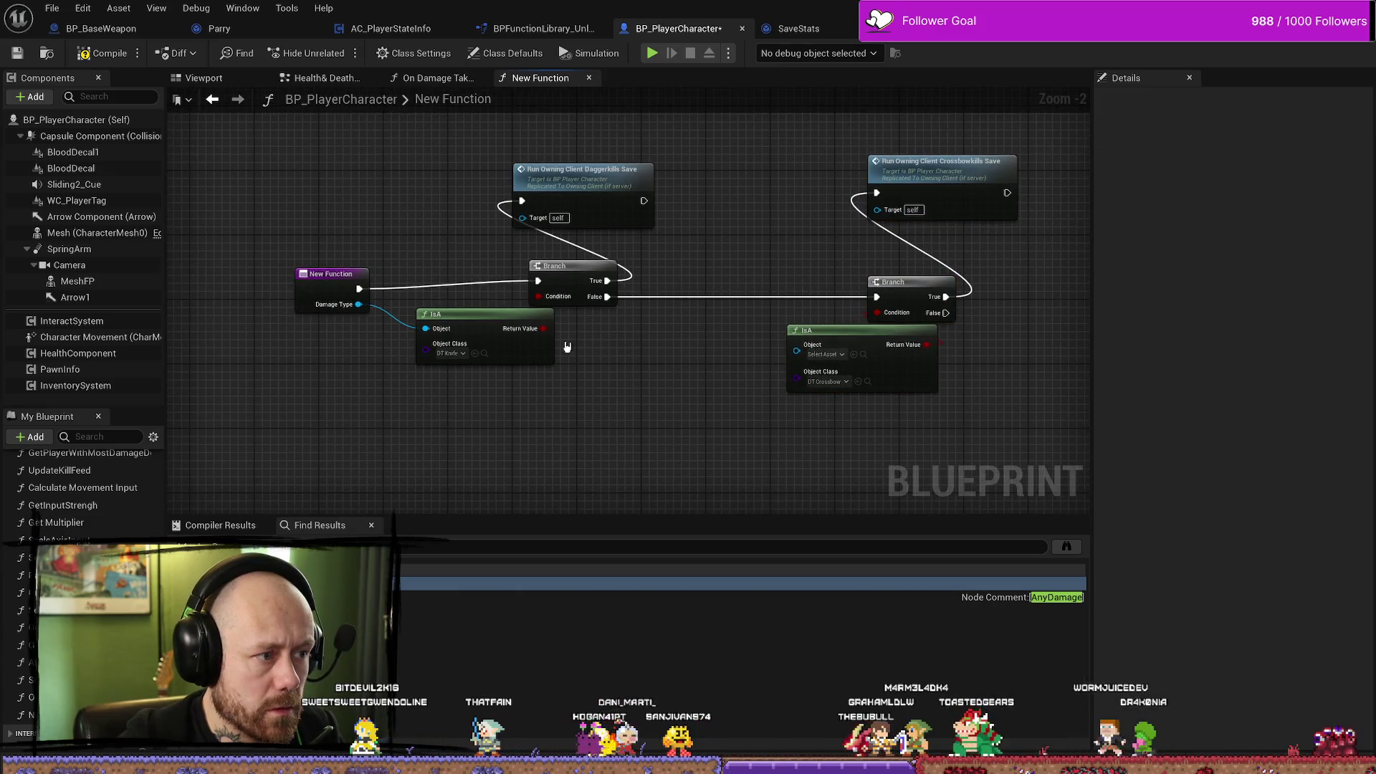
pyautogui.moveTo(354, 309); pyautogui.dragTo(807, 351)
pyautogui.moveTo(607, 355); pyautogui.dragTo(675, 356)
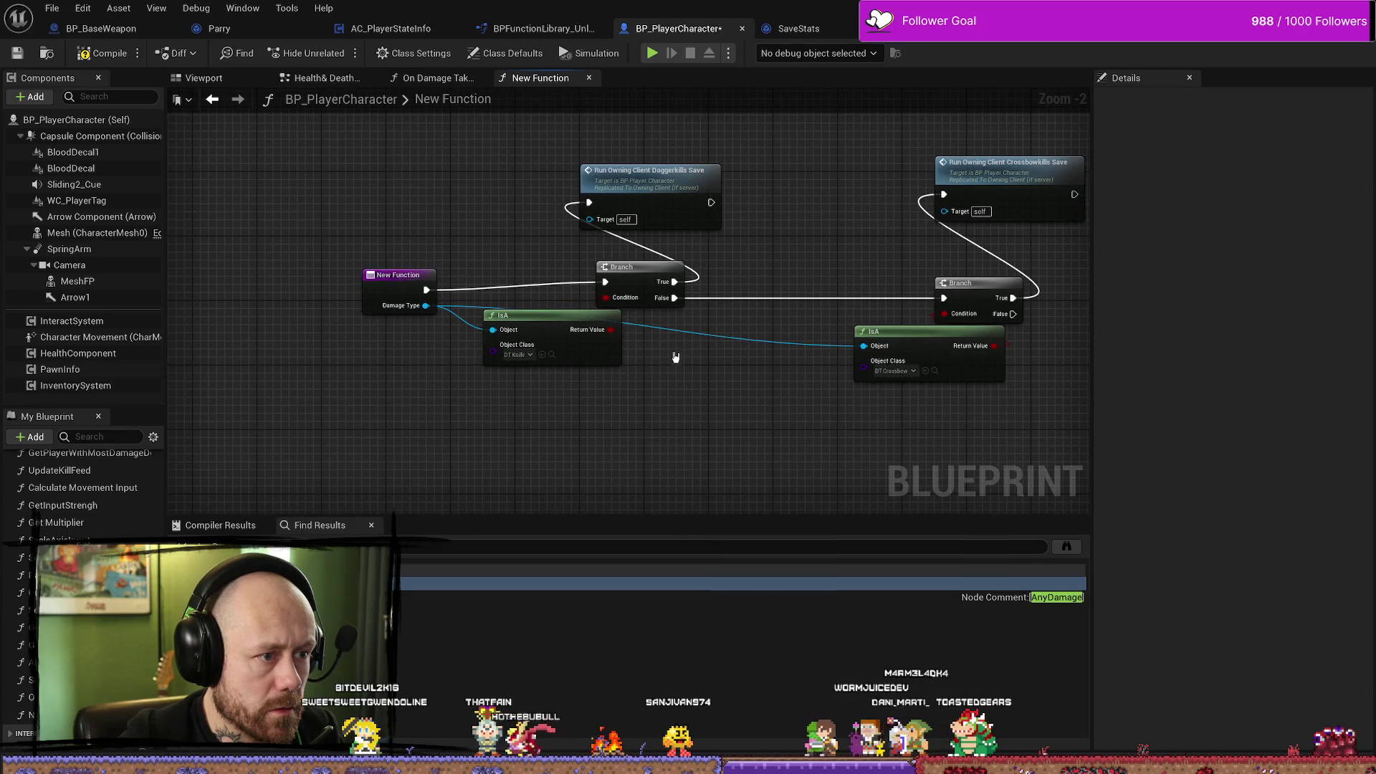
# Add reroute points on the Damage Type wire and tidy the Branch, IsA and entry node positions.
pyautogui.doubleClick(712, 331)
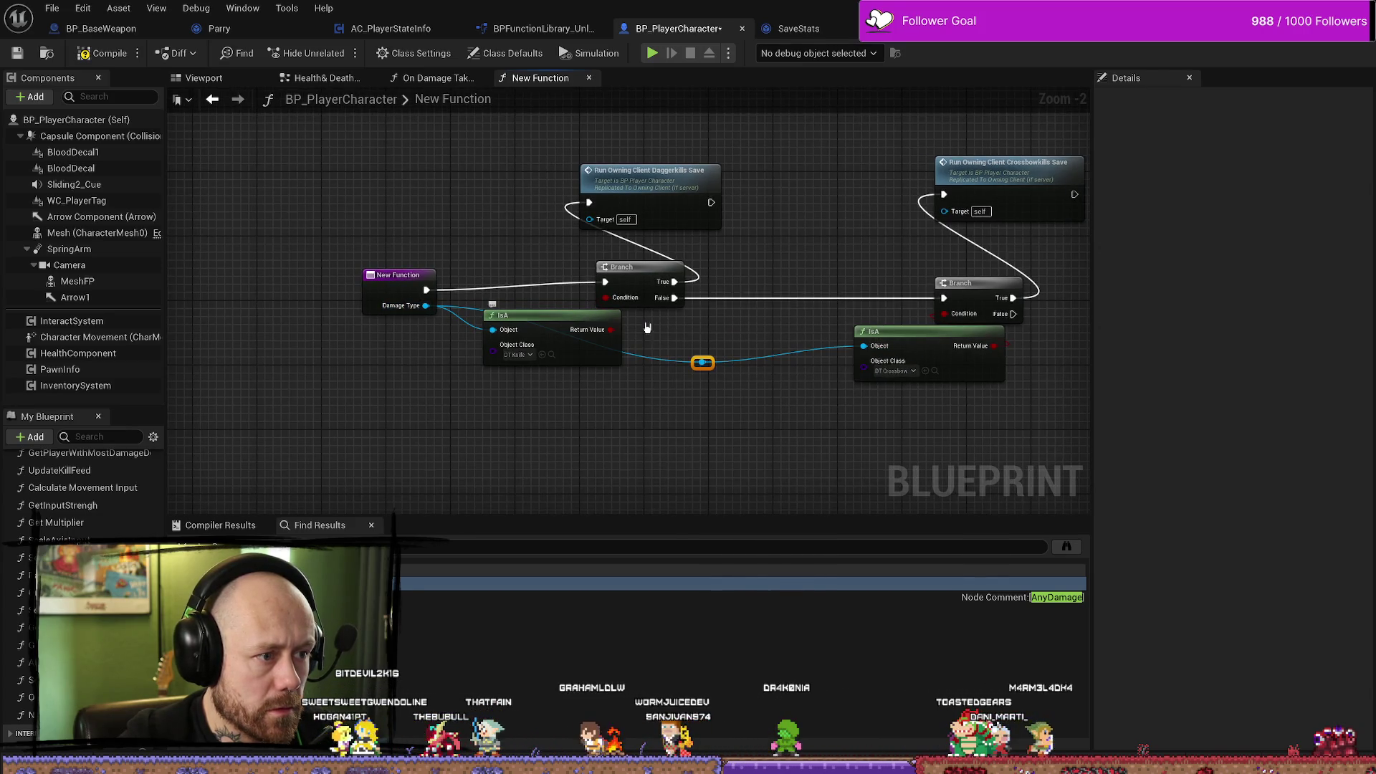
pyautogui.moveTo(573, 304); pyautogui.dragTo(653, 304)
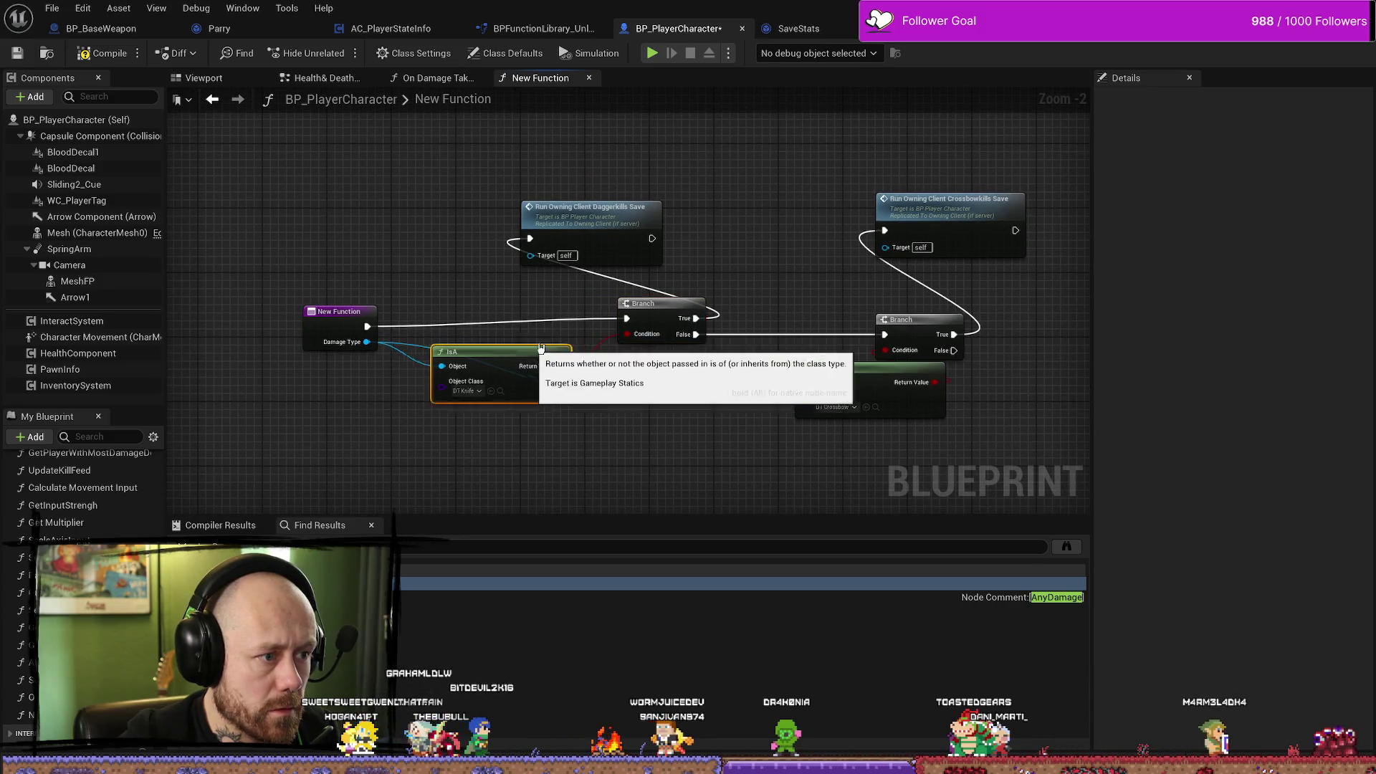
pyautogui.moveTo(536, 351); pyautogui.dragTo(563, 332)
pyautogui.moveTo(344, 320); pyautogui.dragTo(344, 307)
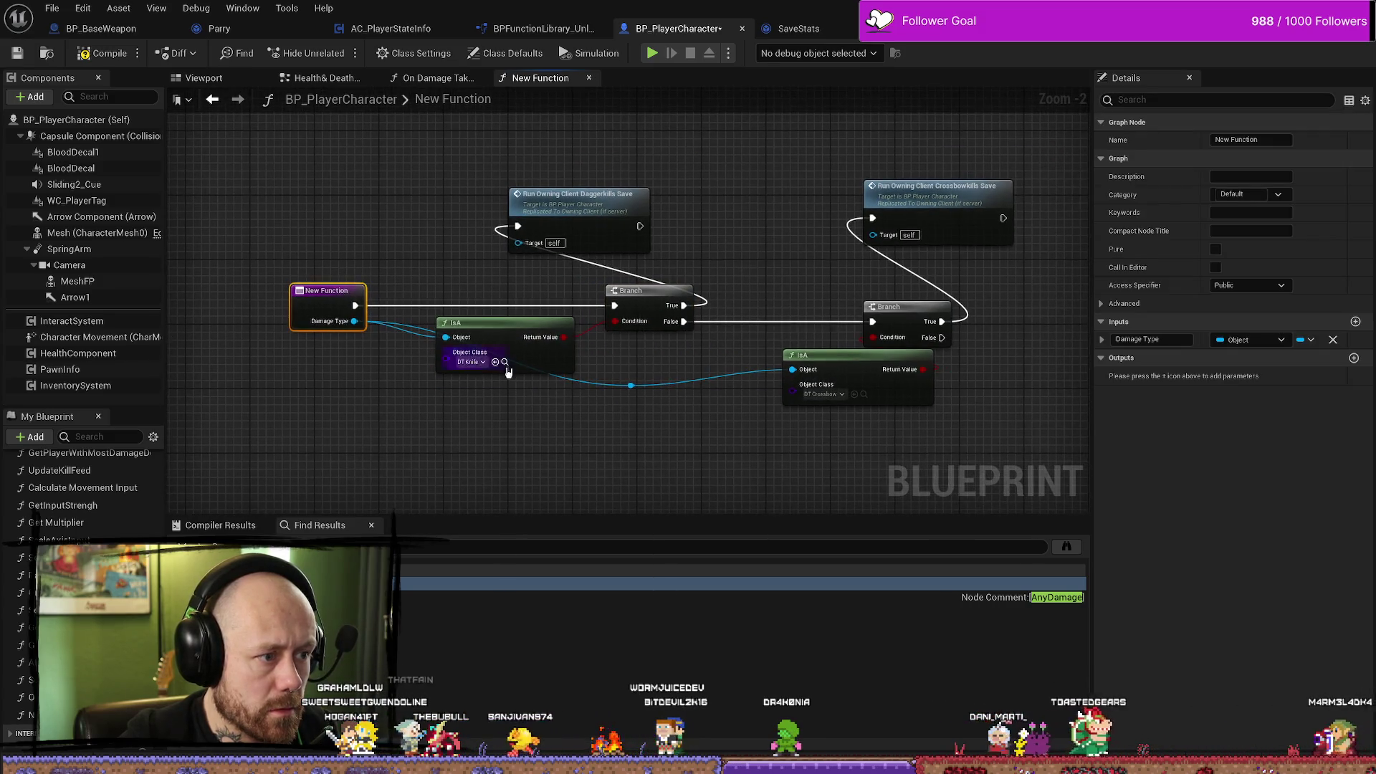
pyautogui.click(631, 386)
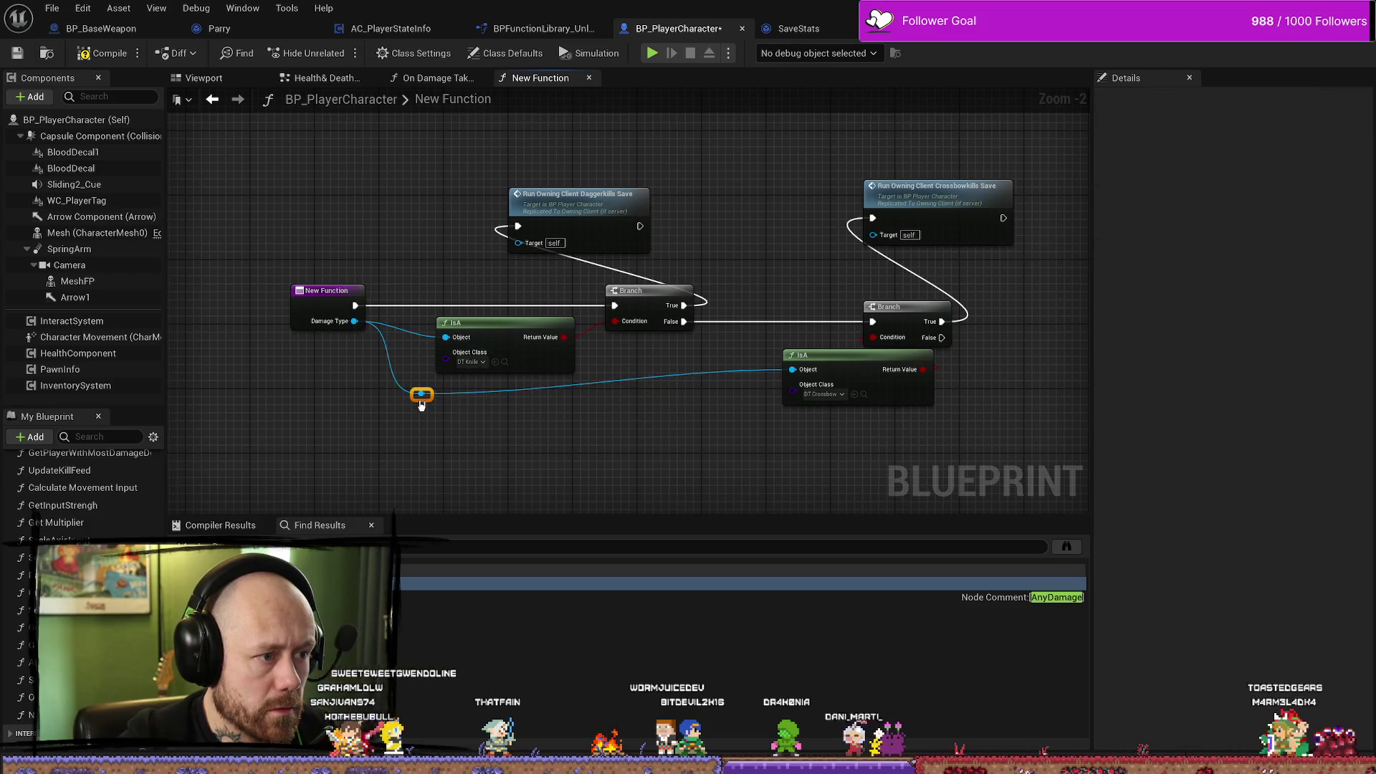
pyautogui.moveTo(825, 359); pyautogui.dragTo(654, 334)
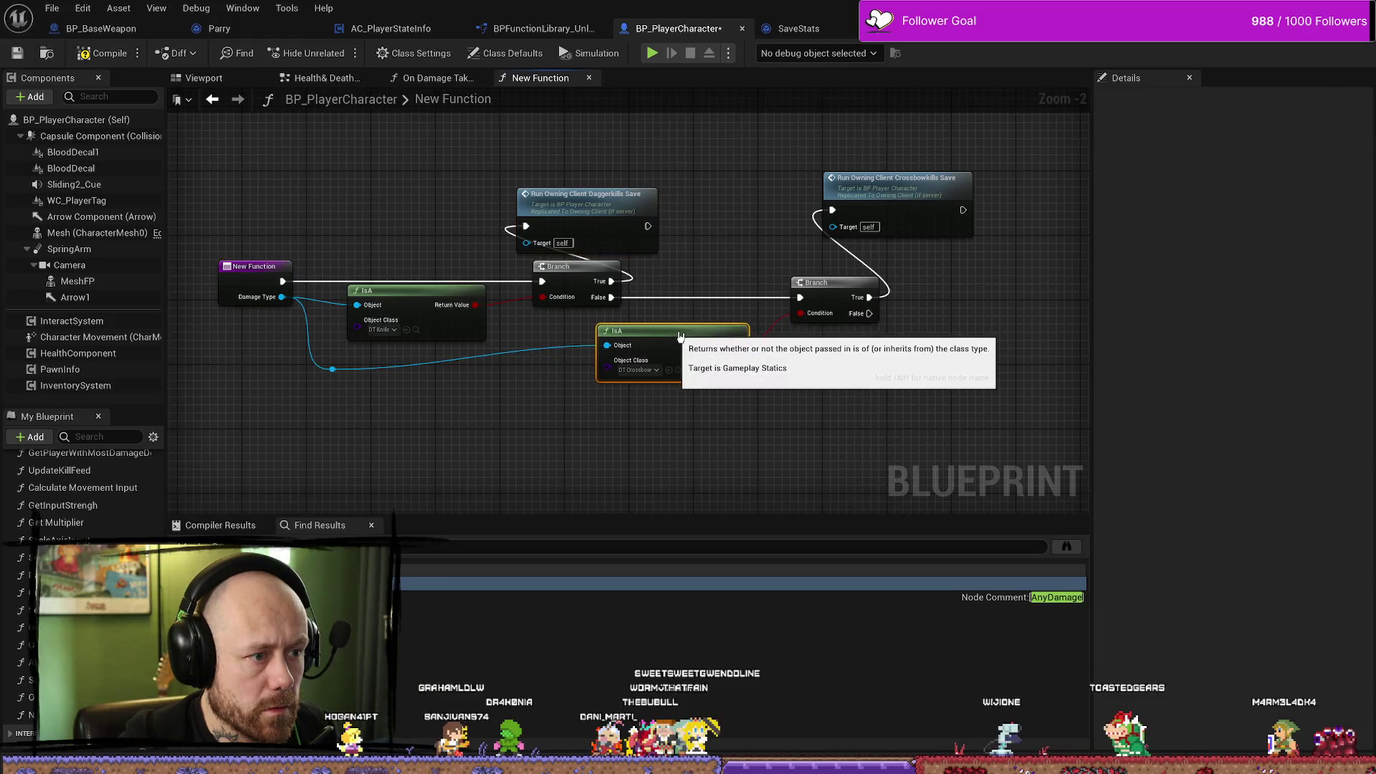
pyautogui.doubleClick(510, 347)
pyautogui.click(508, 387)
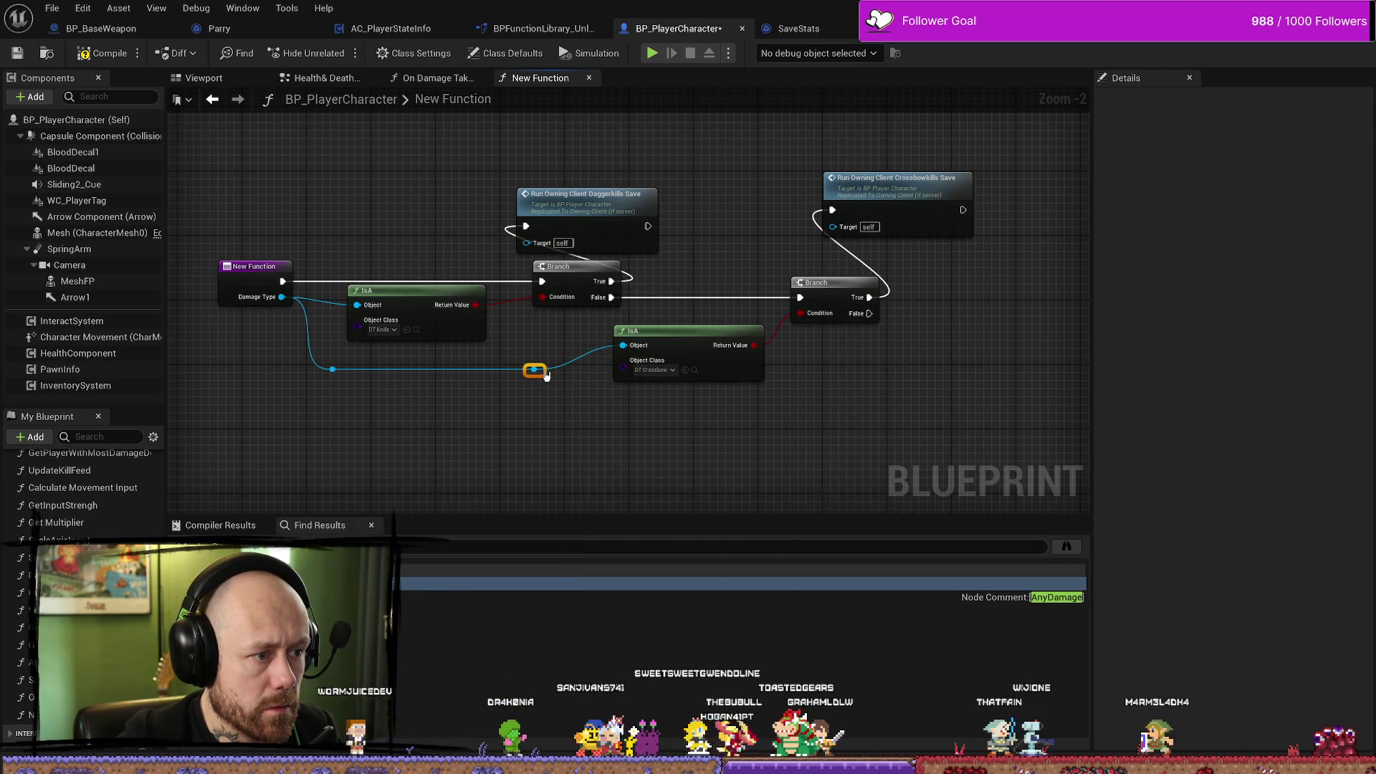
pyautogui.moveTo(772, 417); pyautogui.dragTo(649, 316)
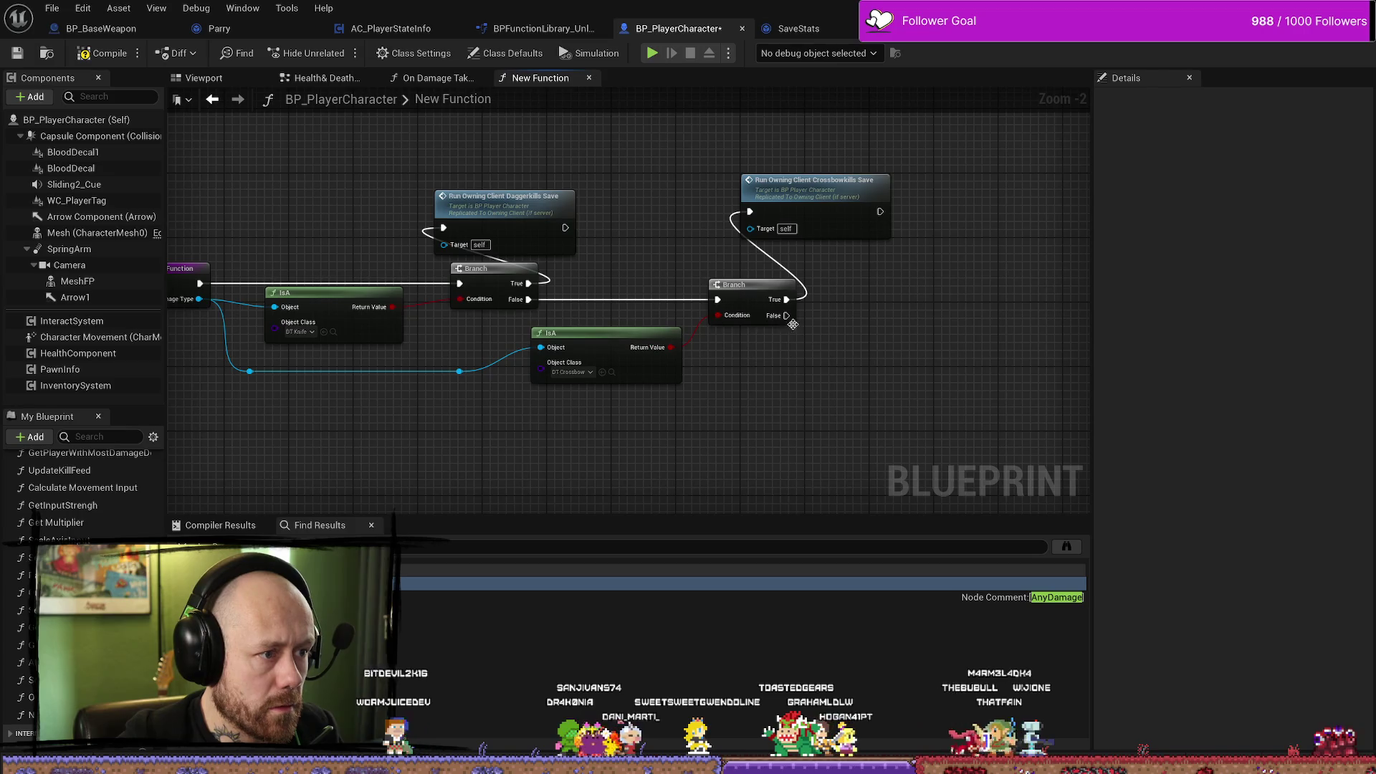
pyautogui.moveTo(777, 310); pyautogui.dragTo(734, 329)
pyautogui.moveTo(866, 295); pyautogui.dragTo(890, 269)
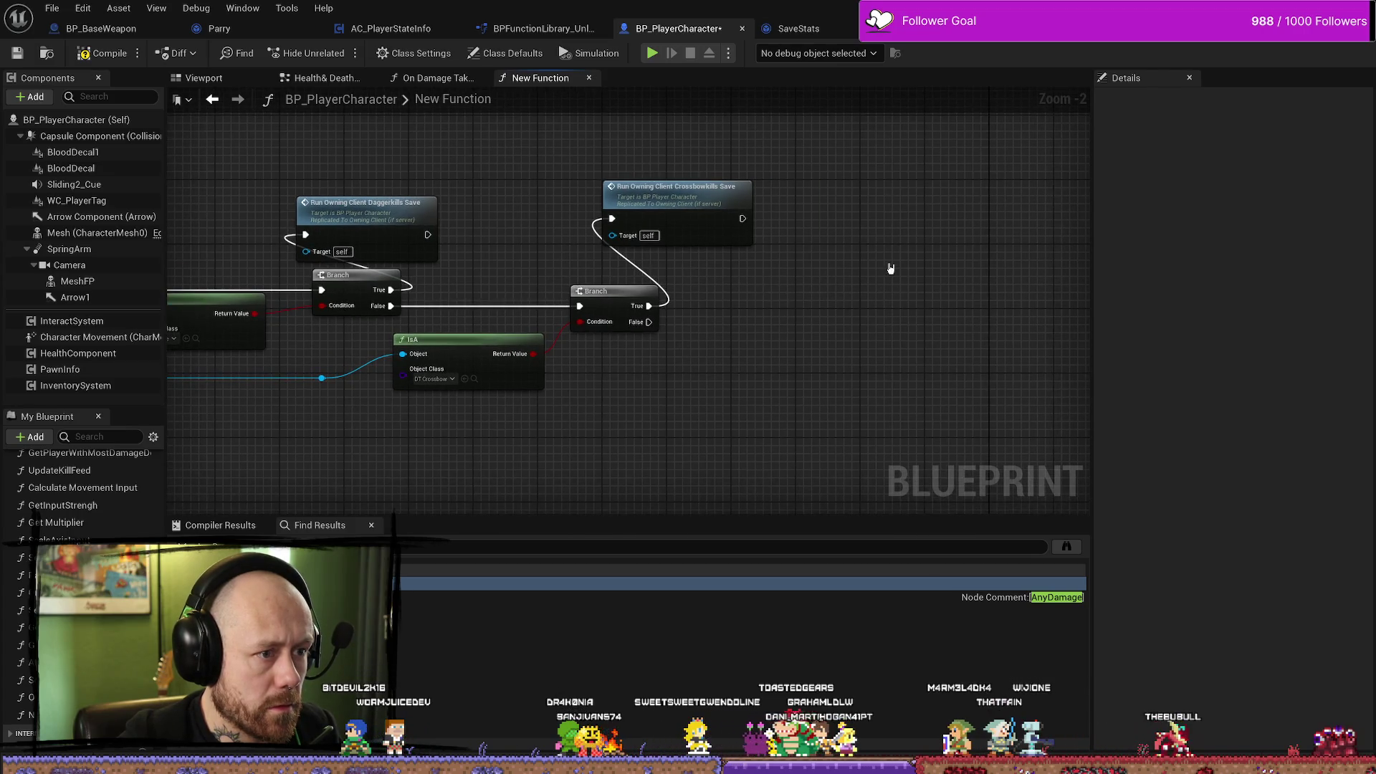
pyautogui.rightClick(935, 297)
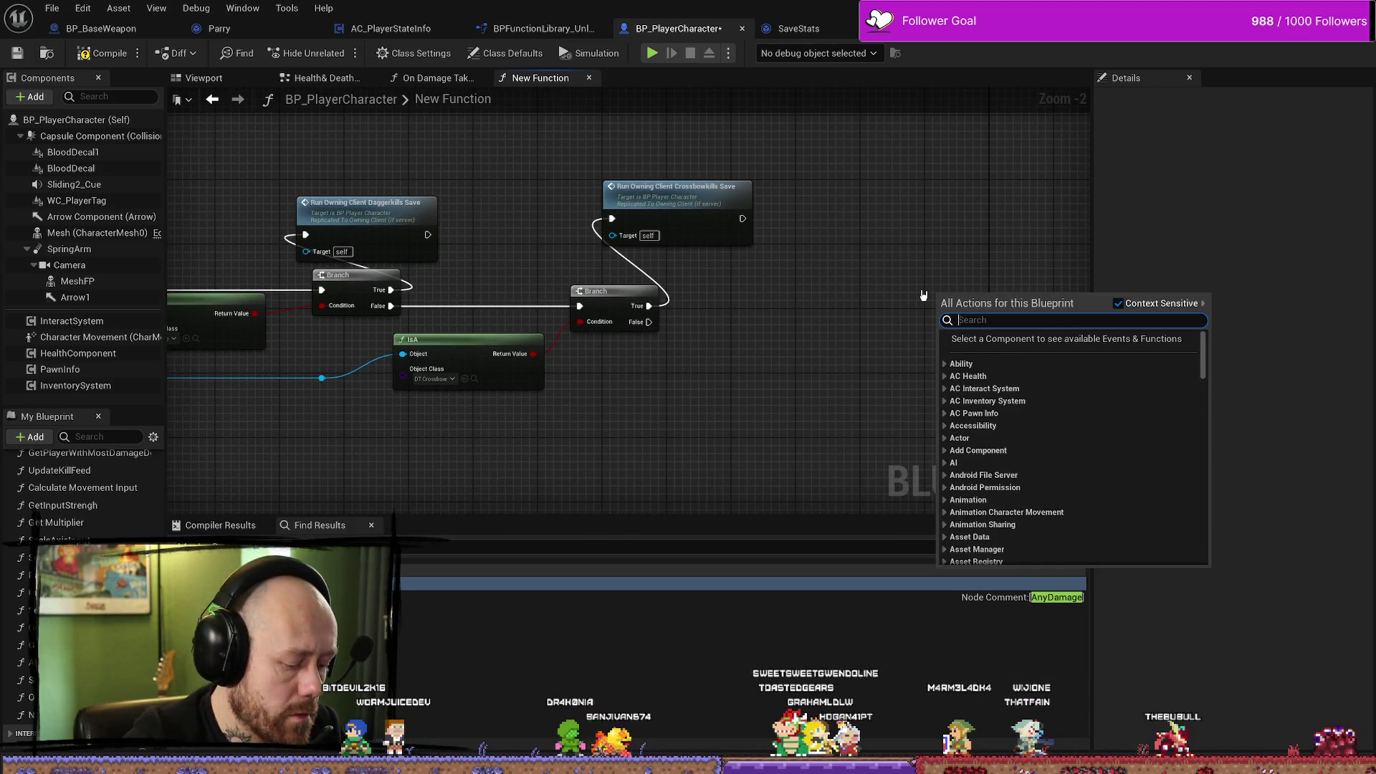
# Add a Return Node from the 'return' action search and place it right of the branches.
pyautogui.write('retruin')
pyautogui.press('BackSpace')
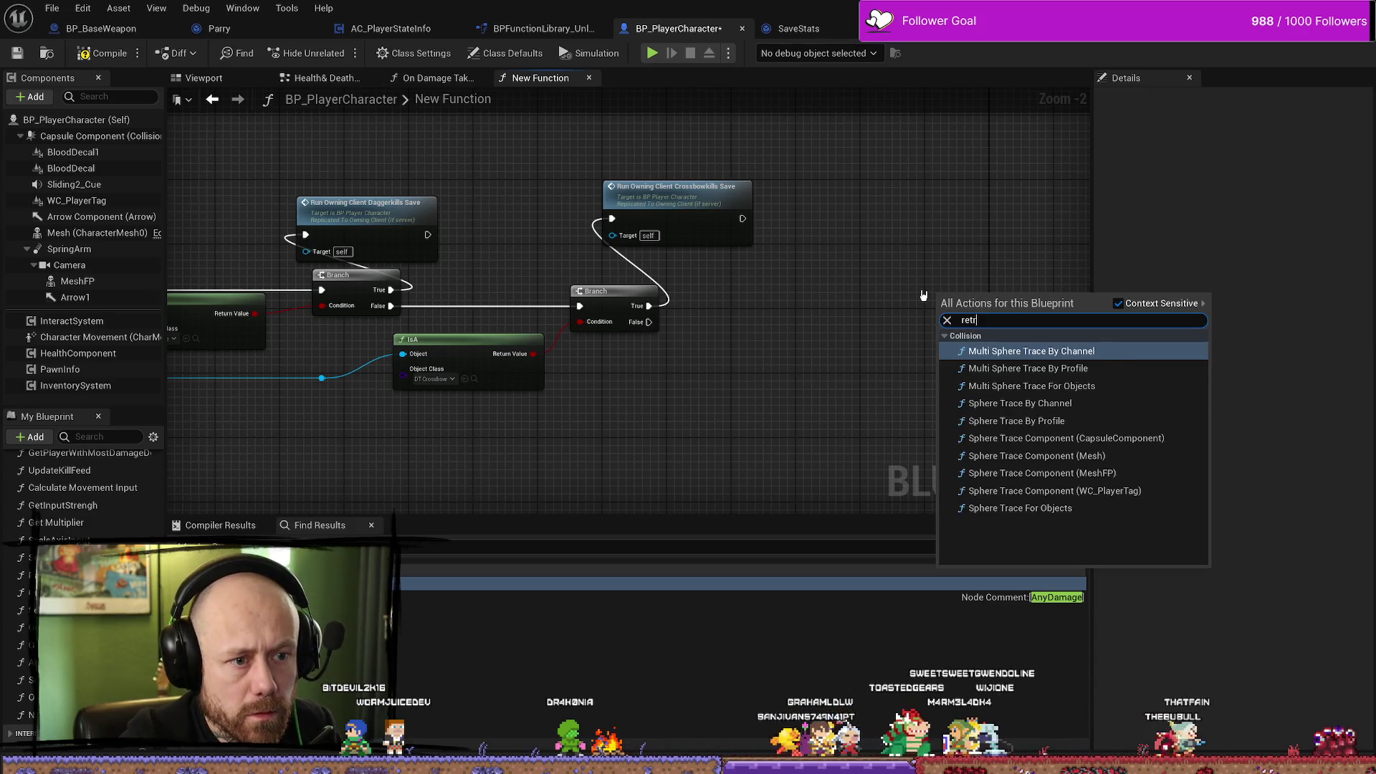
pyautogui.press('BackSpace')
pyautogui.write('u')
pyautogui.press('Return')
pyautogui.moveTo(908, 302)
pyautogui.mouseDown()
pyautogui.moveTo(805, 315)
pyautogui.moveTo(904, 309)
pyautogui.moveTo(890, 269)
pyautogui.mouseUp()
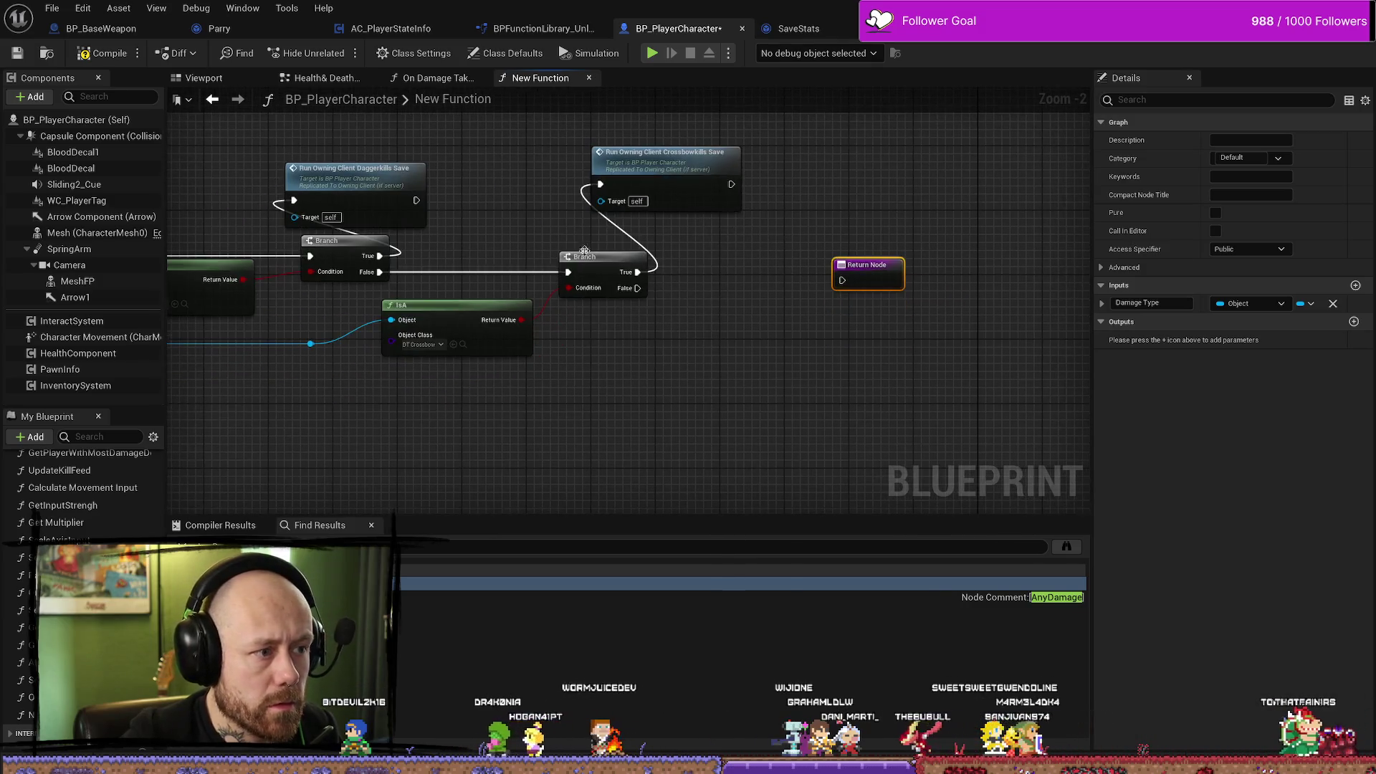
# Wire the Daggerkills and Crossbowkills Save calls and the second Branch's False path into the Return Node.
pyautogui.moveTo(416, 200); pyautogui.dragTo(842, 279)
pyautogui.moveTo(731, 184)
pyautogui.mouseDown()
pyautogui.moveTo(756, 188)
pyautogui.moveTo(837, 278)
pyautogui.mouseUp()
pyautogui.moveTo(641, 288); pyautogui.dragTo(842, 280)
pyautogui.moveTo(907, 415); pyautogui.dragTo(948, 416)
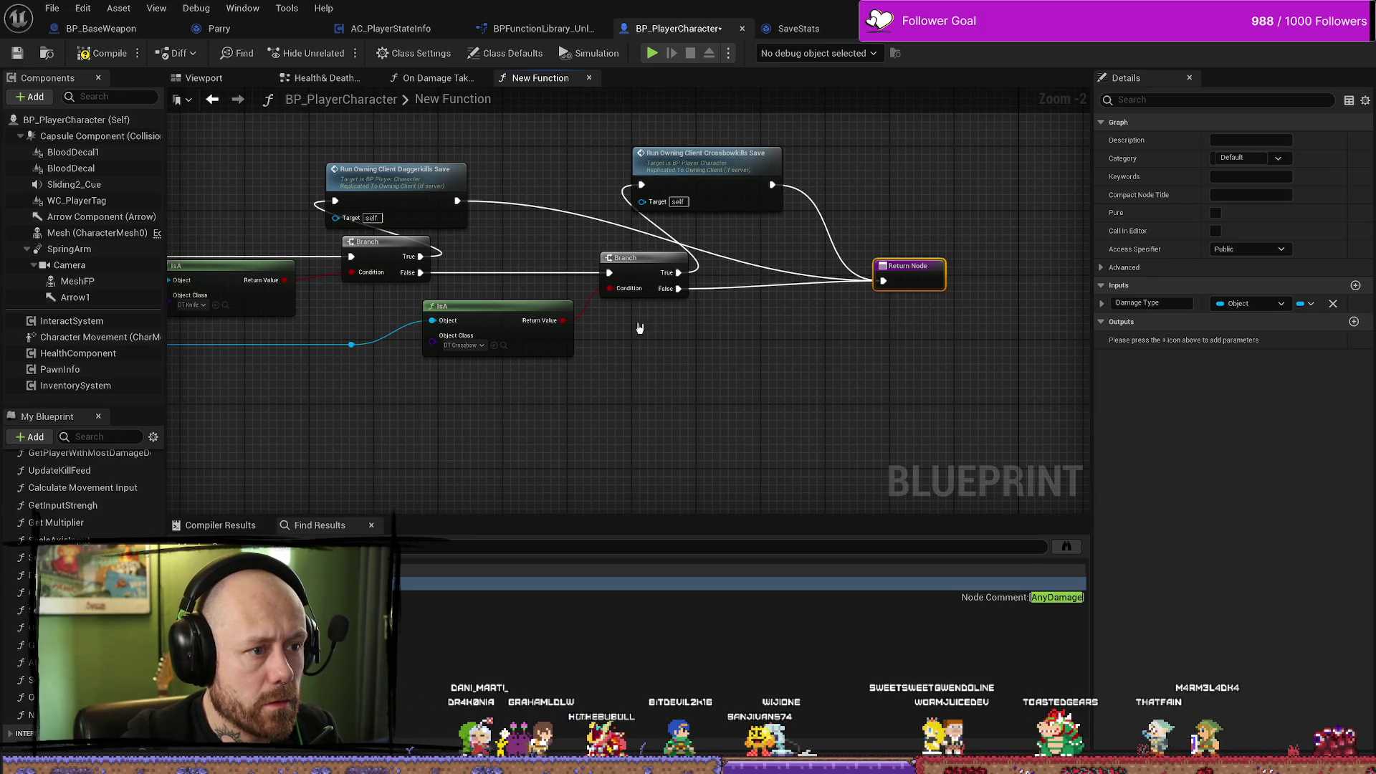
pyautogui.moveTo(577, 327); pyautogui.dragTo(637, 327)
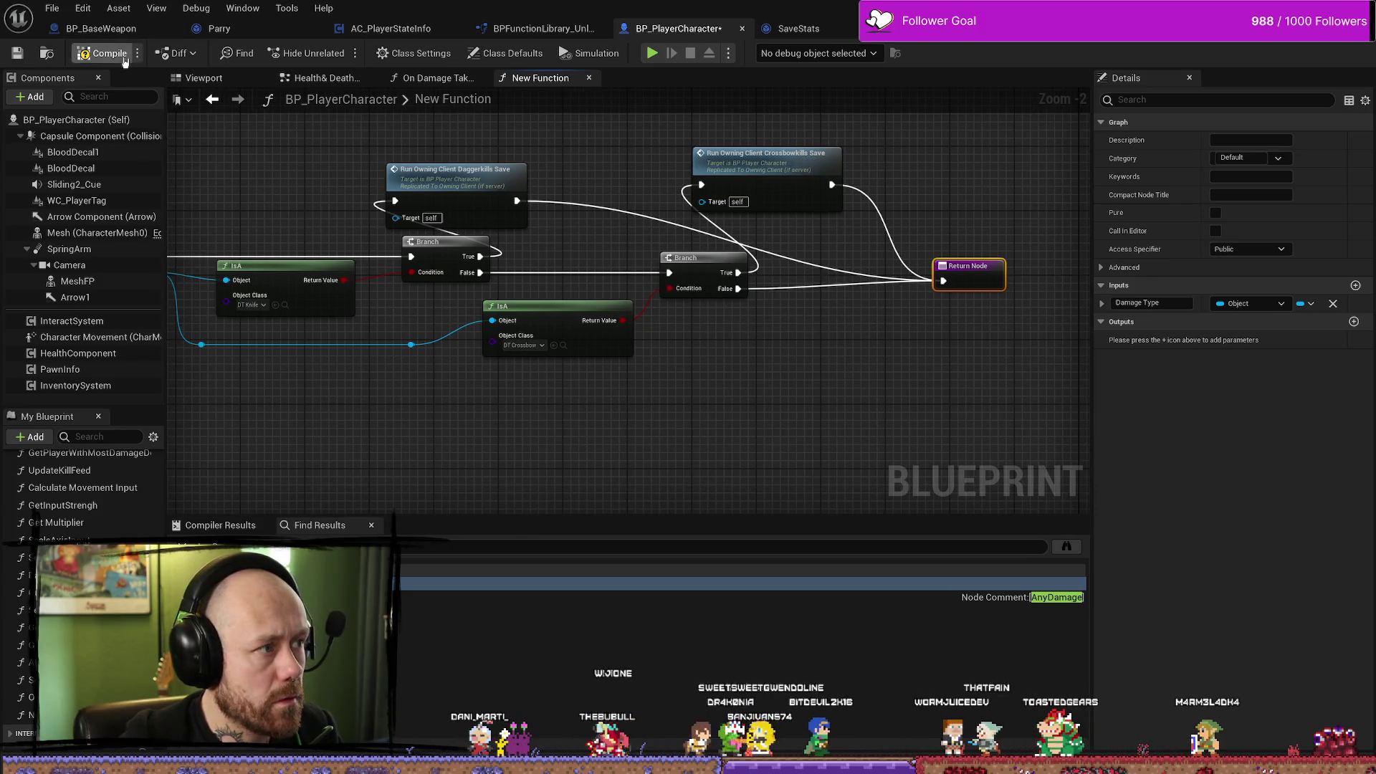
# Remove the orphaned pin from the New Function call in Health & Death and recompile BP_PlayerCharacter.
pyautogui.click(18, 57)
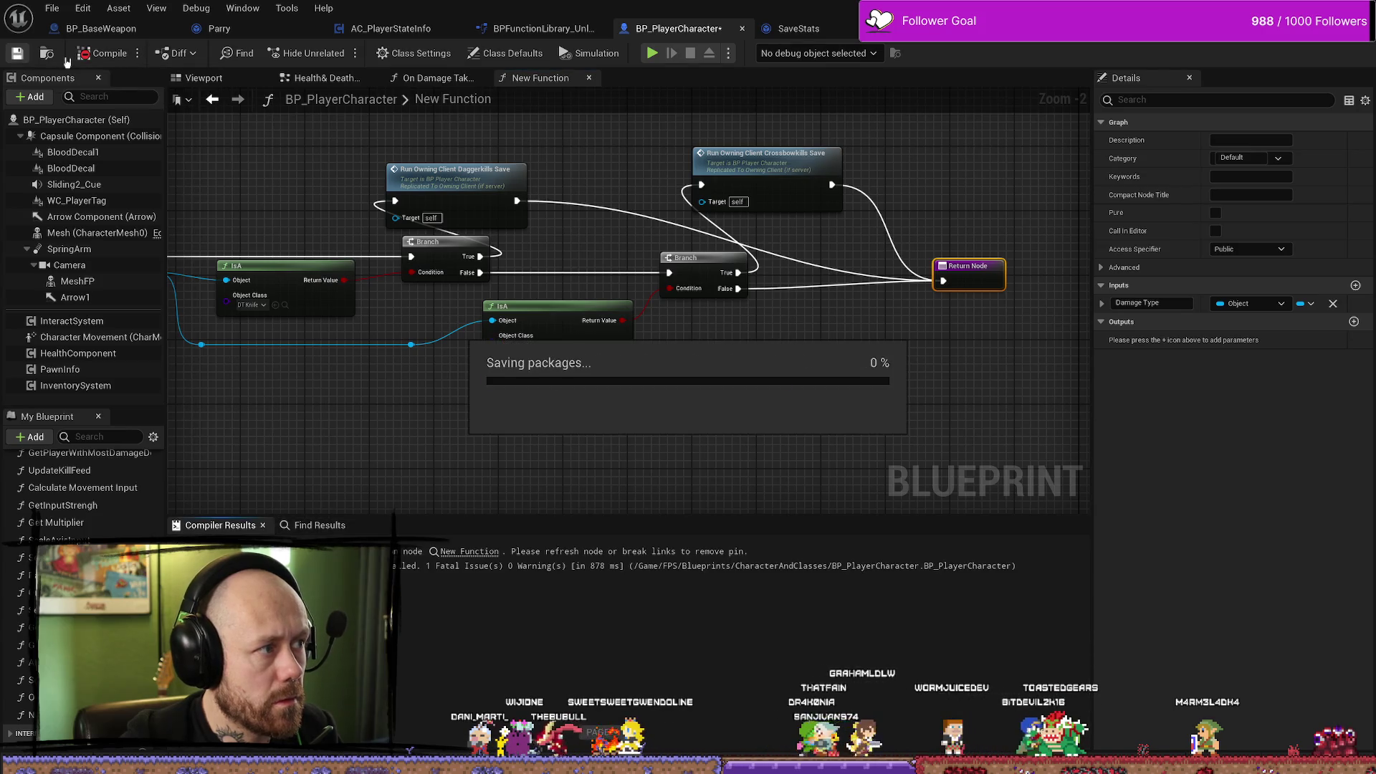
pyautogui.moveTo(711, 354); pyautogui.dragTo(779, 375)
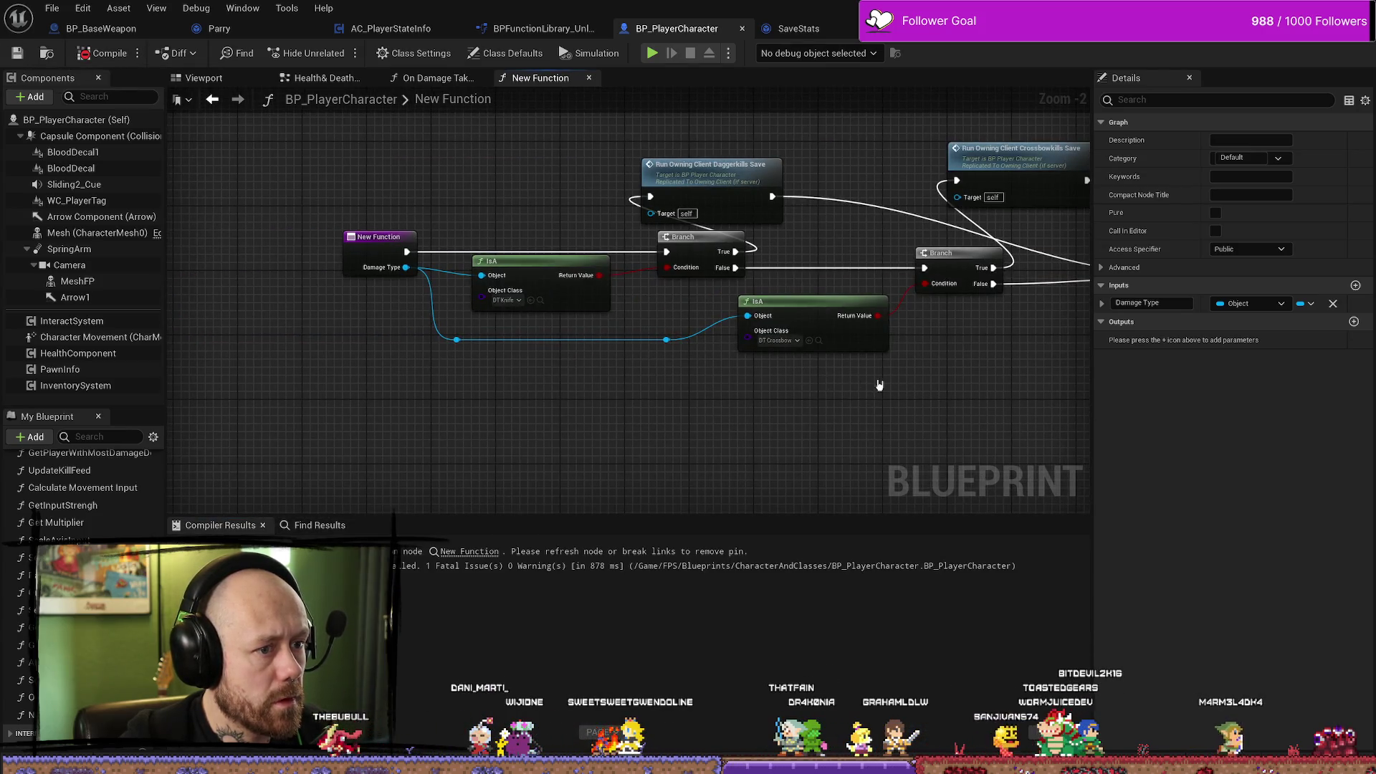
pyautogui.moveTo(885, 385); pyautogui.dragTo(812, 392)
pyautogui.click(439, 77)
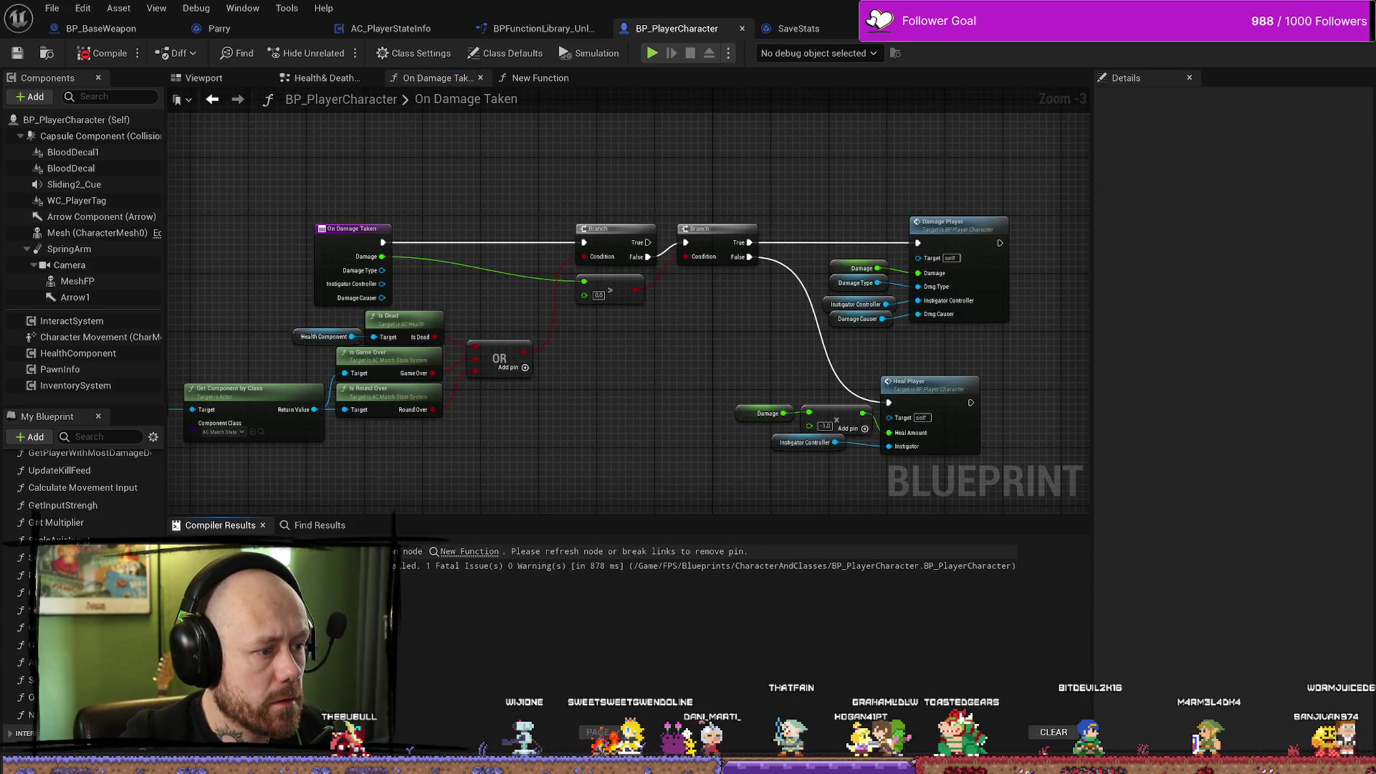
pyautogui.click(469, 551)
pyautogui.click(629, 423)
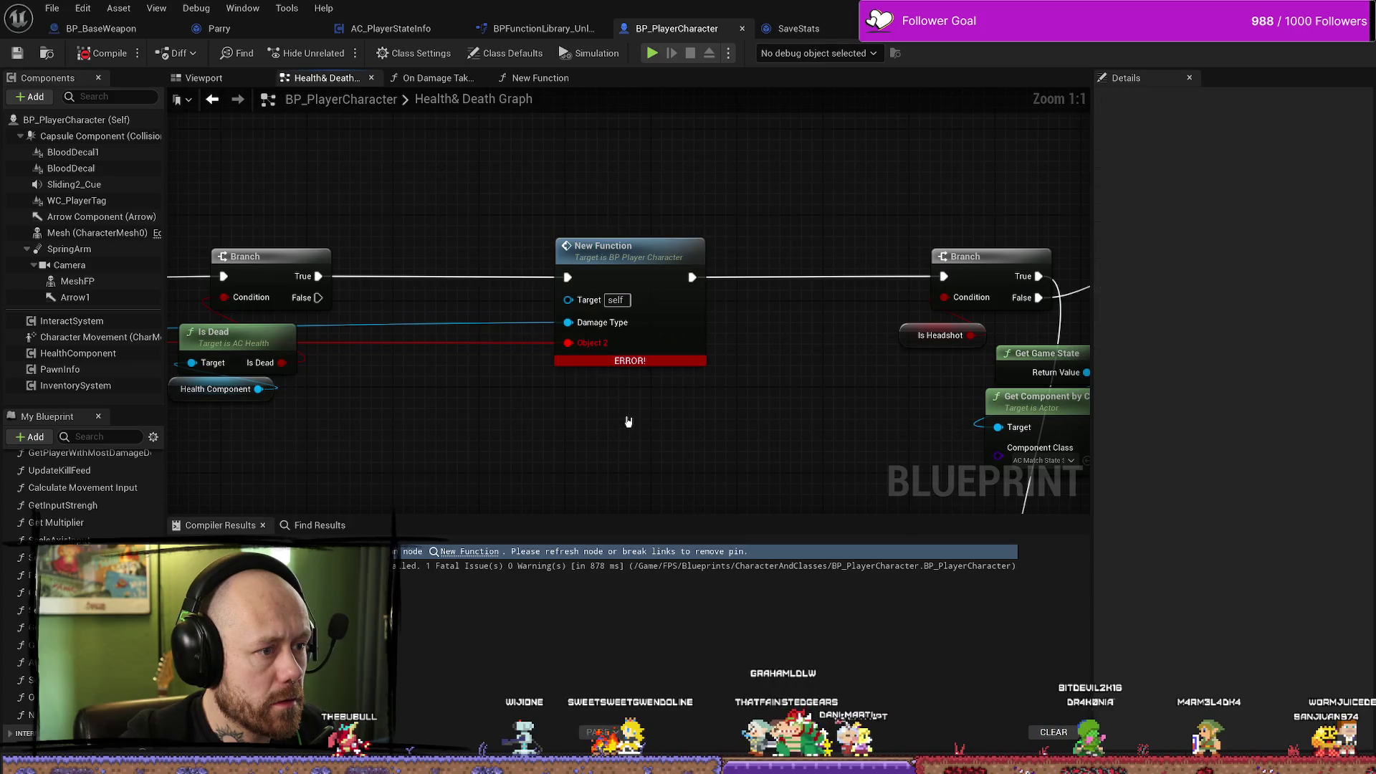
pyautogui.keyDown('alt'); pyautogui.click(592, 344); pyautogui.keyUp('alt')
pyautogui.press('F7')
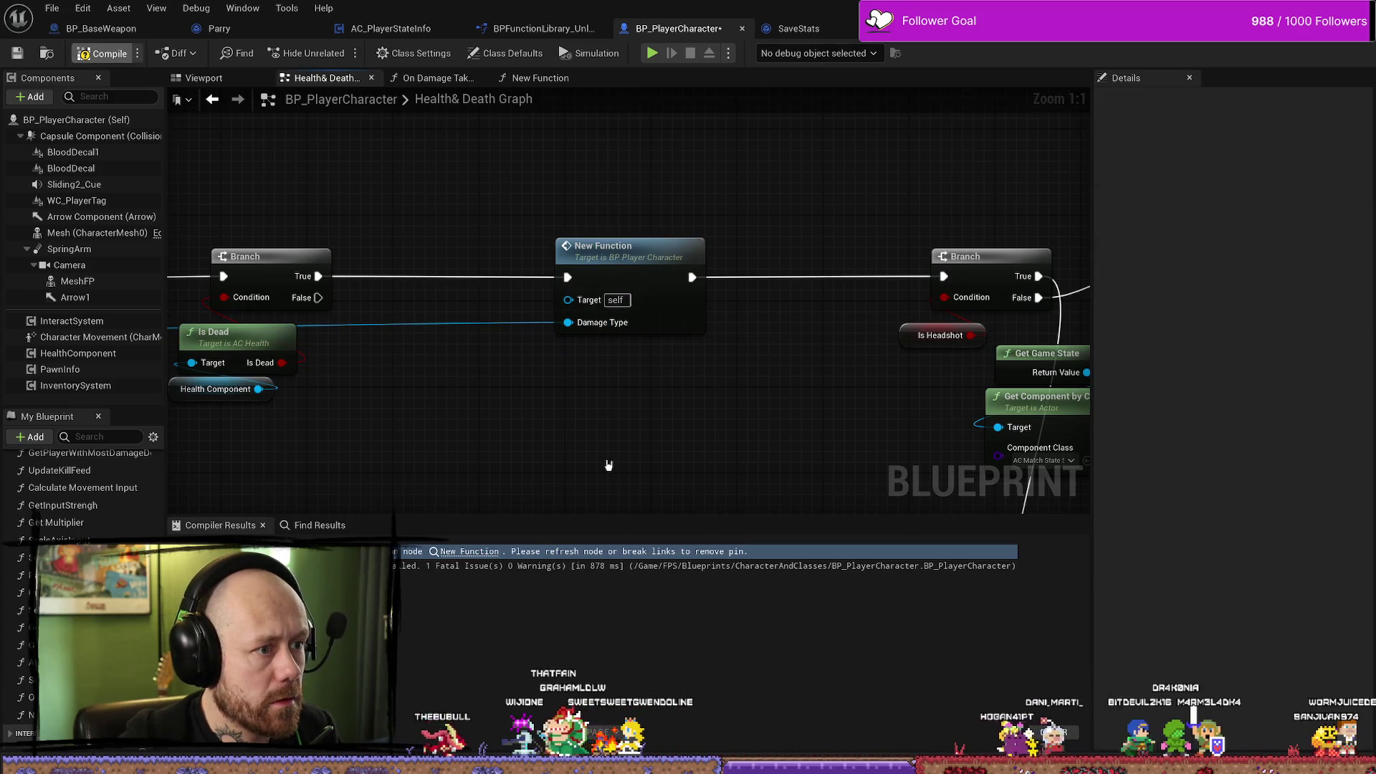
pyautogui.moveTo(557, 422)
pyautogui.mouseDown()
pyautogui.moveTo(723, 415)
pyautogui.moveTo(741, 380)
pyautogui.mouseUp()
# Add two reroute points and route the Damage Type wire beneath the other nodes.
pyautogui.doubleClick(741, 306)
pyautogui.scroll(-2, 806, 342)
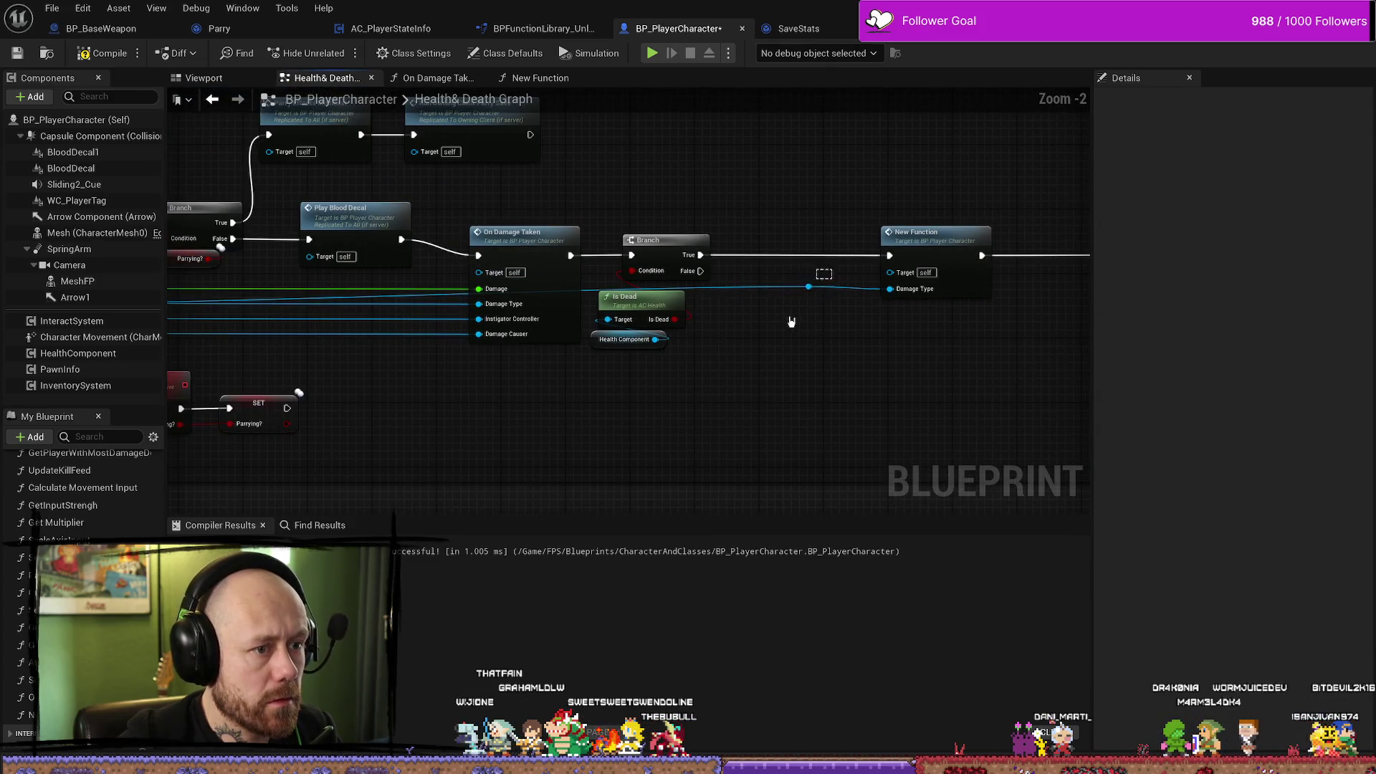
pyautogui.moveTo(815, 293); pyautogui.dragTo(792, 381)
pyautogui.doubleClick(761, 372)
pyautogui.moveTo(758, 365)
pyautogui.mouseDown()
pyautogui.moveTo(327, 379)
pyautogui.moveTo(622, 374)
pyautogui.moveTo(625, 389)
pyautogui.mouseUp()
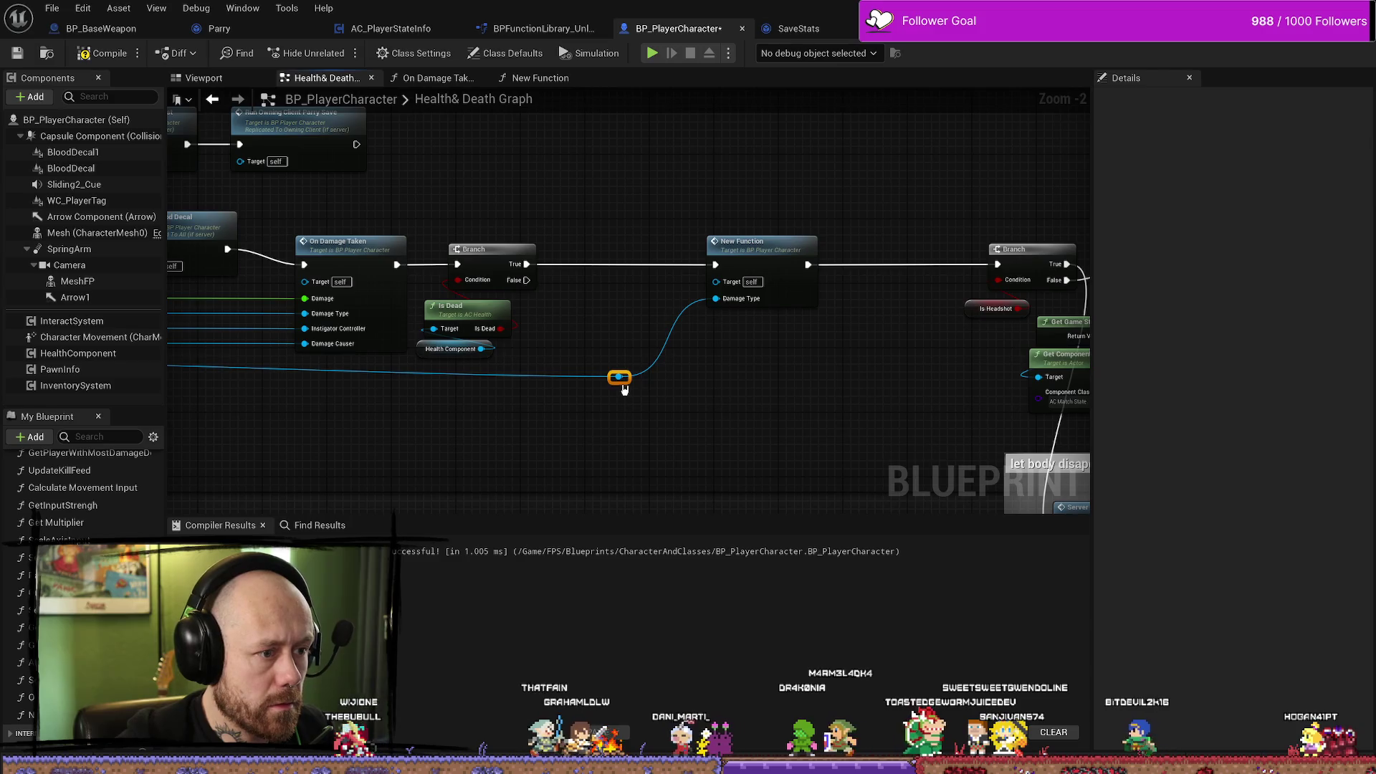
# Check New Function's inputs and advanced settings in Details, then save and compile BP_PlayerCharacter.
pyautogui.scroll(-2, 531, 373)
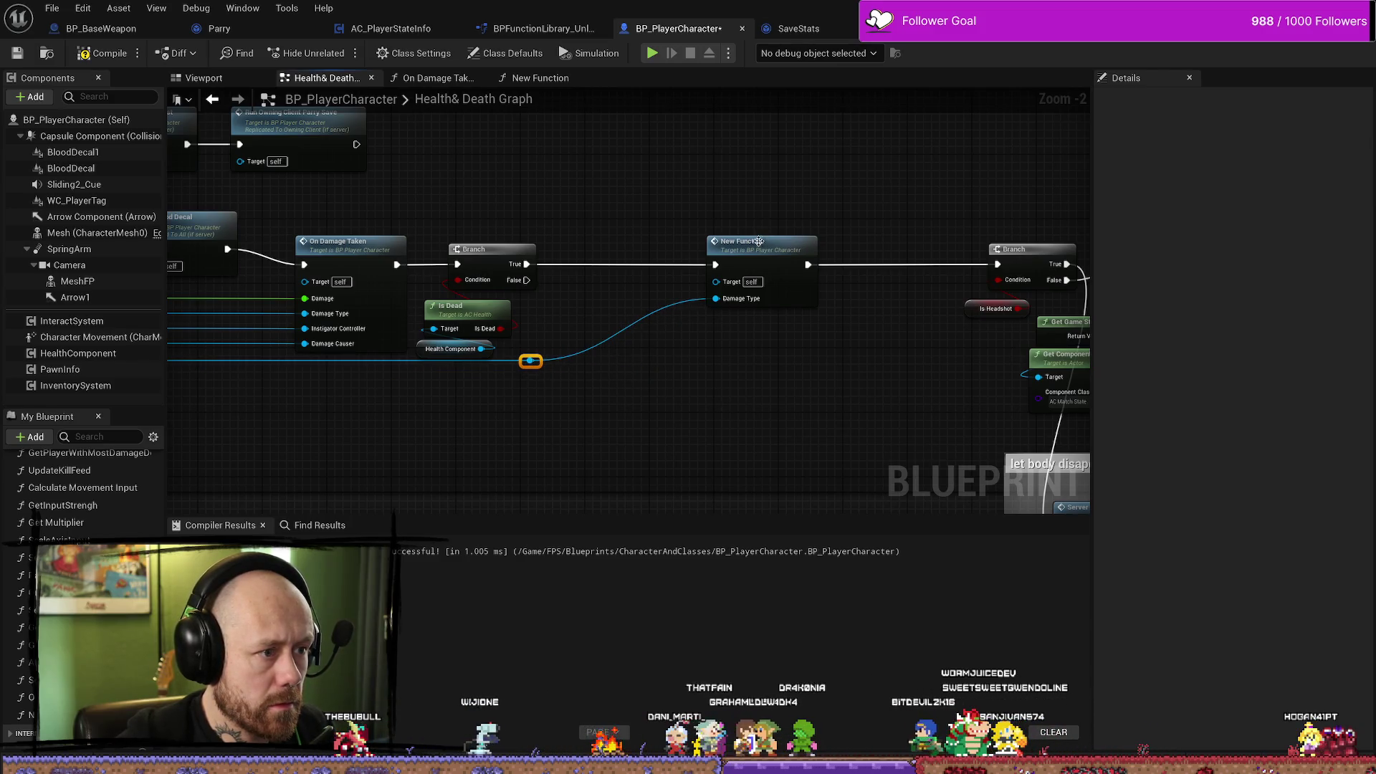
pyautogui.click(645, 243)
pyautogui.scroll(-1, 645, 247)
pyautogui.scroll(4, 536, 337)
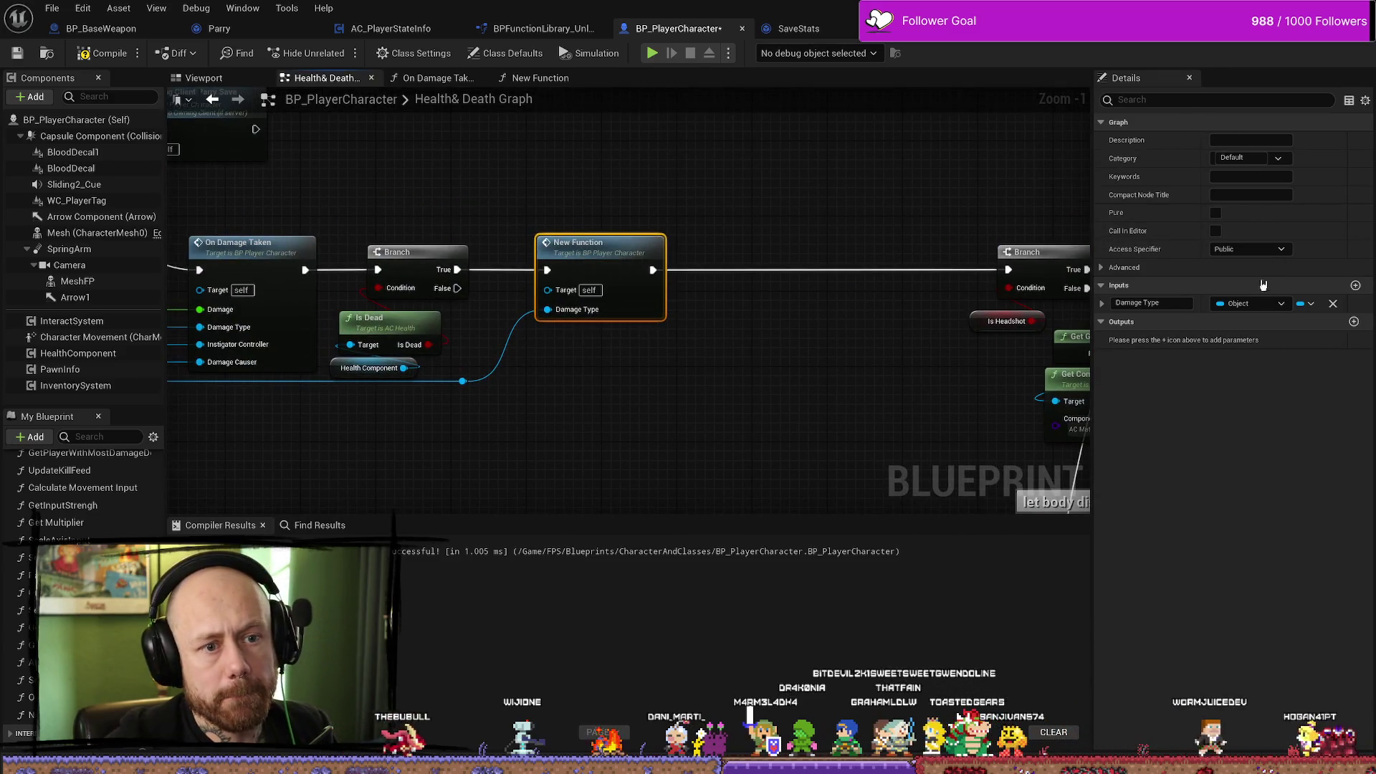
pyautogui.click(860, 231)
pyautogui.click(614, 258)
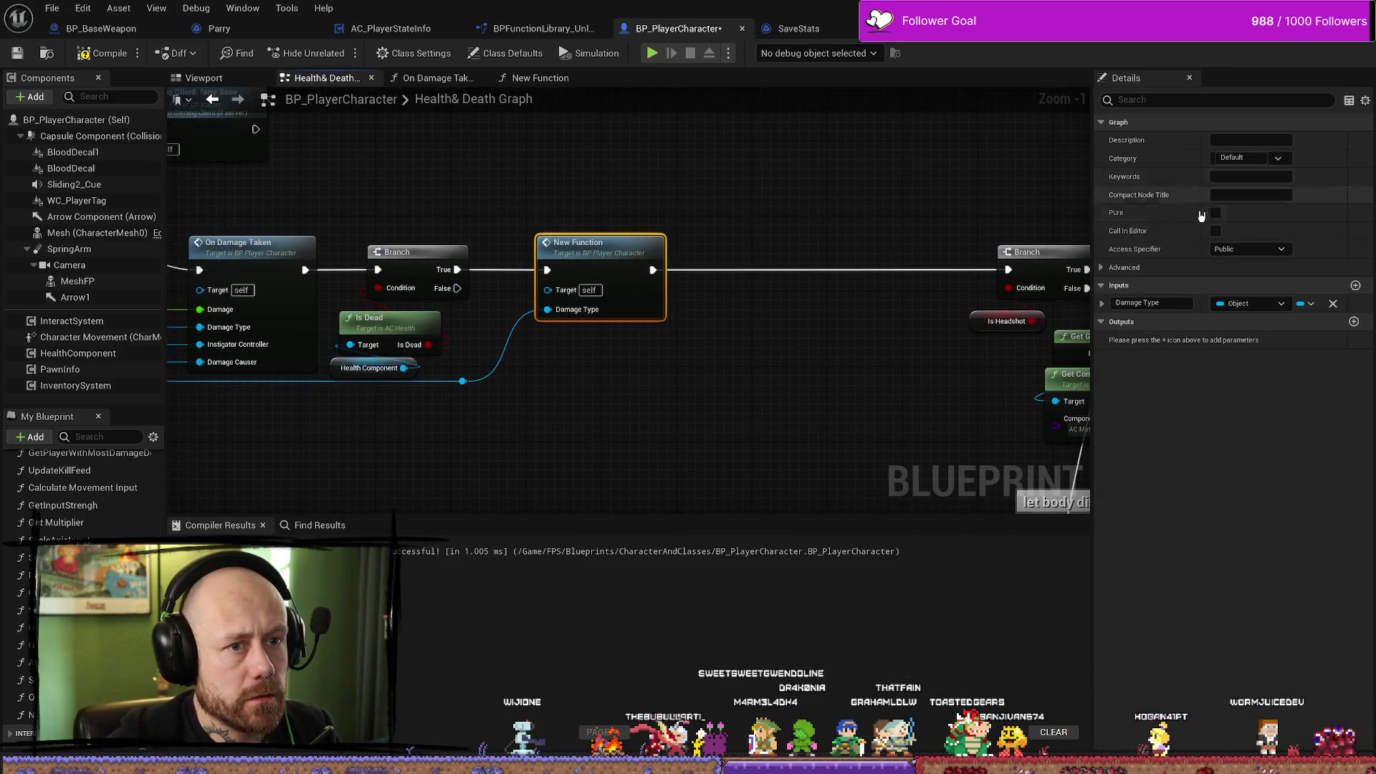
pyautogui.scroll(-3, 95, 499)
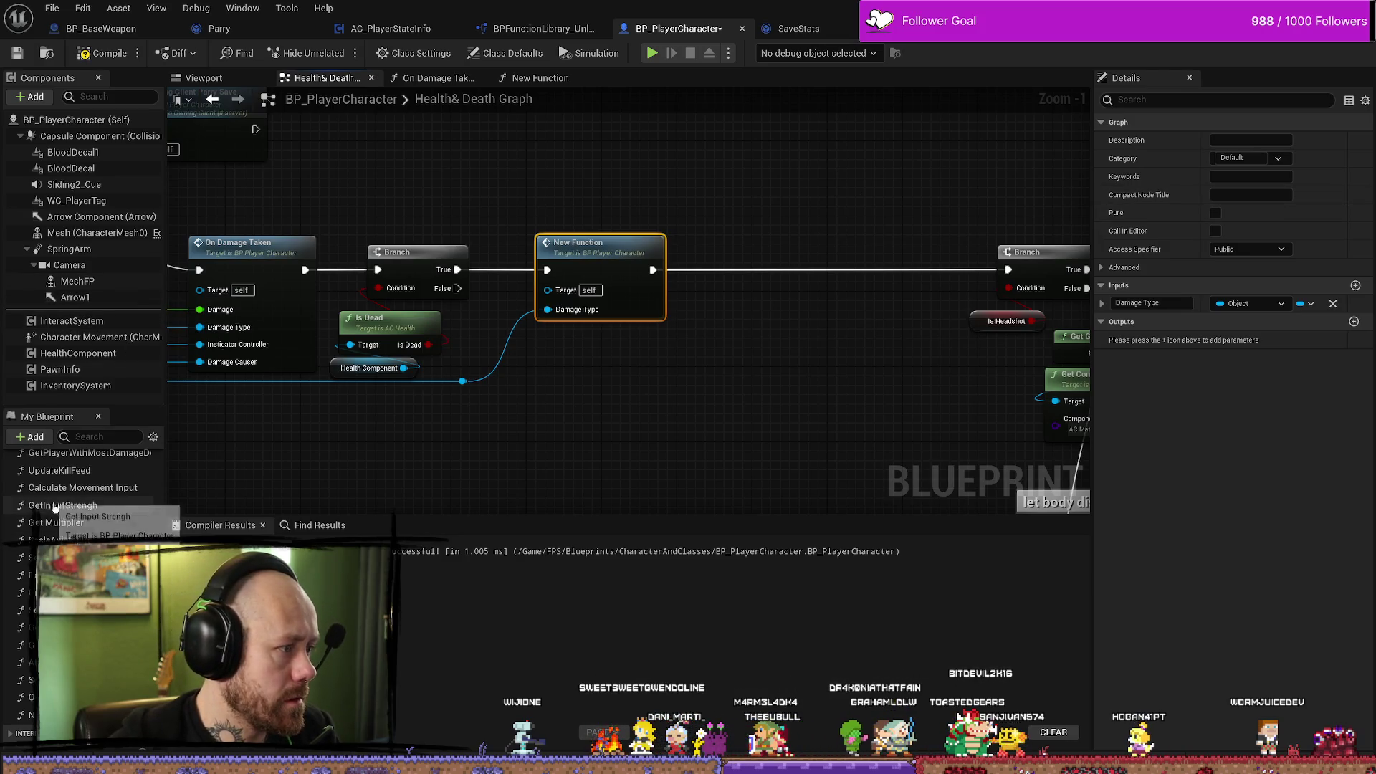
pyautogui.click(57, 629)
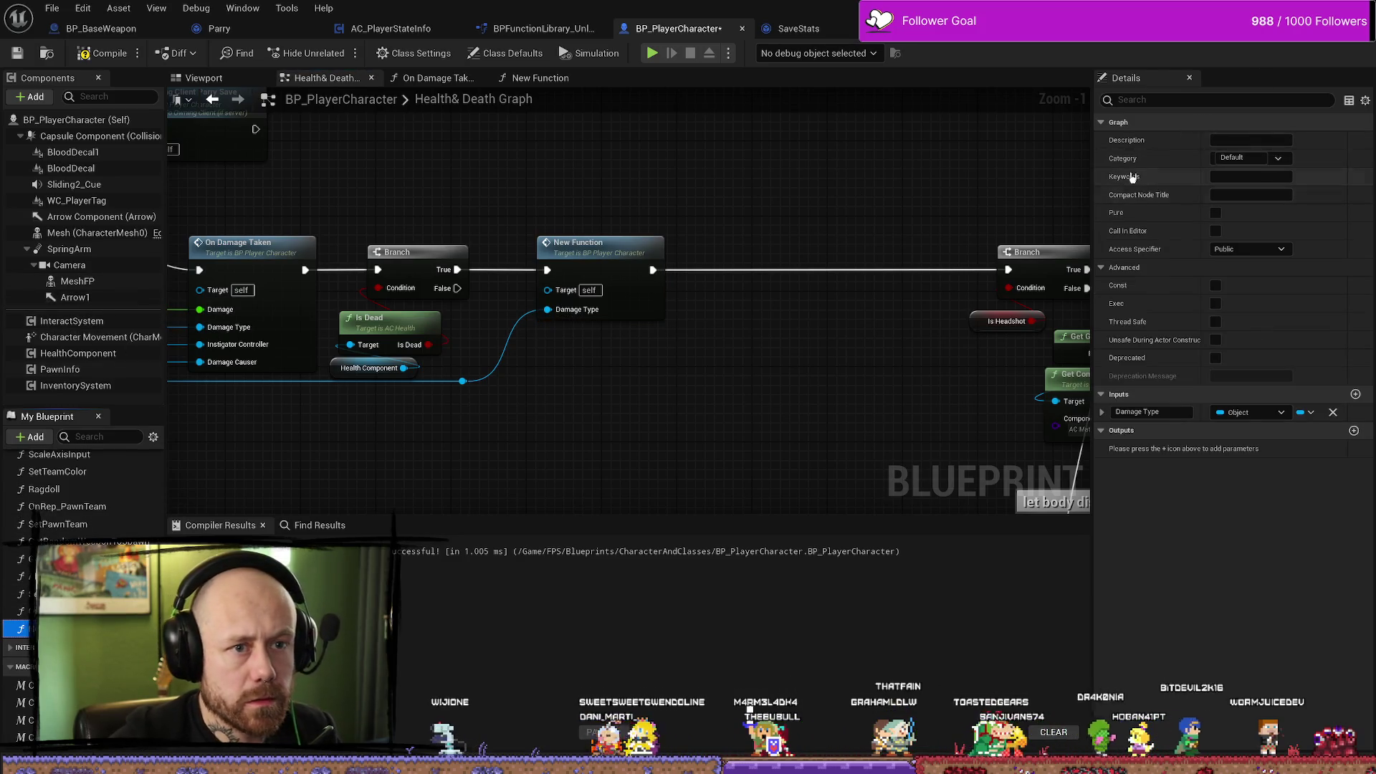
pyautogui.hotkey('ctrl', 's')
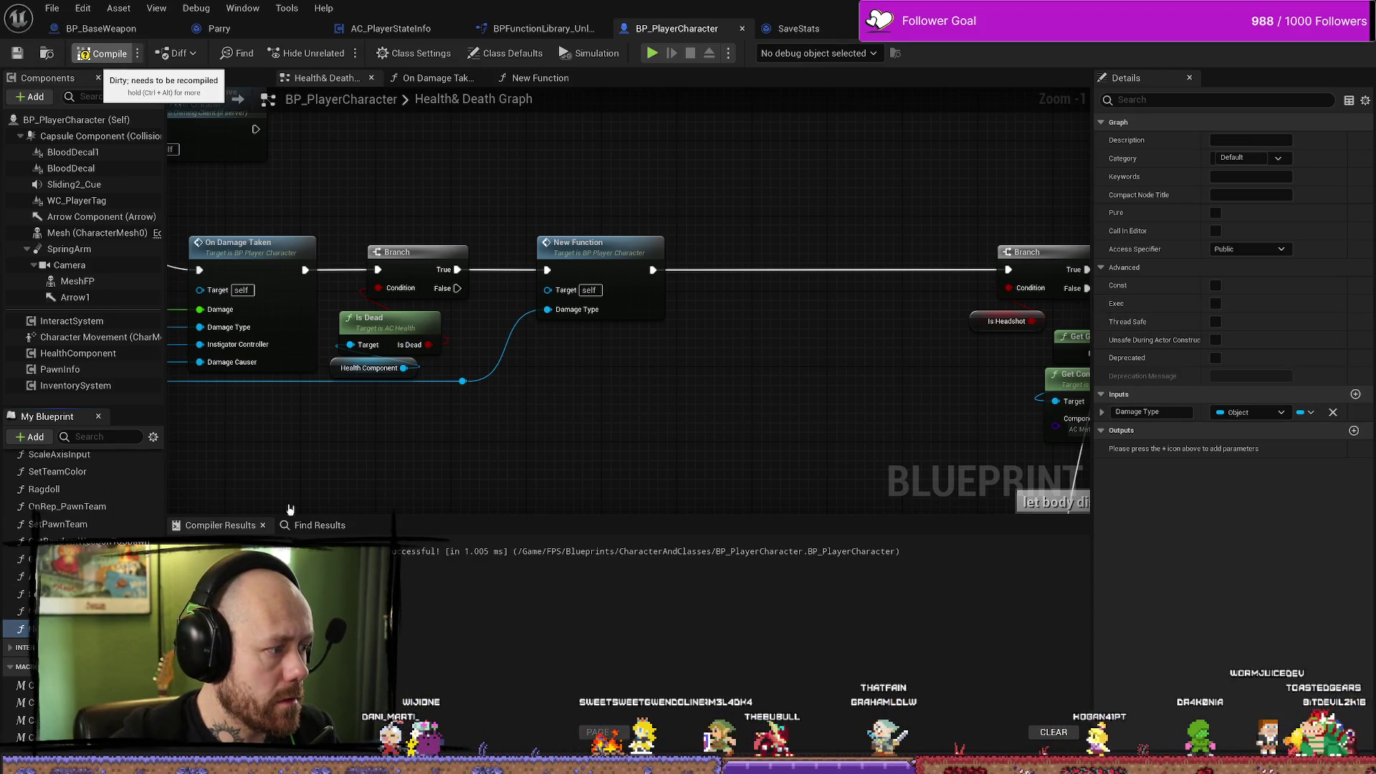
pyautogui.click(98, 54)
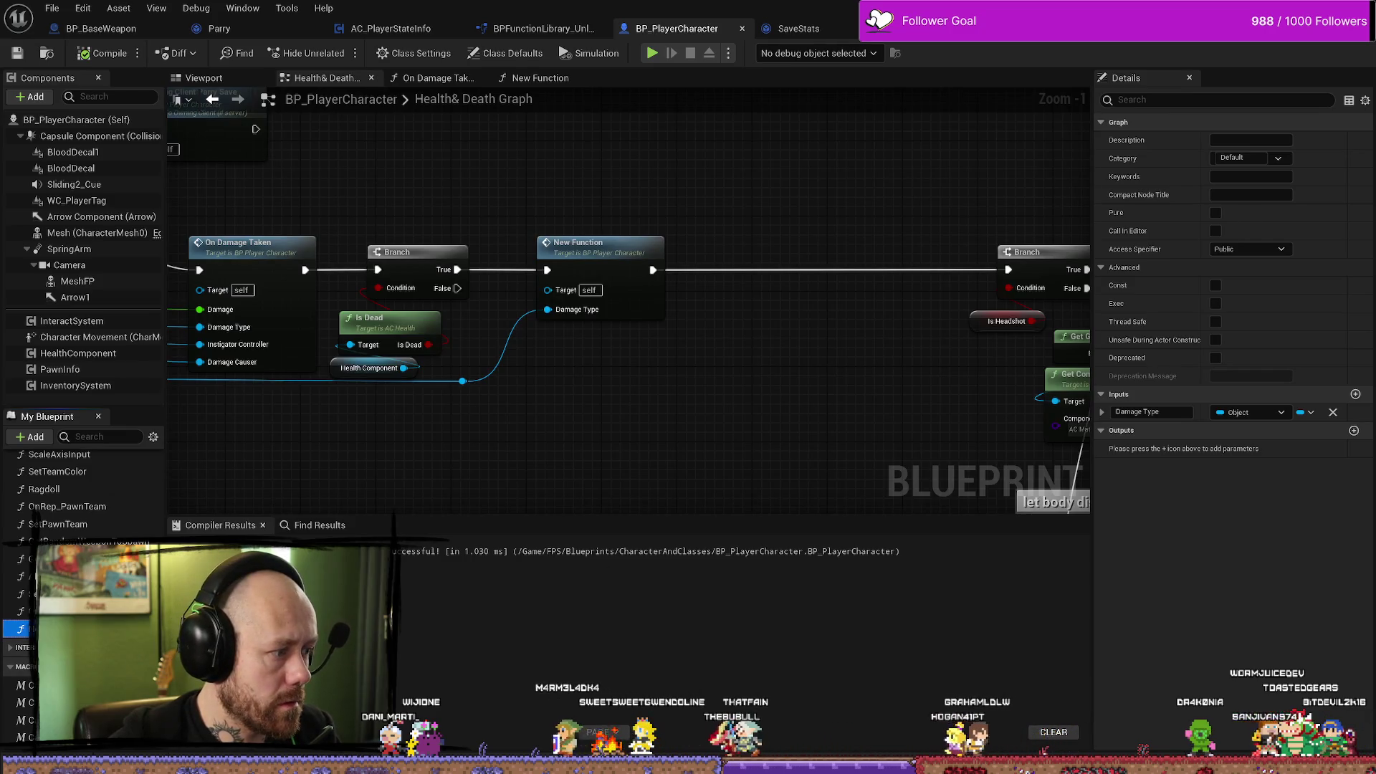
# Review New Function's IsA and Branch graph, then launch a Play-in-Editor test of the level.
pyautogui.click(540, 77)
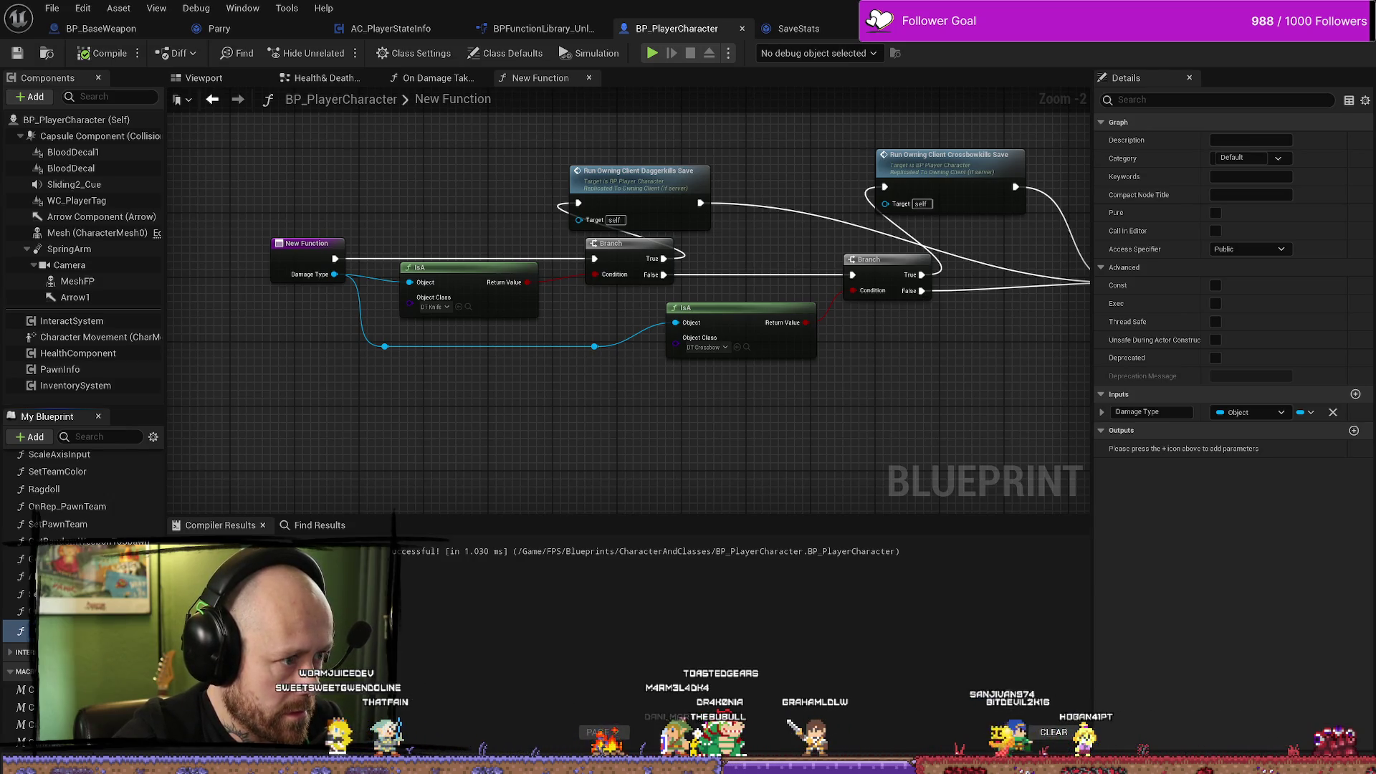
pyautogui.hotkey('alt', 'p')
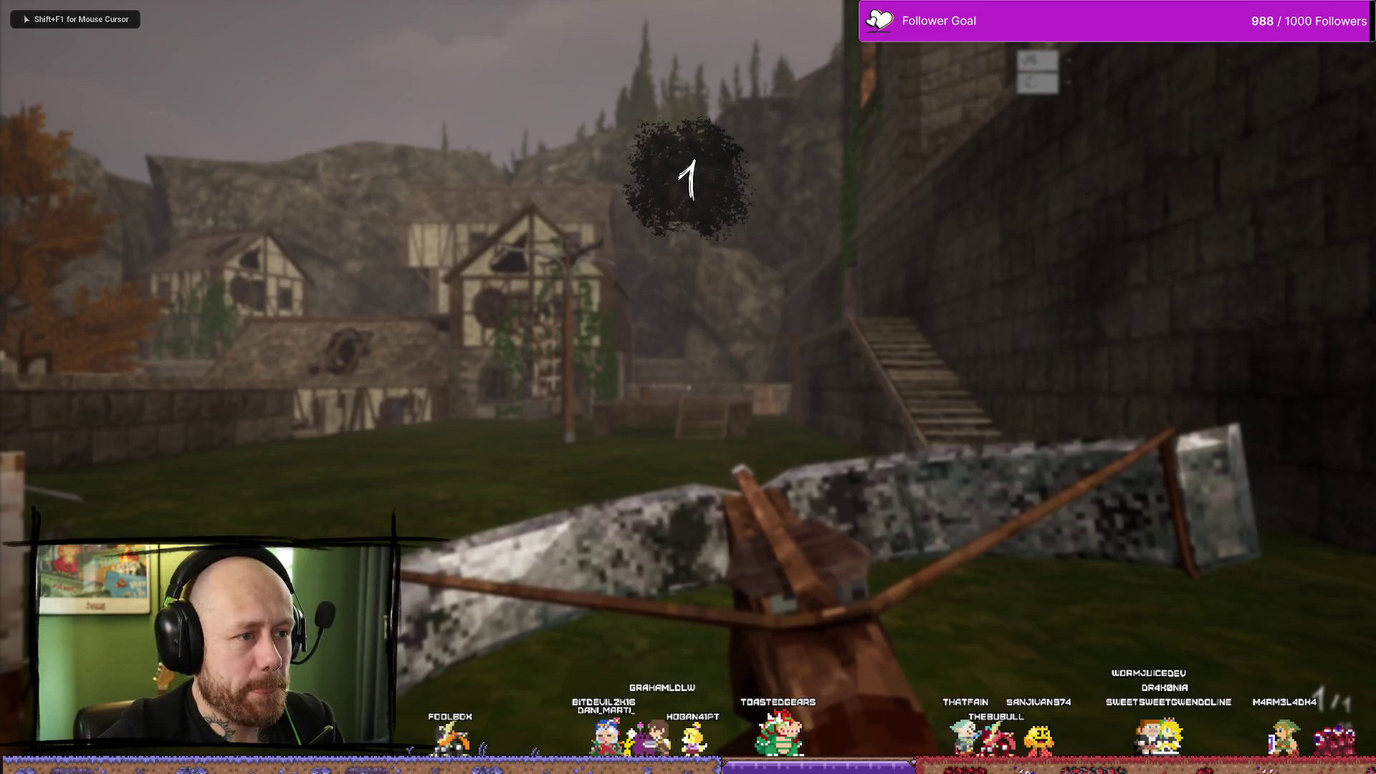
# Walk through the village past the gallows, kill an enemy with the sword, then bring up the runtime error log.
pyautogui.press('w')
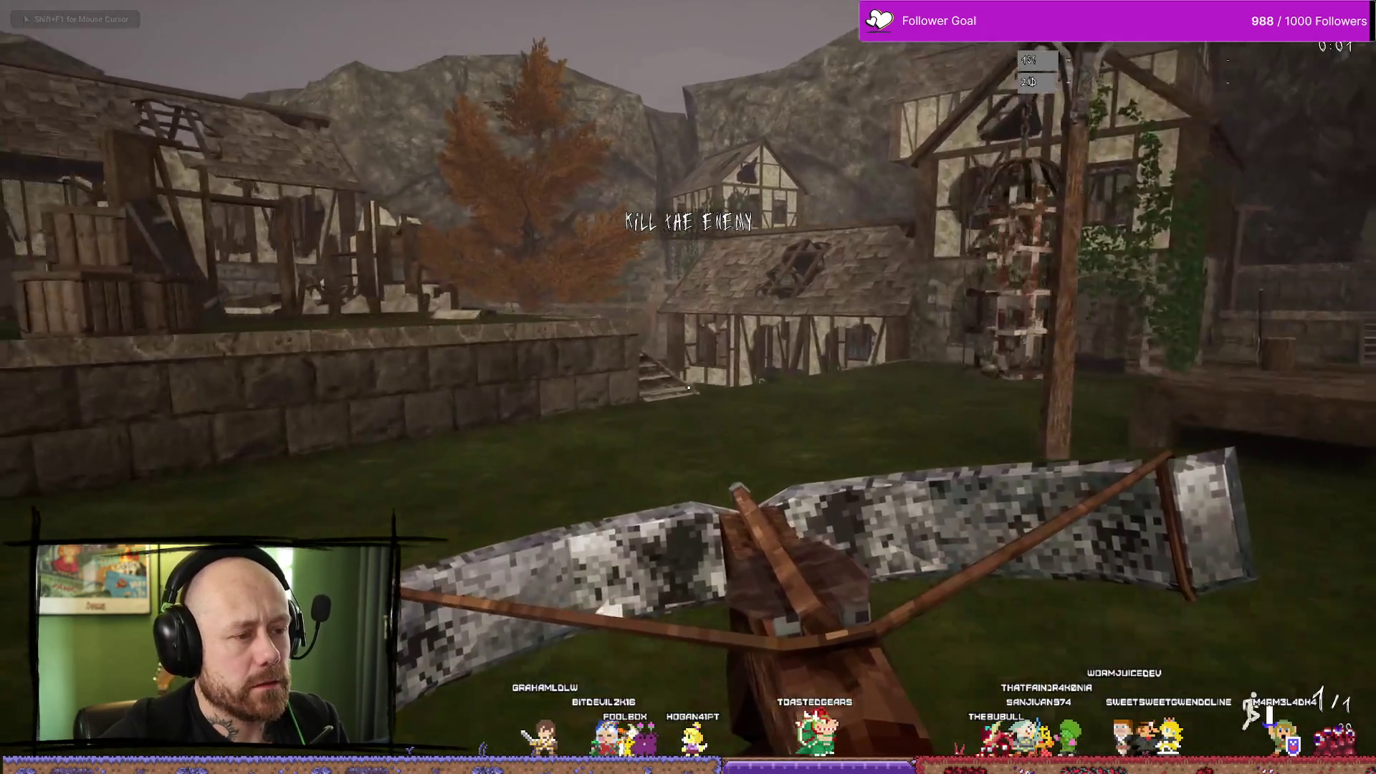
pyautogui.press('w')
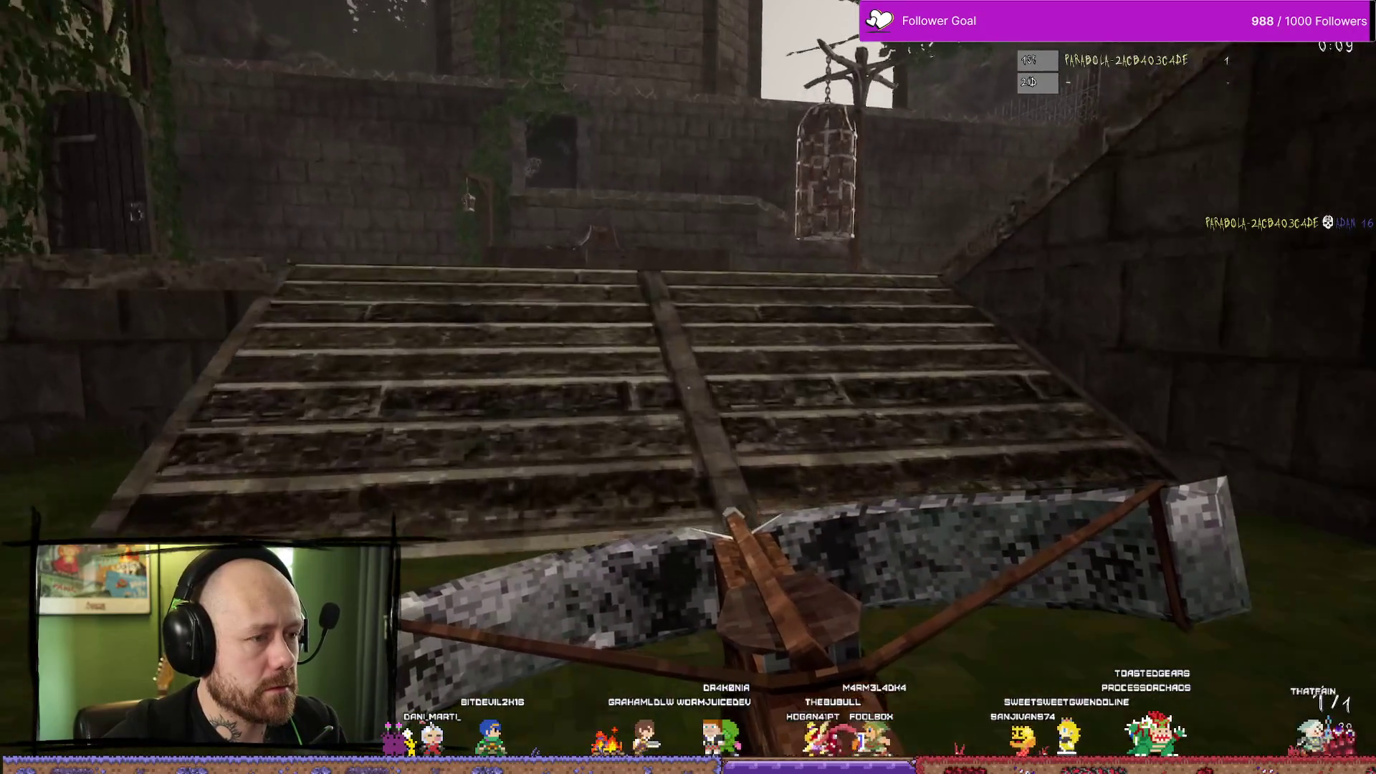
pyautogui.press('w')
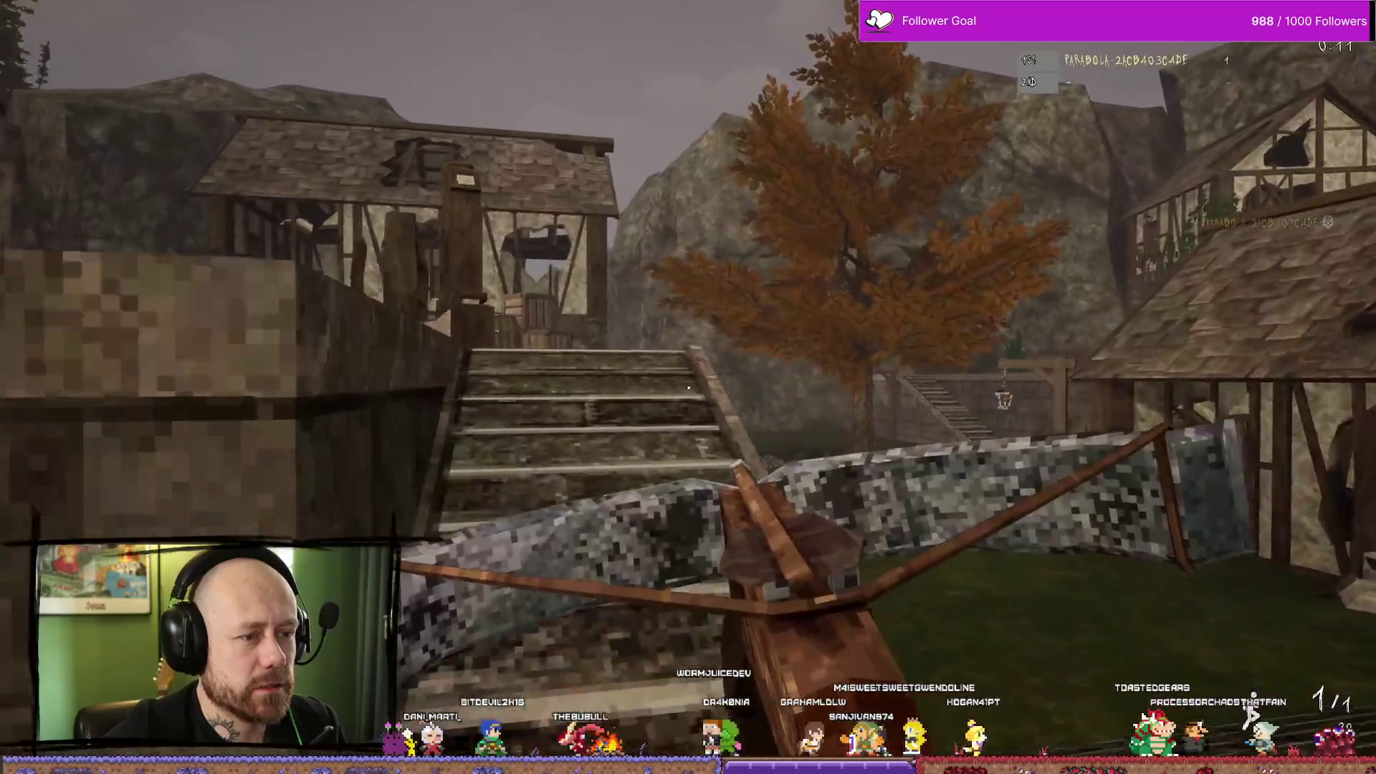
pyautogui.press('w')
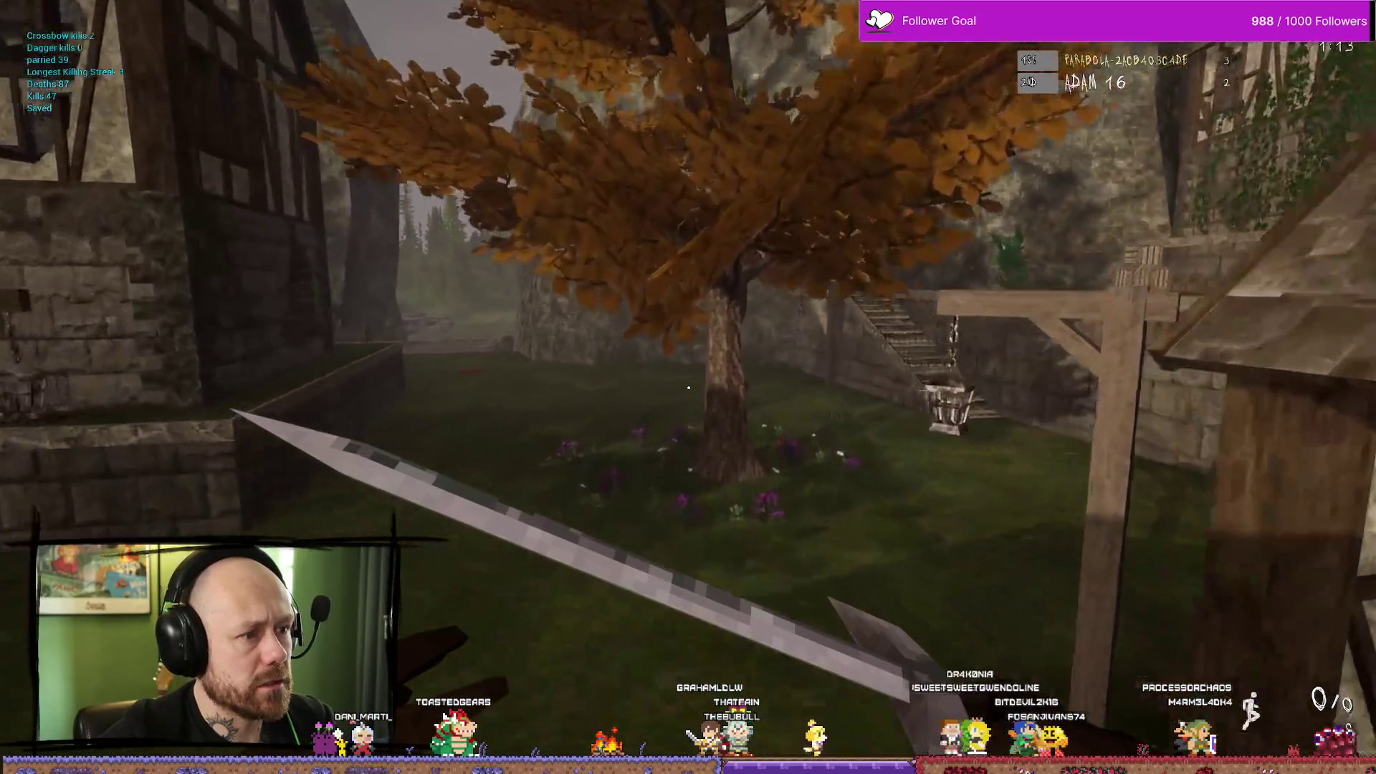
pyautogui.press('w')
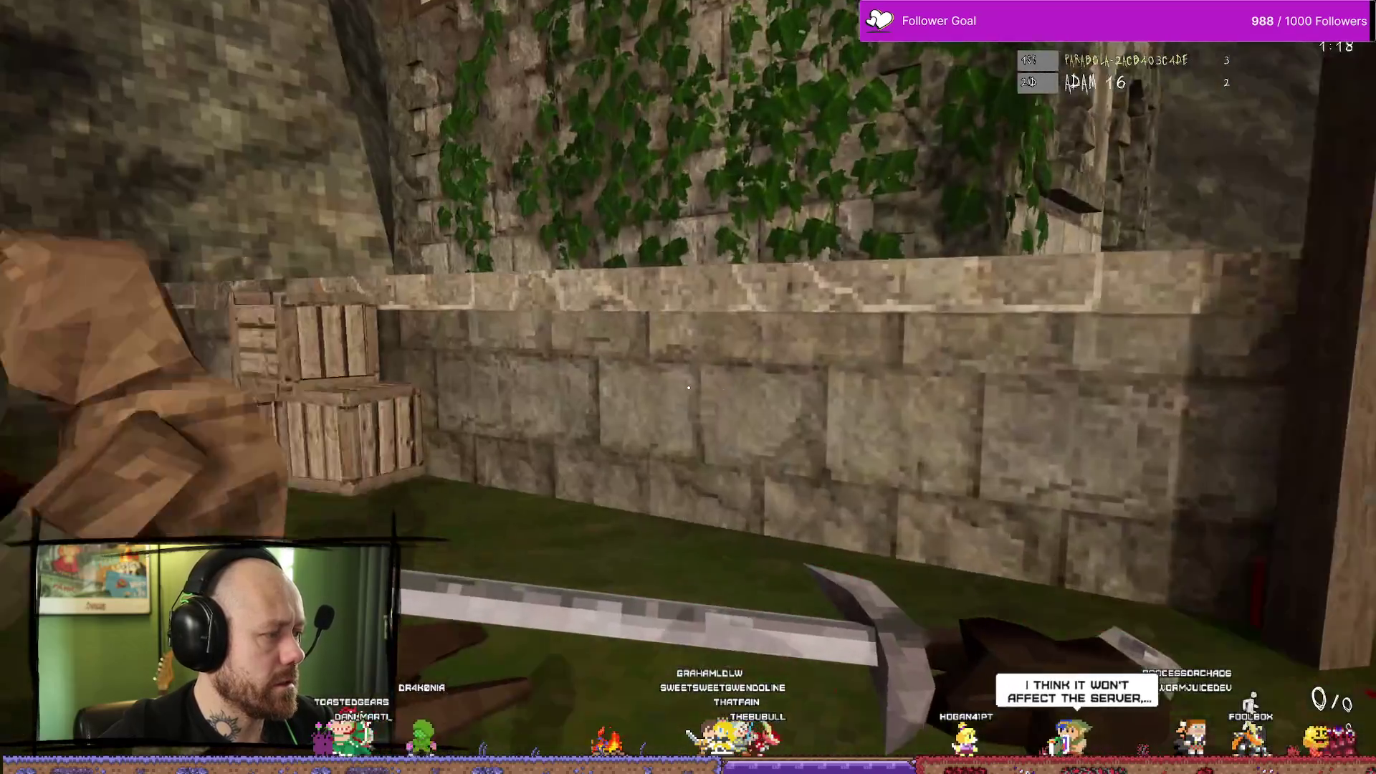
pyautogui.click(688, 387)
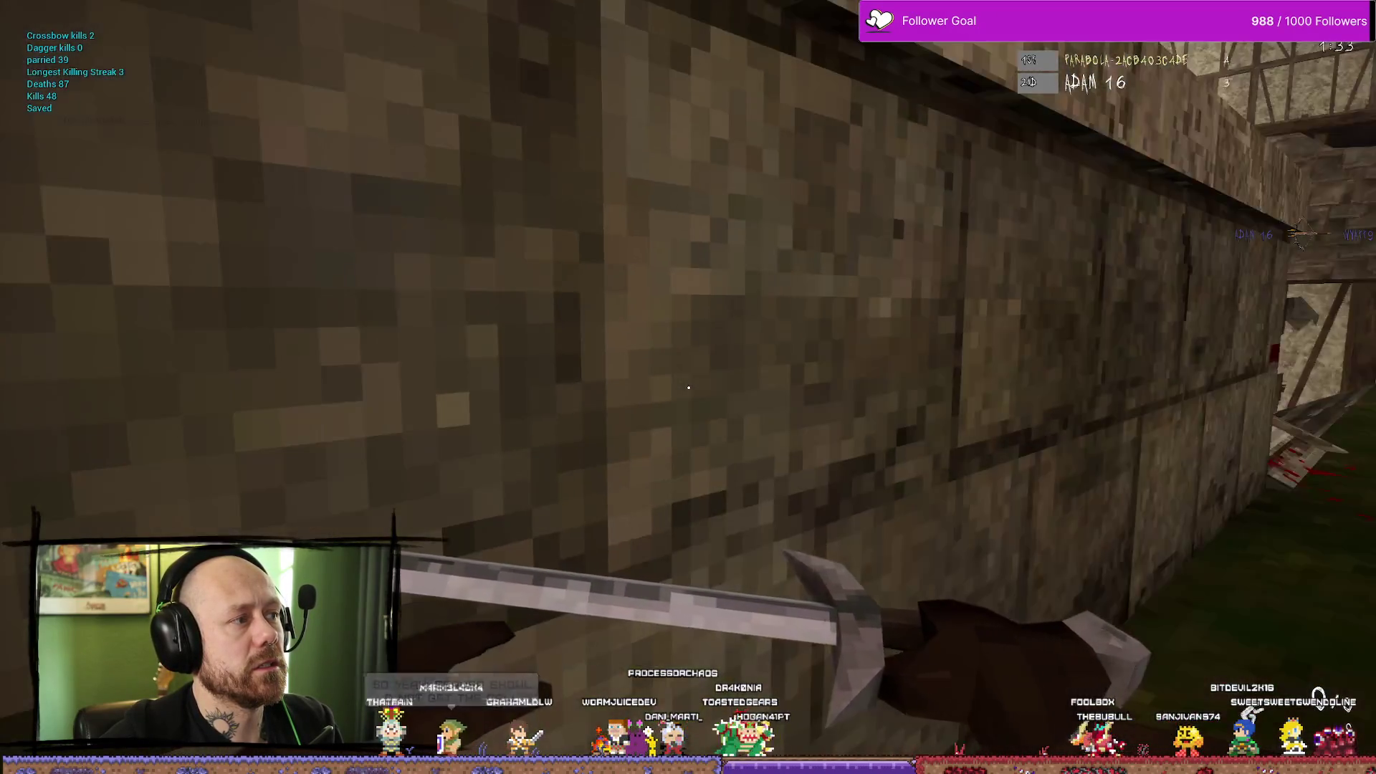
pyautogui.press('Escape')
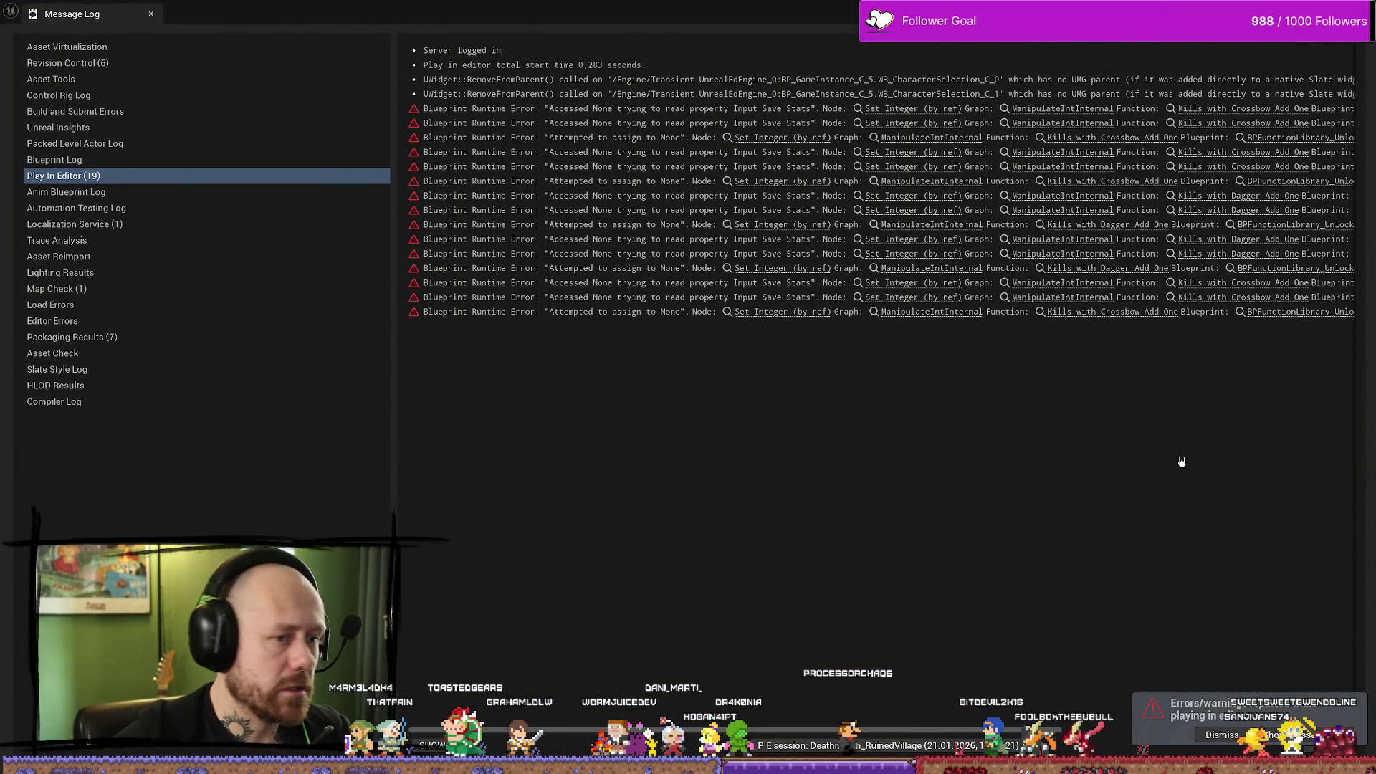
# Stop the play session, dismiss the Content Drawer, and switch to AC_PlayerStateInfo's Event Graph.
pyautogui.hotkey('alt', 'Tab')
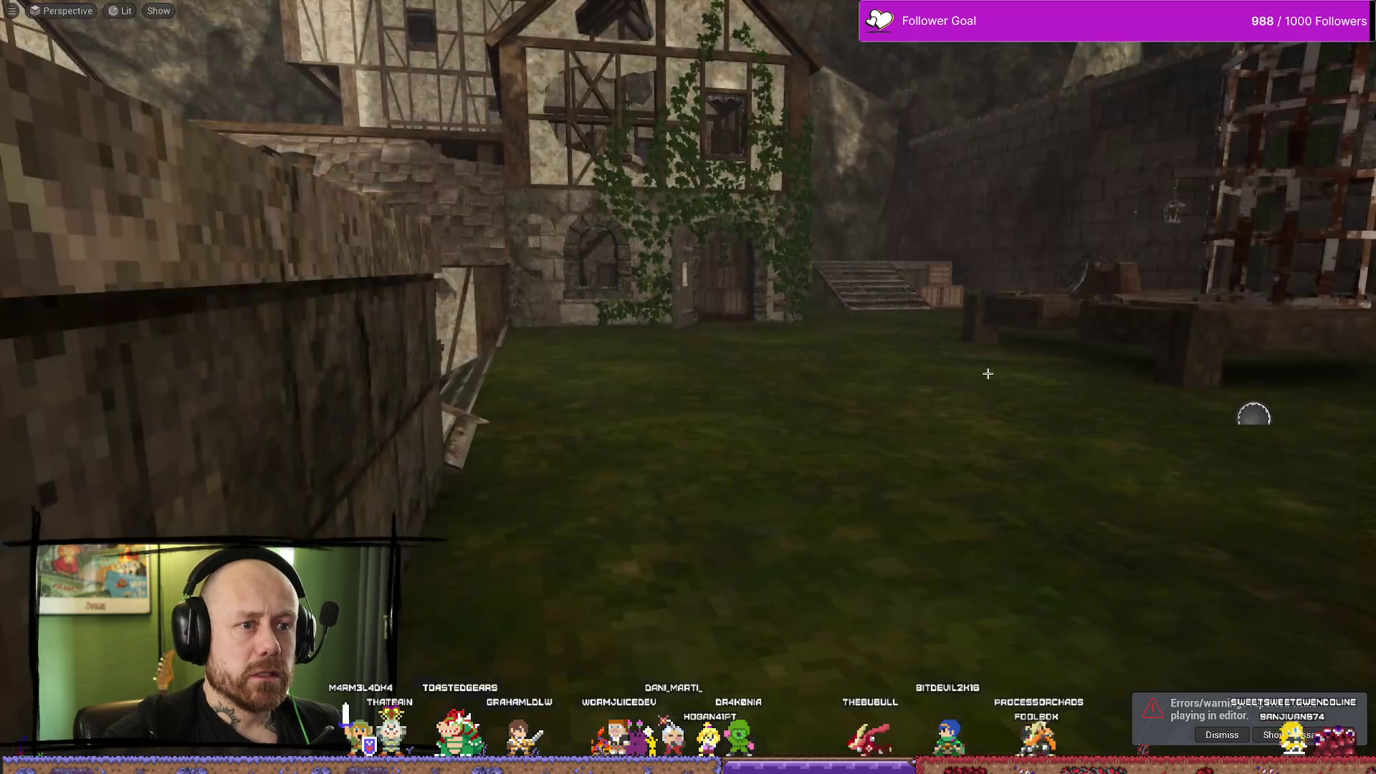
pyautogui.hotkey('ctrl', 'space')
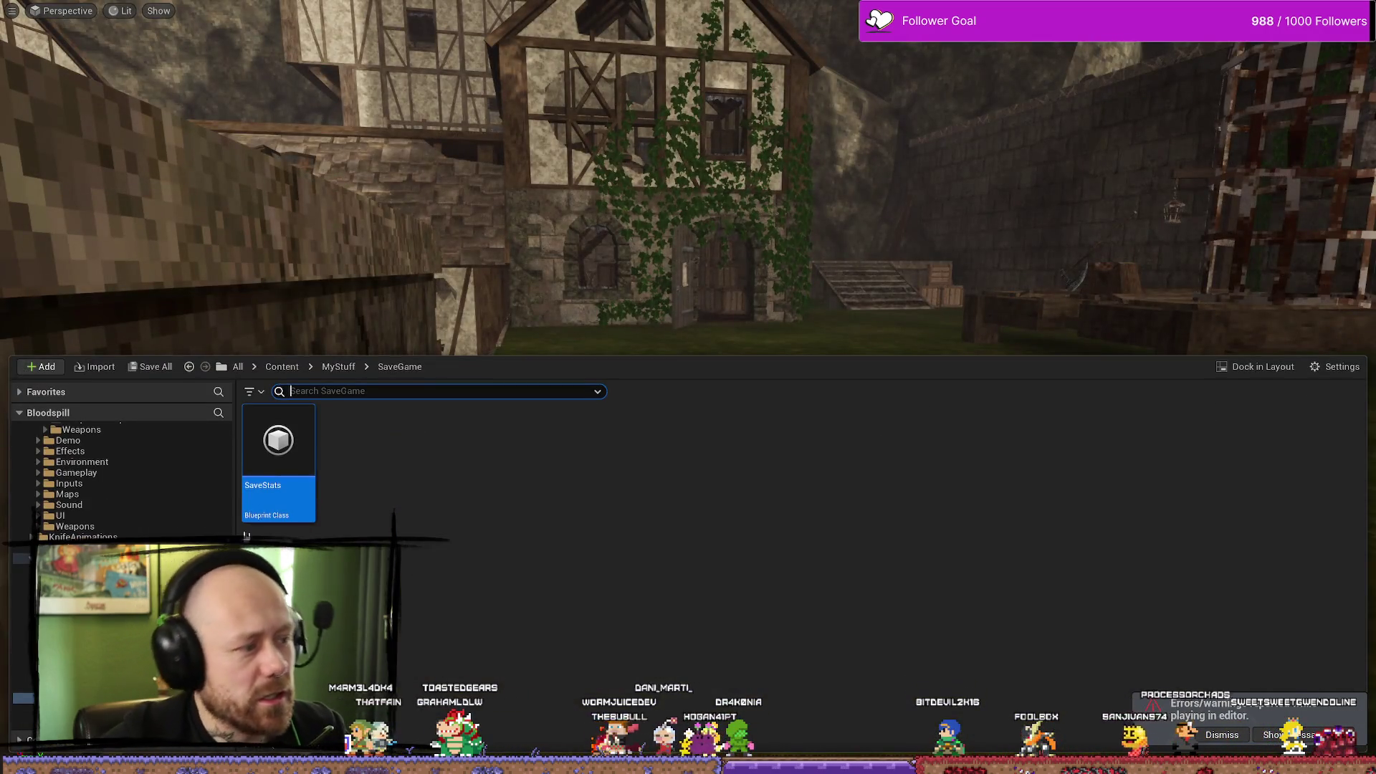
pyautogui.hotkey('alt', 'Tab')
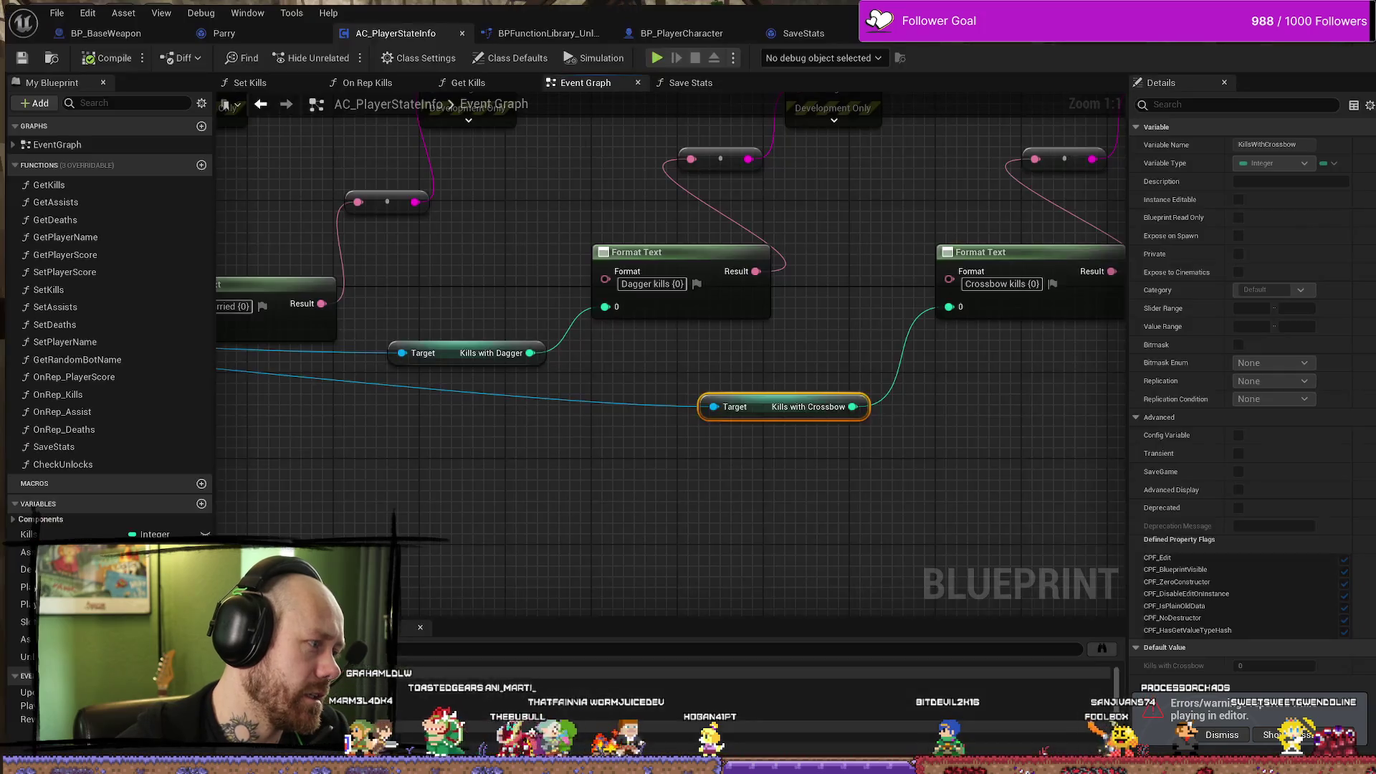
pyautogui.hotkey('alt', 'Tab')
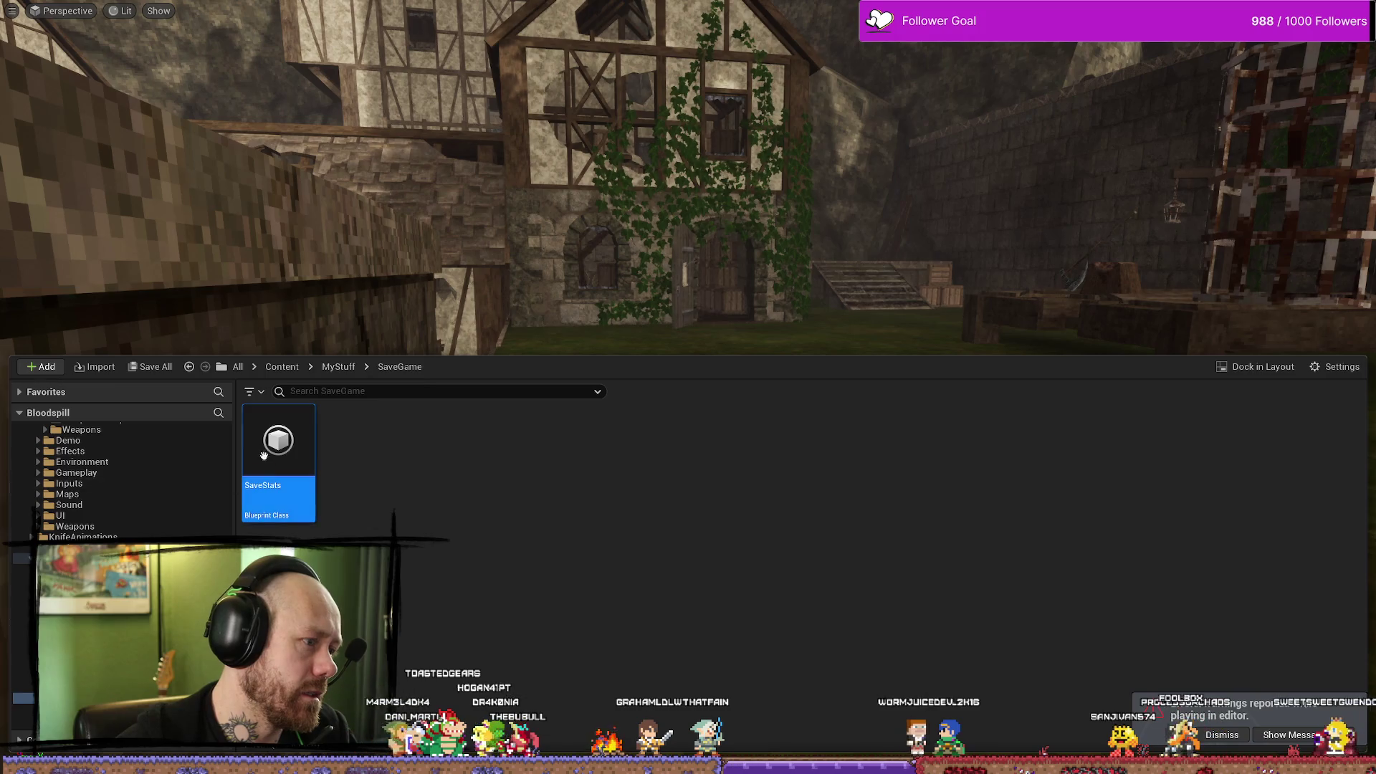
pyautogui.click(378, 246)
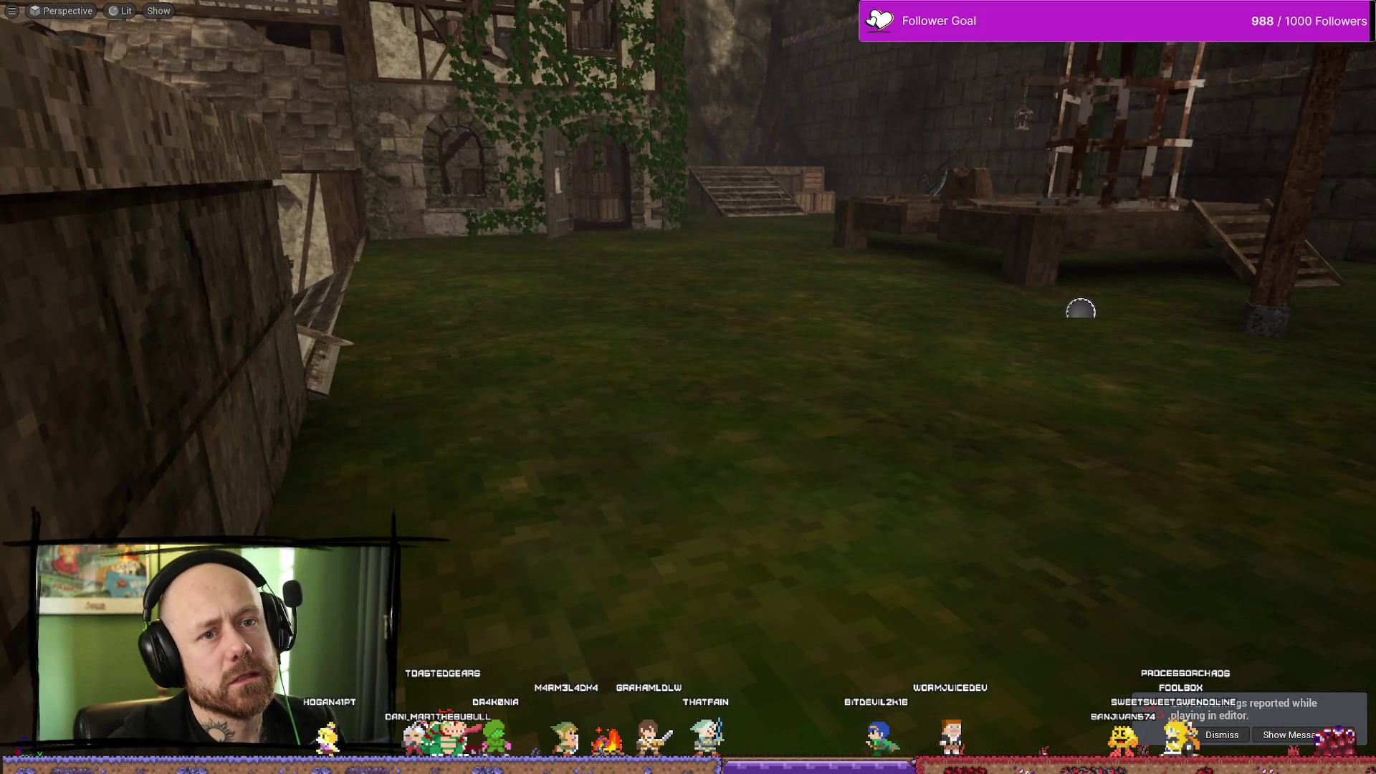
pyautogui.press('Escape')
pyautogui.hotkey('ctrl', 'space')
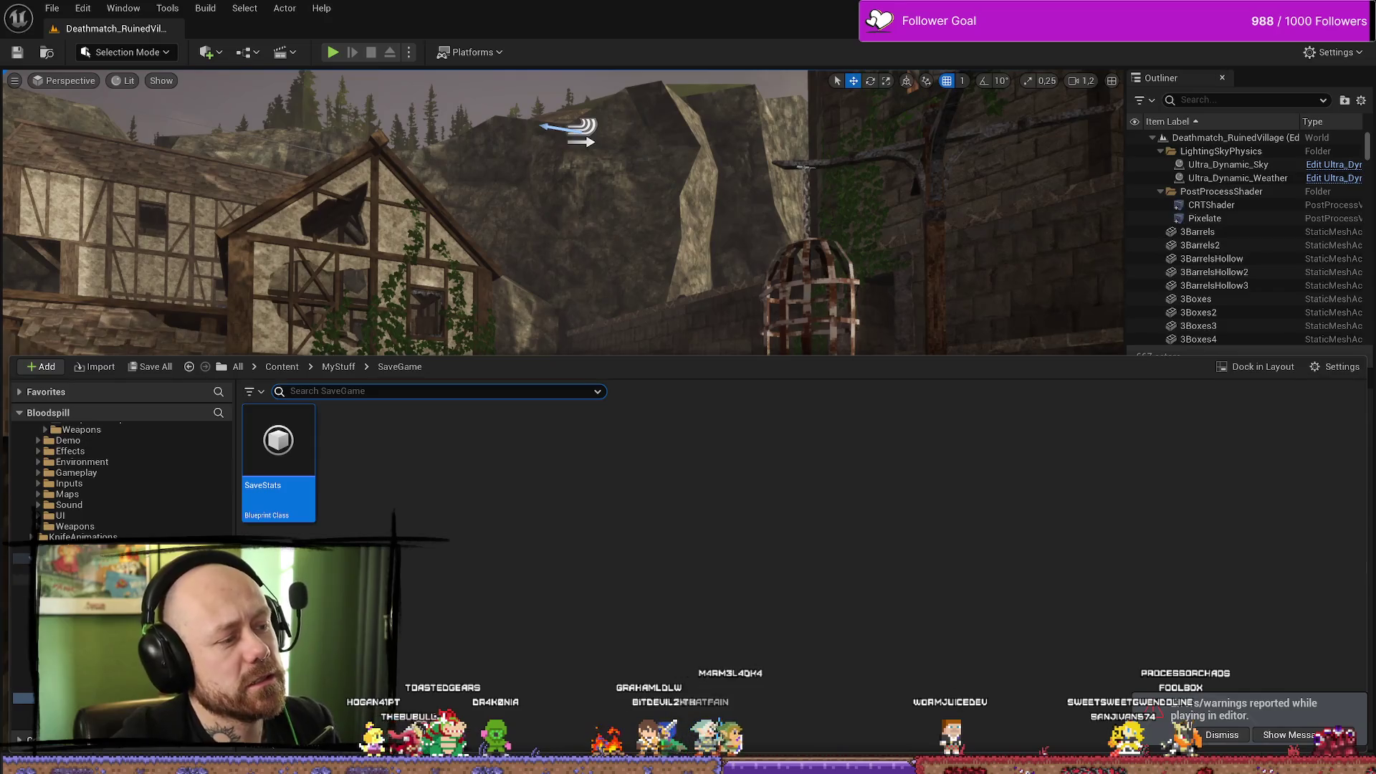
pyautogui.hotkey('alt', 'Tab')
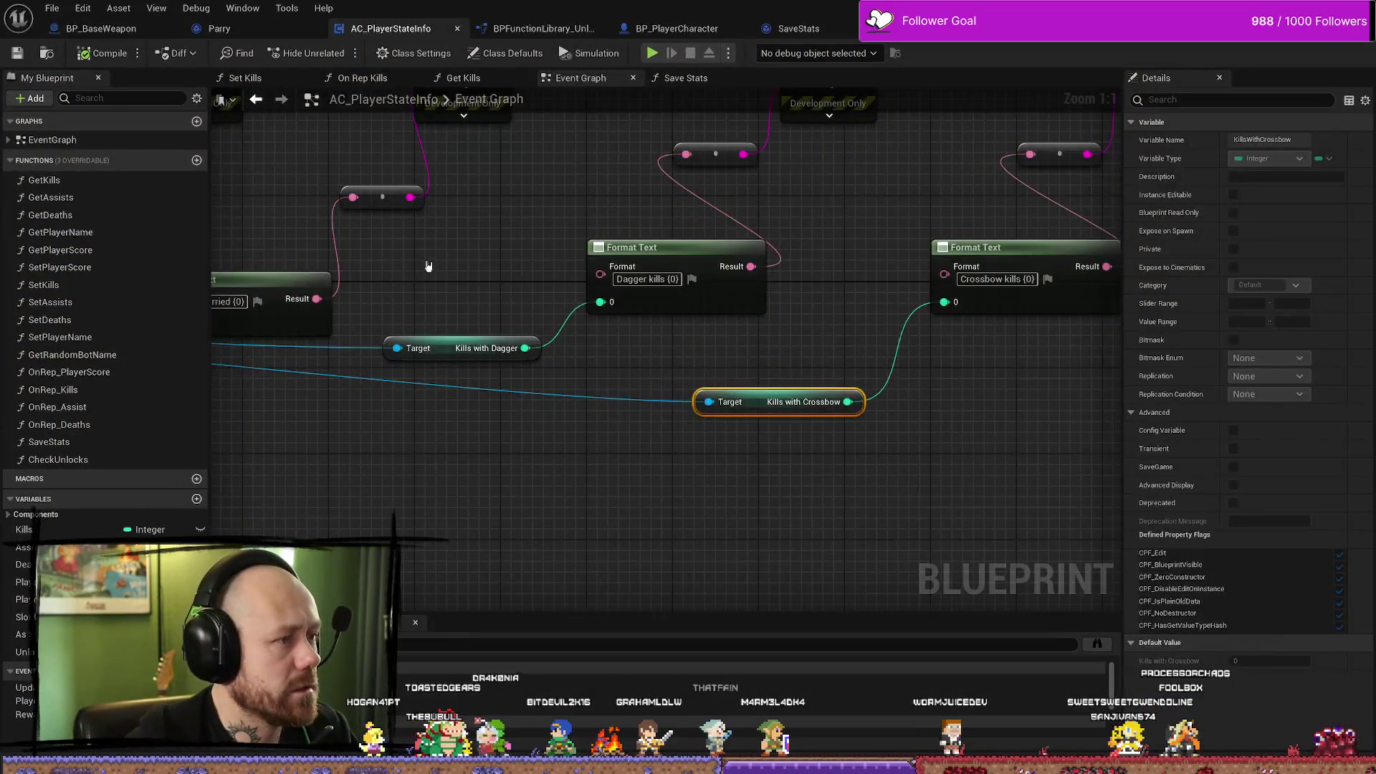
# Pan to the stat display nodes, move through the tabs to BP_PlayerCharacter, and close the floating Viewport window.
pyautogui.scroll(-3, 763, 435)
pyautogui.moveTo(763, 436)
pyautogui.mouseDown()
pyautogui.moveTo(967, 429)
pyautogui.moveTo(957, 499)
pyautogui.mouseUp()
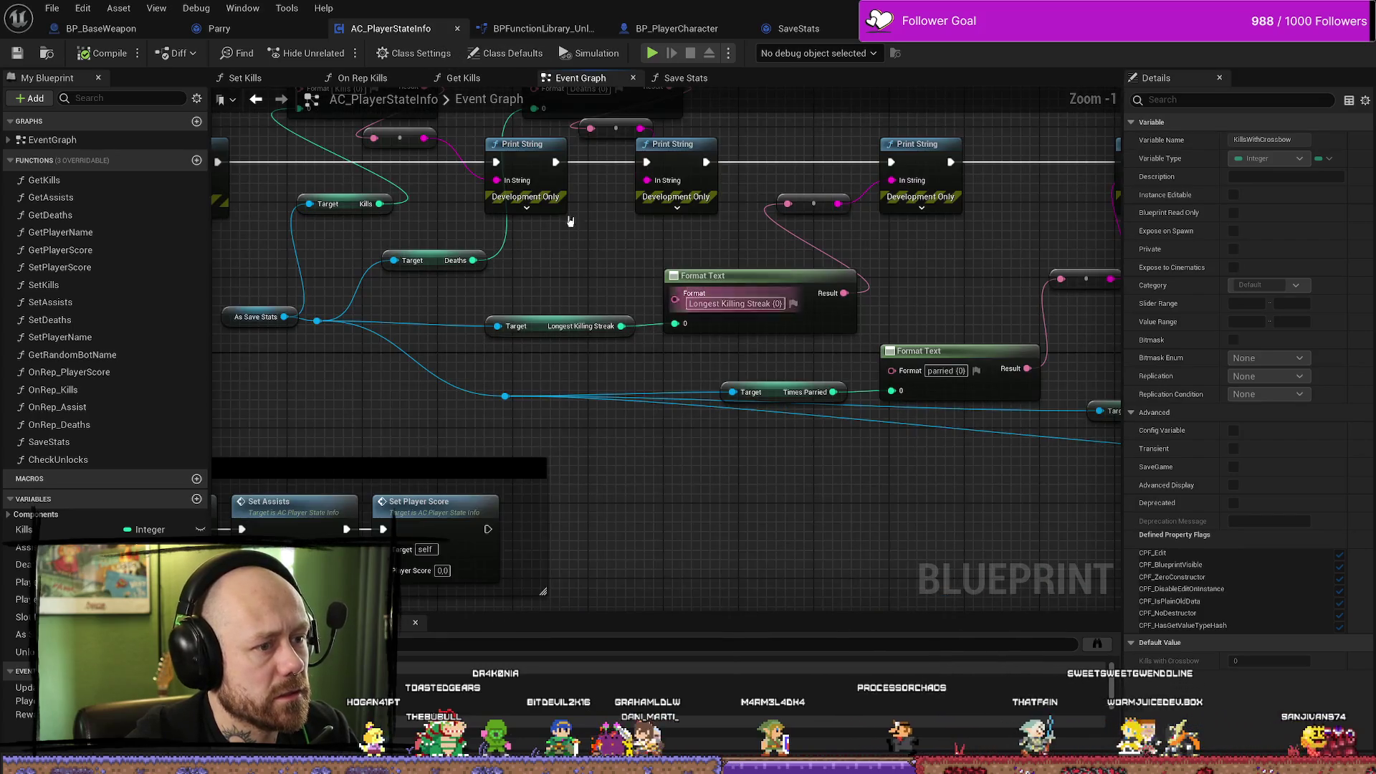
pyautogui.click(101, 28)
pyautogui.click(219, 28)
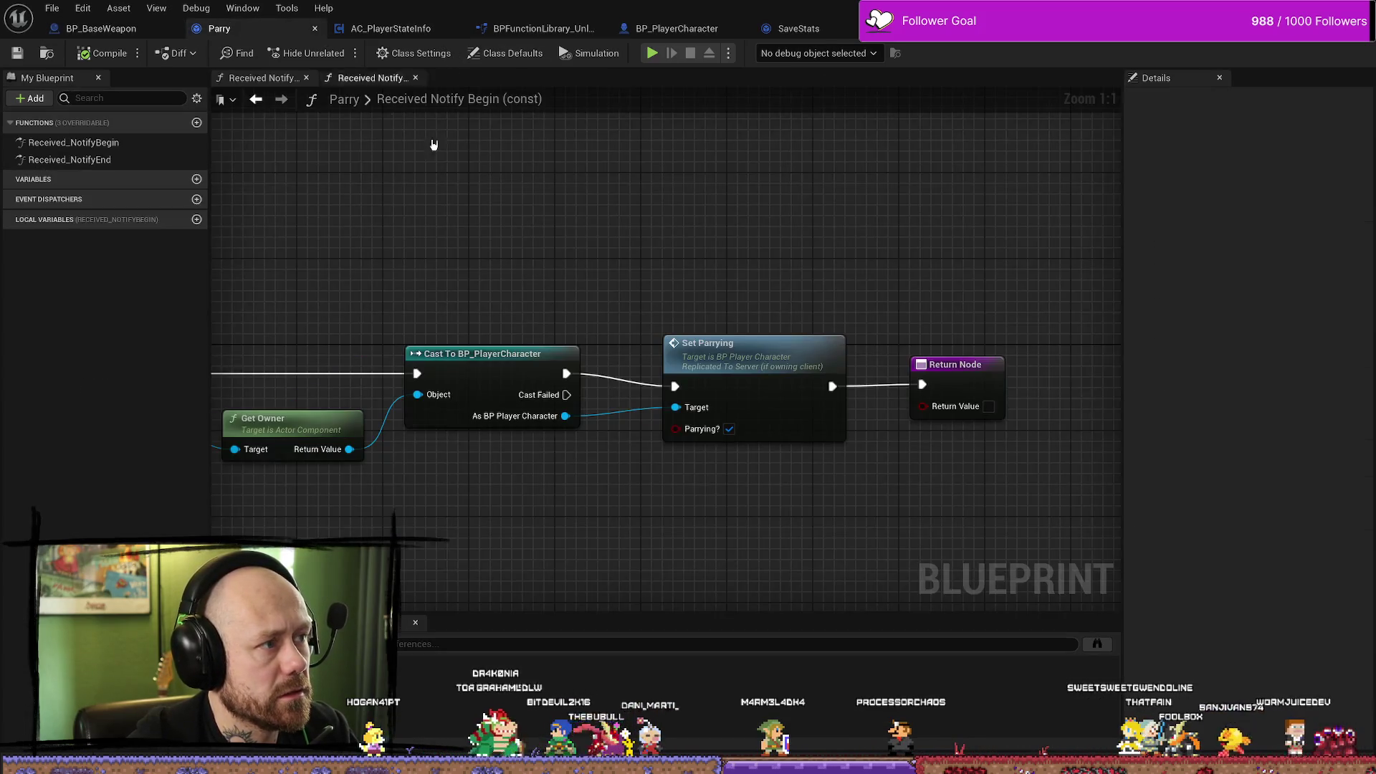
pyautogui.click(101, 28)
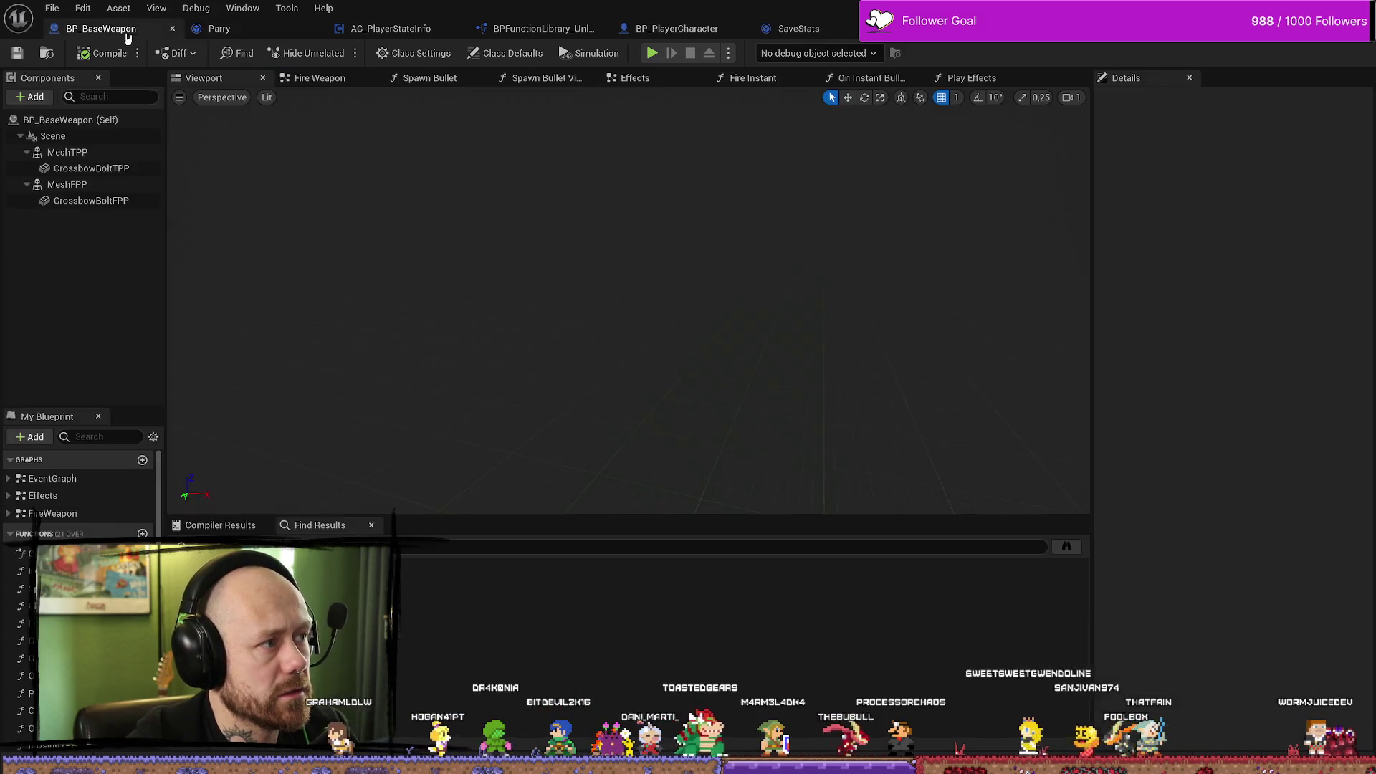
pyautogui.click(677, 28)
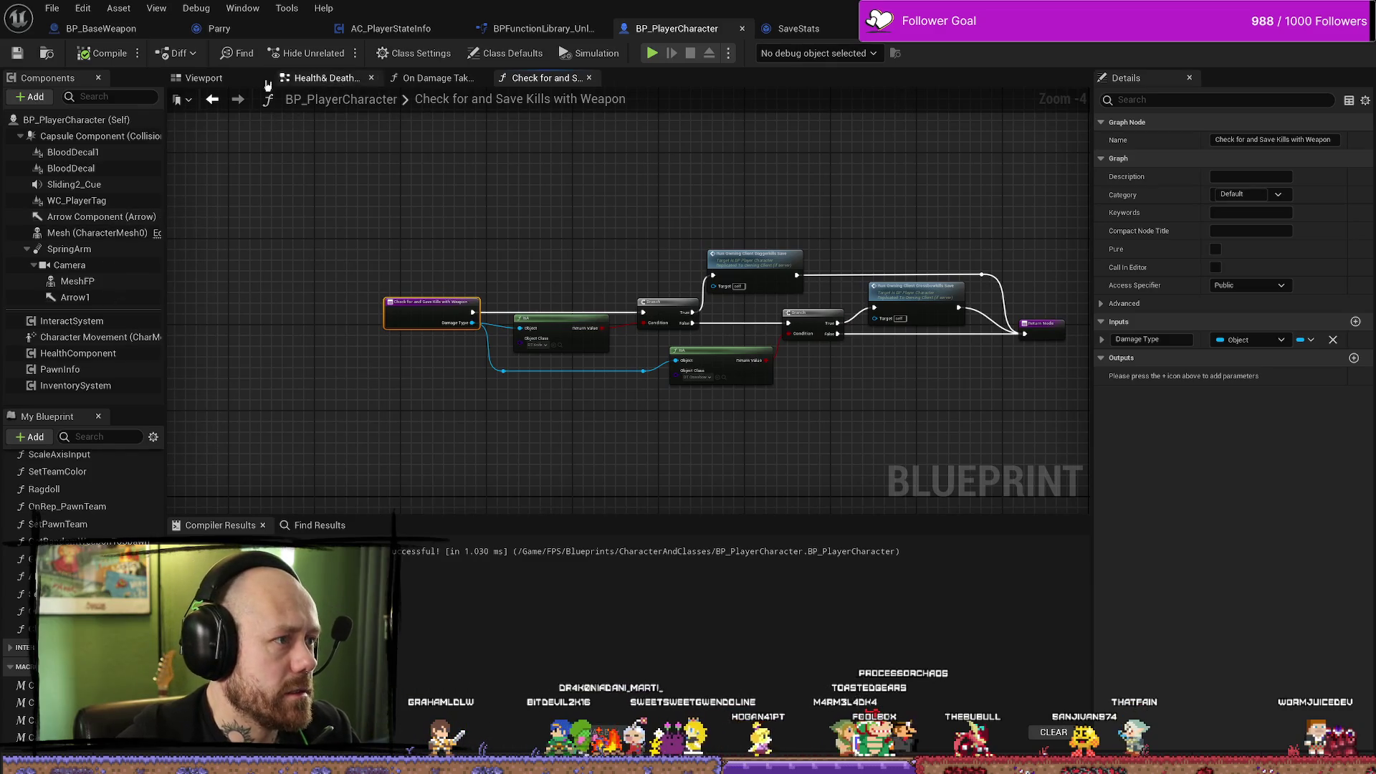
pyautogui.click(204, 77)
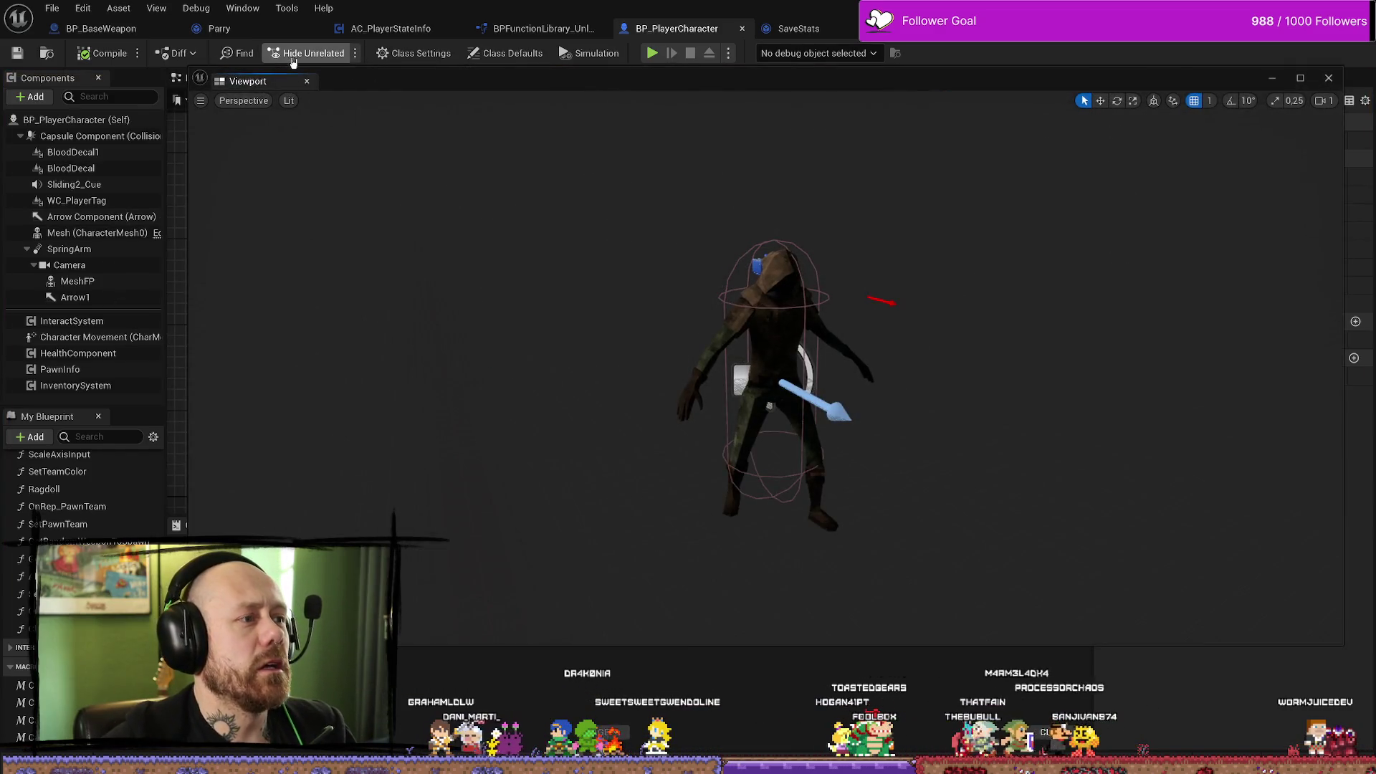
pyautogui.moveTo(1194, 74); pyautogui.dragTo(1136, 147)
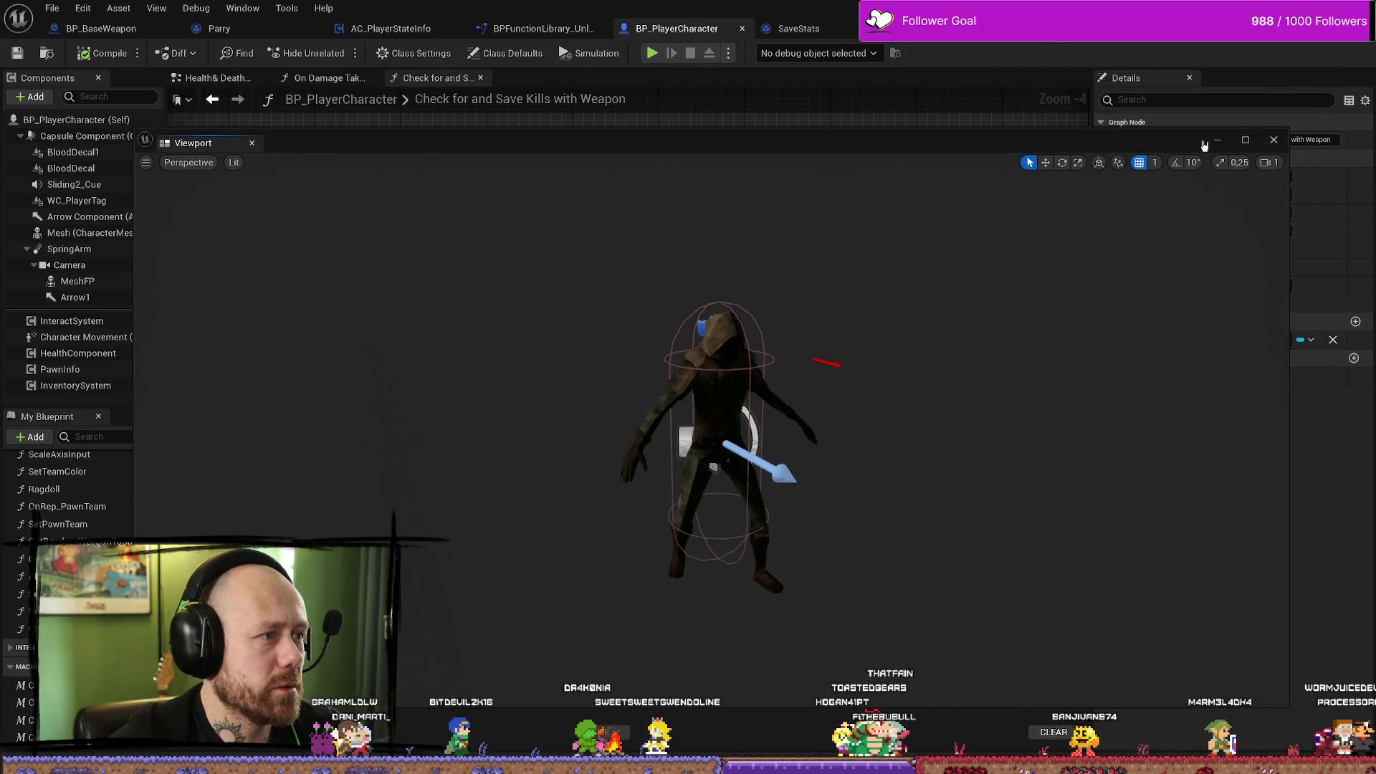
pyautogui.click(1274, 140)
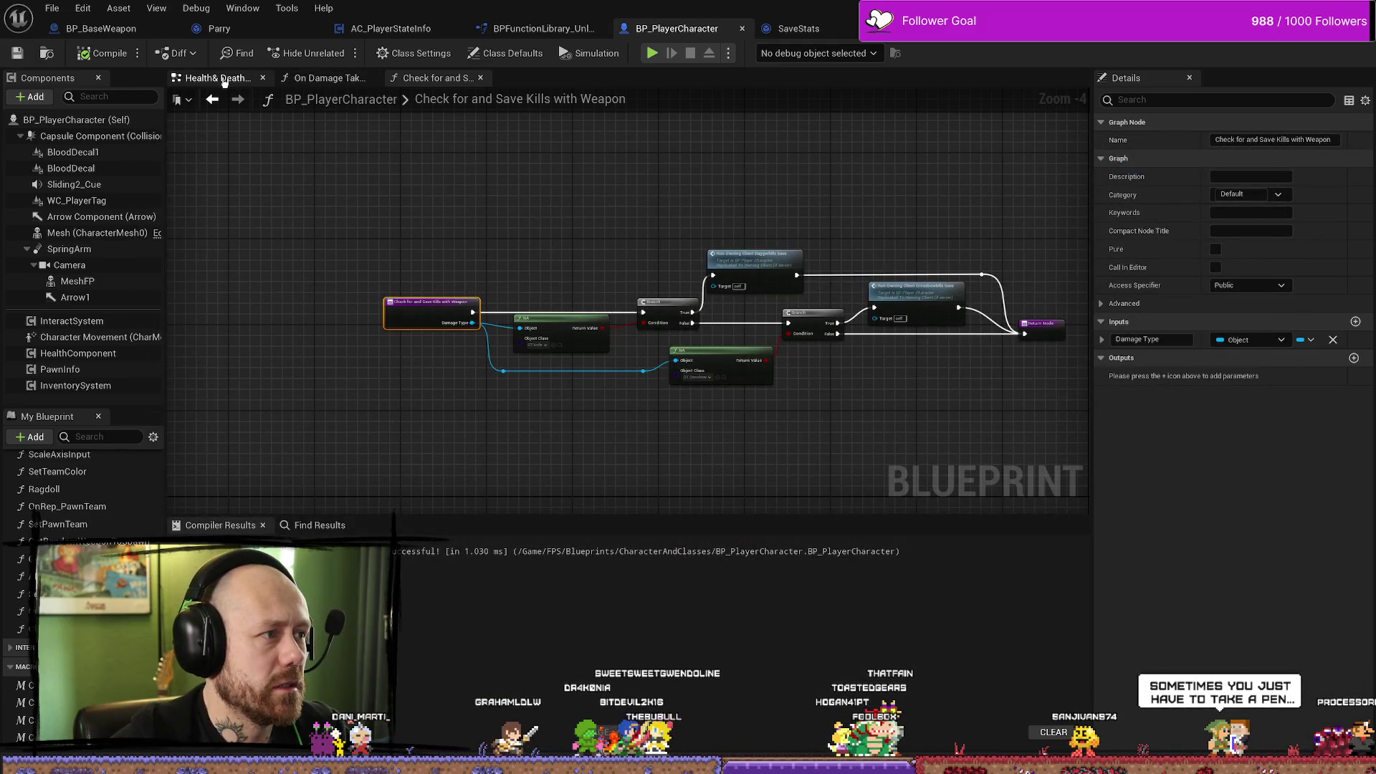
# In the Health& Death graph, jump from the Parry Effects Multicast node to the parry save custom event.
pyautogui.click(224, 80)
pyautogui.scroll(5, 491, 319)
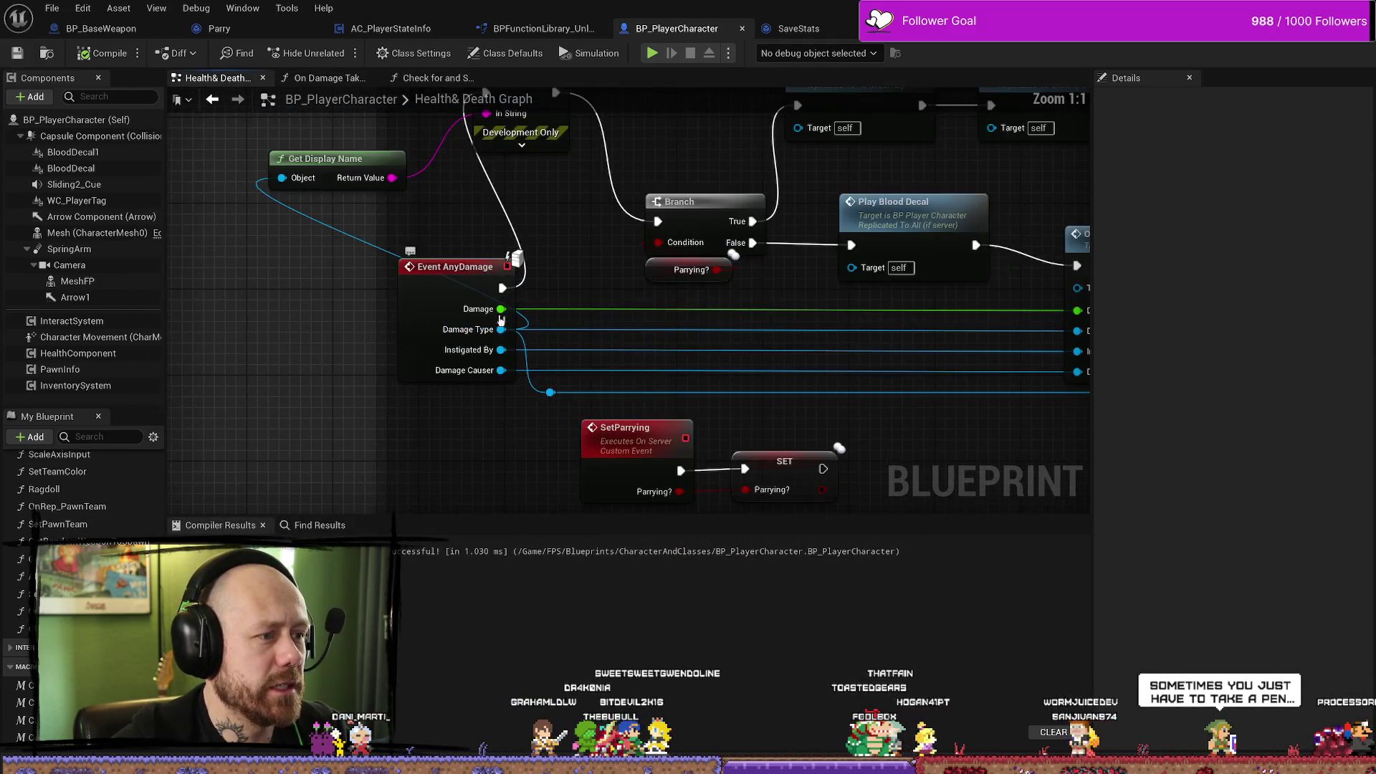
pyautogui.scroll(-3, 491, 318)
pyautogui.scroll(3, 412, 320)
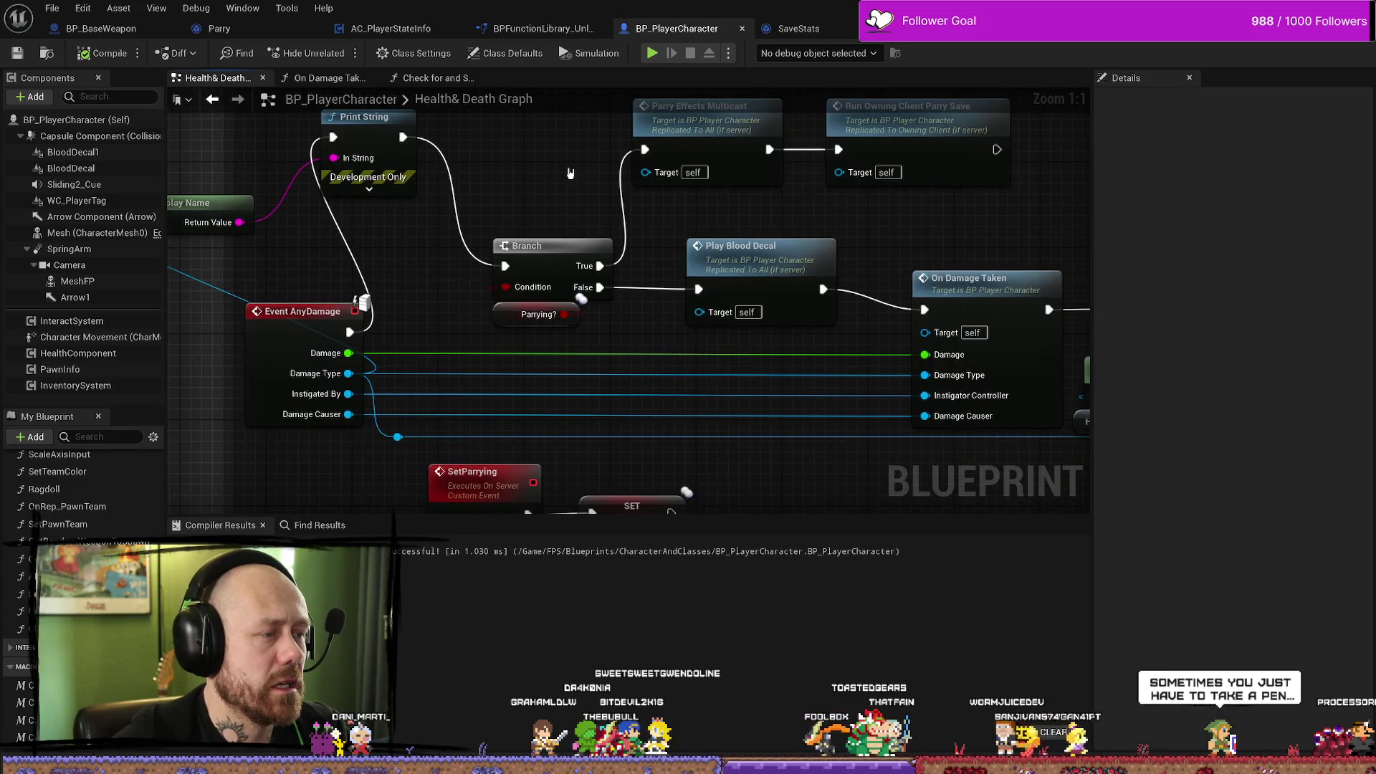
pyautogui.moveTo(570, 173); pyautogui.dragTo(403, 275)
pyautogui.click(545, 215)
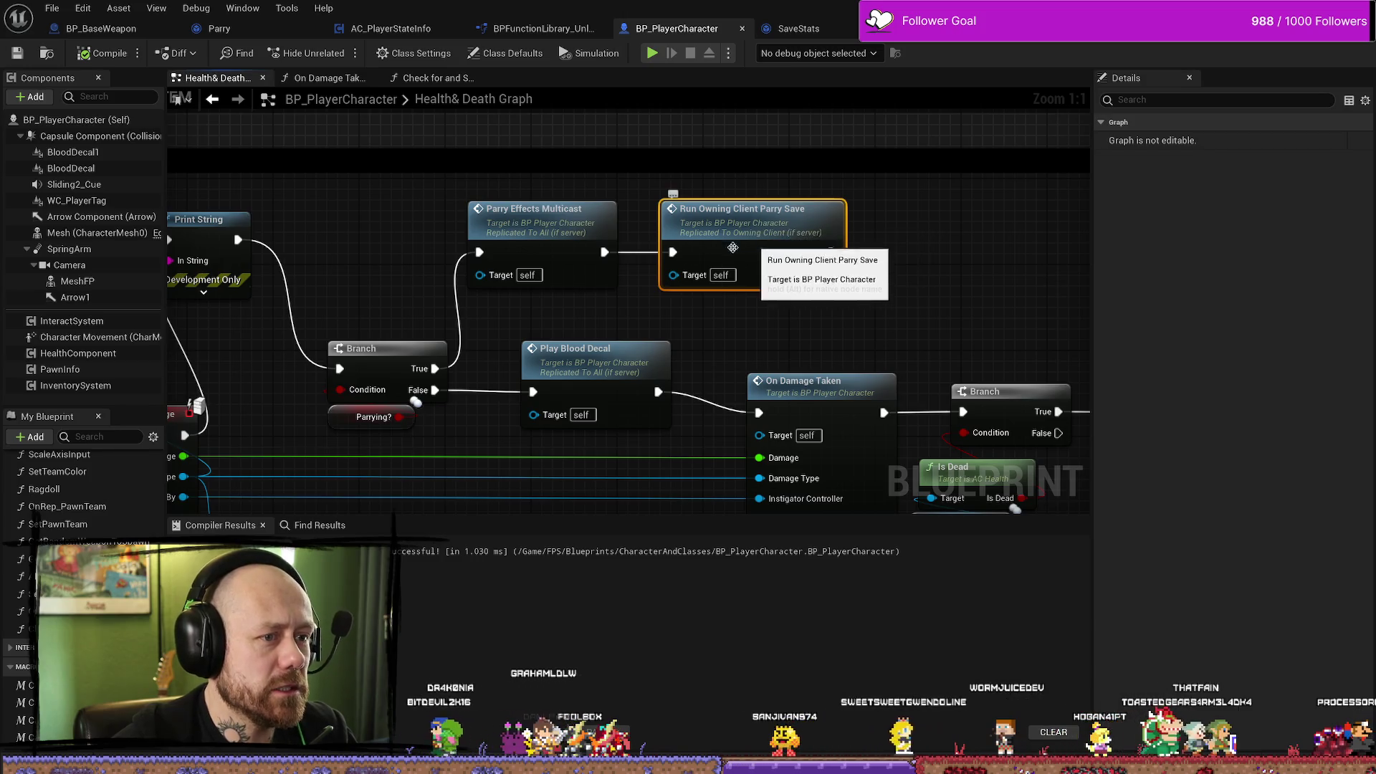
pyautogui.hotkey('alt', 'Left')
pyautogui.hotkey('alt', 'Left')
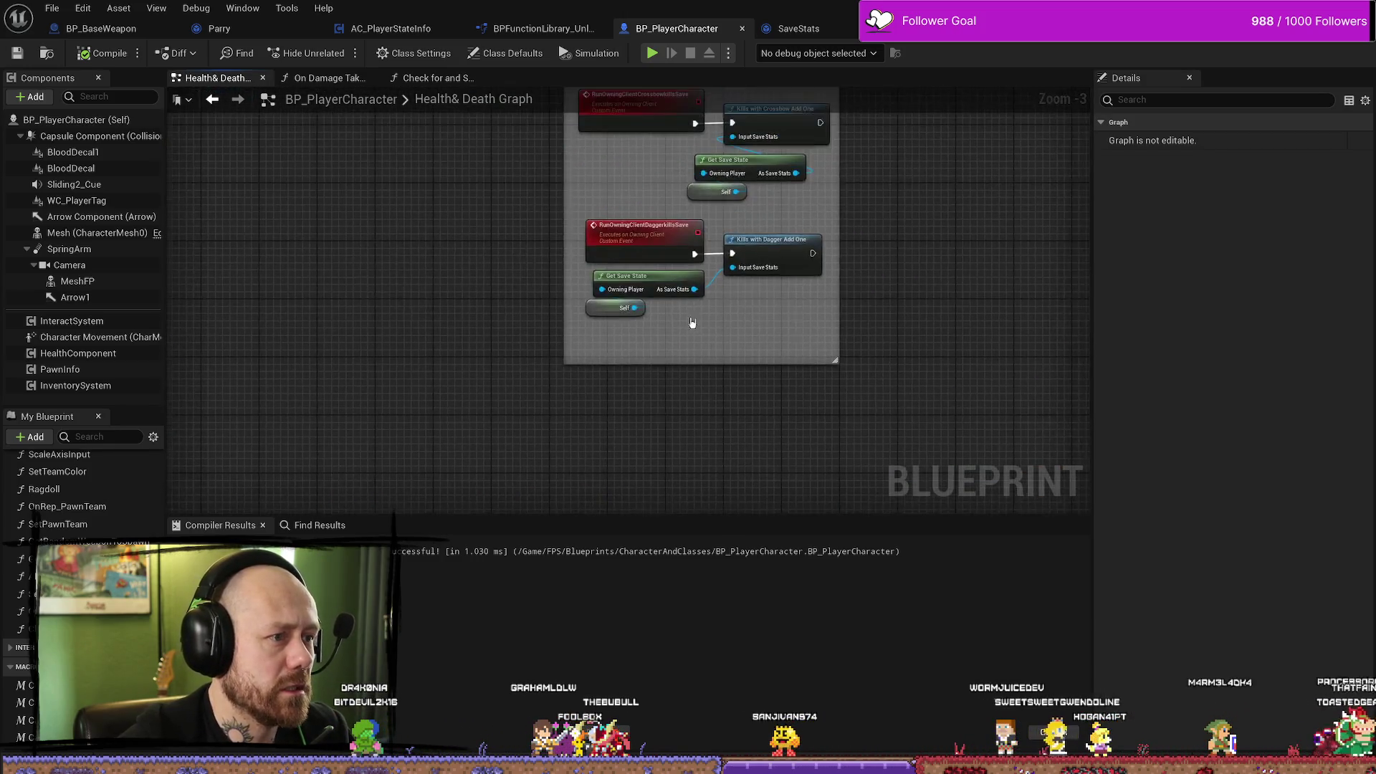
pyautogui.hotkey('alt', 'Left')
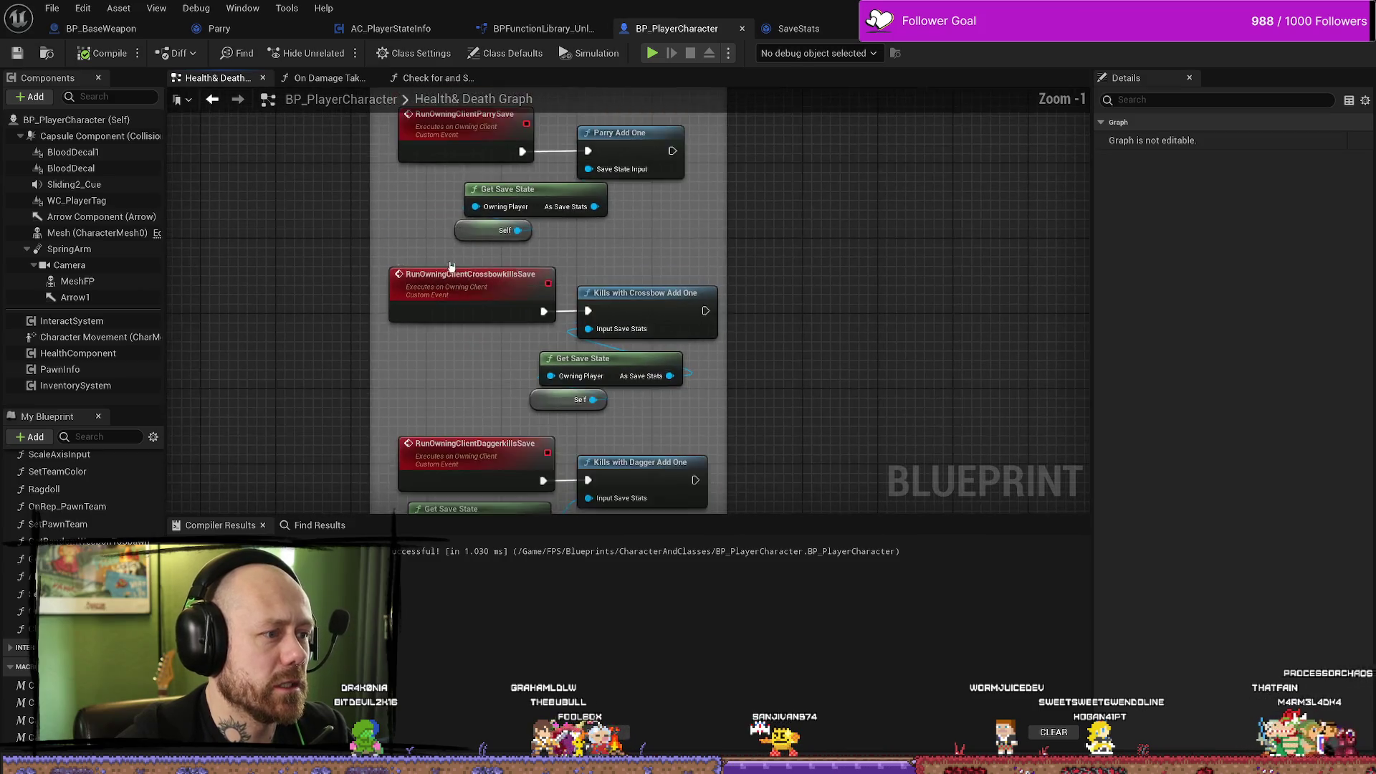
pyautogui.scroll(1, 416, 272)
# Move the parry save nodes up and enlarge the 'Add values to save state' comment around them.
pyautogui.moveTo(688, 401)
pyautogui.mouseDown()
pyautogui.moveTo(617, 308)
pyautogui.moveTo(439, 256)
pyautogui.moveTo(438, 235)
pyautogui.mouseUp()
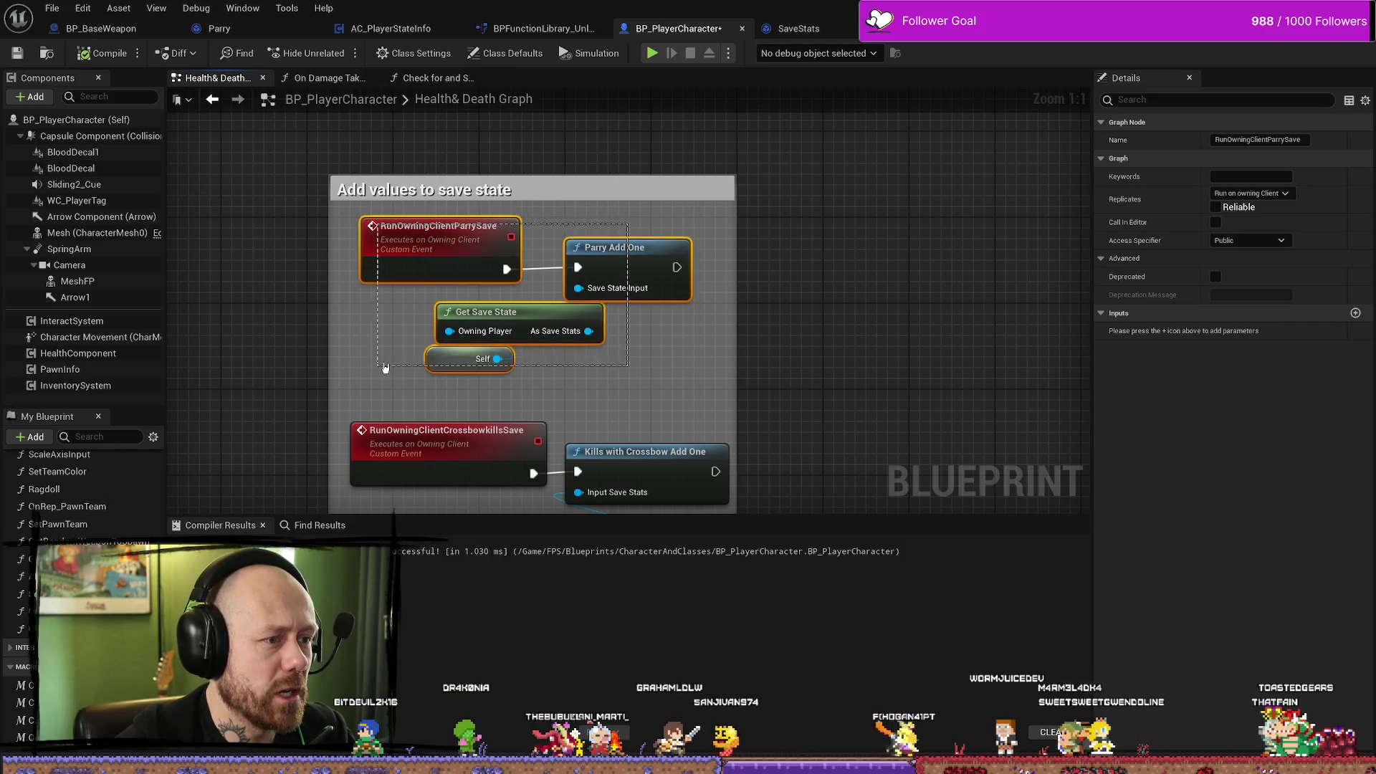
pyautogui.moveTo(582, 201); pyautogui.dragTo(581, 112)
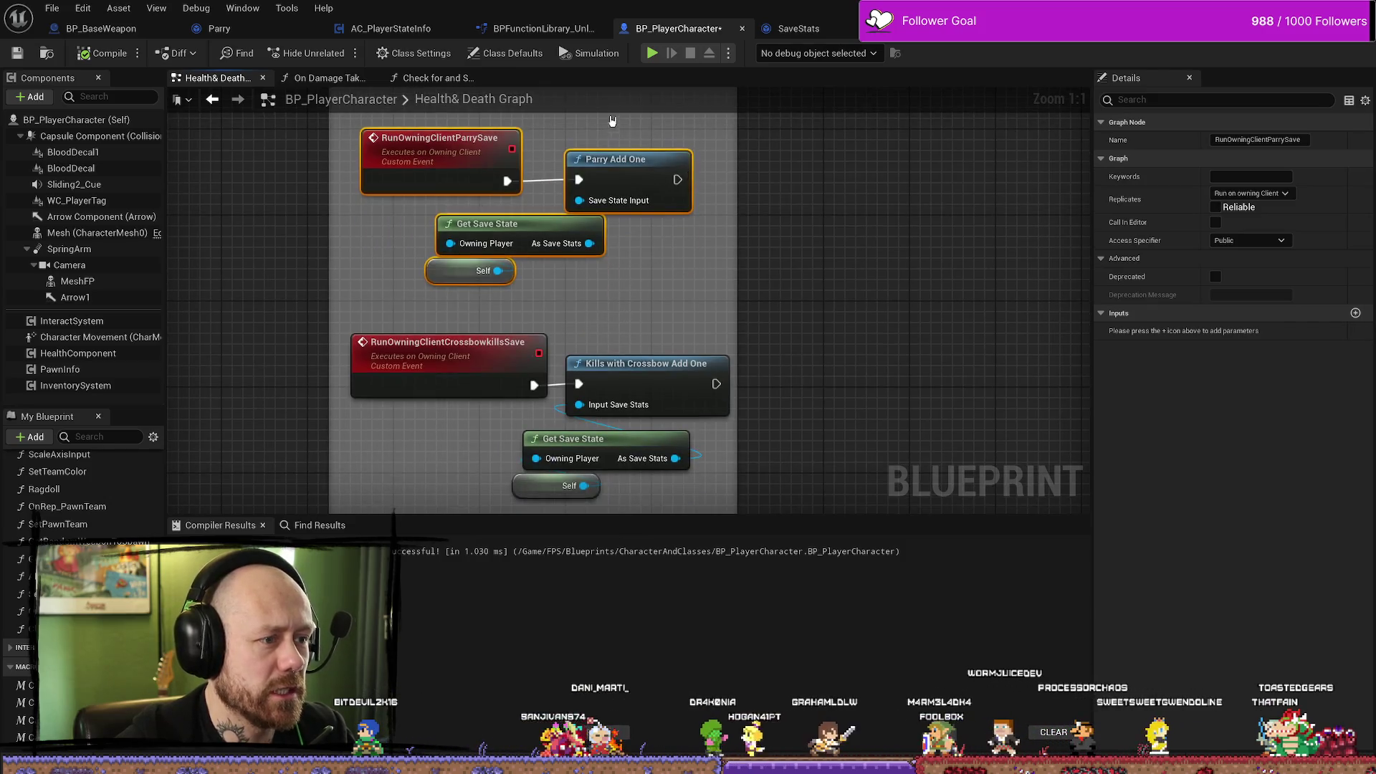
pyautogui.moveTo(425, 168); pyautogui.dragTo(424, 146)
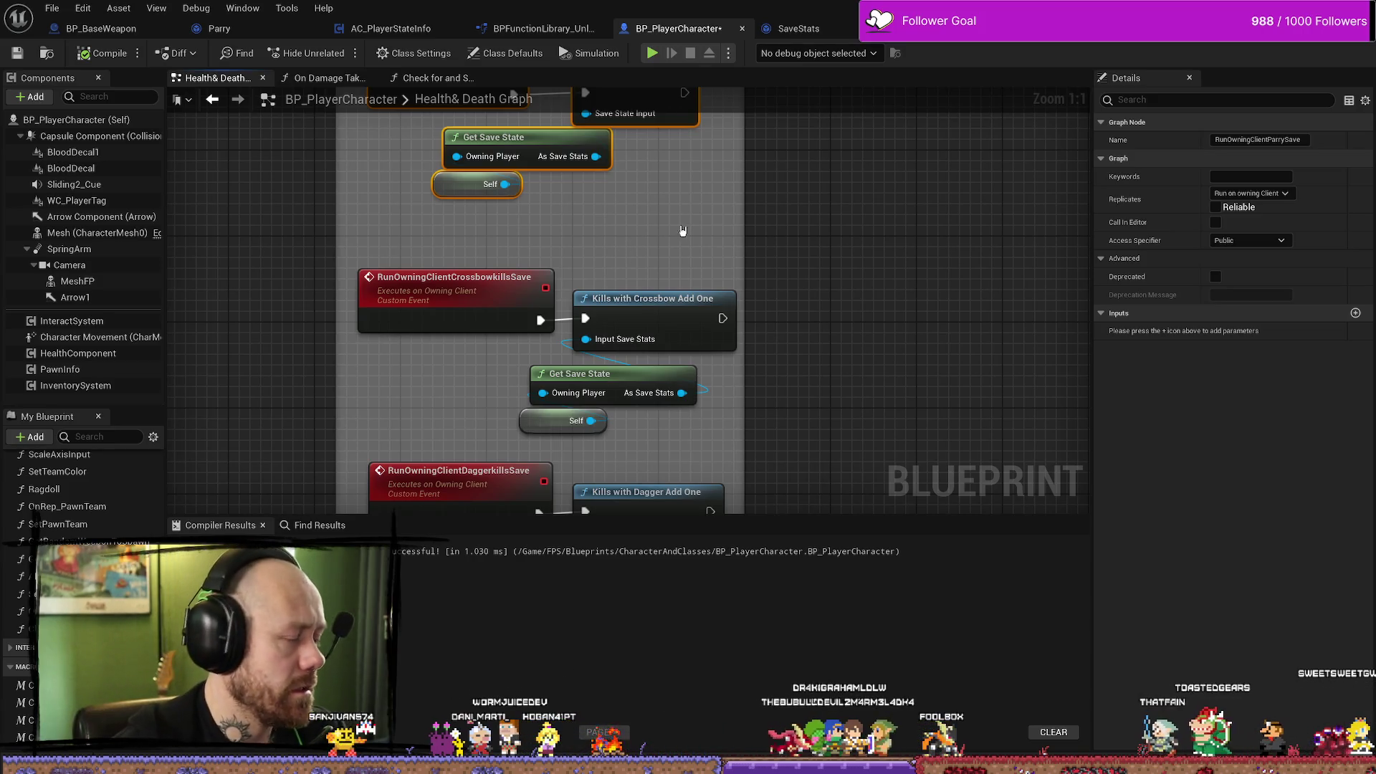
pyautogui.moveTo(707, 221); pyautogui.dragTo(746, 298)
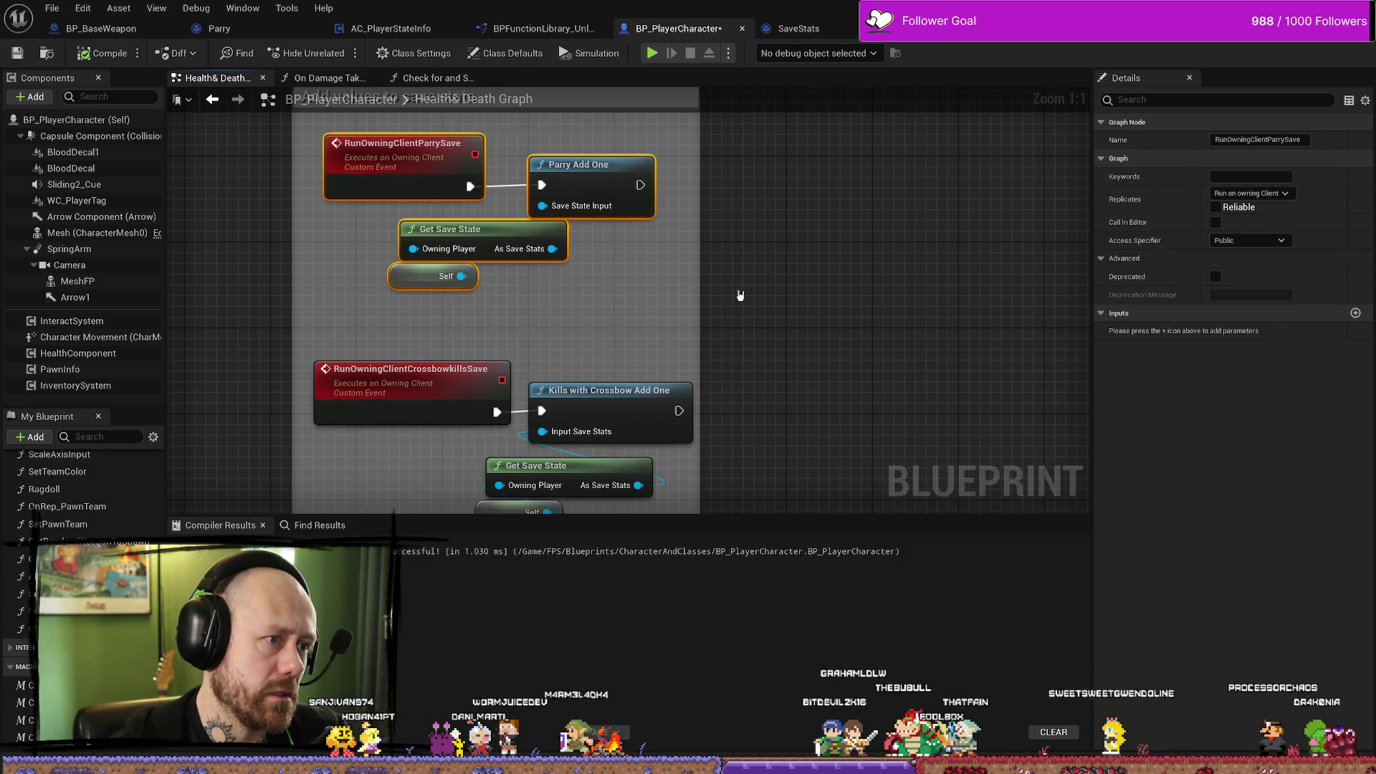
pyautogui.moveTo(699, 278); pyautogui.dragTo(729, 279)
pyautogui.moveTo(665, 314); pyautogui.dragTo(700, 316)
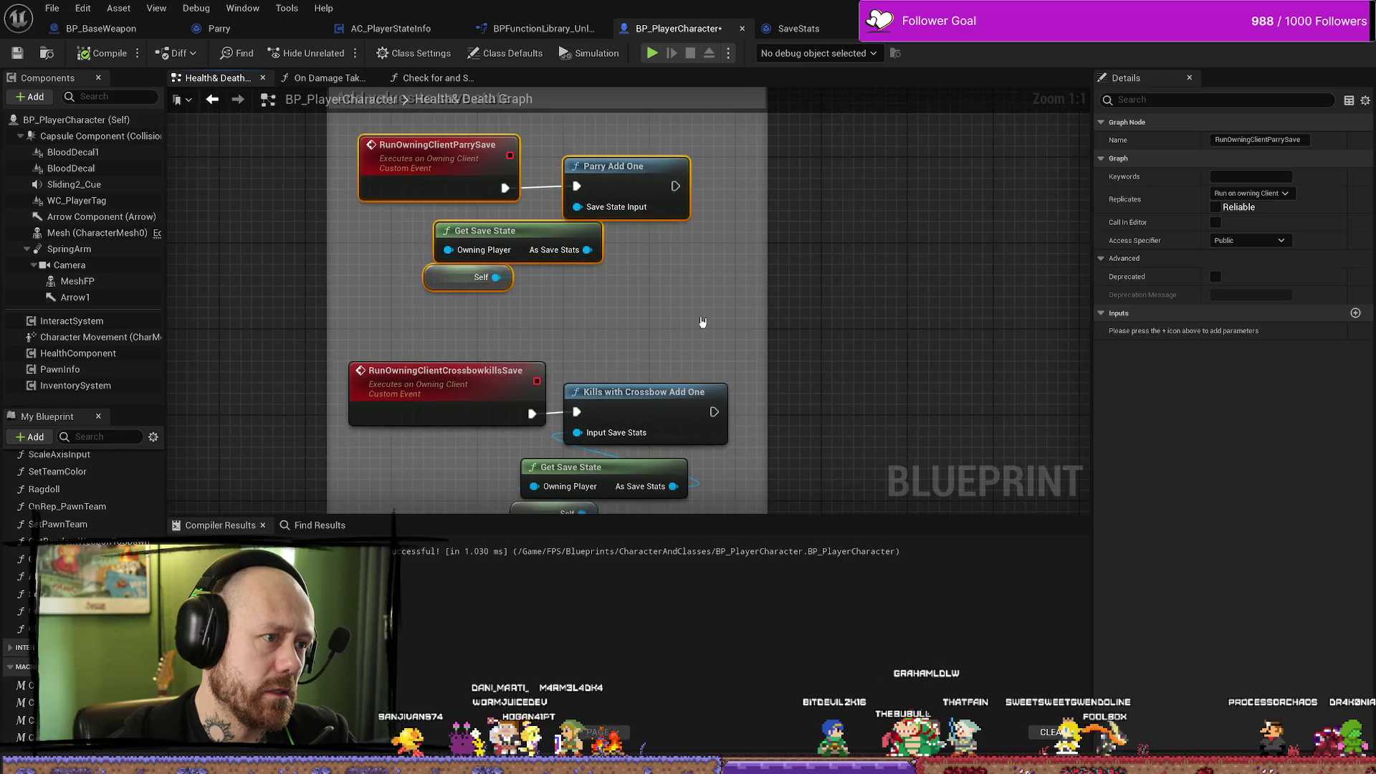
pyautogui.click(555, 350)
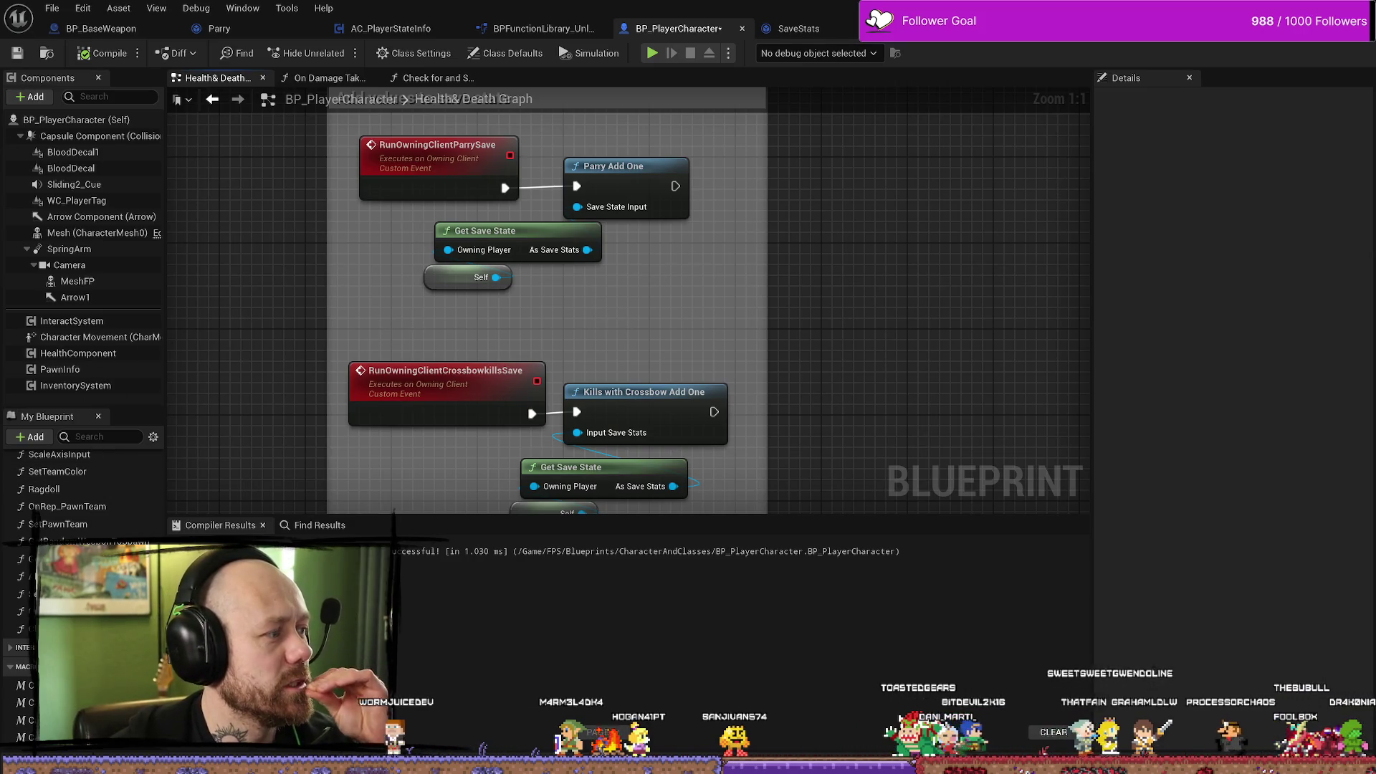
pyautogui.press('Return')
pyautogui.scroll(-1, 646, 277)
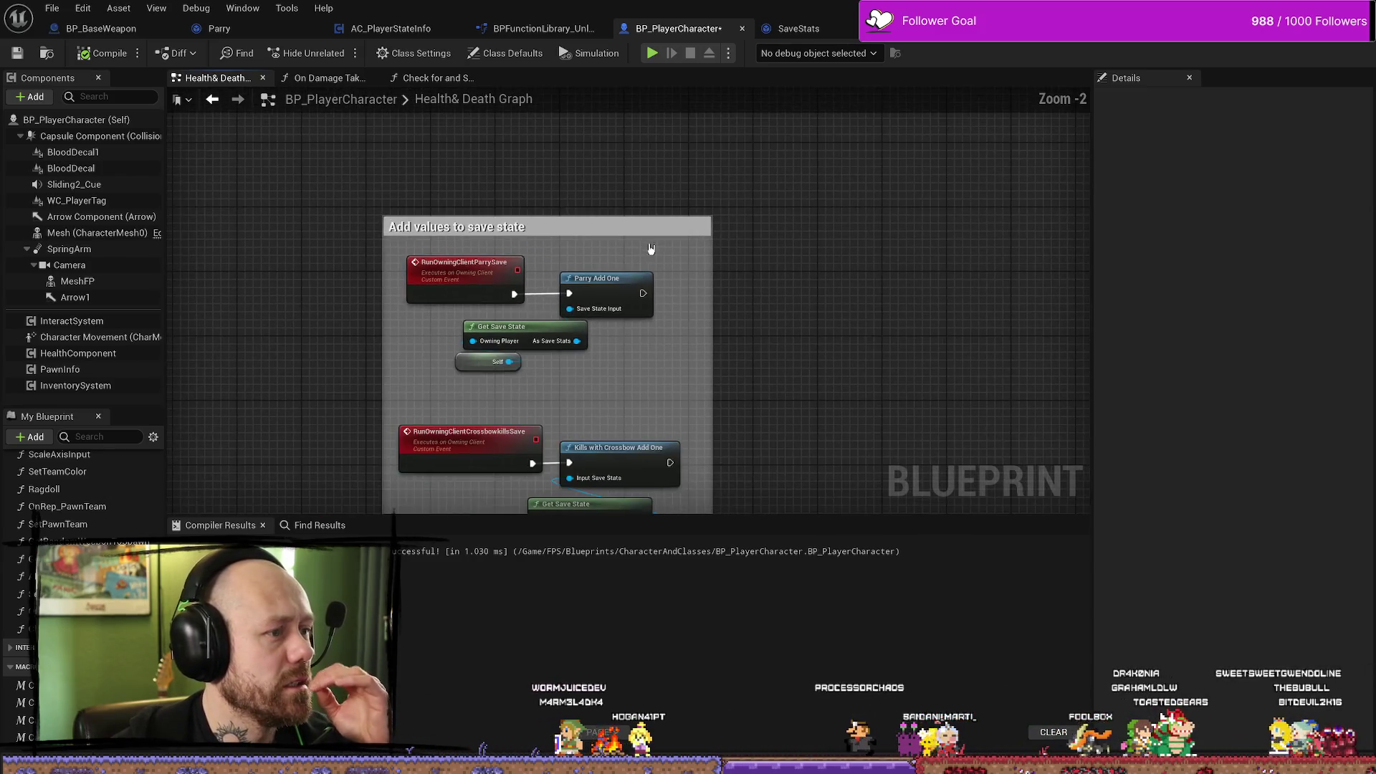
pyautogui.scroll(1, 438, 201)
pyautogui.moveTo(441, 199)
pyautogui.mouseDown()
pyautogui.moveTo(440, 136)
pyautogui.moveTo(511, 113)
pyautogui.mouseUp()
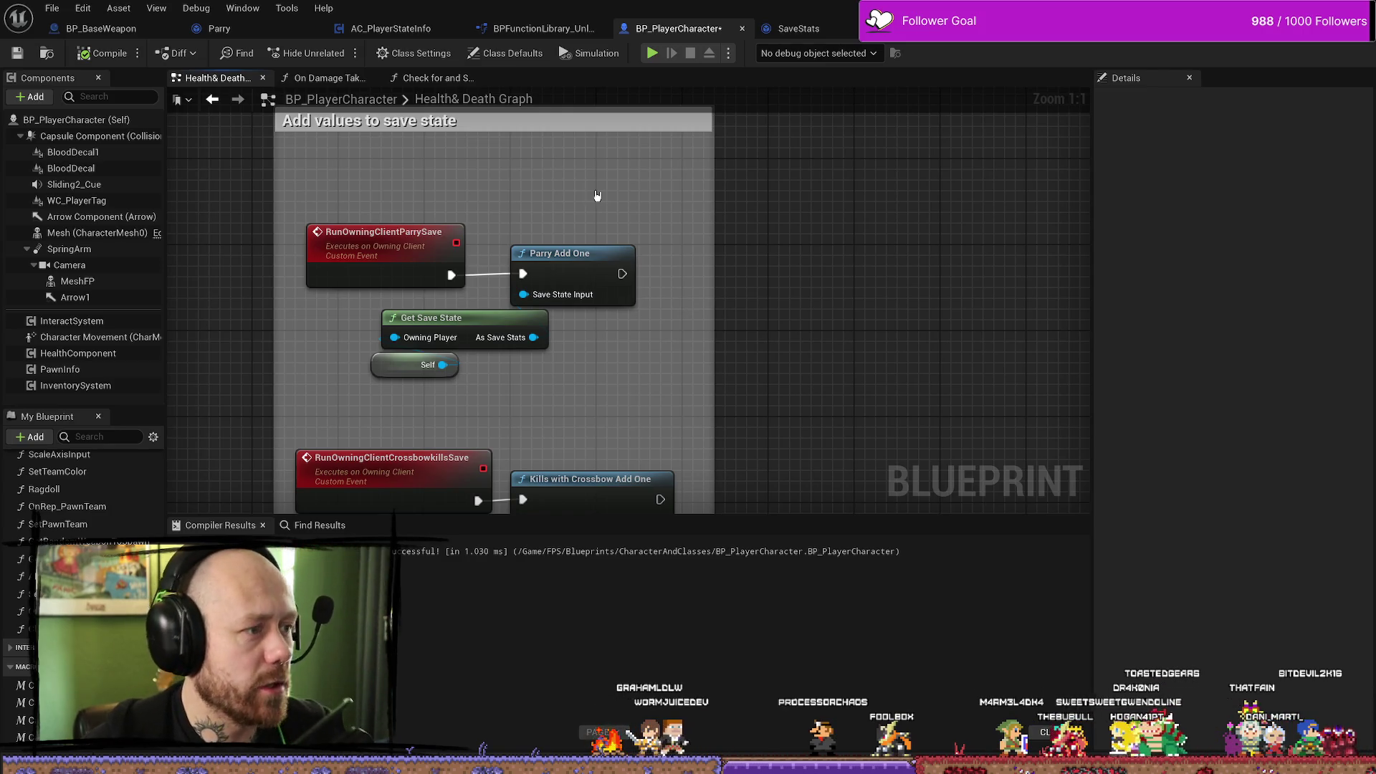
# Pan along the AnyDamage chain and open the Check for and Save Kills with Weapon function.
pyautogui.scroll(-1, 578, 148)
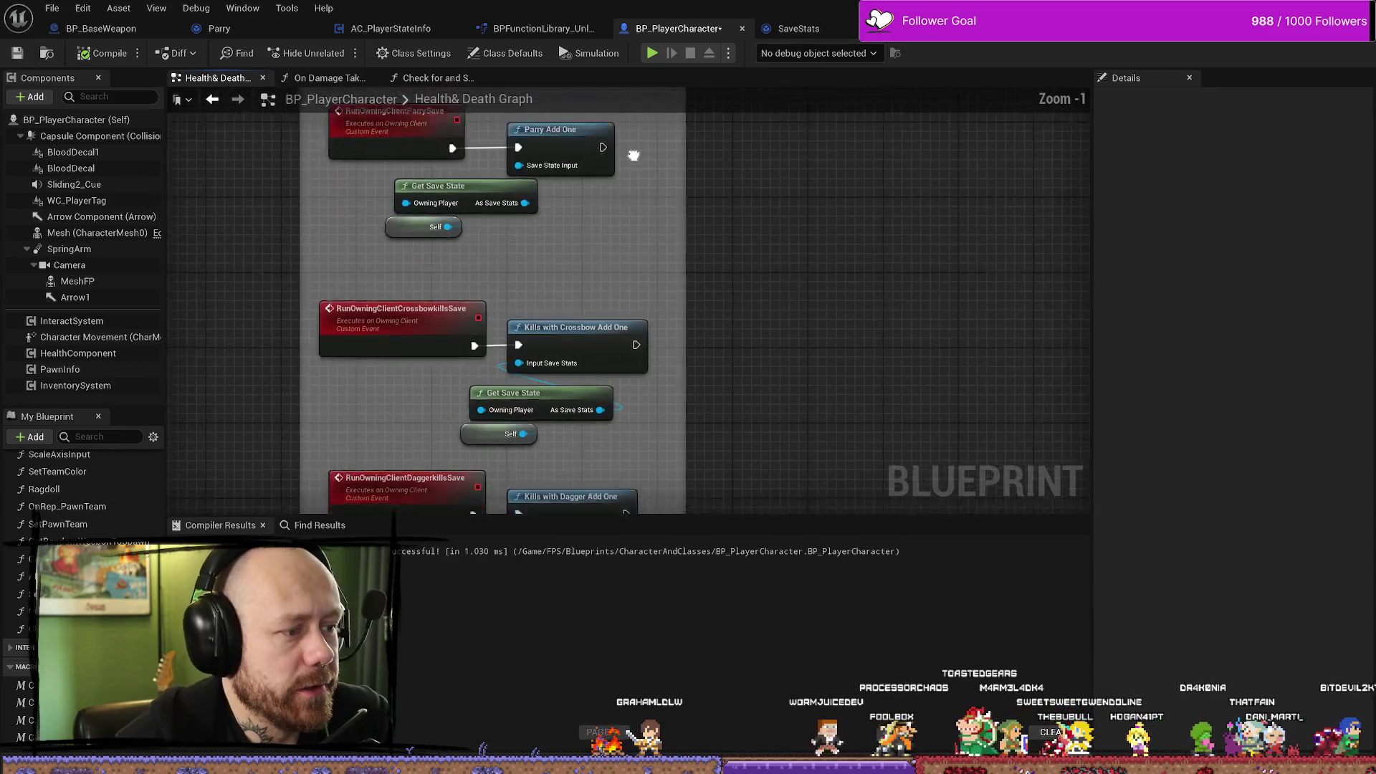
pyautogui.moveTo(658, 242)
pyautogui.mouseDown()
pyautogui.moveTo(679, 191)
pyautogui.moveTo(685, 280)
pyautogui.moveTo(759, 274)
pyautogui.moveTo(742, 413)
pyautogui.moveTo(709, 269)
pyautogui.mouseUp()
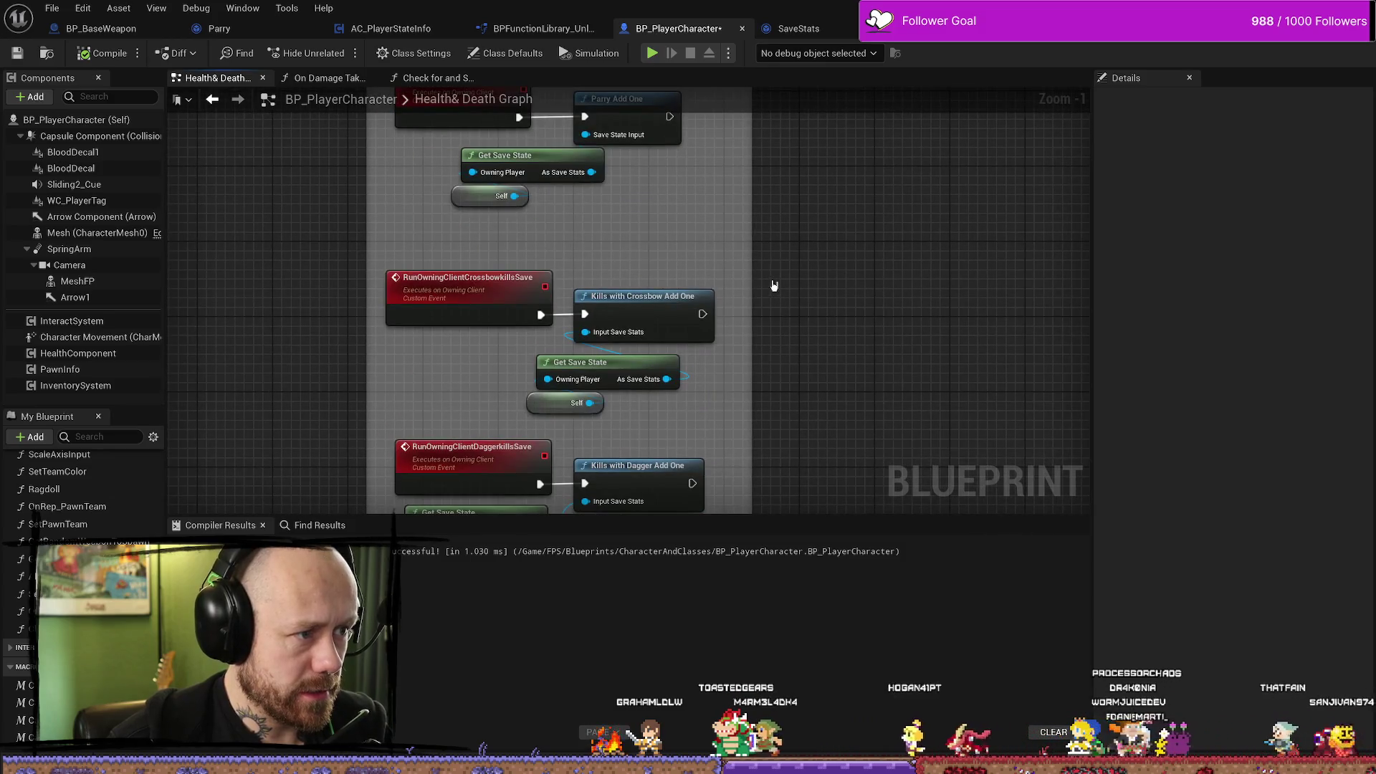
pyautogui.moveTo(865, 324); pyautogui.dragTo(761, 289)
pyautogui.moveTo(930, 305)
pyautogui.mouseDown()
pyautogui.moveTo(848, 273)
pyautogui.moveTo(691, 258)
pyautogui.moveTo(761, 188)
pyautogui.moveTo(723, 215)
pyautogui.mouseUp()
pyautogui.scroll(-2, 848, 273)
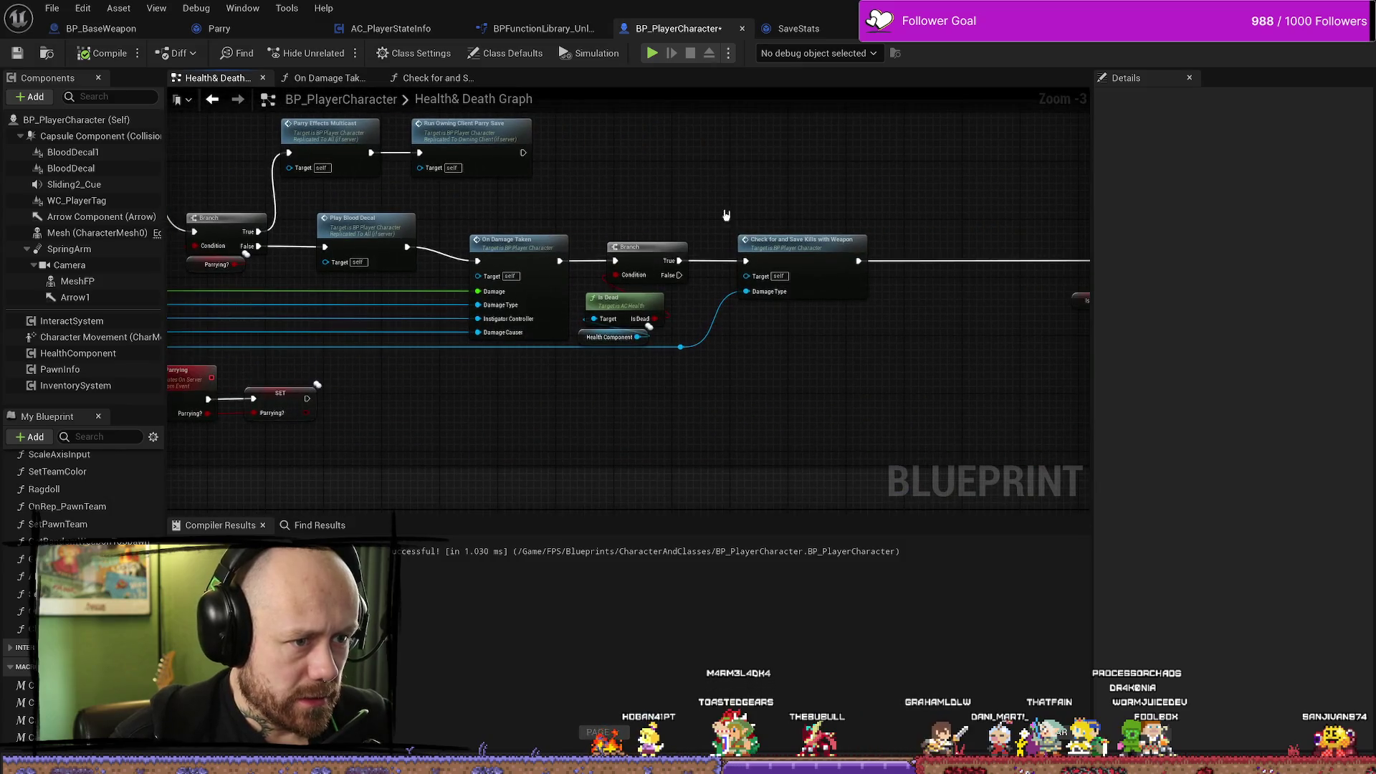
pyautogui.moveTo(814, 381)
pyautogui.mouseDown()
pyautogui.moveTo(792, 378)
pyautogui.moveTo(697, 257)
pyautogui.mouseUp()
pyautogui.doubleClick(697, 256)
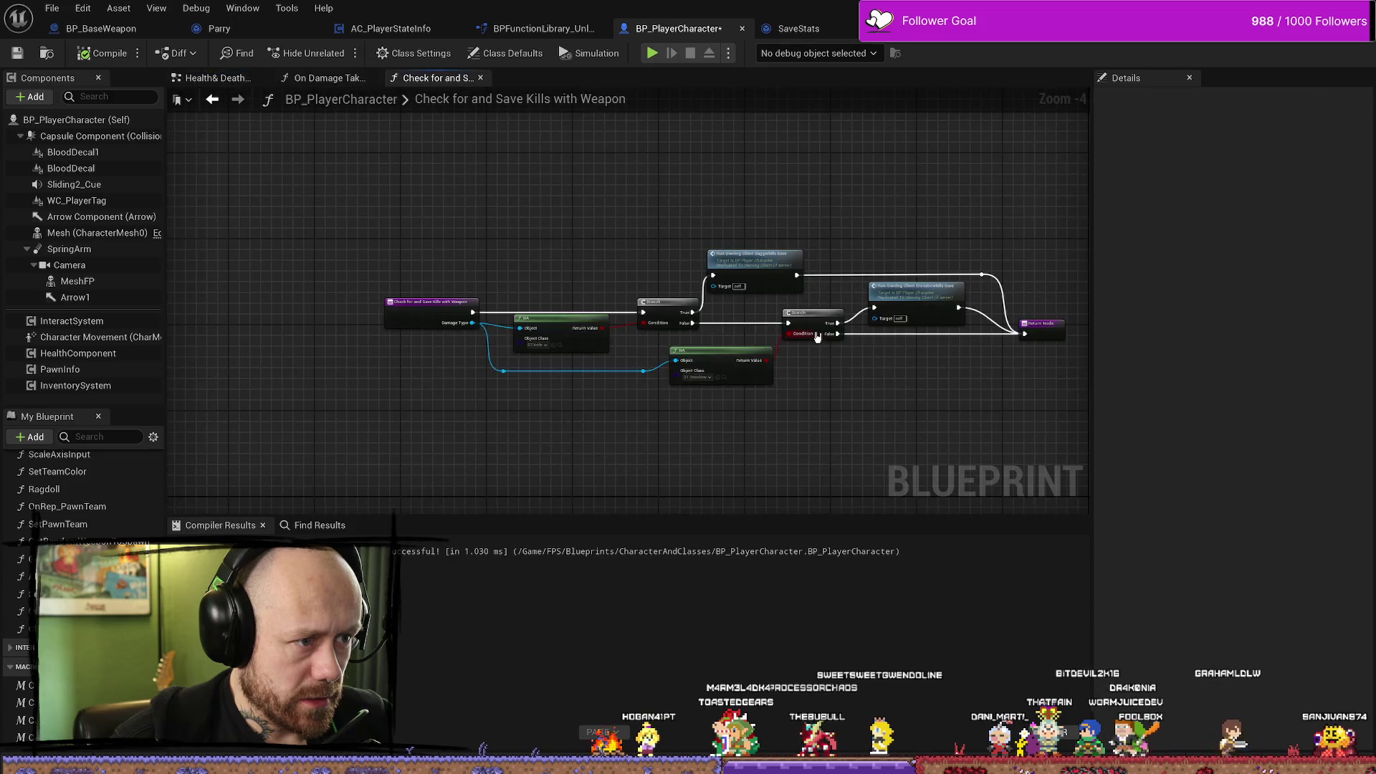
# Pan through the kill-check function to inspect its branch nodes, save calls and Return Node.
pyautogui.scroll(3, 899, 418)
pyautogui.moveTo(416, 357); pyautogui.dragTo(450, 377)
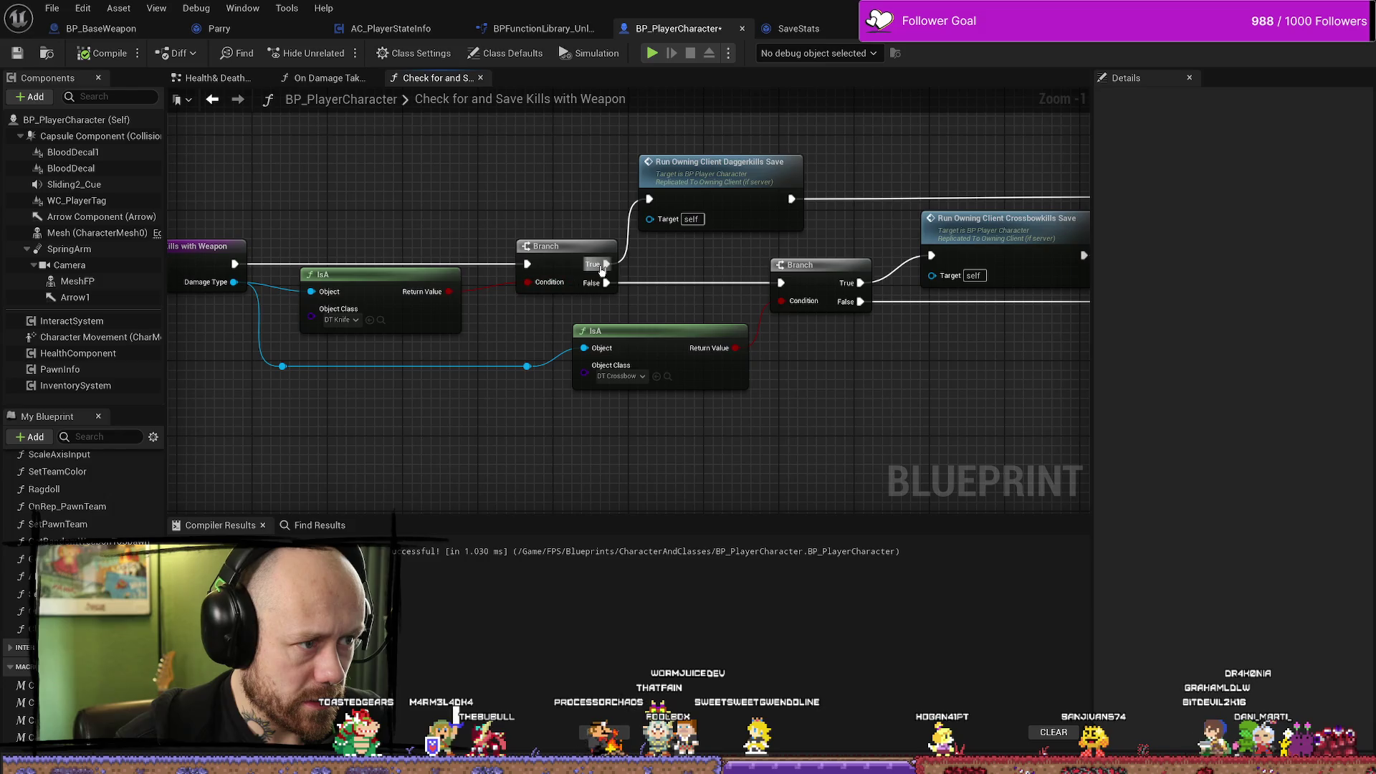
pyautogui.moveTo(601, 270); pyautogui.dragTo(549, 282)
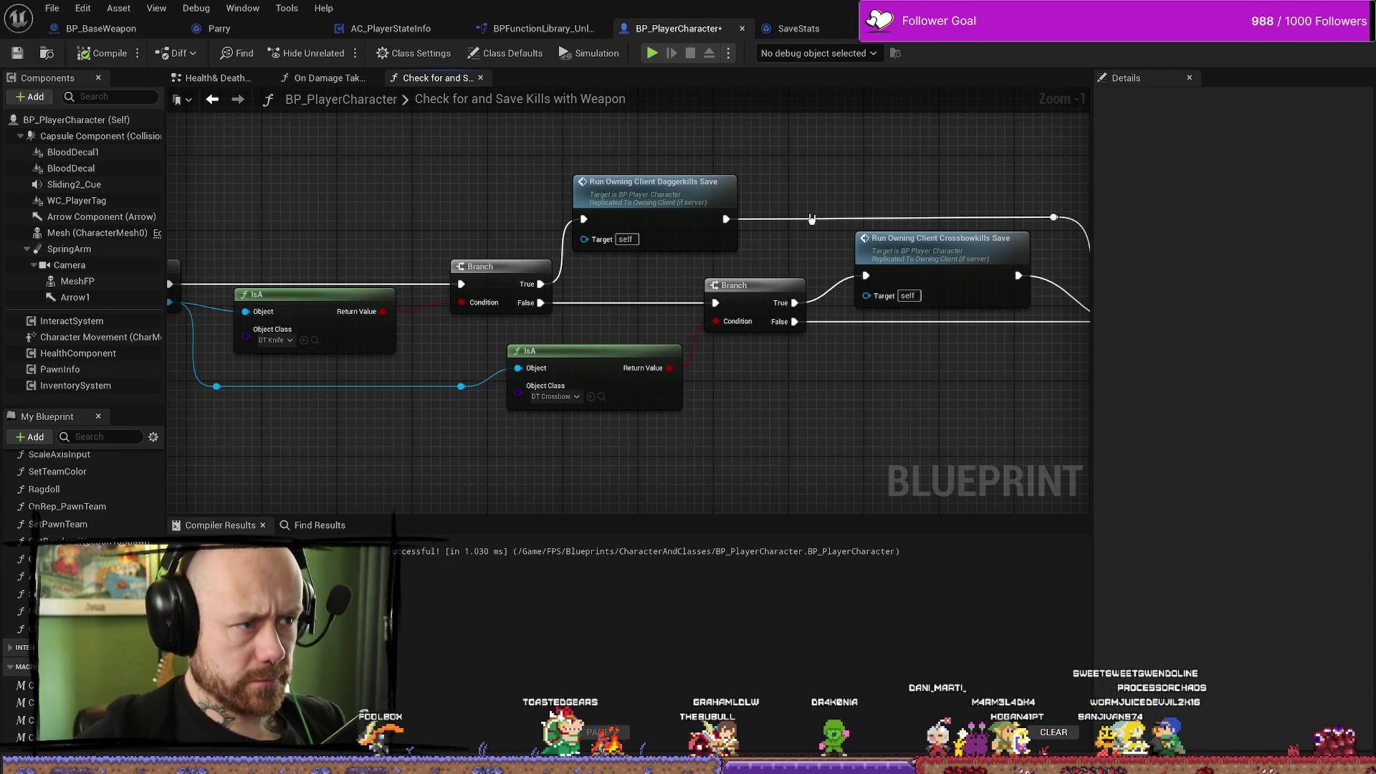
pyautogui.moveTo(745, 203); pyautogui.dragTo(800, 206)
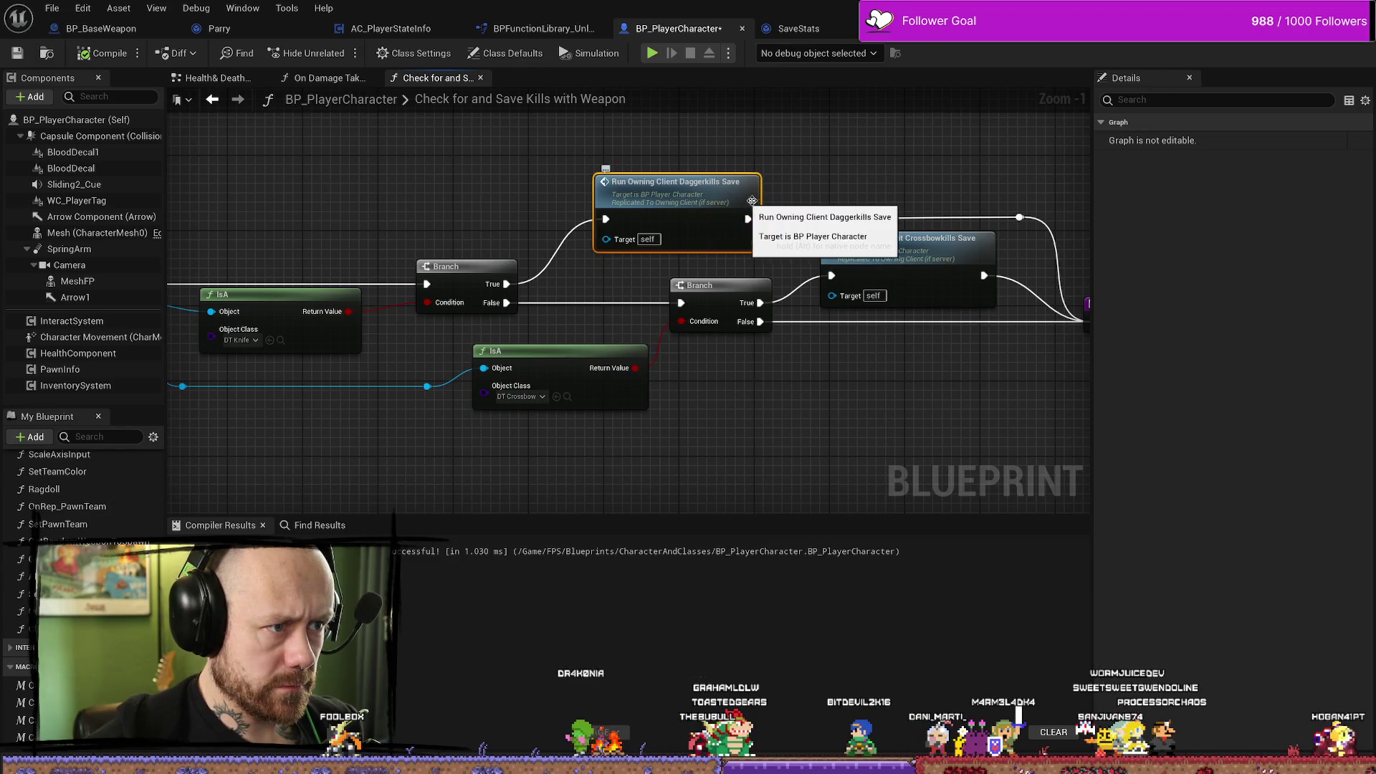
pyautogui.moveTo(889, 199); pyautogui.dragTo(800, 197)
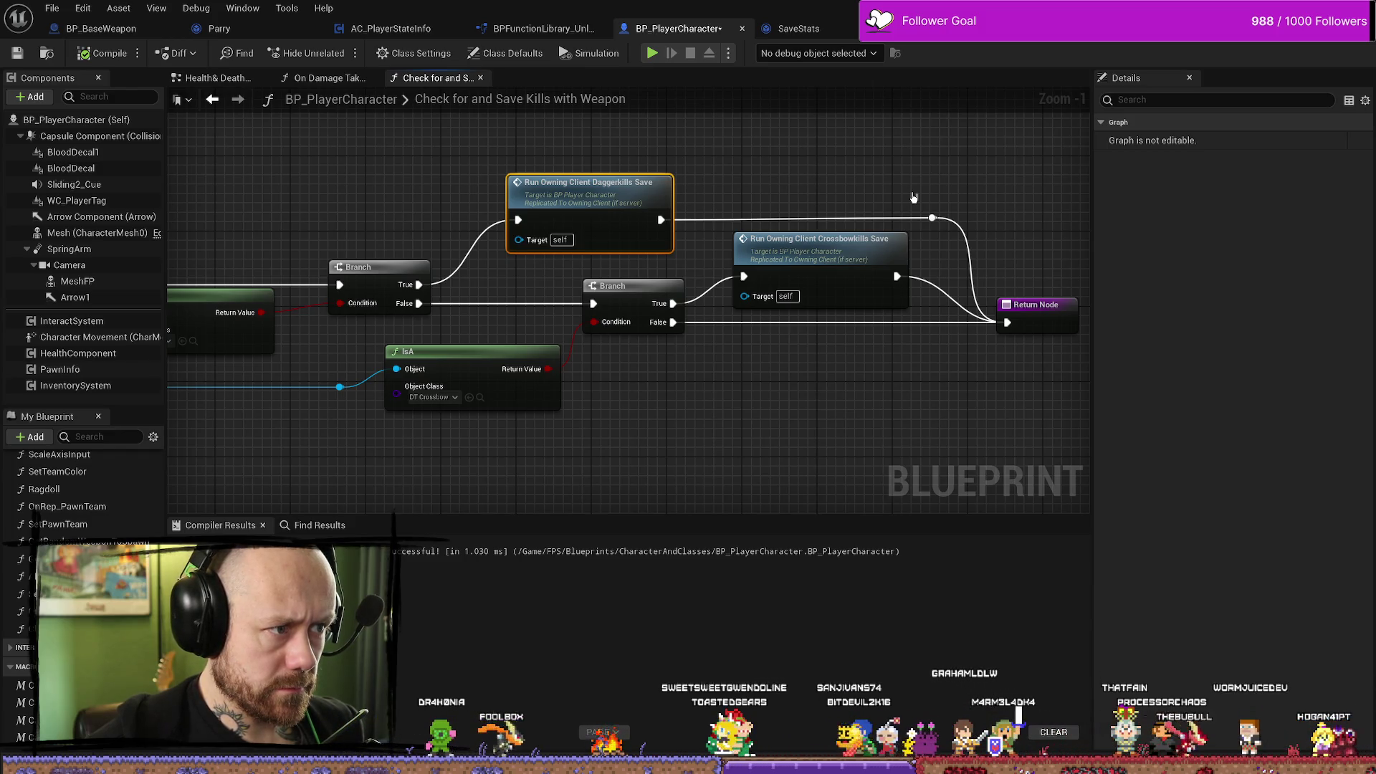
pyautogui.moveTo(466, 194); pyautogui.dragTo(669, 198)
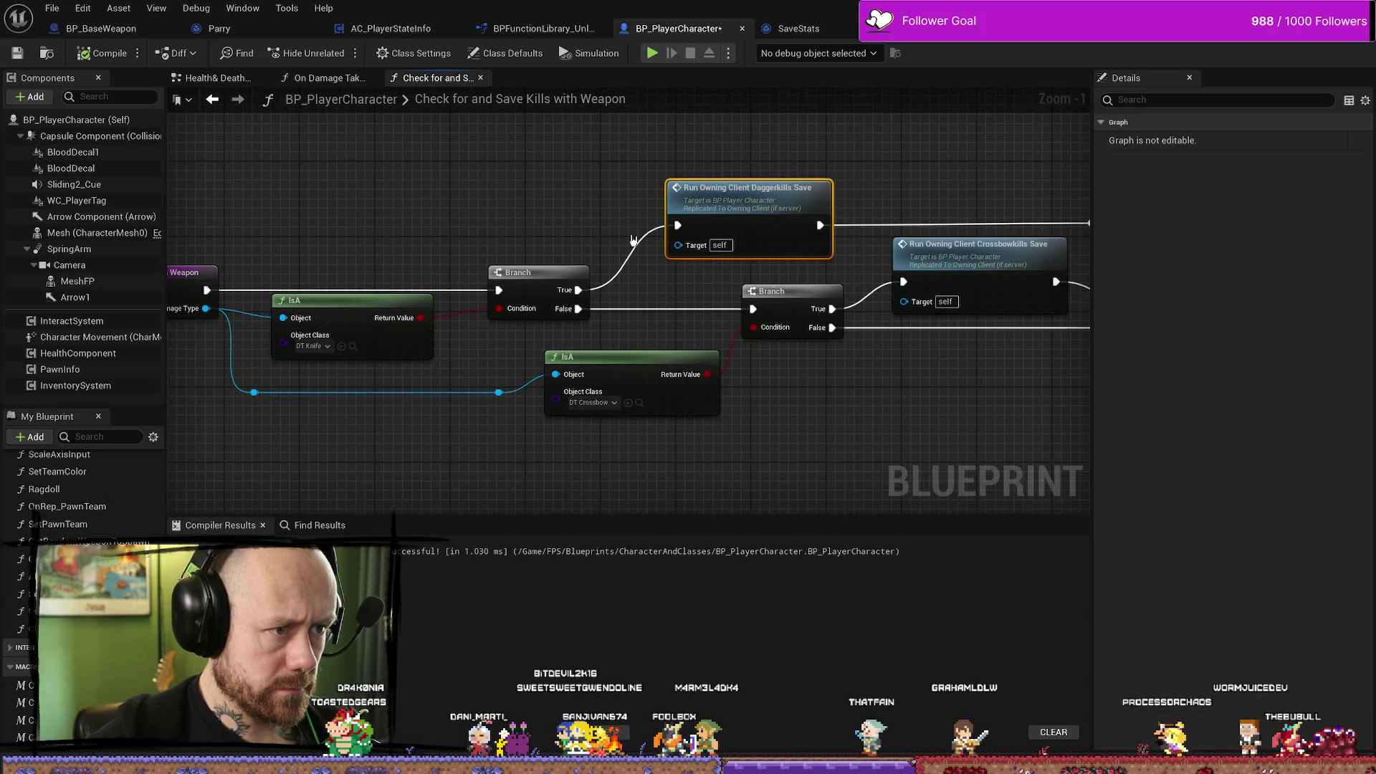
# Jump back to the Daggerkills Save event and open the Kills with Dagger Add One function.
pyautogui.hotkey('alt', 'Left')
pyautogui.hotkey('alt', 'Left')
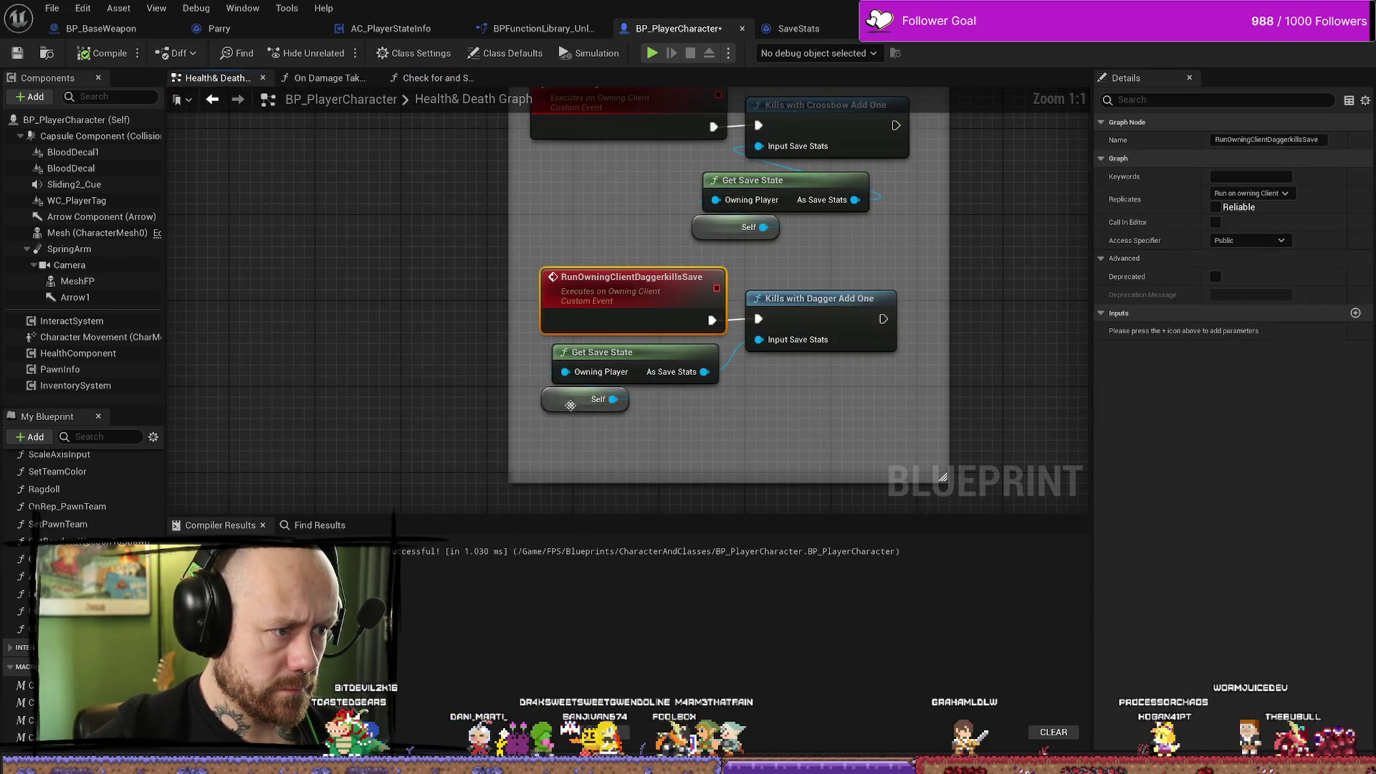
pyautogui.click(591, 391)
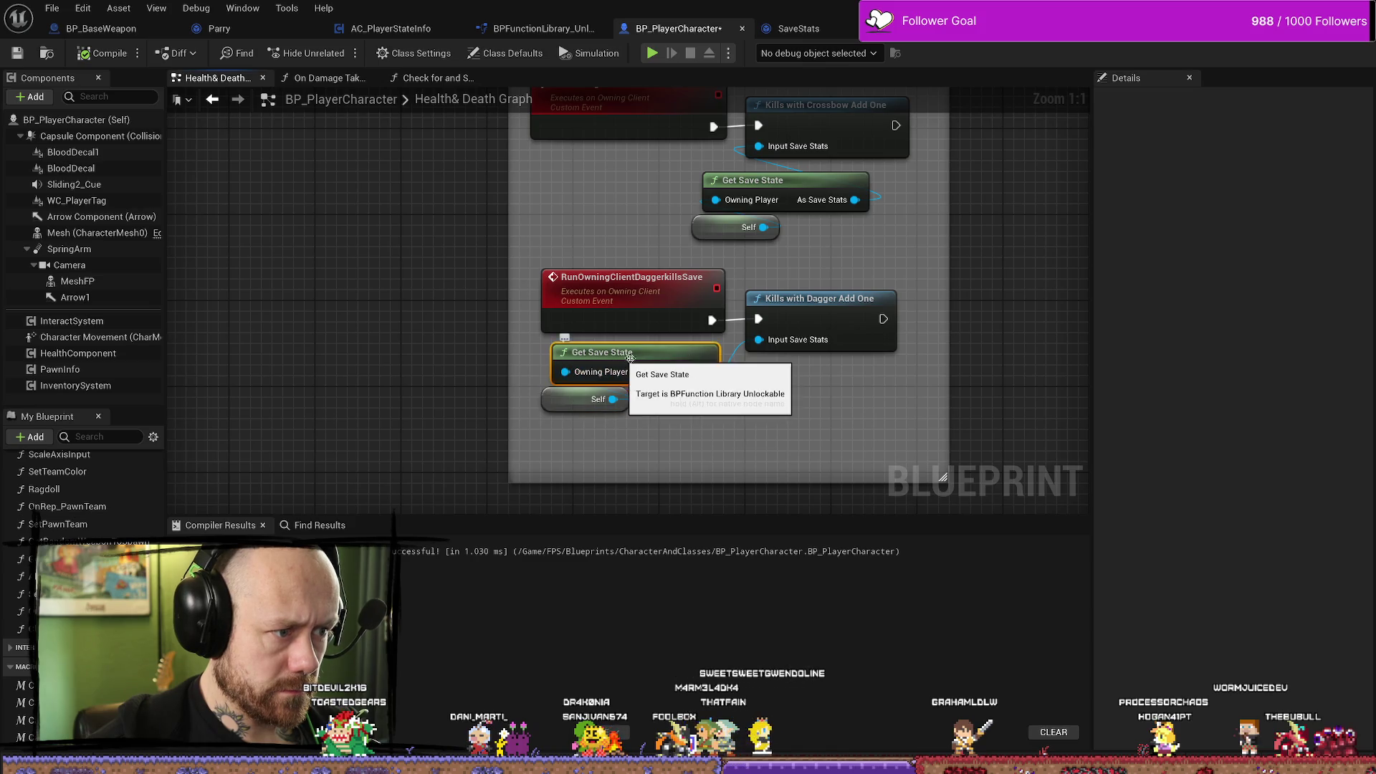
pyautogui.click(791, 316)
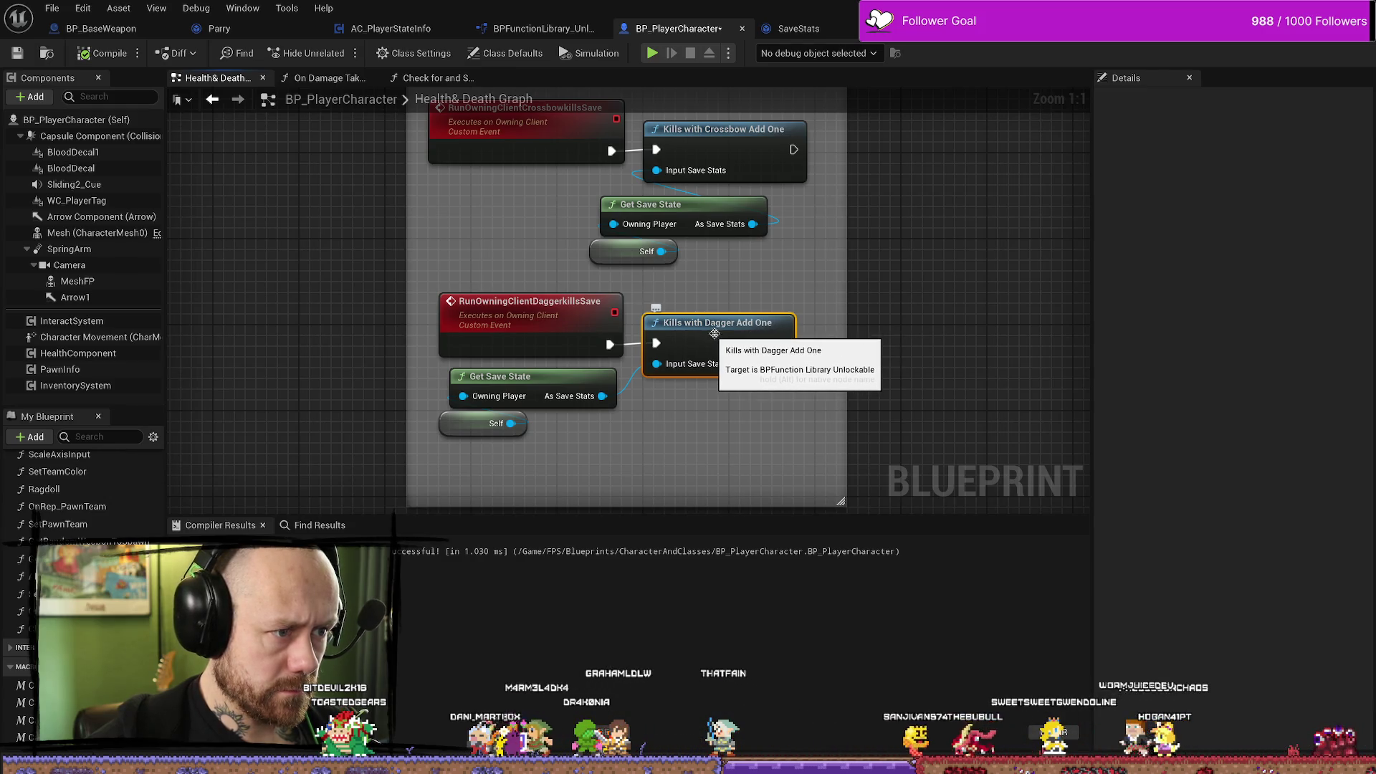
pyautogui.doubleClick(738, 332)
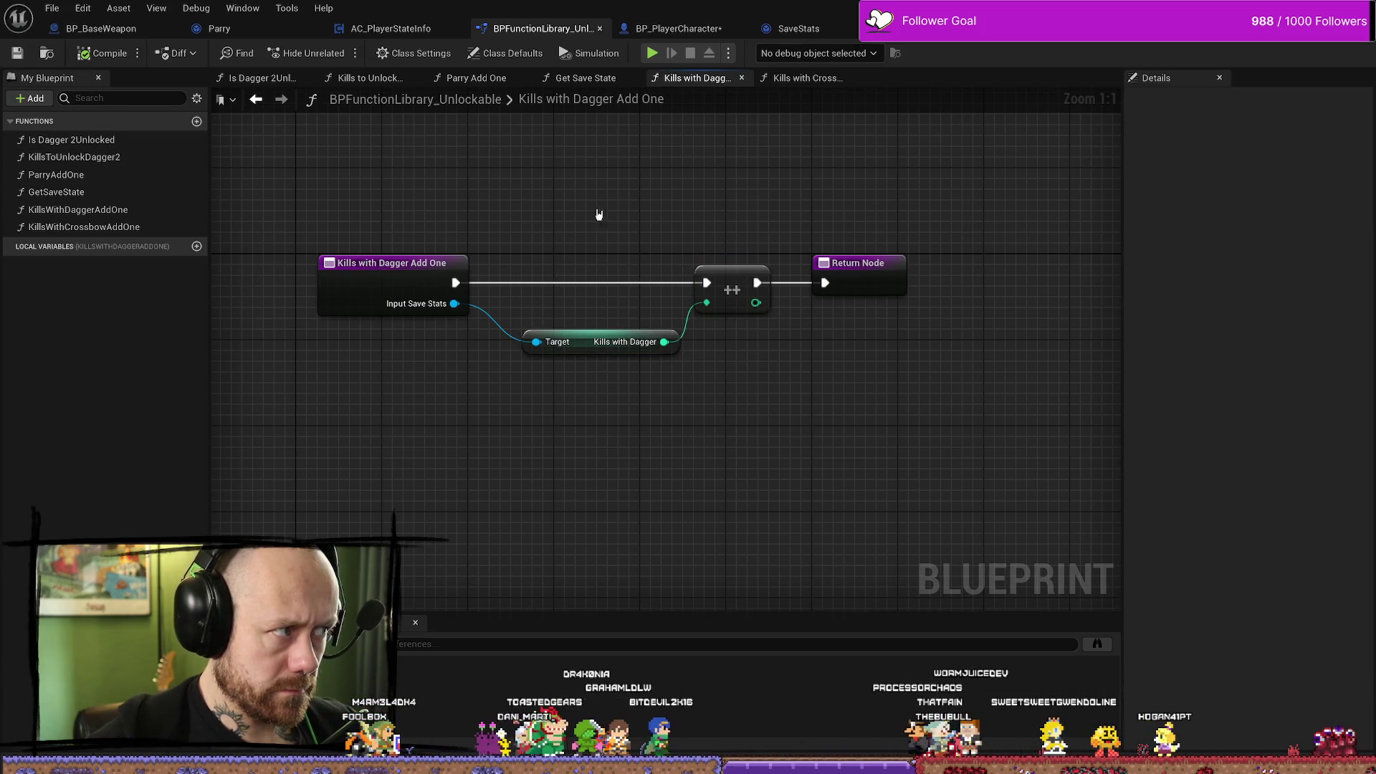
# Check the Parry Add One function's entry node, then return to BP_PlayerCharacter's Health & Death graph.
pyautogui.doubleClick(114, 176)
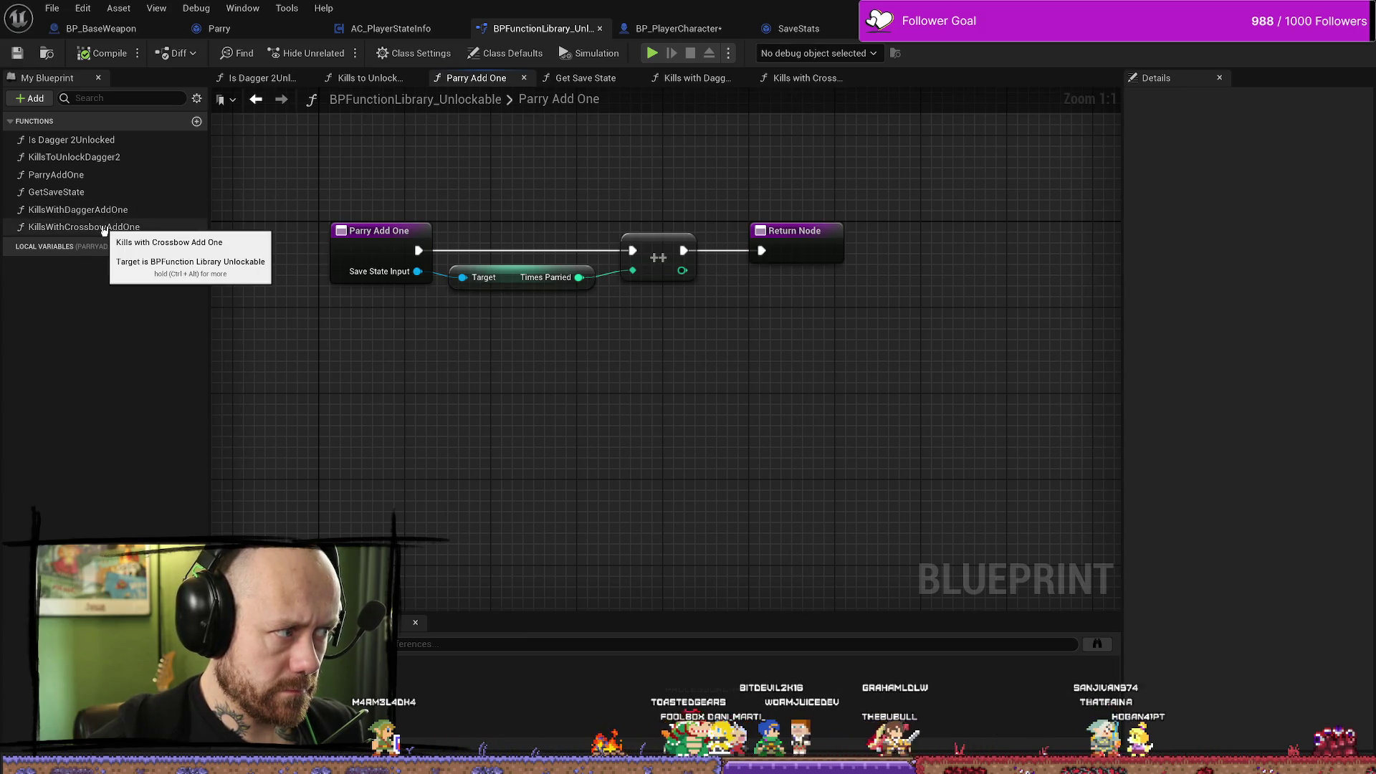
pyautogui.click(394, 230)
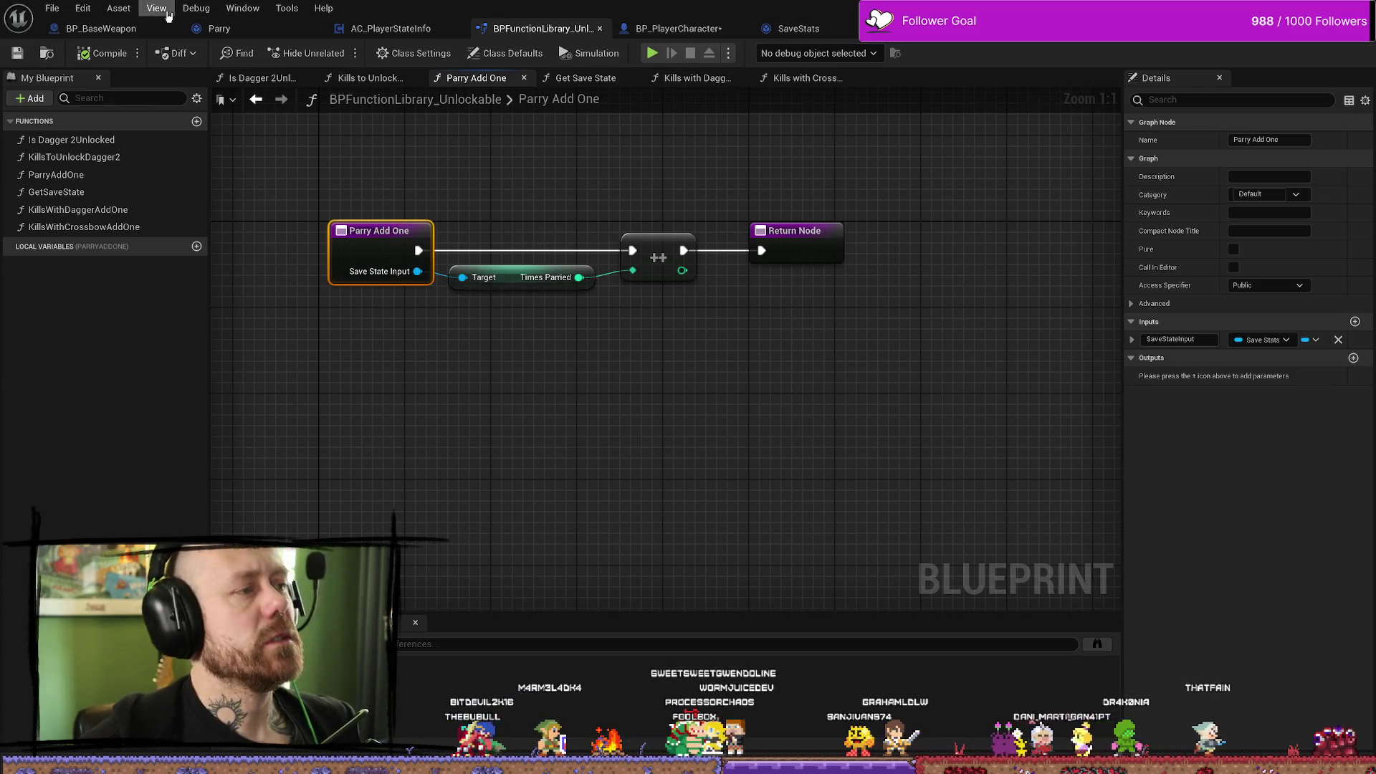
pyautogui.click(700, 28)
pyautogui.scroll(-6, 946, 270)
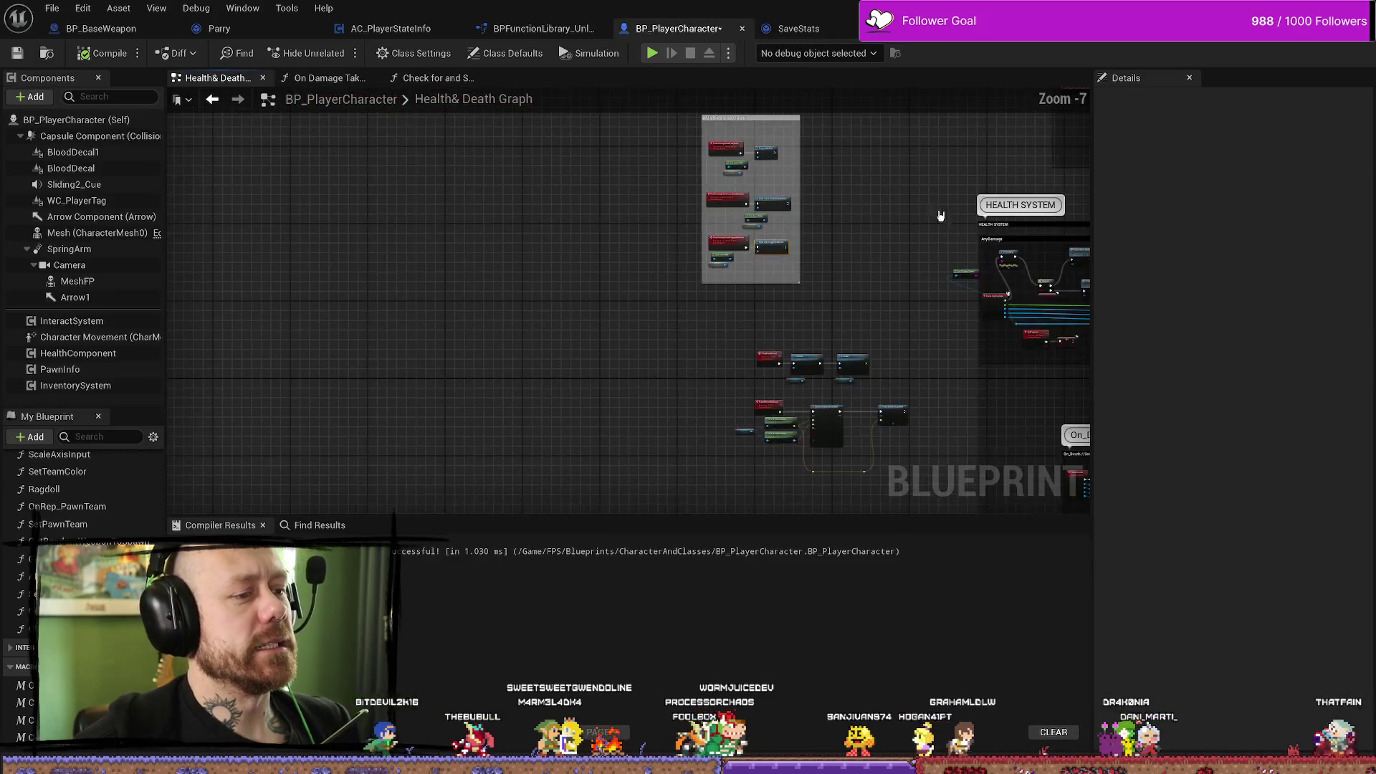
# Add a Print String node printing 'triggered' after the Daggerkills Save call.
pyautogui.scroll(3, 601, 375)
pyautogui.doubleClick(731, 308)
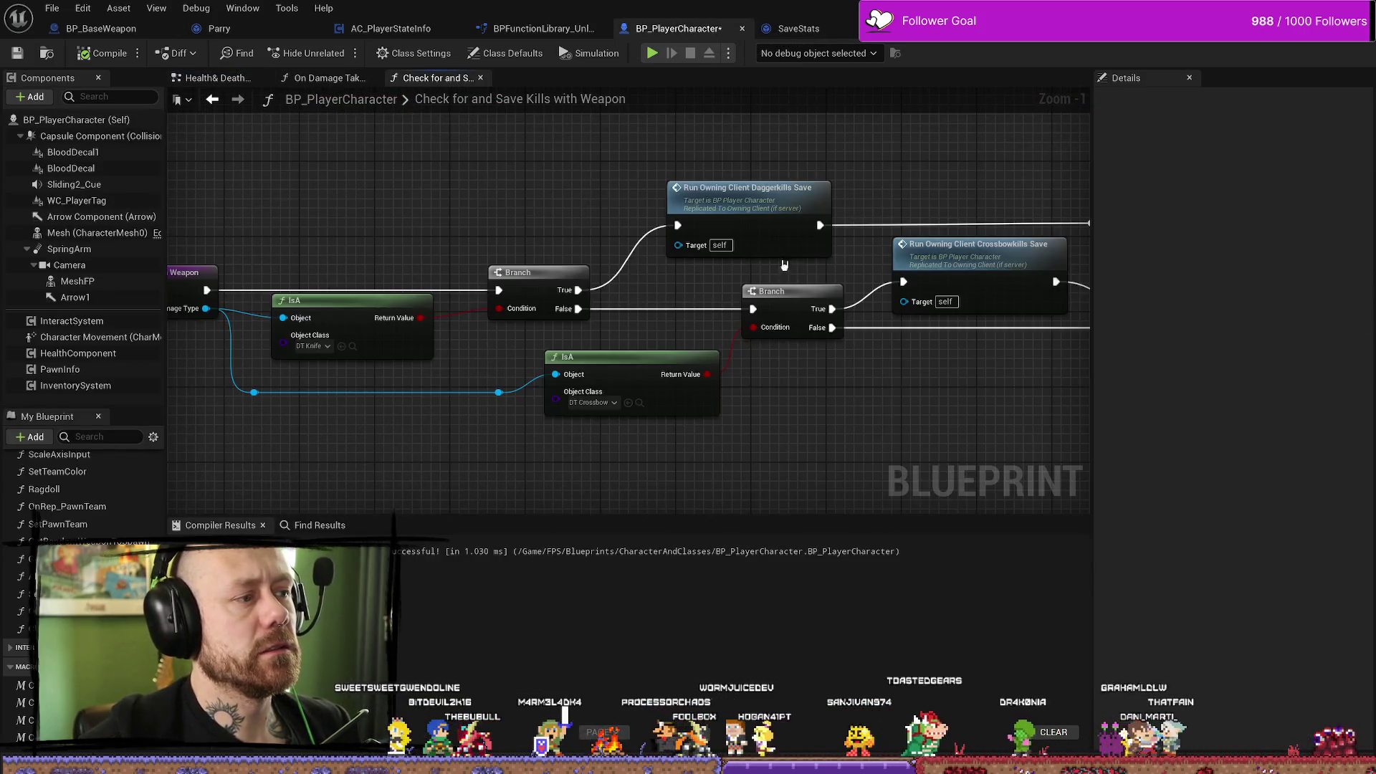
pyautogui.moveTo(685, 290); pyautogui.dragTo(787, 234)
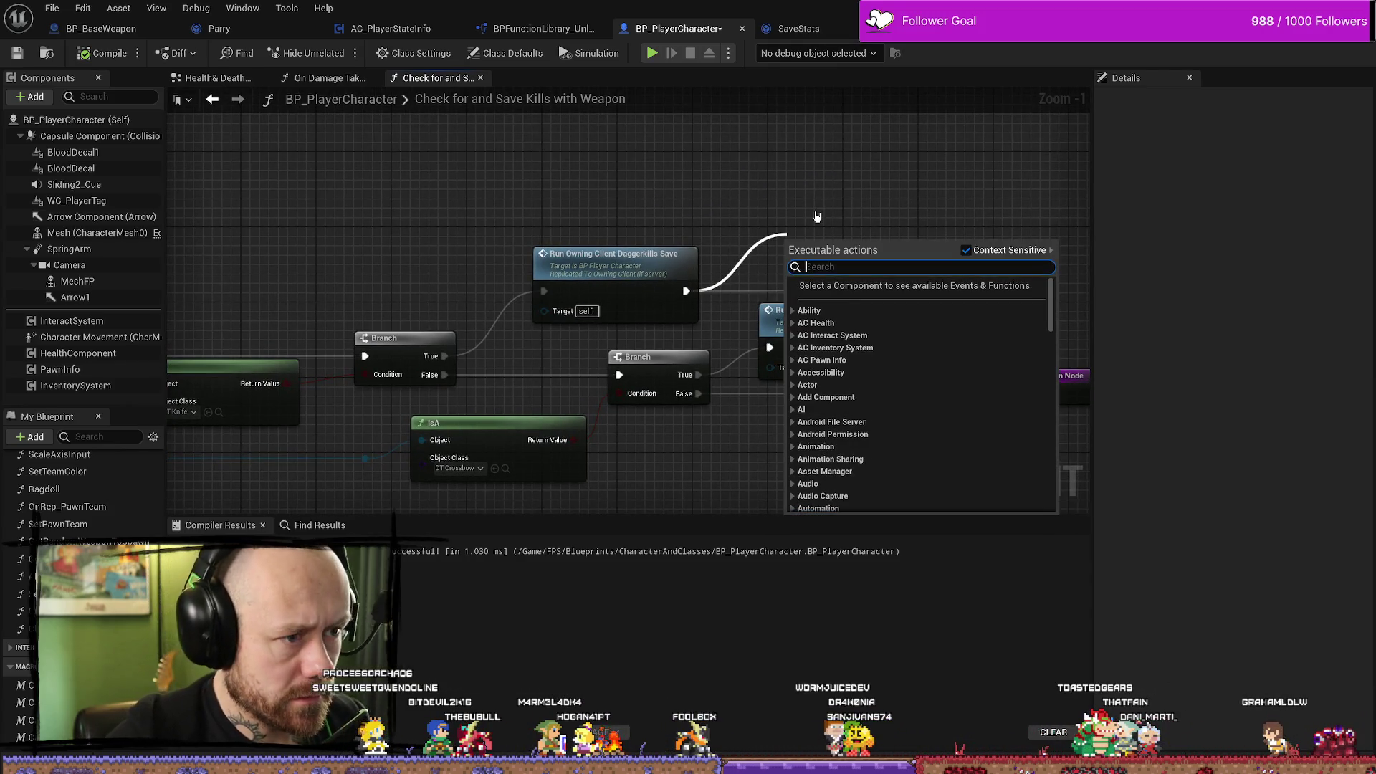
pyautogui.write('print string')
pyautogui.press('Return')
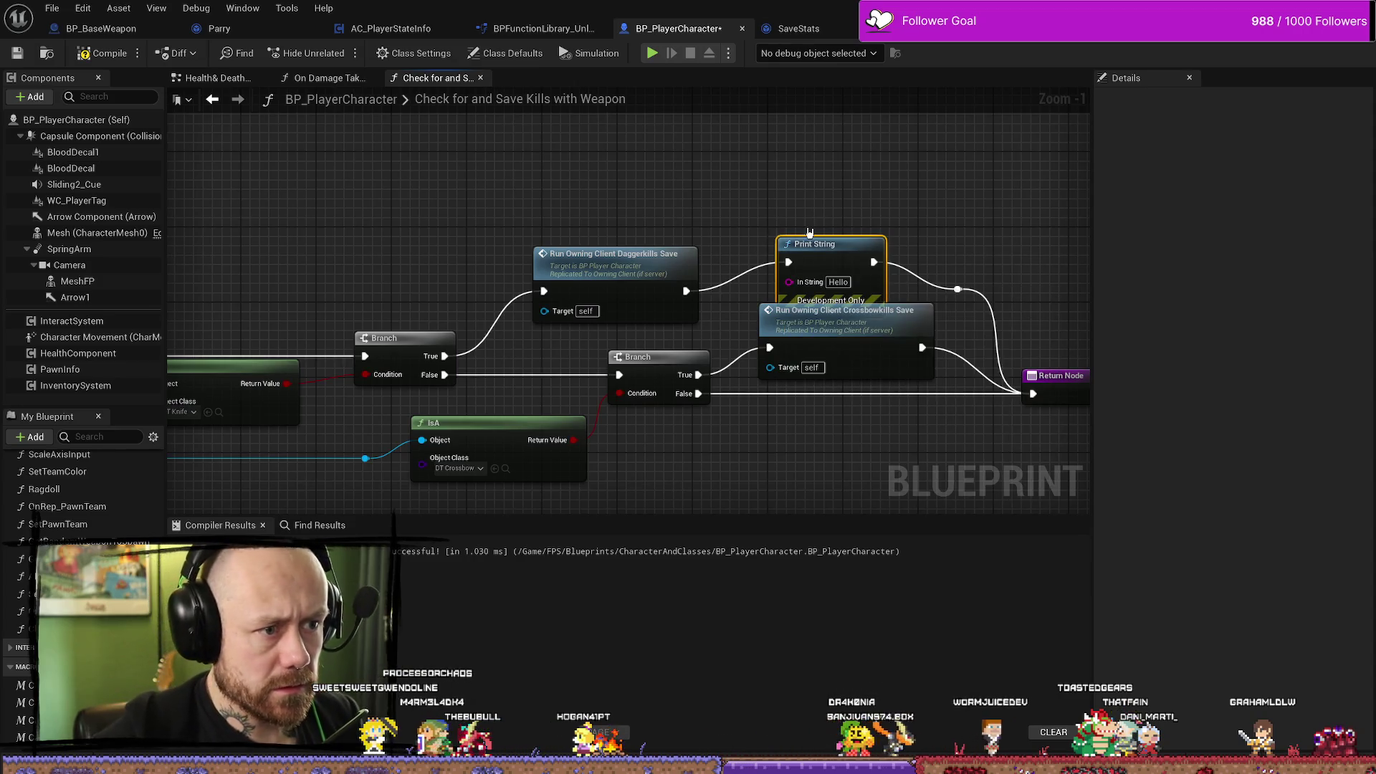
pyautogui.moveTo(809, 231); pyautogui.dragTo(801, 184)
pyautogui.click(821, 235)
pyautogui.press('BackSpace')
pyautogui.write('triggered')
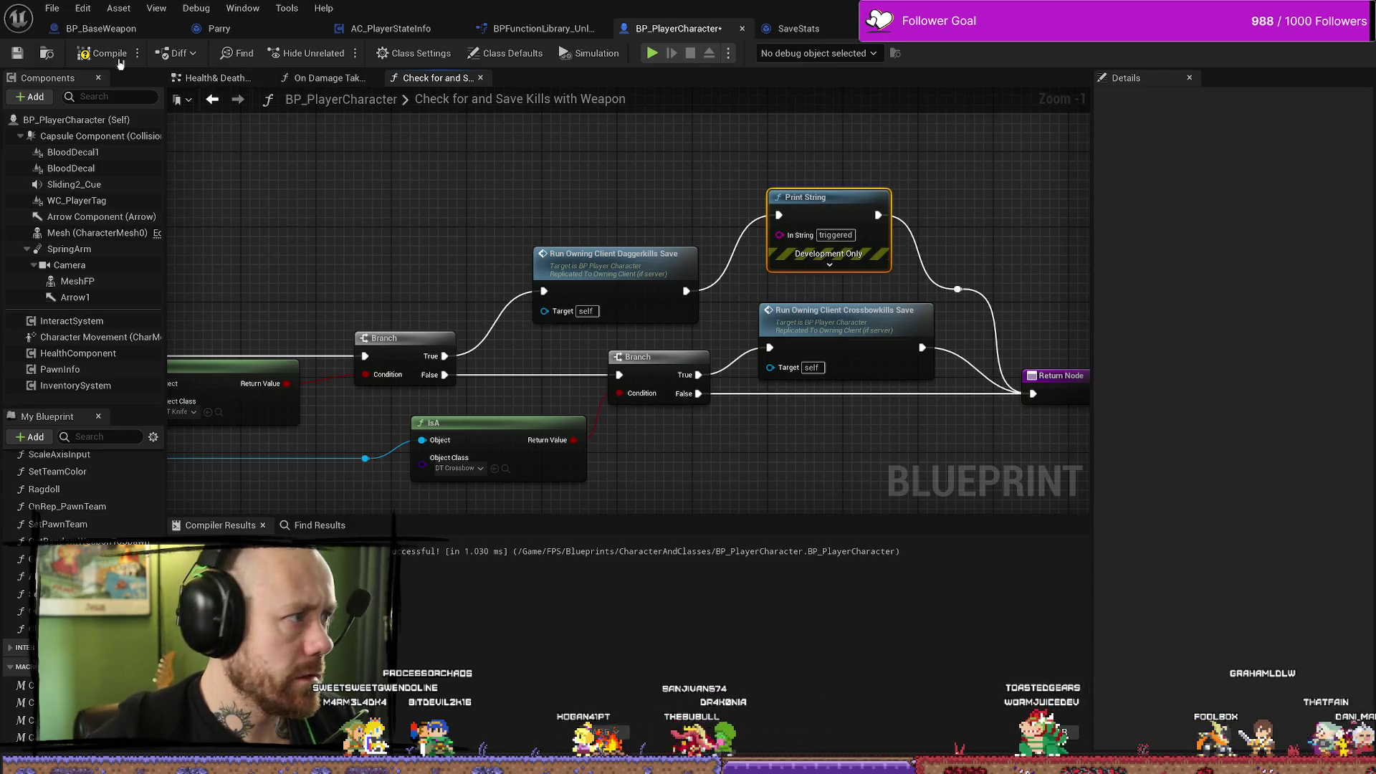
# Compile the blueprint and change the Print String text colour from cyan to yellow.
pyautogui.click(104, 53)
pyautogui.click(829, 265)
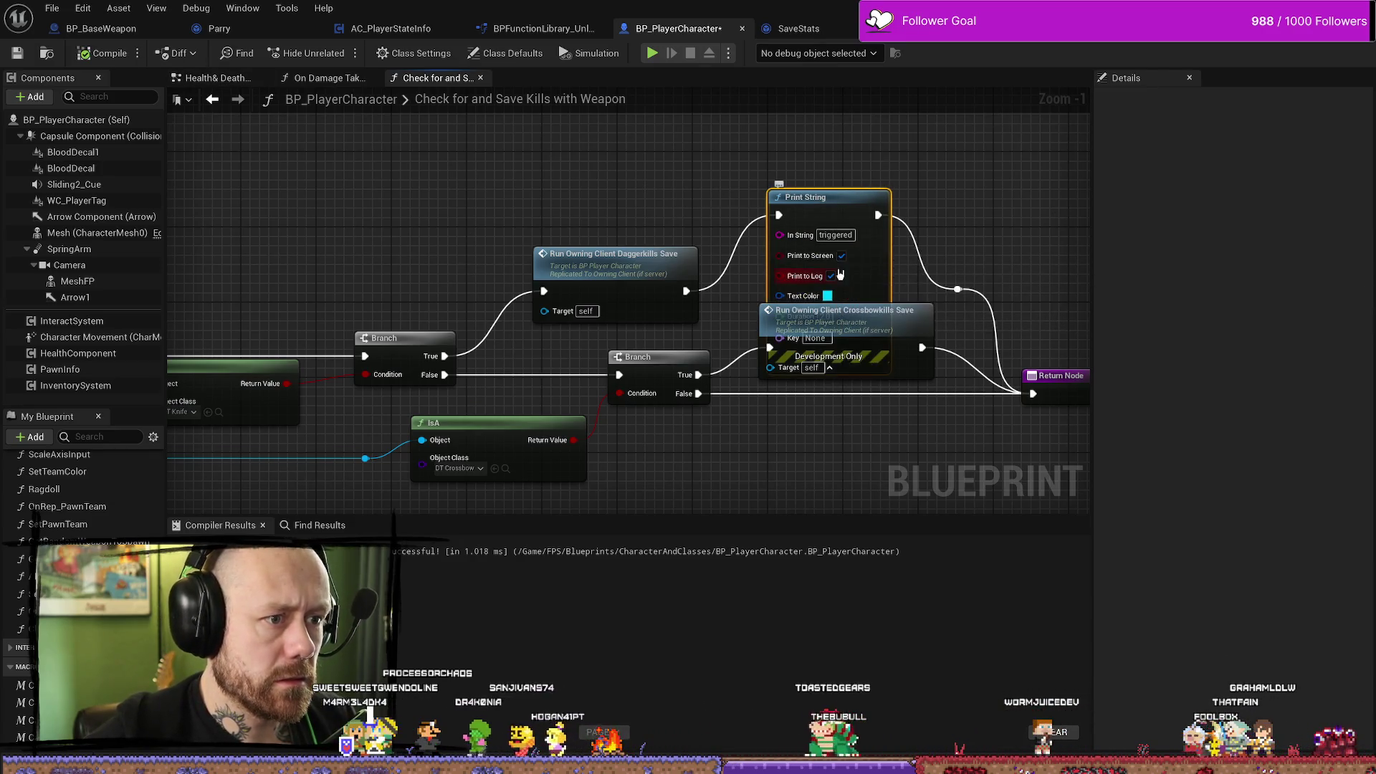
pyautogui.click(828, 295)
pyautogui.moveTo(925, 433); pyautogui.dragTo(1033, 580)
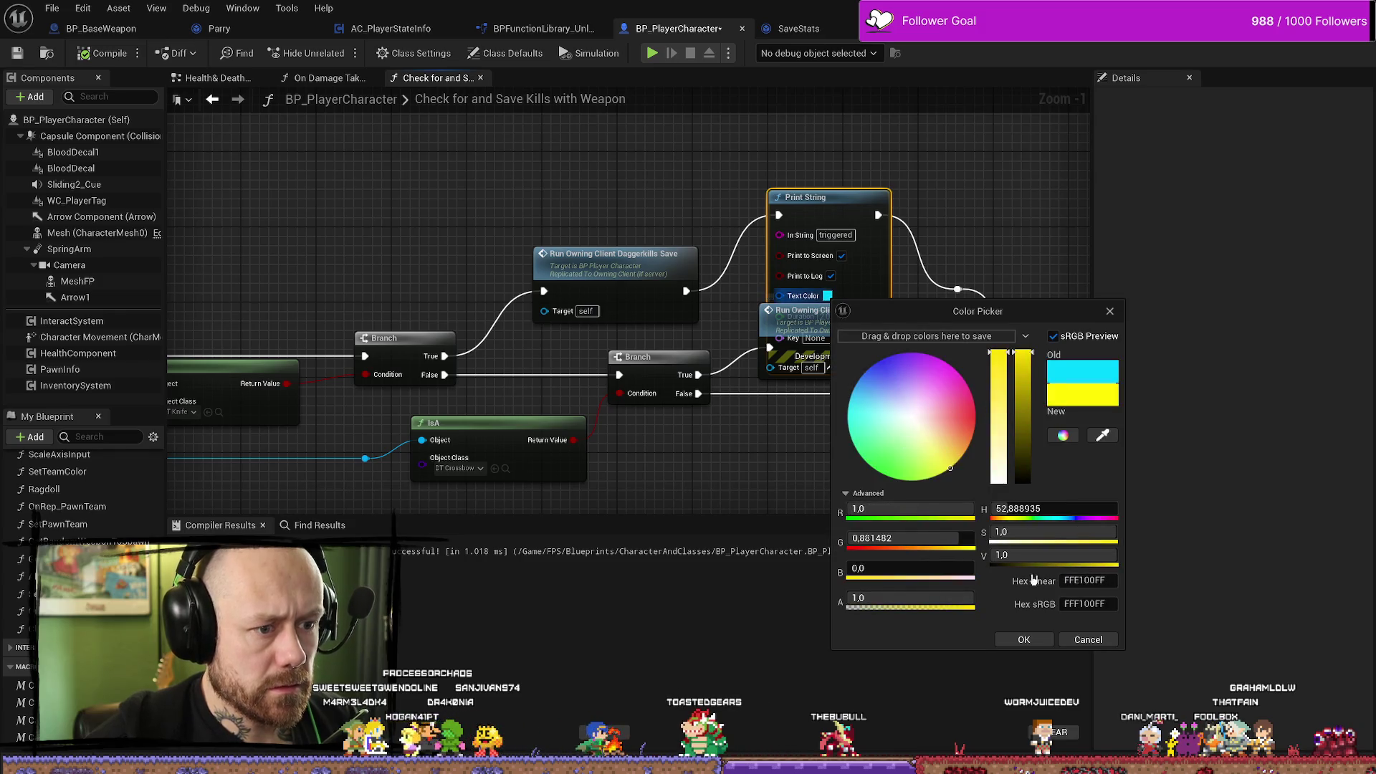
pyautogui.click(1025, 639)
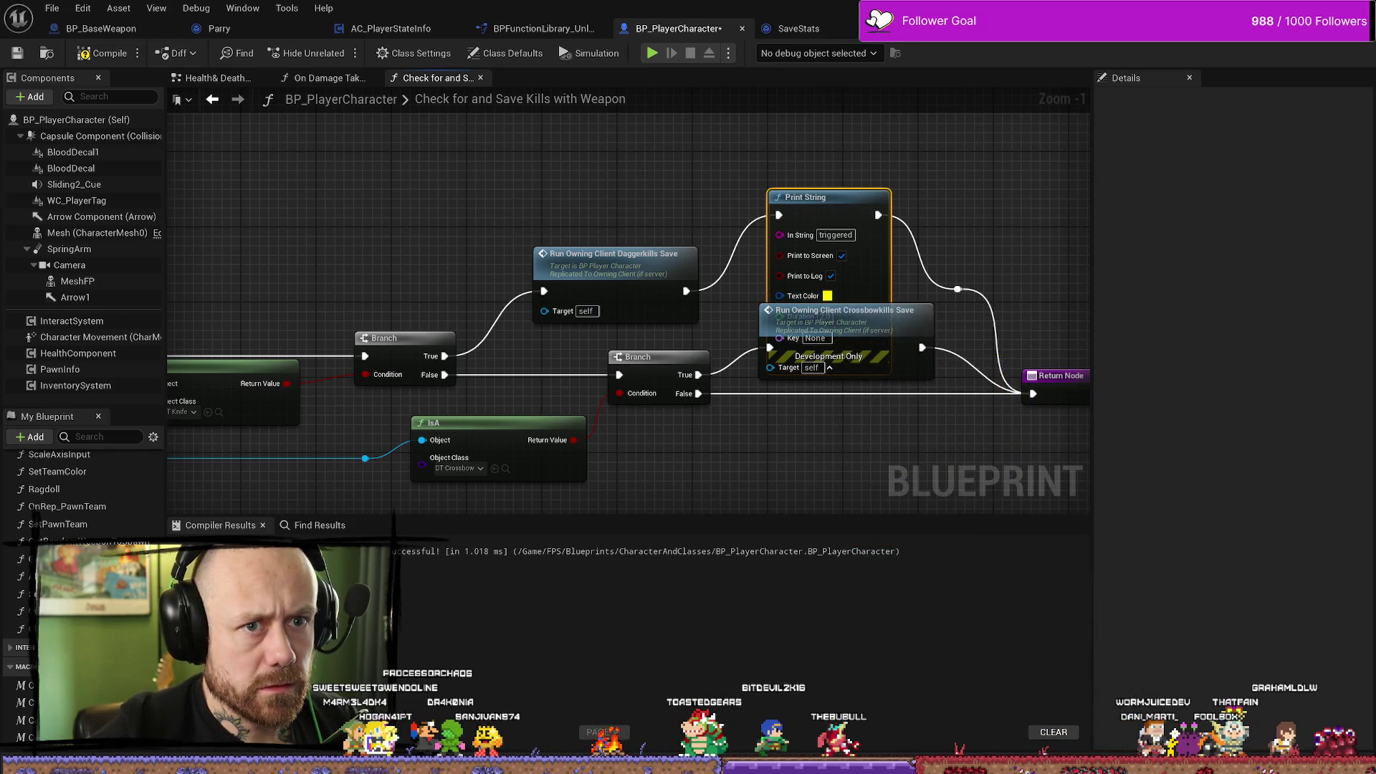
pyautogui.hotkey('alt', 'Tab')
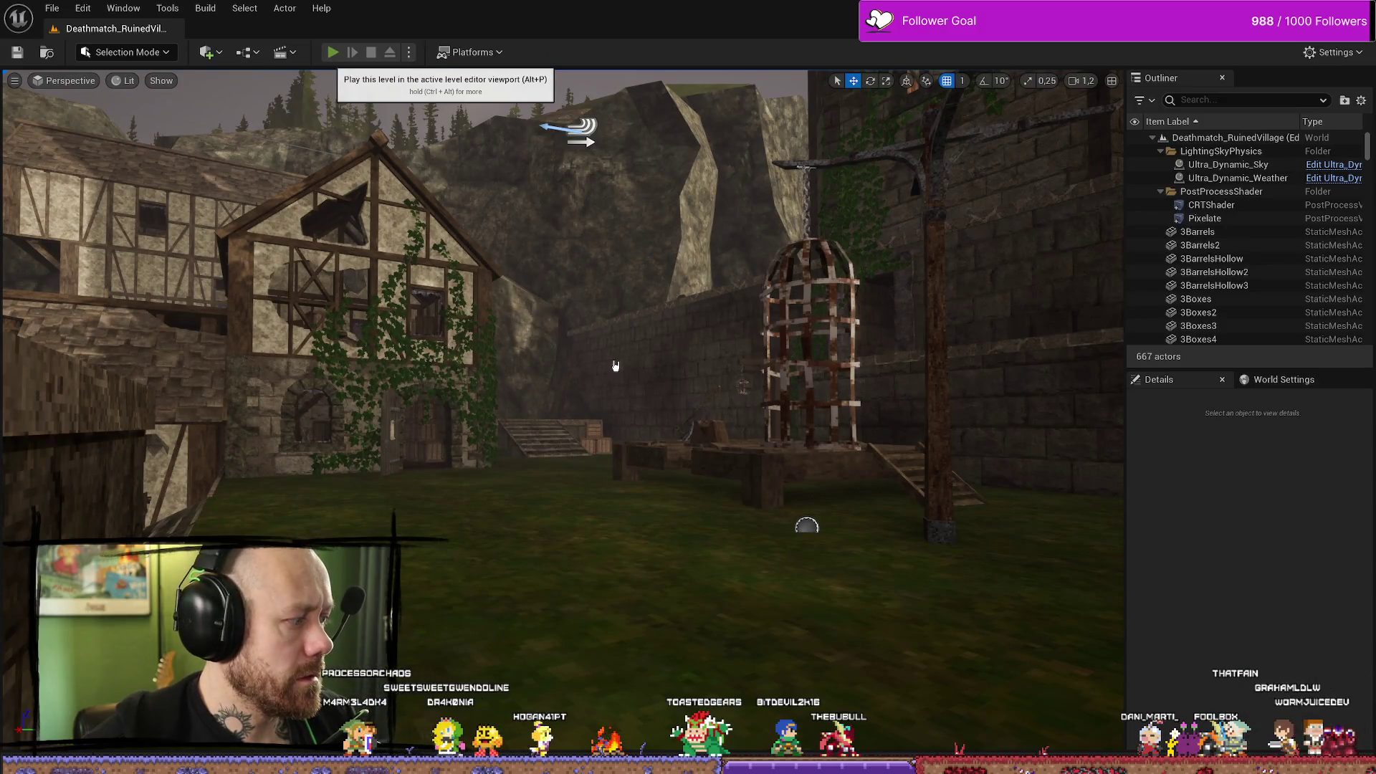
# Start play-in-editor, quit the current match, and deploy into a Ruined Village deathmatch.
pyautogui.hotkey('alt', 'p')
pyautogui.press('Escape')
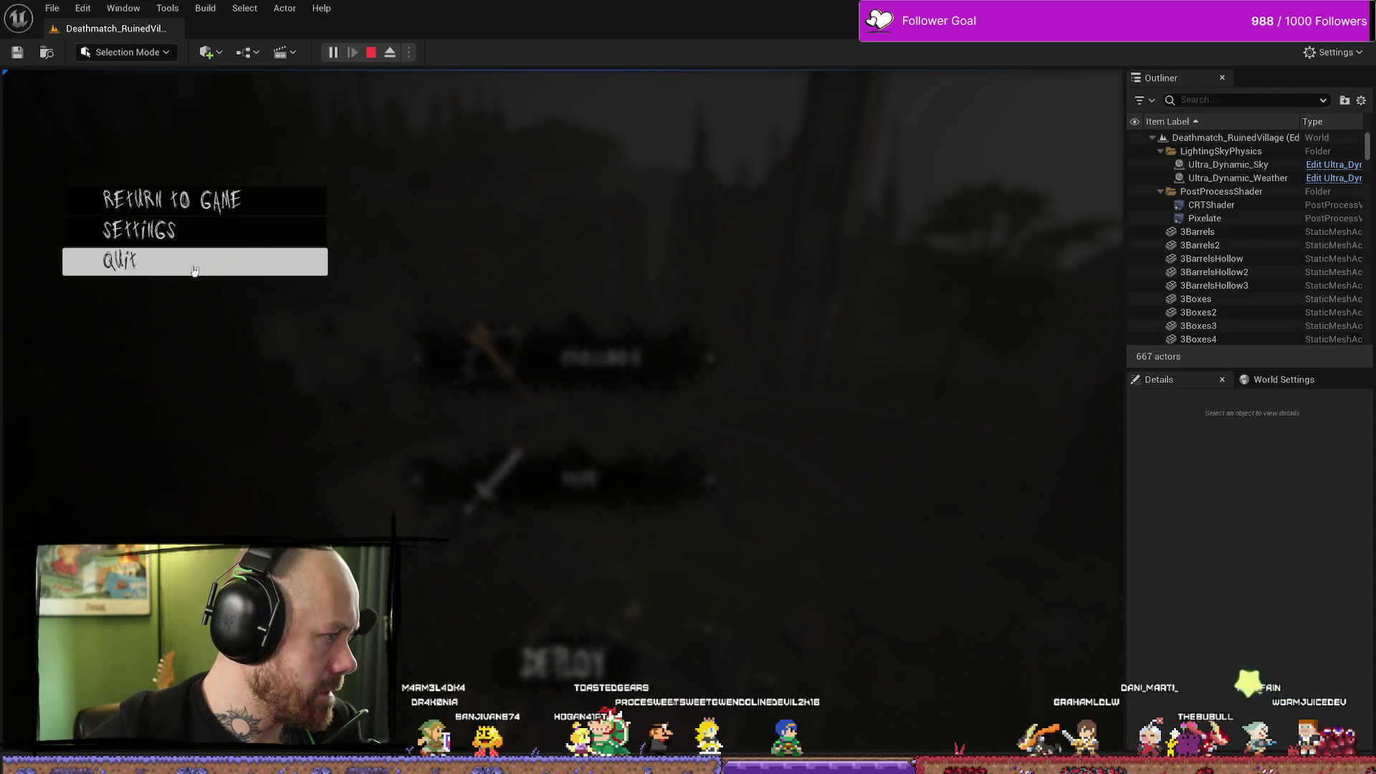
pyautogui.click(195, 270)
pyautogui.click(441, 484)
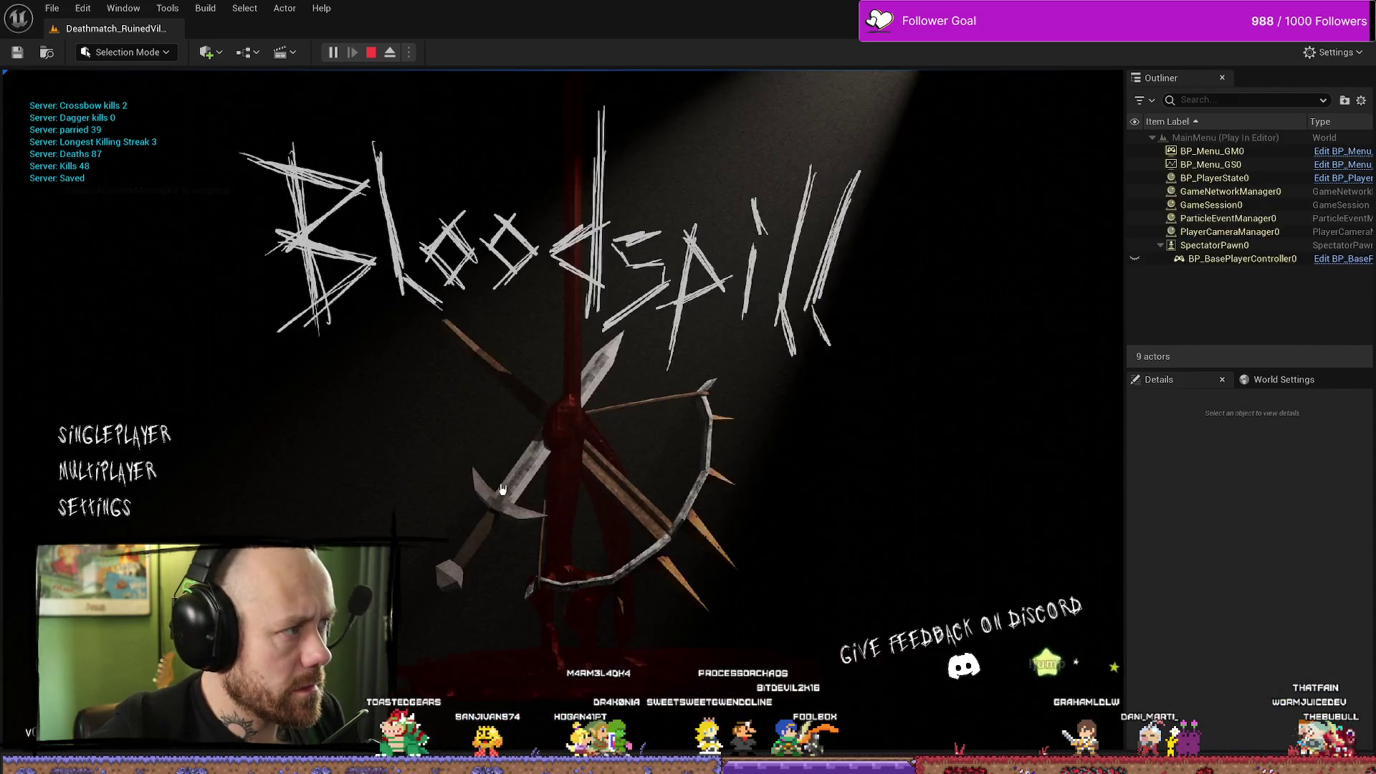
pyautogui.click(172, 458)
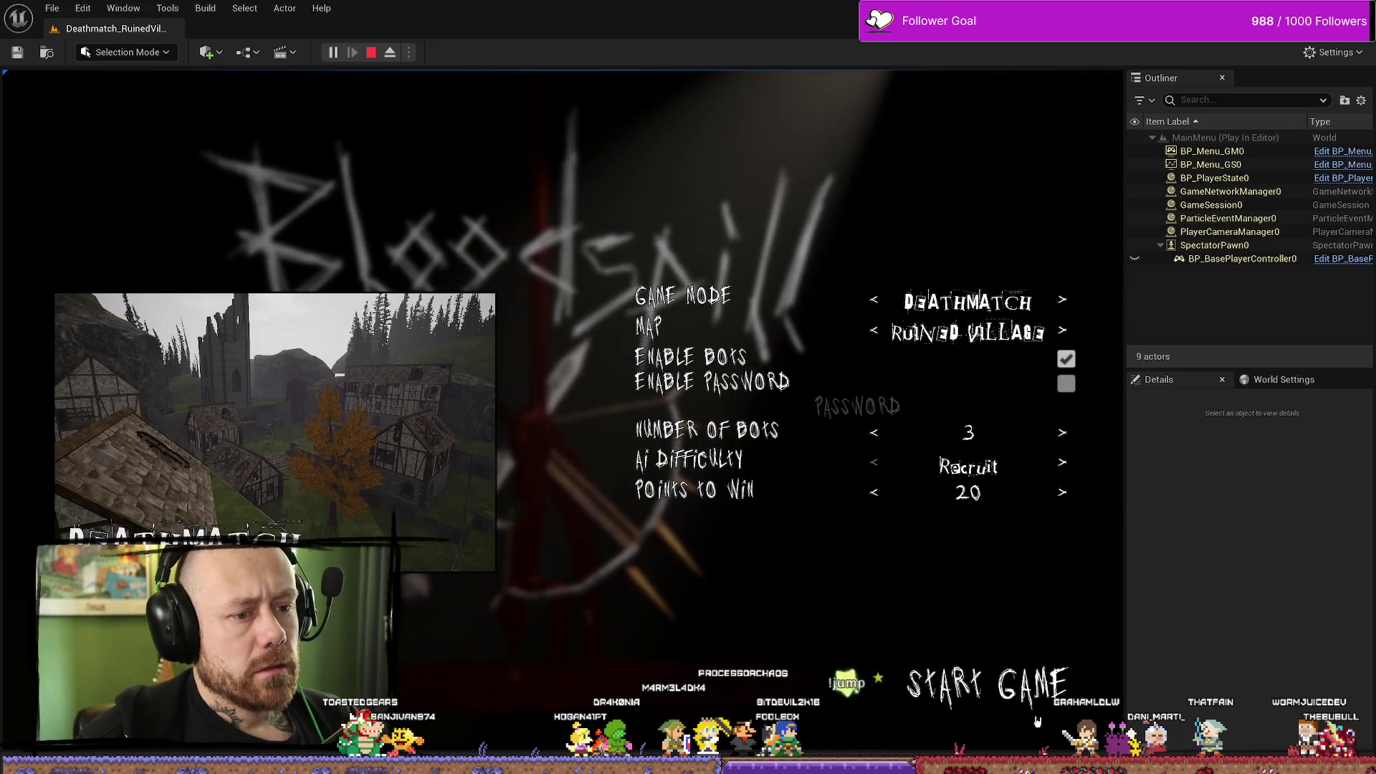
pyautogui.click(1018, 691)
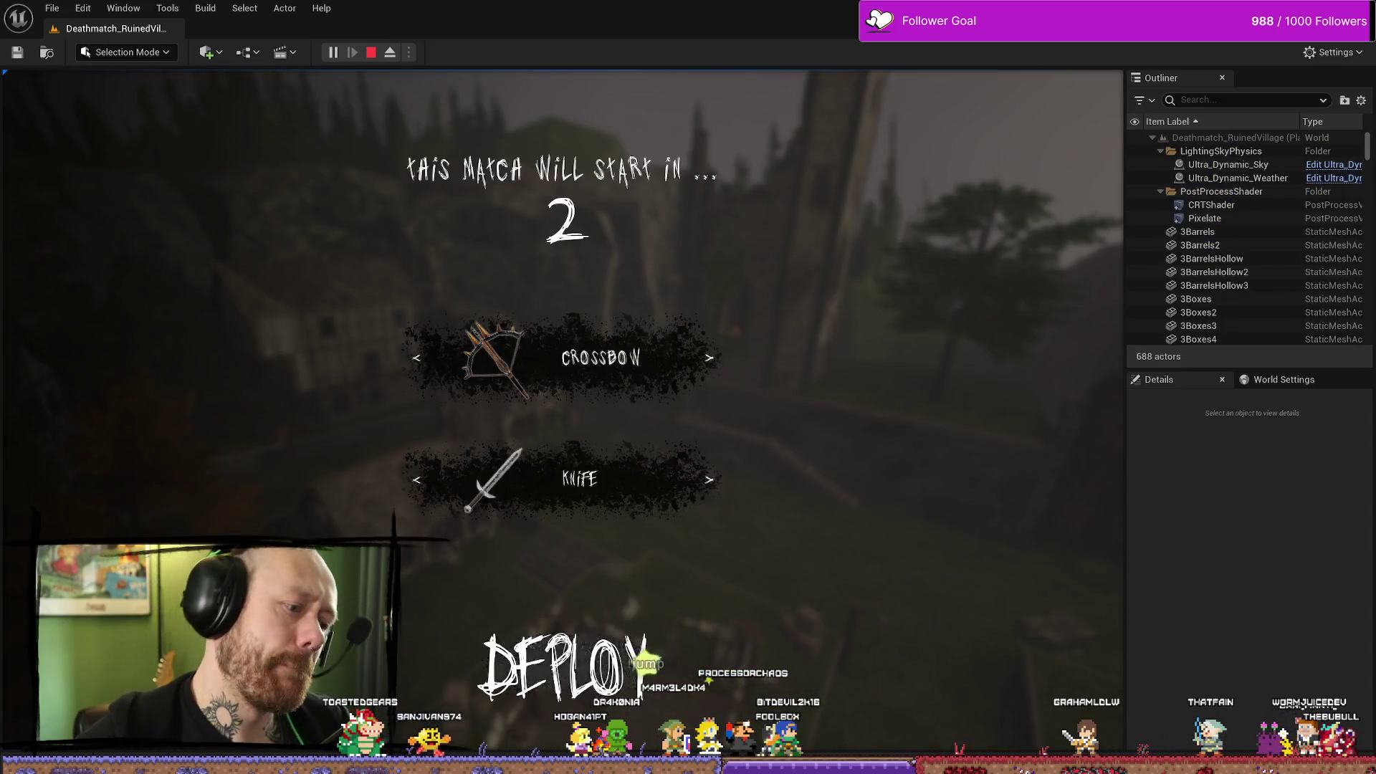
pyautogui.click(563, 667)
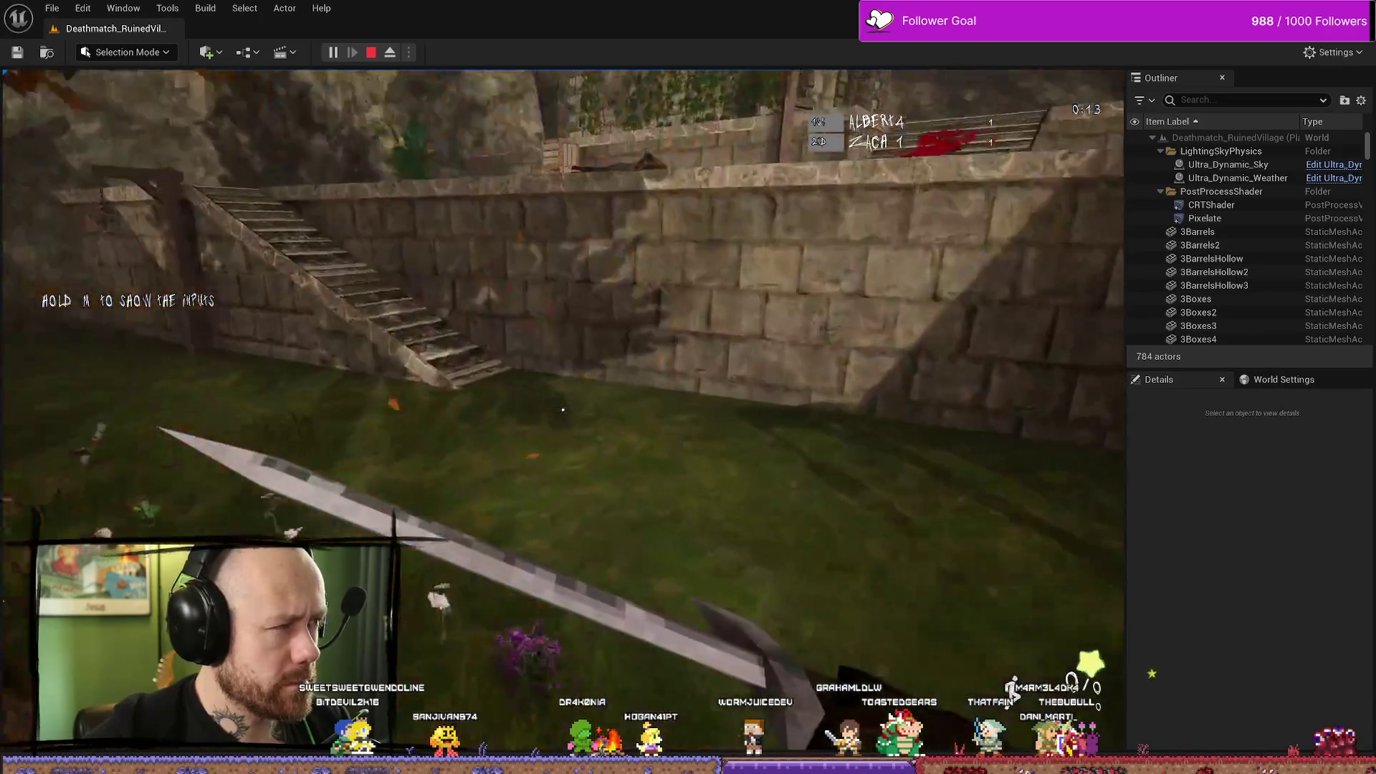
# Switch to the dagger, kill an enemy with a knife swing, then stop the play session.
pyautogui.press('w')
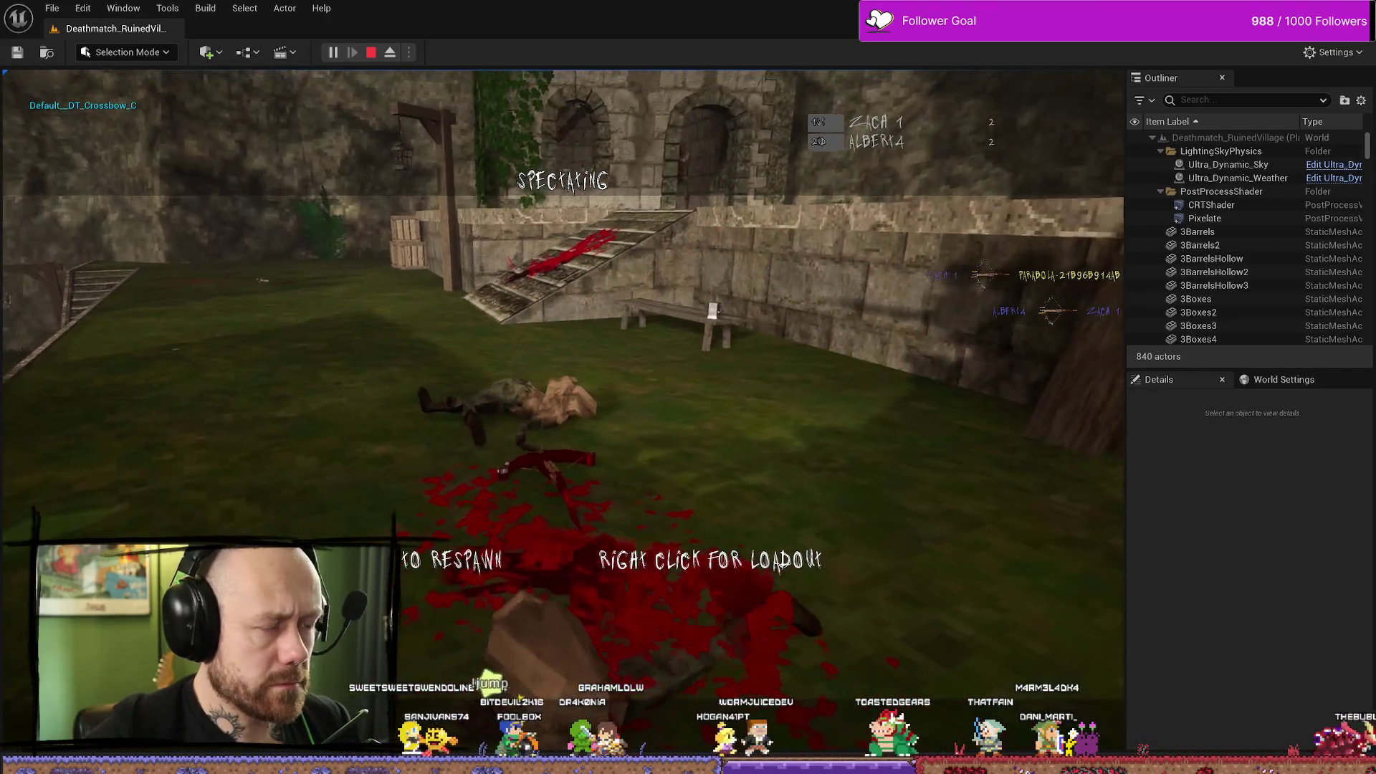
pyautogui.click(563, 410)
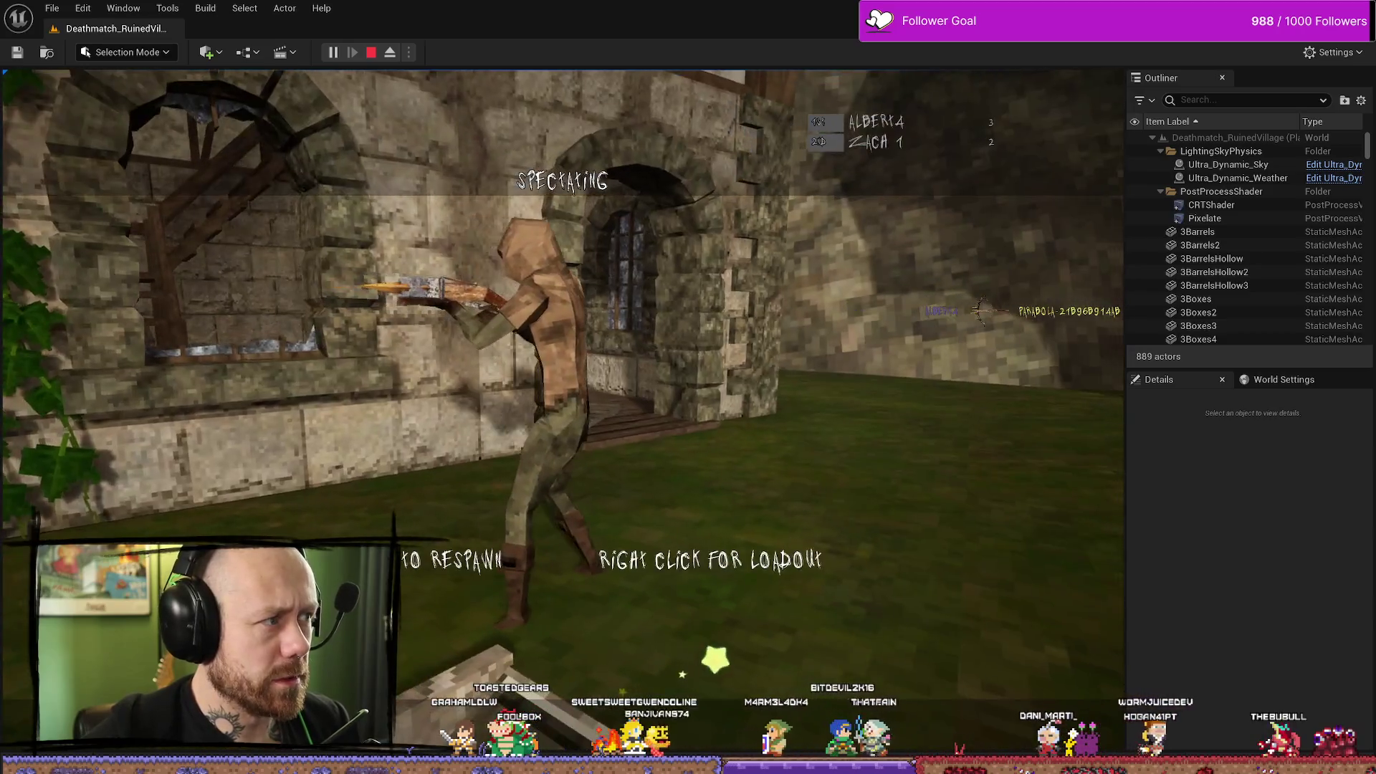
pyautogui.click(563, 410)
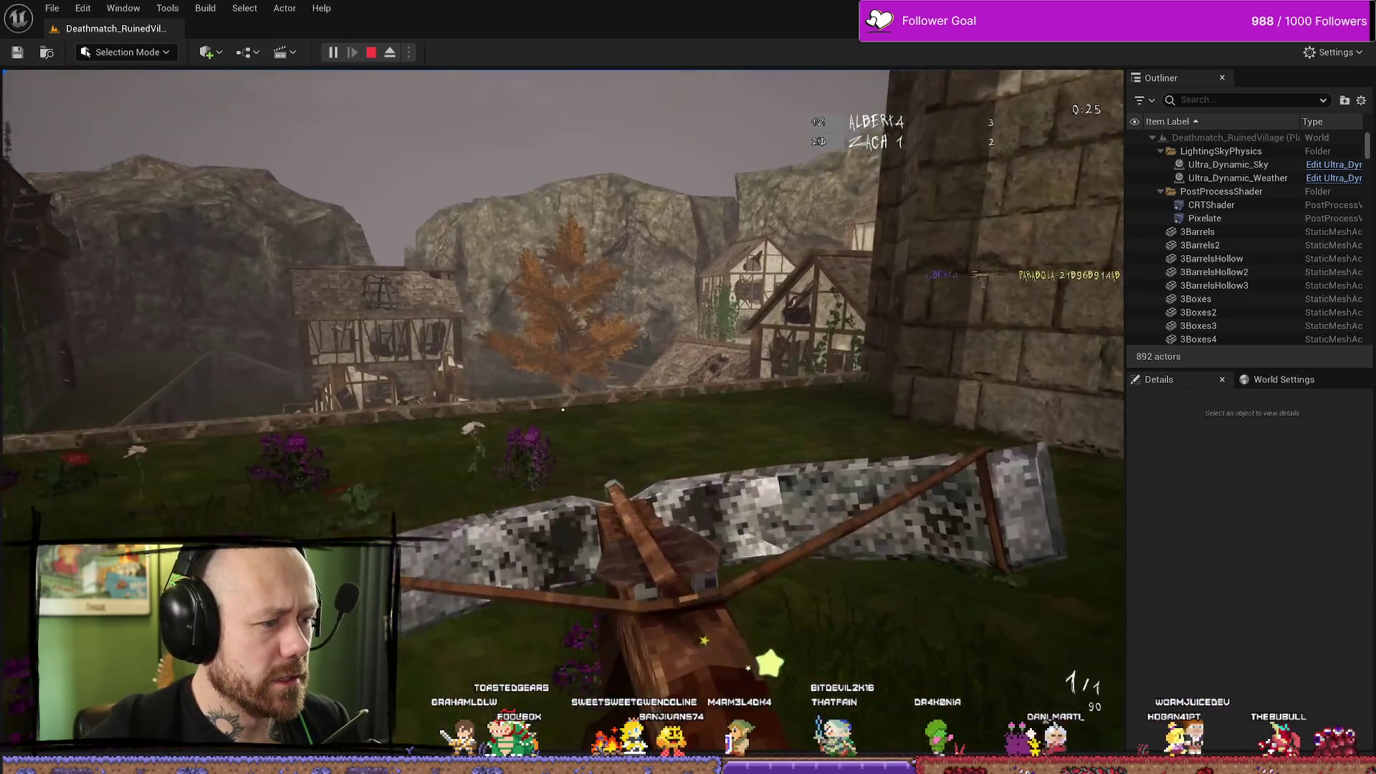
pyautogui.click(563, 410)
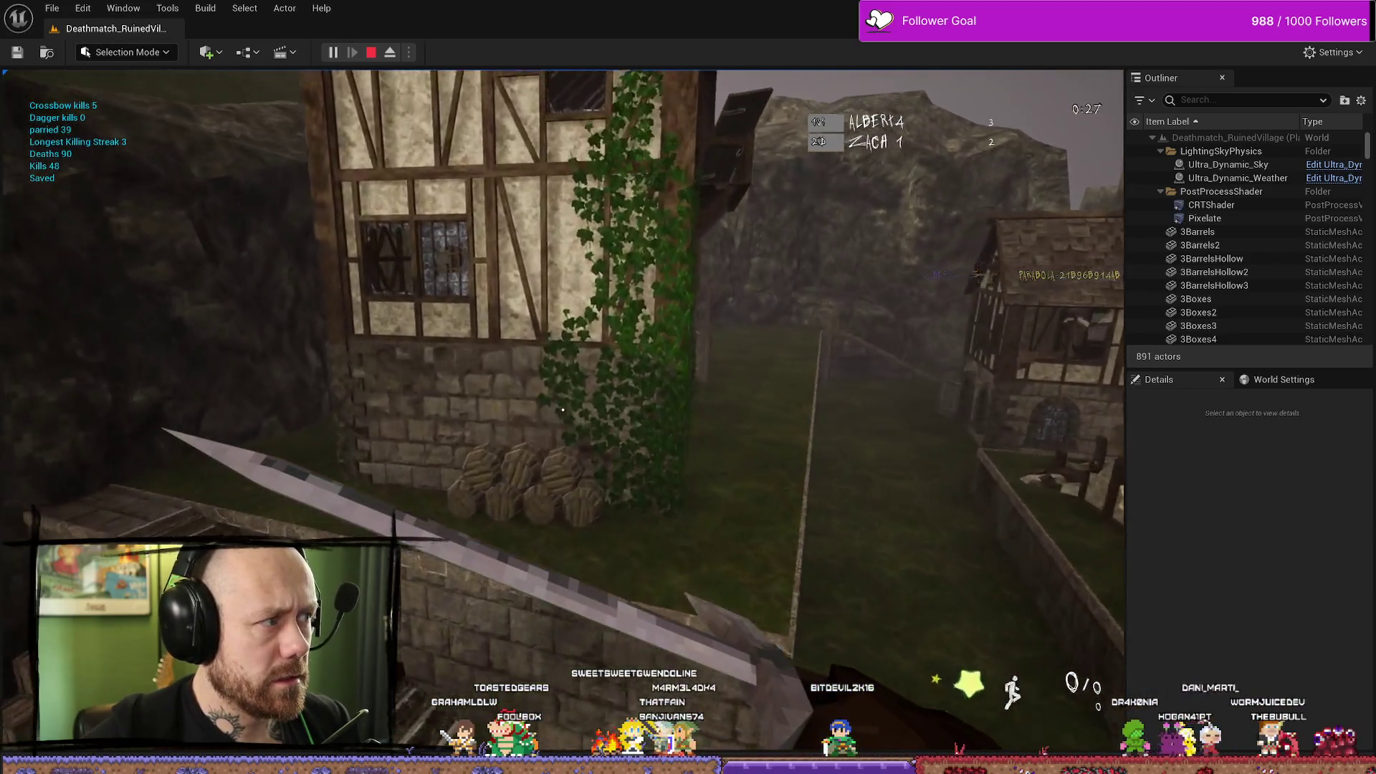
pyautogui.press('w')
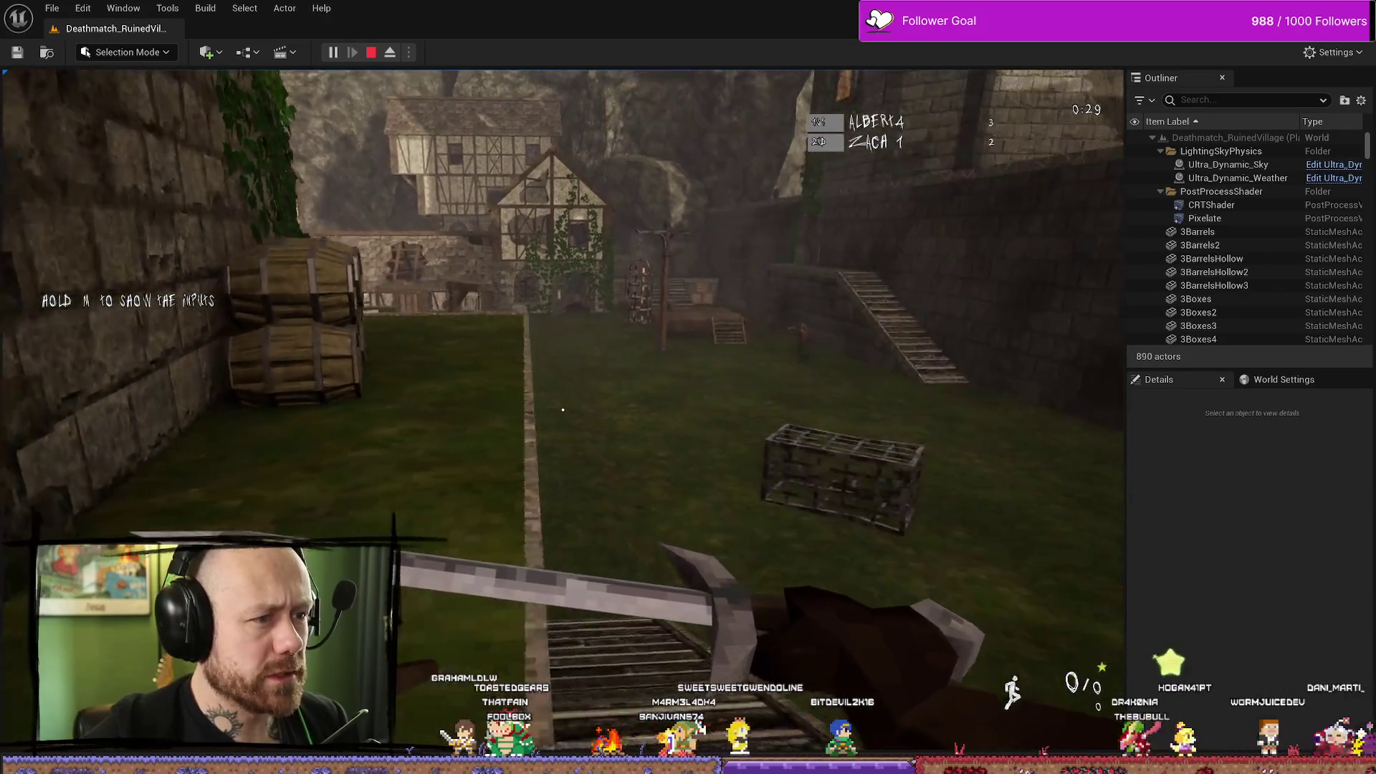
pyautogui.click(563, 410)
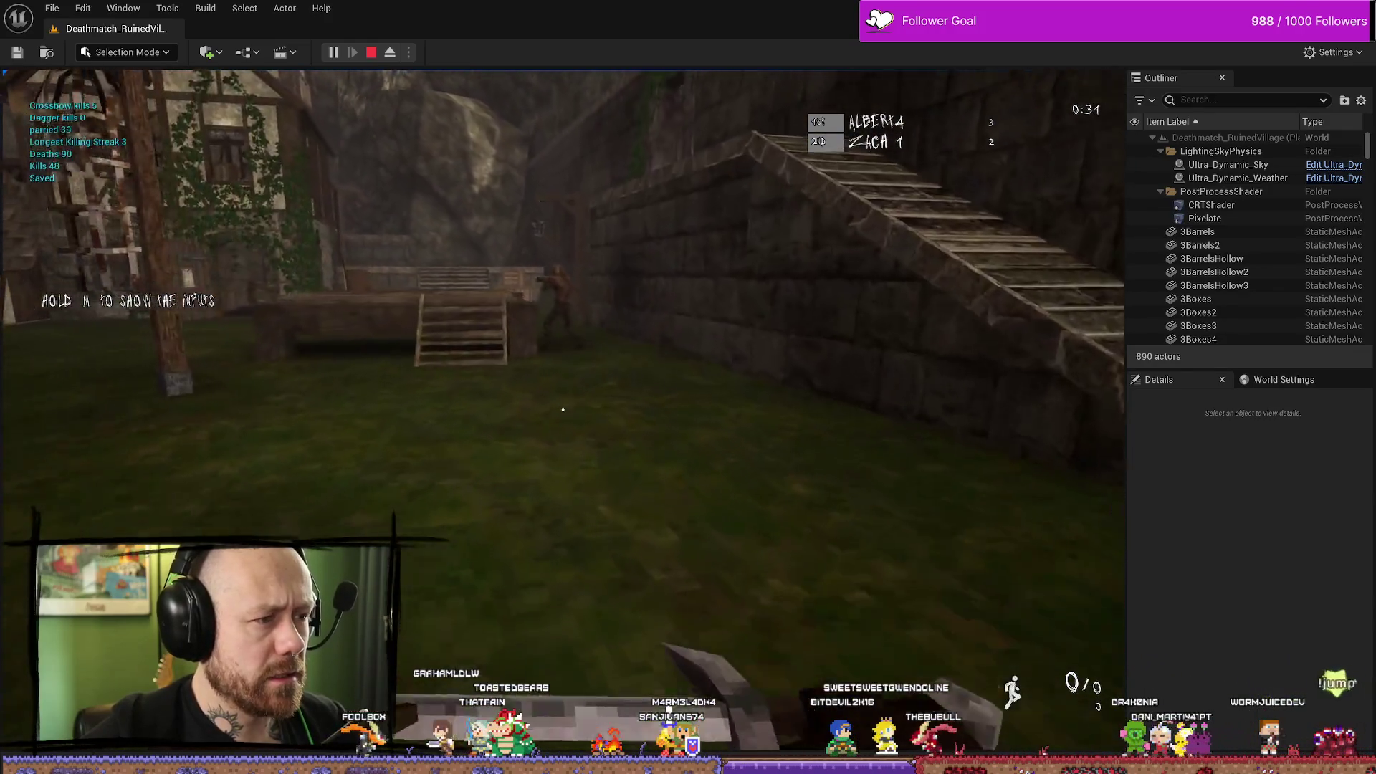
pyautogui.press('w')
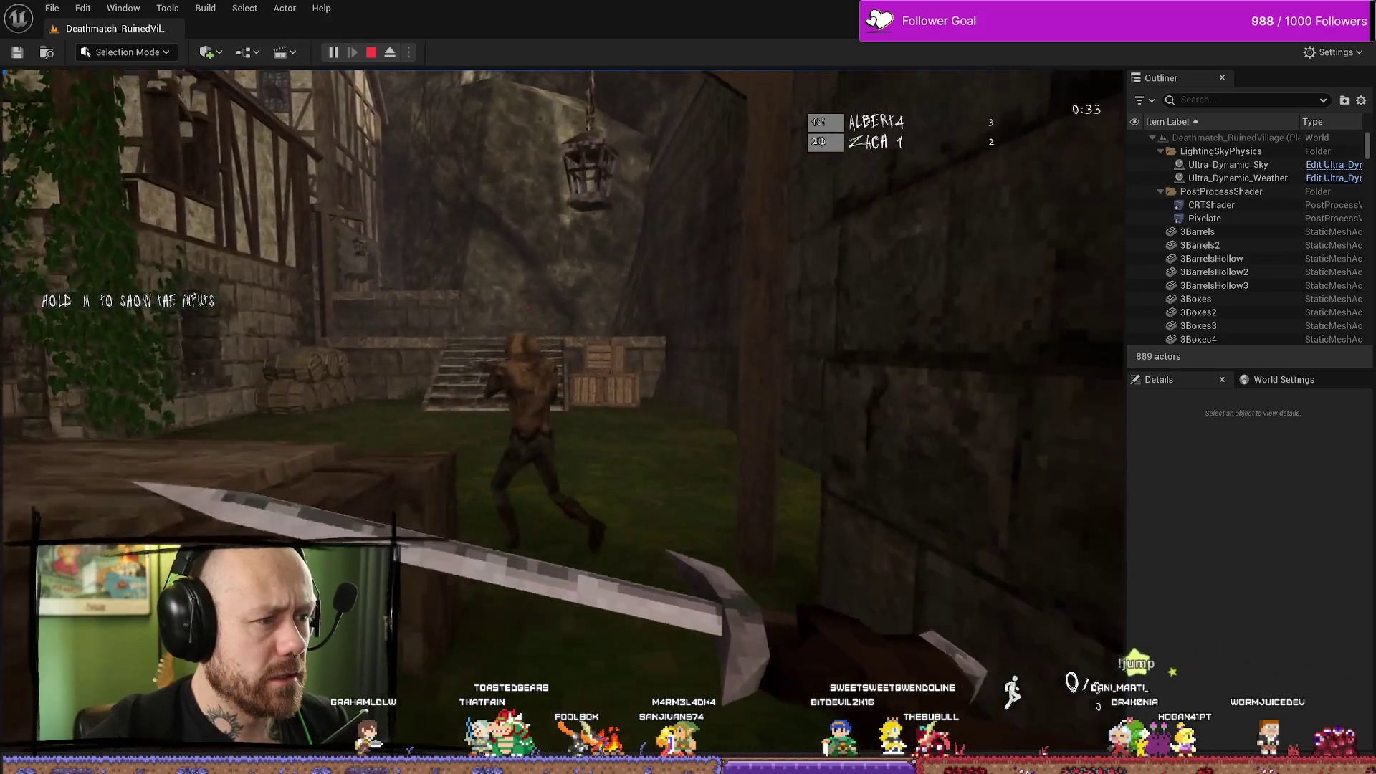
pyautogui.click(563, 410)
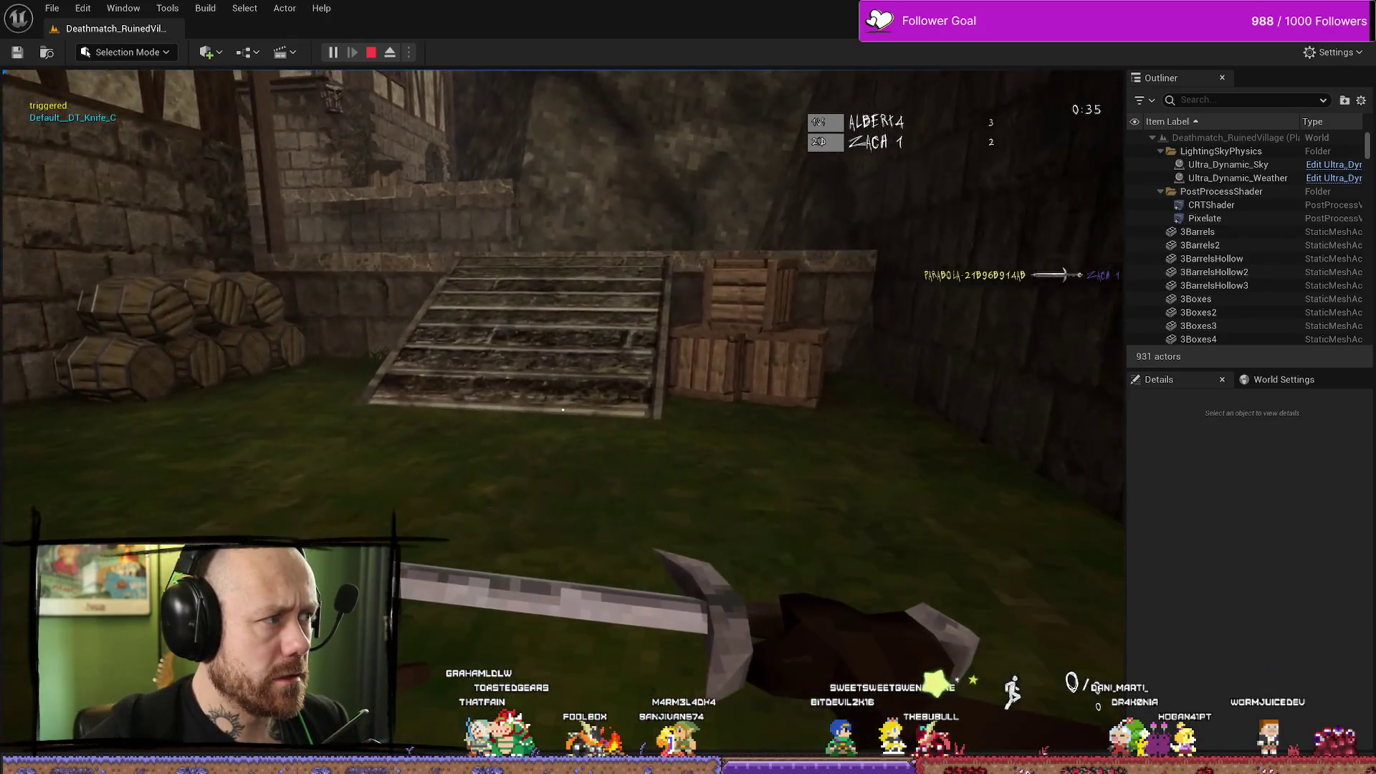
pyautogui.press('w')
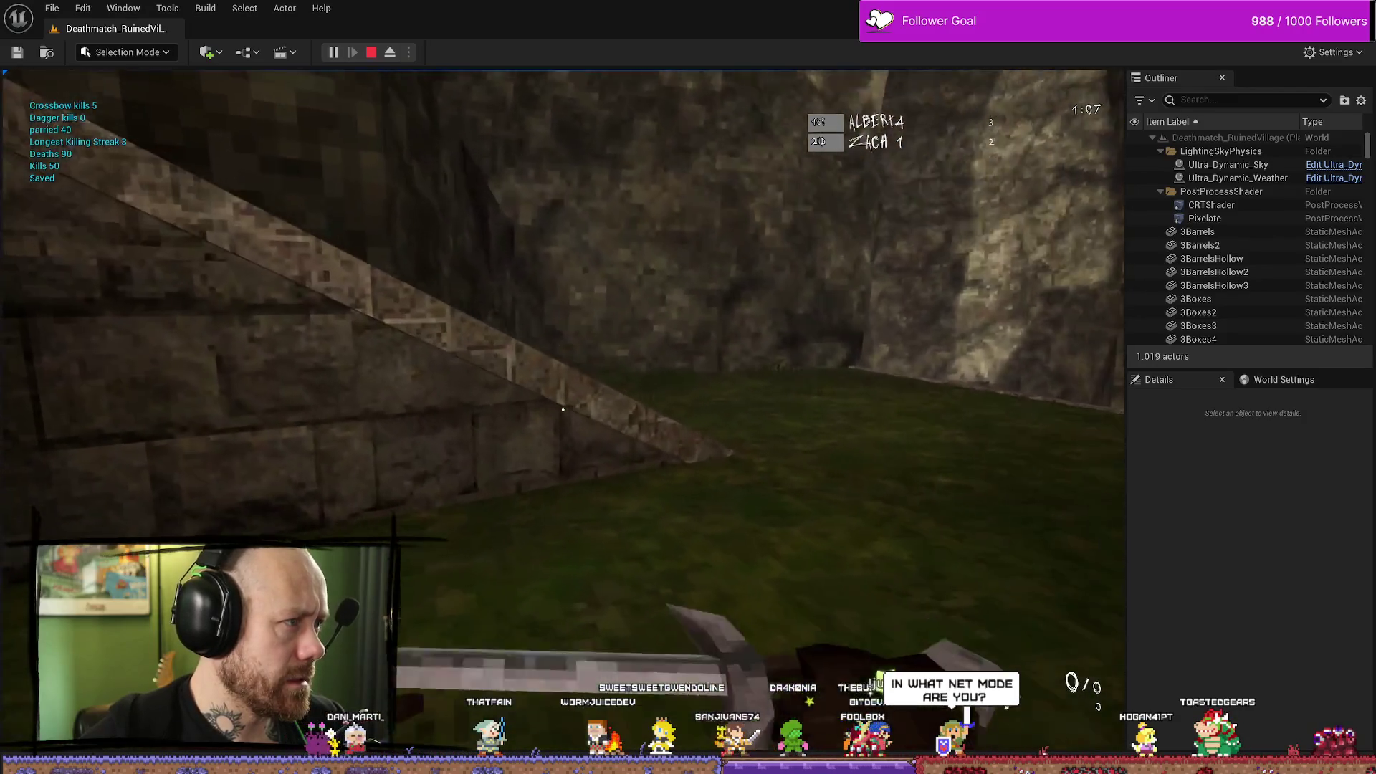
pyautogui.press('w')
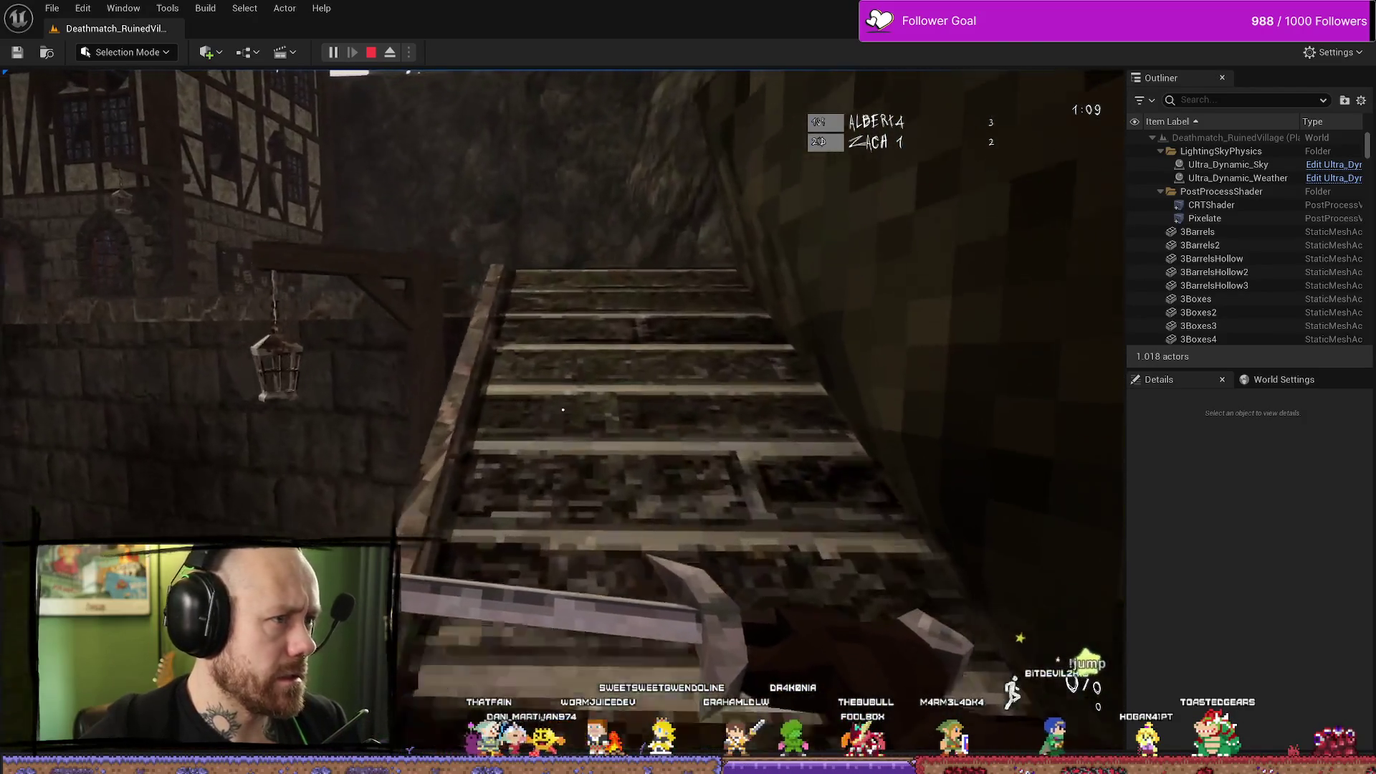
pyautogui.press('Escape')
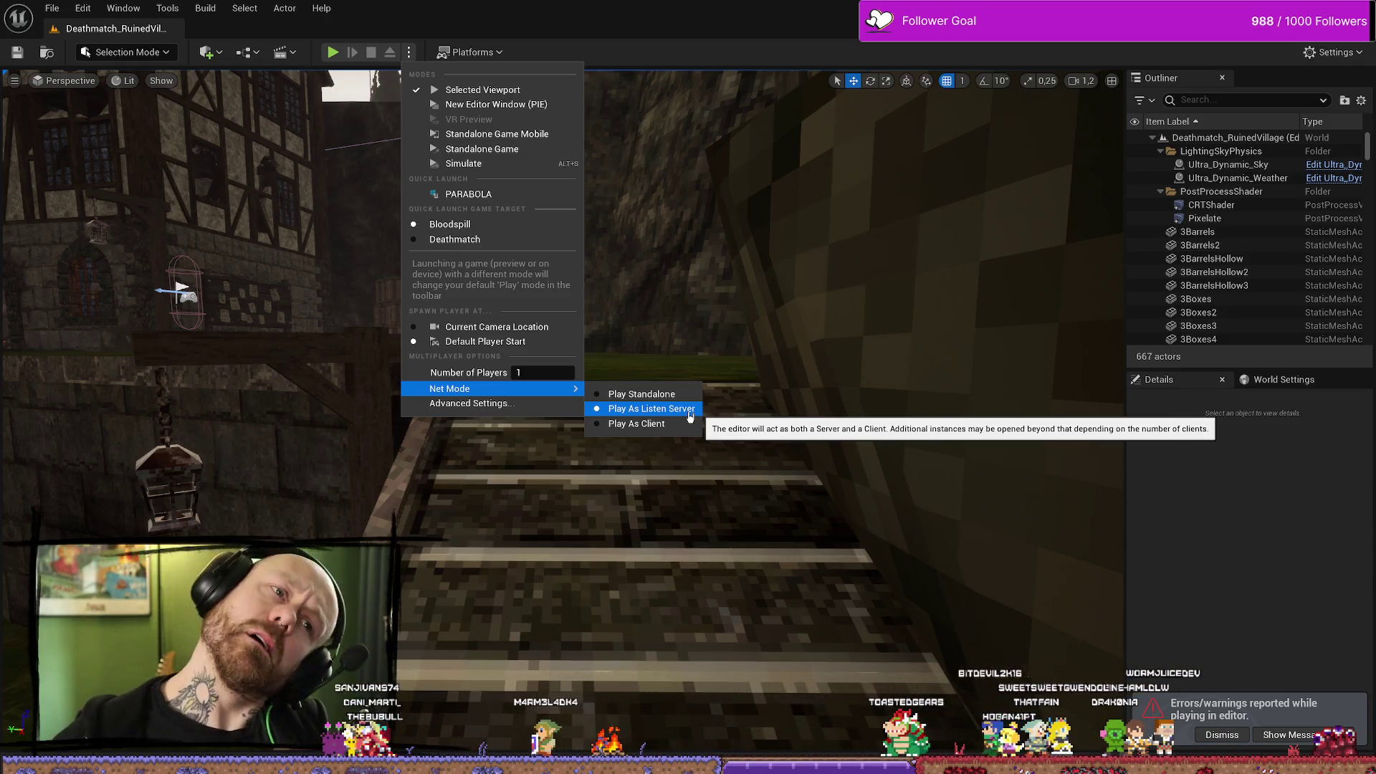
# Select the Cliff6 rock and toggle the content browser, then return to the BP_PlayerCharacter kill-check graph.
pyautogui.click(696, 236)
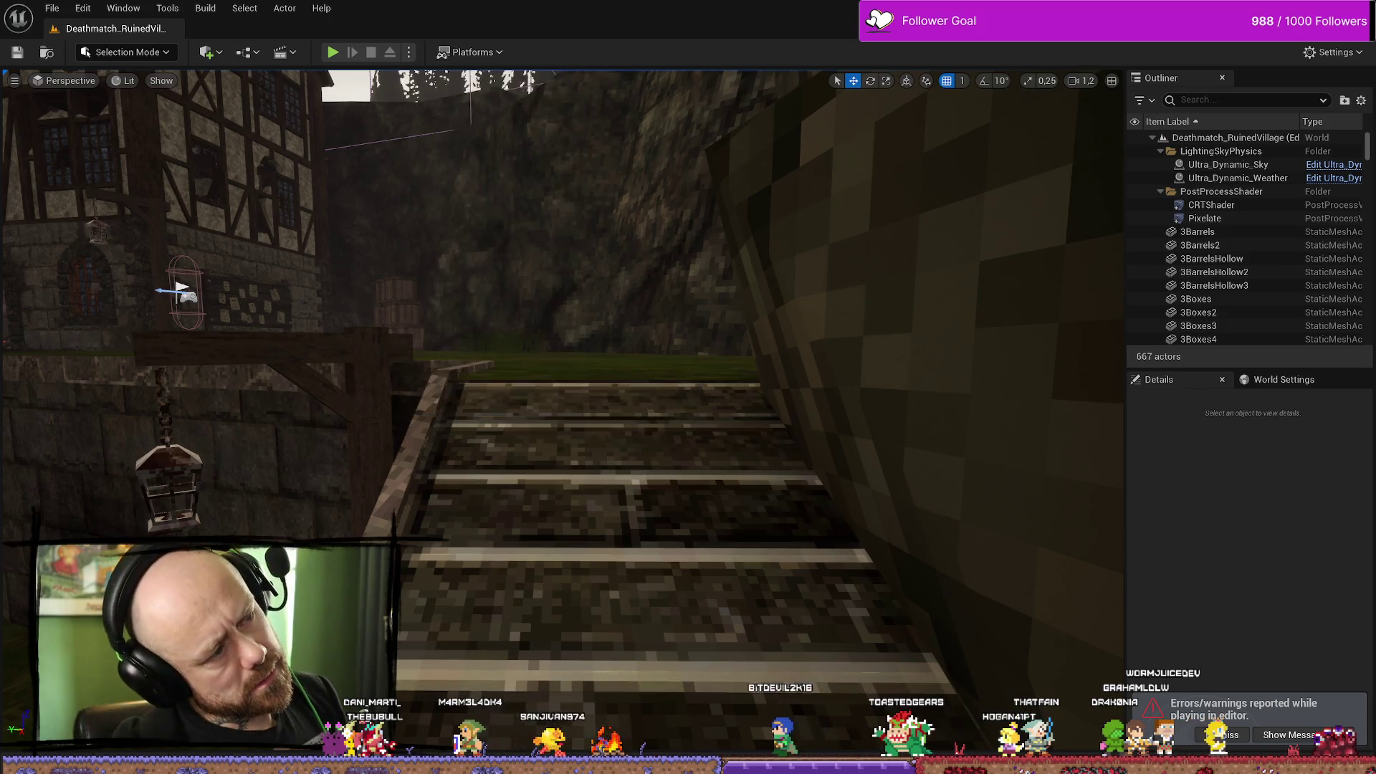
pyautogui.rightClick(697, 236)
pyautogui.click(604, 268)
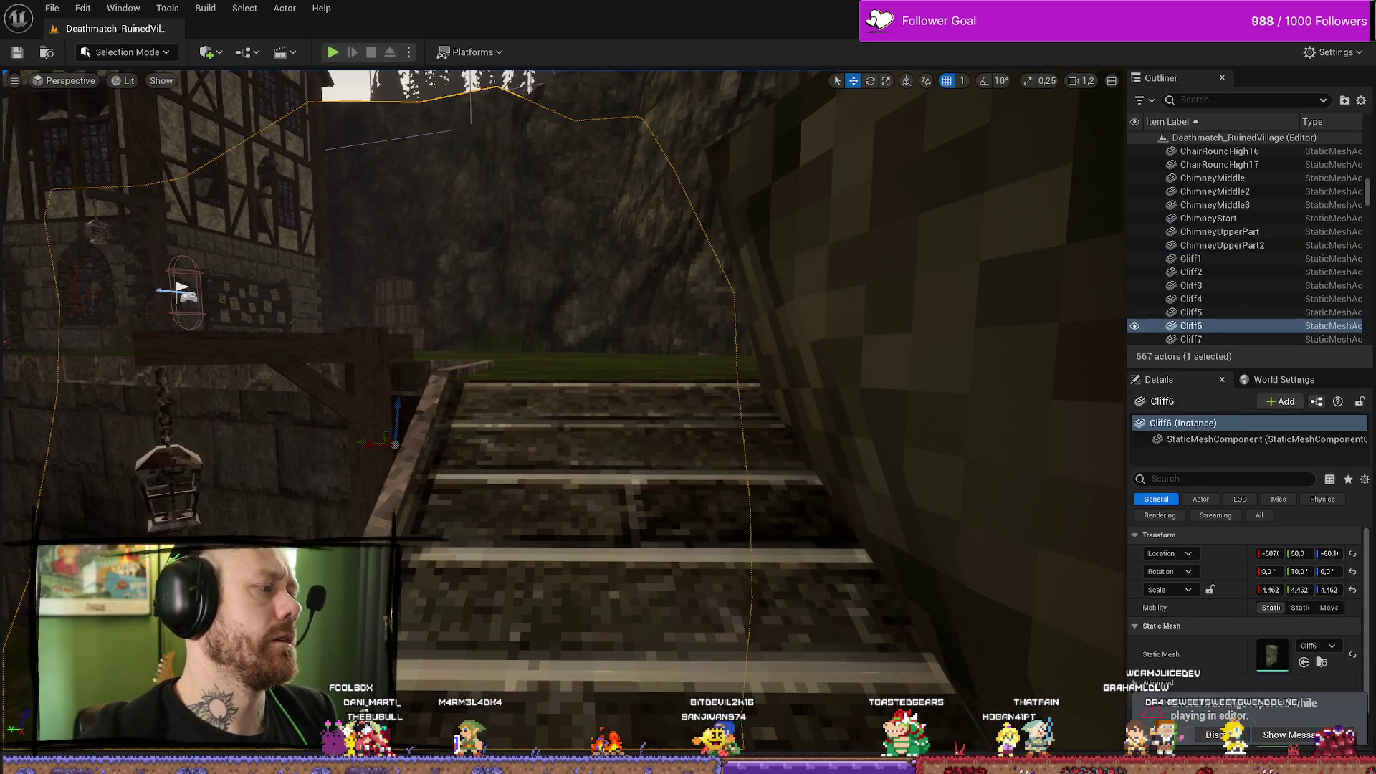
pyautogui.hotkey('ctrl', 'space')
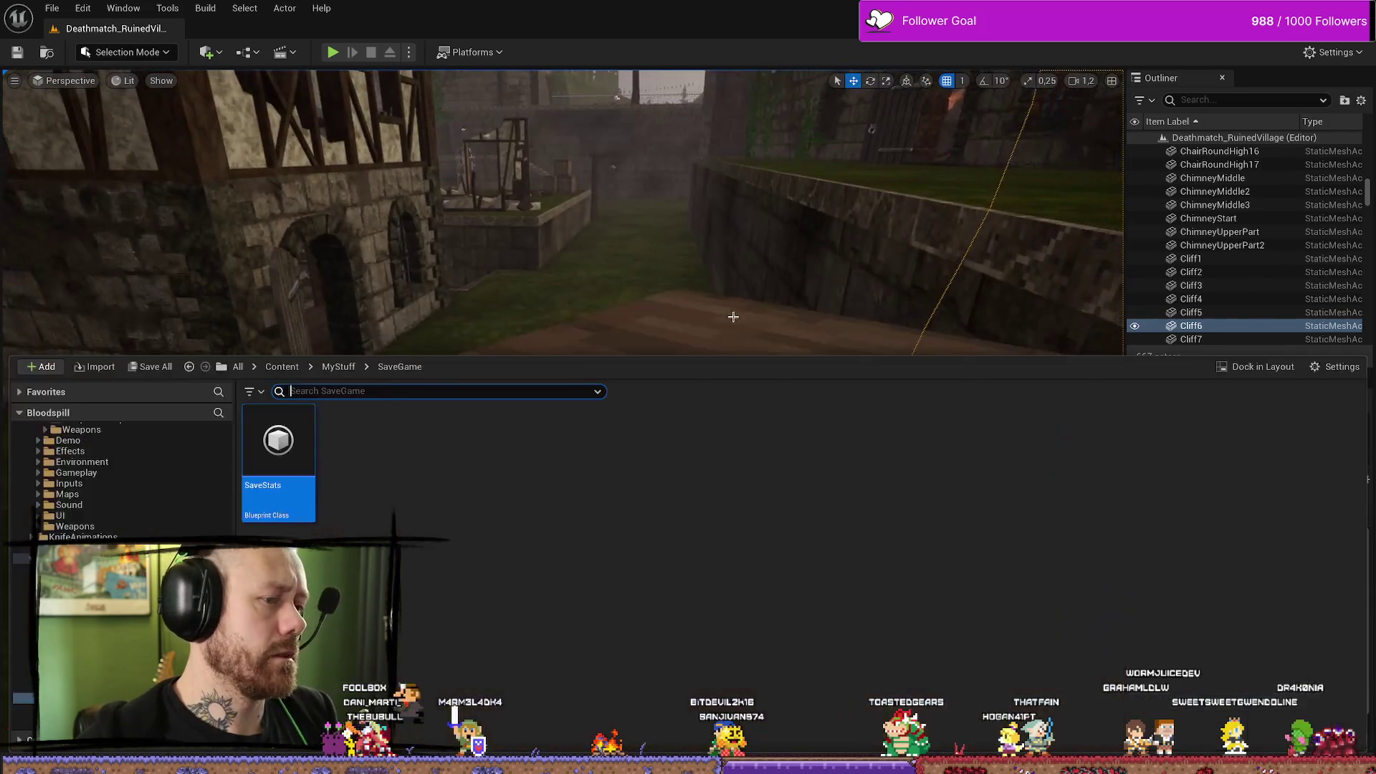
pyautogui.hotkey('ctrl', 'space')
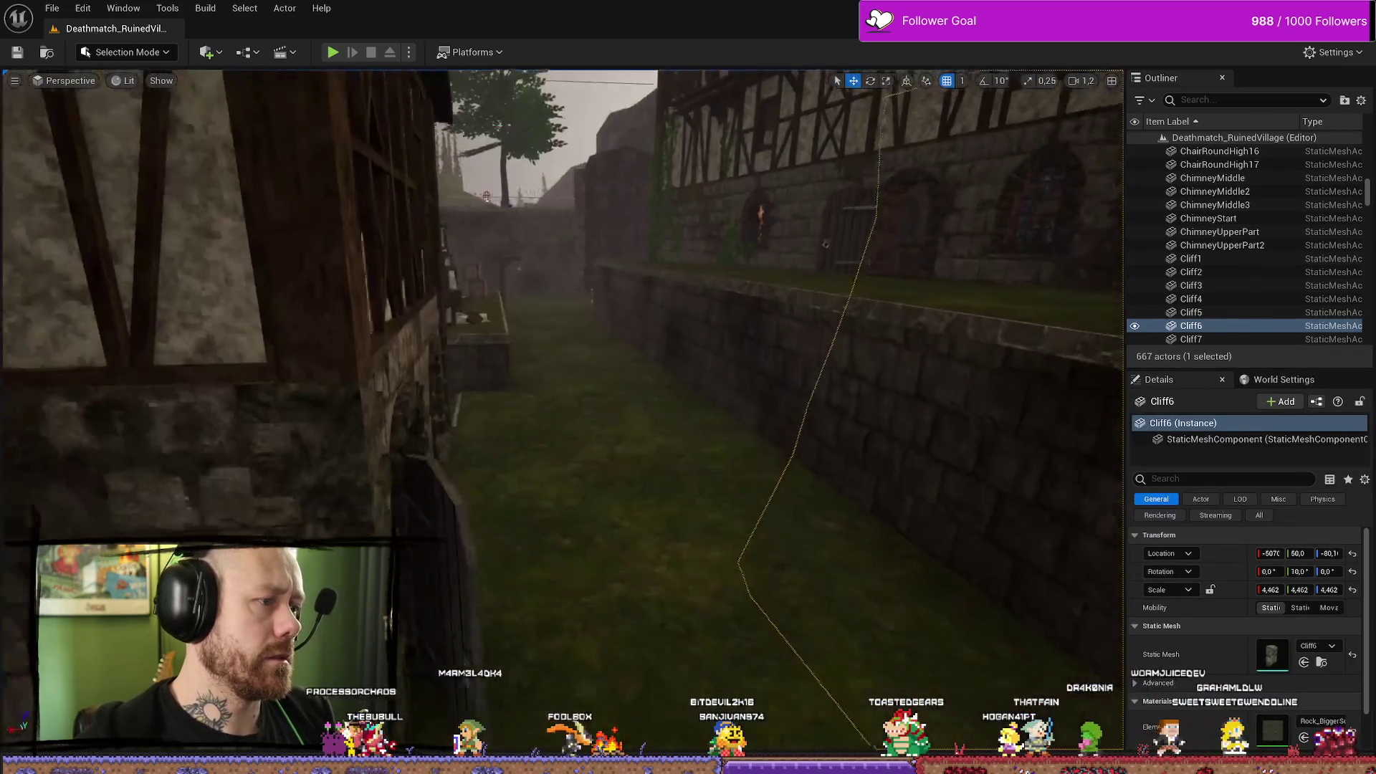
pyautogui.hotkey('ctrl', 'space')
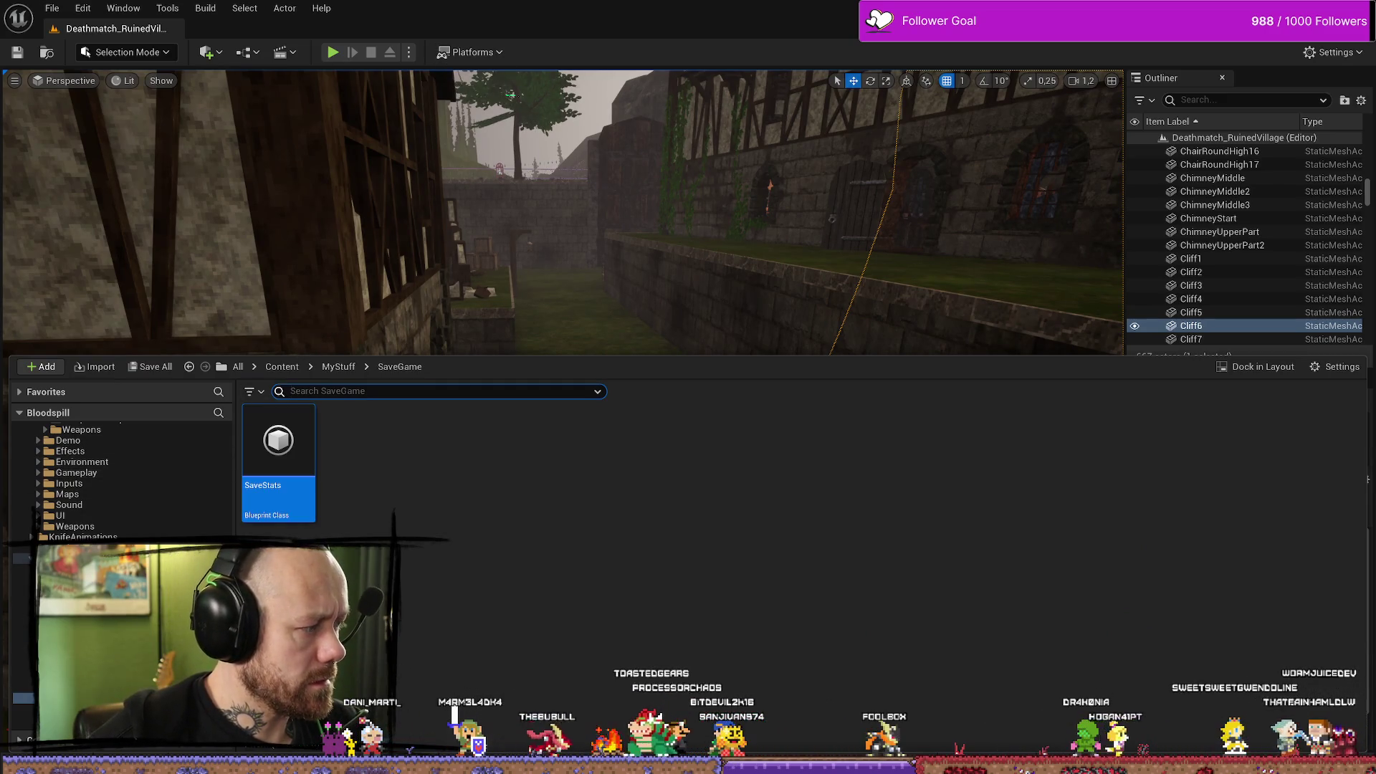
pyautogui.hotkey('alt', 'Tab')
pyautogui.moveTo(449, 331); pyautogui.dragTo(595, 376)
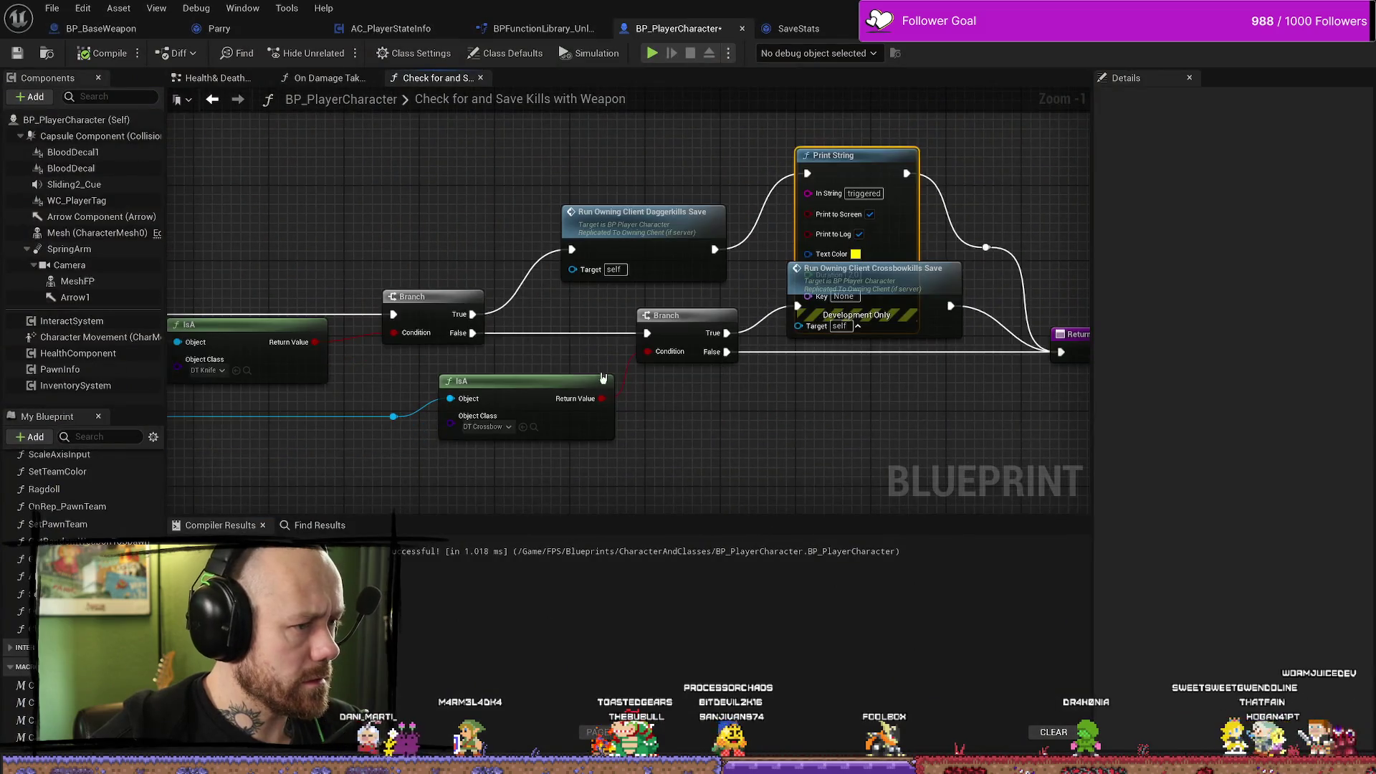
# Move Print String above the Crossbowkills call, collapse its advanced pins, and jump to the Daggerkills Save event.
pyautogui.scroll(1, 761, 407)
pyautogui.moveTo(737, 246)
pyautogui.mouseDown()
pyautogui.moveTo(711, 214)
pyautogui.moveTo(855, 137)
pyautogui.mouseUp()
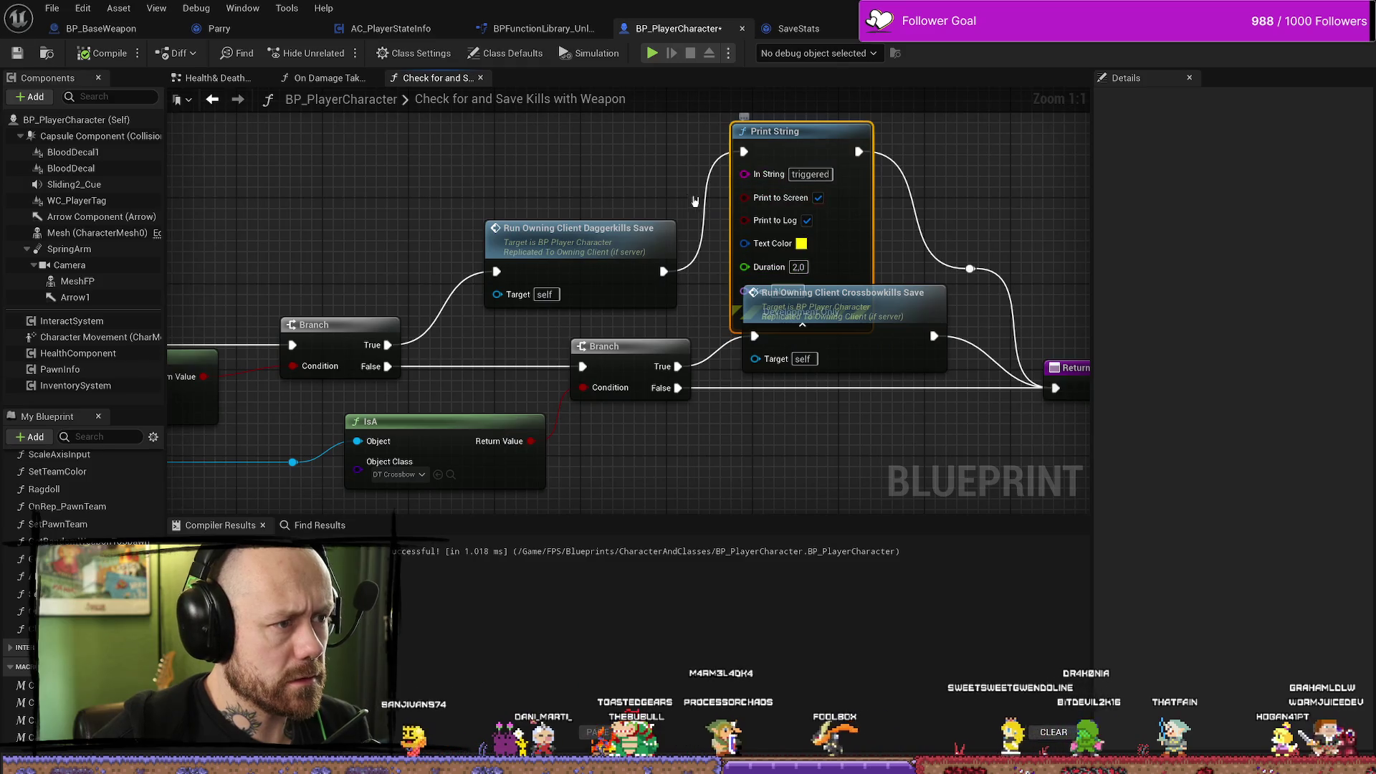
pyautogui.moveTo(703, 183); pyautogui.dragTo(632, 262)
pyautogui.moveTo(716, 206)
pyautogui.mouseDown()
pyautogui.moveTo(717, 143)
pyautogui.moveTo(760, 310)
pyautogui.mouseUp()
pyautogui.click(730, 218)
pyautogui.moveTo(932, 333); pyautogui.dragTo(836, 292)
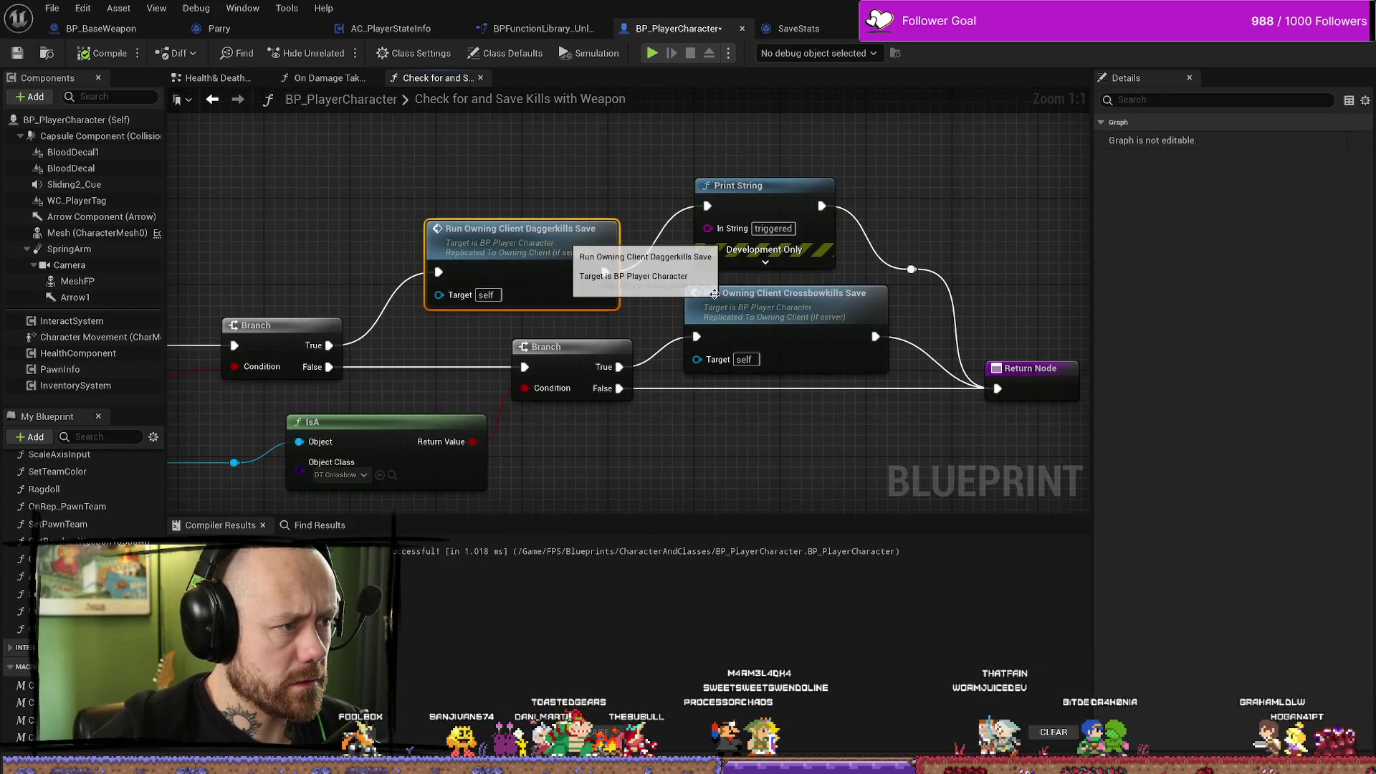
pyautogui.doubleClick(566, 241)
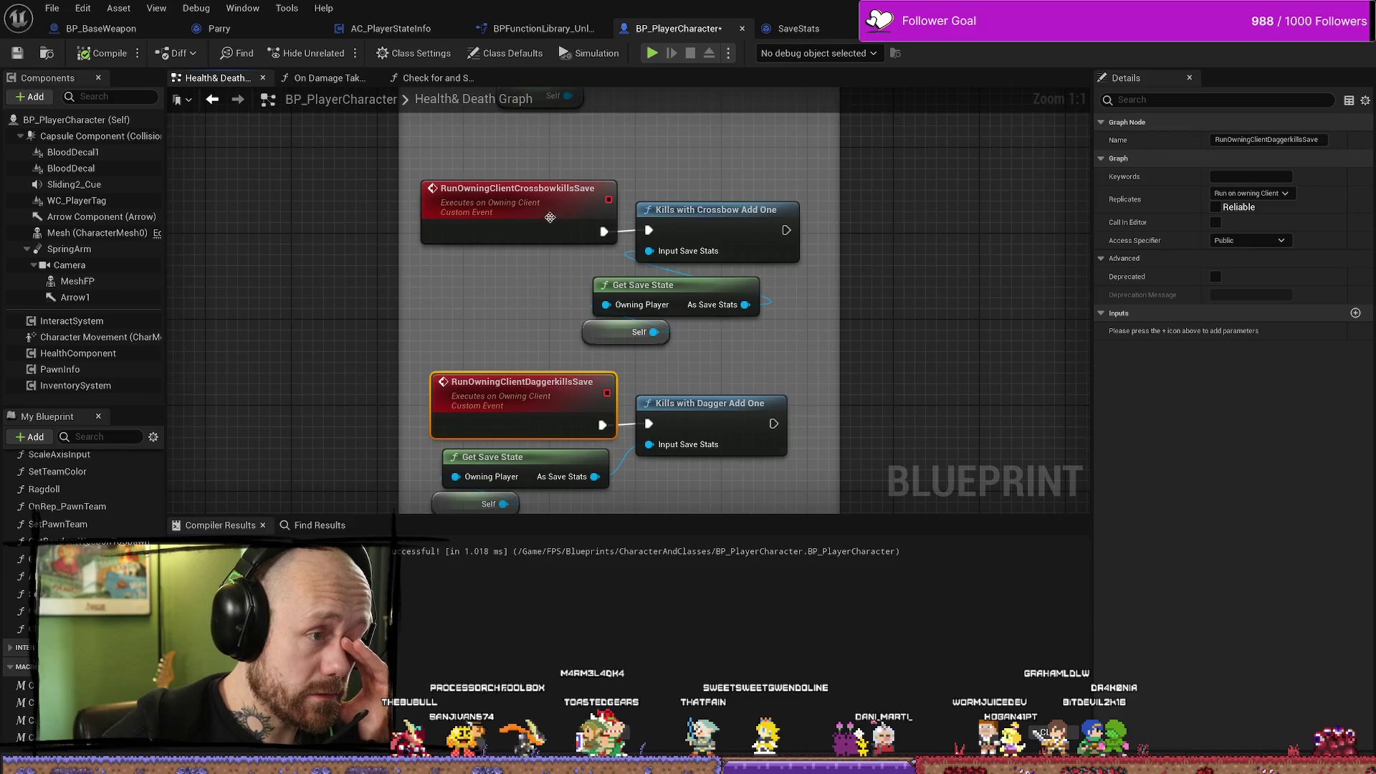
pyautogui.click(605, 204)
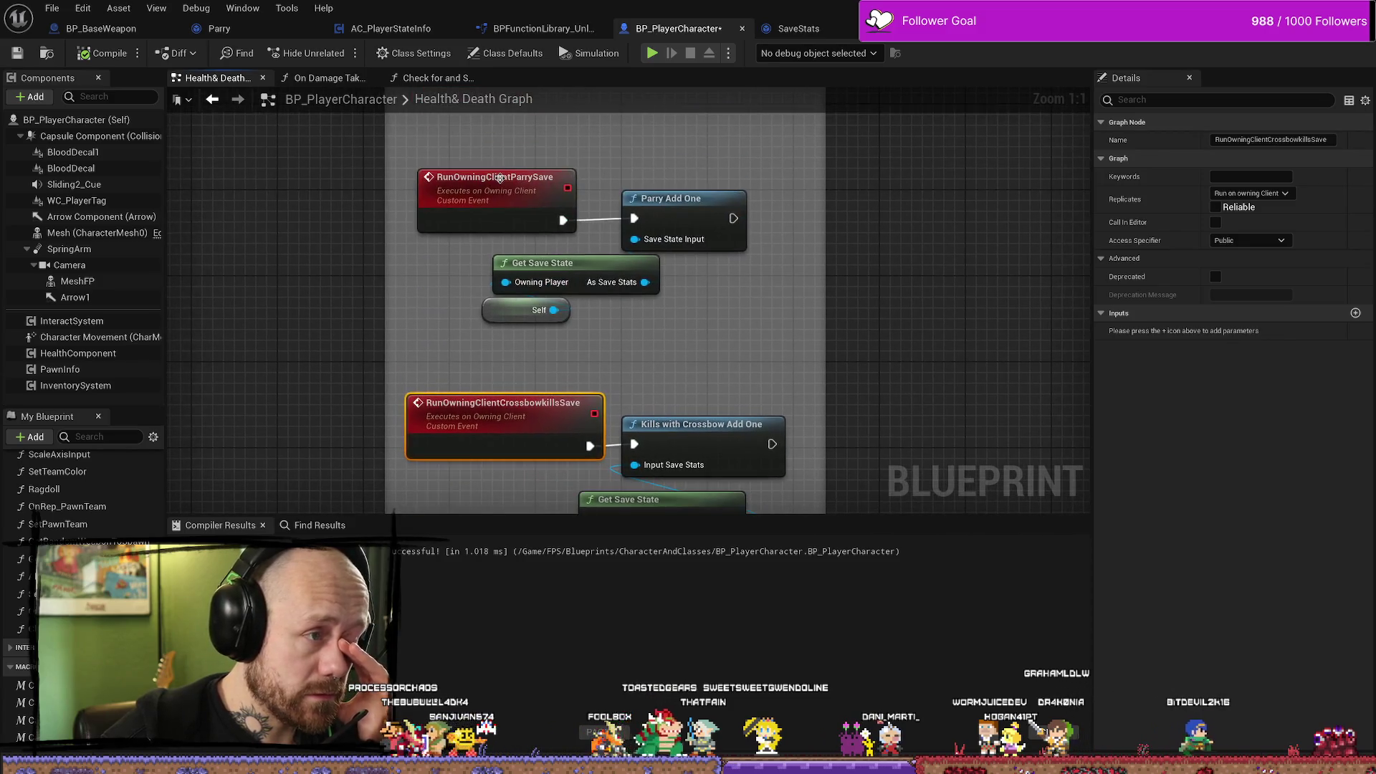
pyautogui.click(495, 183)
pyautogui.scroll(-2, 817, 288)
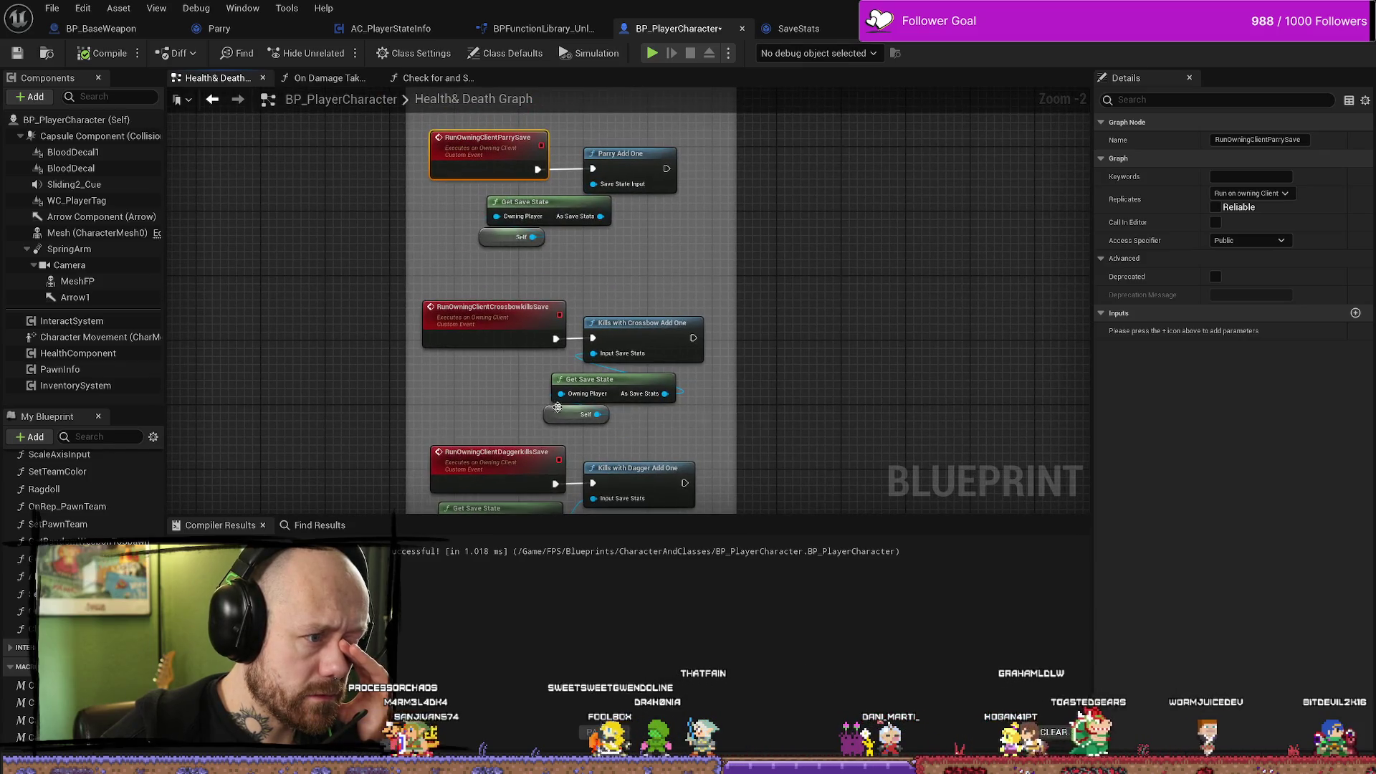
pyautogui.moveTo(713, 369); pyautogui.dragTo(539, 429)
pyautogui.scroll(-4, 712, 349)
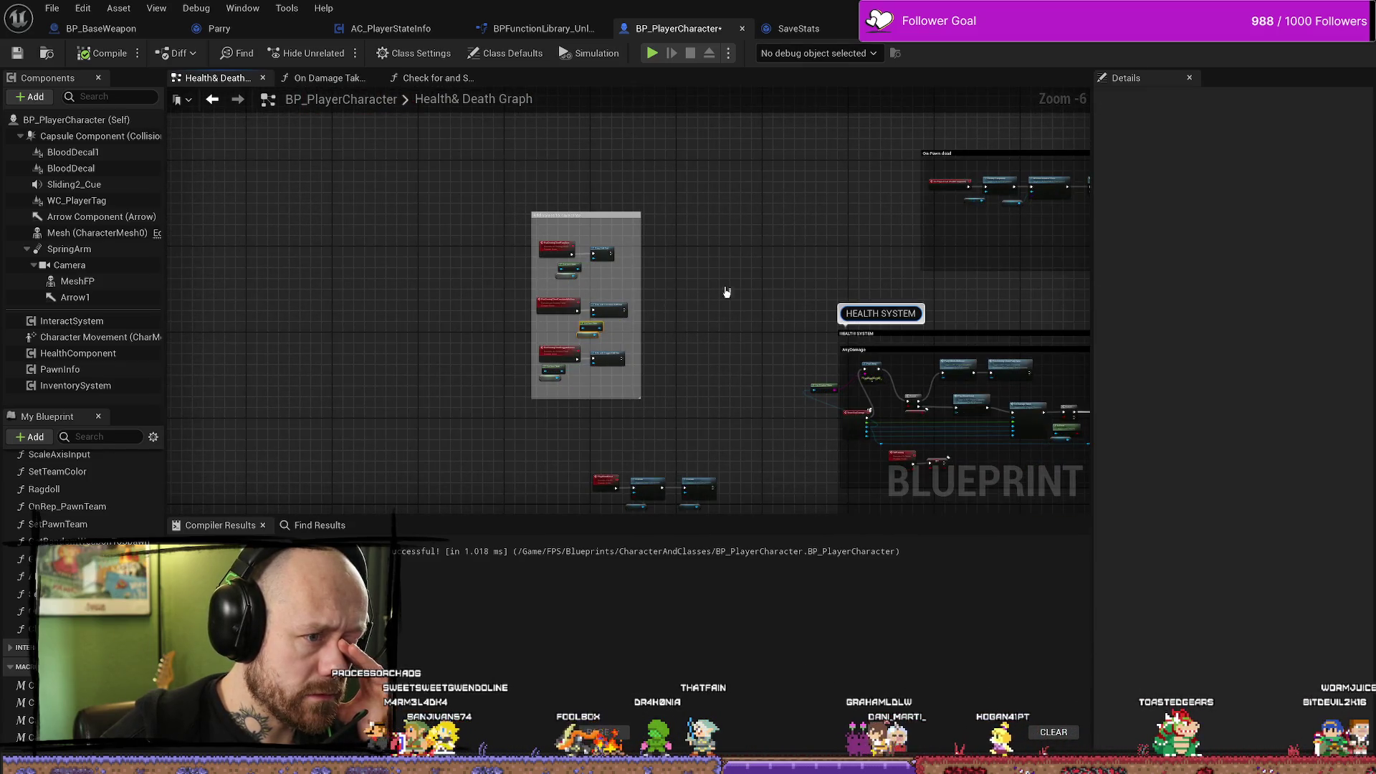
# Review the AnyDamage nodes and On Damage Taken function, return to Health & Death, and shrink the Blueprint window.
pyautogui.scroll(4, 687, 263)
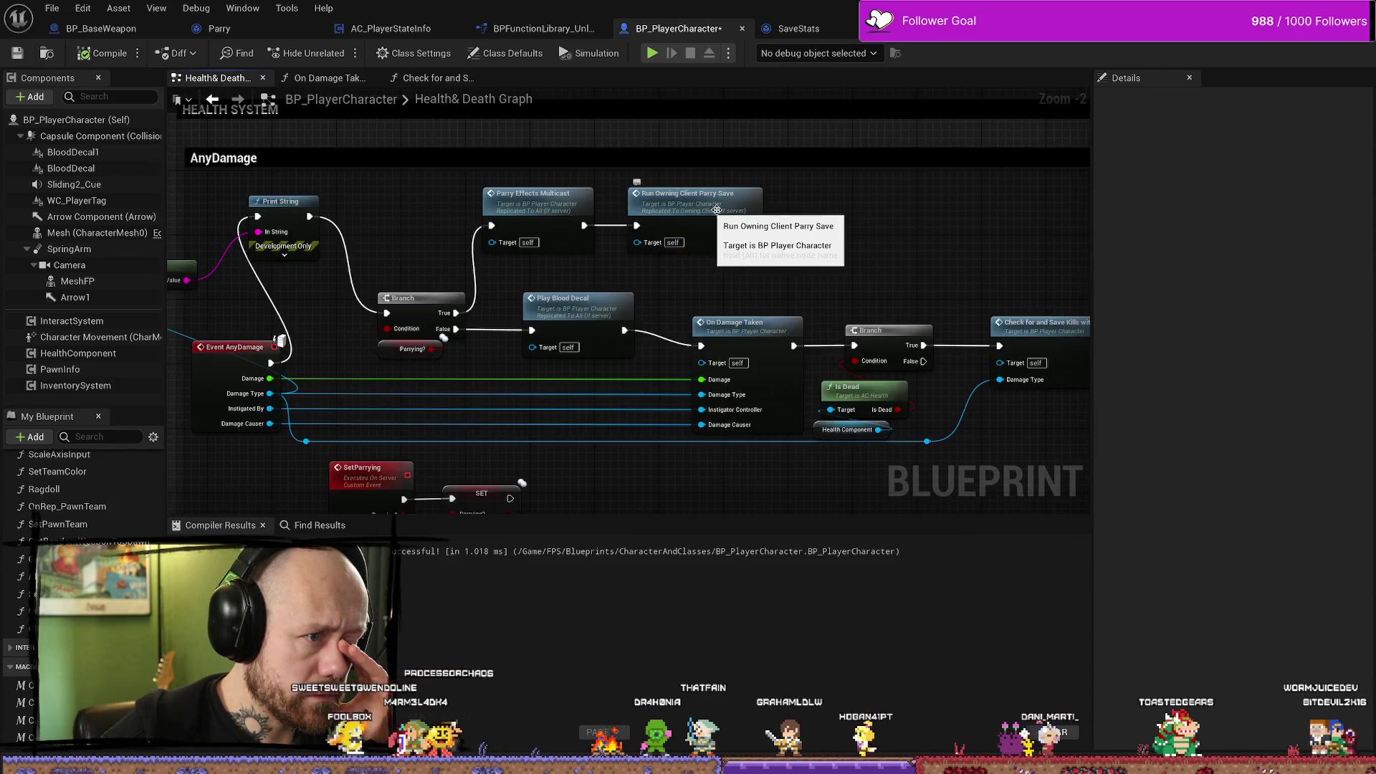
pyautogui.click(735, 212)
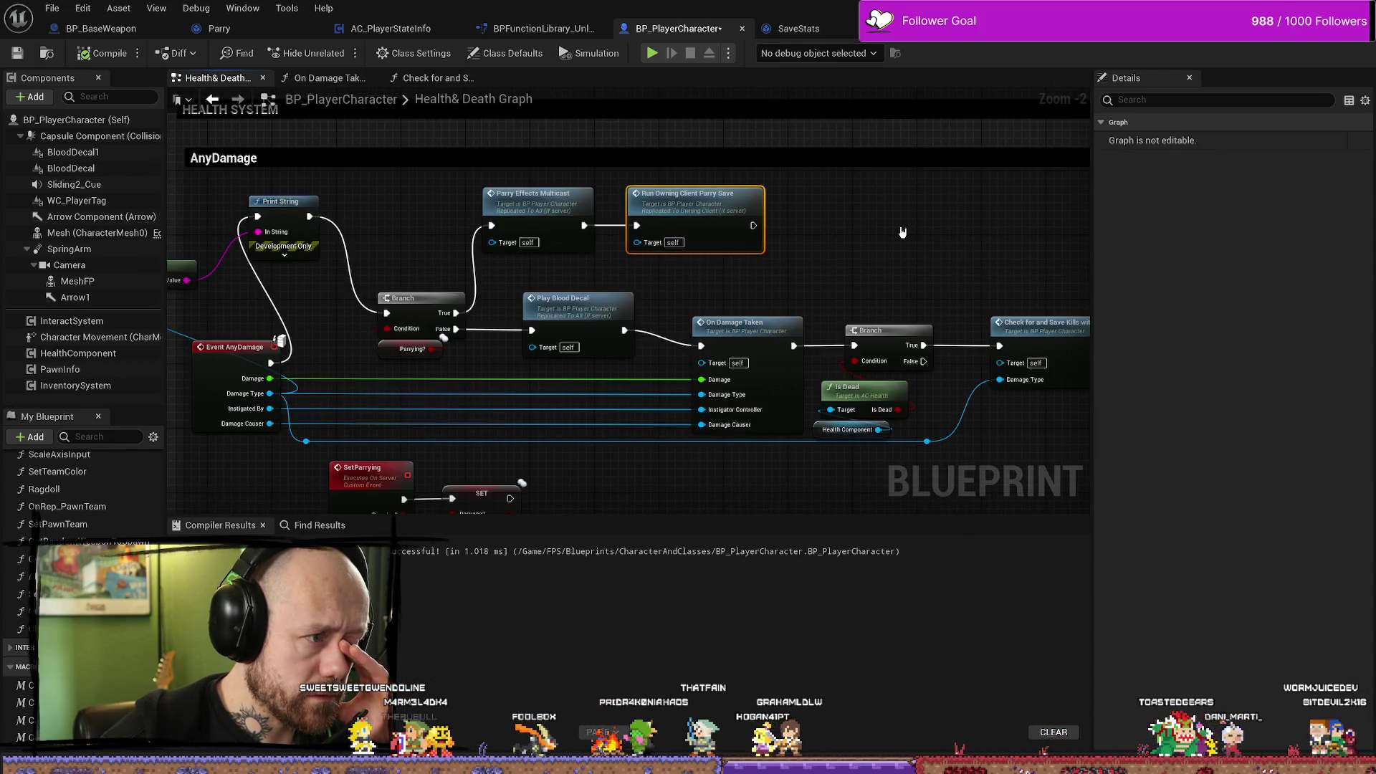
pyautogui.moveTo(907, 231); pyautogui.dragTo(652, 202)
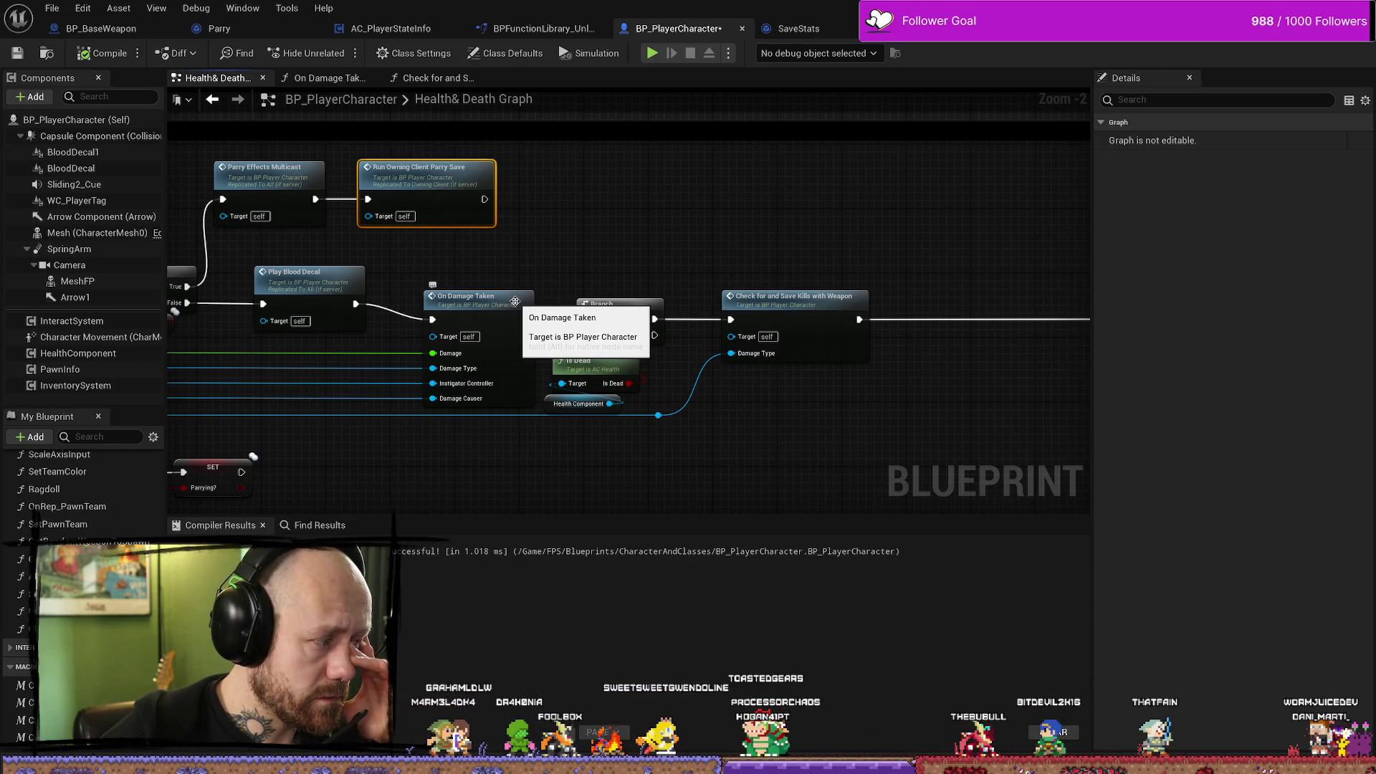
pyautogui.doubleClick(515, 301)
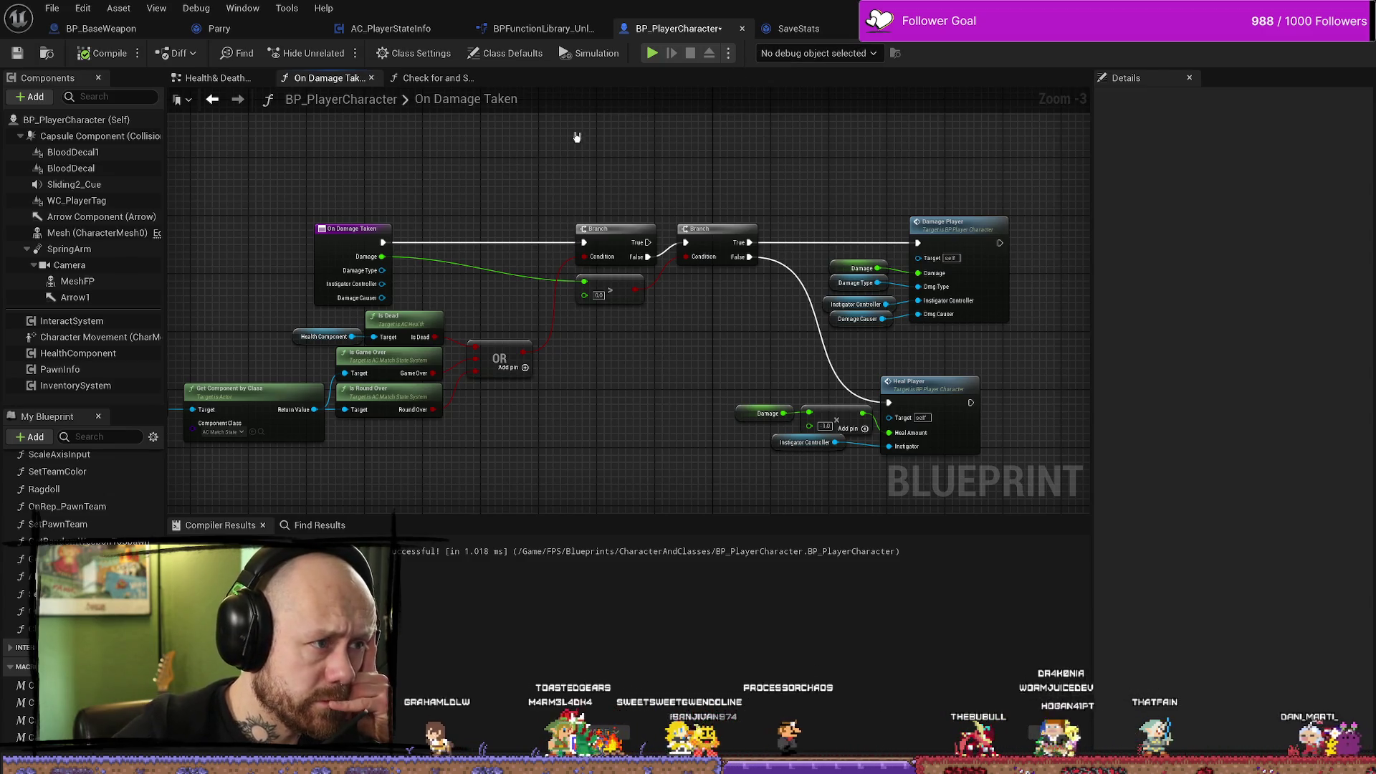
pyautogui.click(237, 84)
pyautogui.scroll(2, 644, 282)
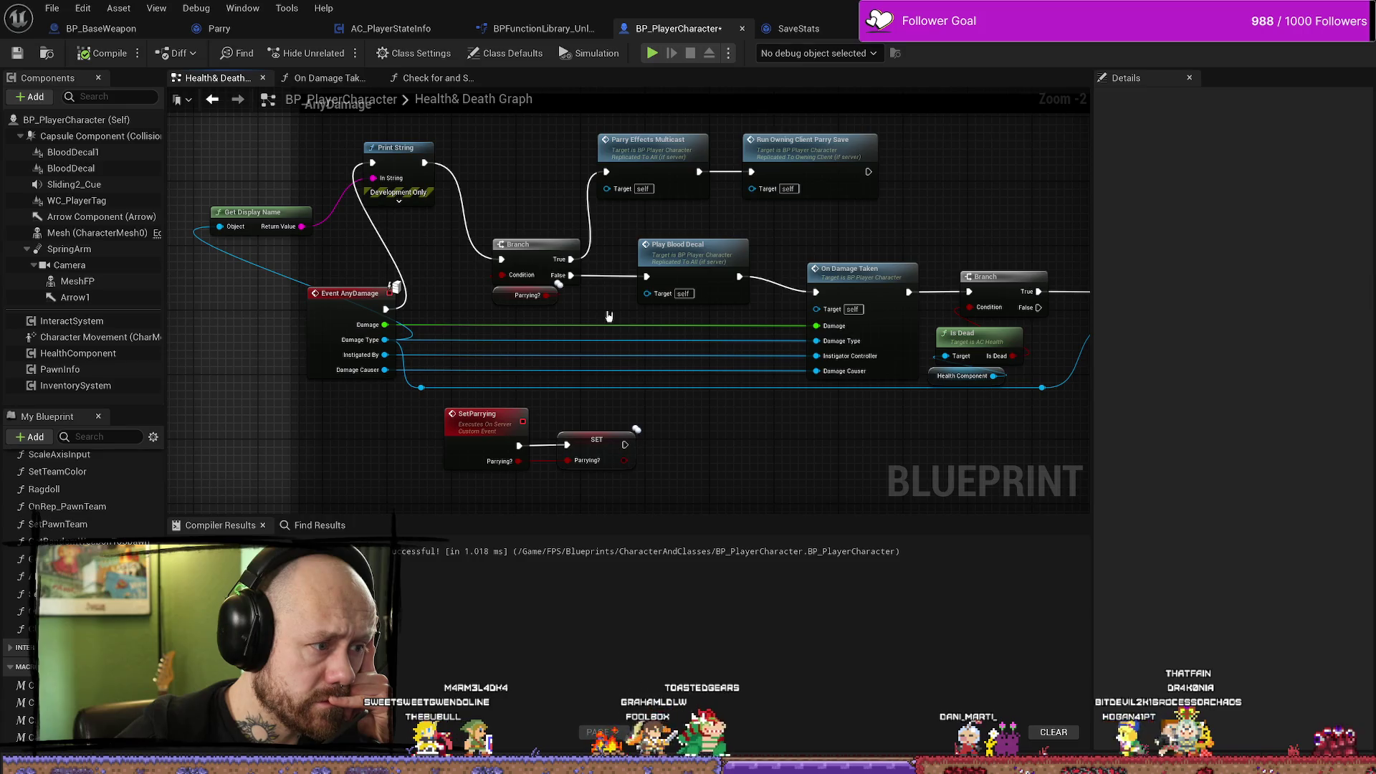
pyautogui.press('super+Down')
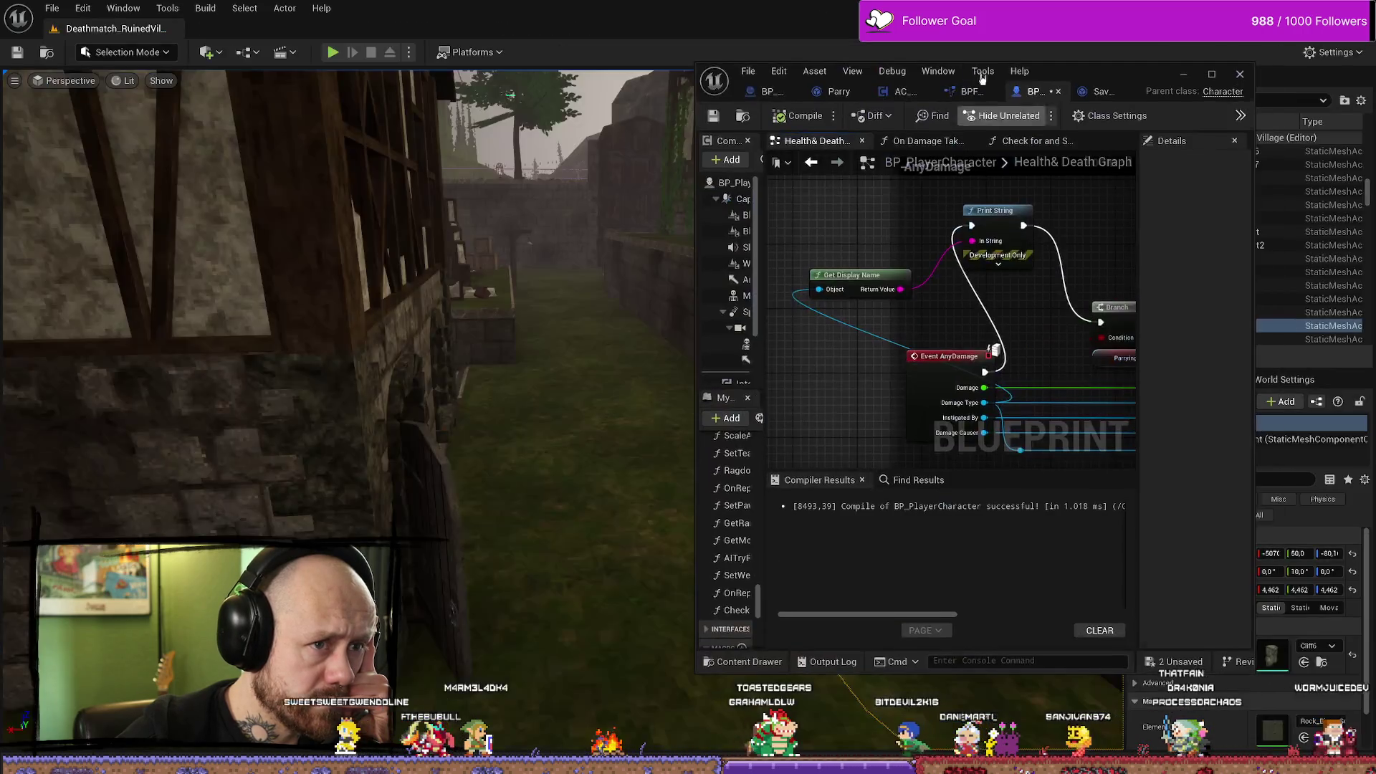
# Run a two-client play-in-editor test with the crossbow loadout, then stop it and maximize the level editor.
pyautogui.press('super+Down')
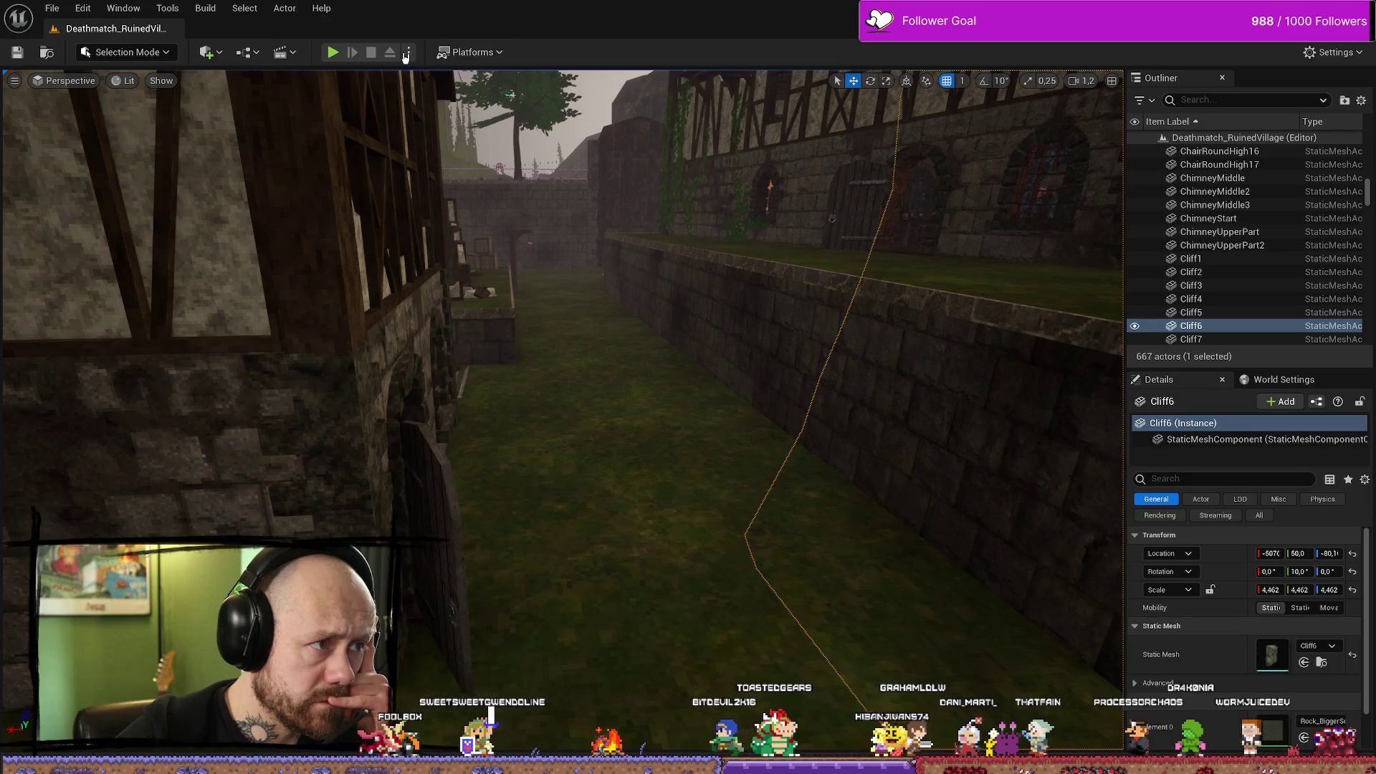
pyautogui.click(408, 53)
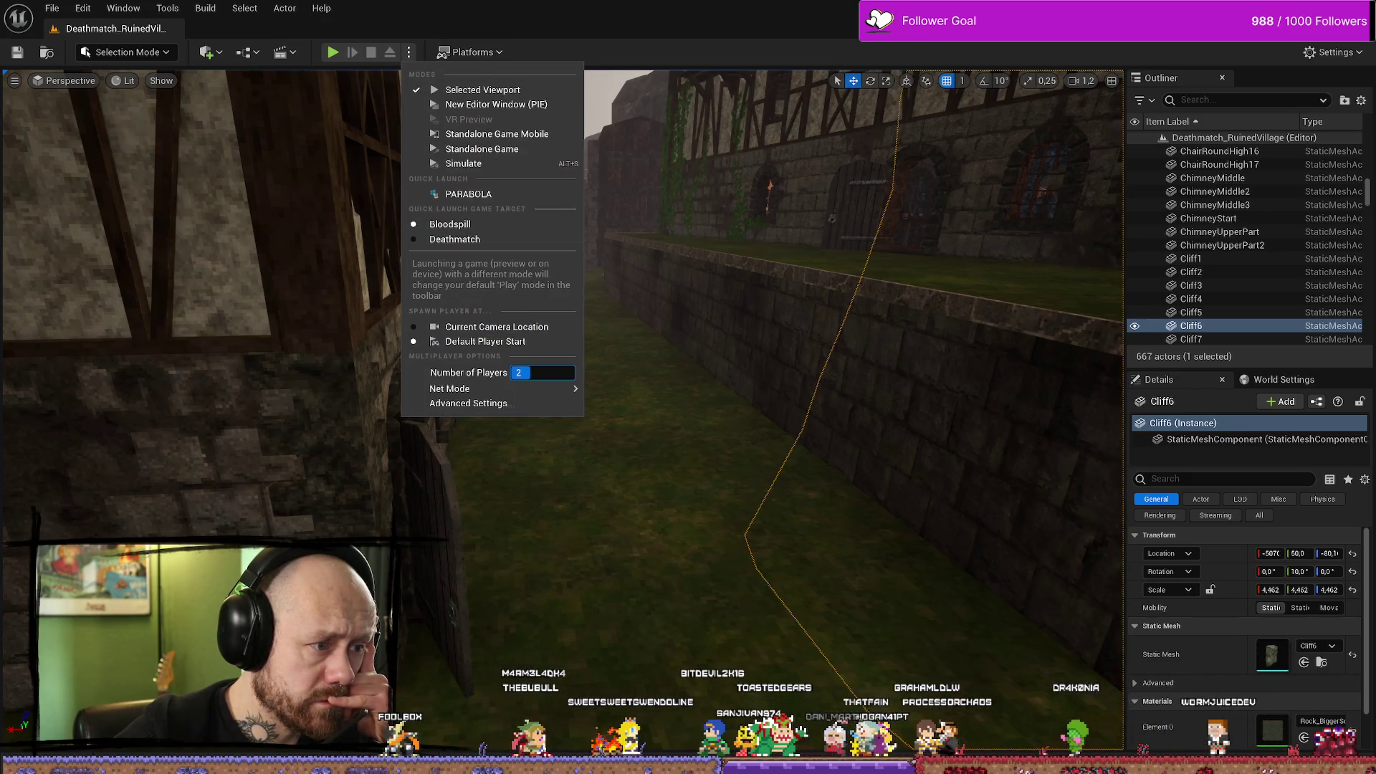
pyautogui.click(332, 53)
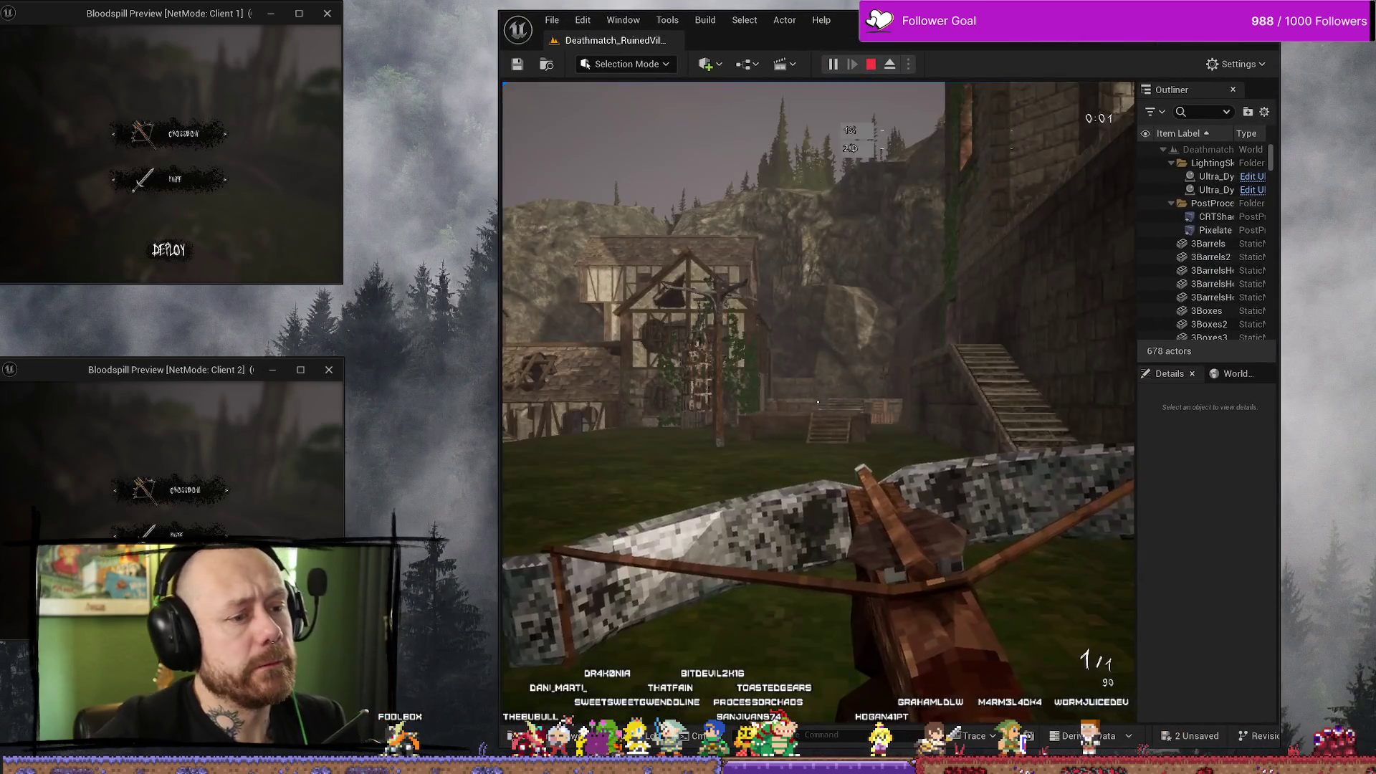
pyautogui.click(179, 261)
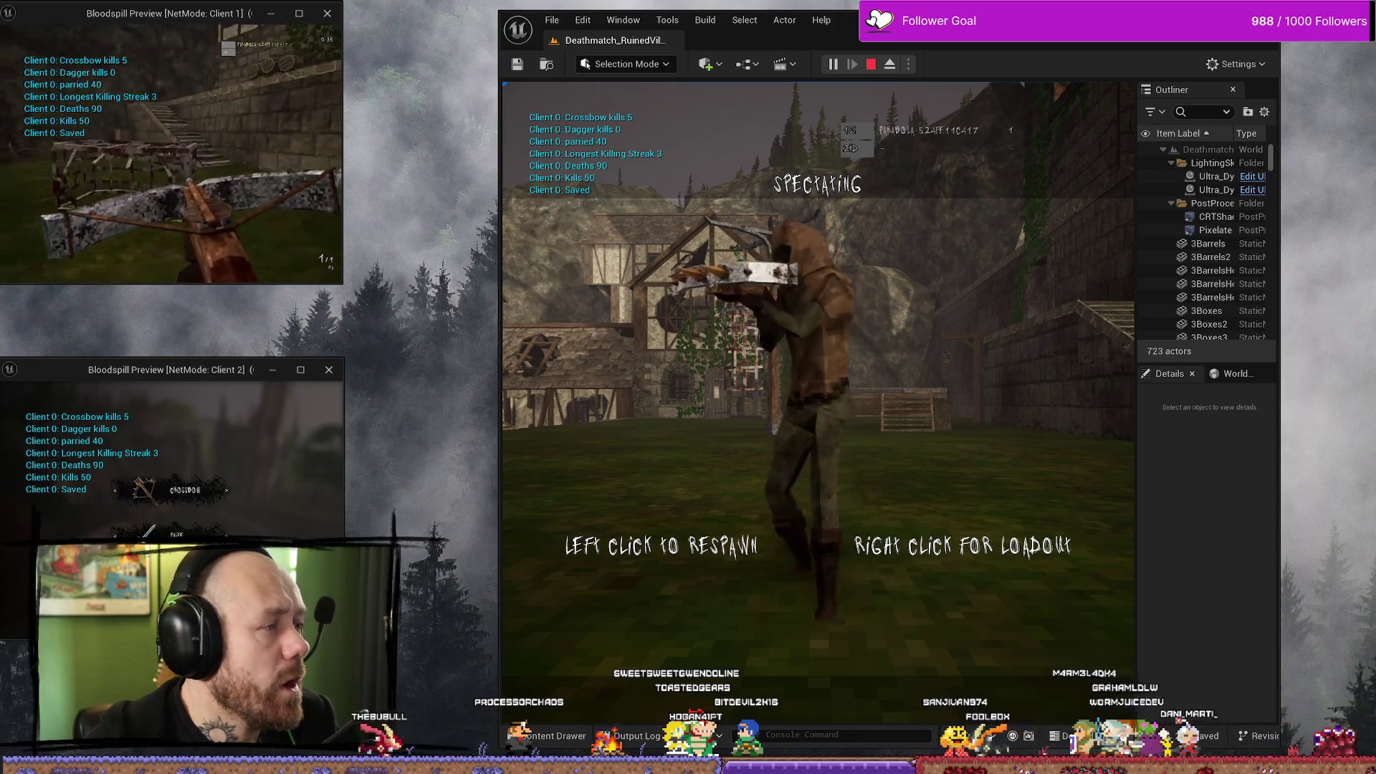
pyautogui.press('Escape')
pyautogui.press('super+Up')
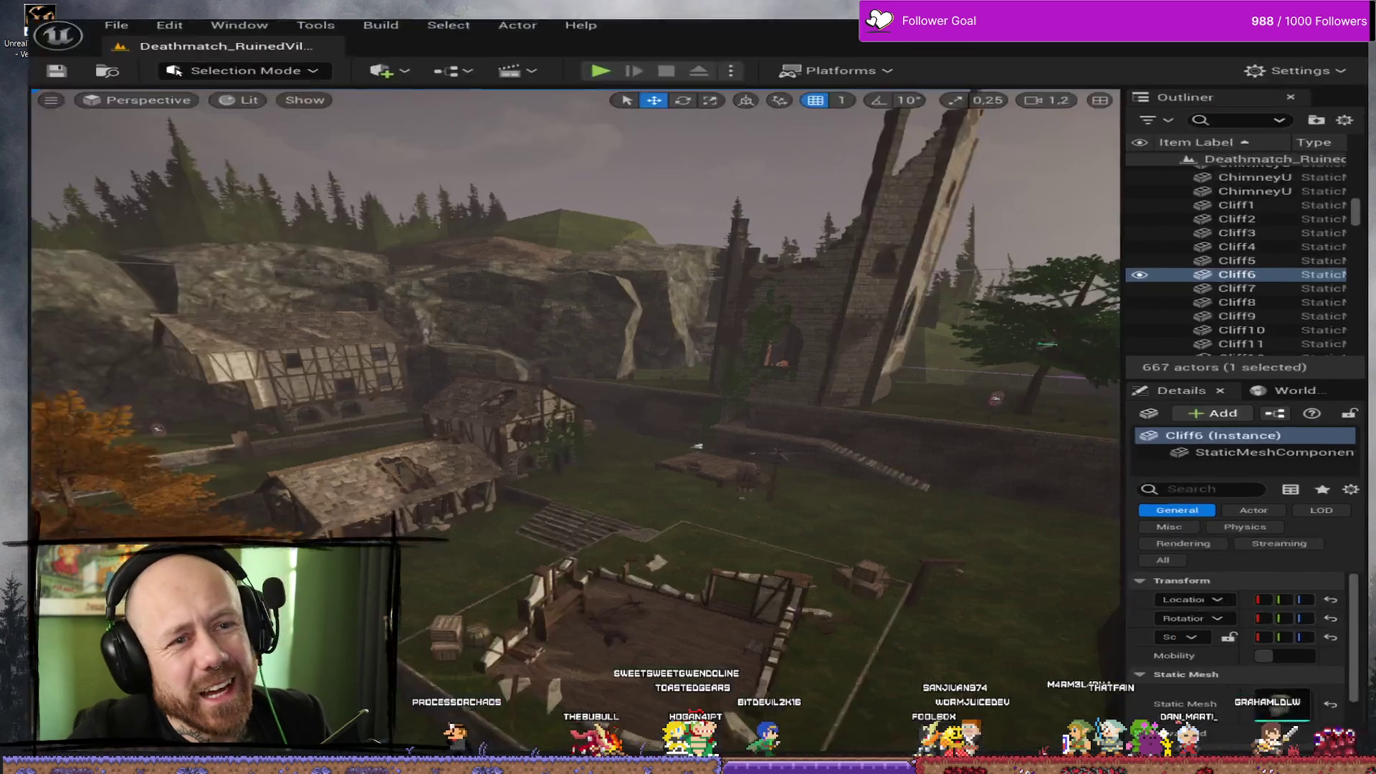
pyautogui.scroll(5, 112, 522)
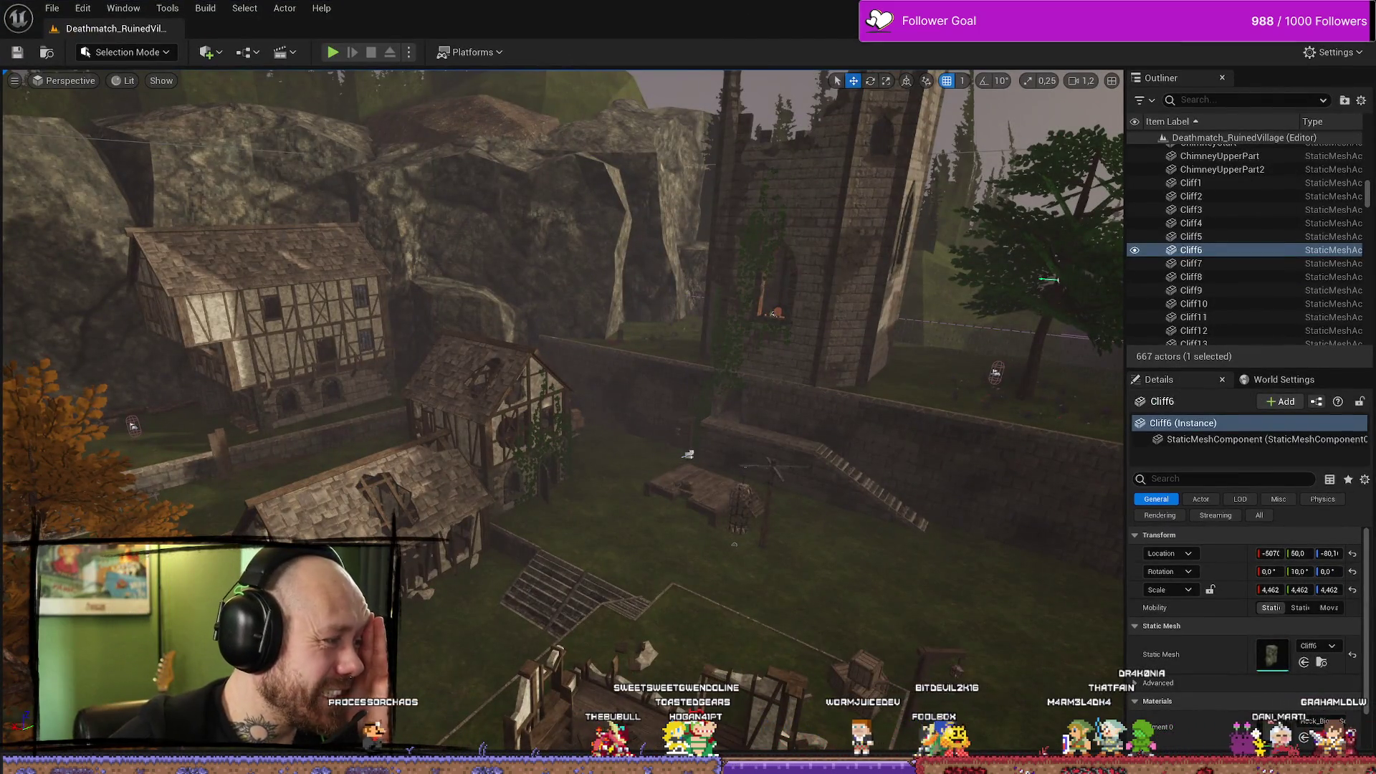
# Maximize BP_PlayerCharacter and pan the Health & Death graph past AnyDamage to the Parry save event.
pyautogui.hotkey('alt', 'Tab')
pyautogui.click(1211, 75)
pyautogui.moveTo(688, 345)
pyautogui.mouseDown()
pyautogui.moveTo(710, 253)
pyautogui.moveTo(608, 356)
pyautogui.mouseUp()
pyautogui.moveTo(805, 356)
pyautogui.mouseDown()
pyautogui.moveTo(724, 393)
pyautogui.moveTo(733, 365)
pyautogui.mouseUp()
pyautogui.moveTo(761, 399)
pyautogui.mouseDown()
pyautogui.moveTo(807, 421)
pyautogui.moveTo(707, 399)
pyautogui.moveTo(829, 400)
pyautogui.moveTo(798, 428)
pyautogui.moveTo(713, 390)
pyautogui.moveTo(513, 387)
pyautogui.mouseUp()
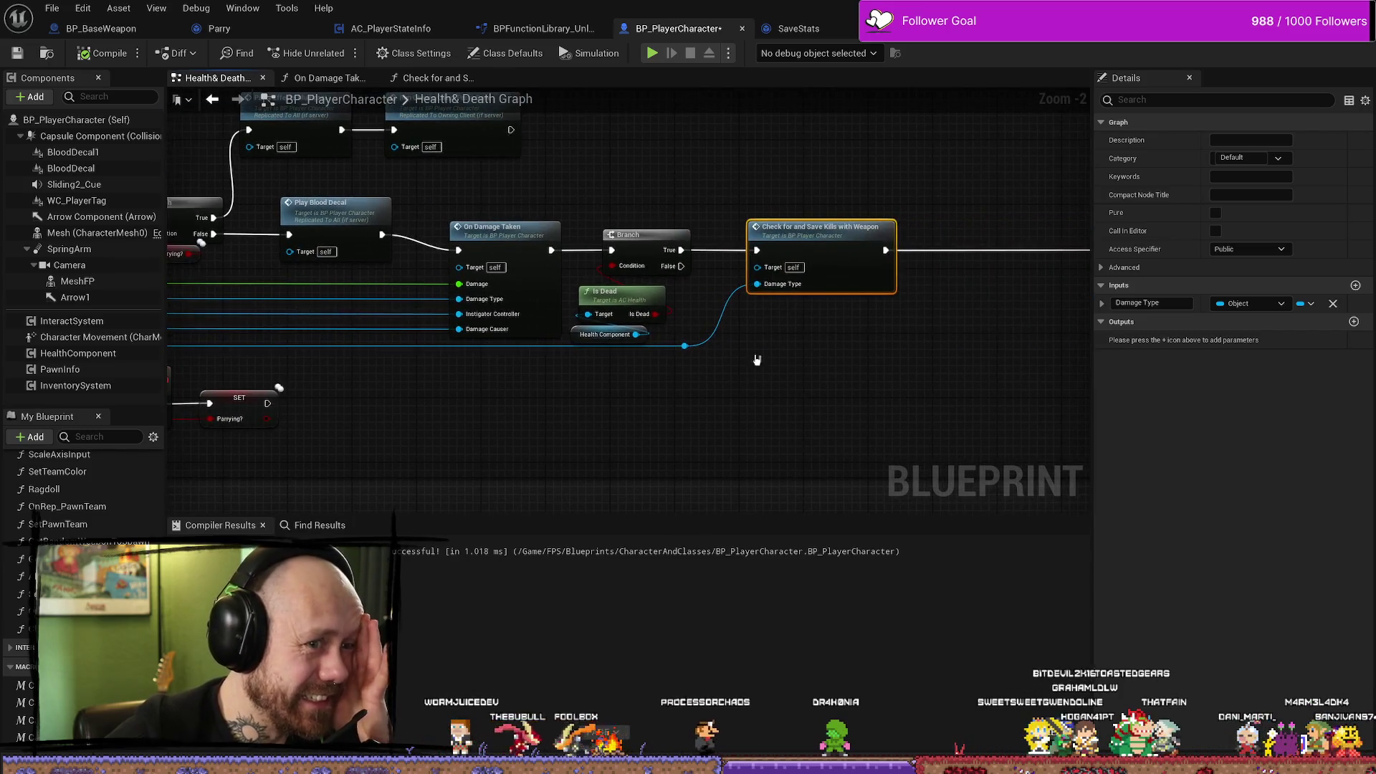
pyautogui.moveTo(739, 293); pyautogui.dragTo(942, 290)
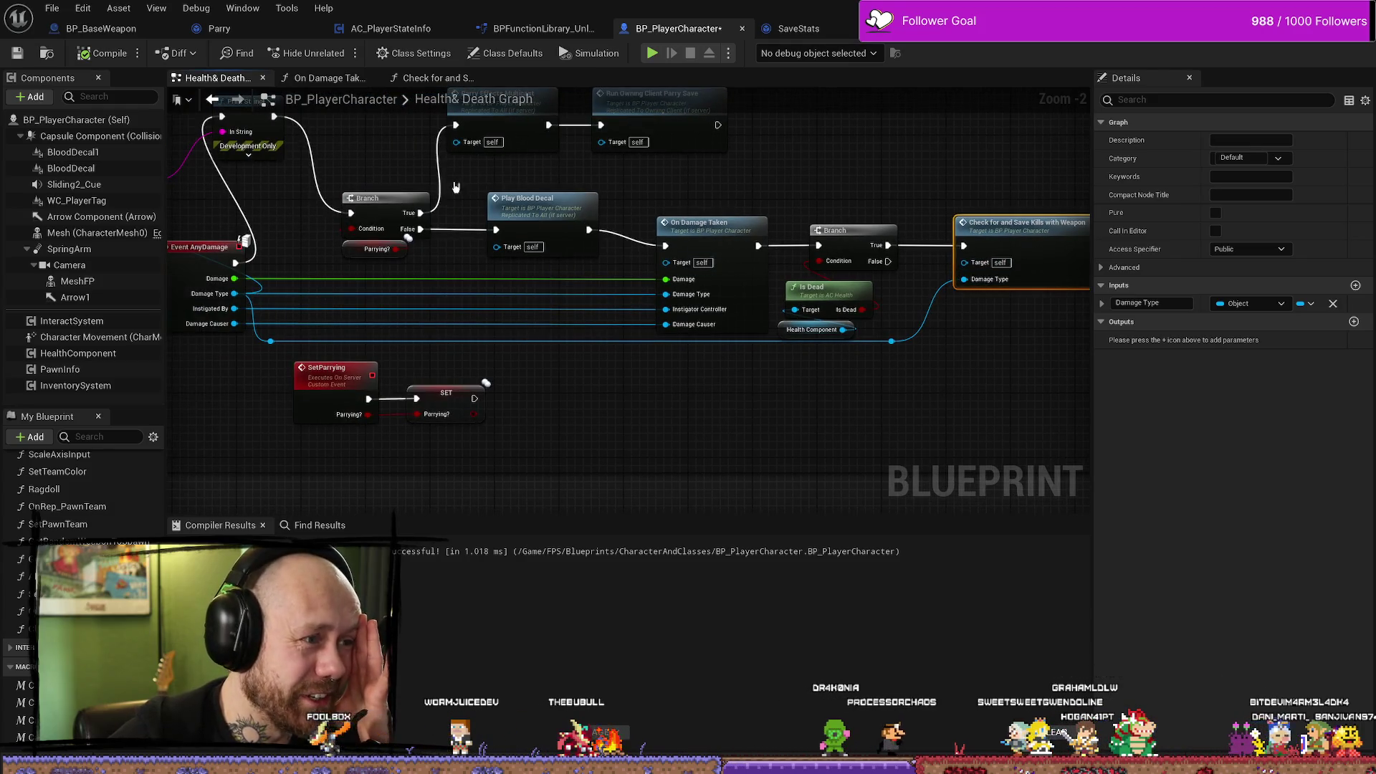
pyautogui.moveTo(455, 187); pyautogui.dragTo(824, 278)
pyautogui.moveTo(363, 237)
pyautogui.mouseDown()
pyautogui.moveTo(575, 240)
pyautogui.moveTo(572, 224)
pyautogui.moveTo(645, 239)
pyautogui.moveTo(544, 338)
pyautogui.moveTo(666, 343)
pyautogui.mouseUp()
pyautogui.scroll(-2, 646, 239)
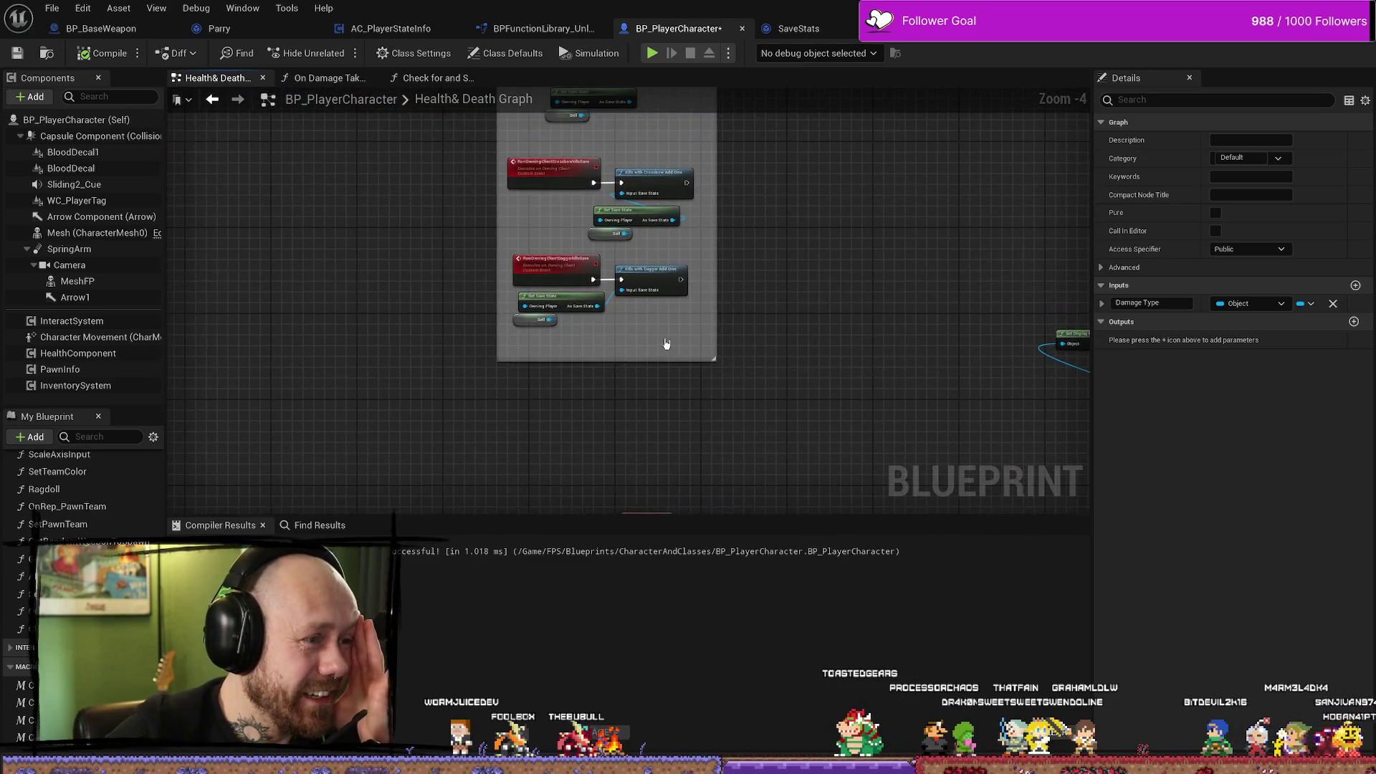
pyautogui.scroll(2, 666, 343)
pyautogui.moveTo(773, 147); pyautogui.dragTo(768, 197)
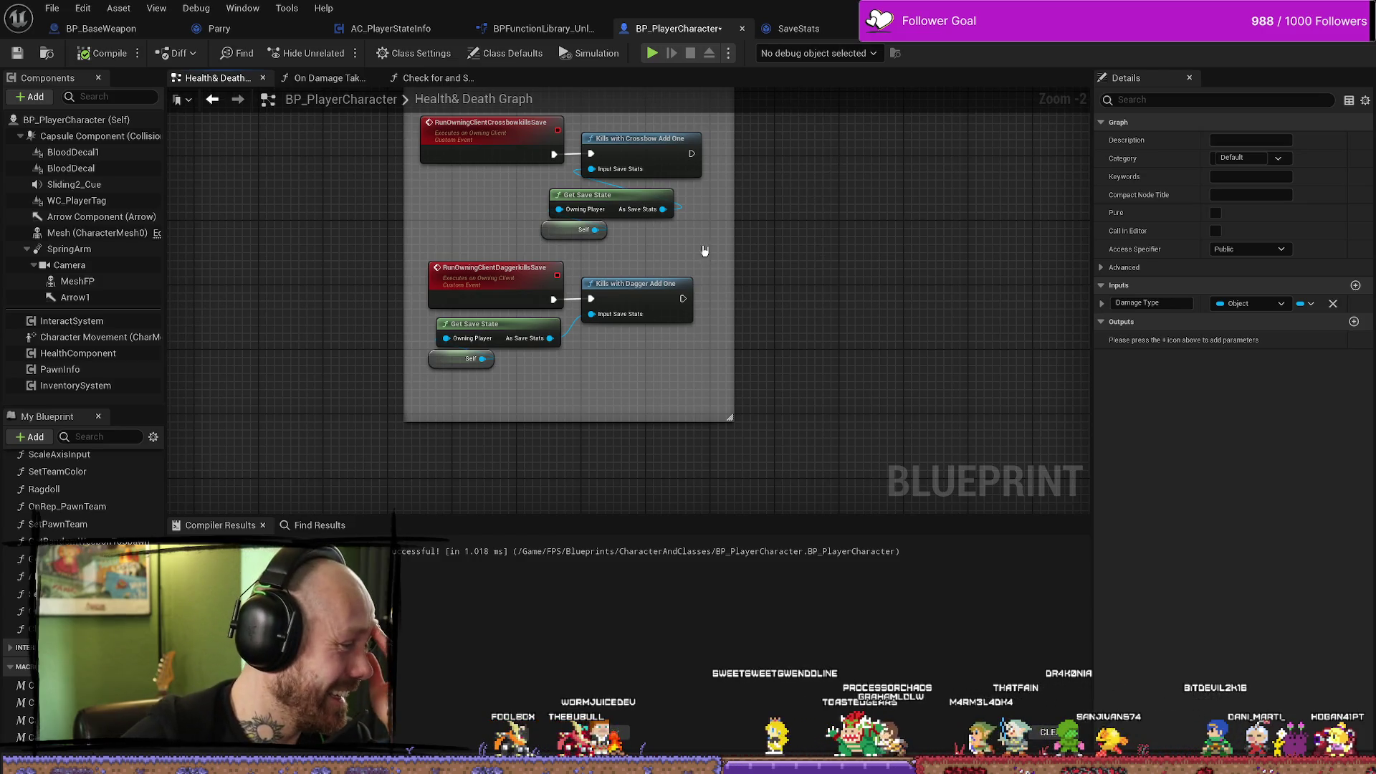
pyautogui.moveTo(707, 246)
pyautogui.mouseDown()
pyautogui.moveTo(765, 406)
pyautogui.moveTo(779, 282)
pyautogui.mouseUp()
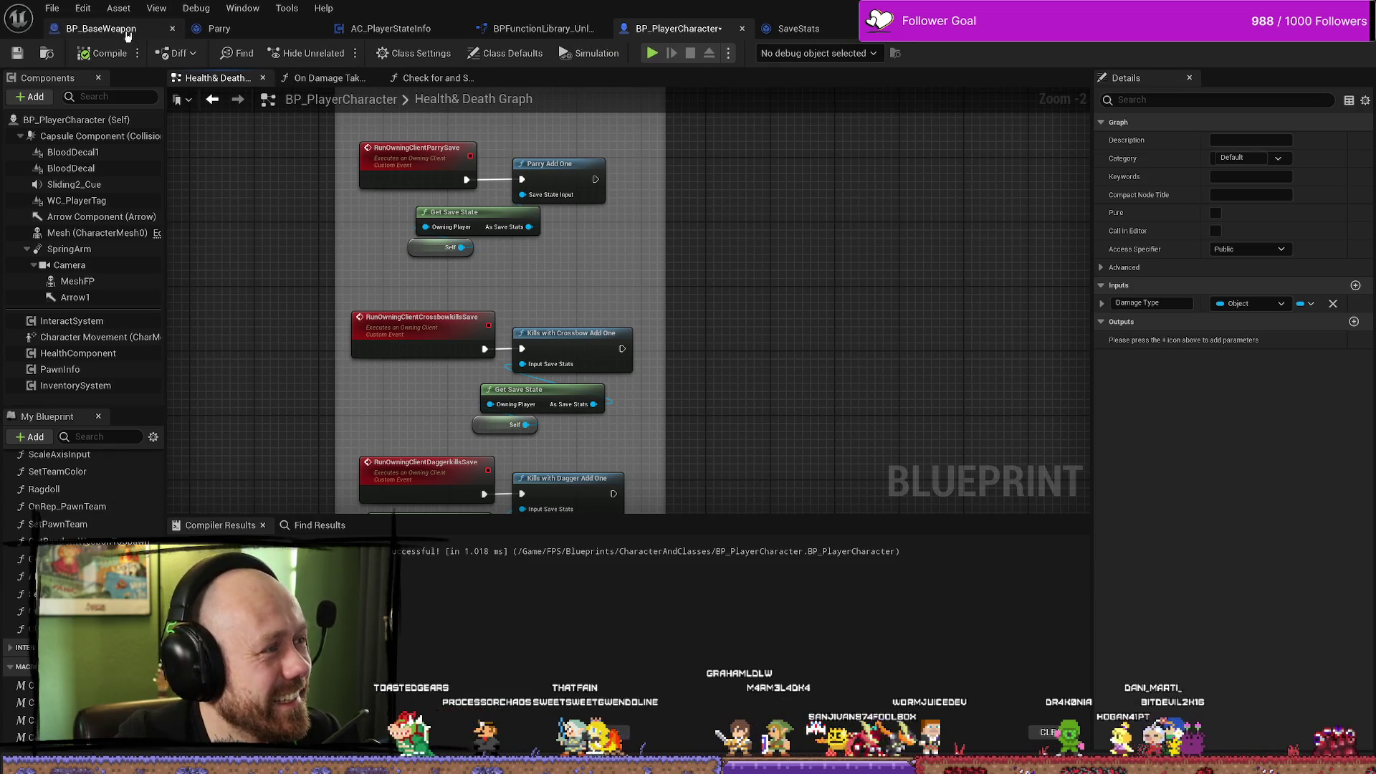
# Cycle through BP_BaseWeapon, AC_PlayerStateInfo, Health&Death and SaveStats tabs, ending on BPFunctionLibrary_Unlockable.
pyautogui.click(101, 28)
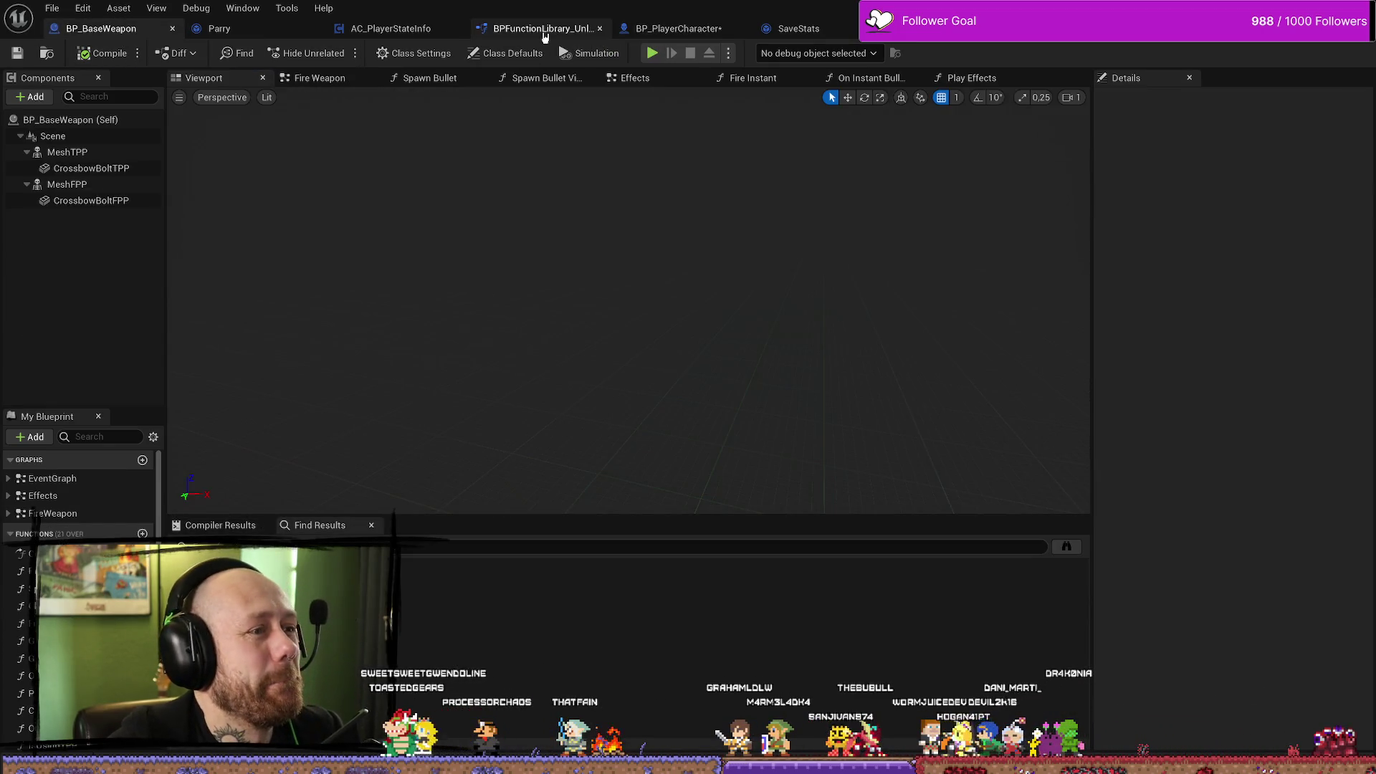
pyautogui.click(671, 30)
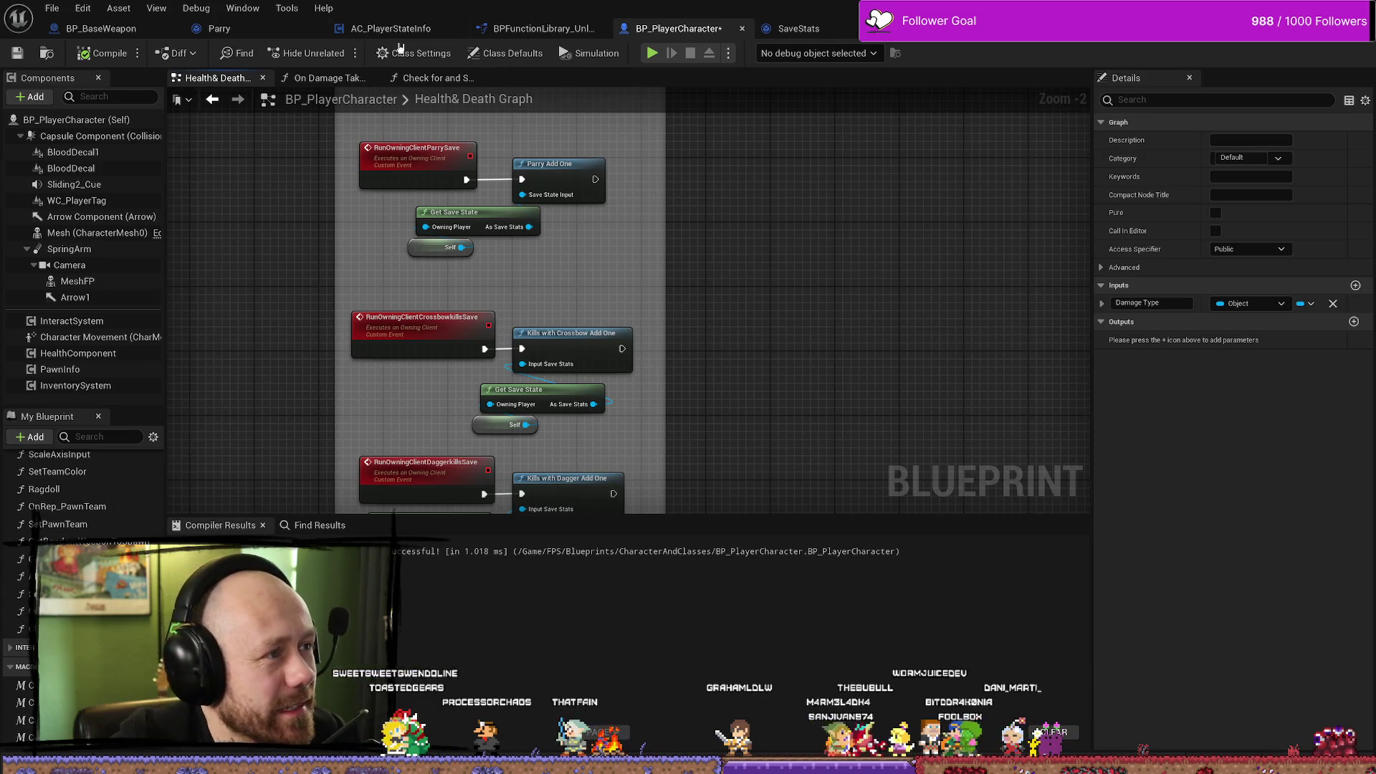
pyautogui.click(425, 29)
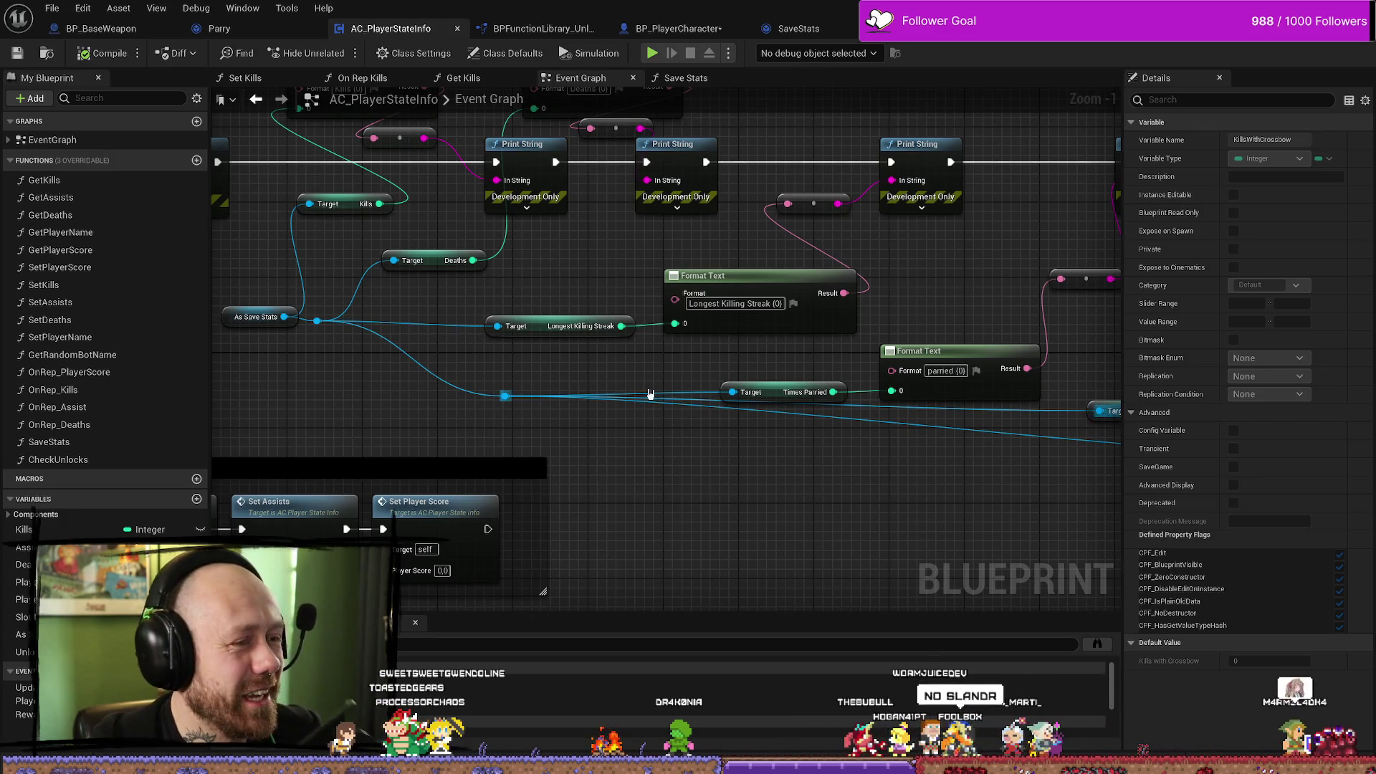
pyautogui.moveTo(648, 467); pyautogui.dragTo(780, 430)
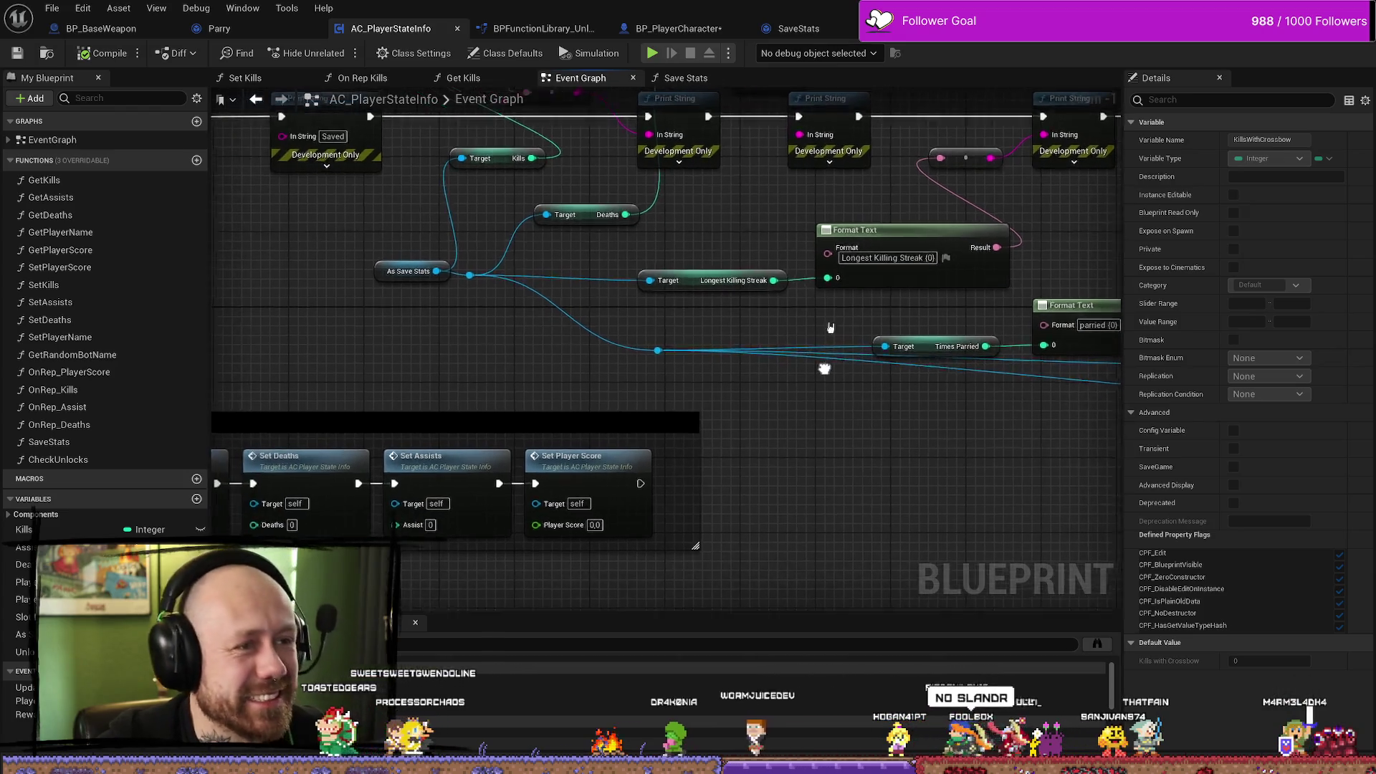
pyautogui.hotkey('ctrl', 'Tab')
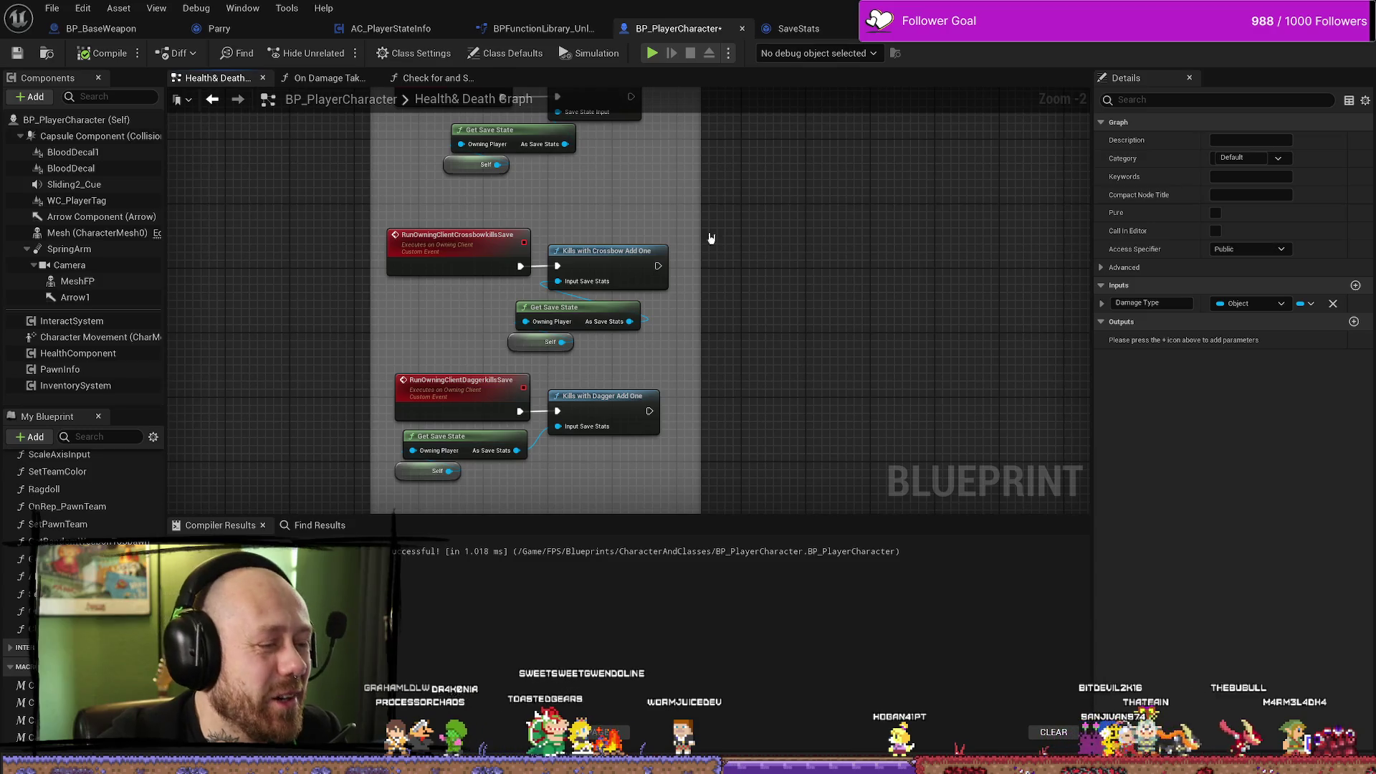
pyautogui.hotkey('ctrl', 'Tab')
pyautogui.moveTo(786, 337); pyautogui.dragTo(744, 416)
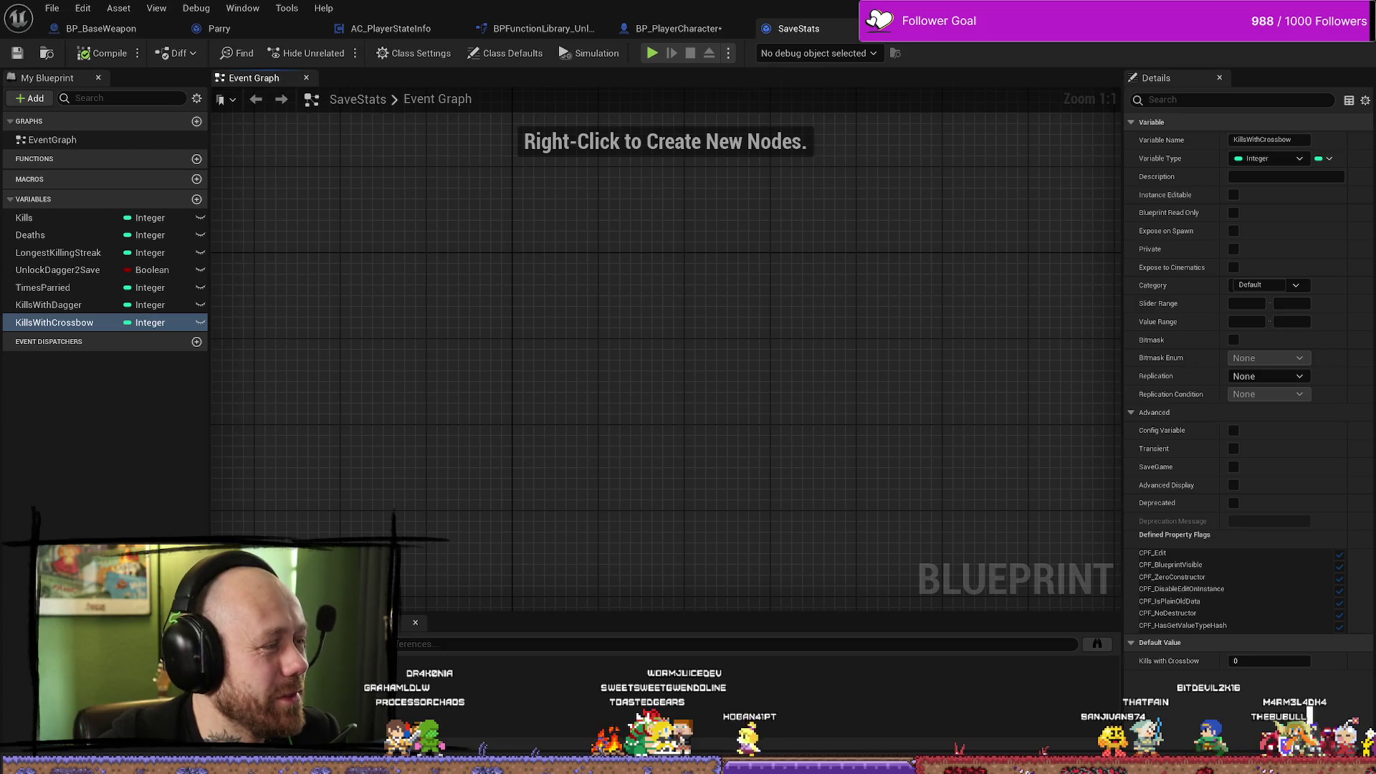
pyautogui.click(114, 30)
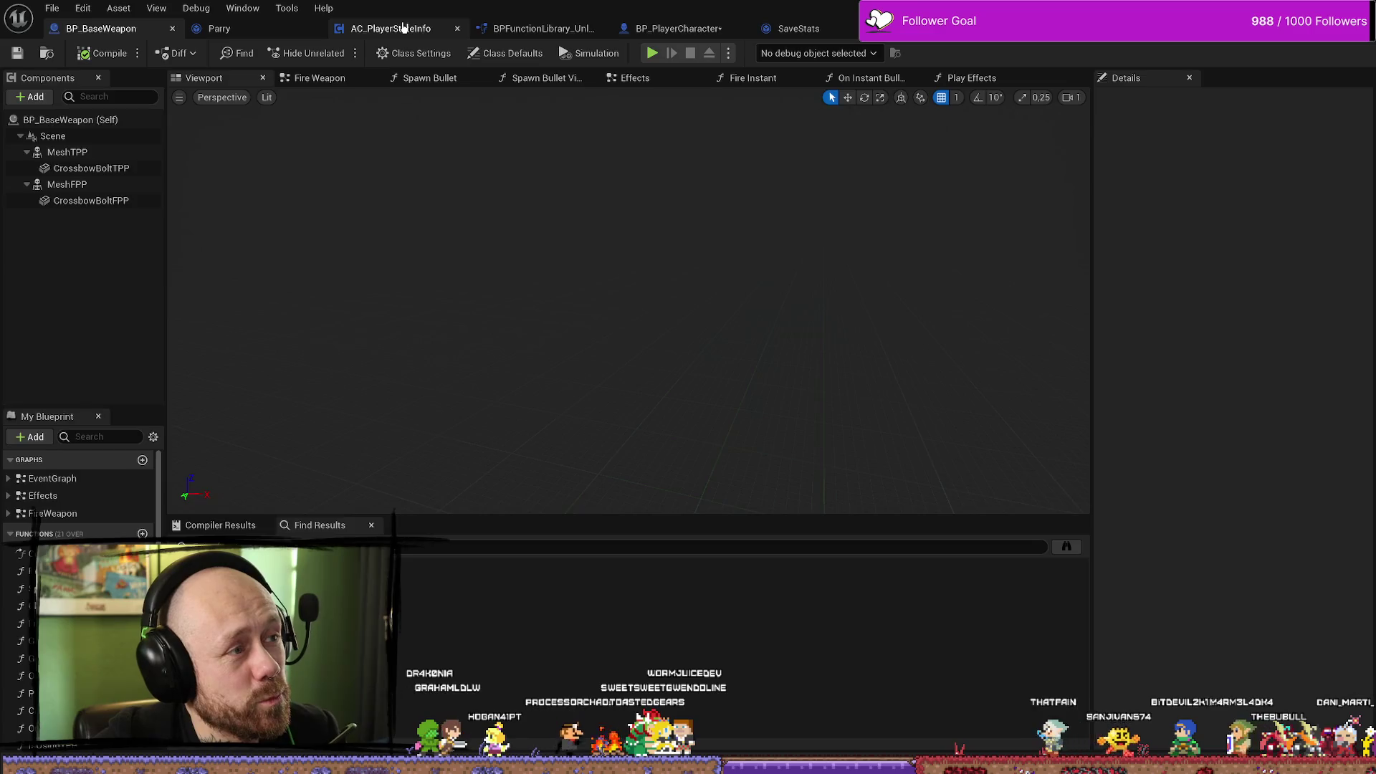
pyautogui.click(380, 29)
pyautogui.click(544, 29)
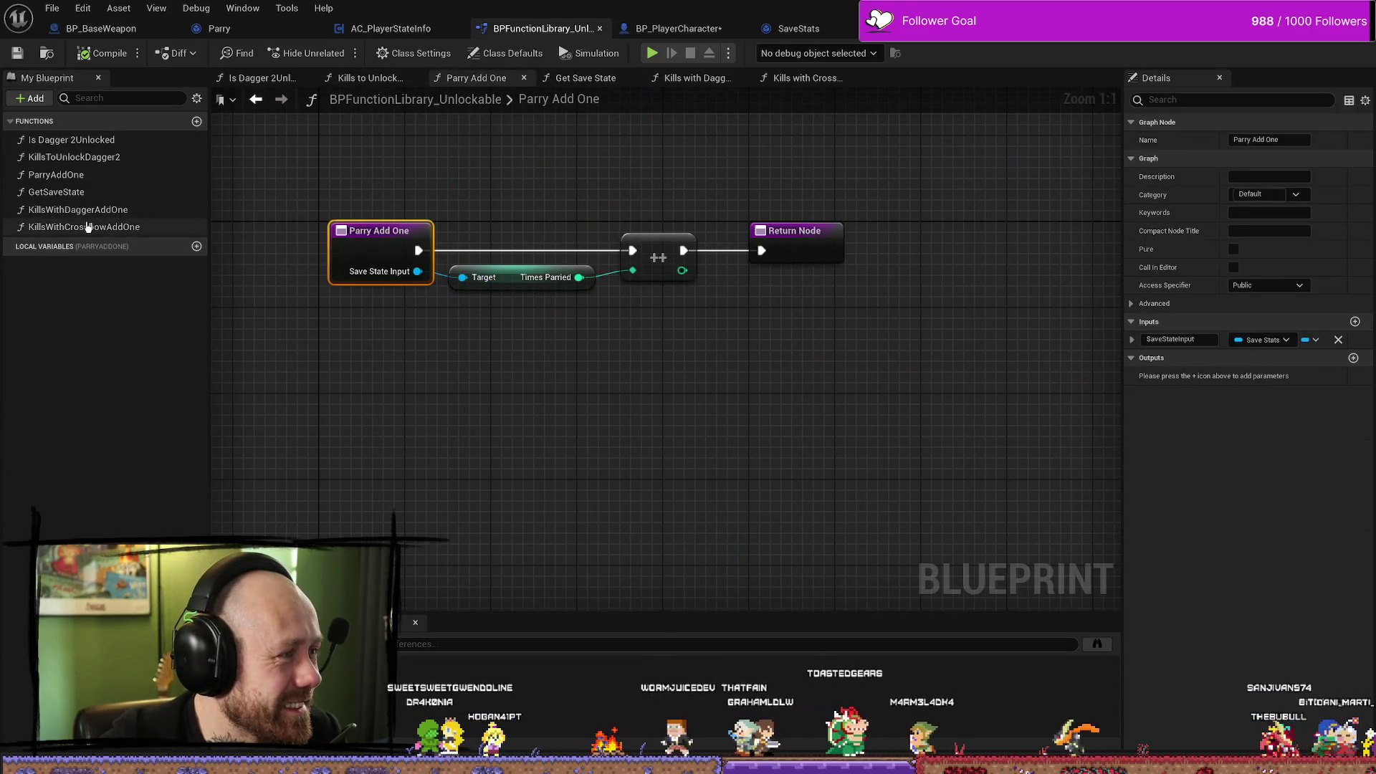
# Open the KillsWithCrossbowAddOne graph and find its references.
pyautogui.click(203, 230)
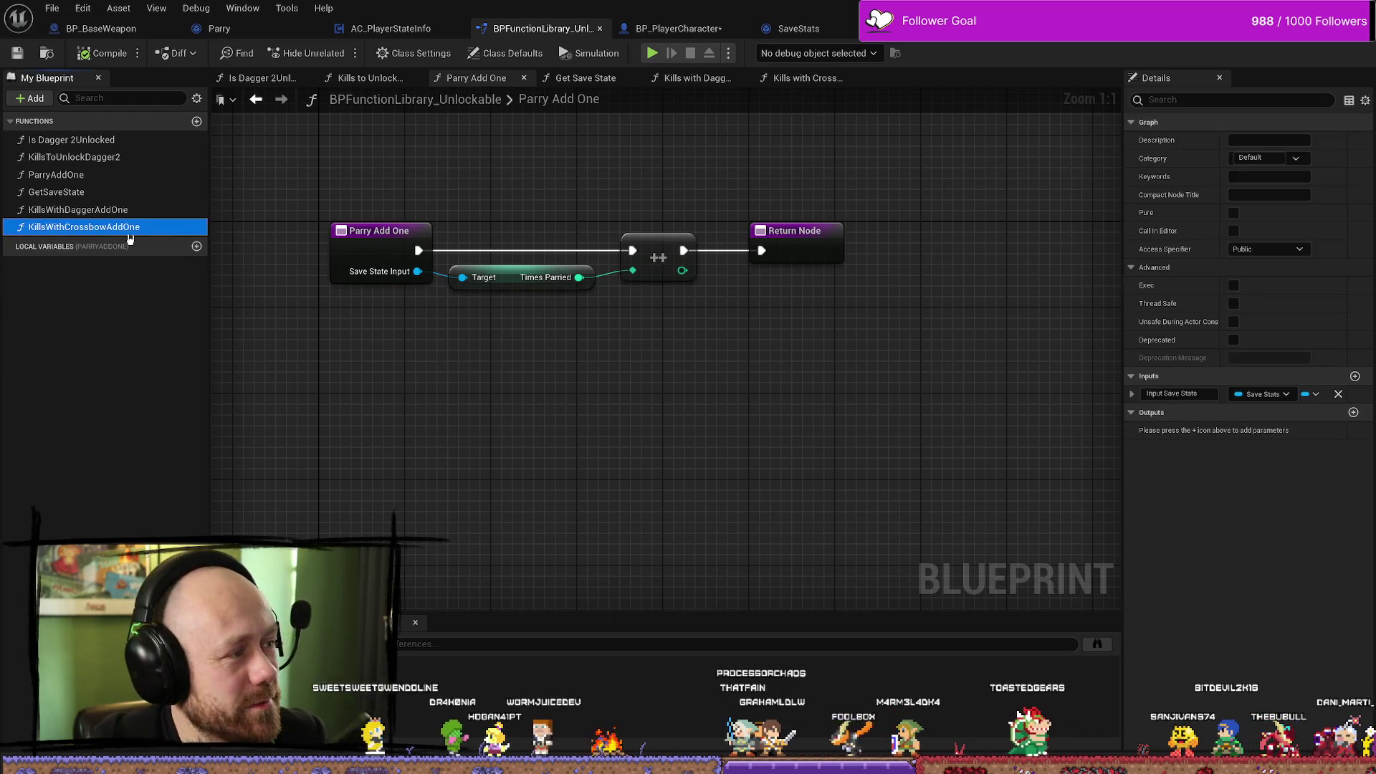
pyautogui.doubleClick(91, 228)
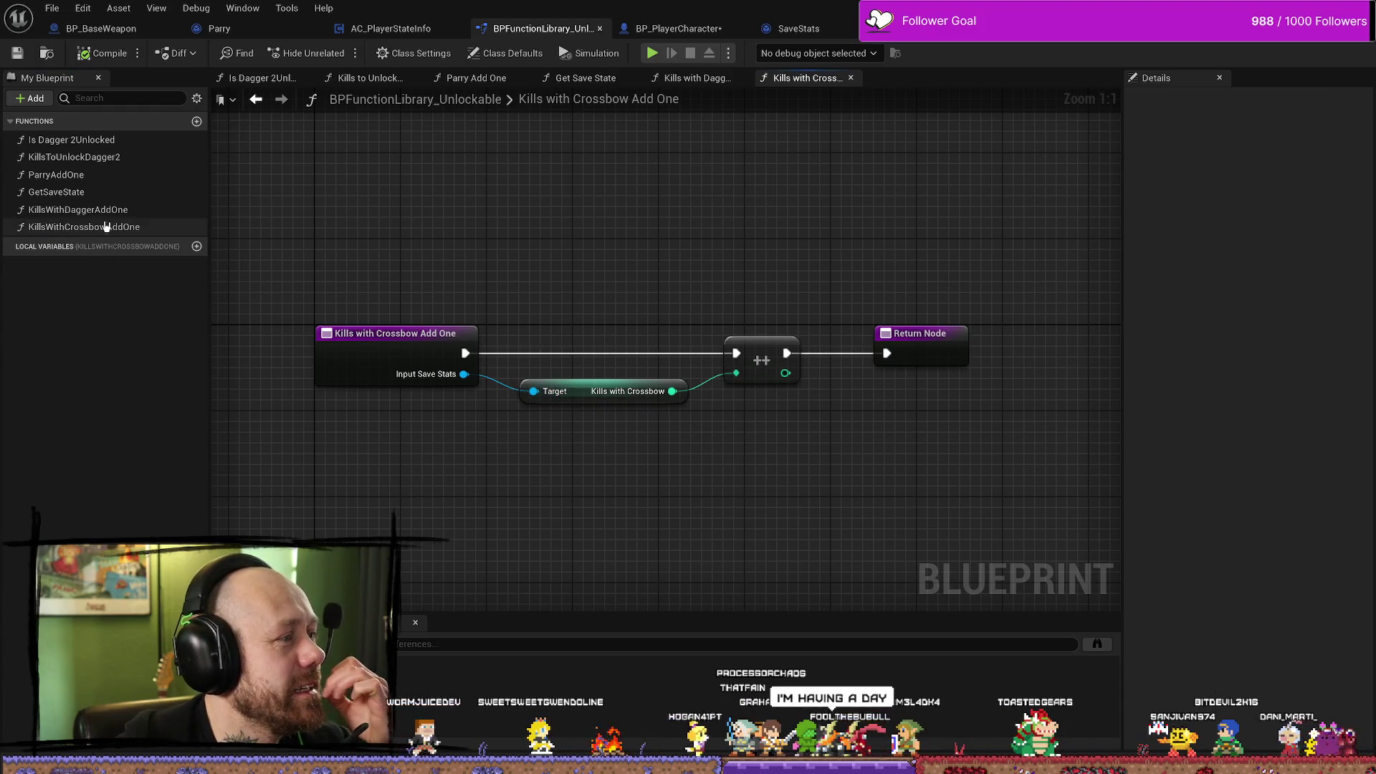
pyautogui.rightClick(81, 228)
pyautogui.click(167, 291)
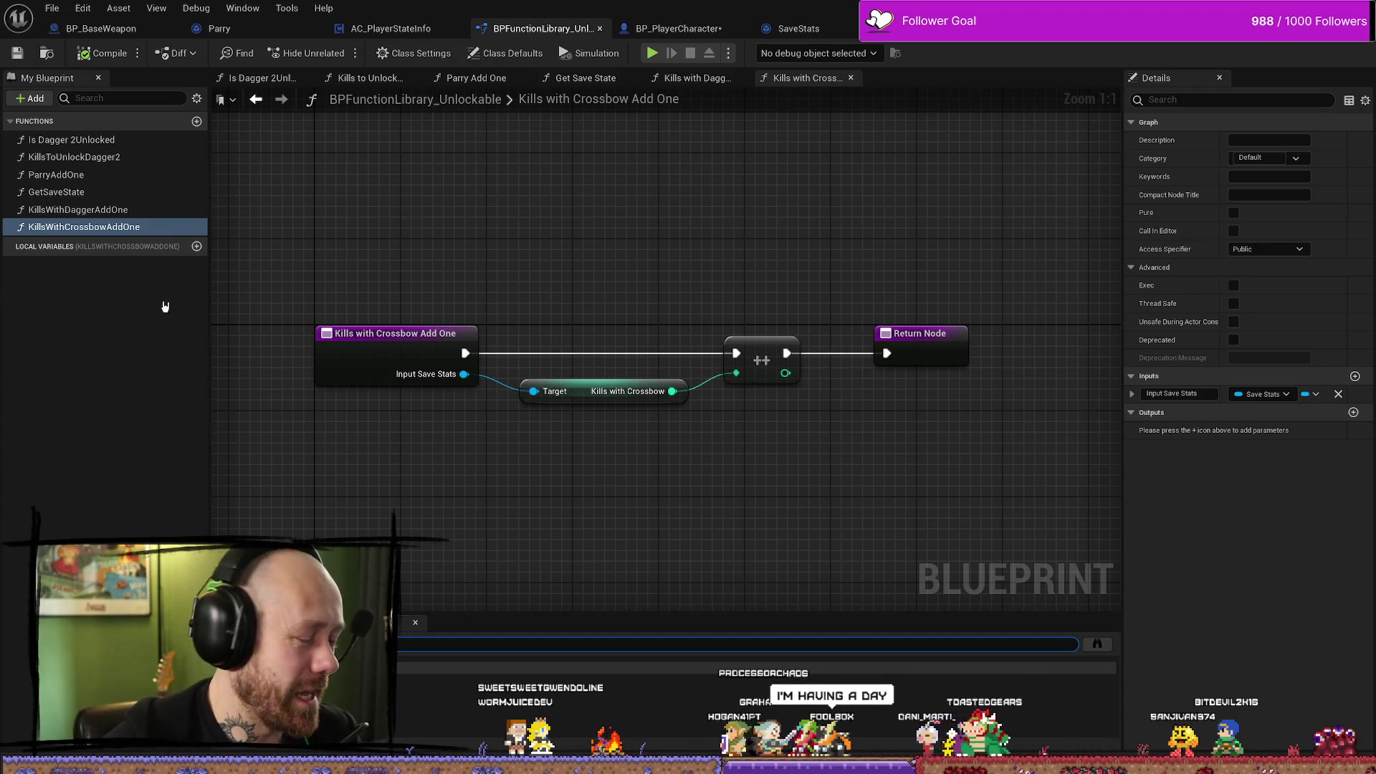
pyautogui.click(192, 293)
# Rename the crossbow kill function to Times Killed by Crossbow.
pyautogui.click(129, 210)
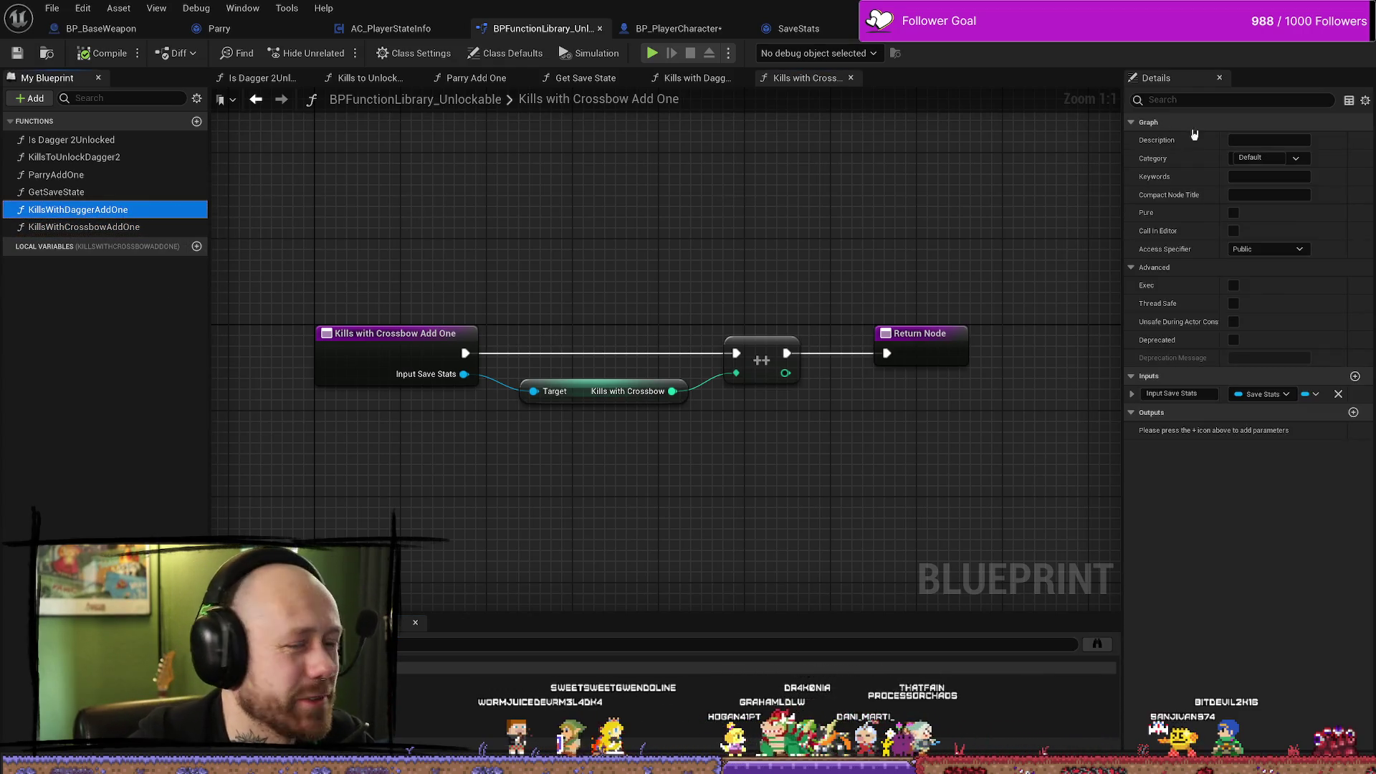
pyautogui.moveTo(393, 223)
pyautogui.mouseDown()
pyautogui.moveTo(501, 237)
pyautogui.moveTo(438, 234)
pyautogui.mouseUp()
pyautogui.click(440, 341)
pyautogui.click(1284, 140)
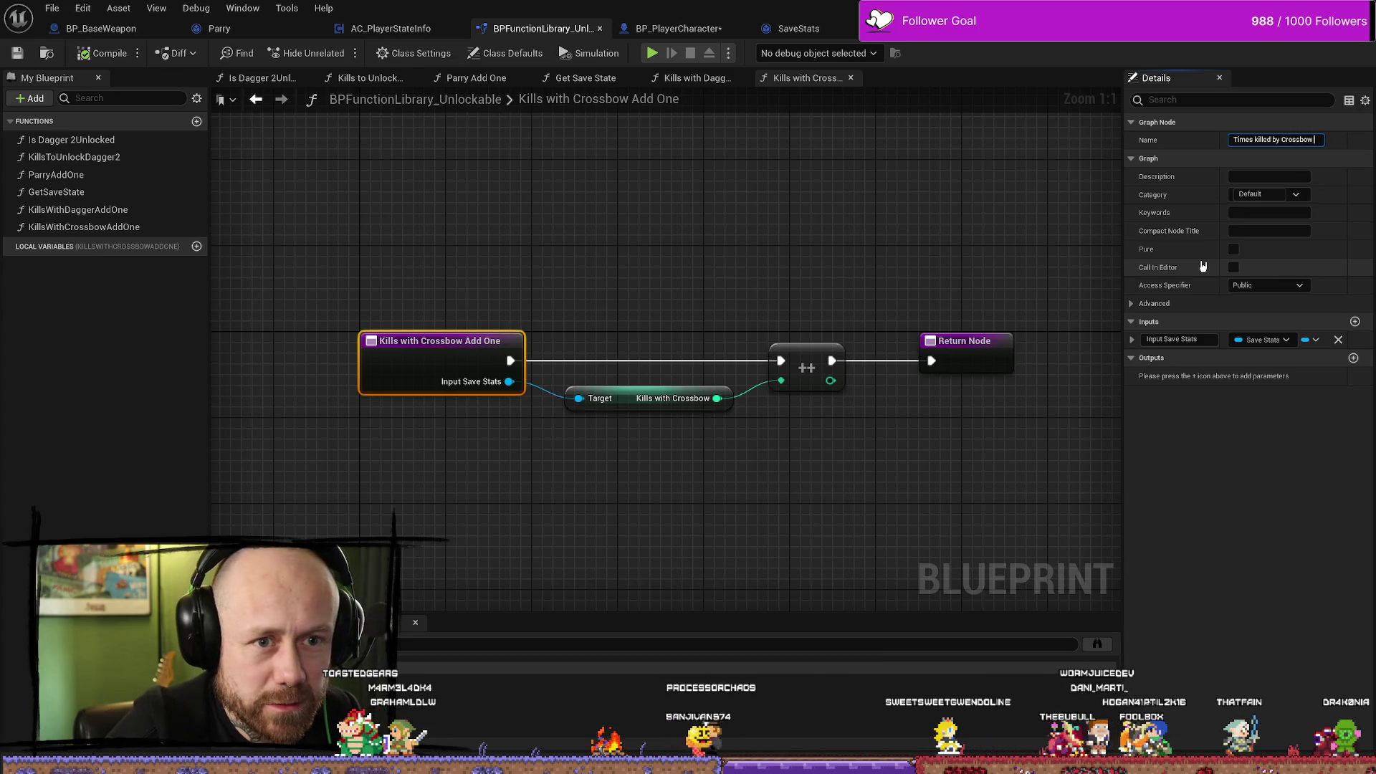
pyautogui.press('Return')
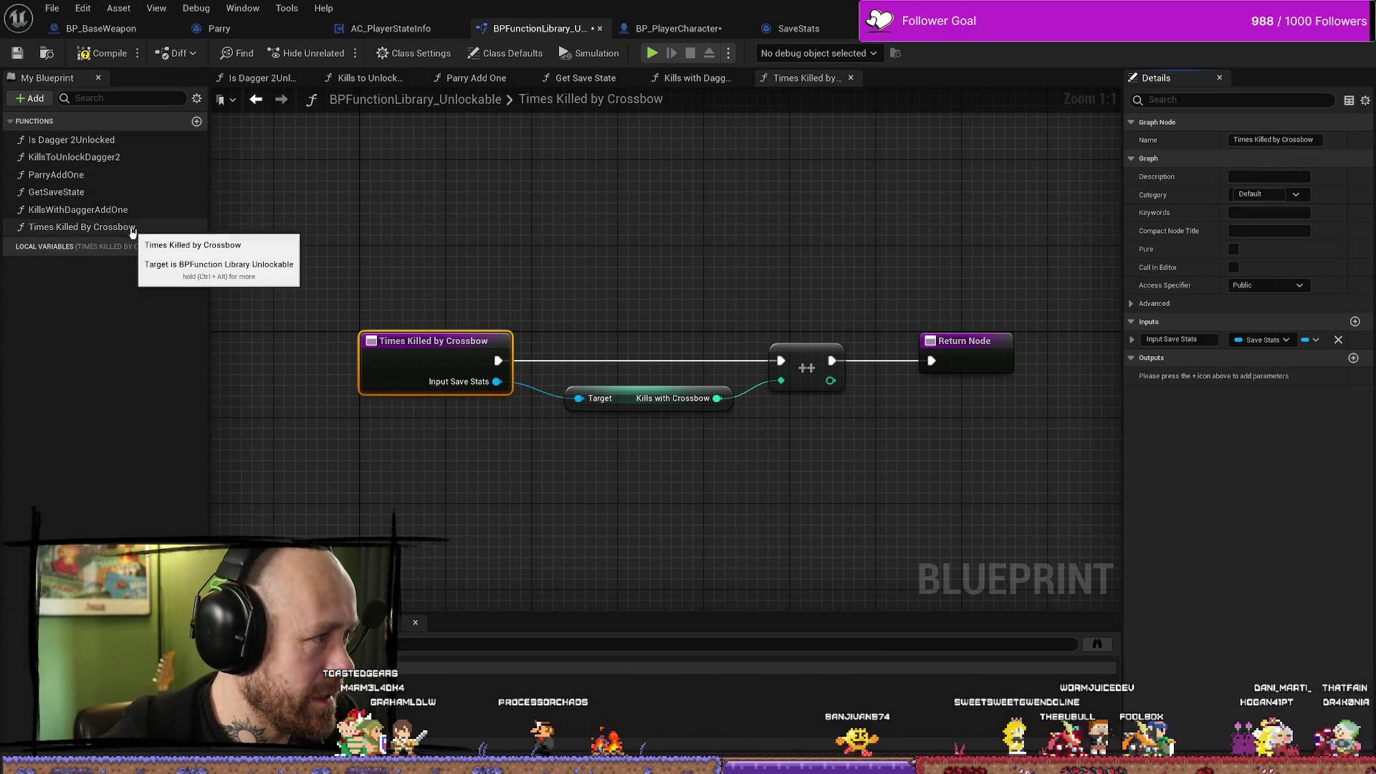
# Rename the dagger kill function to Times Killed By Dagger and compile the library.
pyautogui.click(108, 227)
pyautogui.click(108, 210)
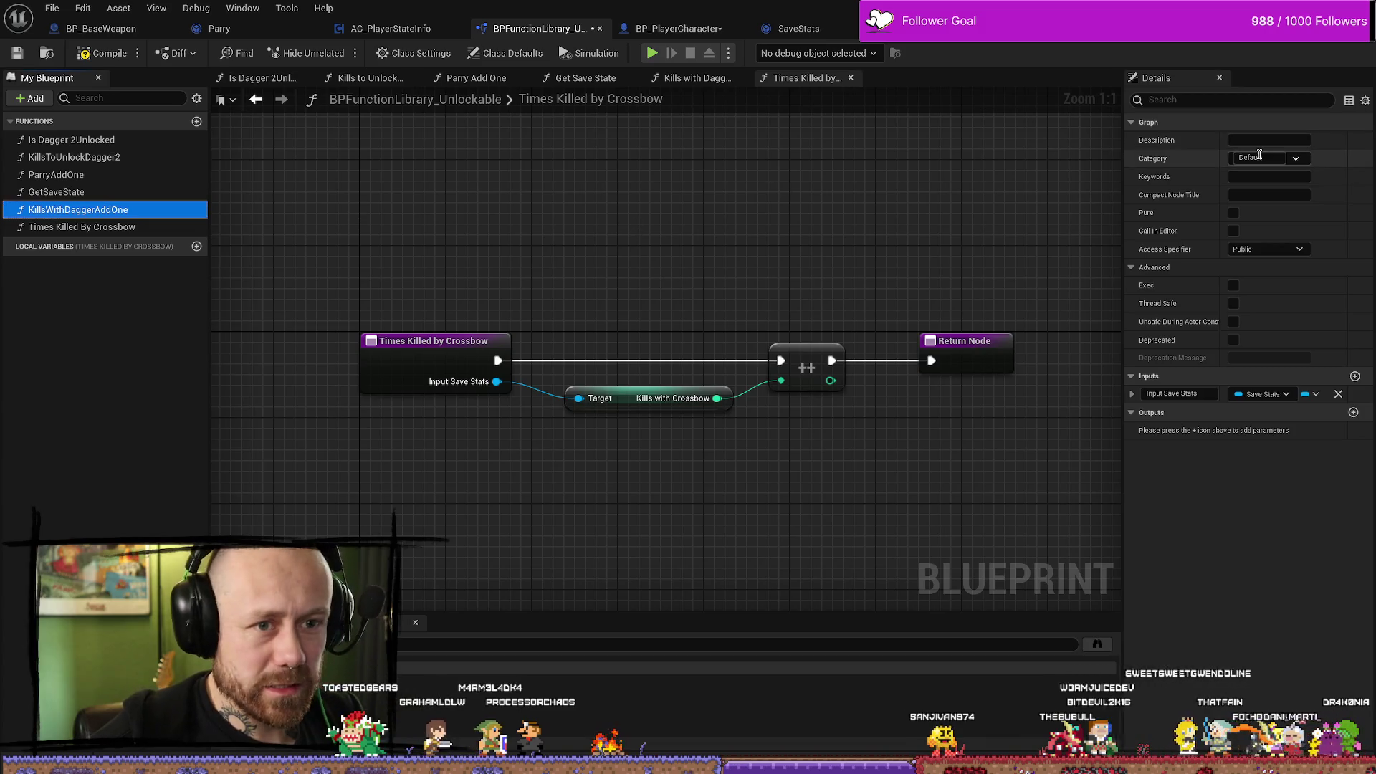
pyautogui.click(430, 341)
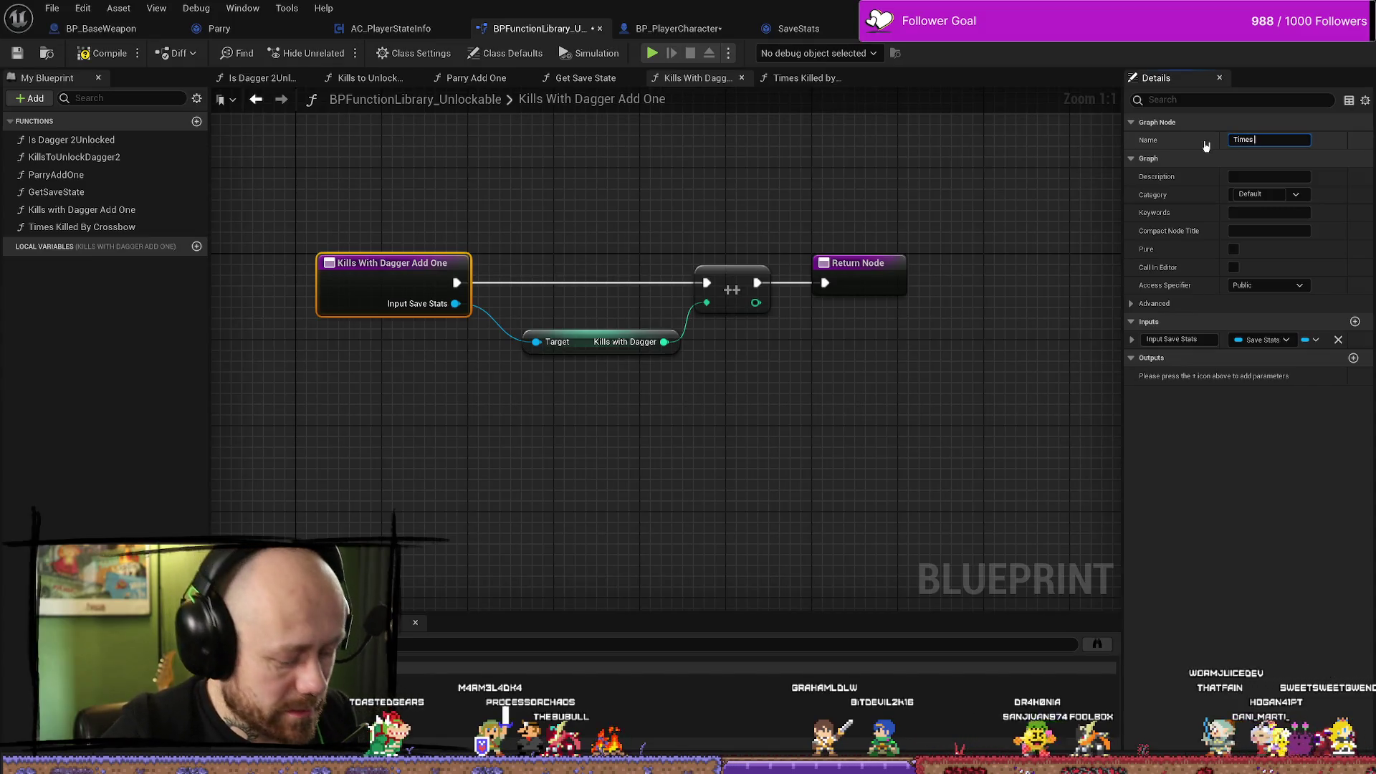
pyautogui.write('Ki')
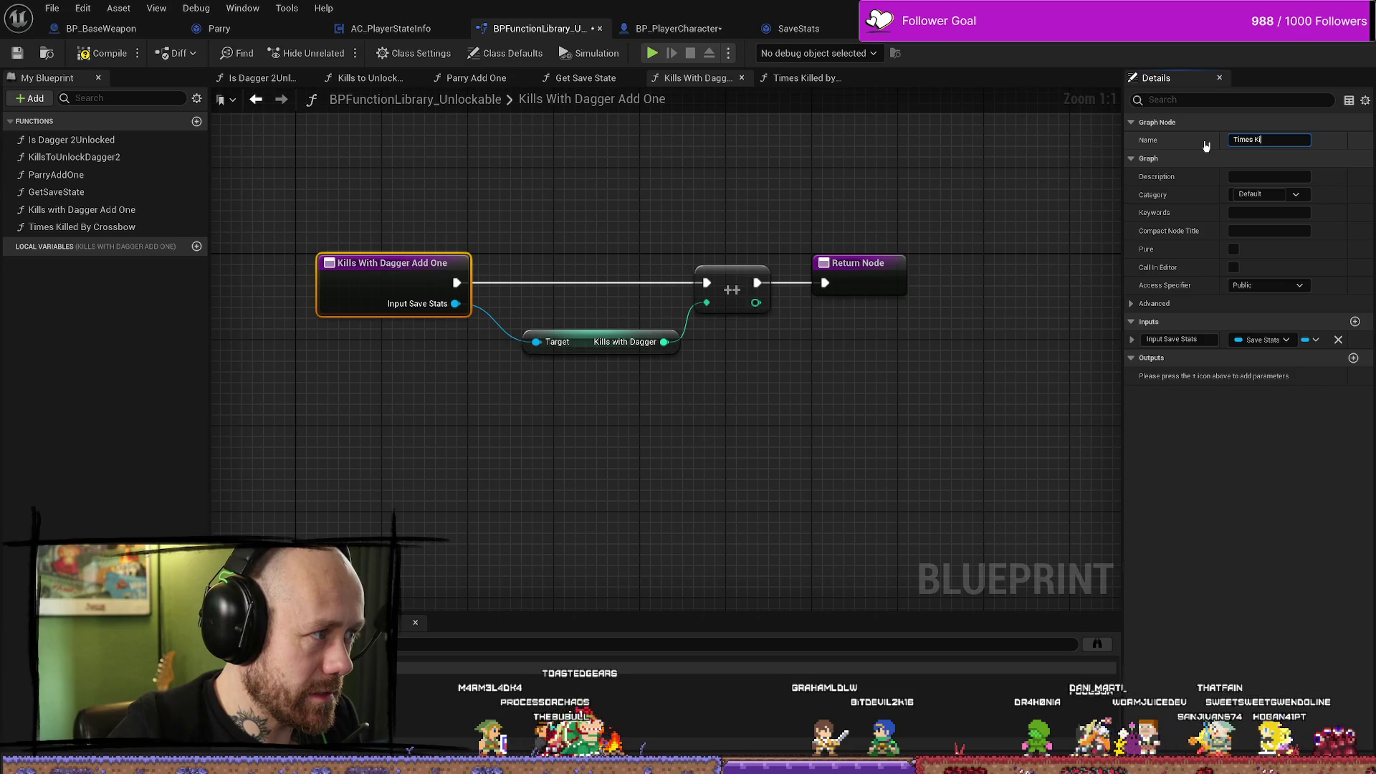
pyautogui.write('lled By Dagger')
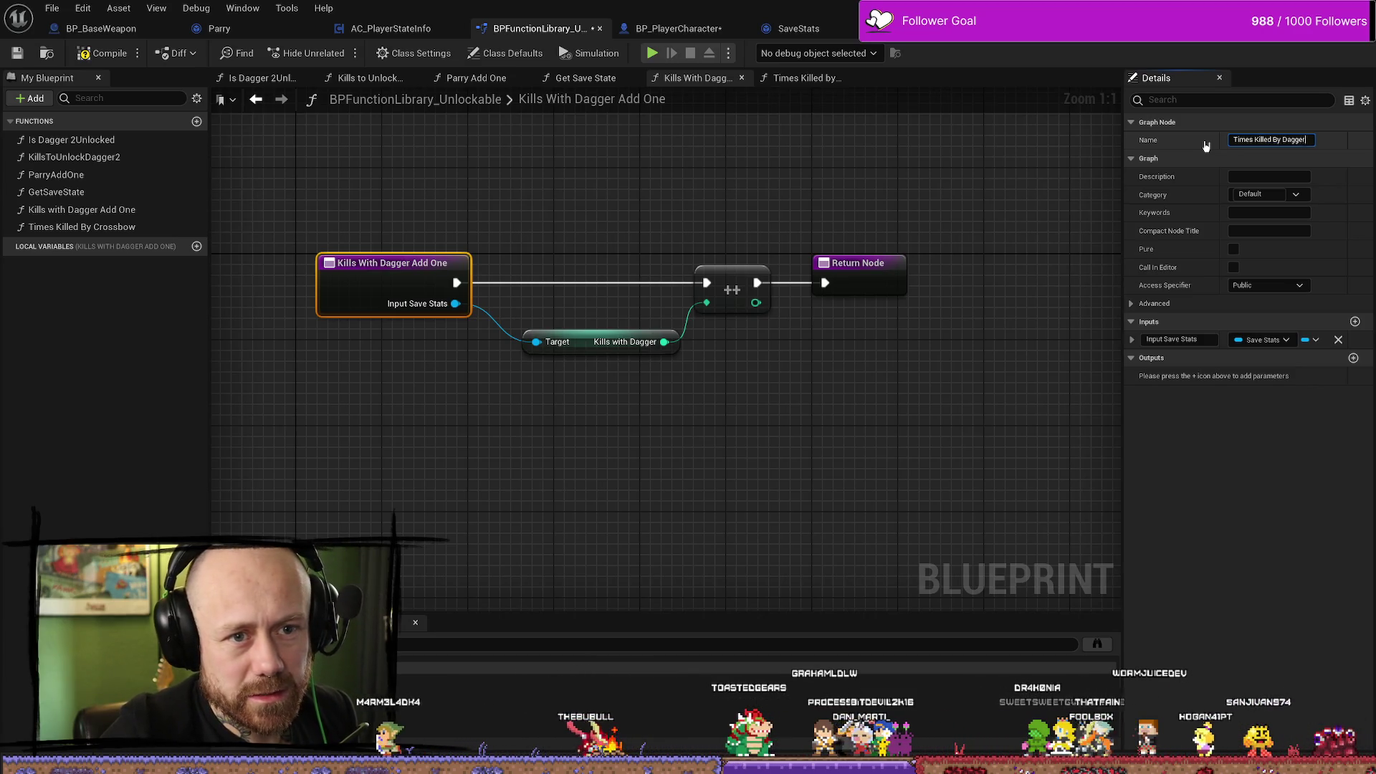
pyautogui.press('Return')
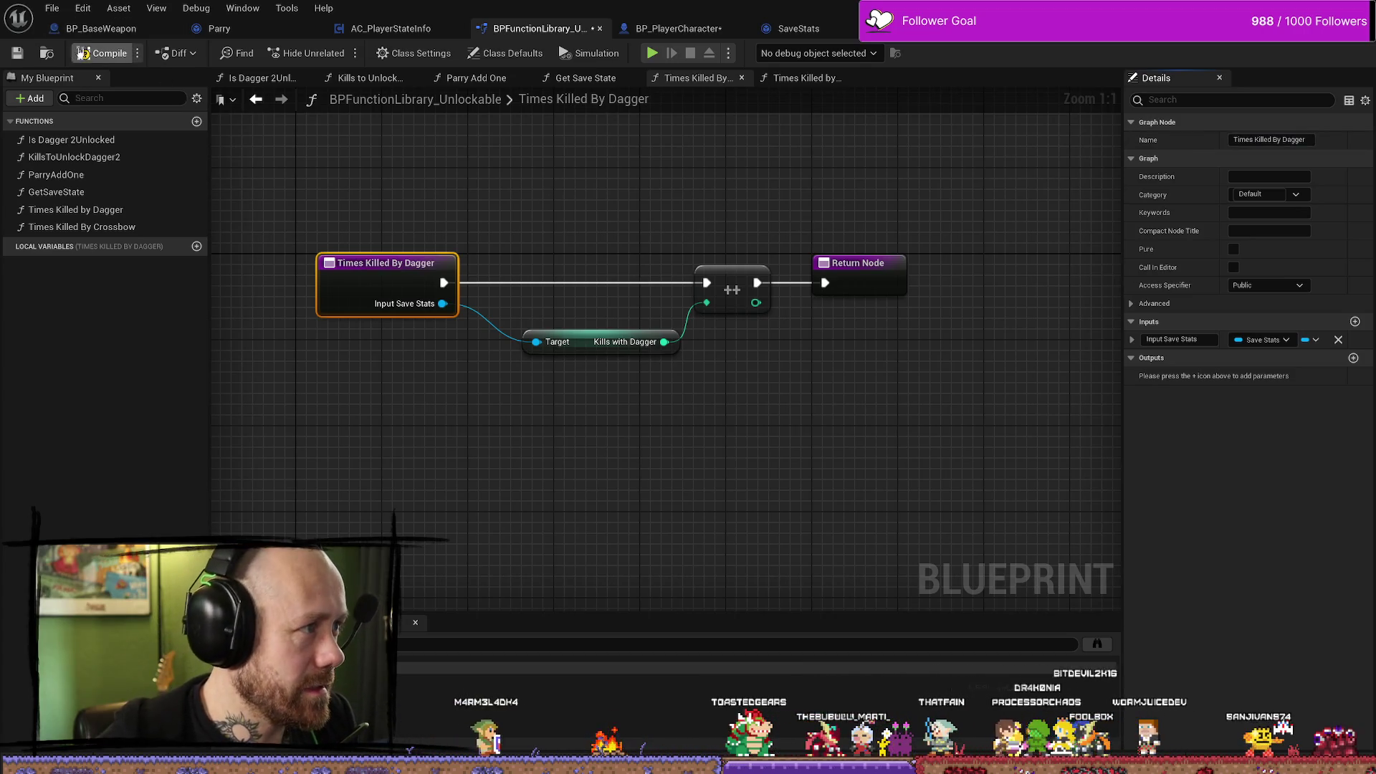
pyautogui.press('F7')
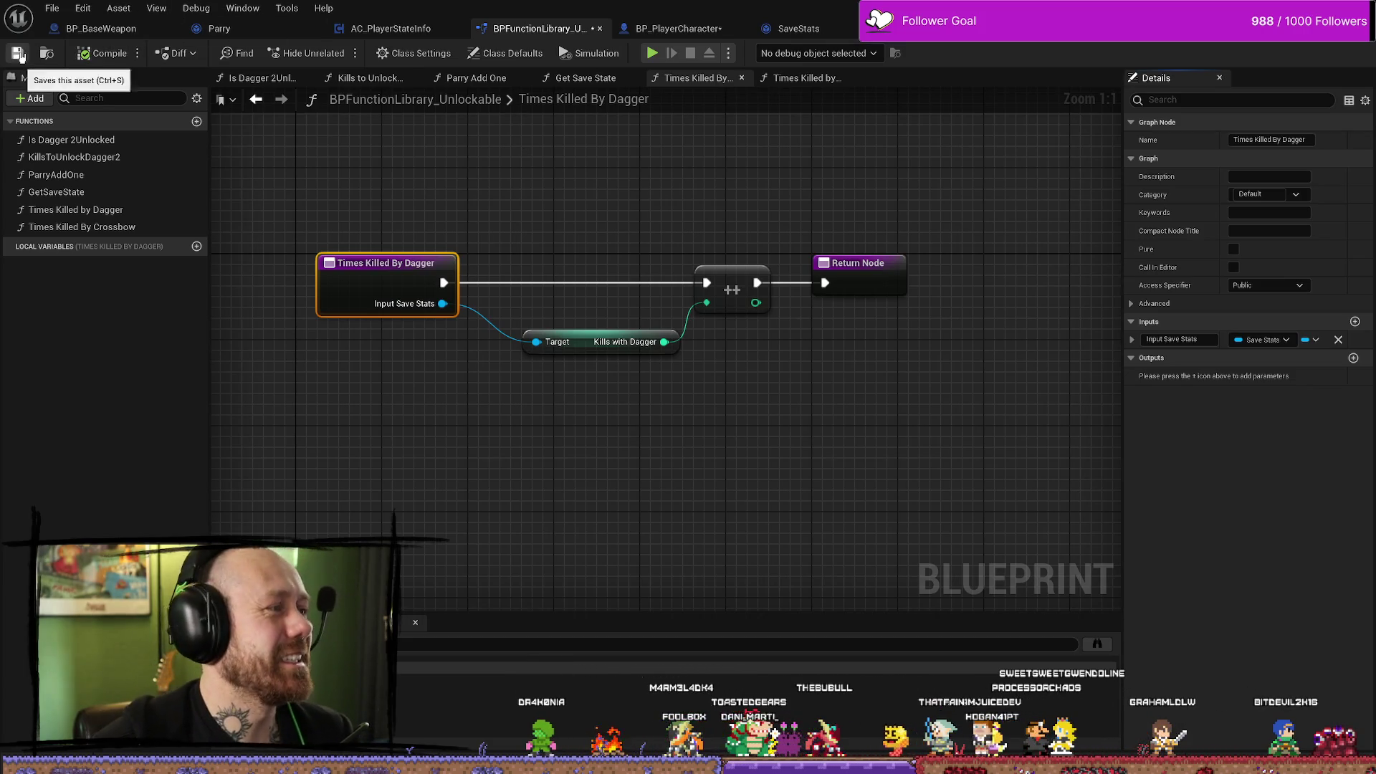
pyautogui.click(674, 28)
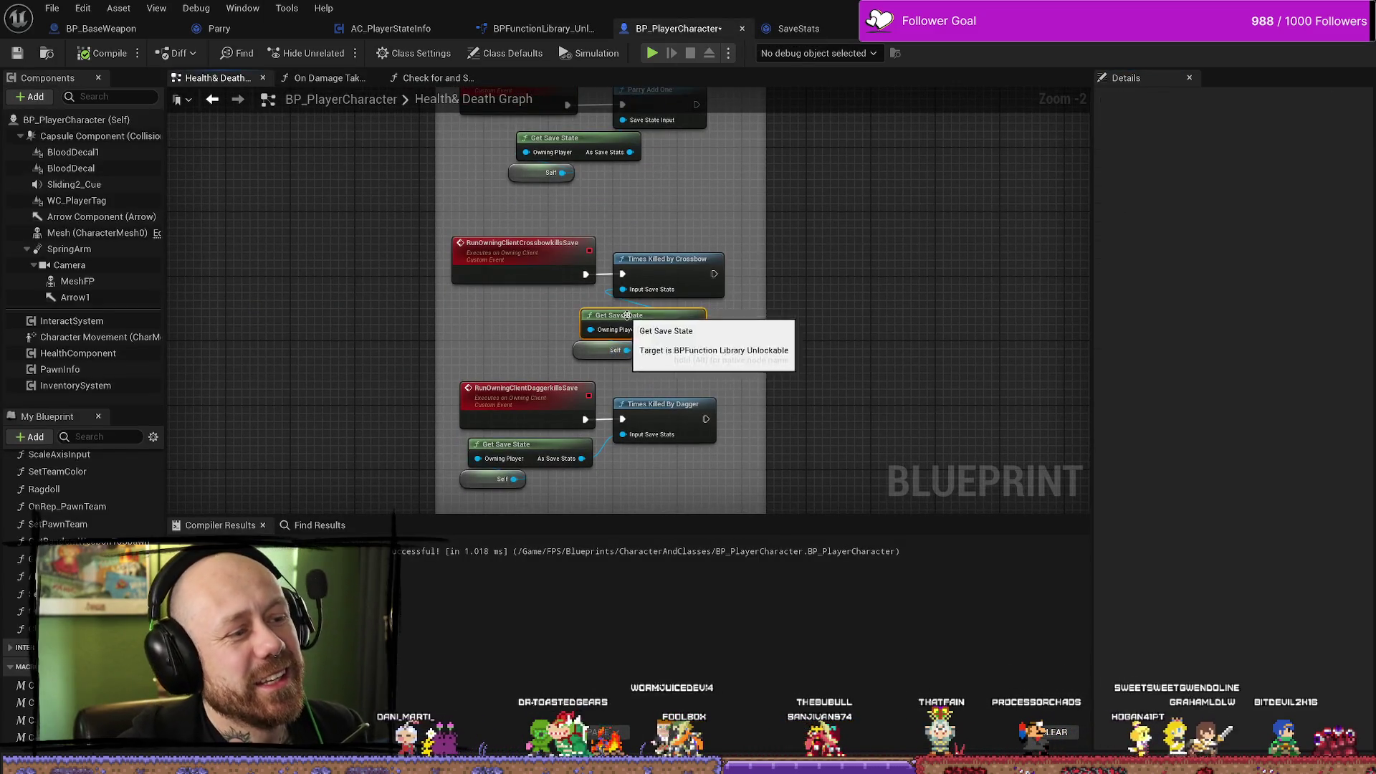
# Rename SaveStats' KillsWithDagger and KillsWithCrossbow variables to TimesKilledByDagger and TimesKilledByCrossbow.
pyautogui.click(831, 28)
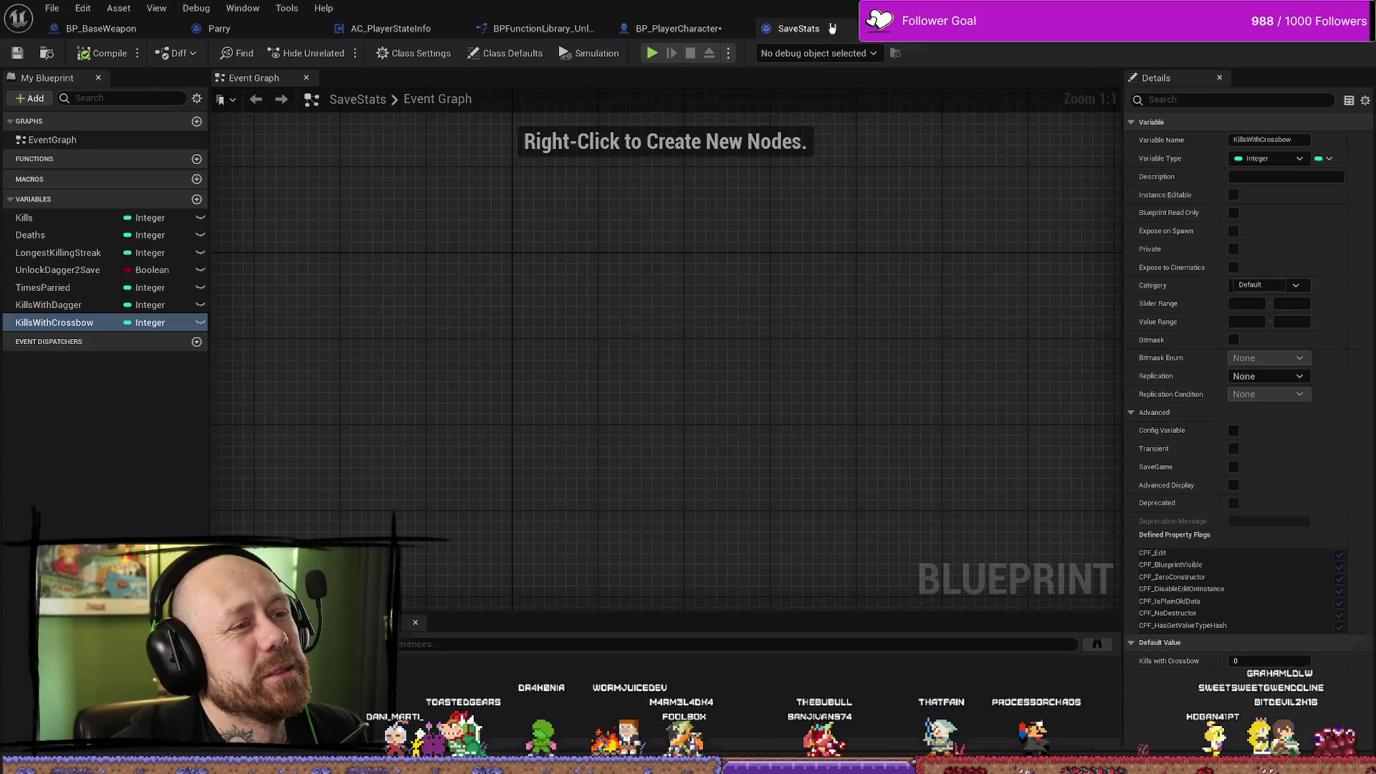
pyautogui.click(74, 306)
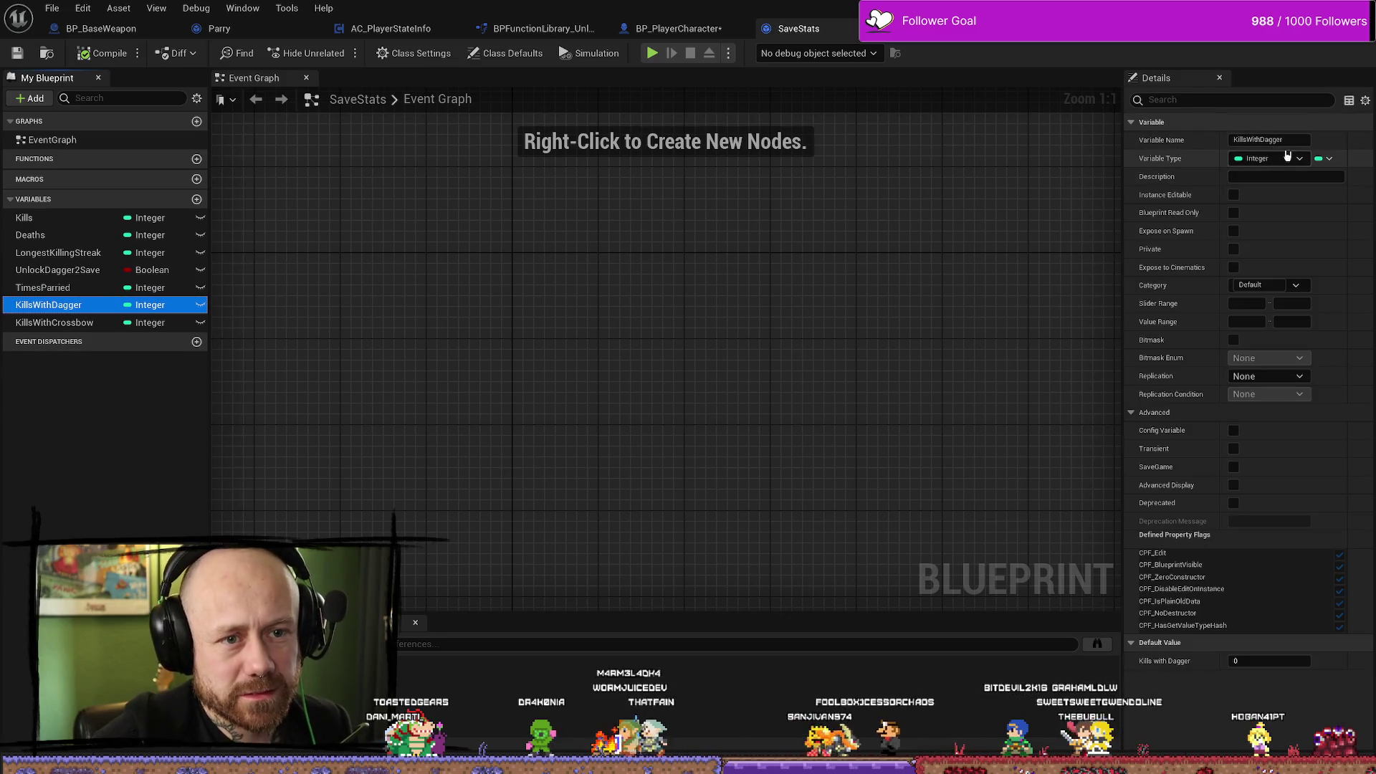
pyautogui.moveTo(1261, 139); pyautogui.dragTo(1179, 137)
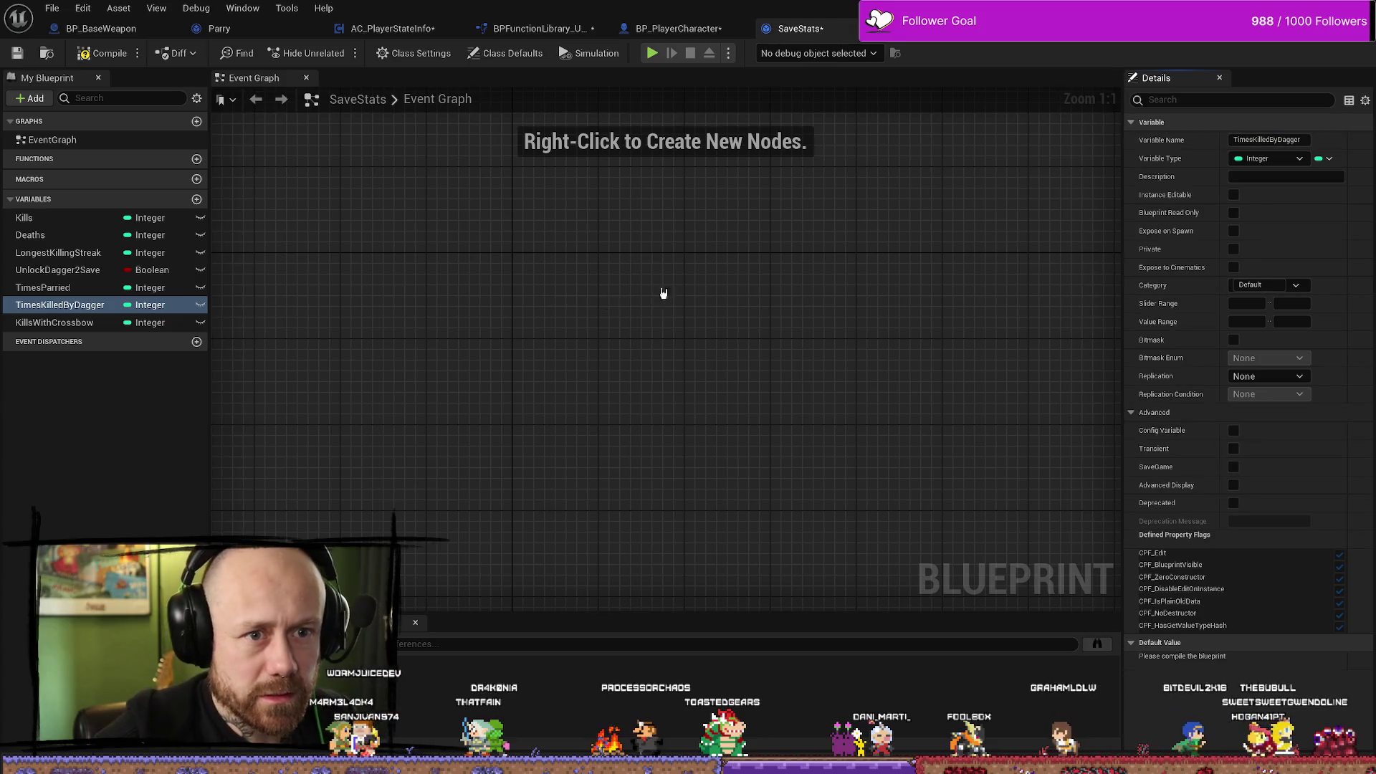
pyautogui.click(72, 322)
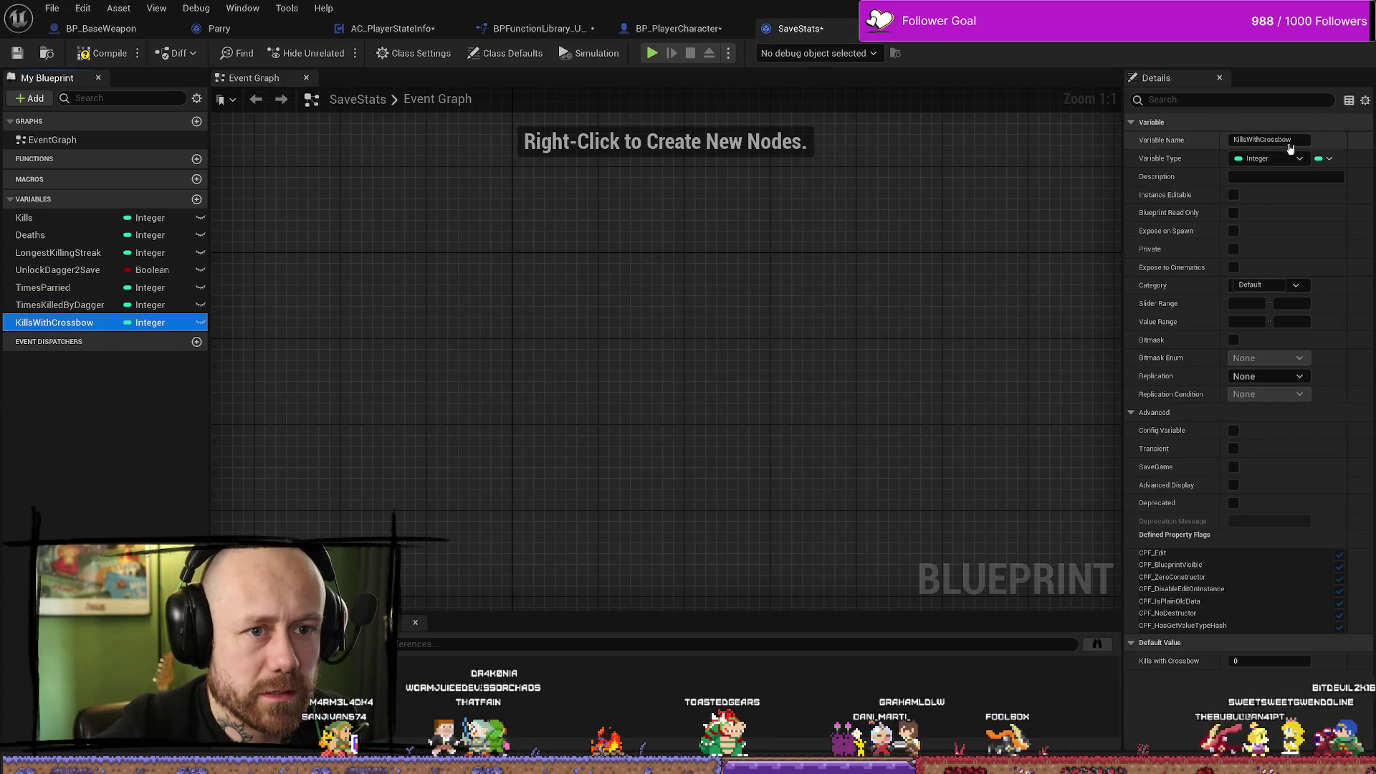
pyautogui.click(1260, 139)
pyautogui.moveTo(1260, 139); pyautogui.dragTo(1198, 144)
pyautogui.write('TimesK')
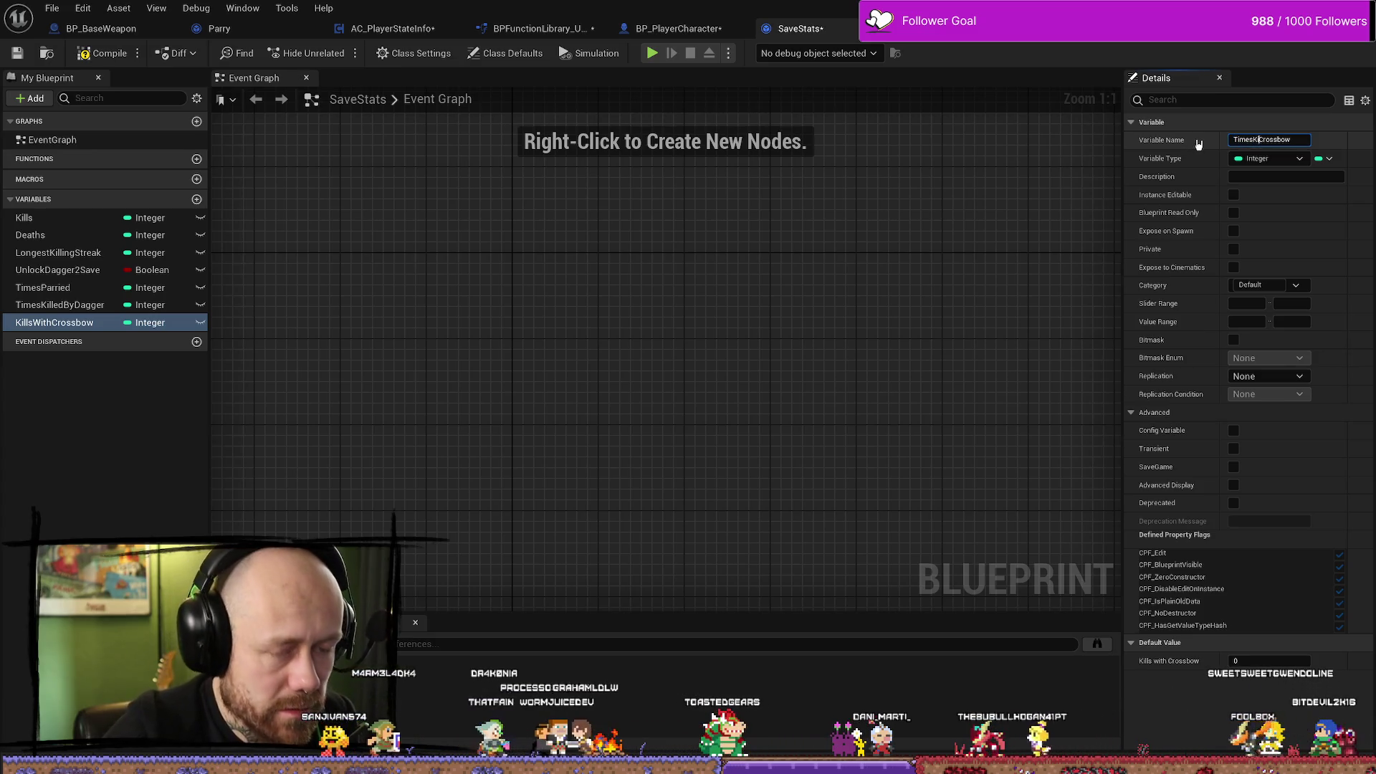
pyautogui.write('illedBy')
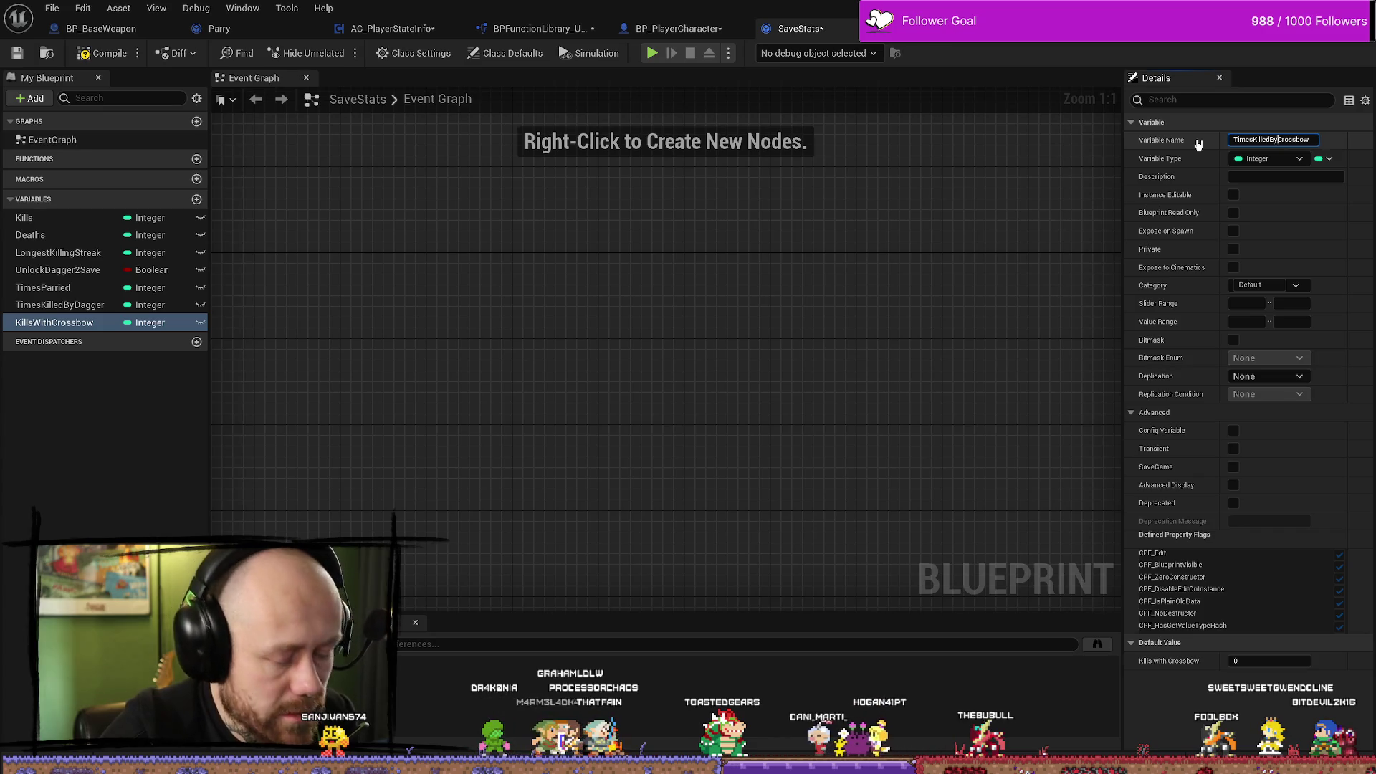
pyautogui.press('Return')
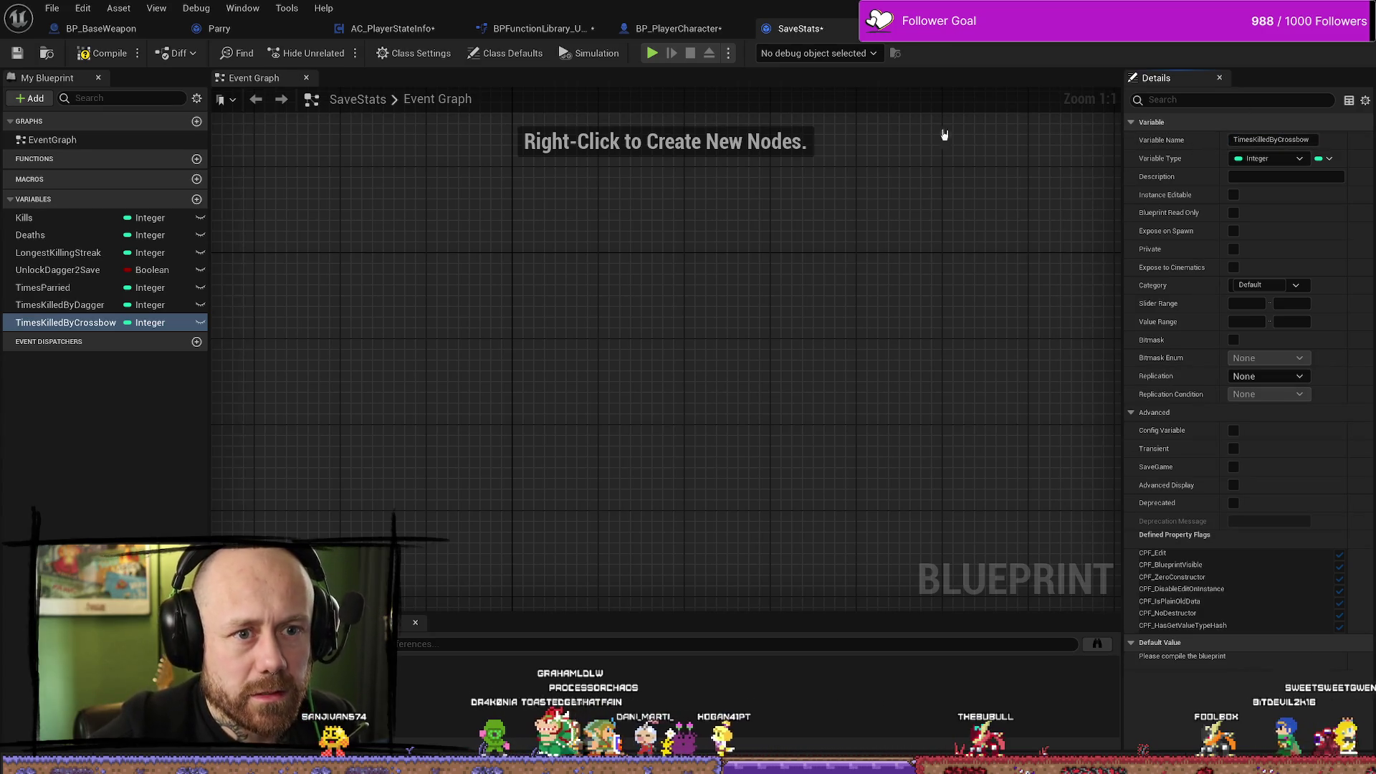
# Compile SaveStats, save all modified assets, and return to the Deathmatch_RuinedVillage level.
pyautogui.press('F7')
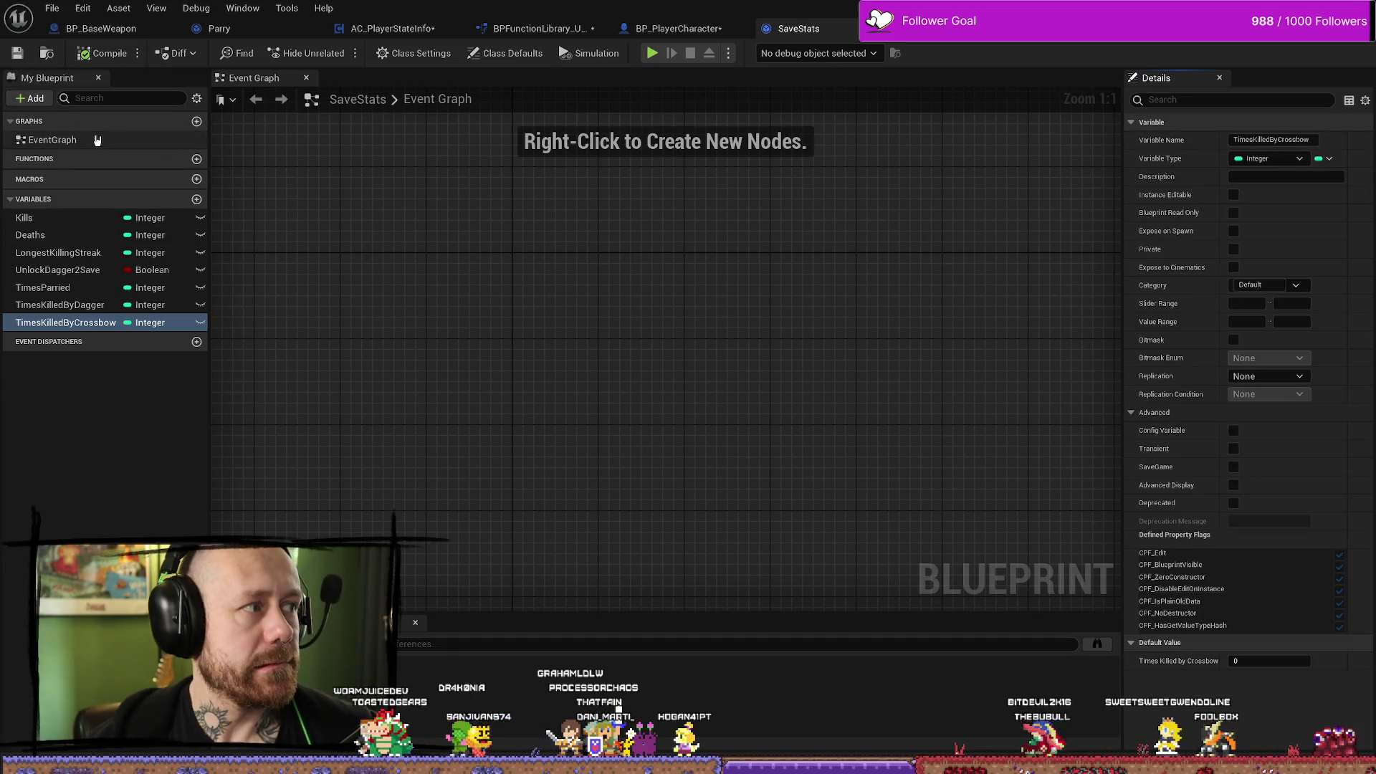
pyautogui.click(52, 8)
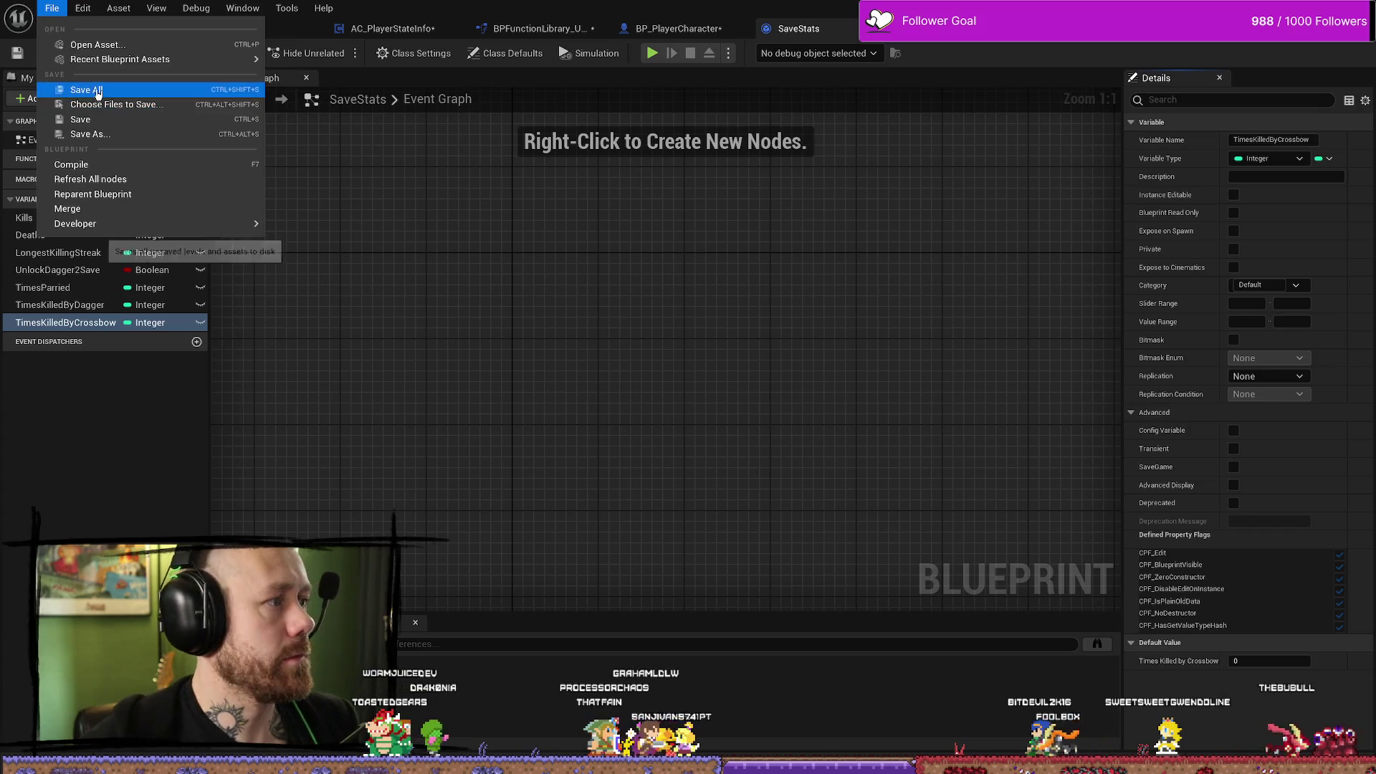
pyautogui.click(79, 89)
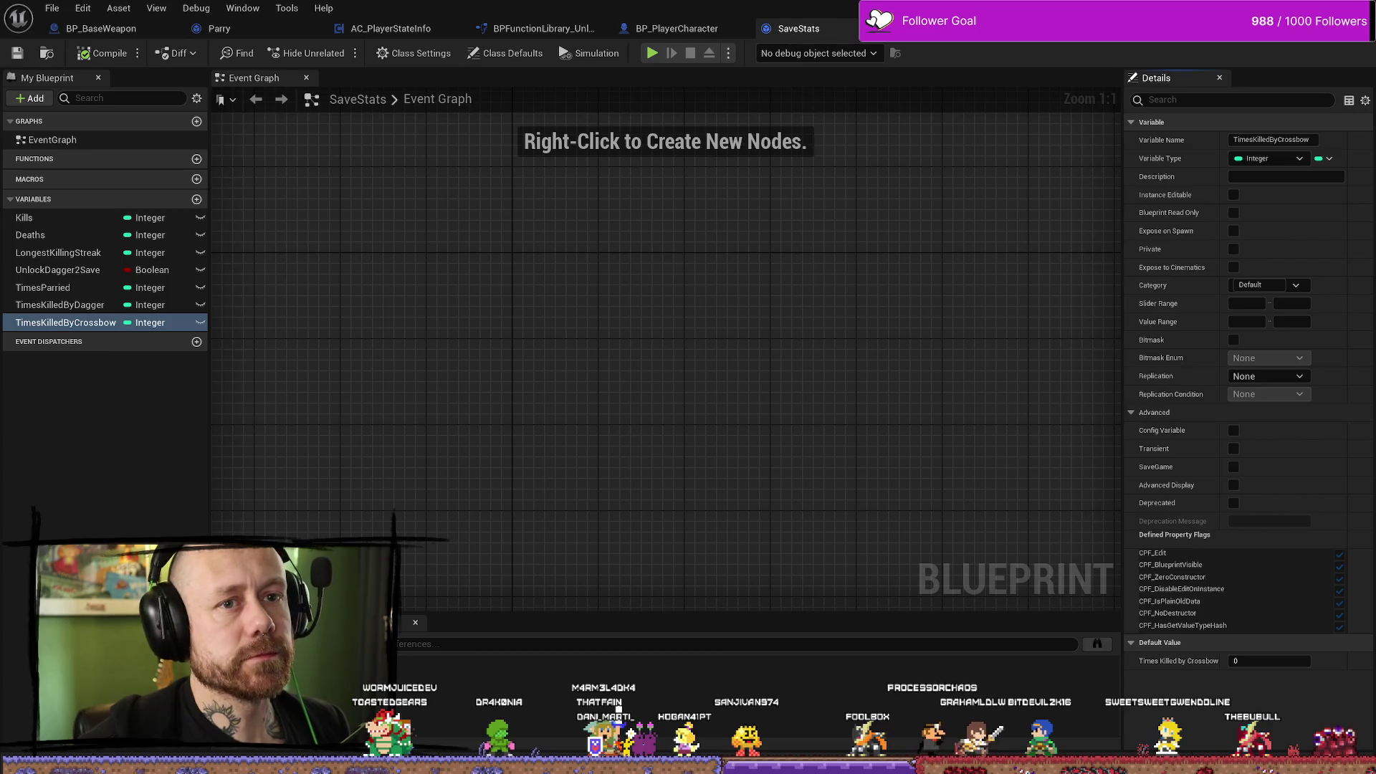
pyautogui.hotkey('alt', 'Tab')
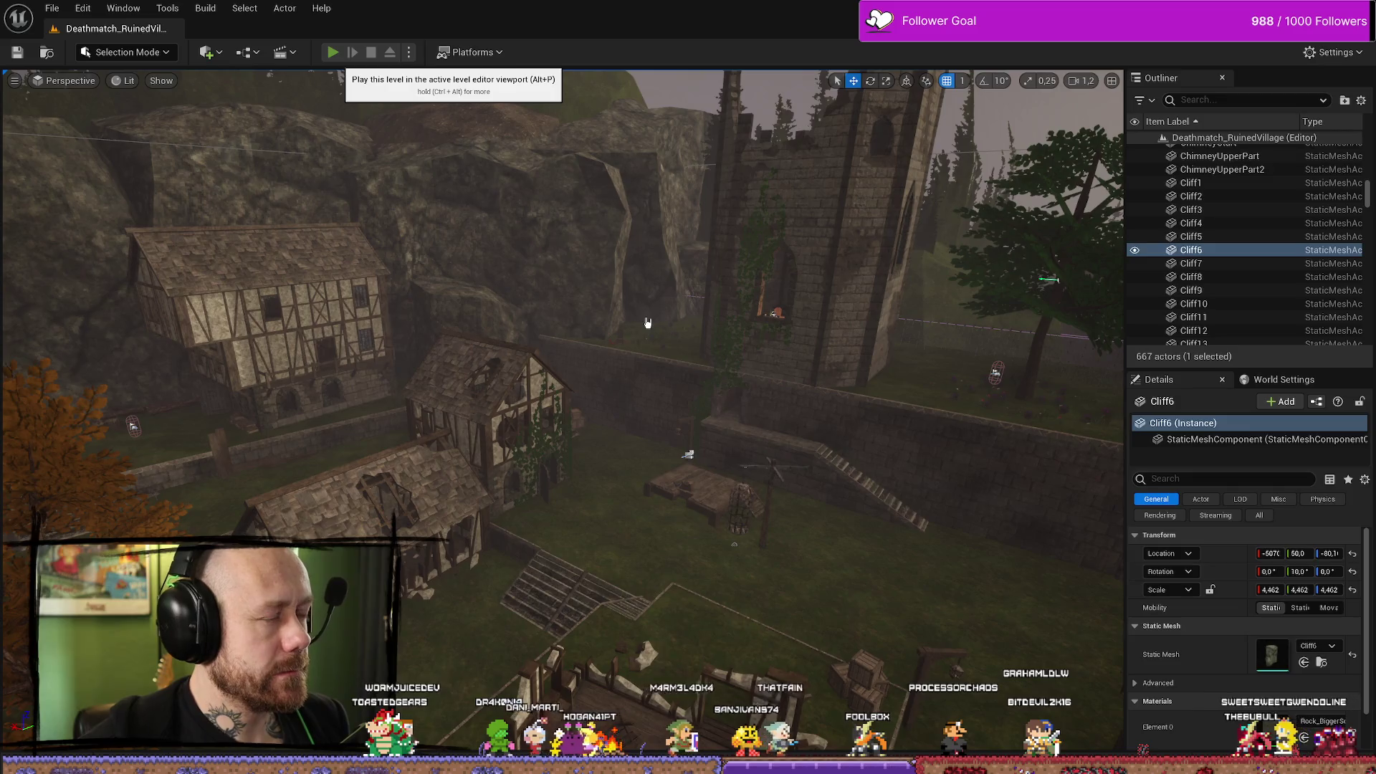
# Launch a multiplayer play-in-editor session and move the editor to the right half of the screen.
pyautogui.hotkey('alt', 'p')
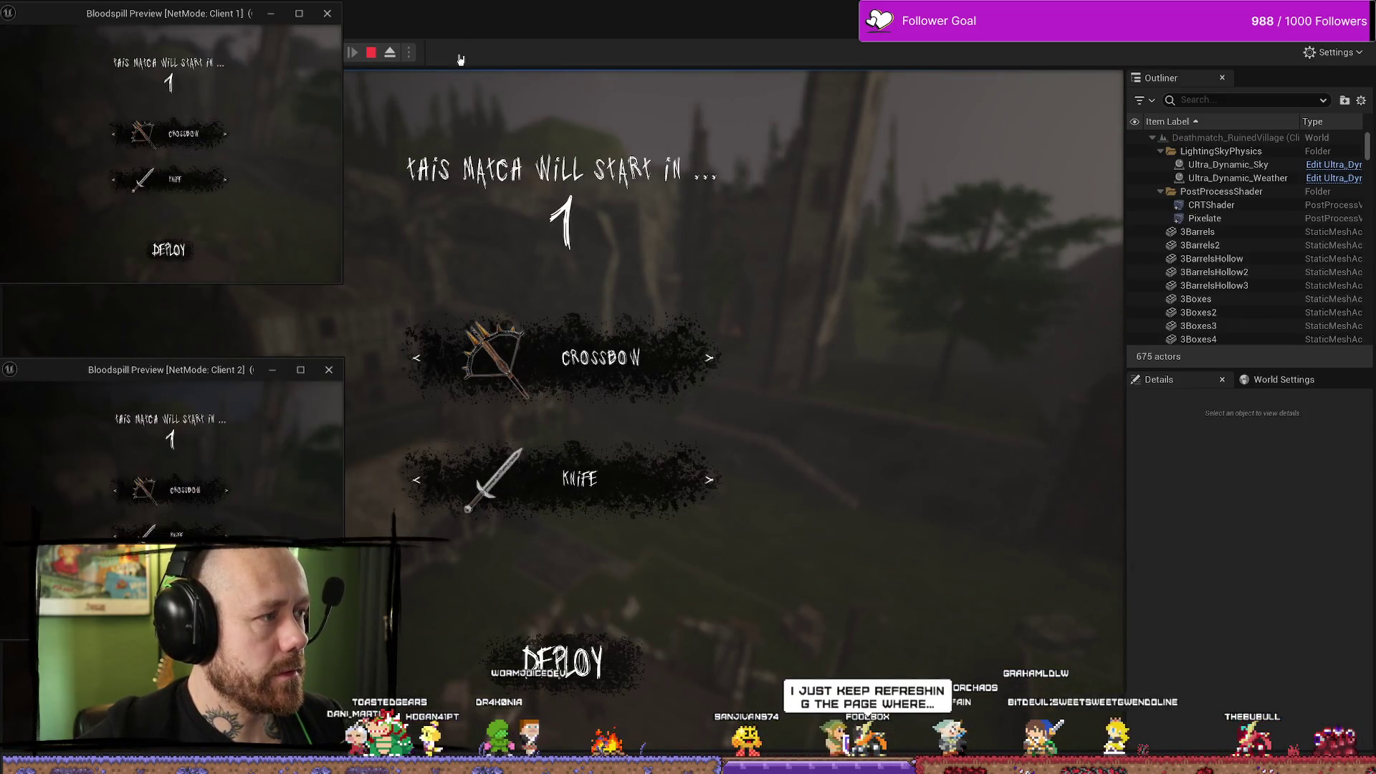
pyautogui.click(371, 52)
pyautogui.click(408, 53)
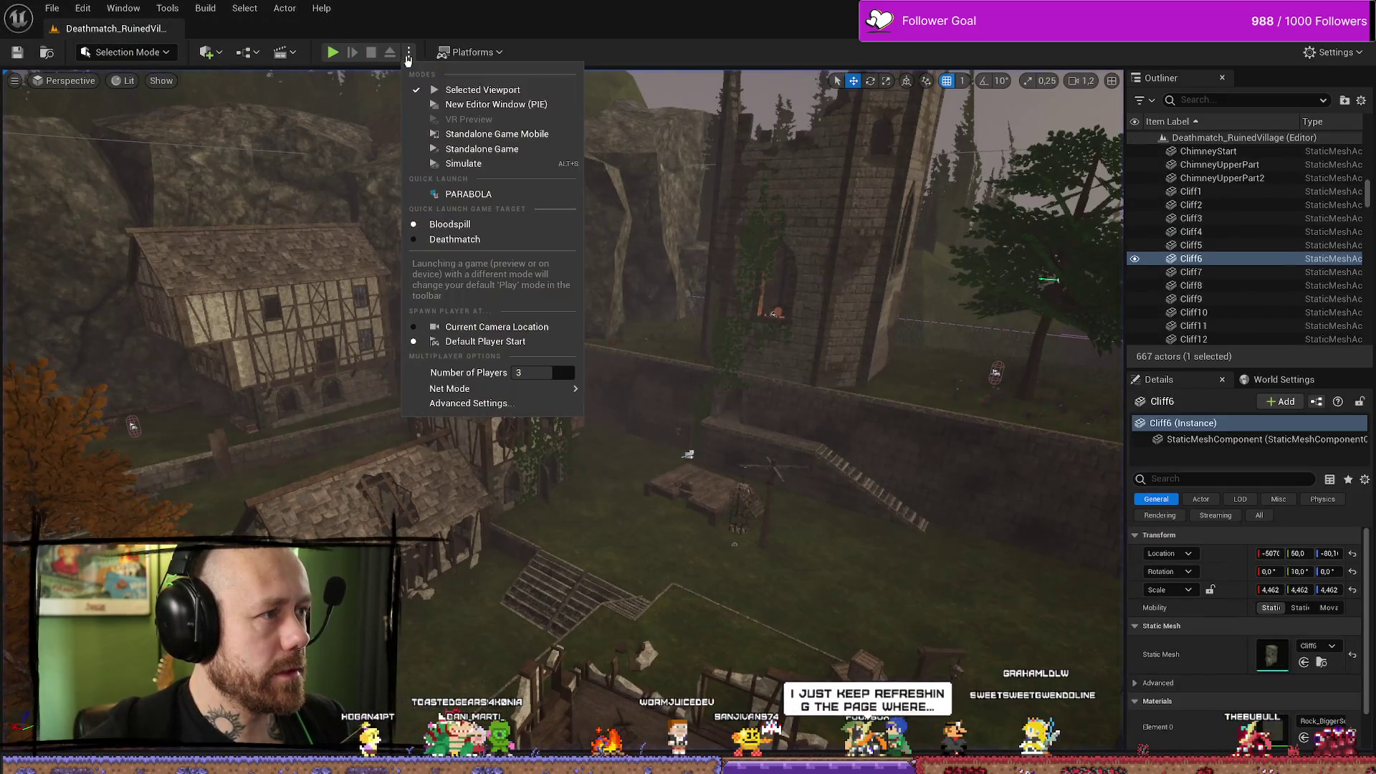
pyautogui.click(464, 439)
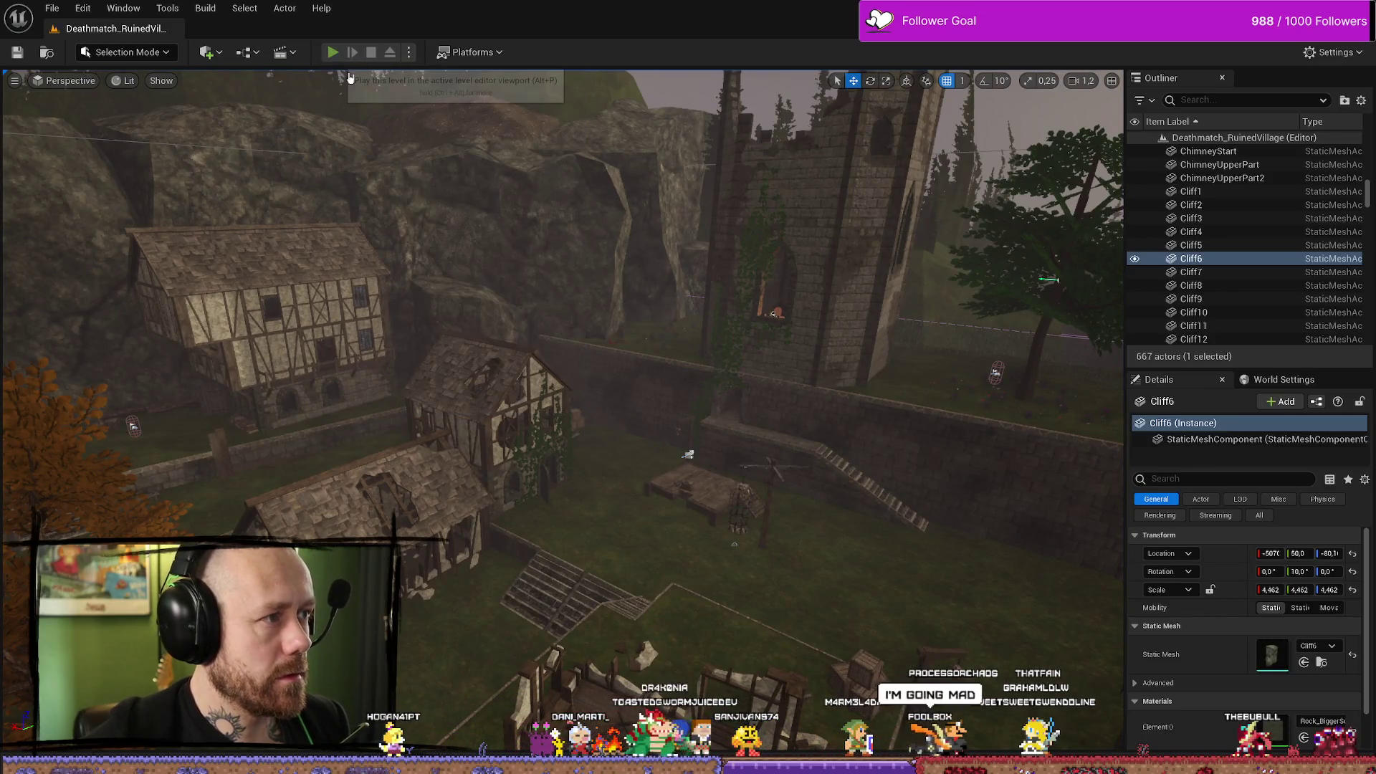
pyautogui.hotkey('alt', 'p')
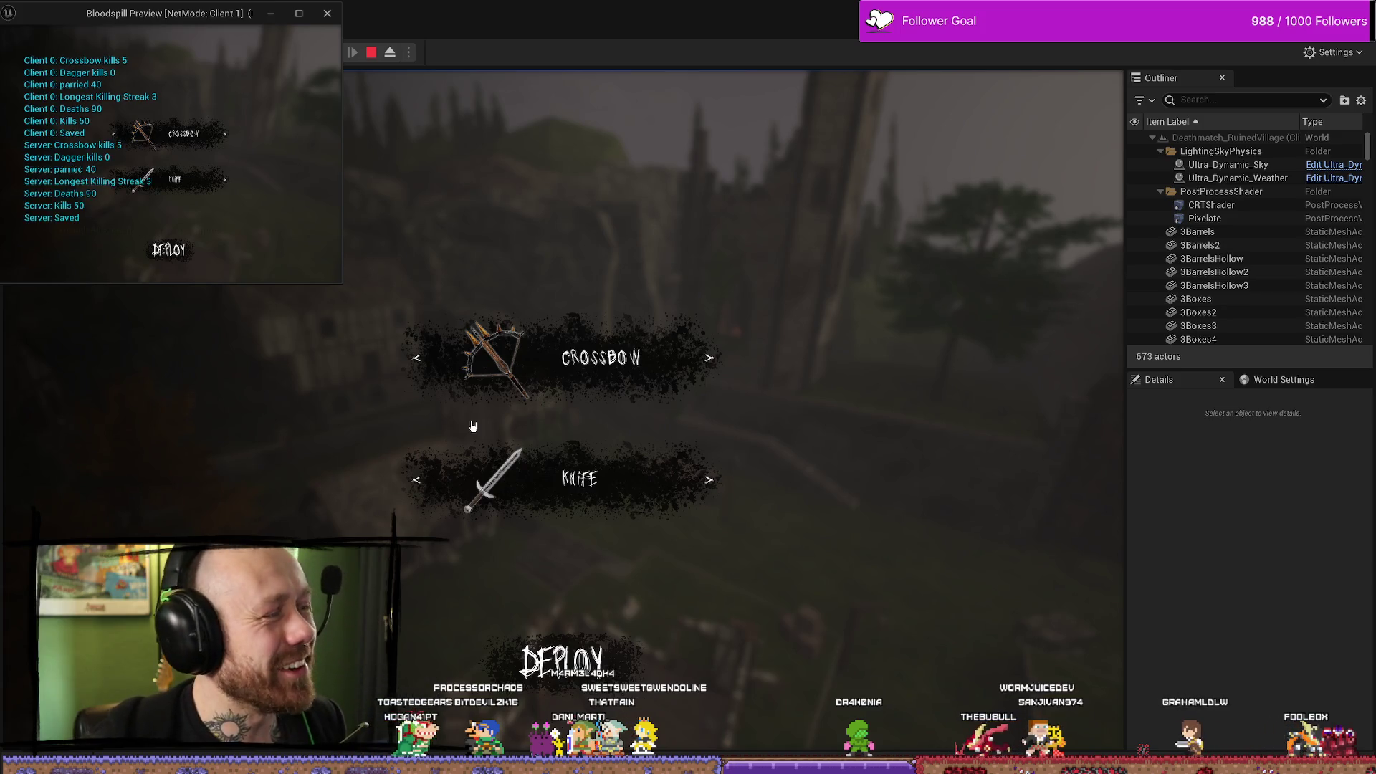
pyautogui.moveTo(689, 10)
pyautogui.mouseDown()
pyautogui.moveTo(688, 32)
pyautogui.moveTo(851, 15)
pyautogui.moveTo(828, 0)
pyautogui.mouseUp()
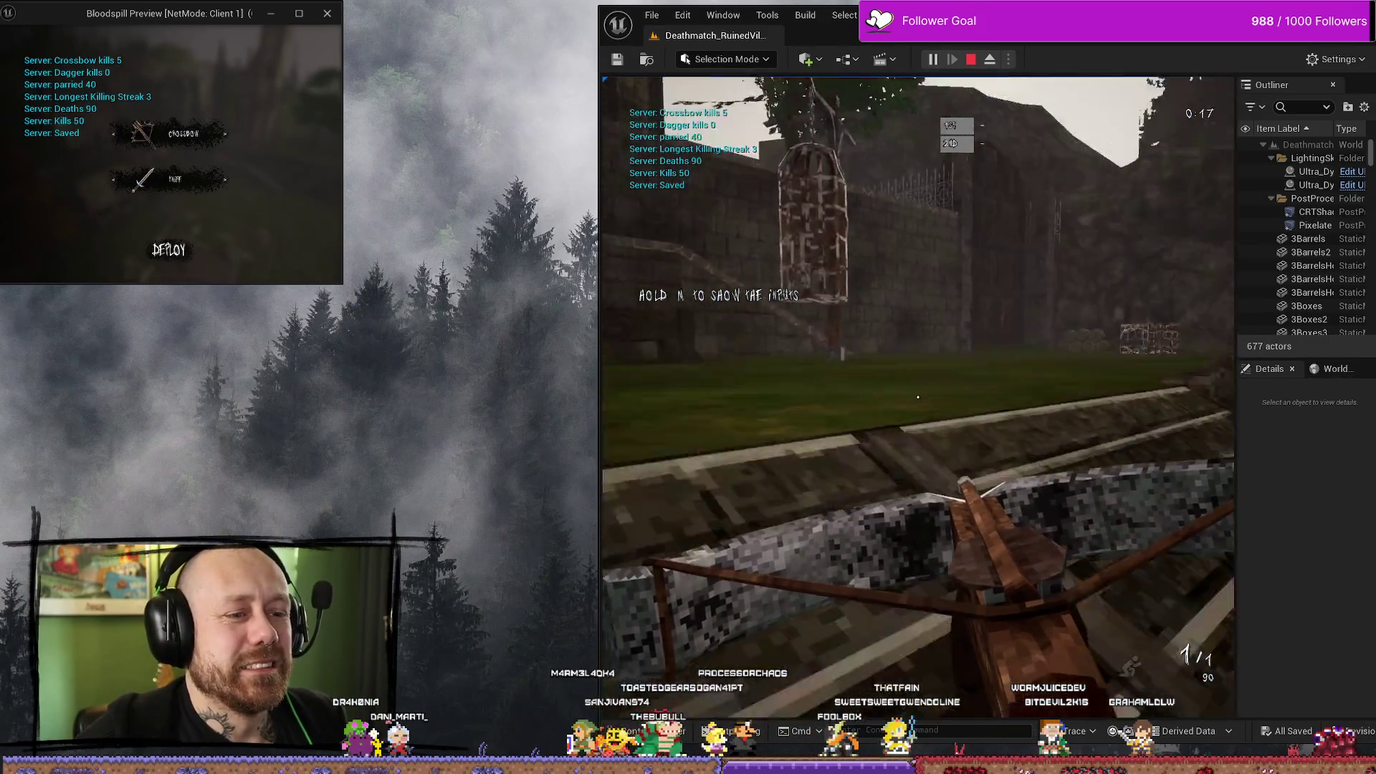
# Swap weapons, enlarge the client window, kill the opponent, and respawn the killed player.
pyautogui.press('2')
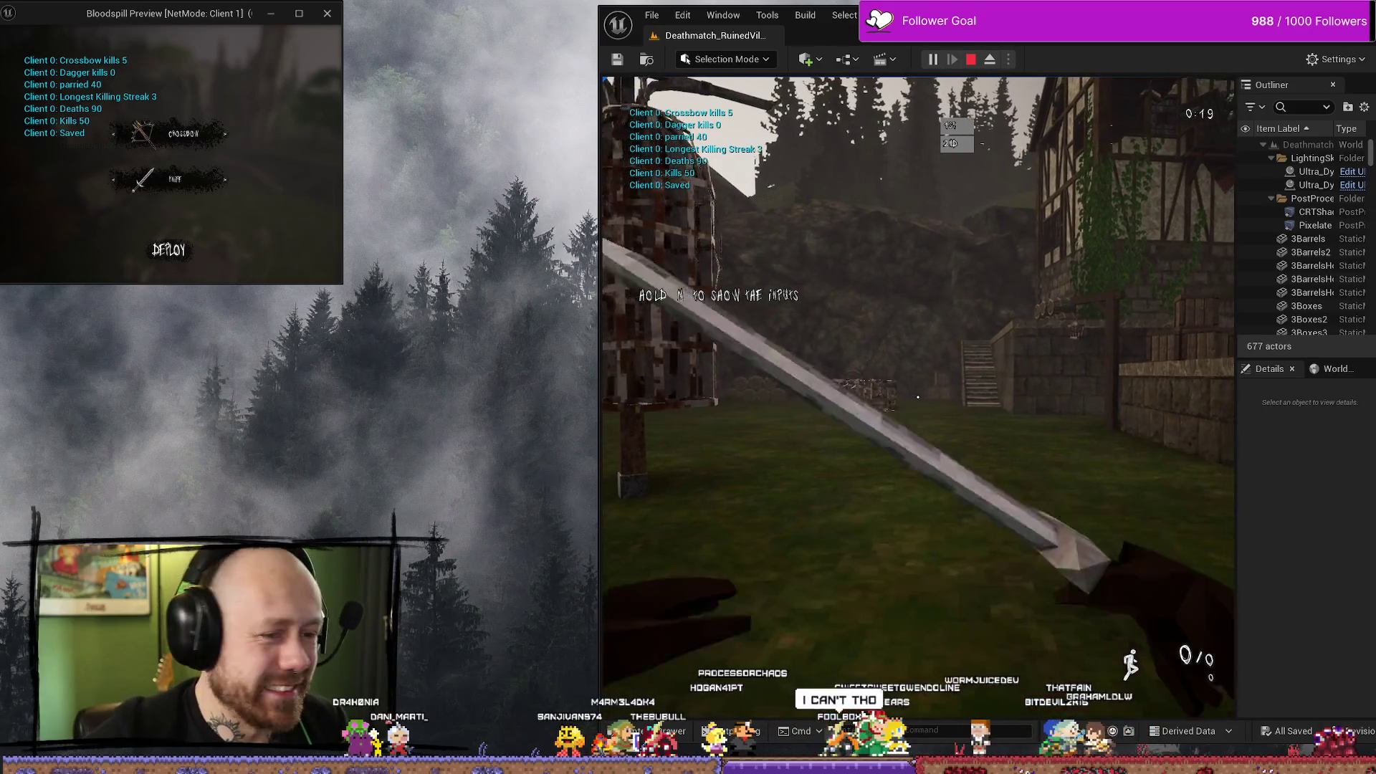
pyautogui.press('1')
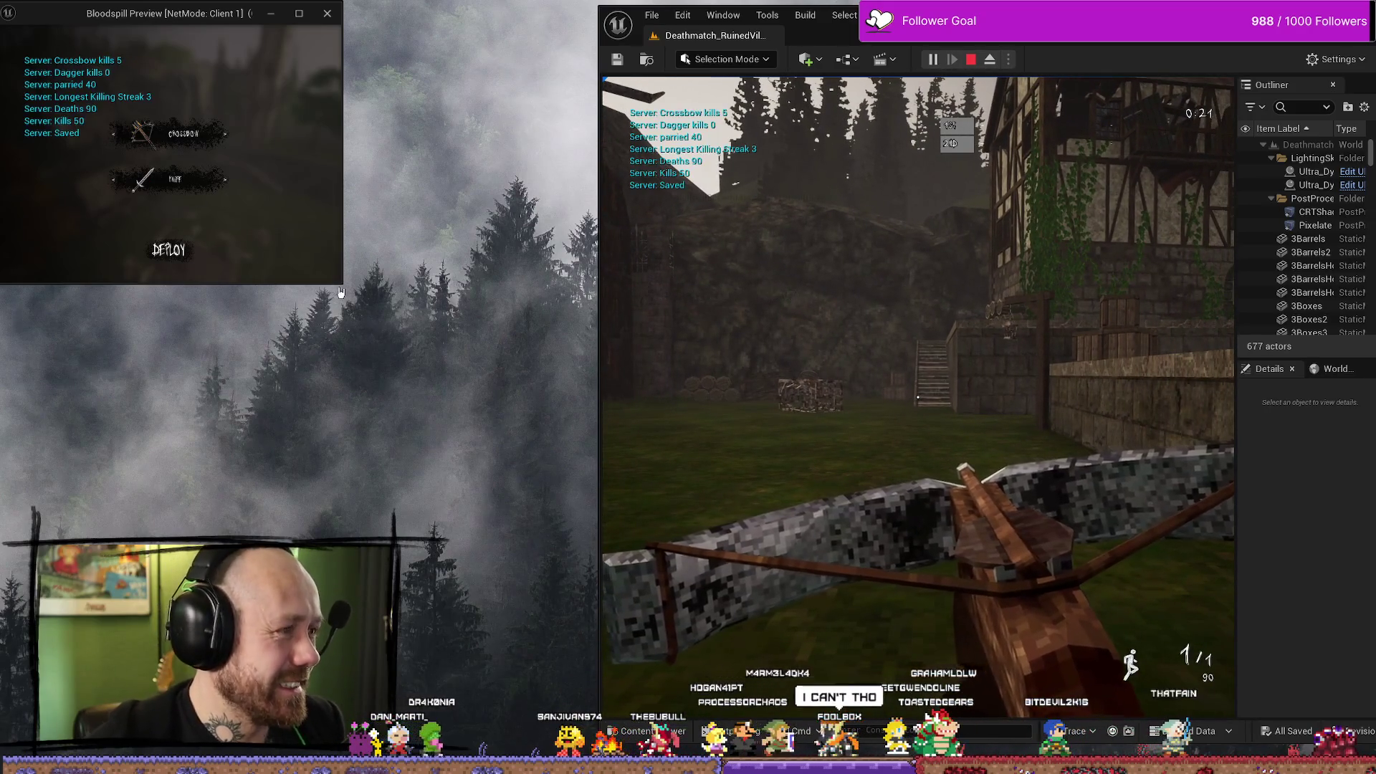
pyautogui.moveTo(337, 284)
pyautogui.mouseDown()
pyautogui.moveTo(576, 520)
pyautogui.moveTo(591, 653)
pyautogui.mouseUp()
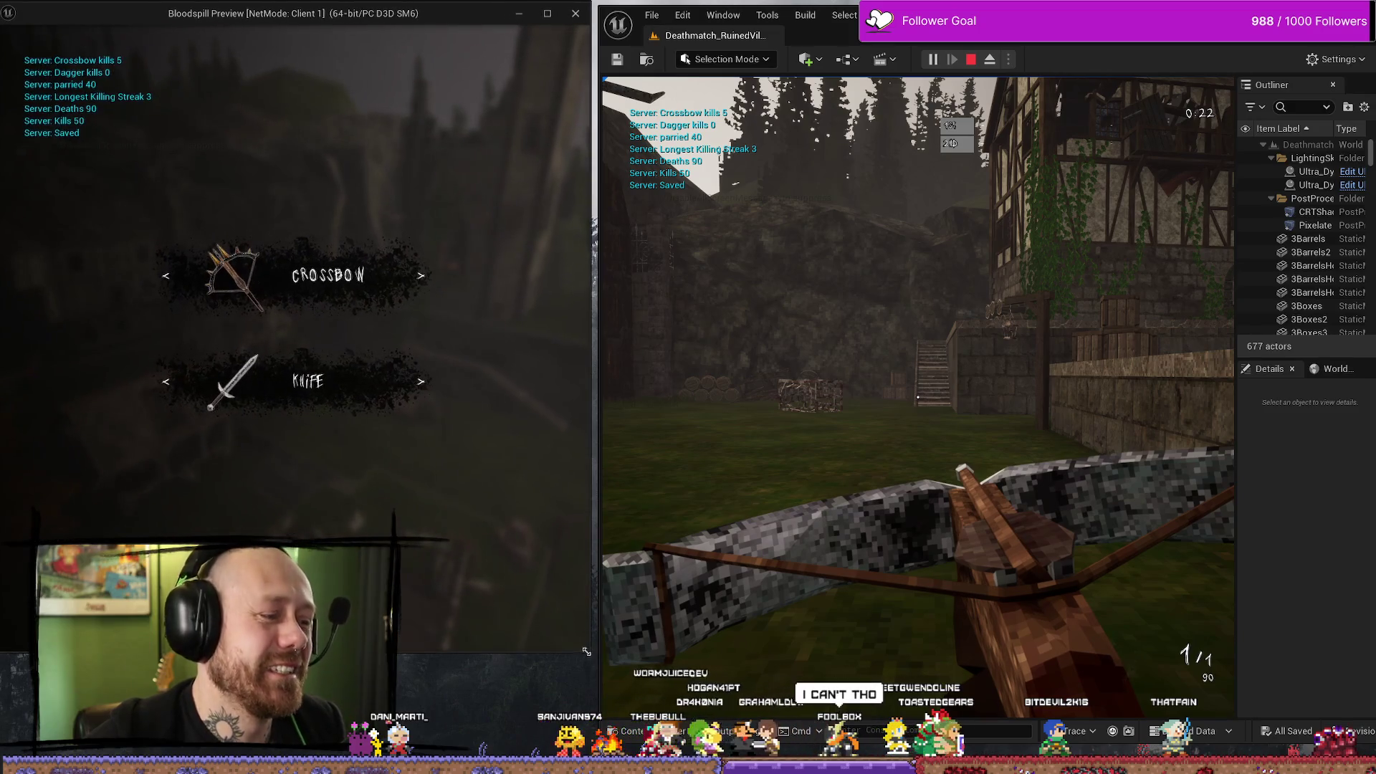
pyautogui.press('Escape')
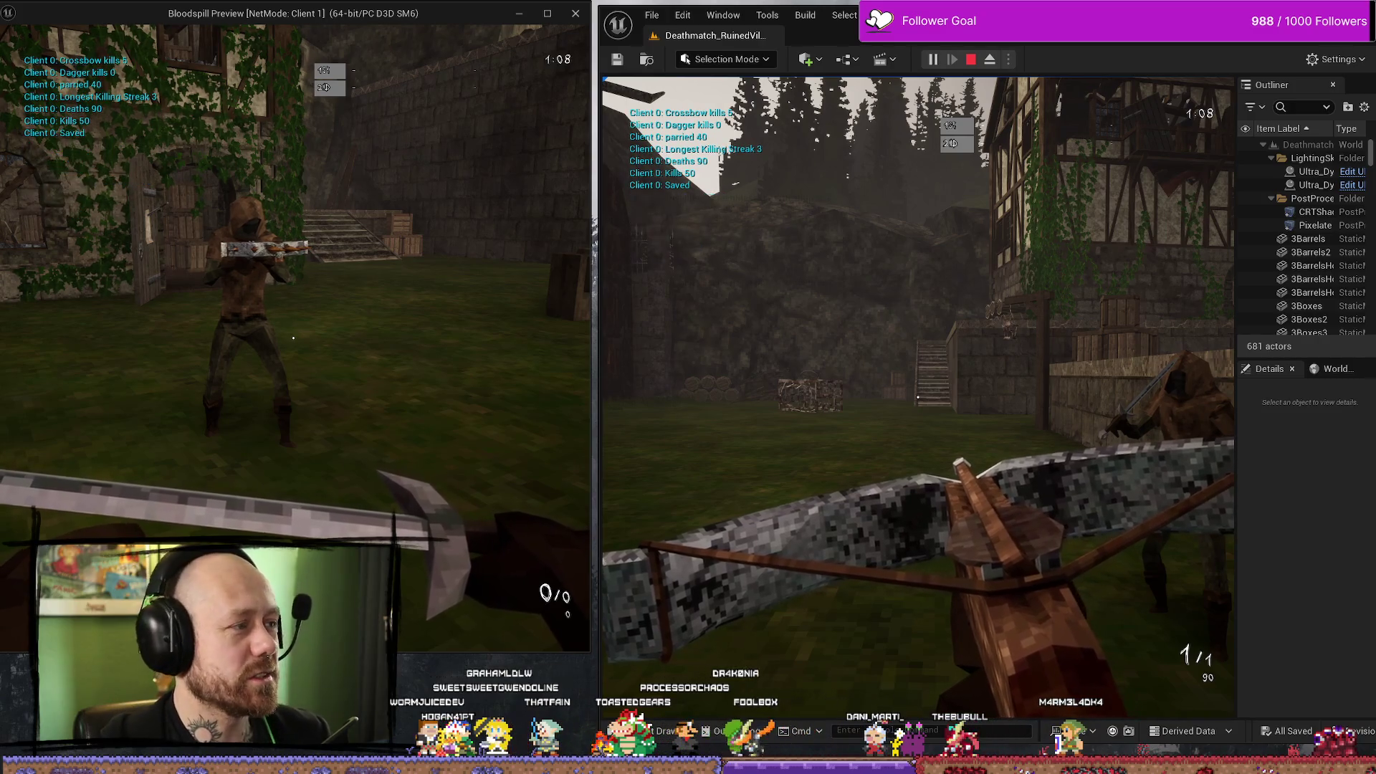
pyautogui.press('w')
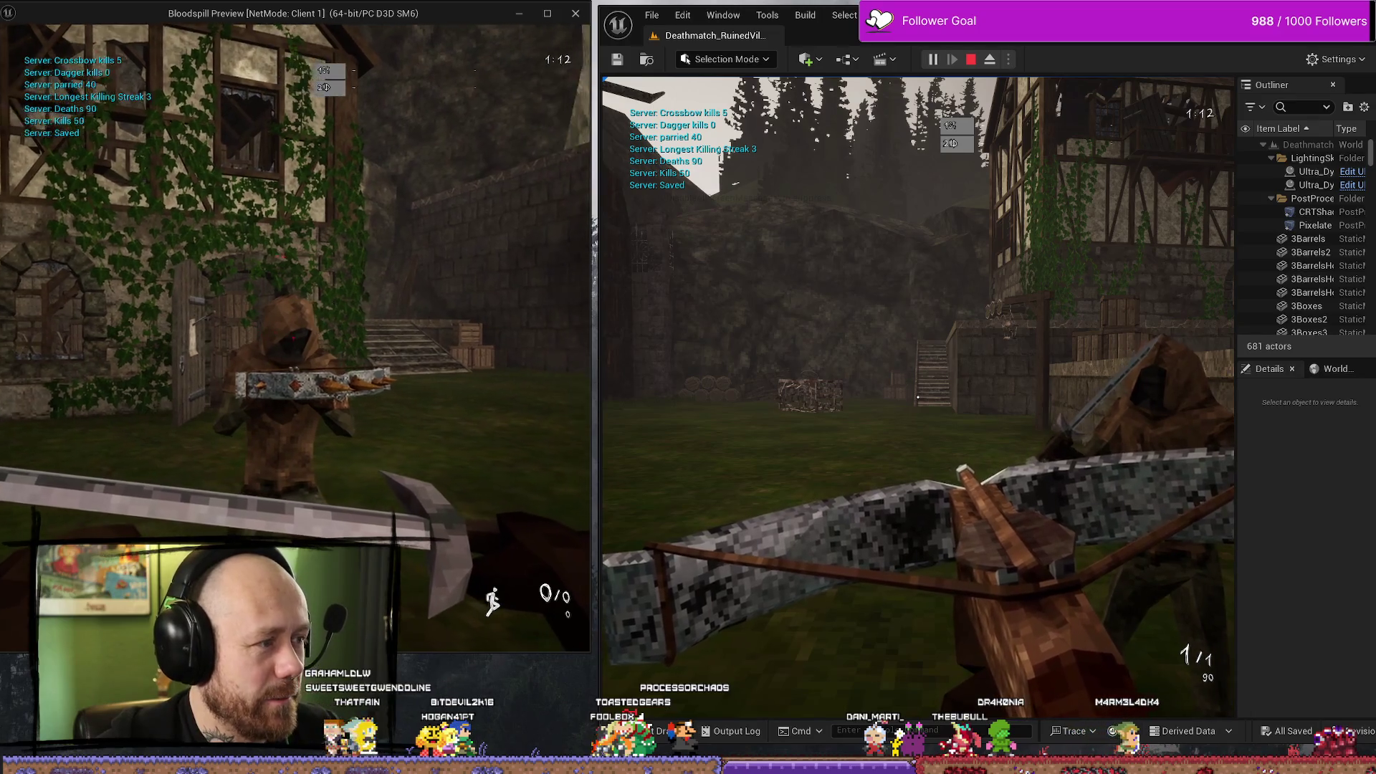
pyautogui.click(293, 338)
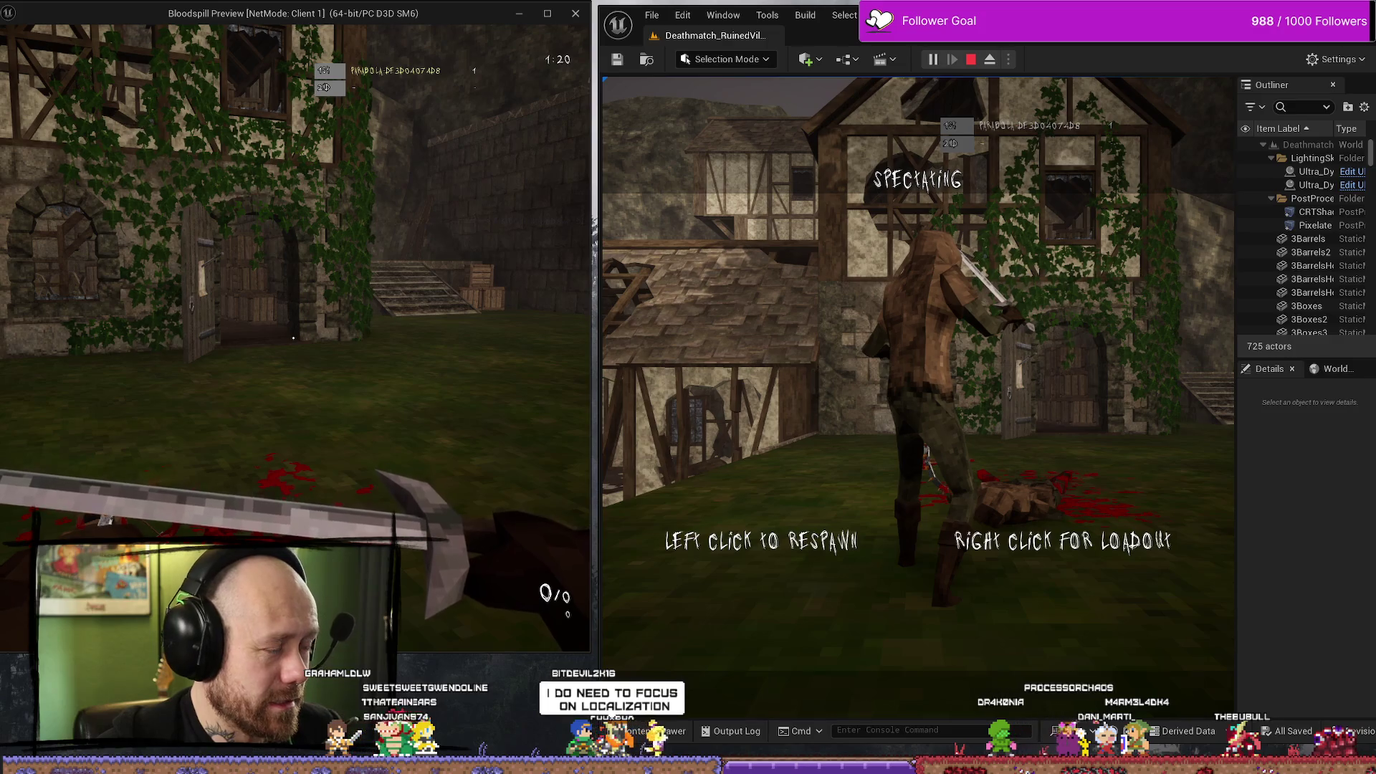
pyautogui.hotkey('alt', 'Tab')
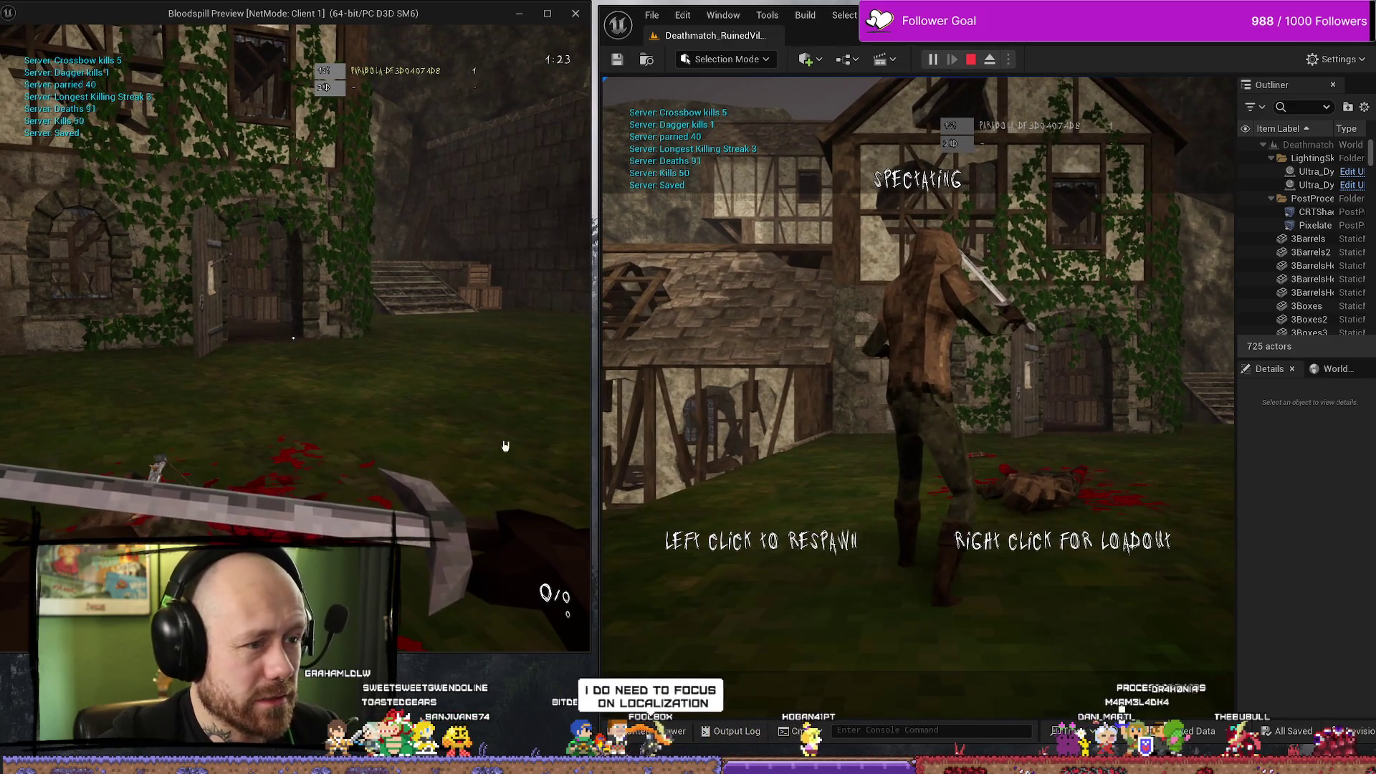
pyautogui.click(917, 396)
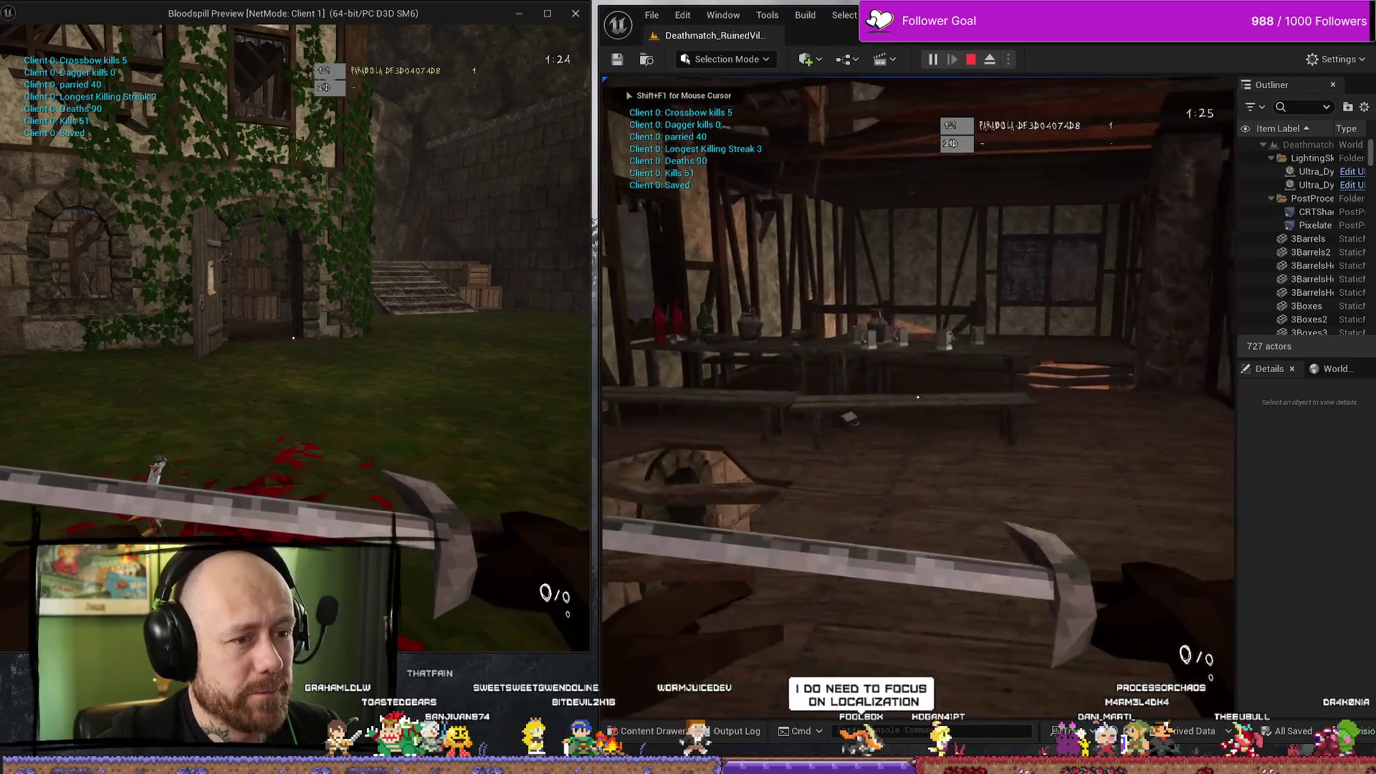
# Kill the other player, switch to the knife for another kill, and end the play test.
pyautogui.press('w')
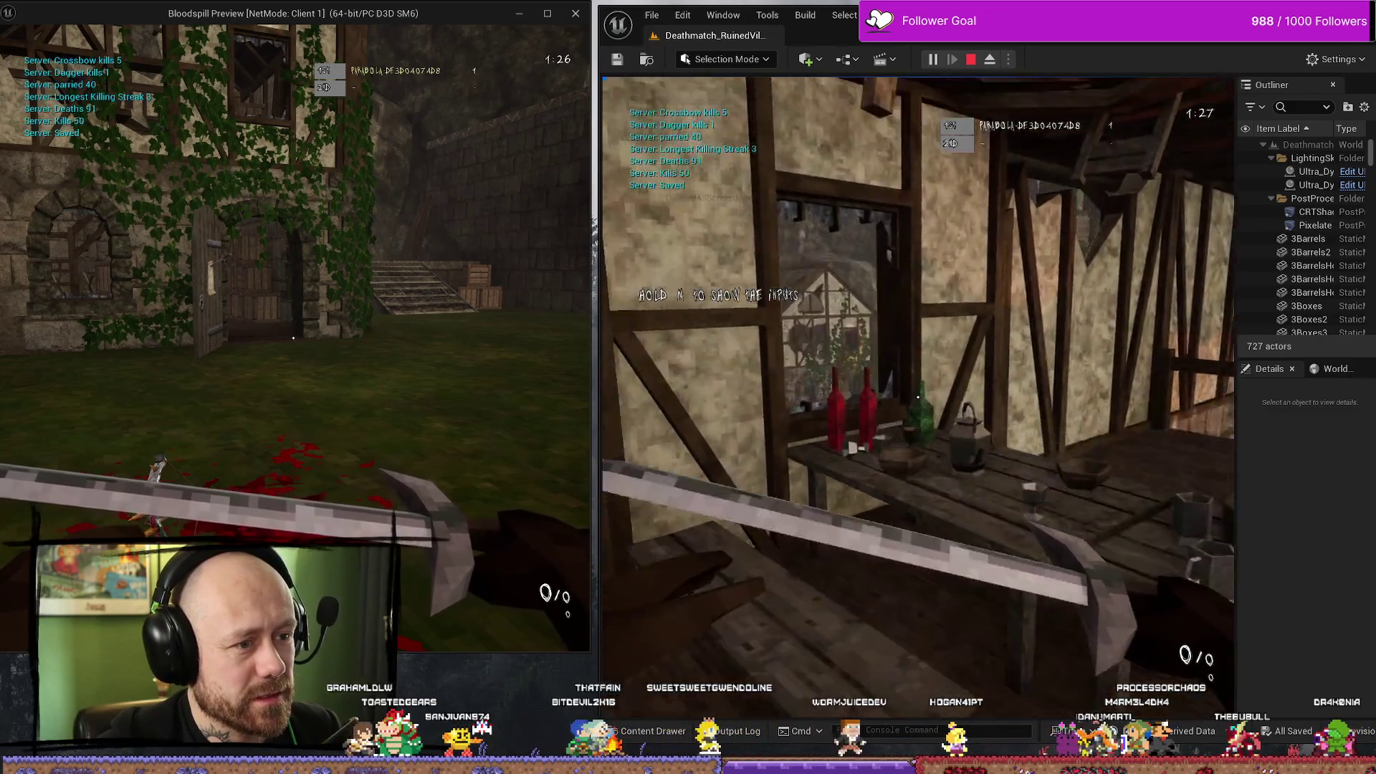
pyautogui.press('s')
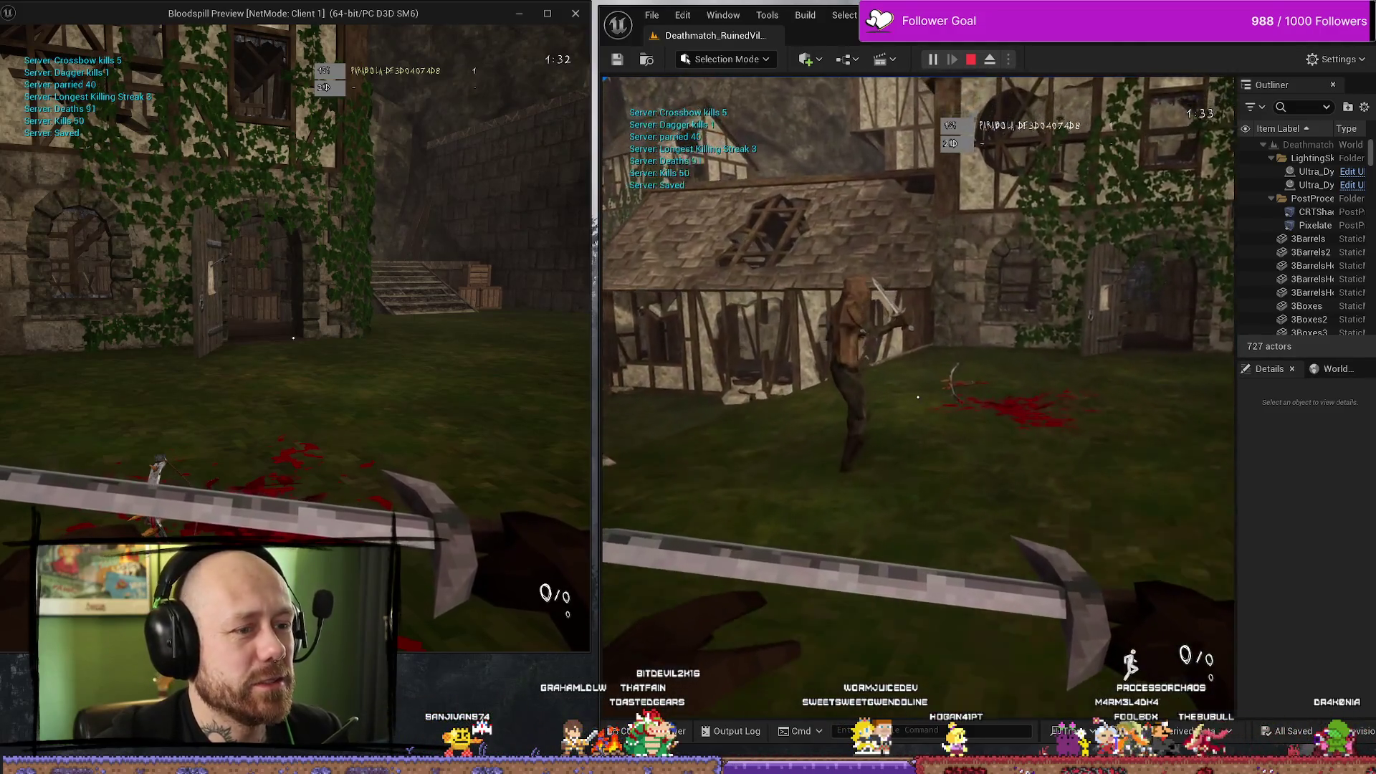
pyautogui.click(917, 397)
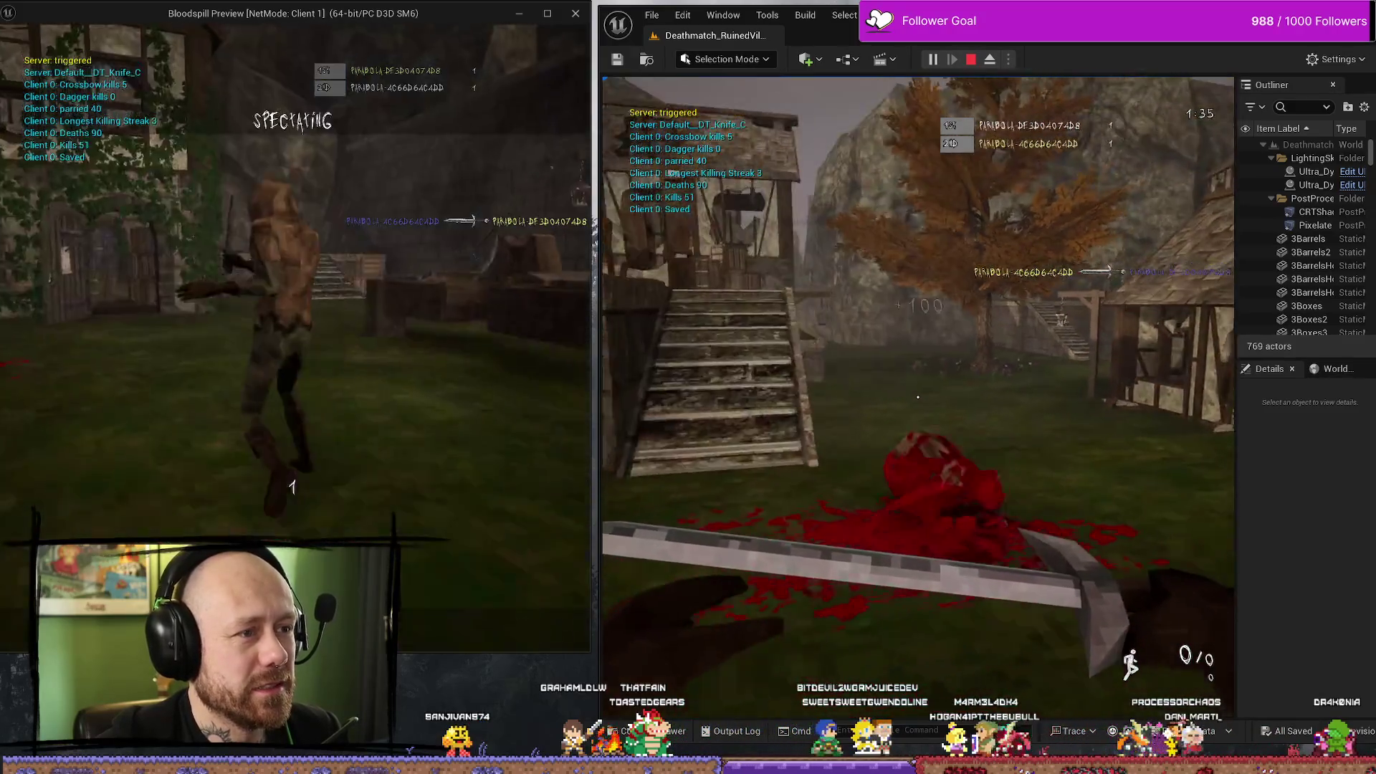
pyautogui.press('a')
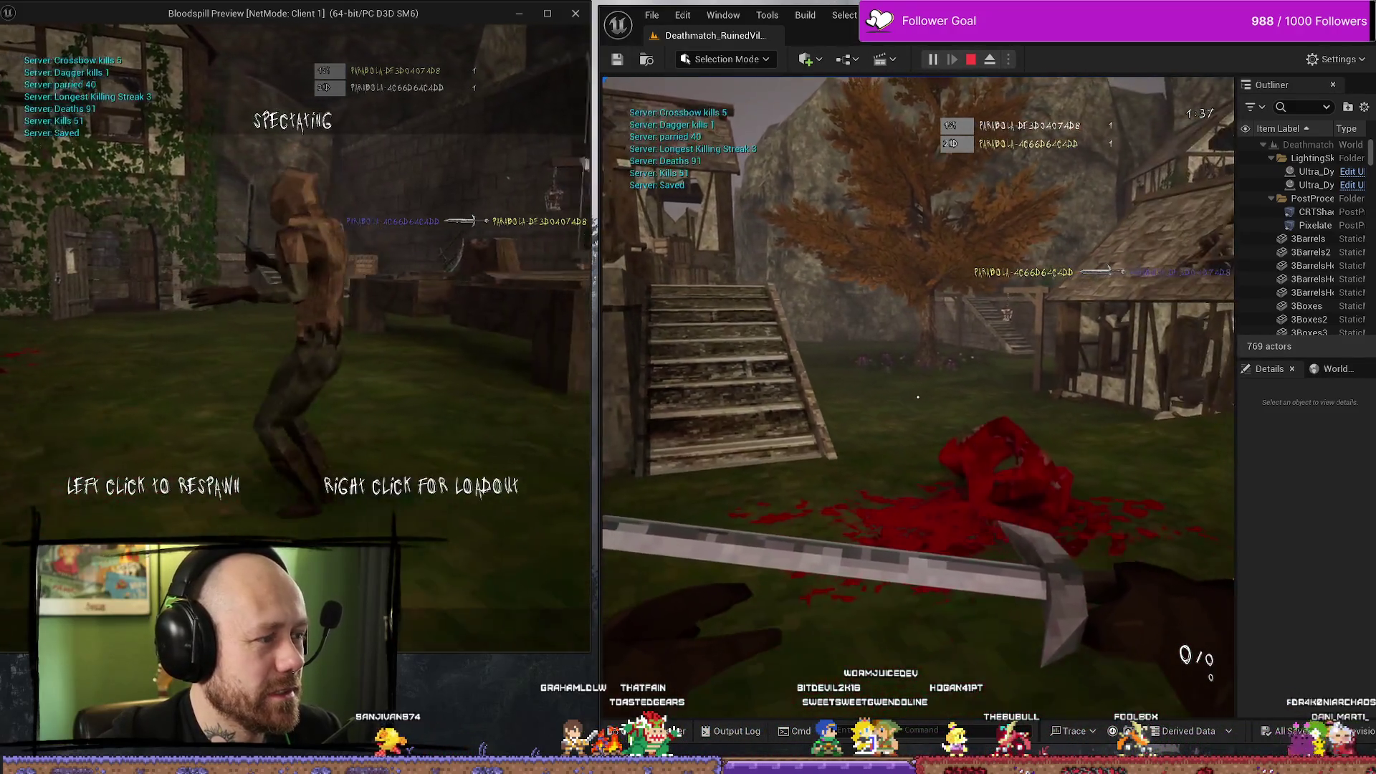
pyautogui.hotkey('shift', 'F1')
pyautogui.rightClick(316, 481)
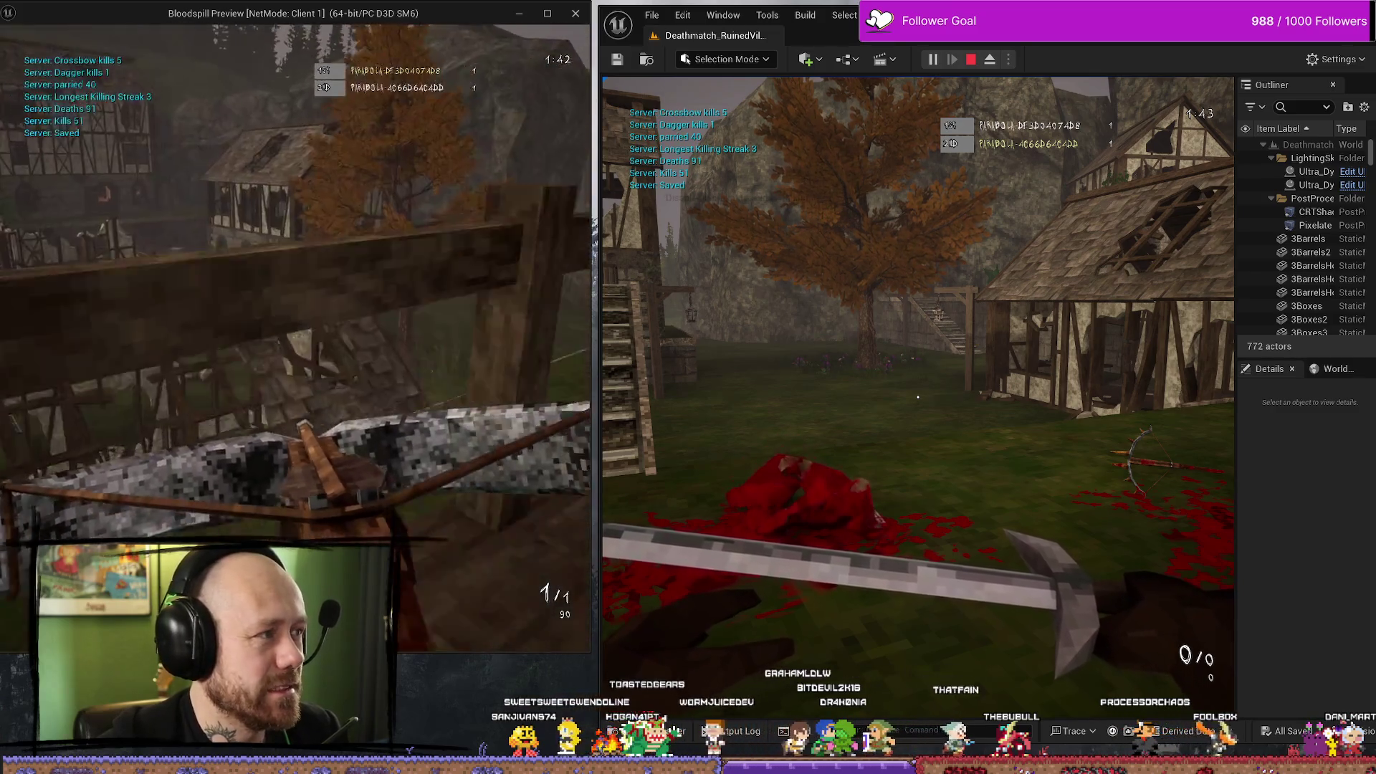
pyautogui.press('2')
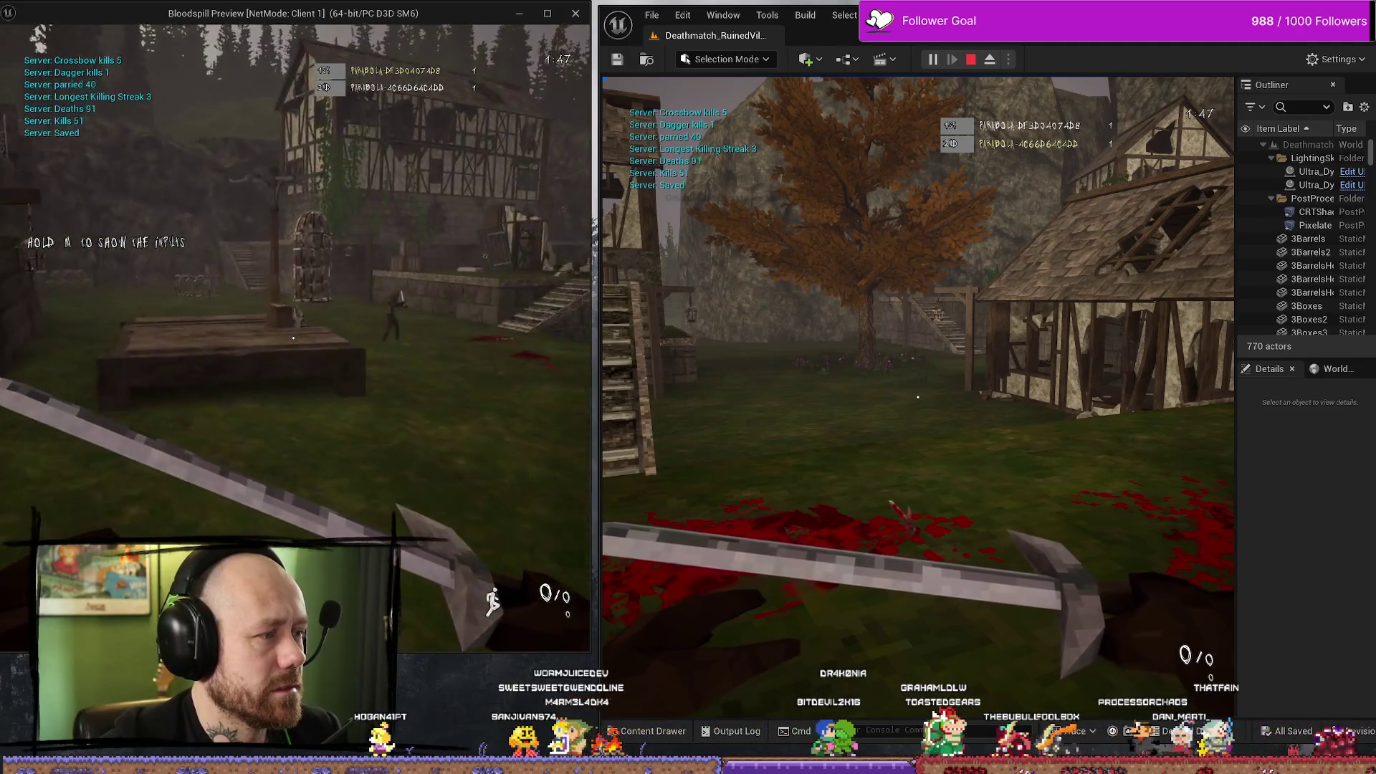
pyautogui.click(293, 338)
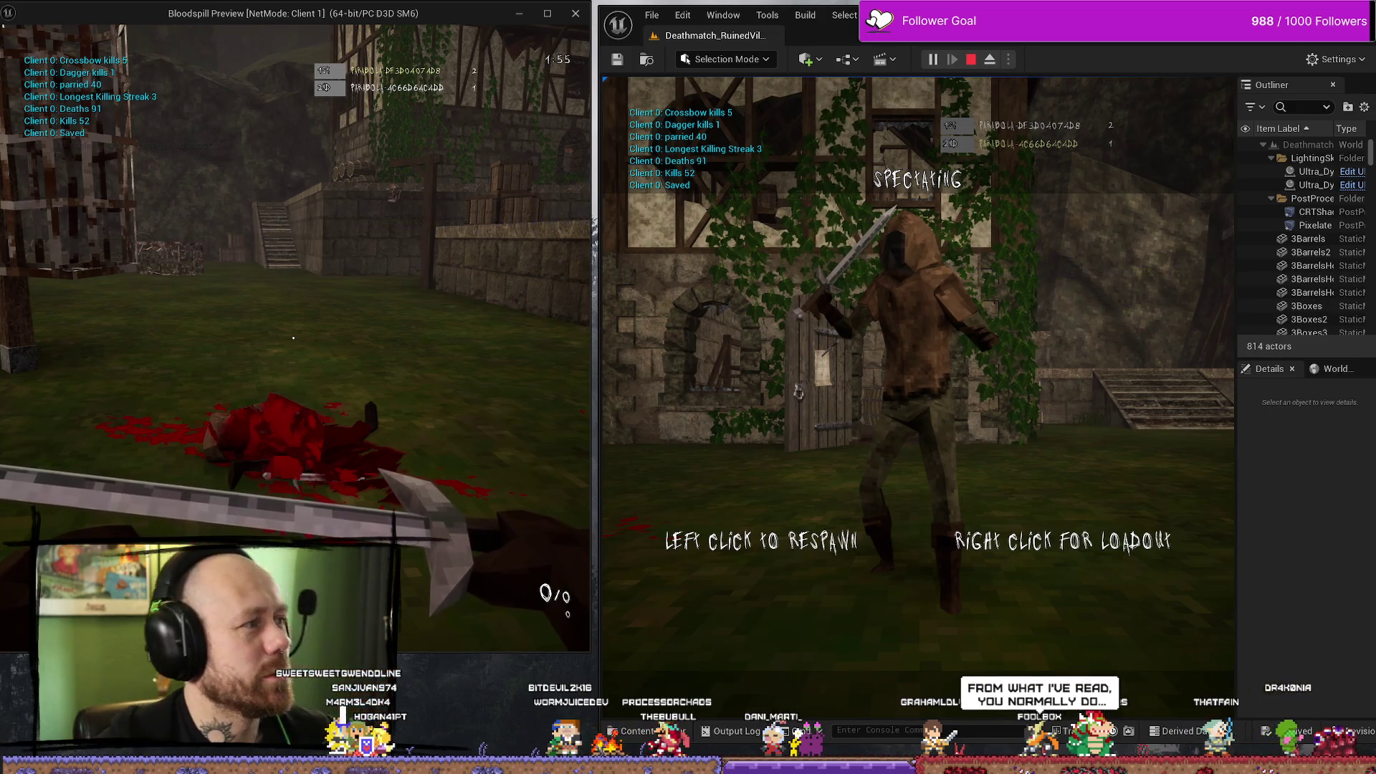
pyautogui.press('Escape')
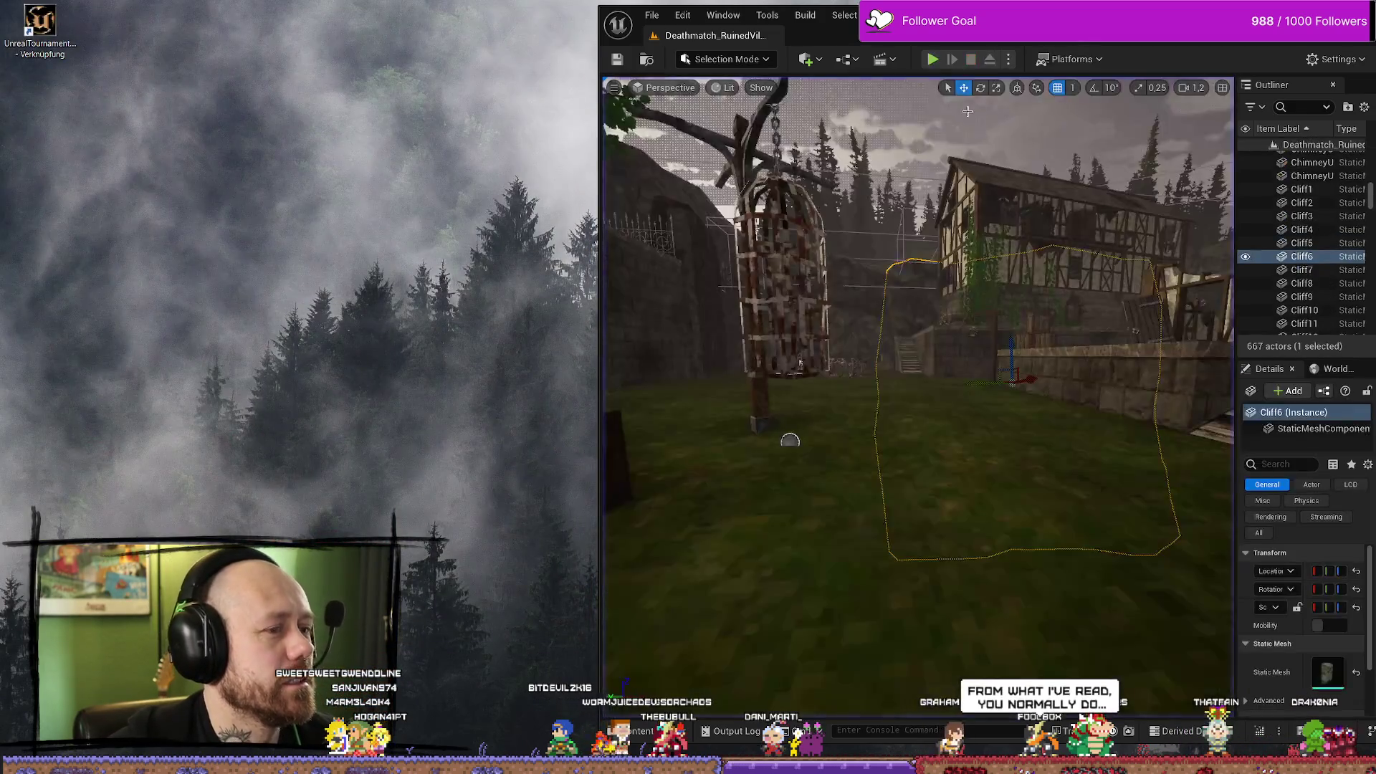
# Maximize the editor, fly around the village, browse the Content Drawer to MyStuff, then return to Blueprints.
pyautogui.press('super+Up')
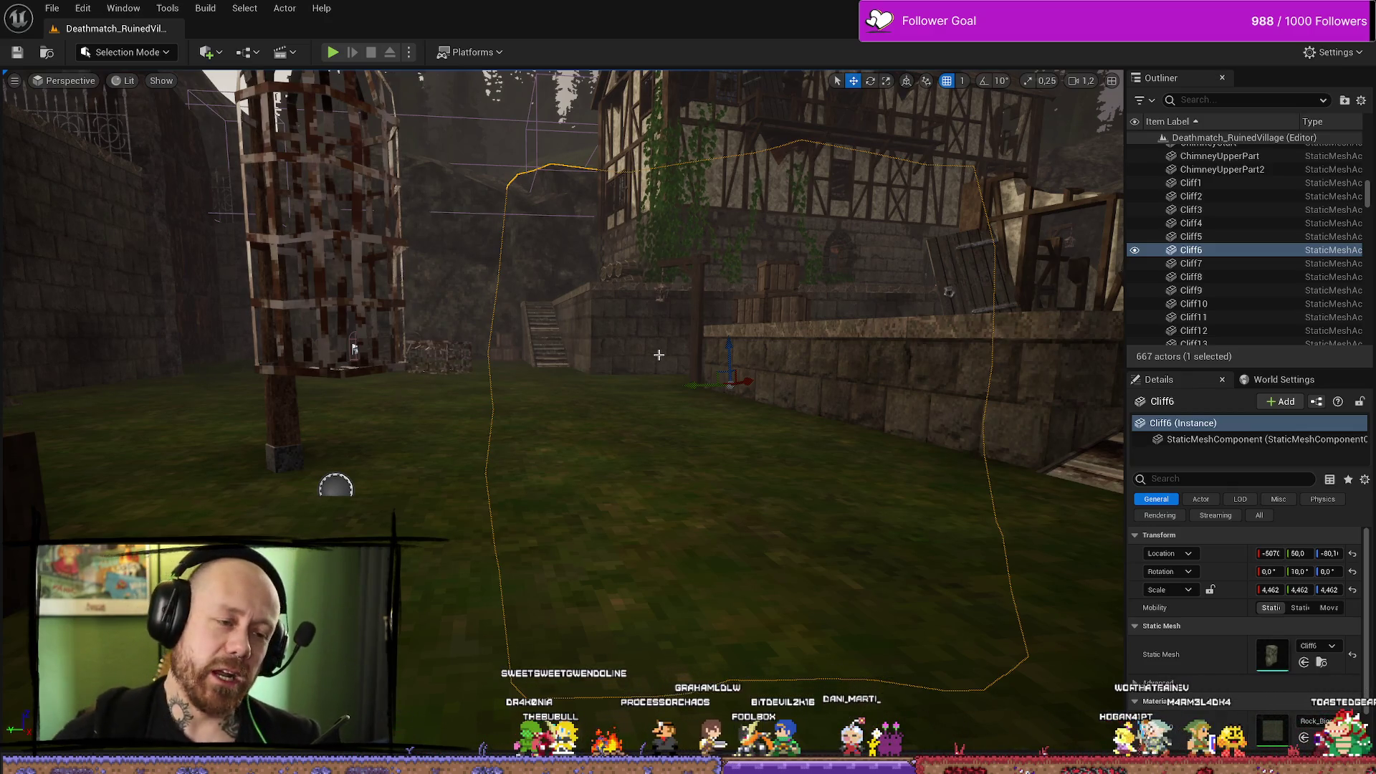
pyautogui.moveTo(888, 314)
pyautogui.mouseDown()
pyautogui.moveTo(1082, 506)
pyautogui.moveTo(438, 435)
pyautogui.mouseUp()
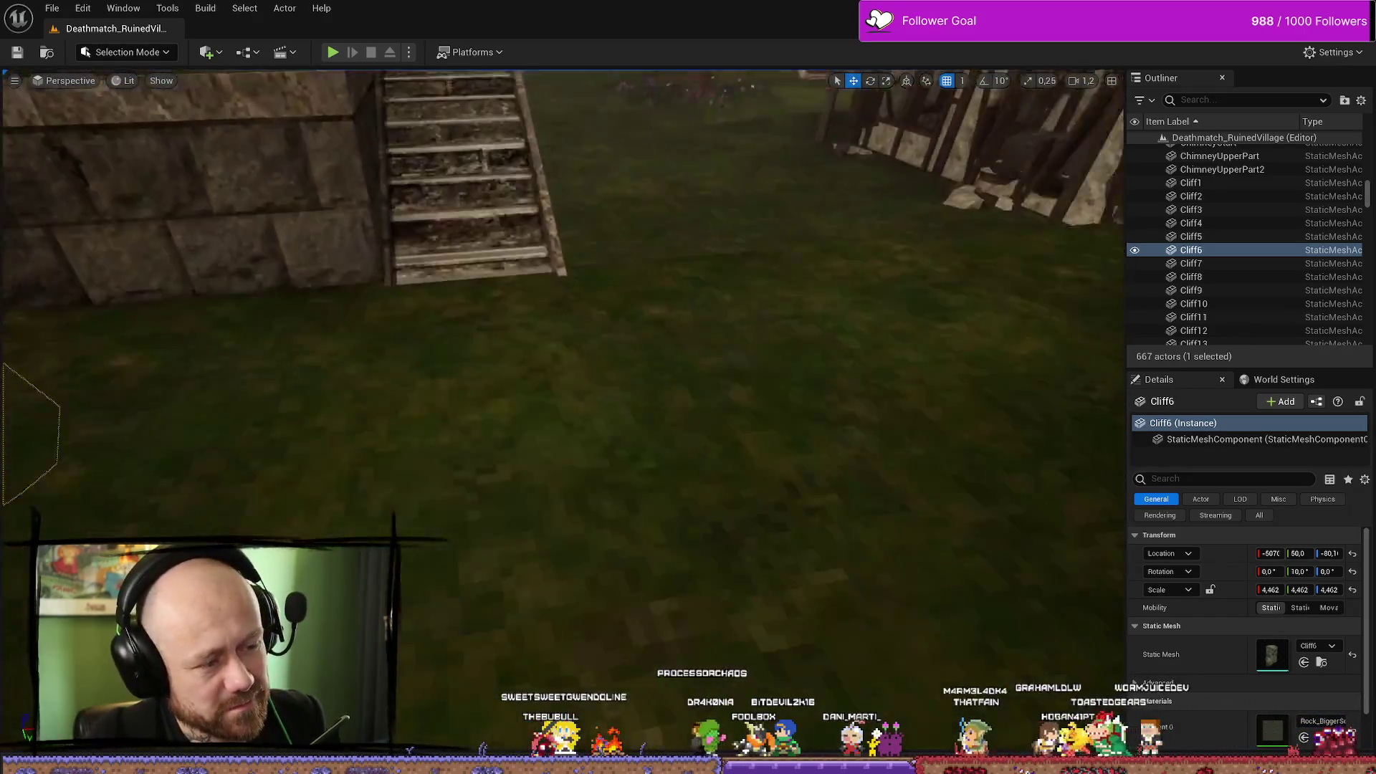
pyautogui.hotkey('ctrl', 'space')
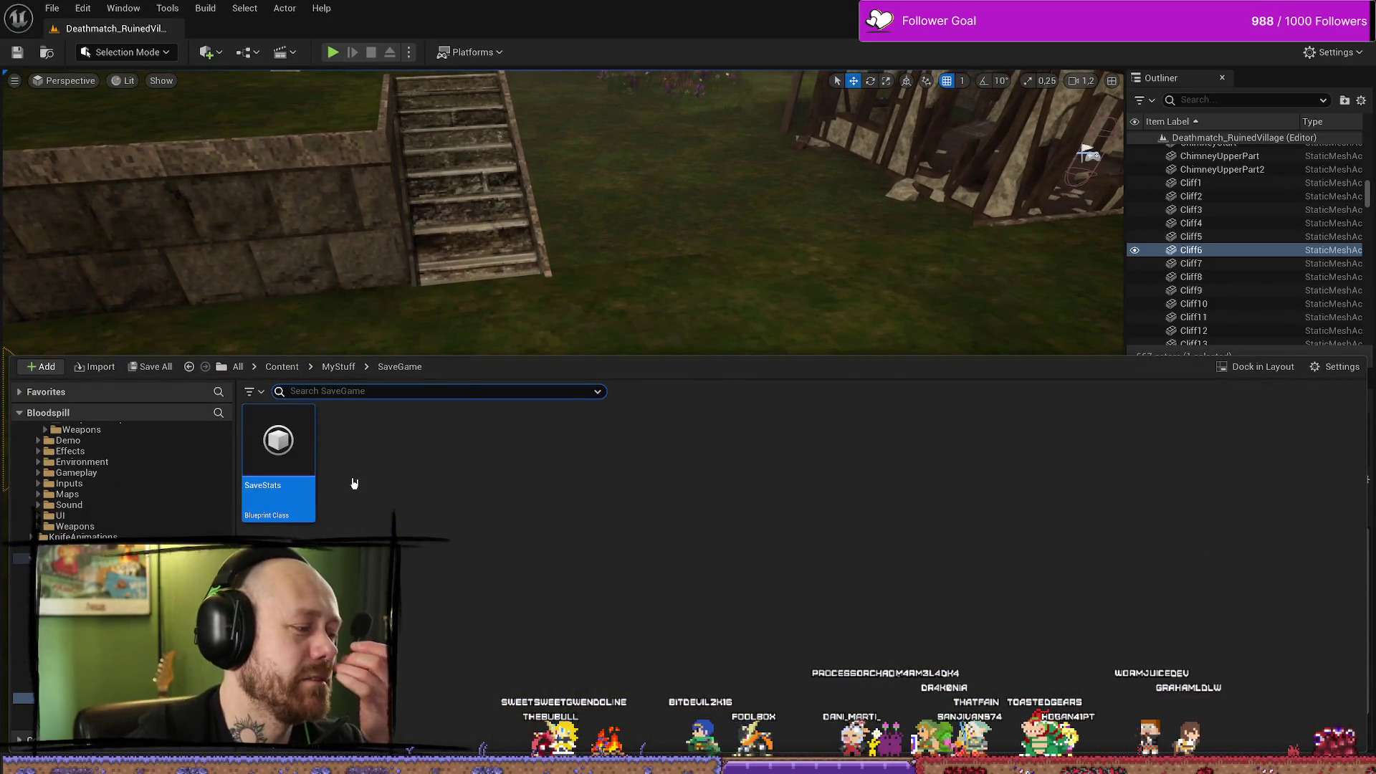
pyautogui.moveTo(666, 272); pyautogui.dragTo(773, 179)
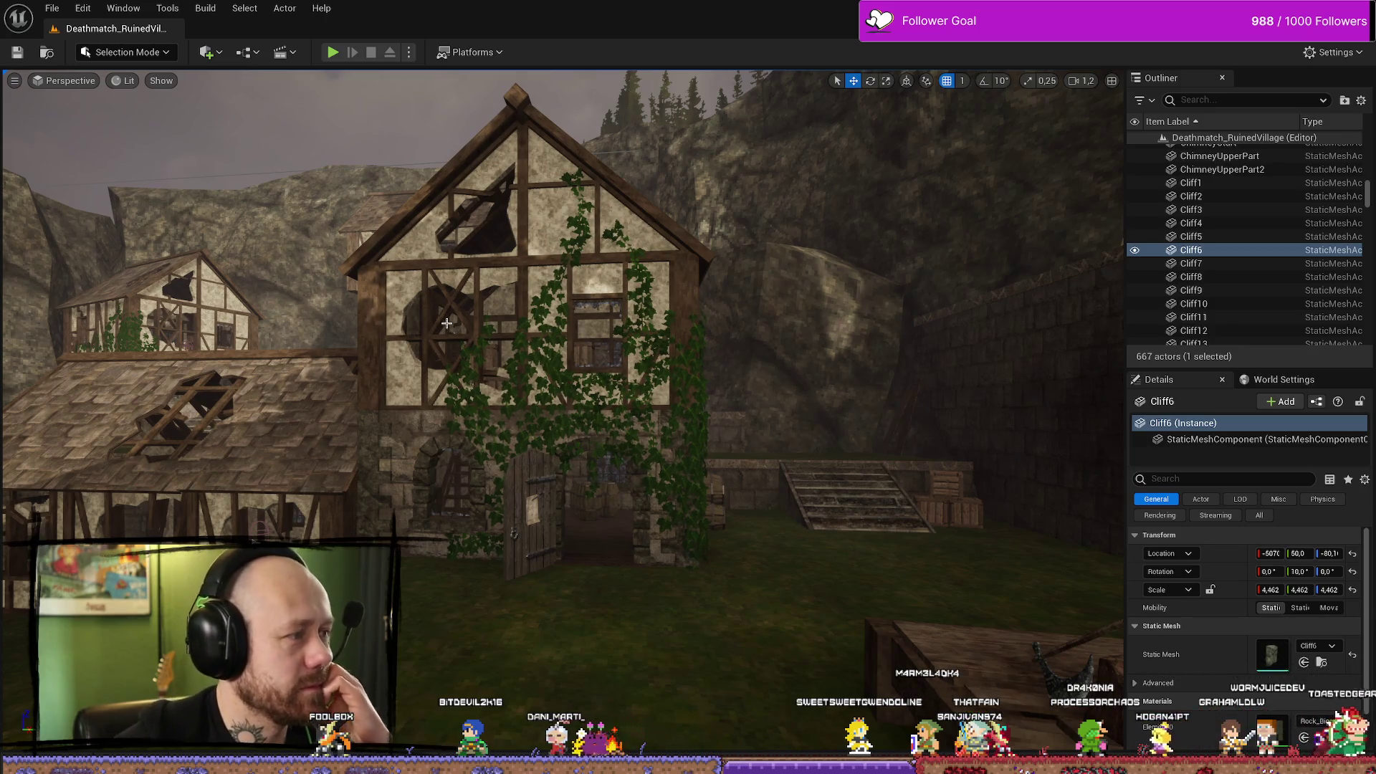
pyautogui.scroll(3, 682, 288)
pyautogui.hotkey('ctrl', 'space')
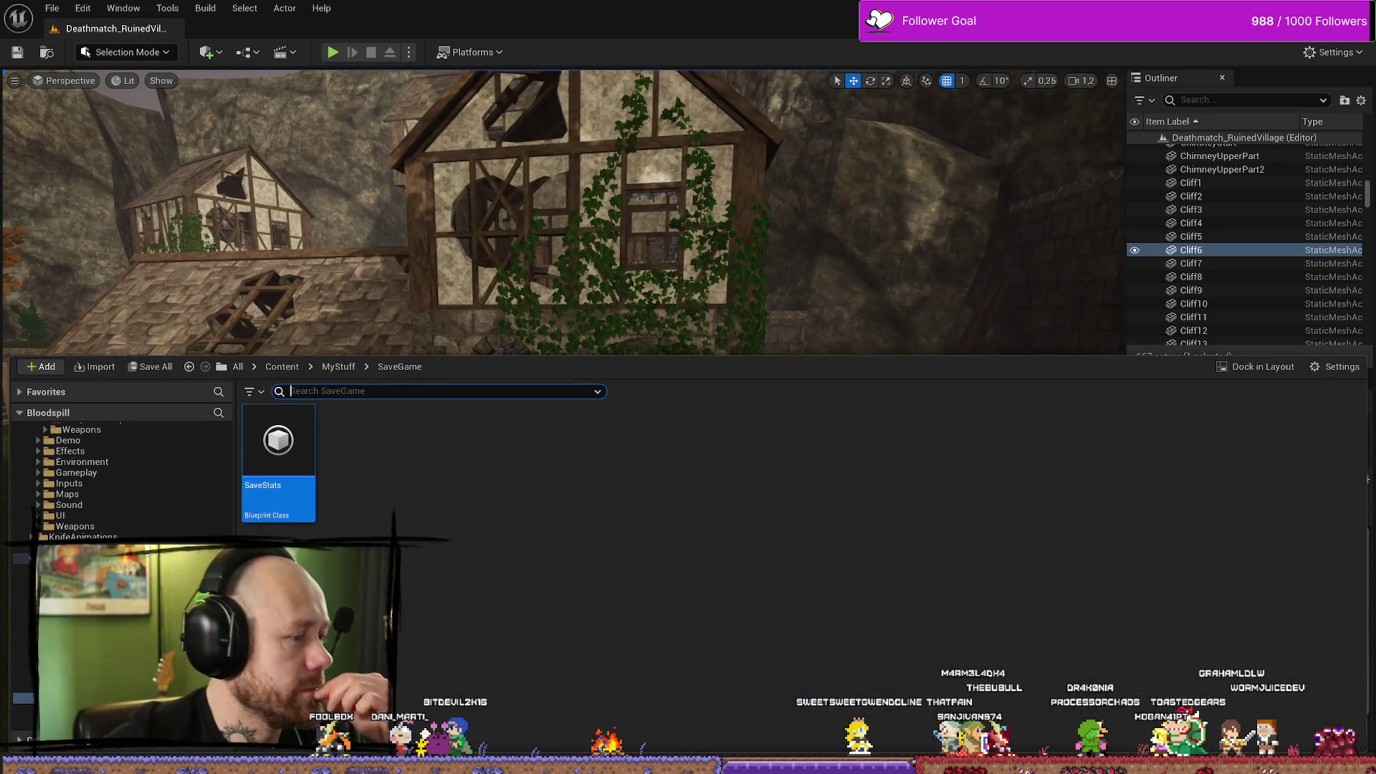
pyautogui.hotkey('alt', 'Left')
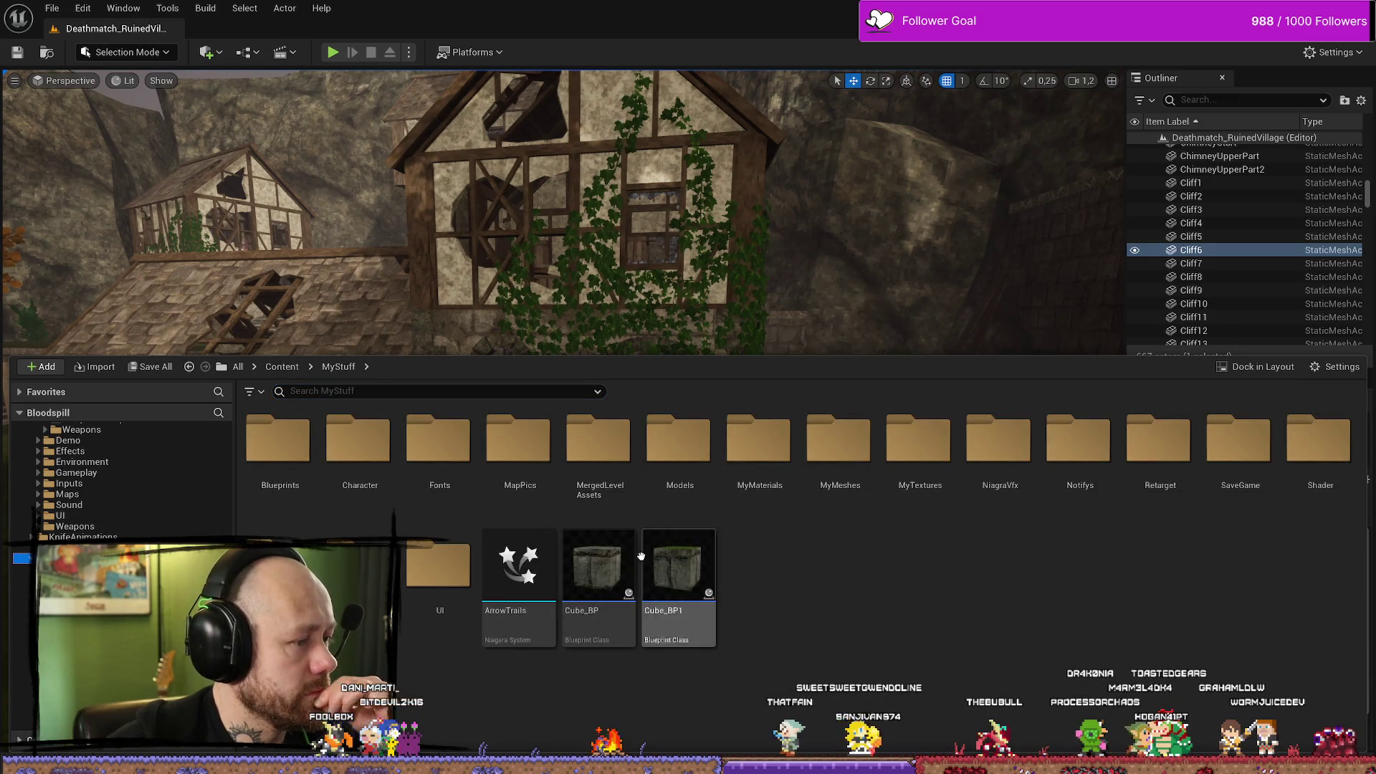
pyautogui.hotkey('alt', 'Tab')
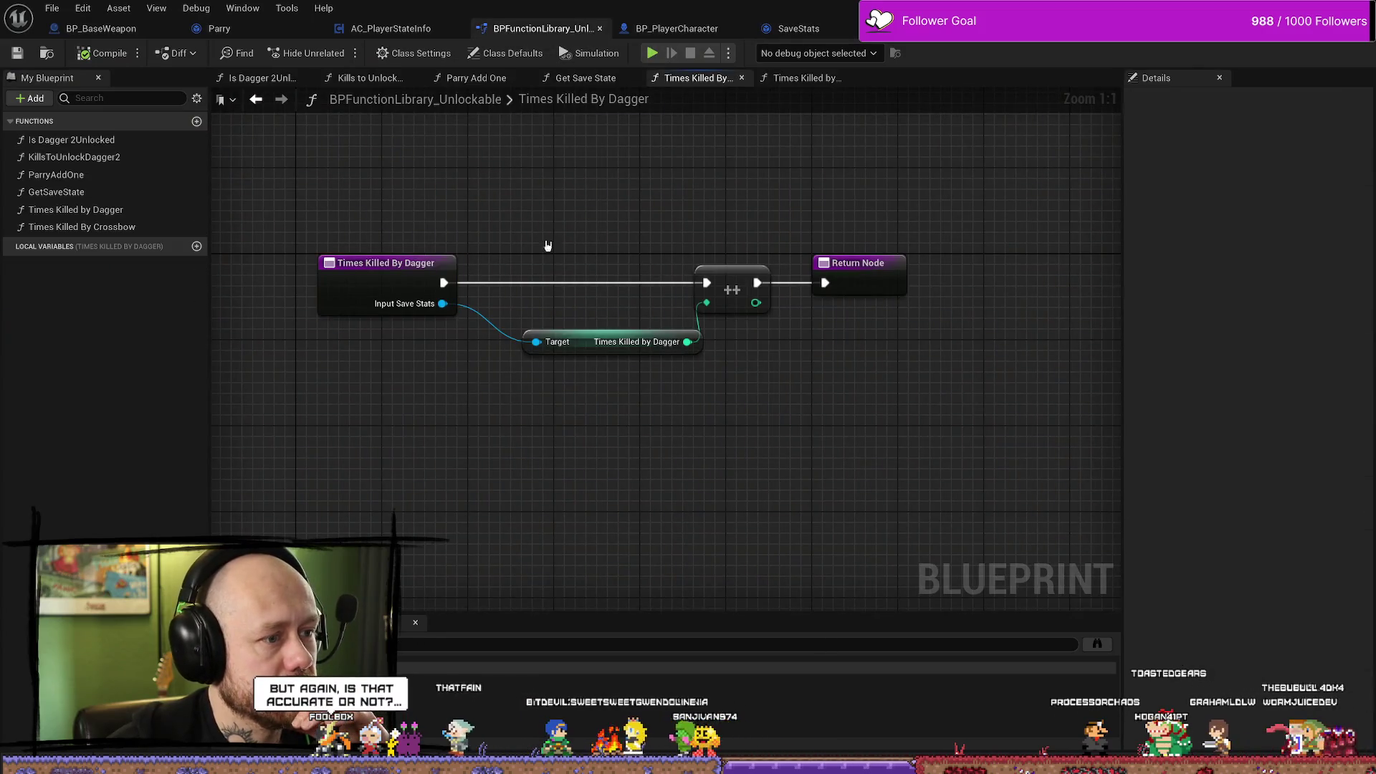
# Change the dagger Format Text label to 'Times Killed By Dagger {0}'.
pyautogui.click(391, 28)
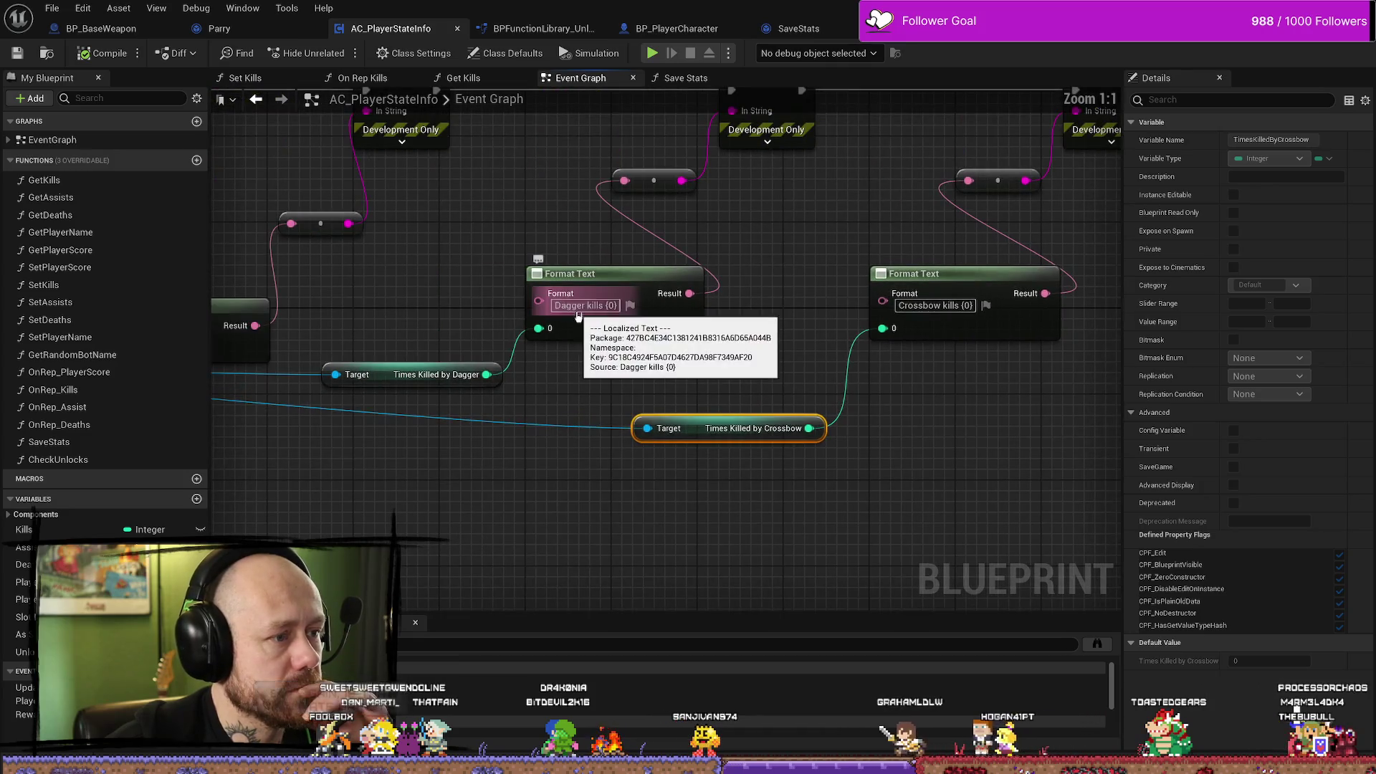
pyautogui.click(552, 305)
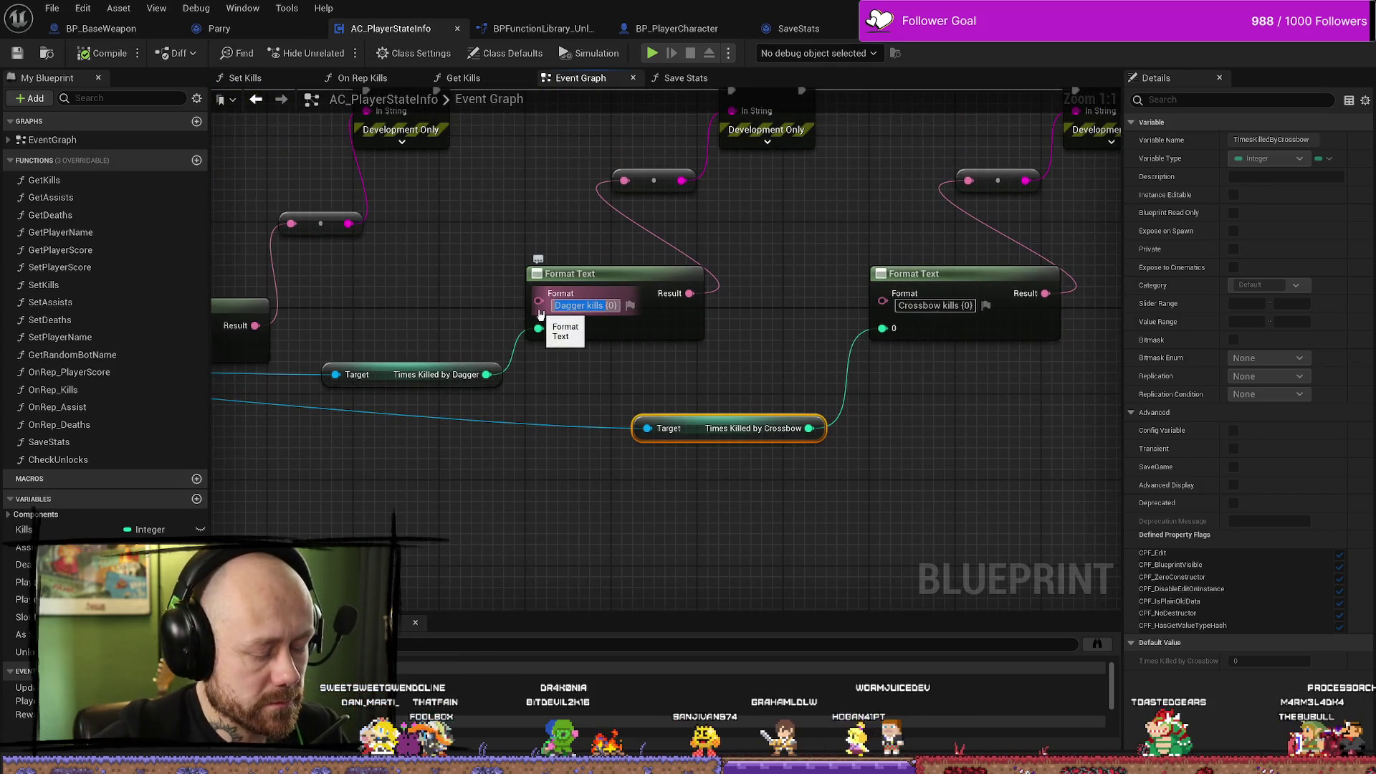
pyautogui.write('Kill')
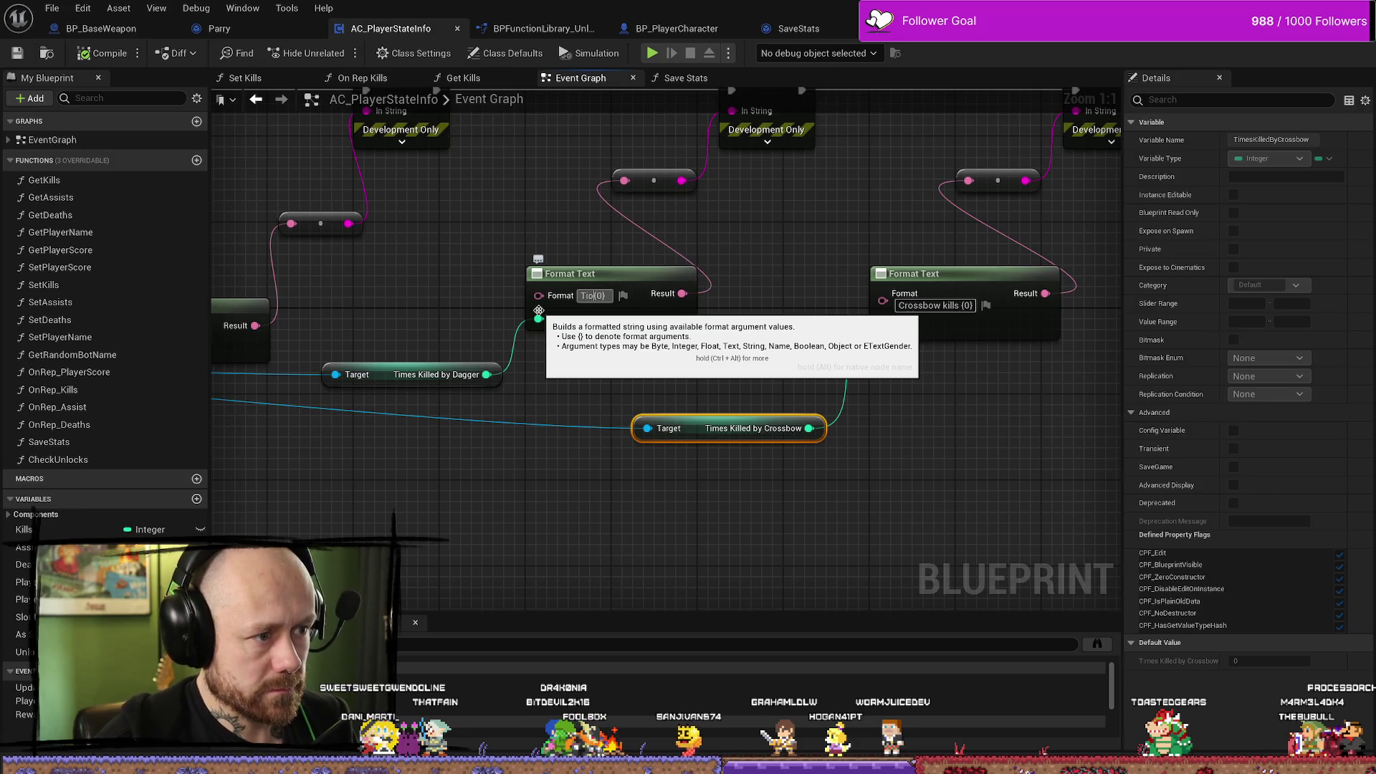
pyautogui.write(' Killed')
pyautogui.press('Return')
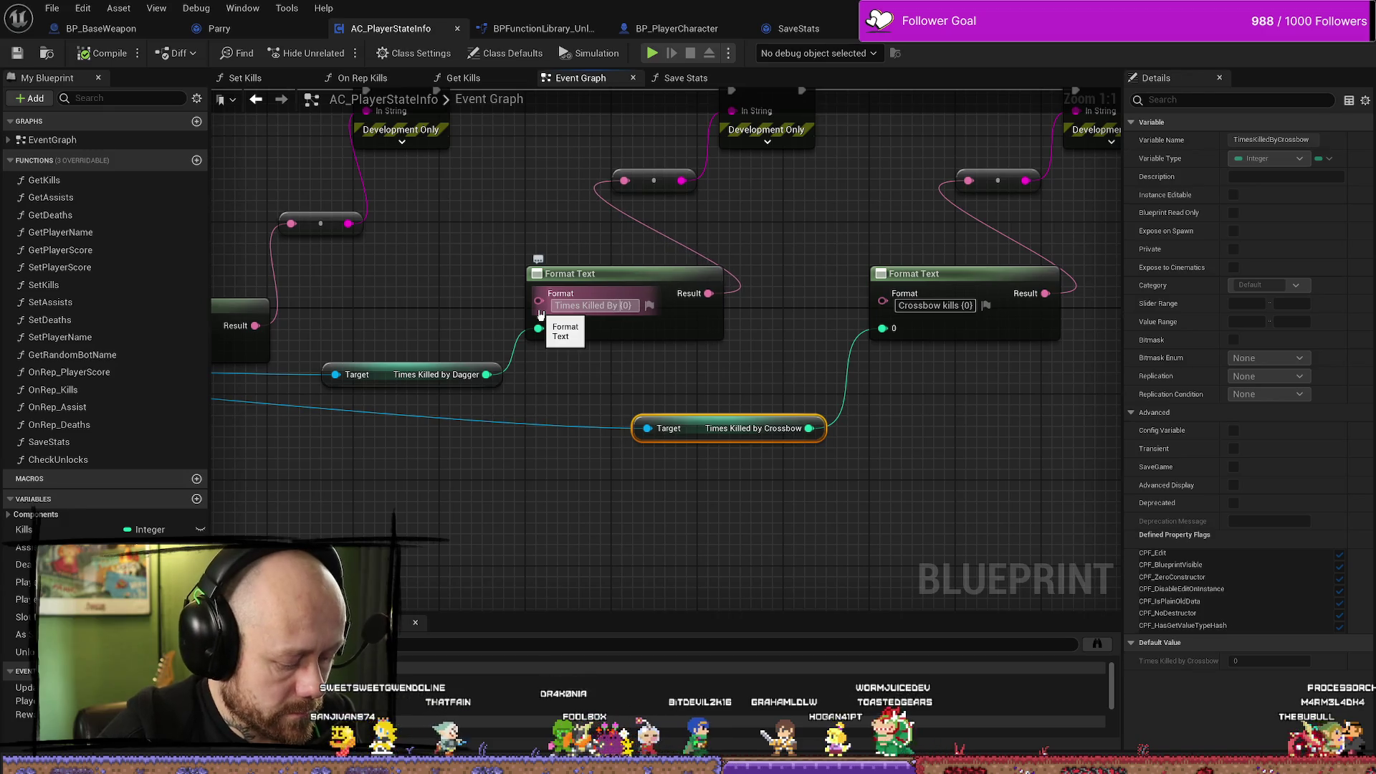
pyautogui.write('By Dagger')
pyautogui.press('Return')
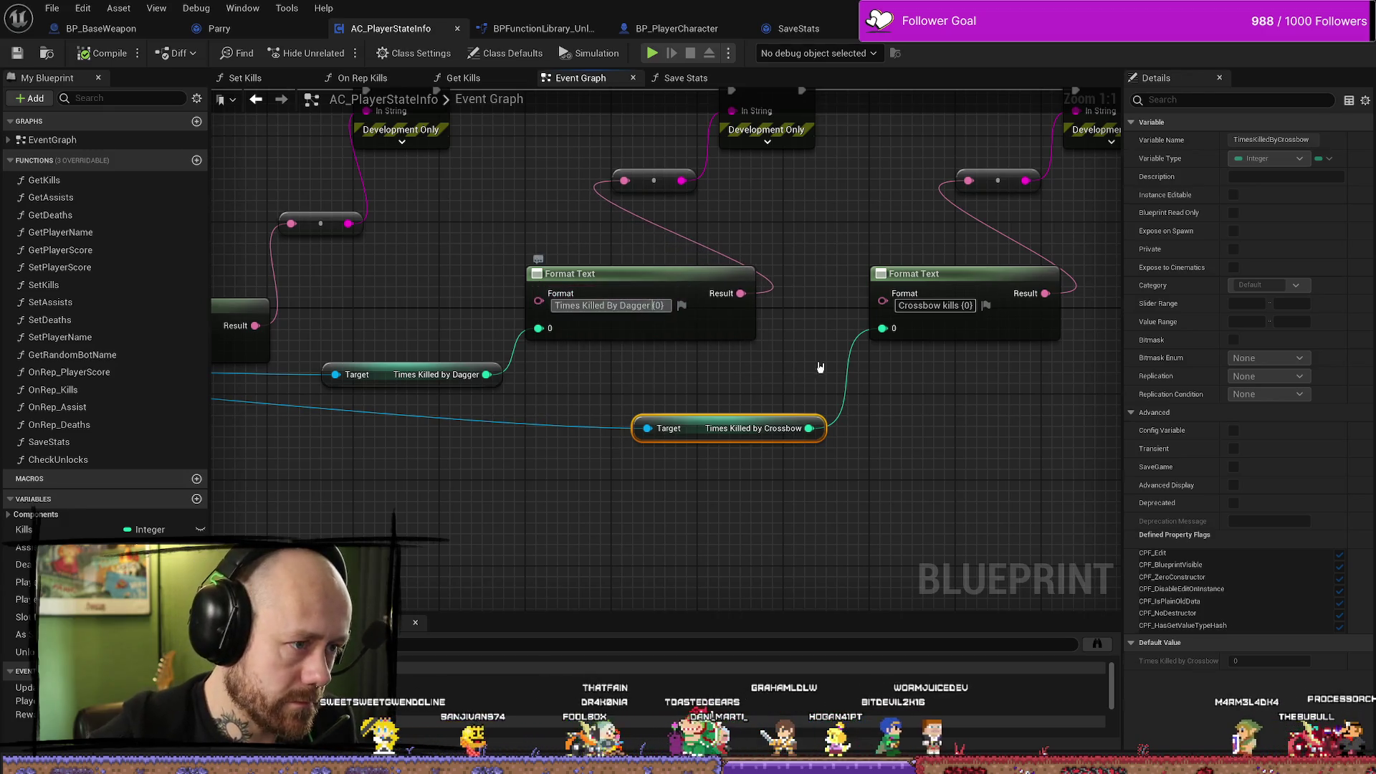
pyautogui.click(839, 353)
# Change the crossbow label to 'Times Killed by Crossbow {0}', then compile and save.
pyautogui.click(945, 306)
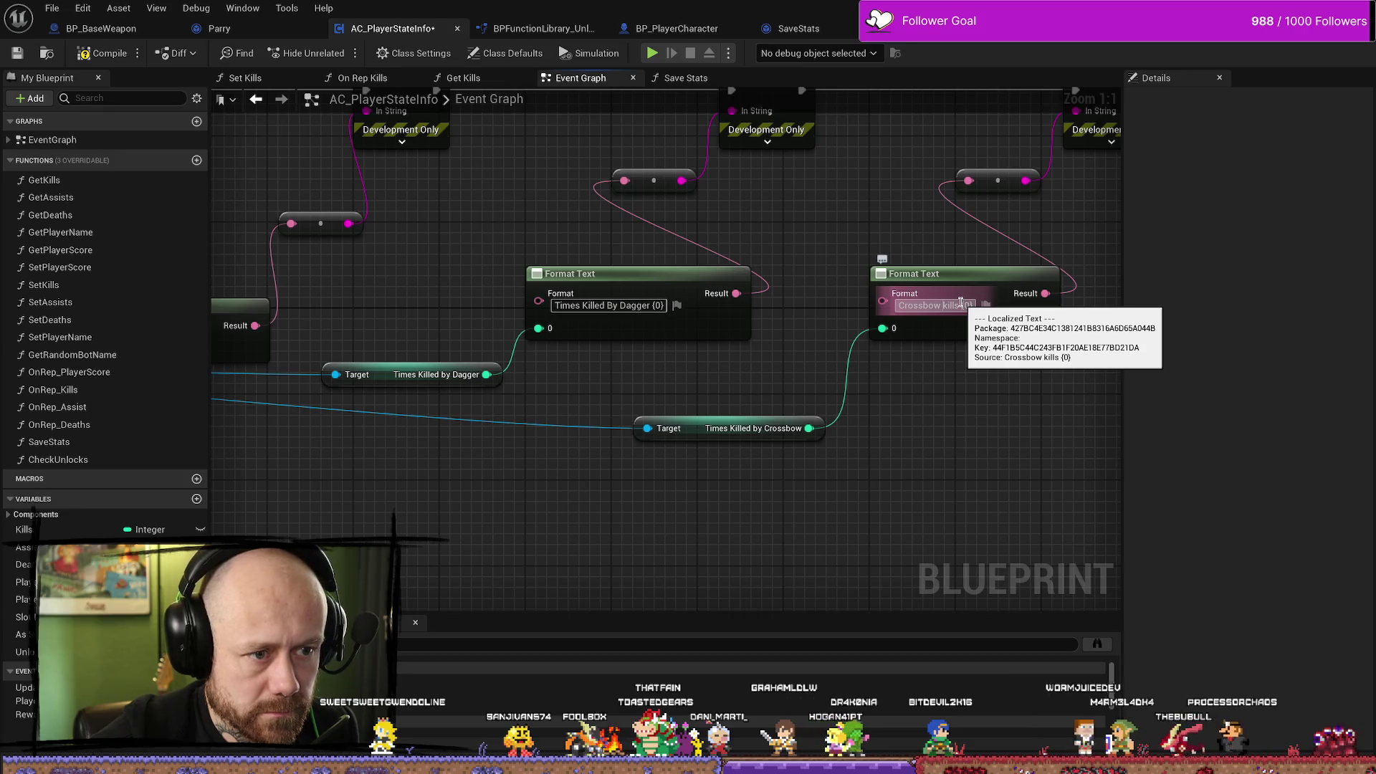
pyautogui.moveTo(960, 306); pyautogui.dragTo(850, 305)
pyautogui.write('Times Kille')
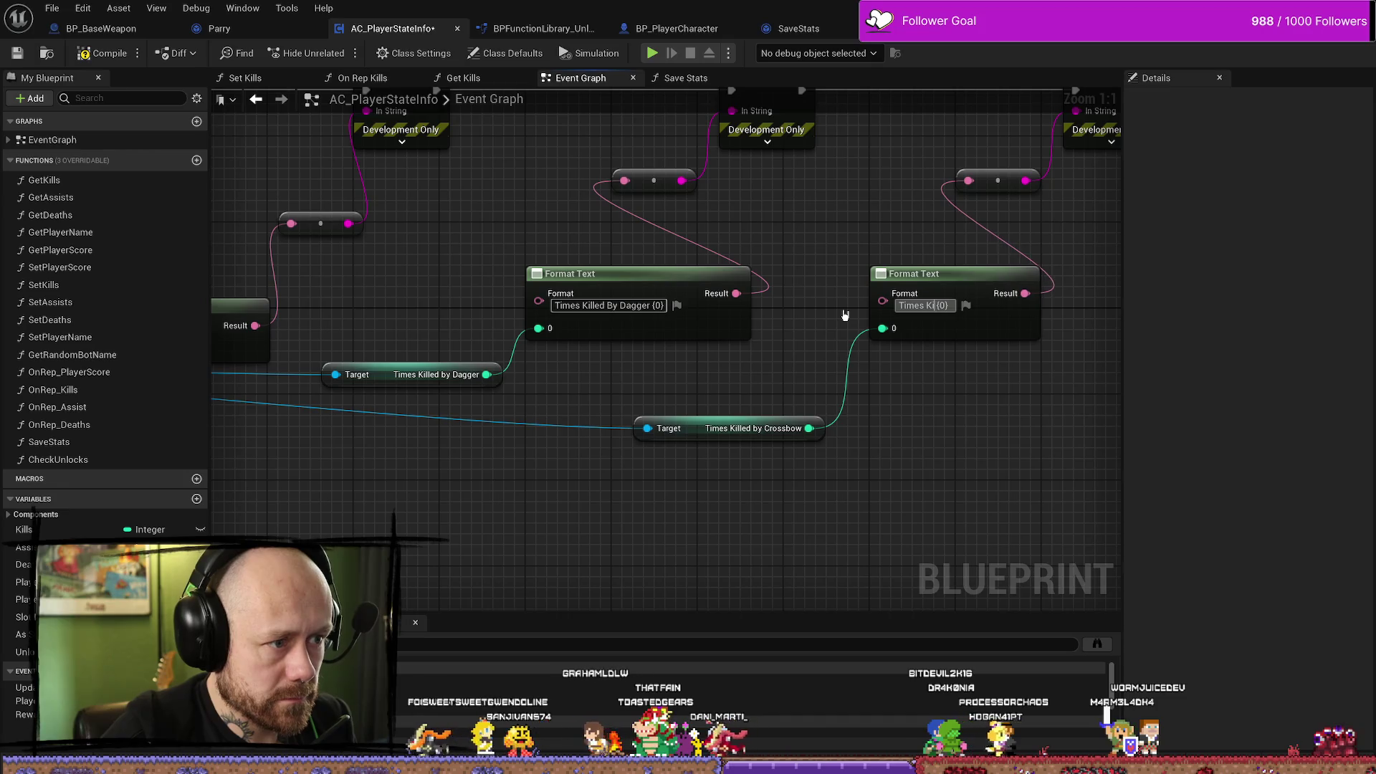
pyautogui.write('d by C')
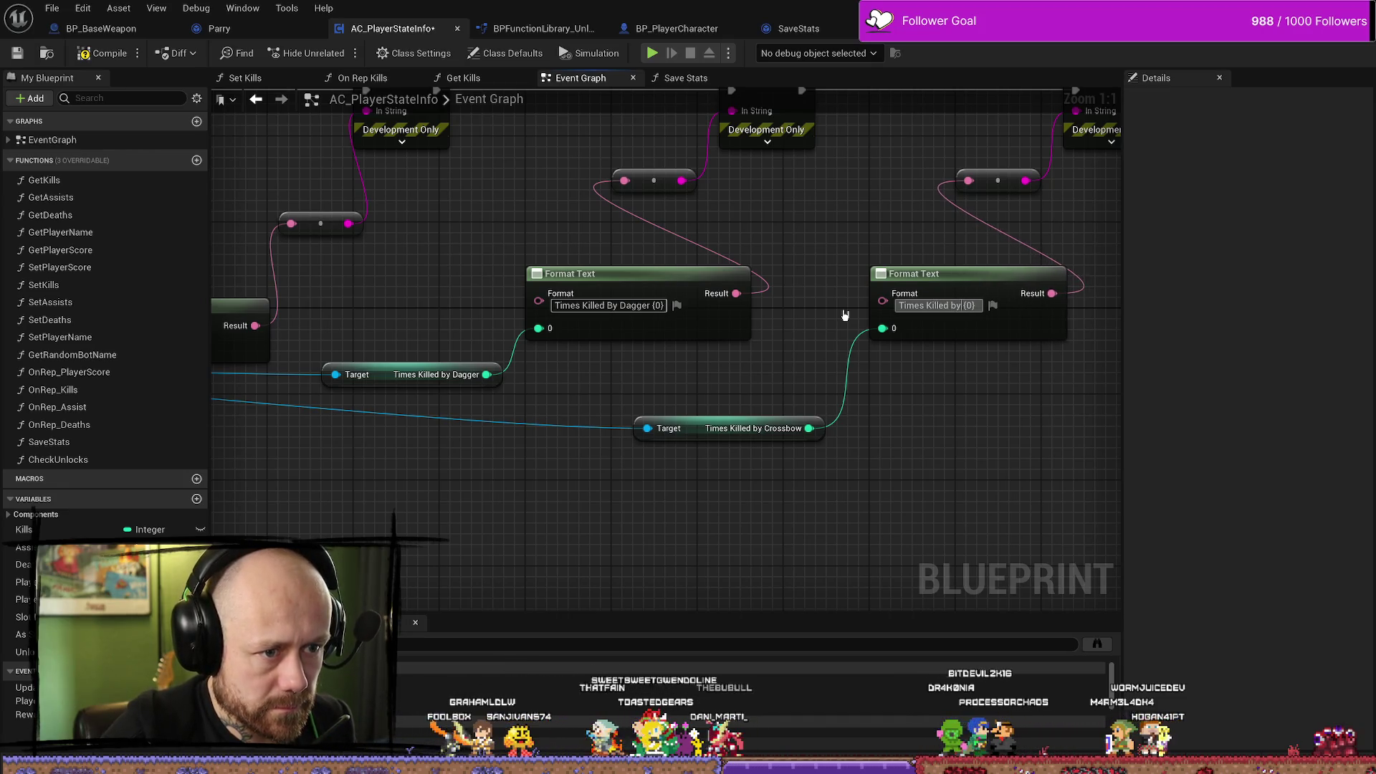
pyautogui.write('rossbow')
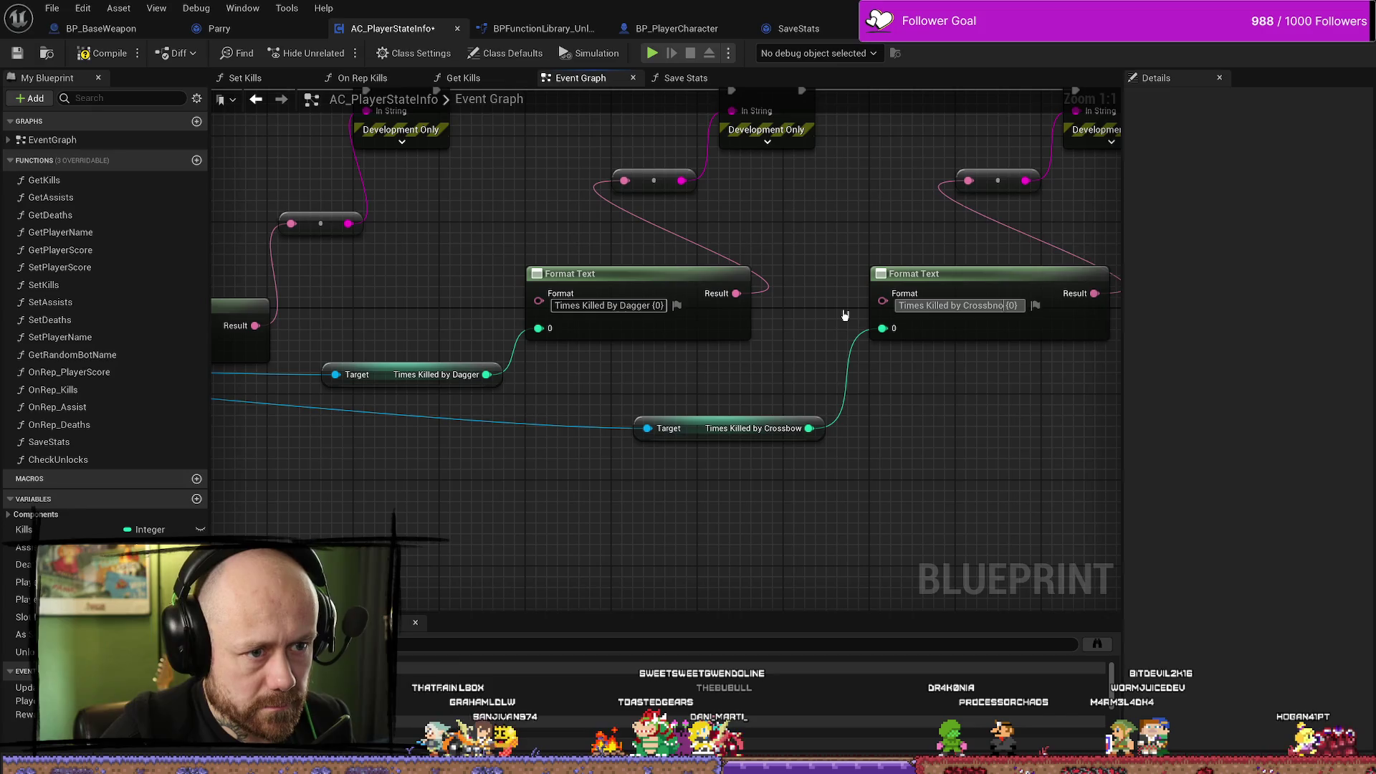
pyautogui.press('Return')
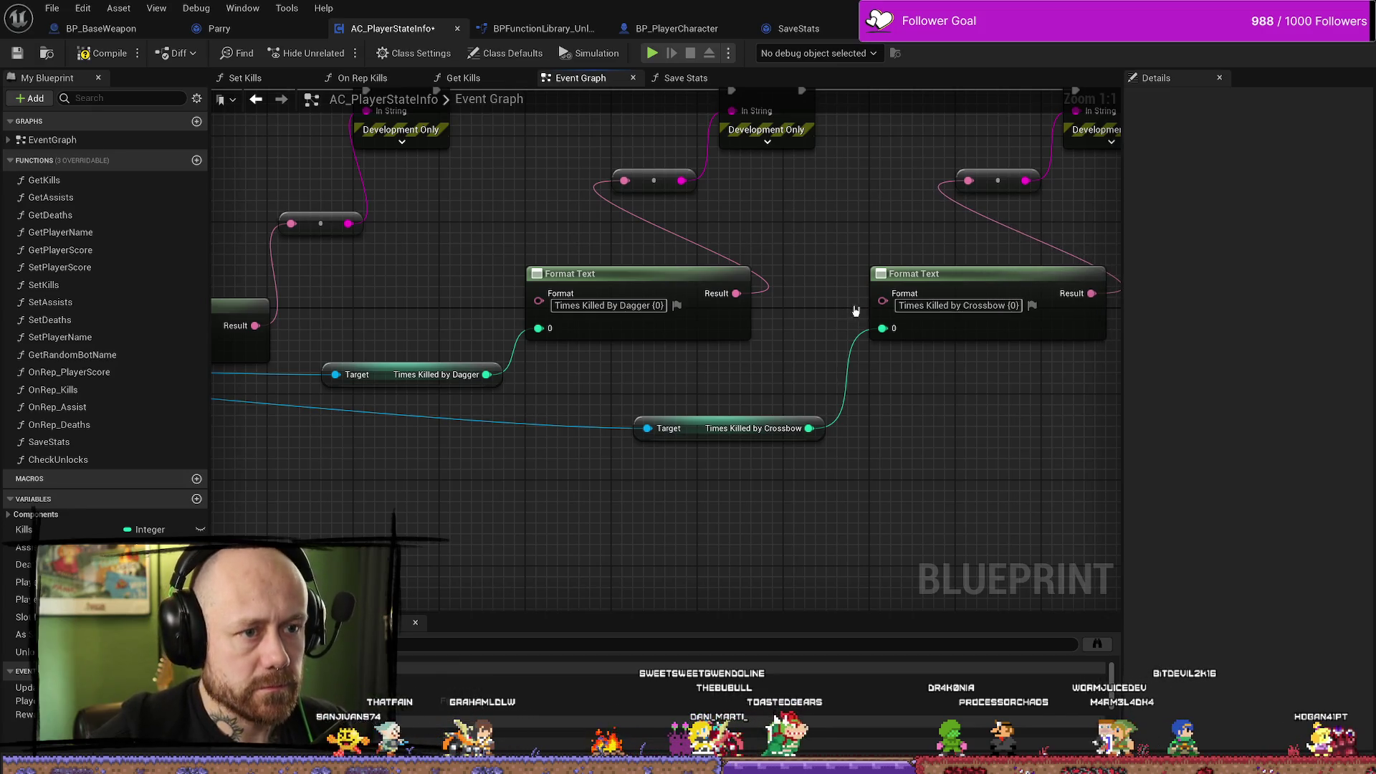
pyautogui.click(93, 53)
pyautogui.hotkey('ctrl', 's')
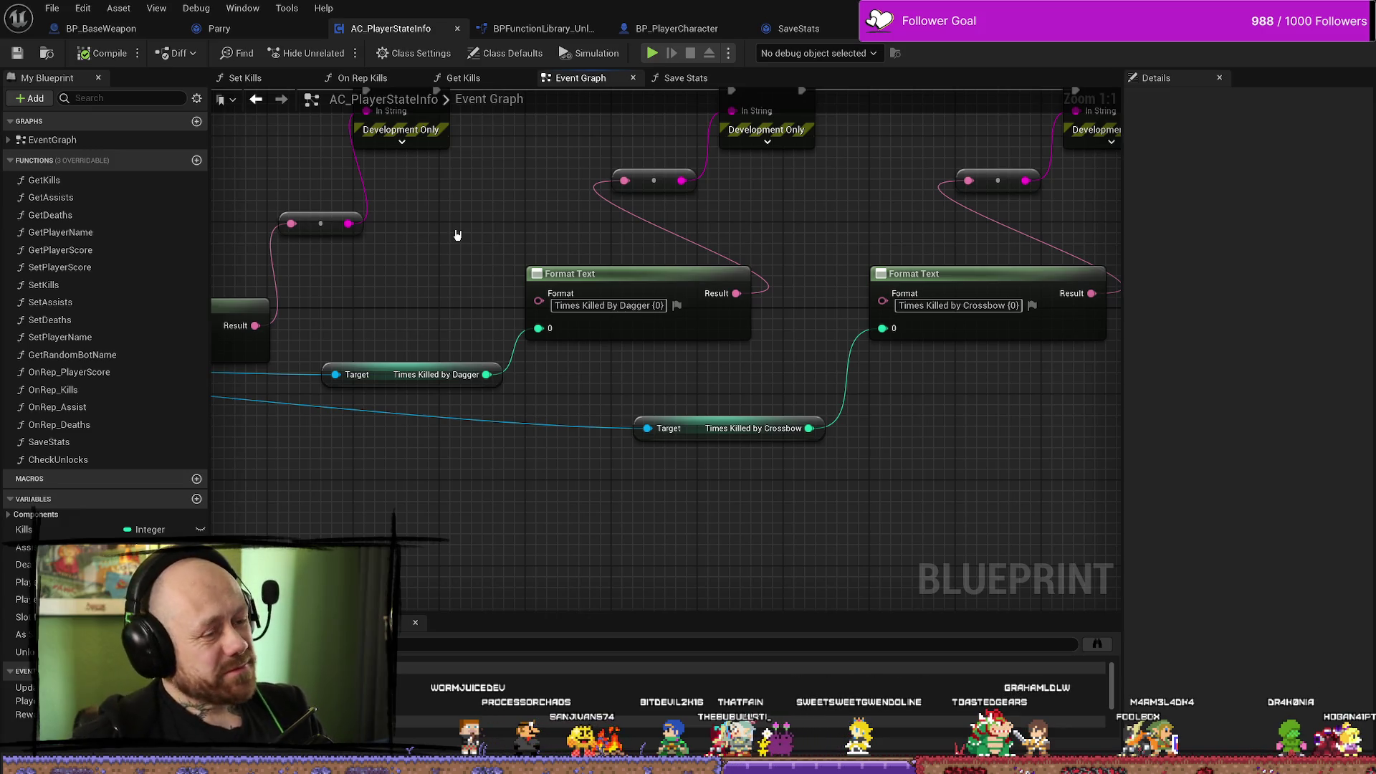
pyautogui.scroll(-5, 579, 366)
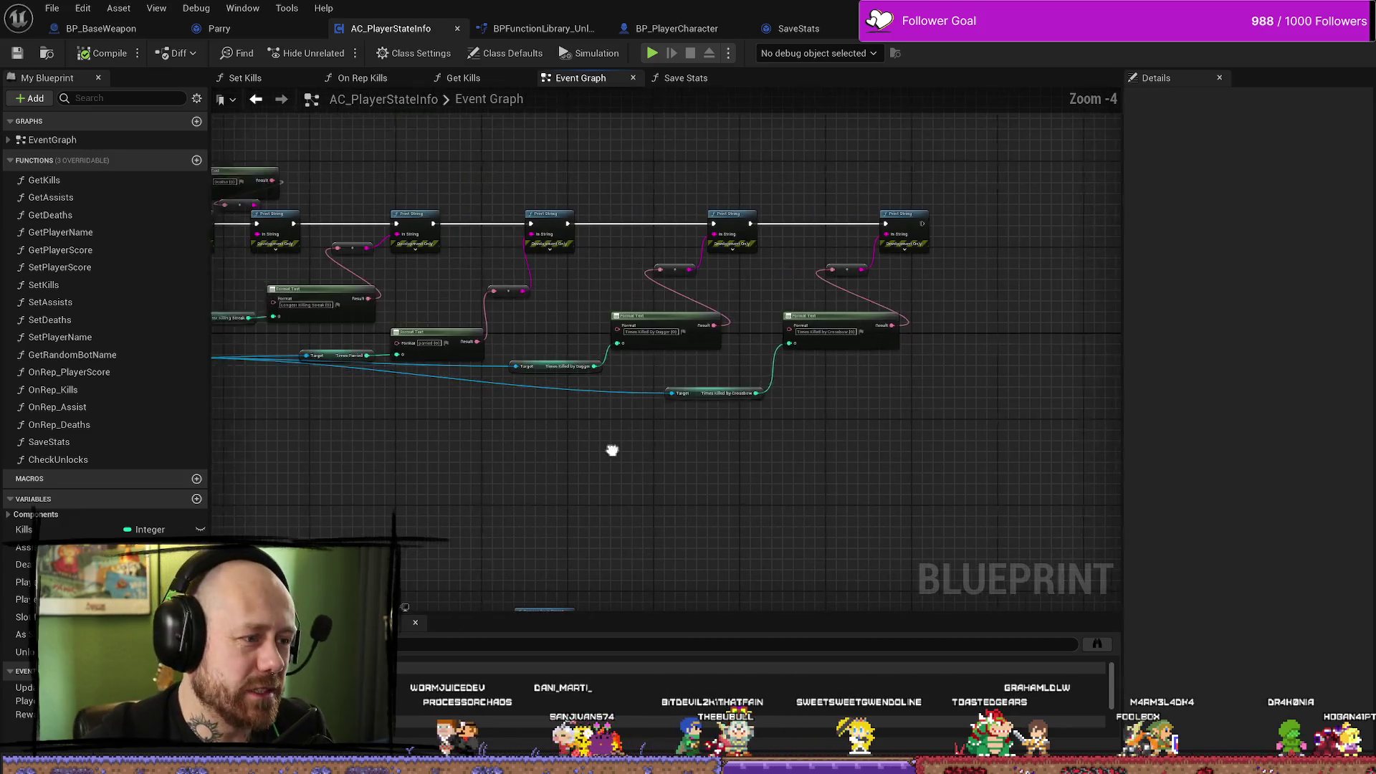
# Add a reroute point on the crossbow stat wire and slide it left.
pyautogui.scroll(5, 673, 448)
pyautogui.scroll(-3, 590, 387)
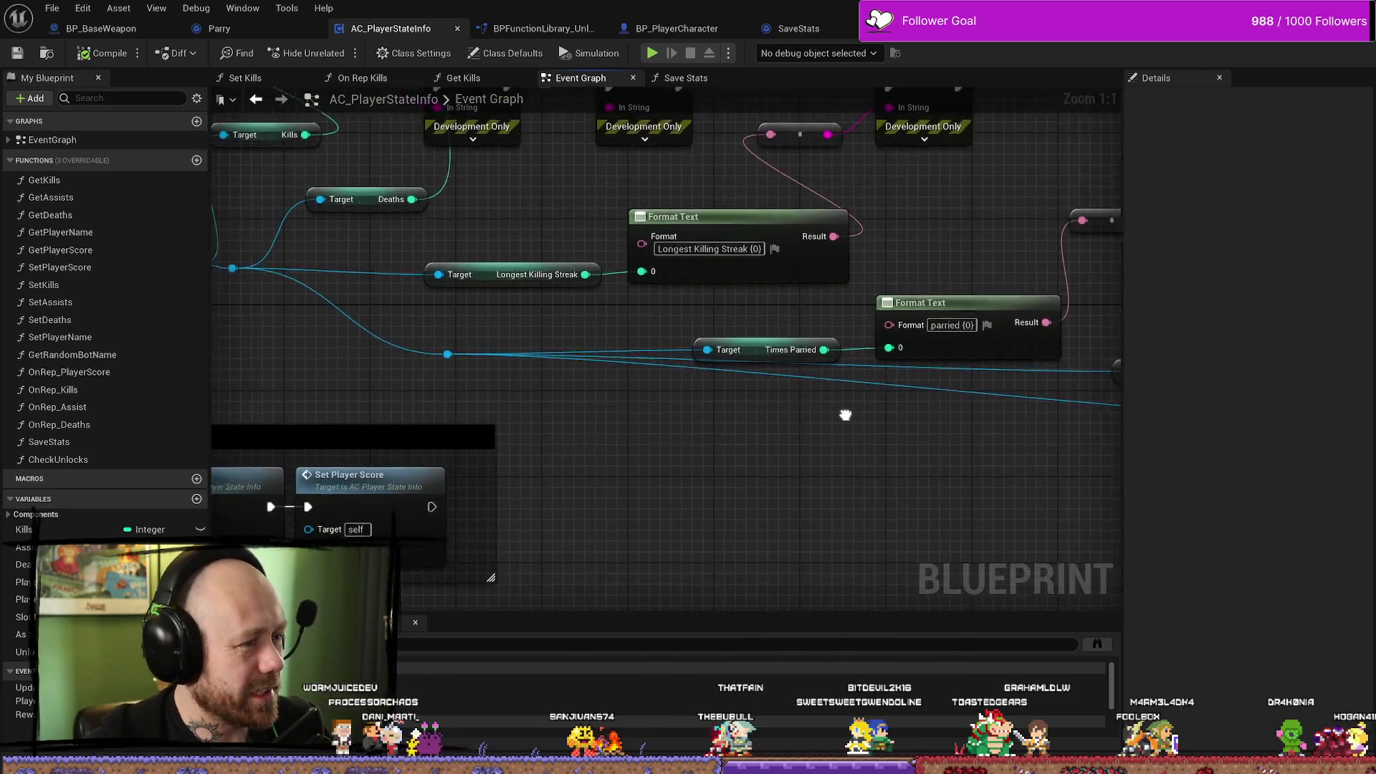
pyautogui.scroll(3, 565, 346)
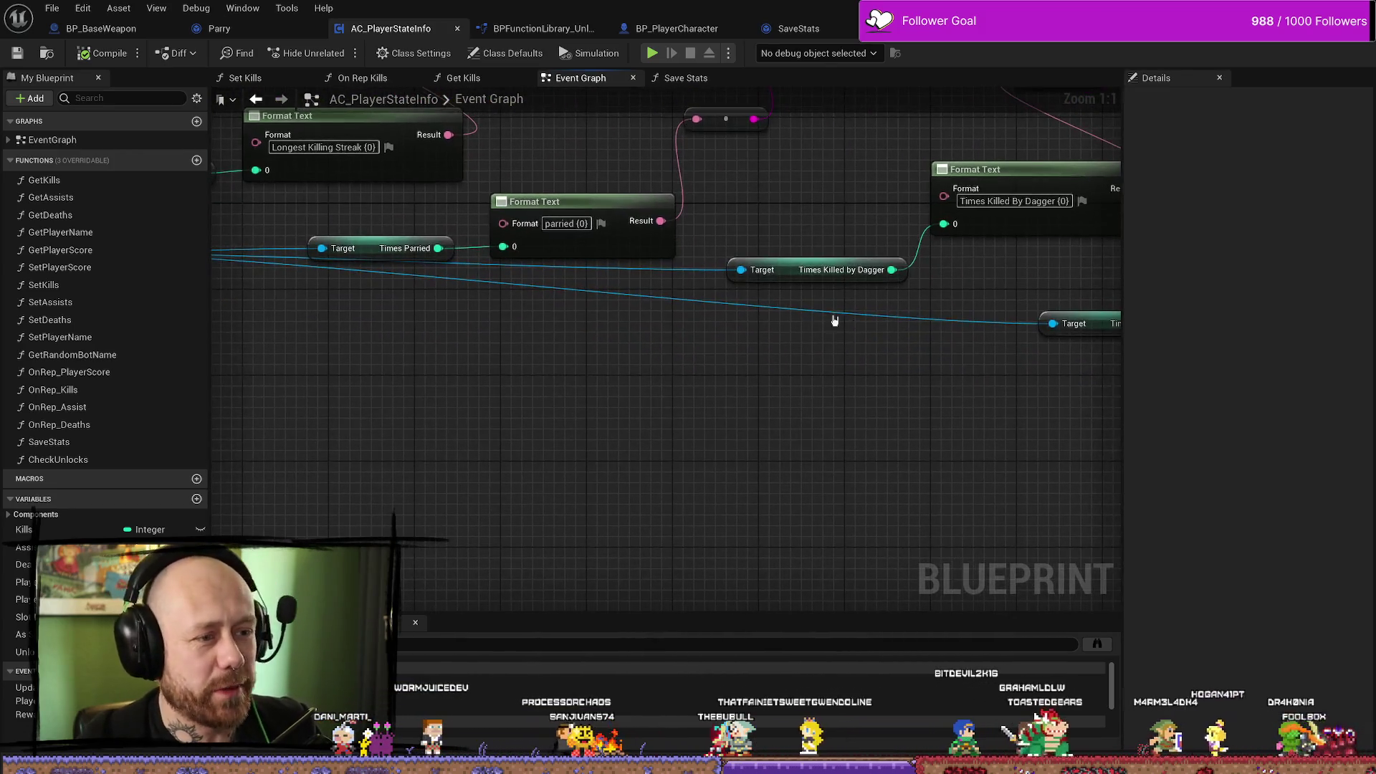
pyautogui.doubleClick(905, 324)
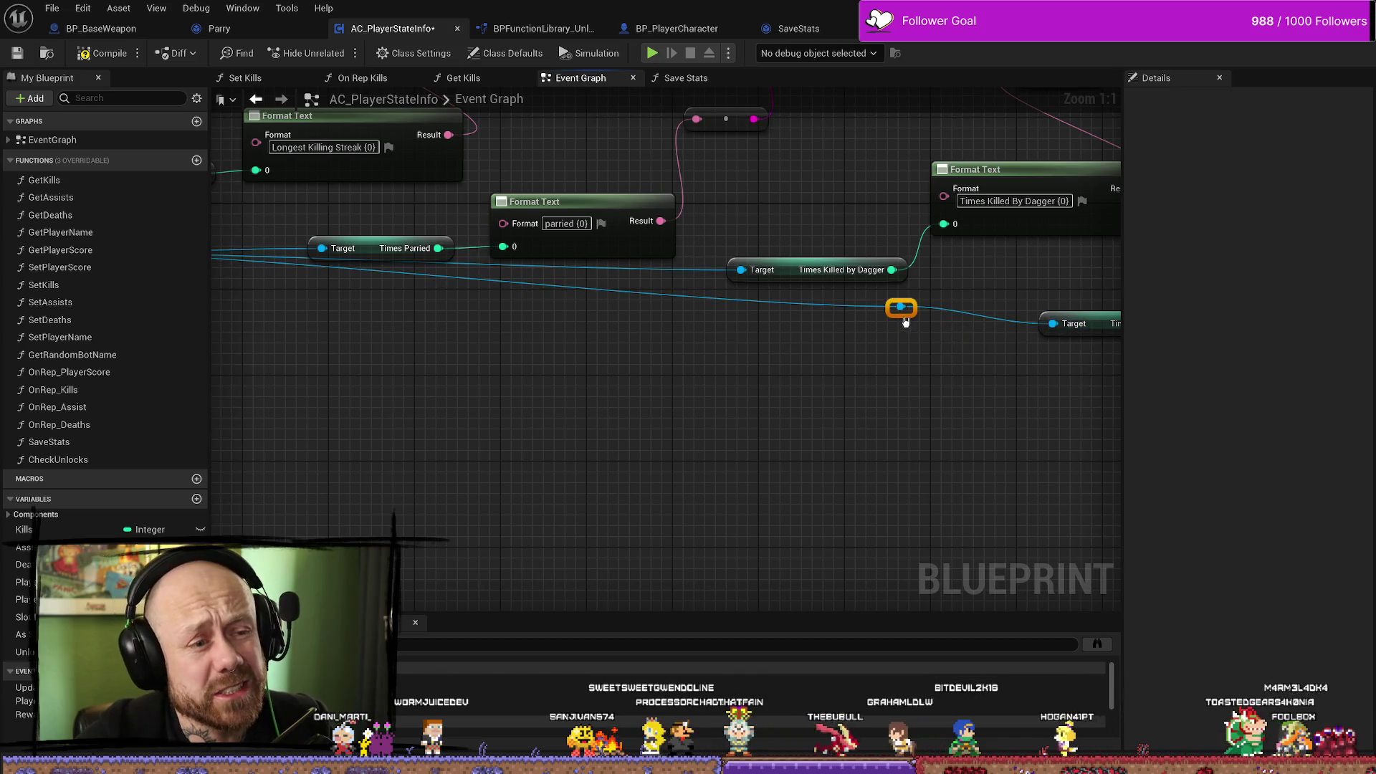
pyautogui.moveTo(905, 324); pyautogui.dragTo(608, 337)
pyautogui.moveTo(845, 360); pyautogui.dragTo(660, 322)
pyautogui.moveTo(1078, 340); pyautogui.dragTo(728, 340)
pyautogui.scroll(-2, 727, 340)
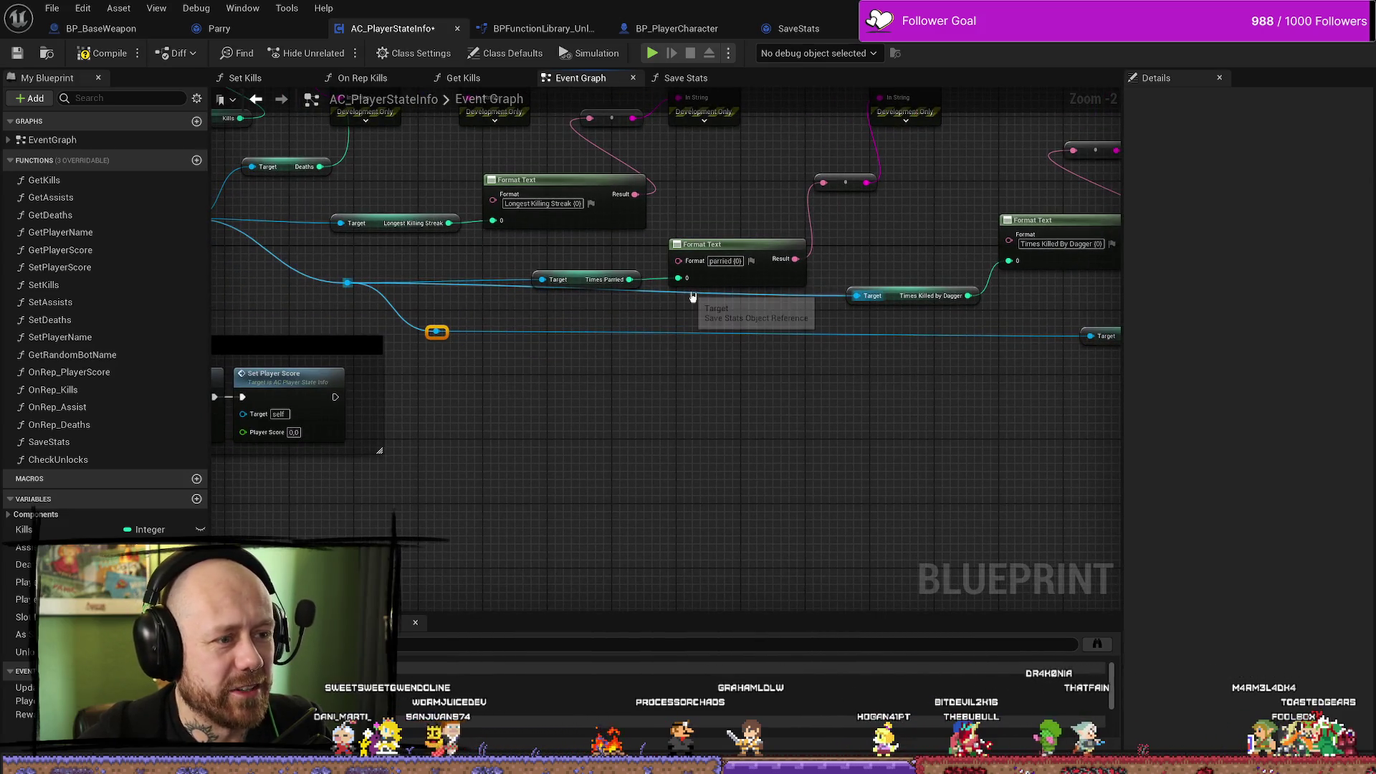
# Reroute the Times Killed by Dagger wire, align the Dagger and Times Parried getters, and compile.
pyautogui.doubleClick(679, 291)
pyautogui.moveTo(679, 290)
pyautogui.mouseDown()
pyautogui.moveTo(539, 318)
pyautogui.moveTo(433, 308)
pyautogui.mouseUp()
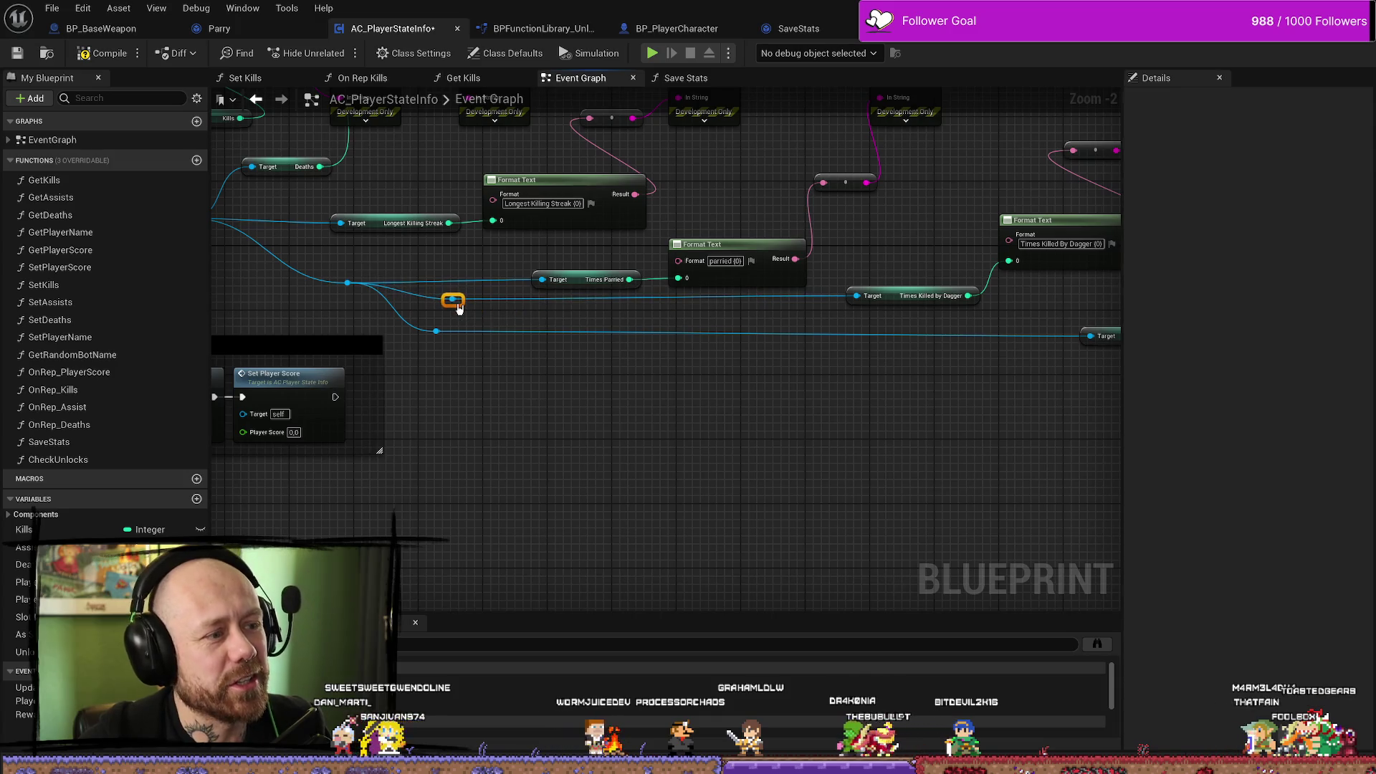
pyautogui.moveTo(894, 294); pyautogui.dragTo(893, 302)
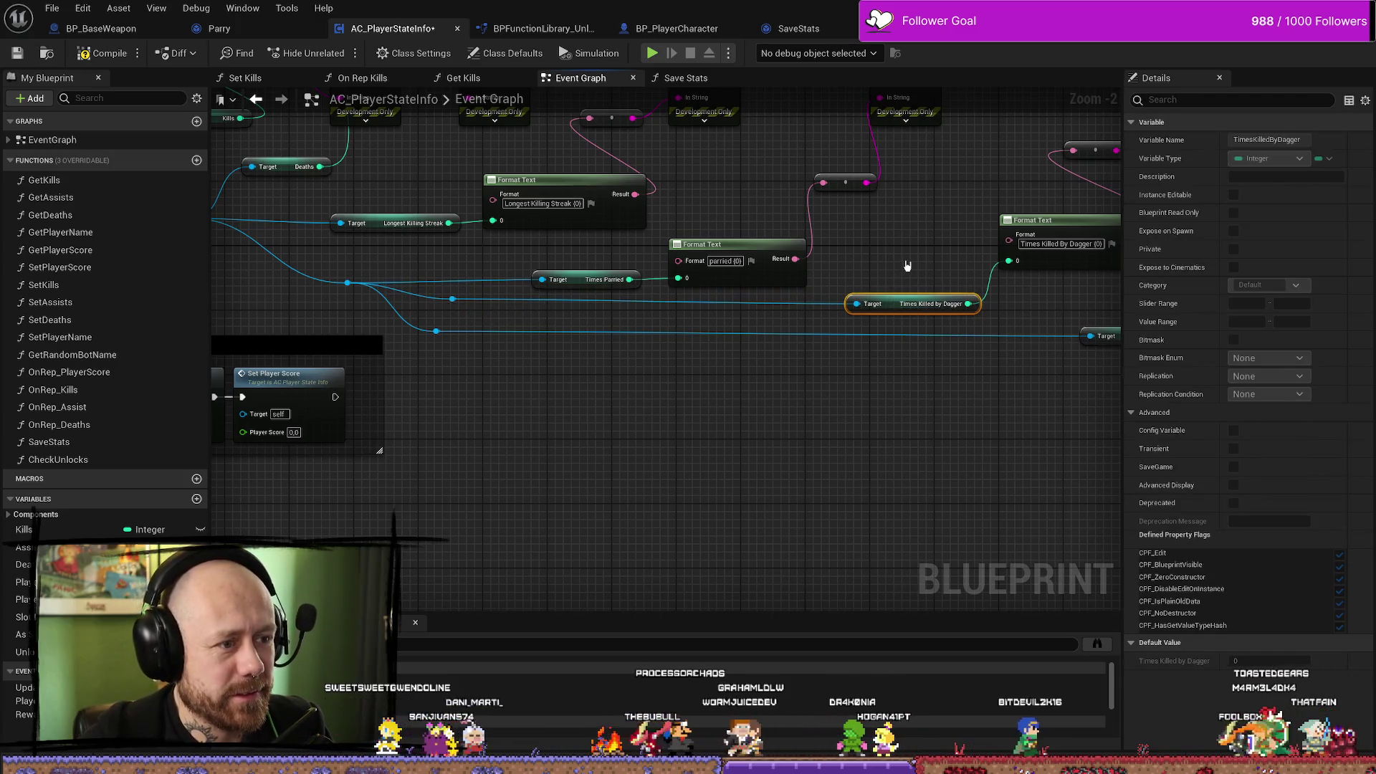
pyautogui.moveTo(604, 279)
pyautogui.mouseDown()
pyautogui.moveTo(475, 272)
pyautogui.moveTo(551, 319)
pyautogui.mouseUp()
pyautogui.click(84, 54)
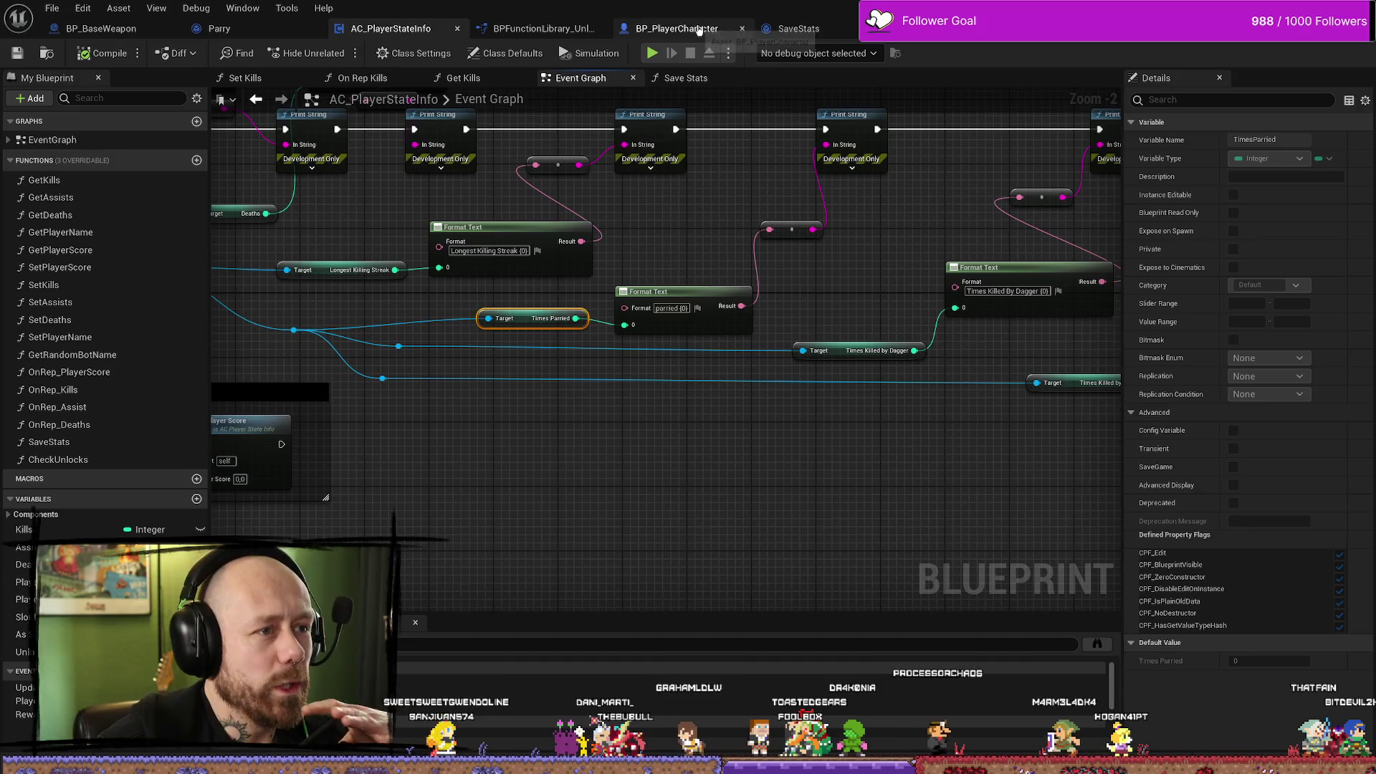
# Wire Event AnyDamage directly to the Branch and delete the Print String and Get Display Name nodes.
pyautogui.click(688, 29)
pyautogui.scroll(-2, 738, 301)
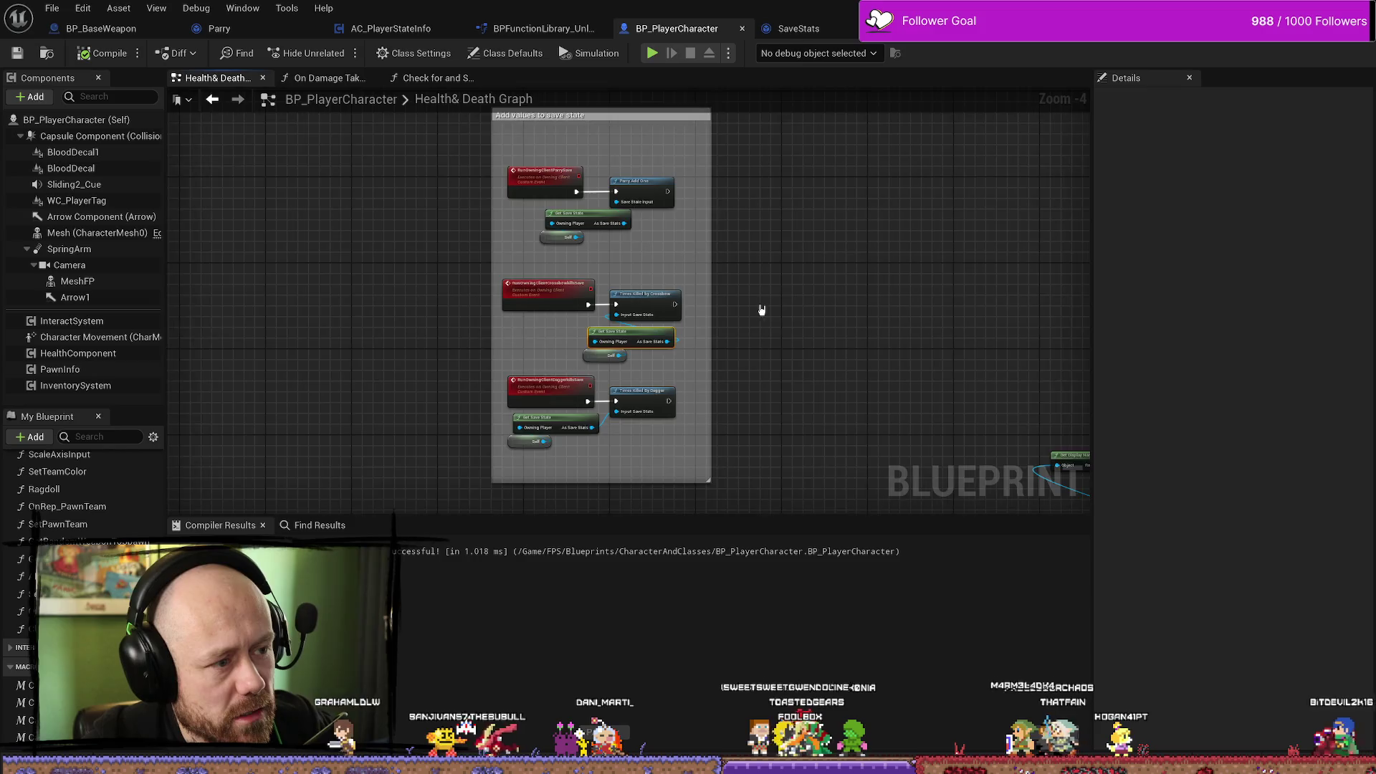
pyautogui.scroll(-3, 768, 306)
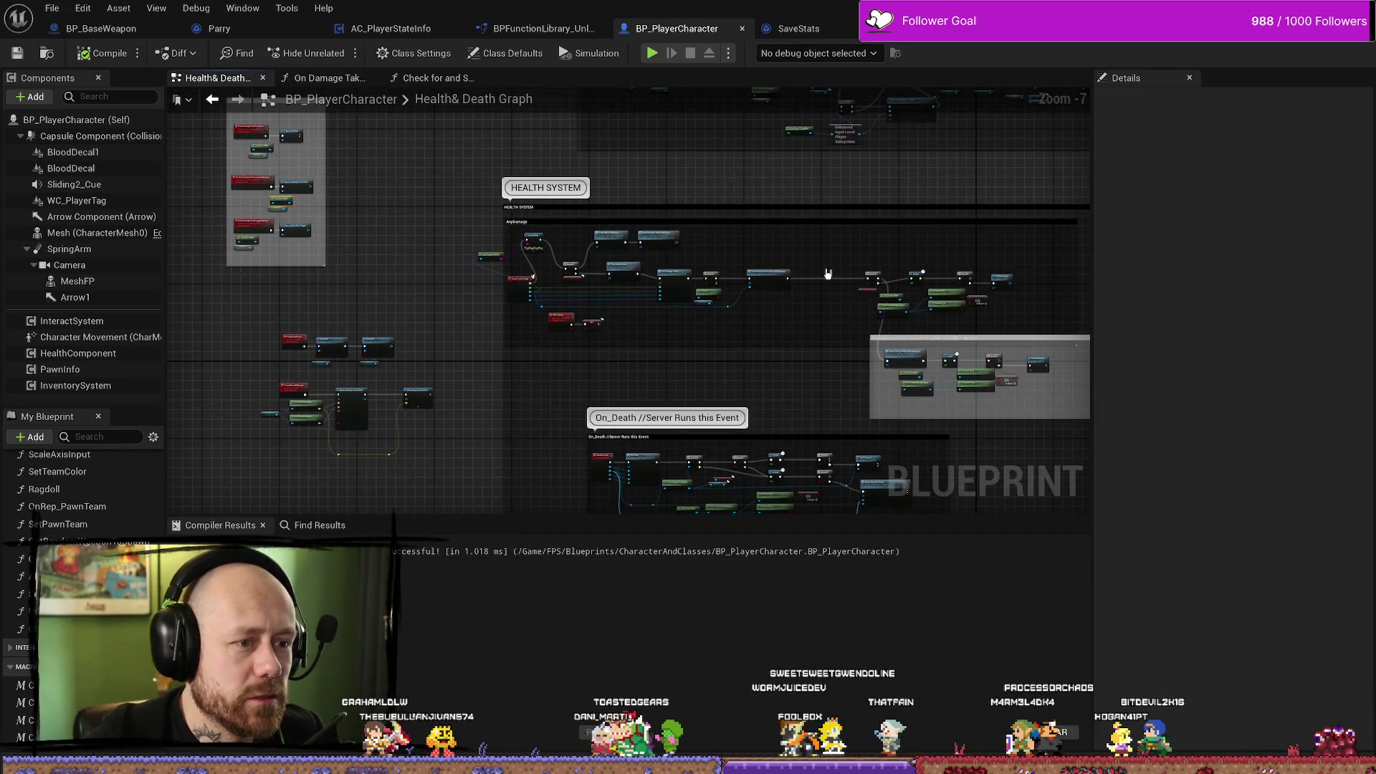
pyautogui.scroll(4, 606, 335)
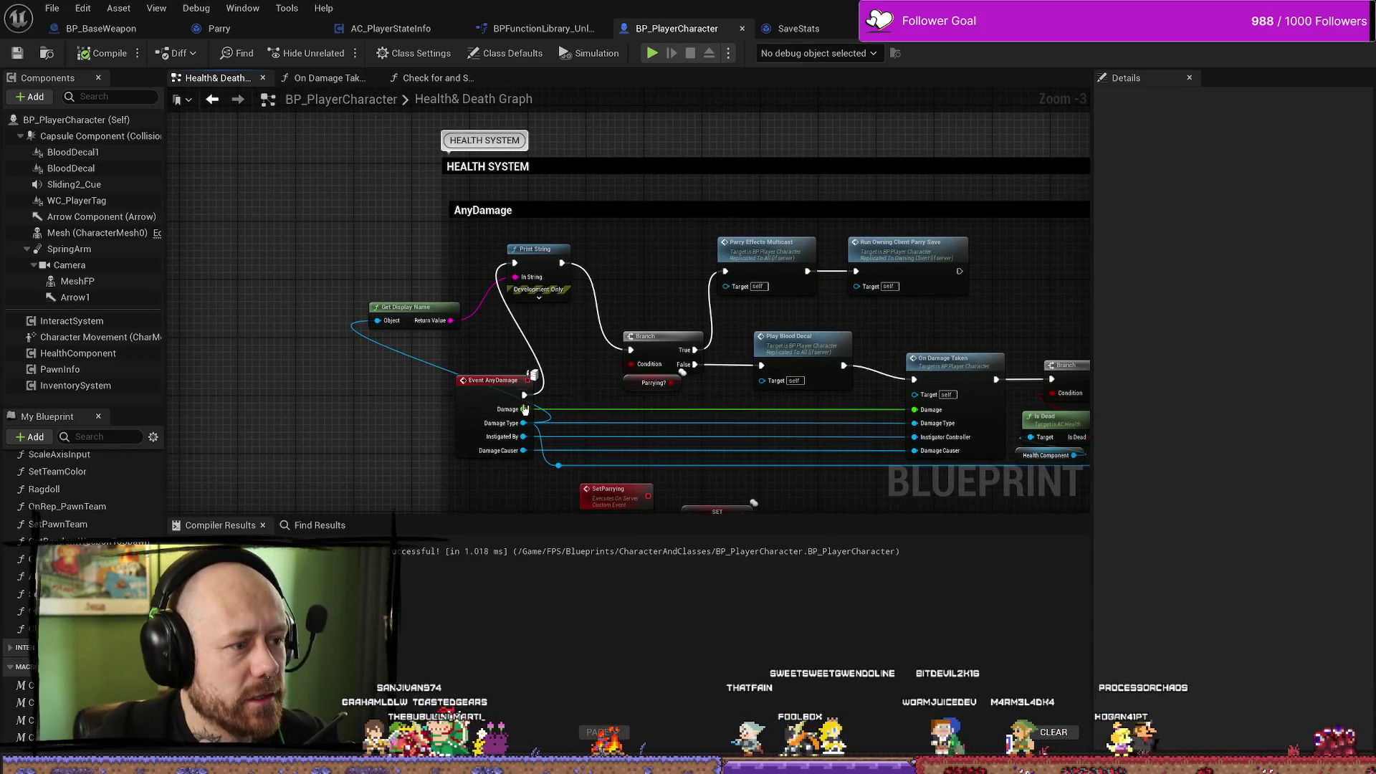
pyautogui.moveTo(523, 396); pyautogui.dragTo(631, 350)
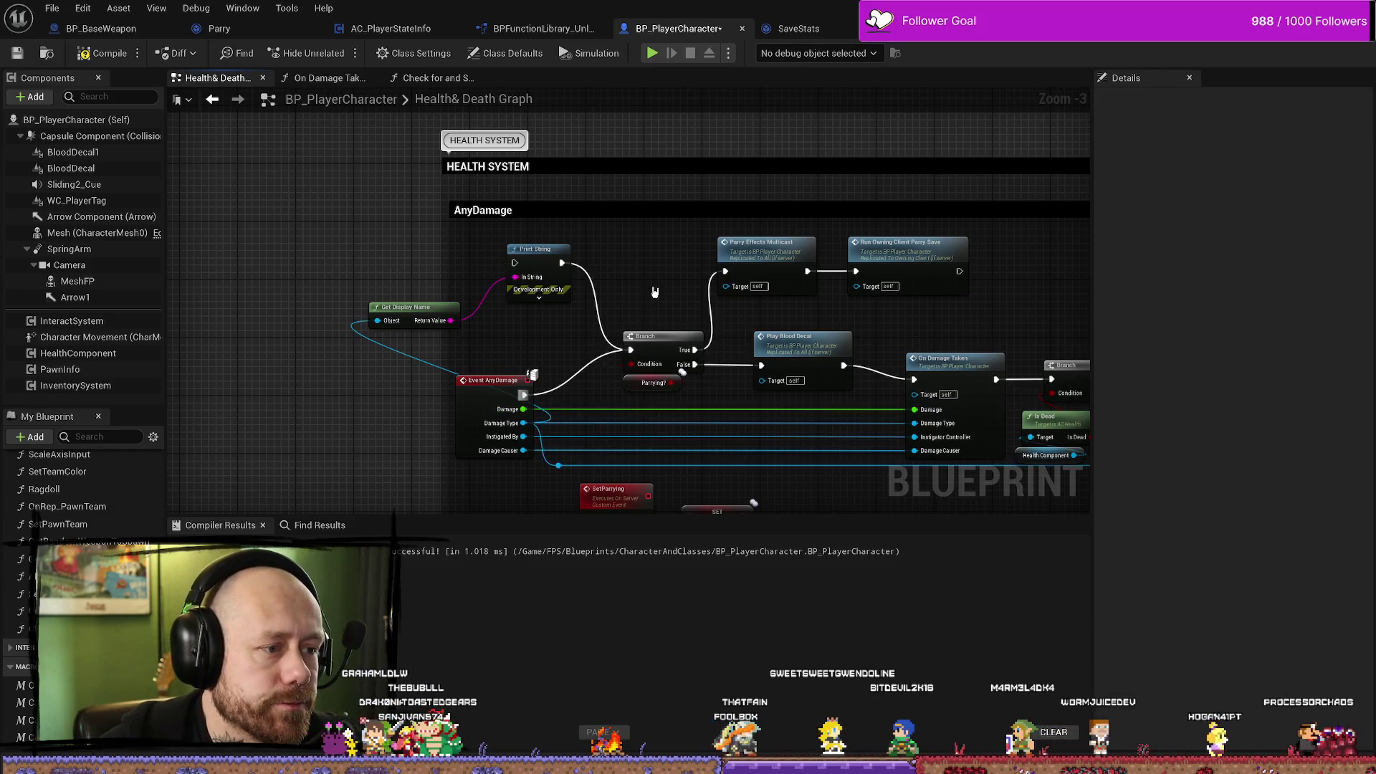
pyautogui.moveTo(653, 295); pyautogui.dragTo(362, 330)
pyautogui.press('Delete')
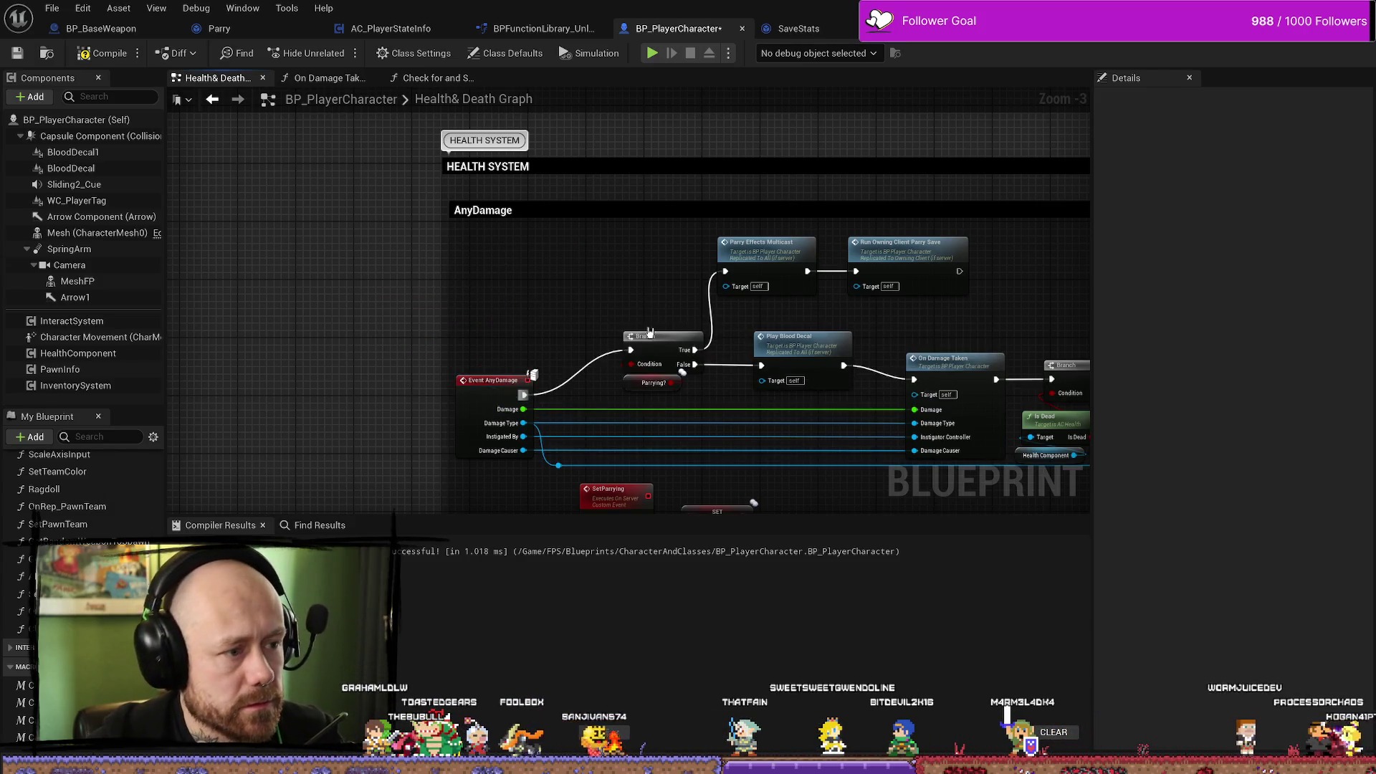
# Pan to the kill-check nodes and open the Check for and Save Kills with Weapon function.
pyautogui.moveTo(632, 334); pyautogui.dragTo(592, 279)
pyautogui.moveTo(780, 316)
pyautogui.mouseDown()
pyautogui.moveTo(820, 304)
pyautogui.moveTo(781, 306)
pyautogui.mouseUp()
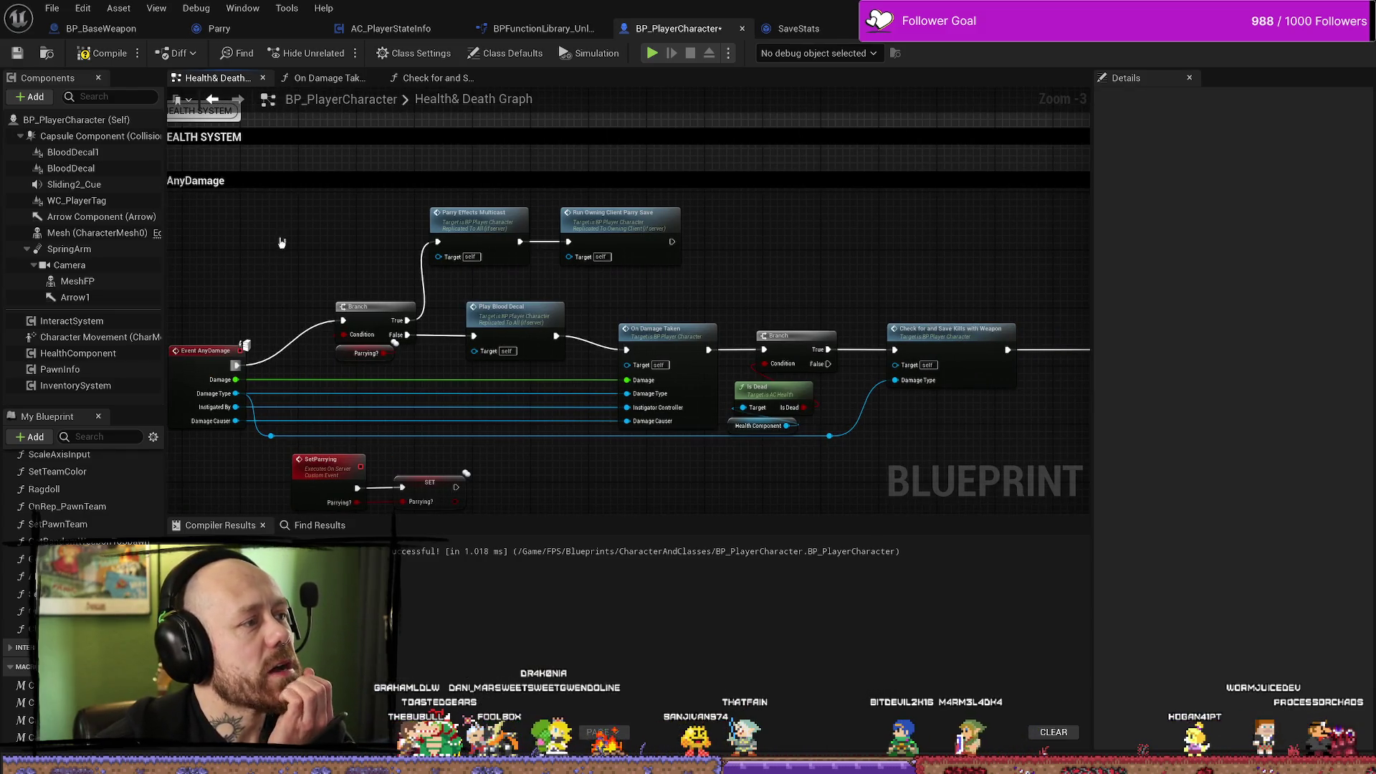
pyautogui.moveTo(281, 243); pyautogui.dragTo(407, 214)
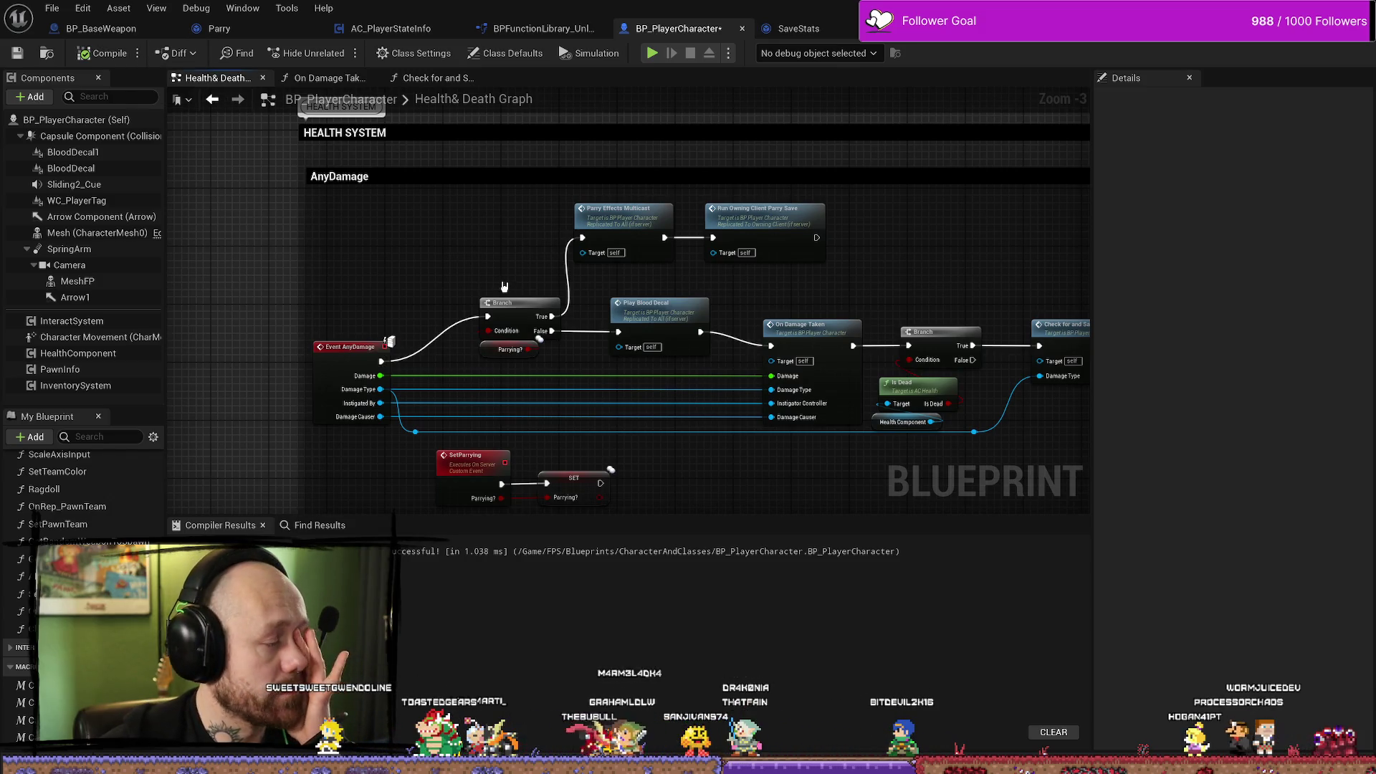
pyautogui.moveTo(858, 229); pyautogui.dragTo(418, 190)
pyautogui.doubleClick(690, 279)
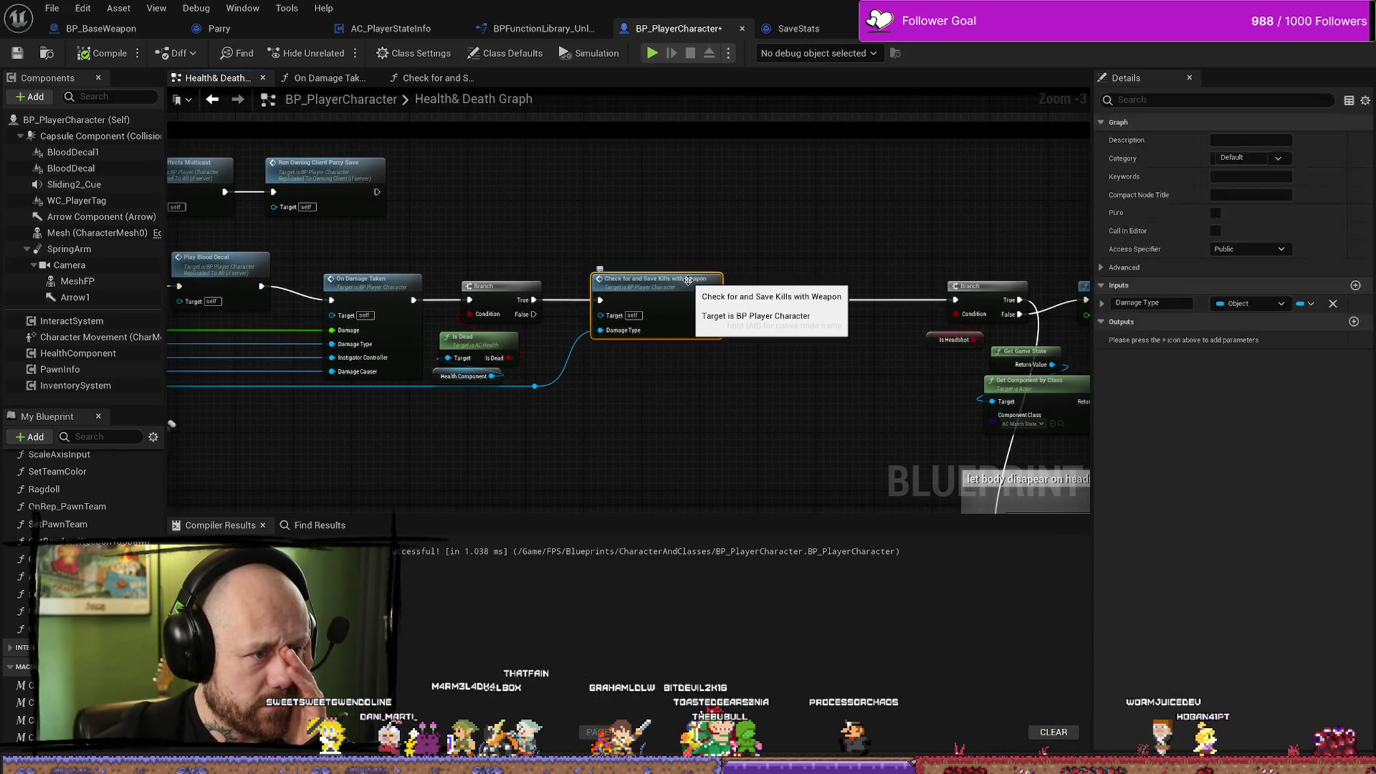
# Bypass and delete the function's debug Print String node, then compile and save.
pyautogui.moveTo(603, 271); pyautogui.dragTo(911, 269)
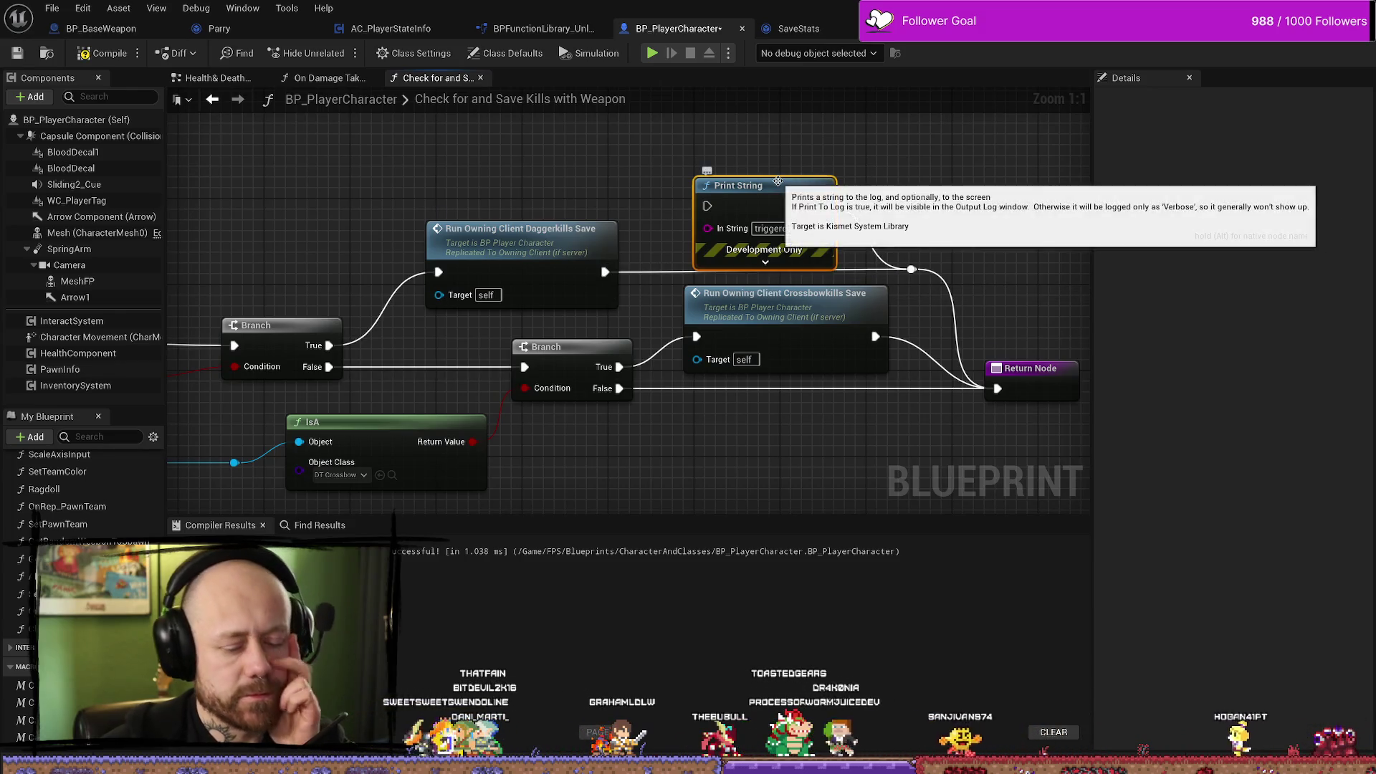
pyautogui.press('Delete')
pyautogui.moveTo(911, 207); pyautogui.dragTo(729, 199)
pyautogui.moveTo(443, 186); pyautogui.dragTo(732, 188)
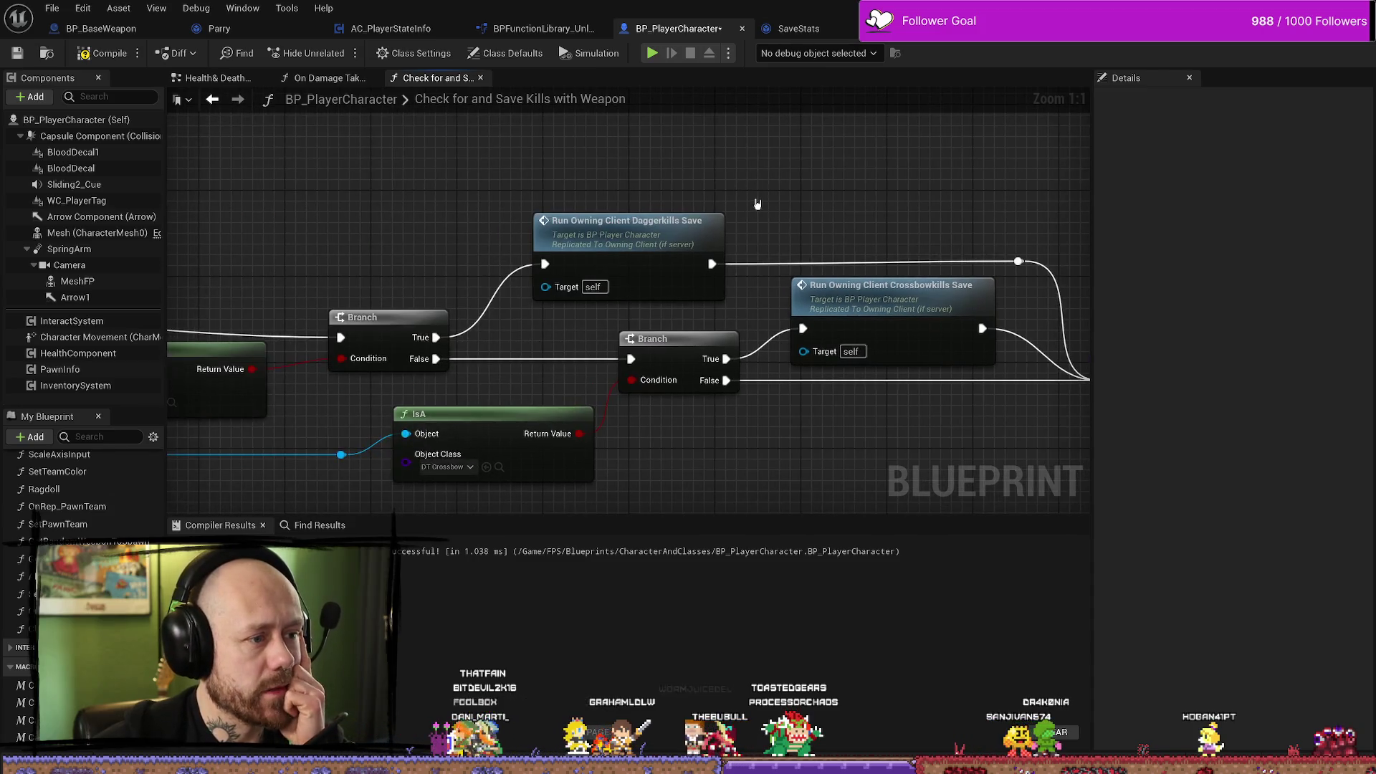
pyautogui.click(19, 55)
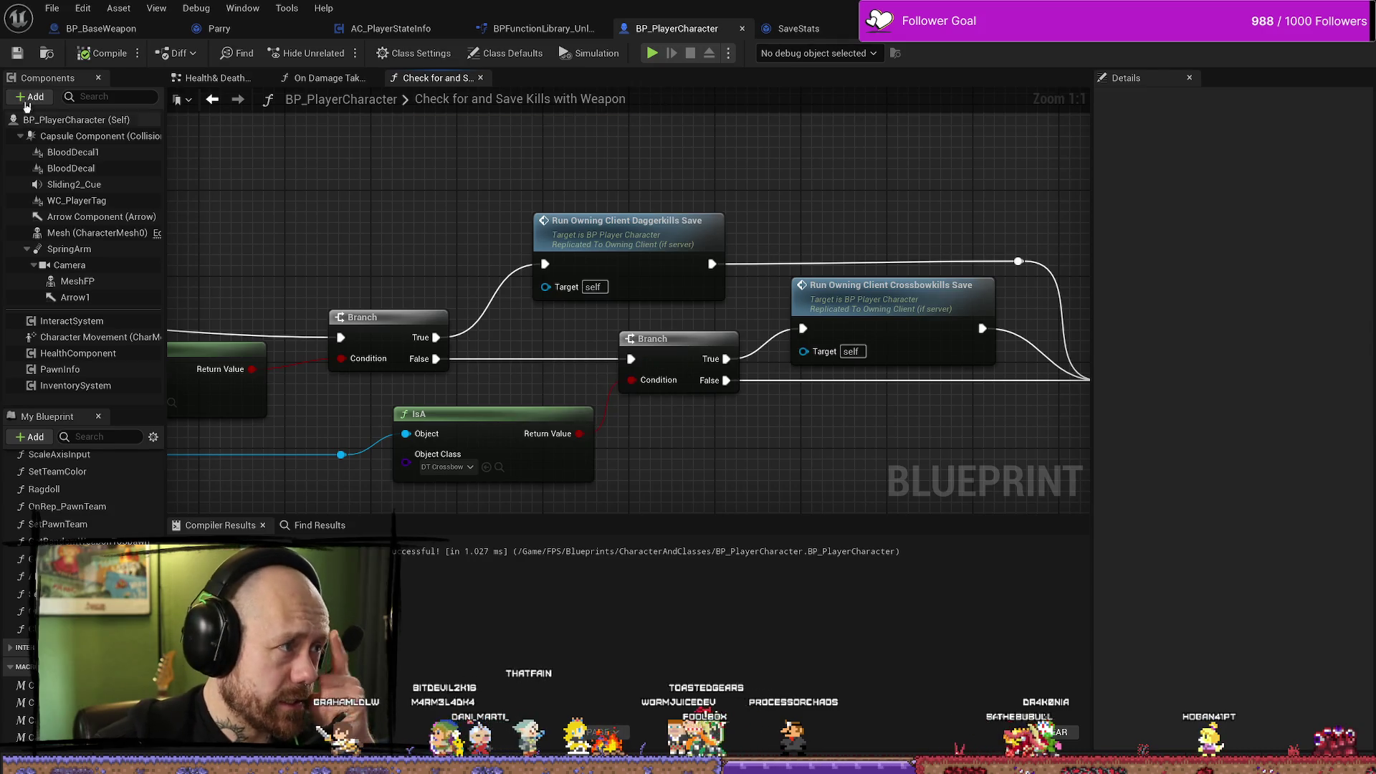
pyautogui.click(20, 55)
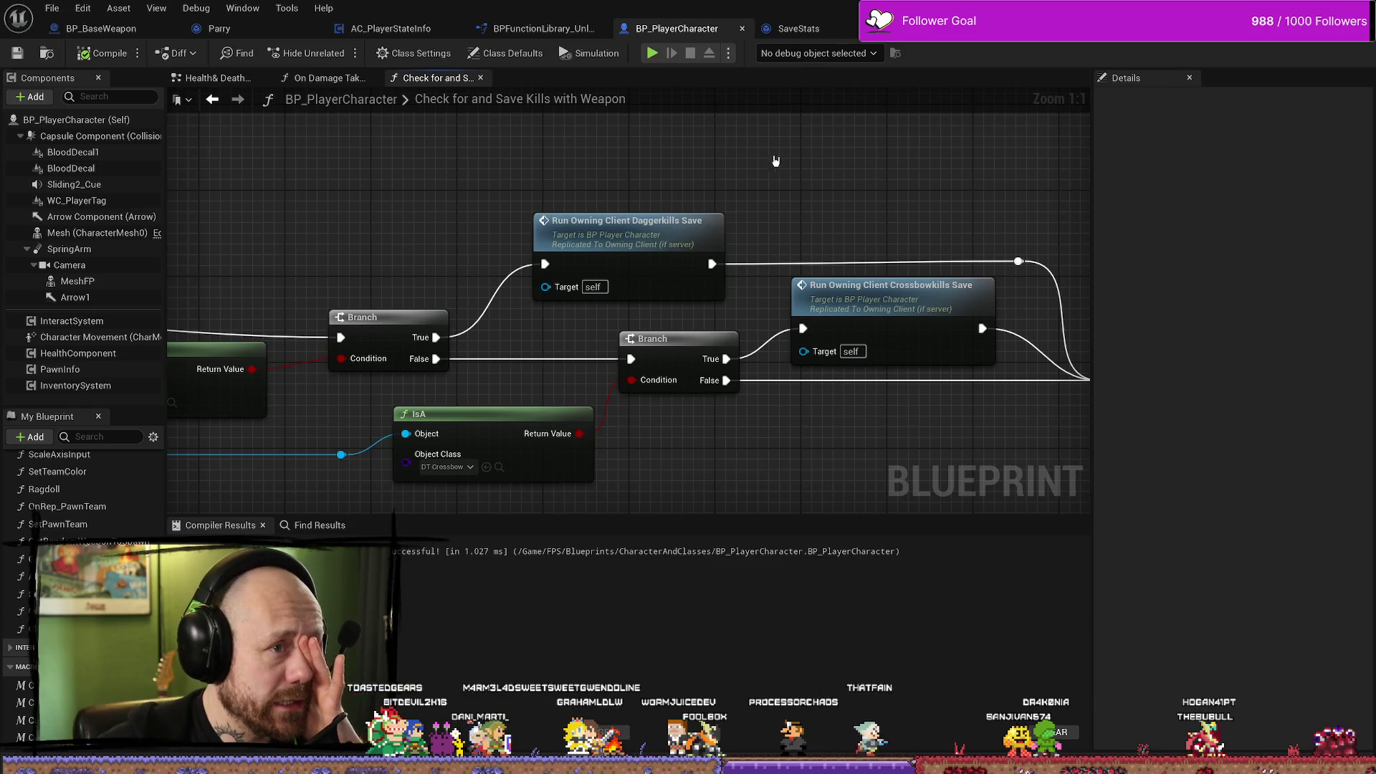
# Review the whole weapon-check function graph, then bring up the On Damage Taken graph.
pyautogui.moveTo(775, 160); pyautogui.dragTo(911, 162)
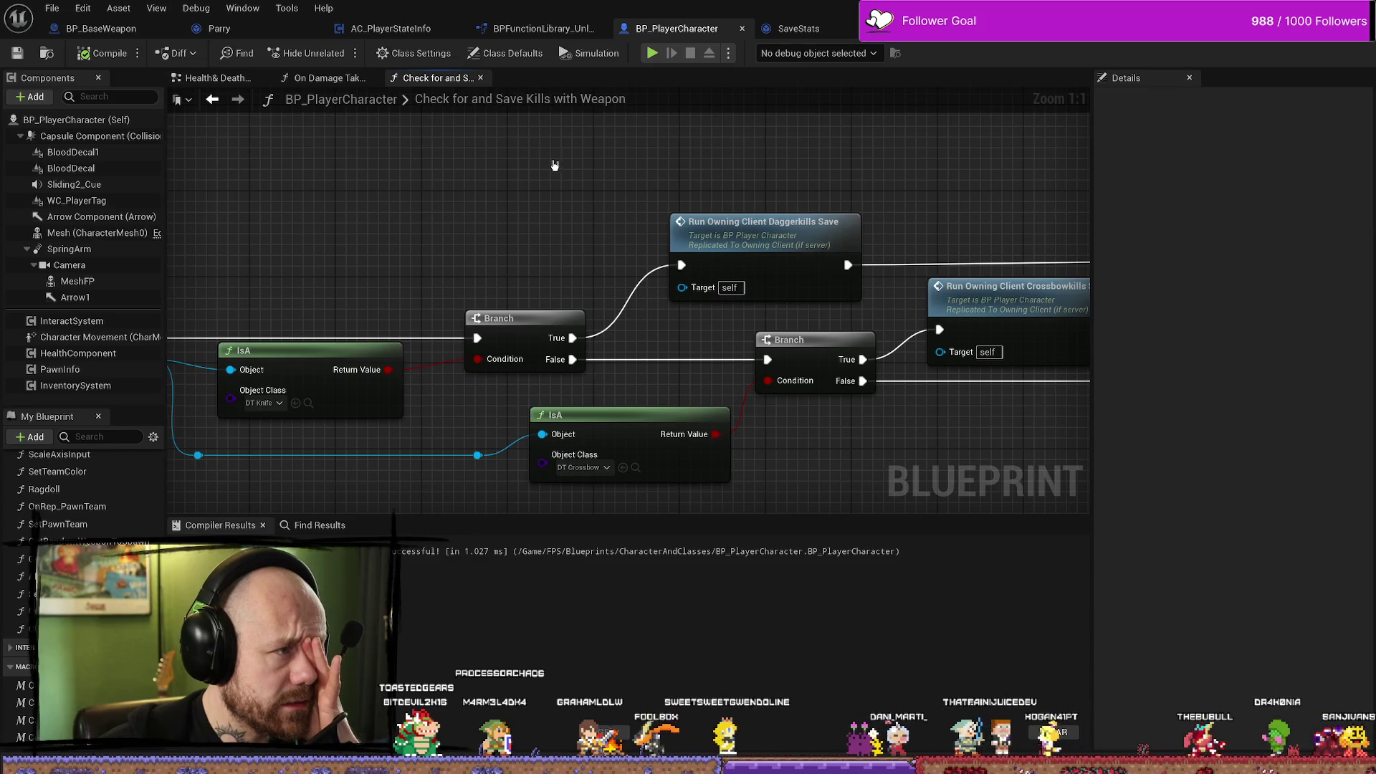
pyautogui.scroll(-8, 552, 154)
pyautogui.scroll(3, 581, 197)
pyautogui.moveTo(537, 217); pyautogui.dragTo(623, 145)
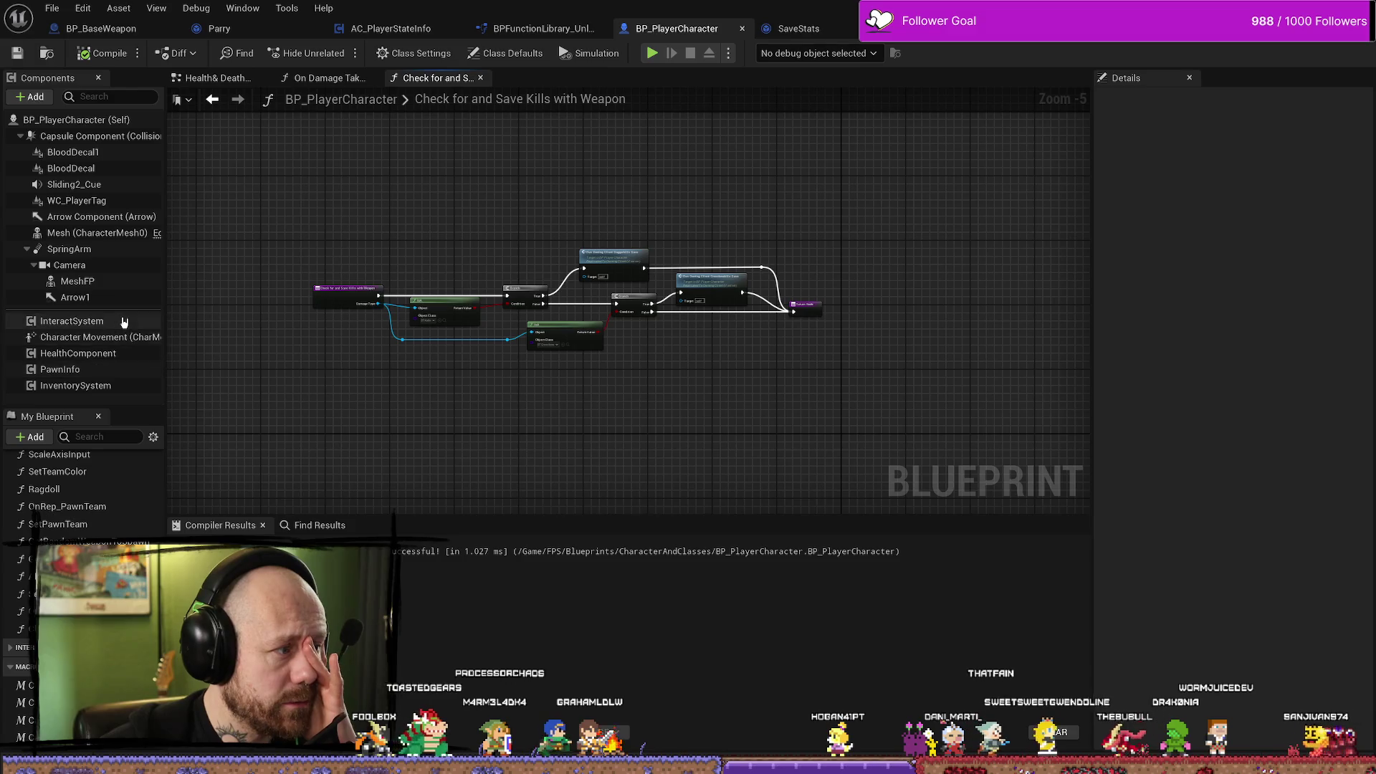
pyautogui.scroll(-5, 63, 510)
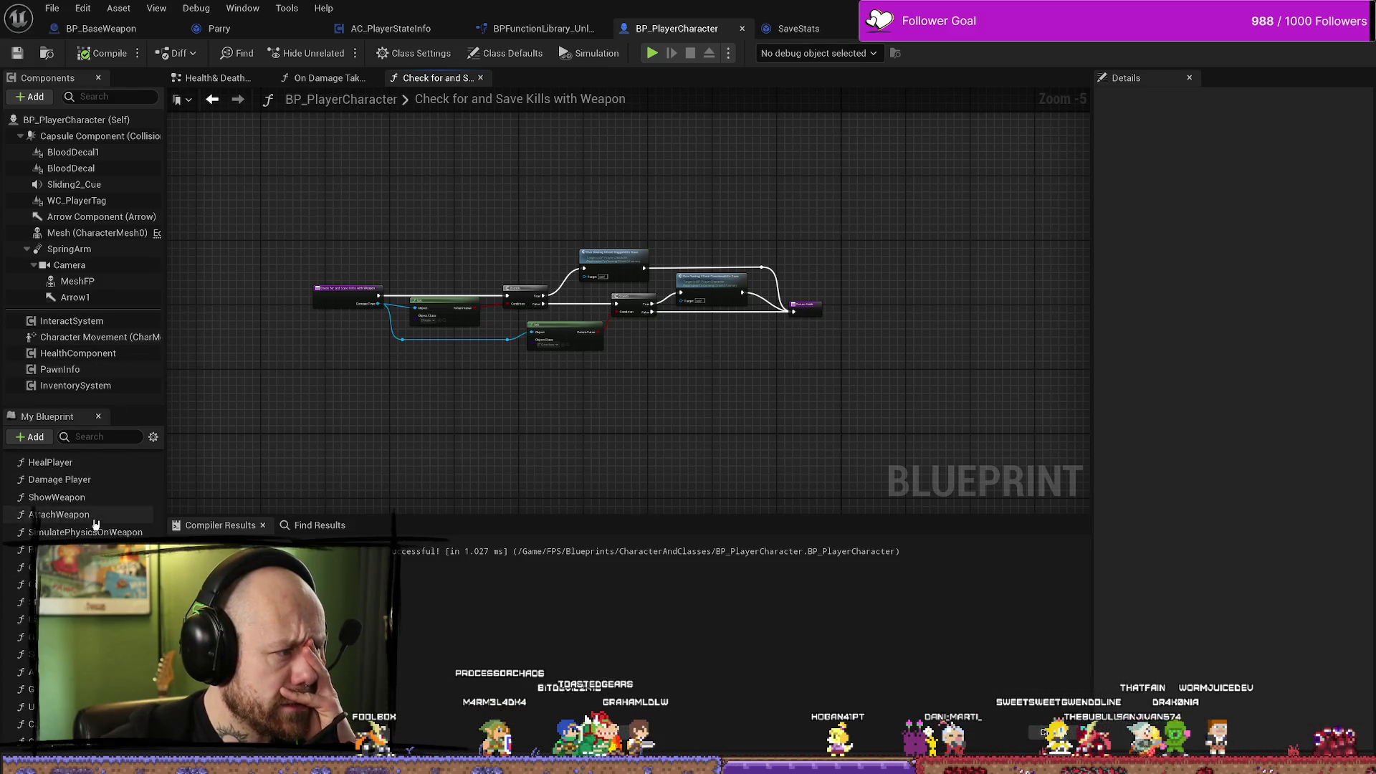
pyautogui.scroll(-6, 72, 516)
pyautogui.scroll(15, 95, 527)
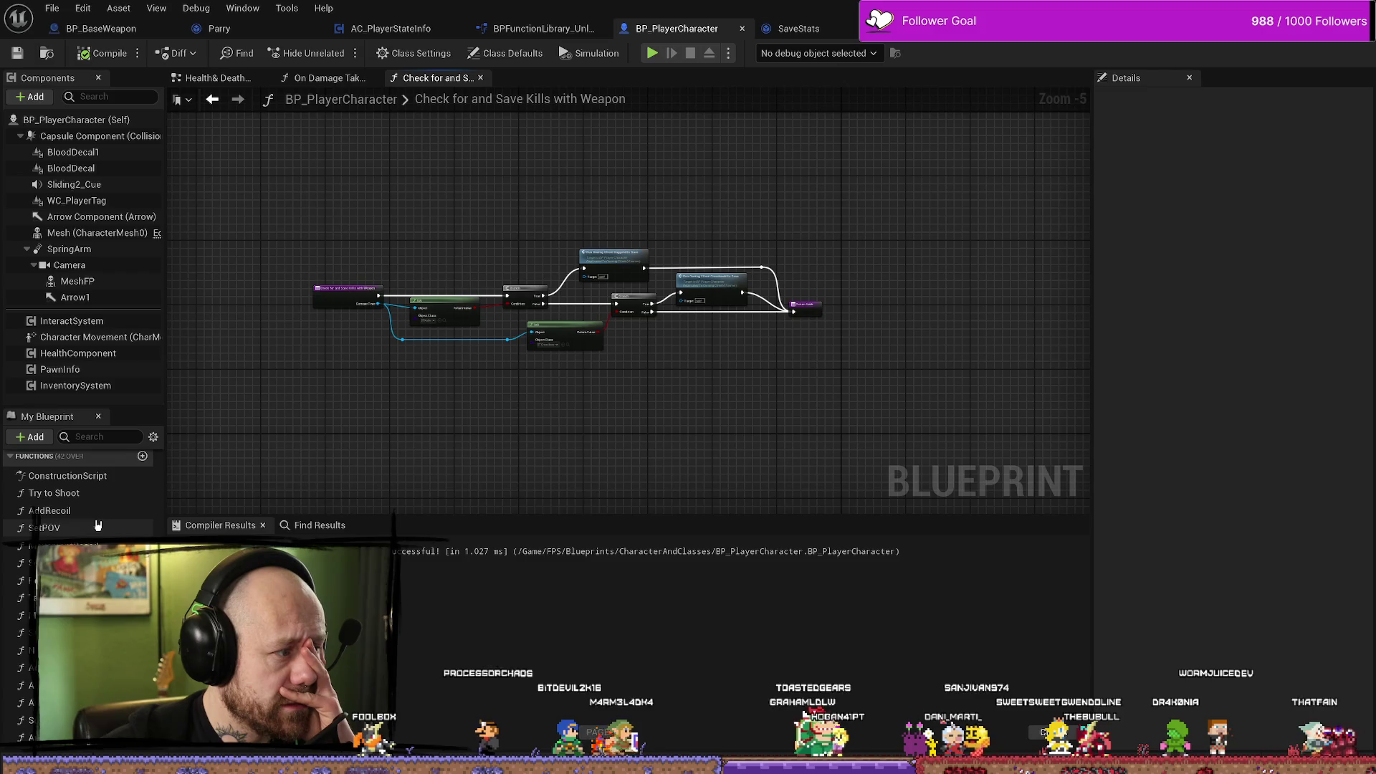
pyautogui.scroll(-15, 95, 523)
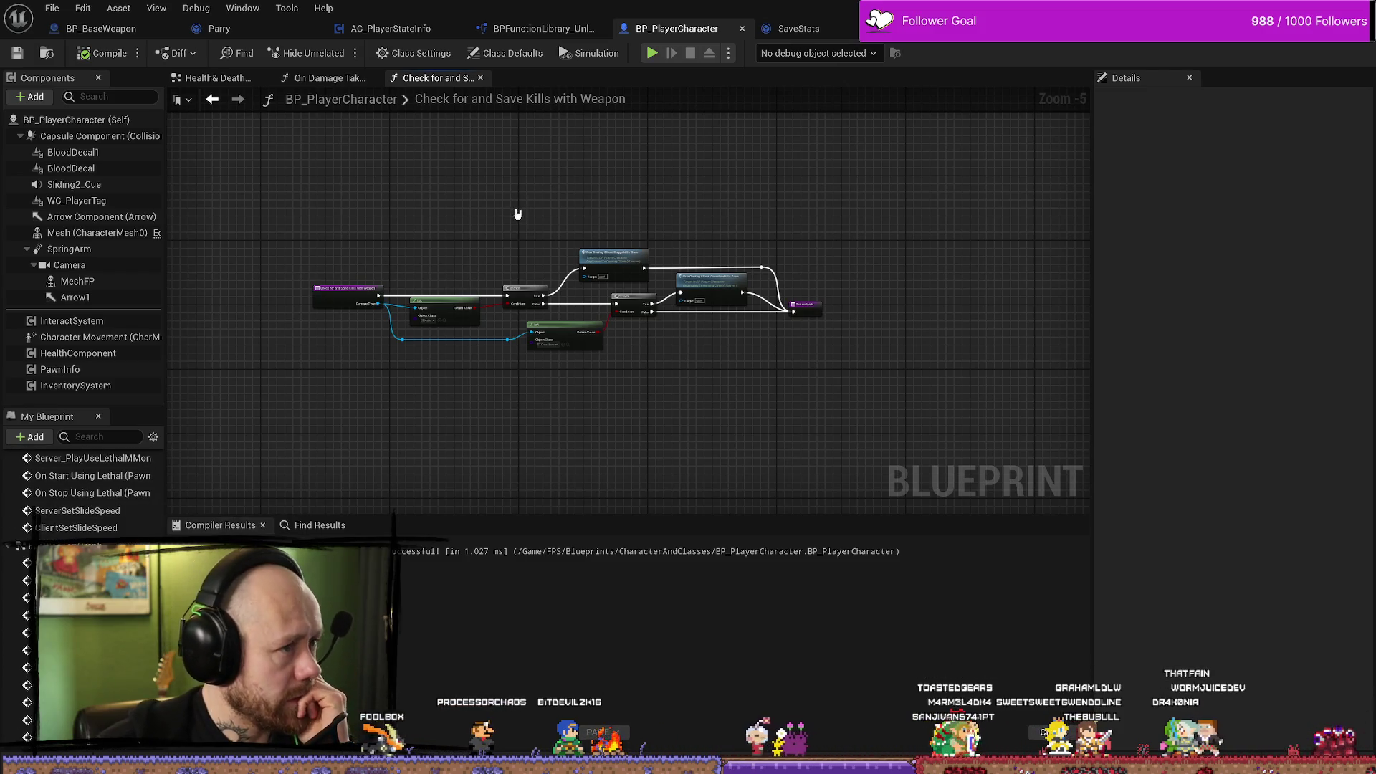
pyautogui.click(336, 78)
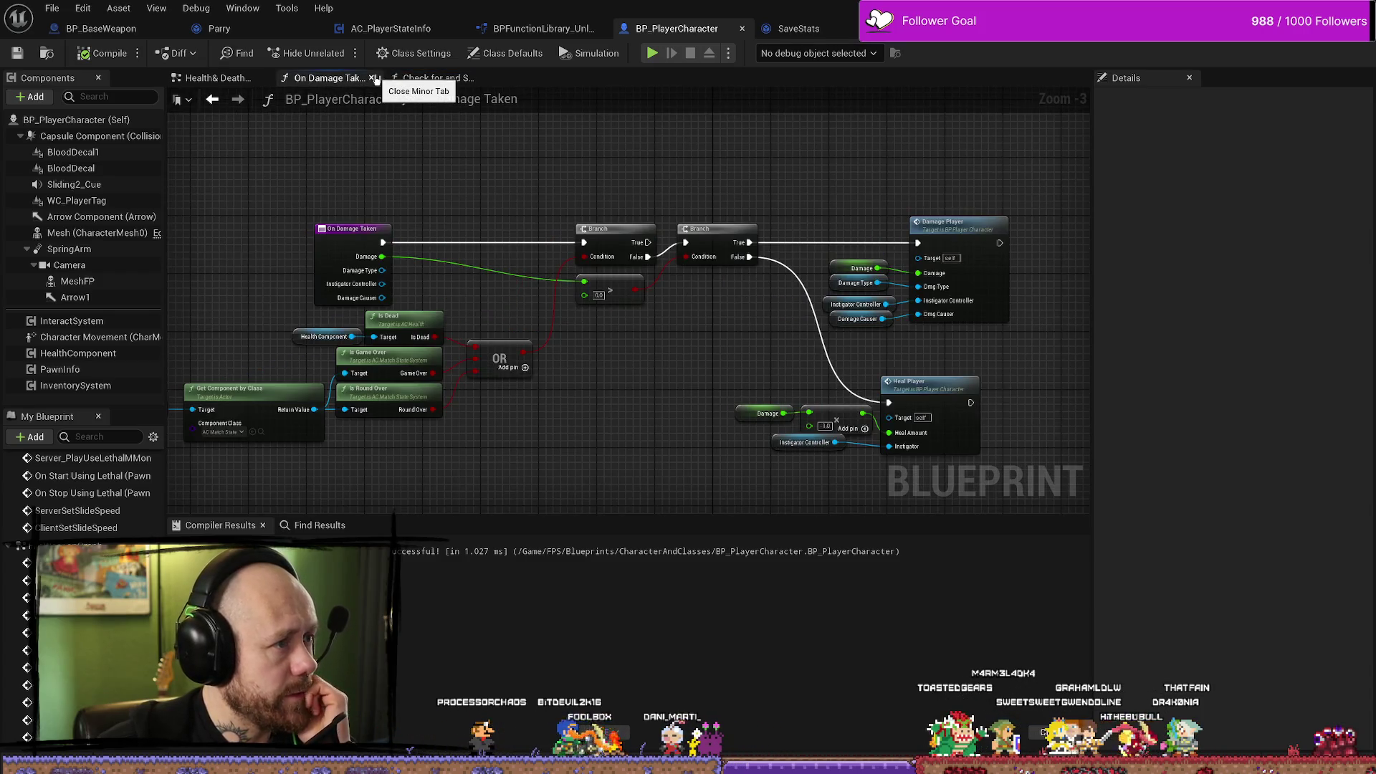
# Close On Damage Taken, search the blueprint for 'melee', and open the UseMelee event.
pyautogui.click(371, 77)
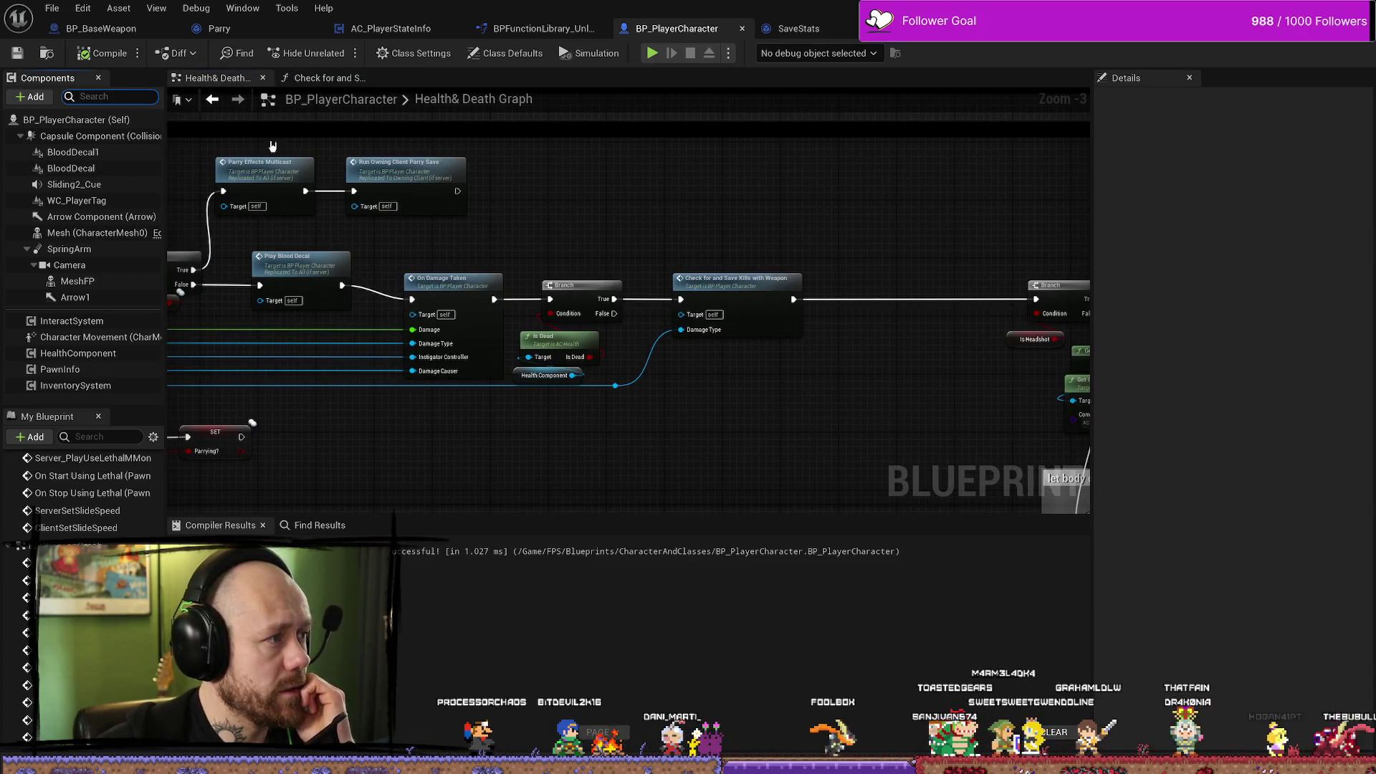
pyautogui.click(99, 435)
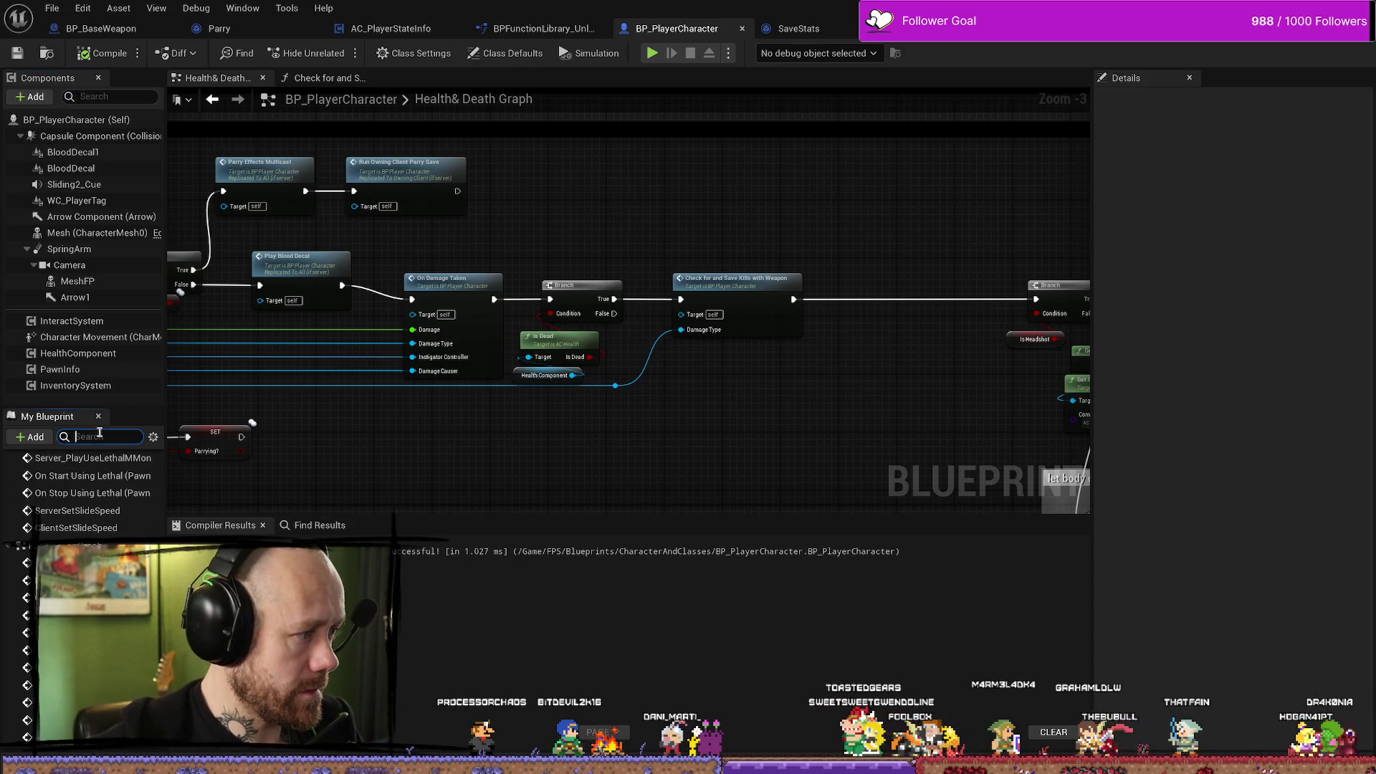
pyautogui.write('melee')
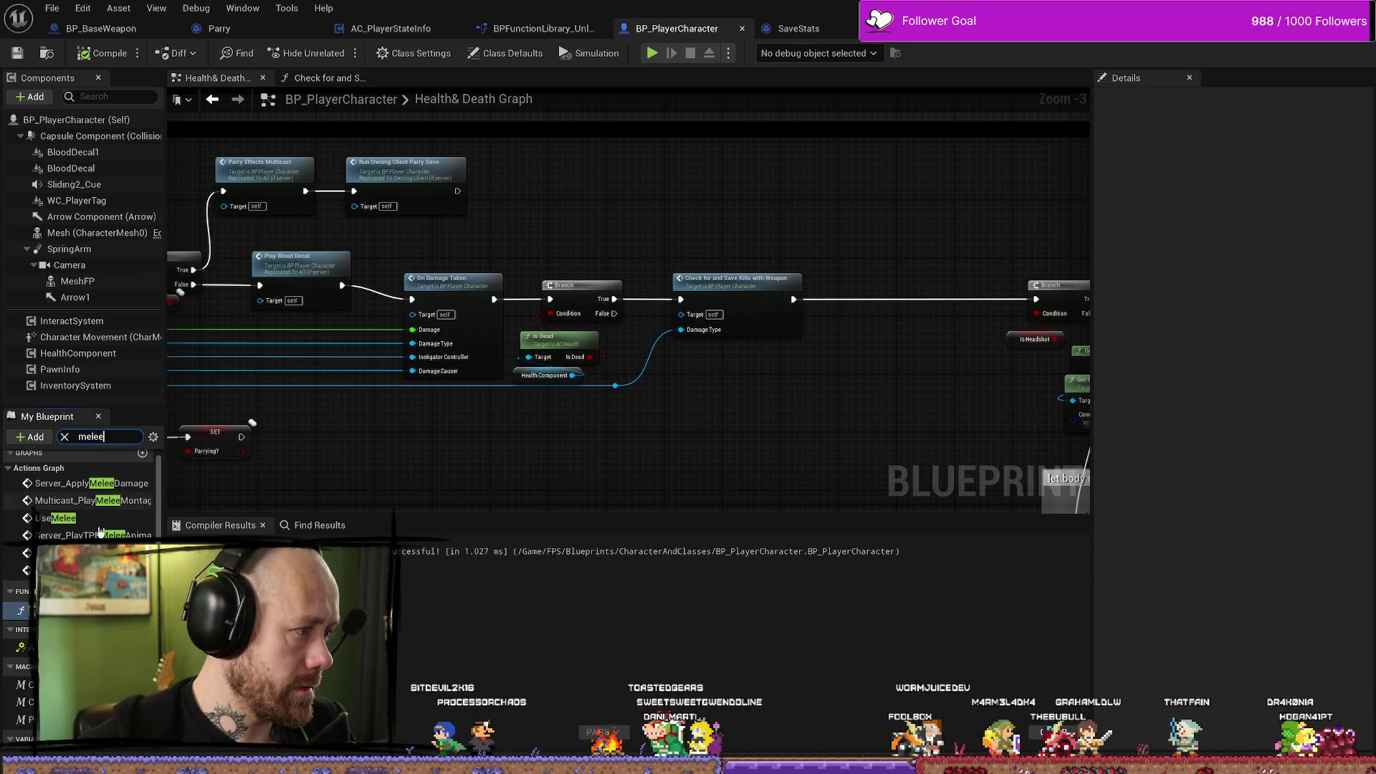
pyautogui.scroll(-3, 79, 502)
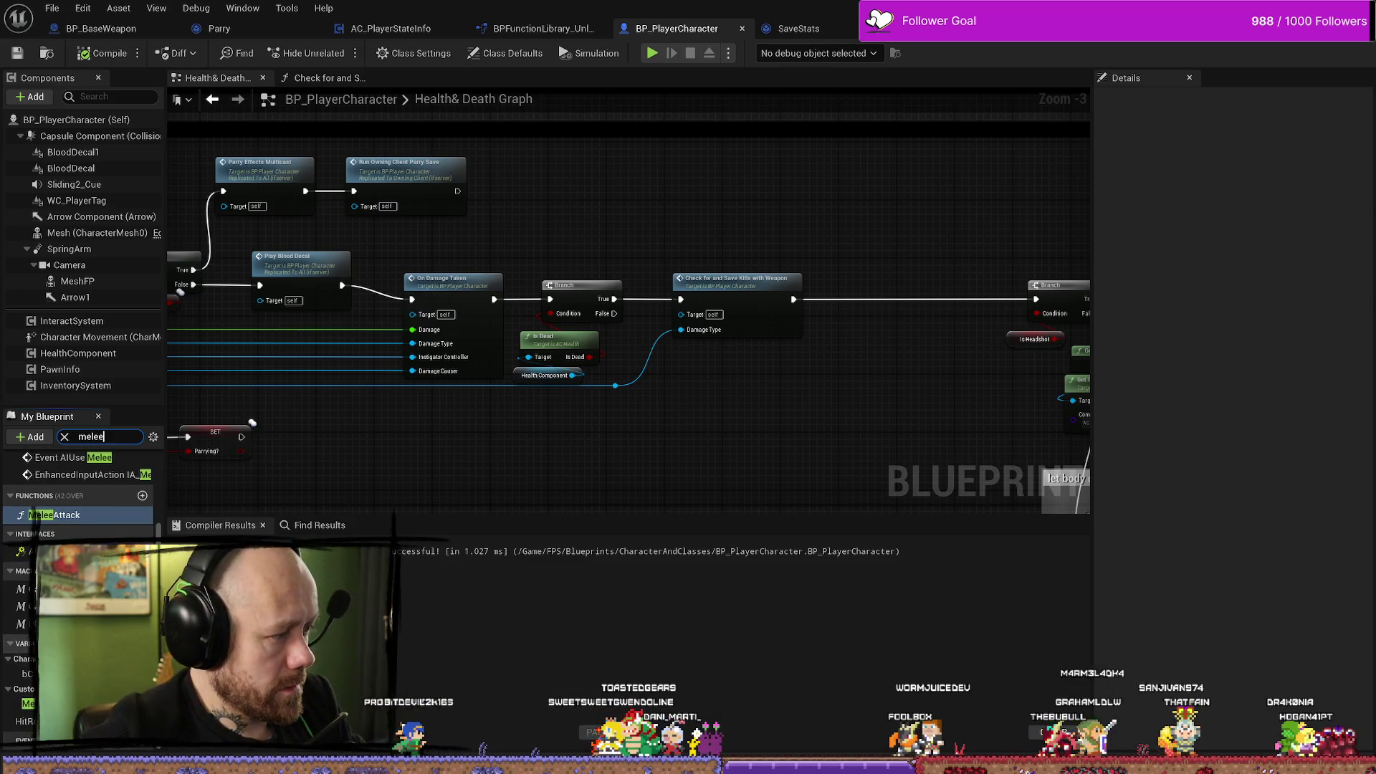
pyautogui.scroll(3, 79, 494)
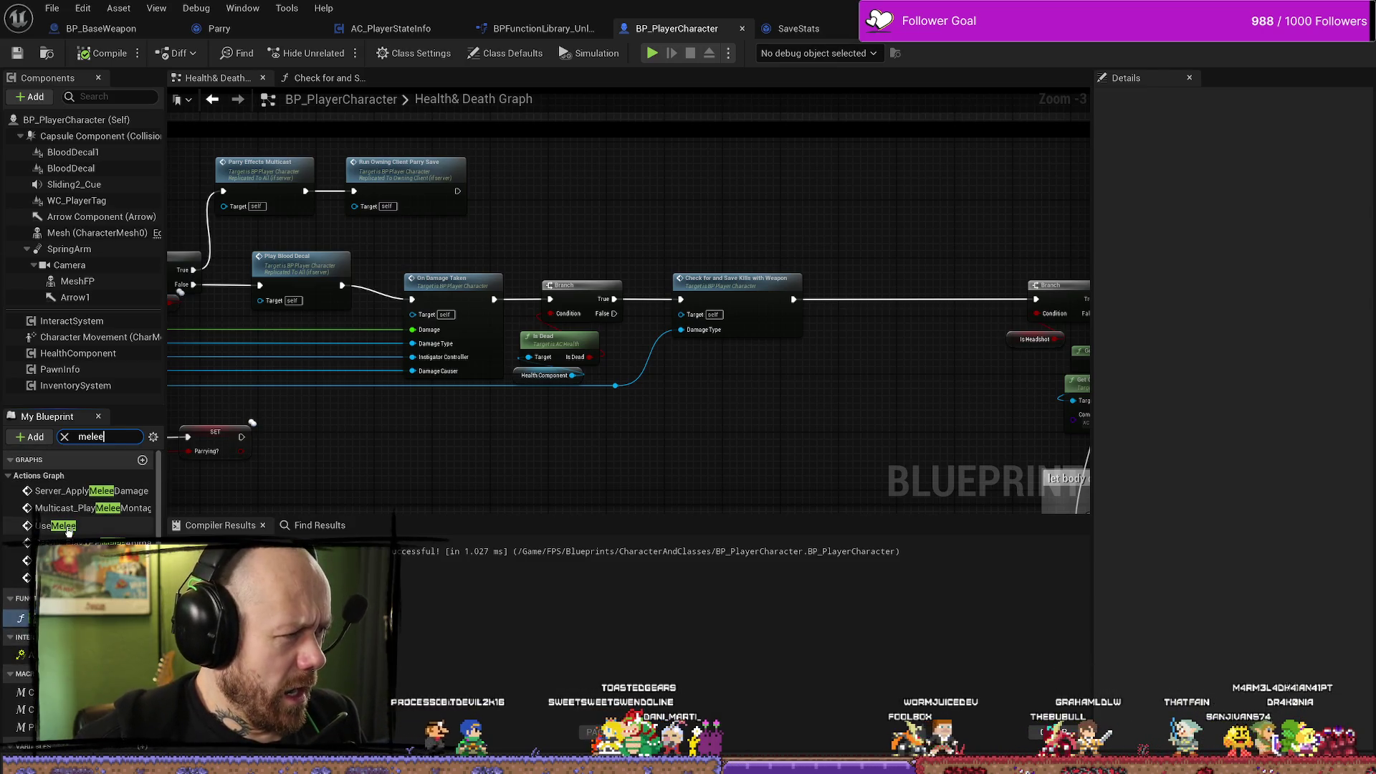
pyautogui.doubleClick(63, 526)
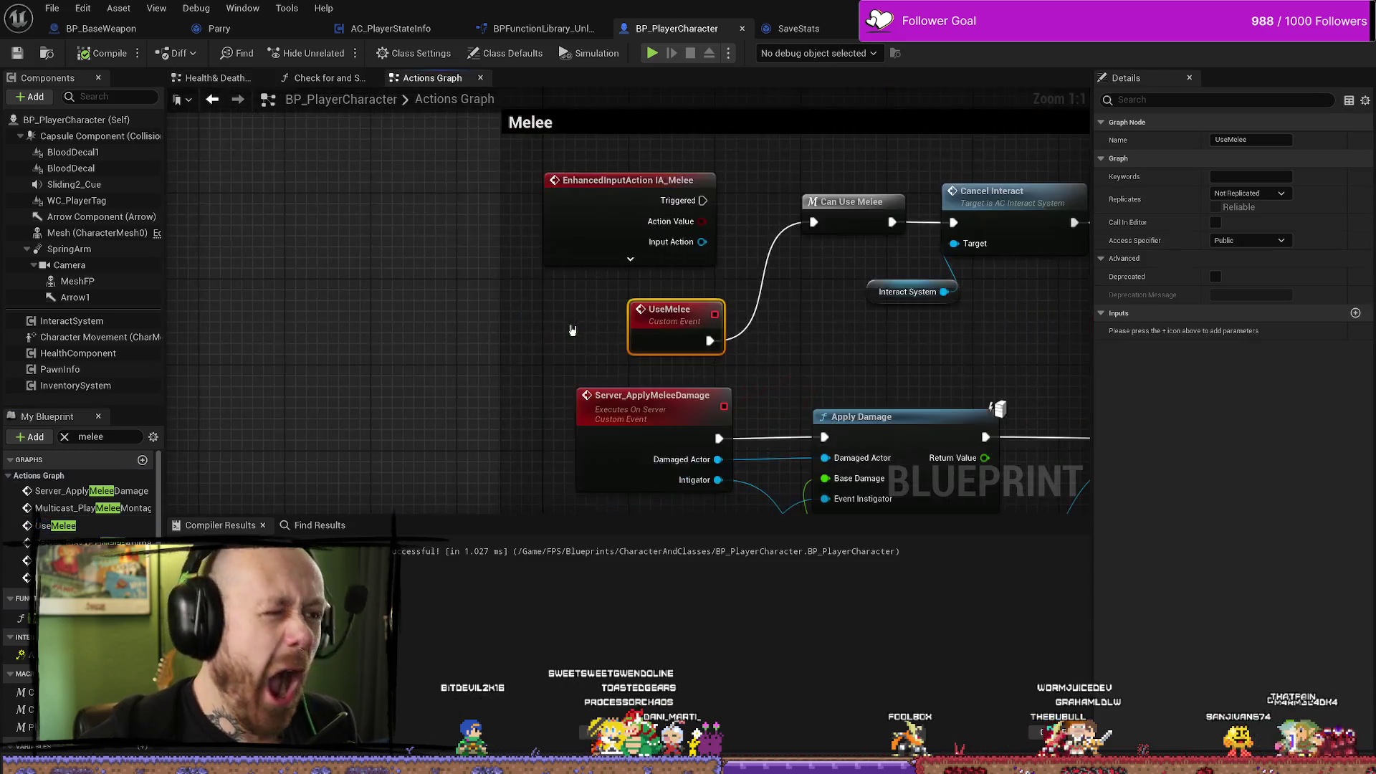
# Inspect the melee logic in the Actions Graph, including the Play Montage pins.
pyautogui.scroll(-4, 573, 330)
pyautogui.scroll(4, 673, 298)
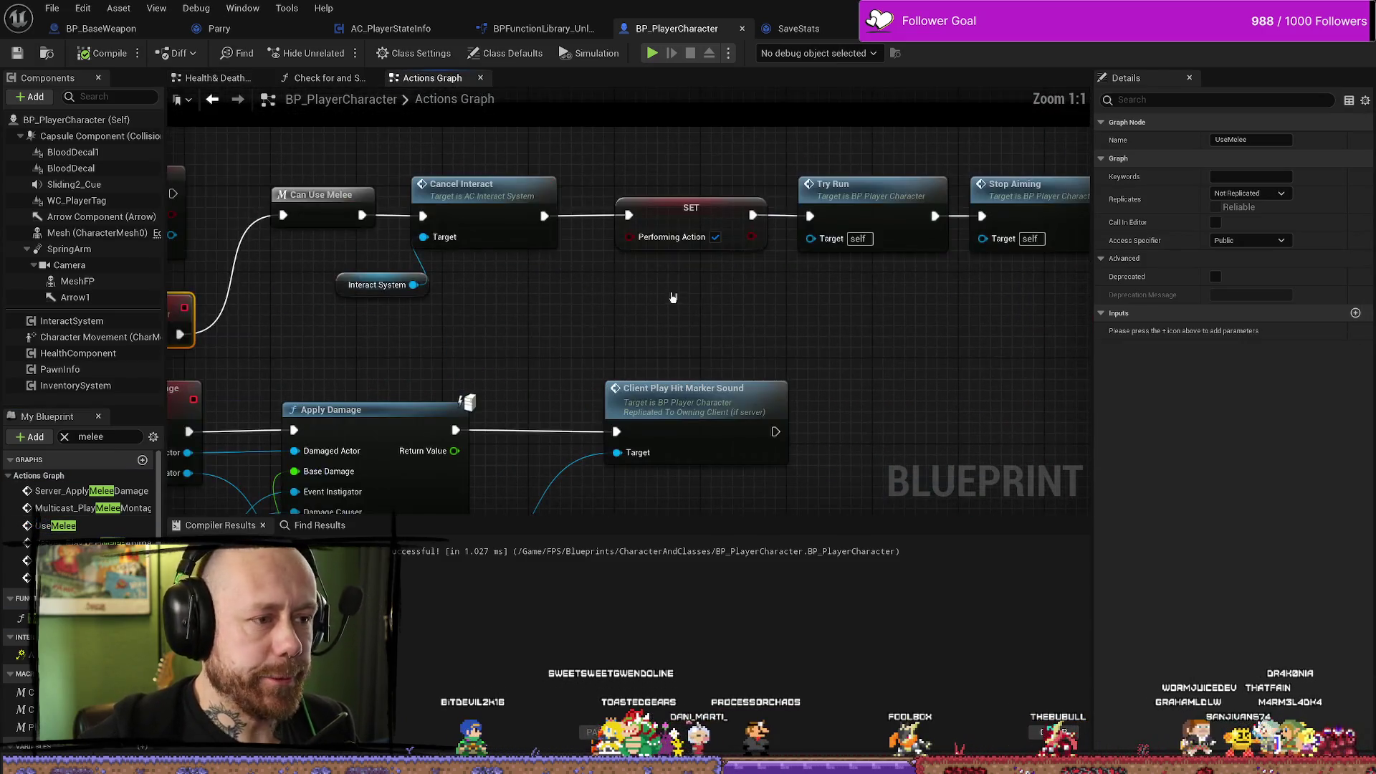
pyautogui.scroll(-4, 677, 298)
pyautogui.scroll(2, 507, 282)
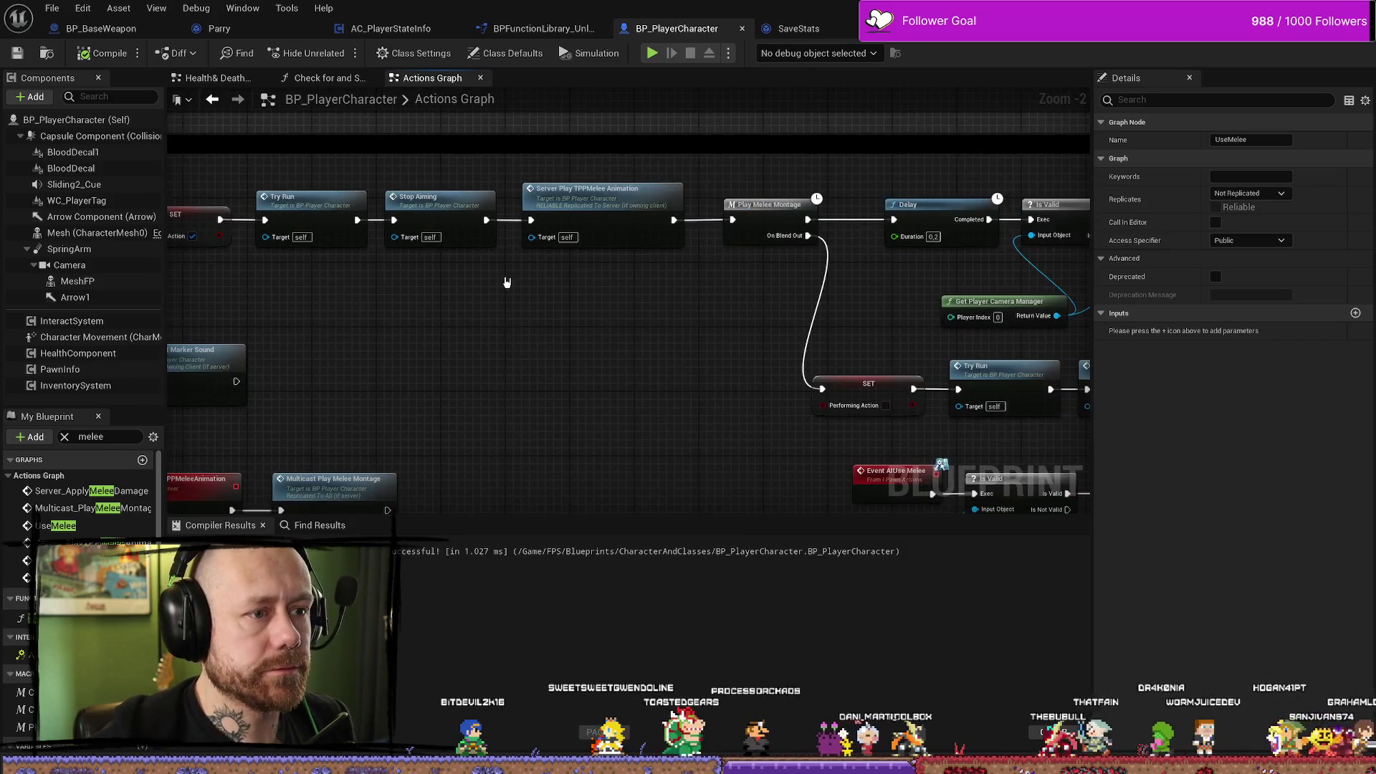
pyautogui.scroll(-2, 660, 307)
pyautogui.scroll(2, 735, 313)
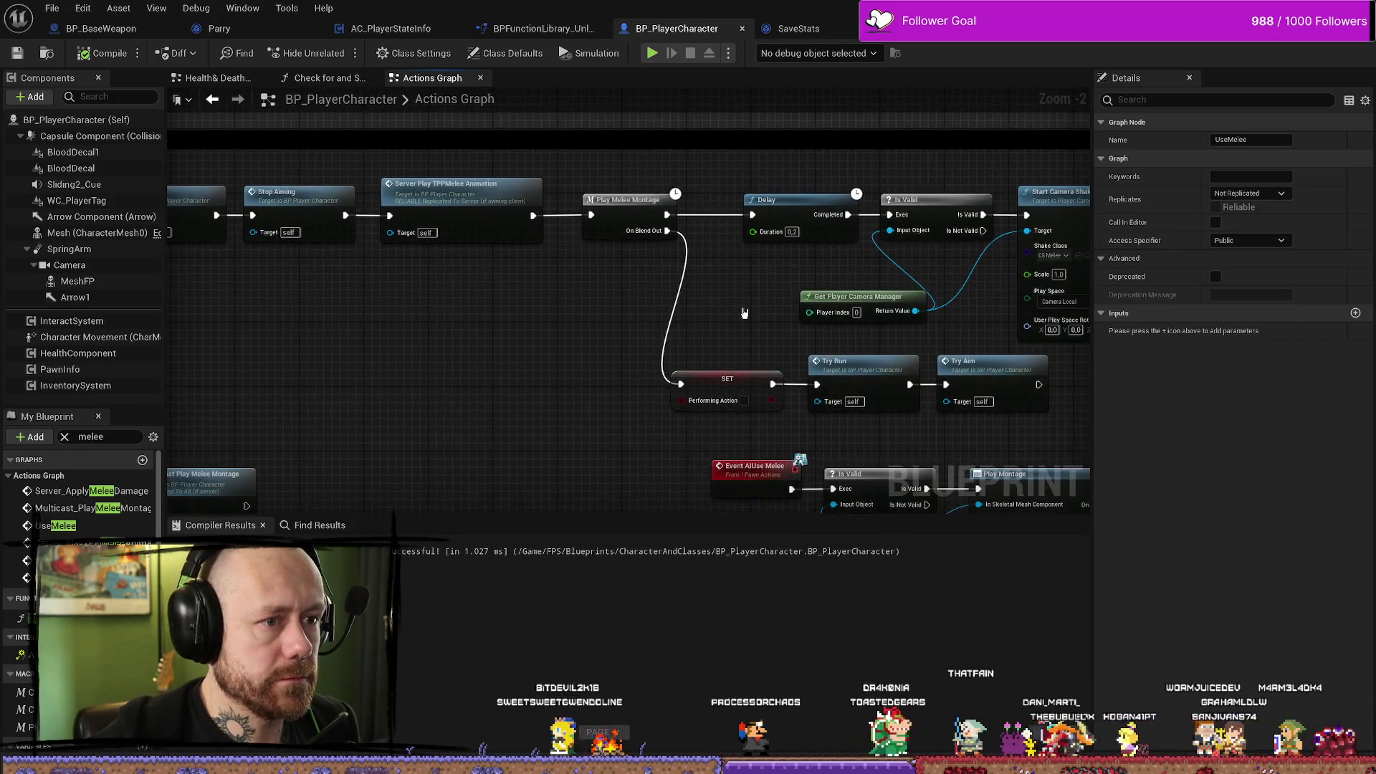
pyautogui.scroll(-3, 735, 313)
pyautogui.scroll(4, 525, 285)
pyautogui.moveTo(526, 284); pyautogui.dragTo(624, 273)
pyautogui.doubleClick(91, 530)
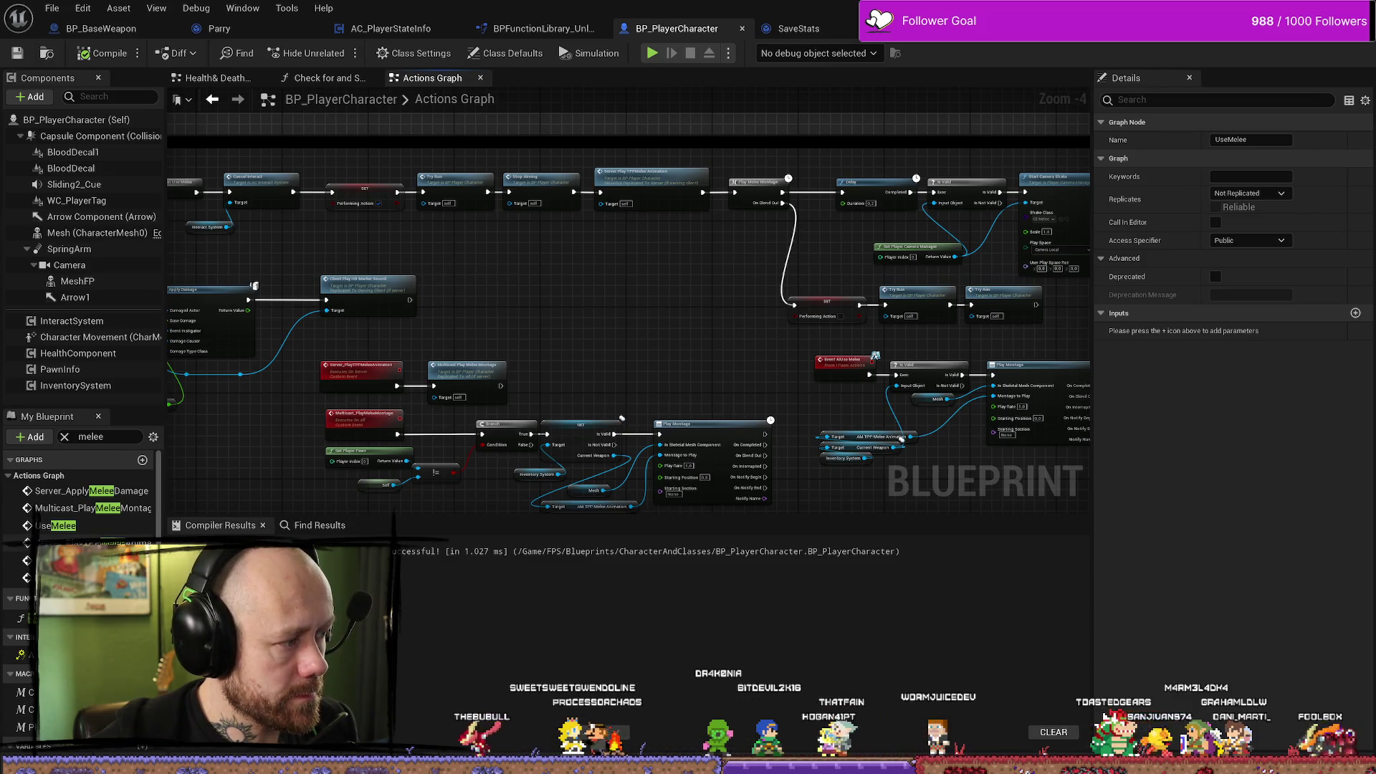
pyautogui.scroll(-5, 79, 502)
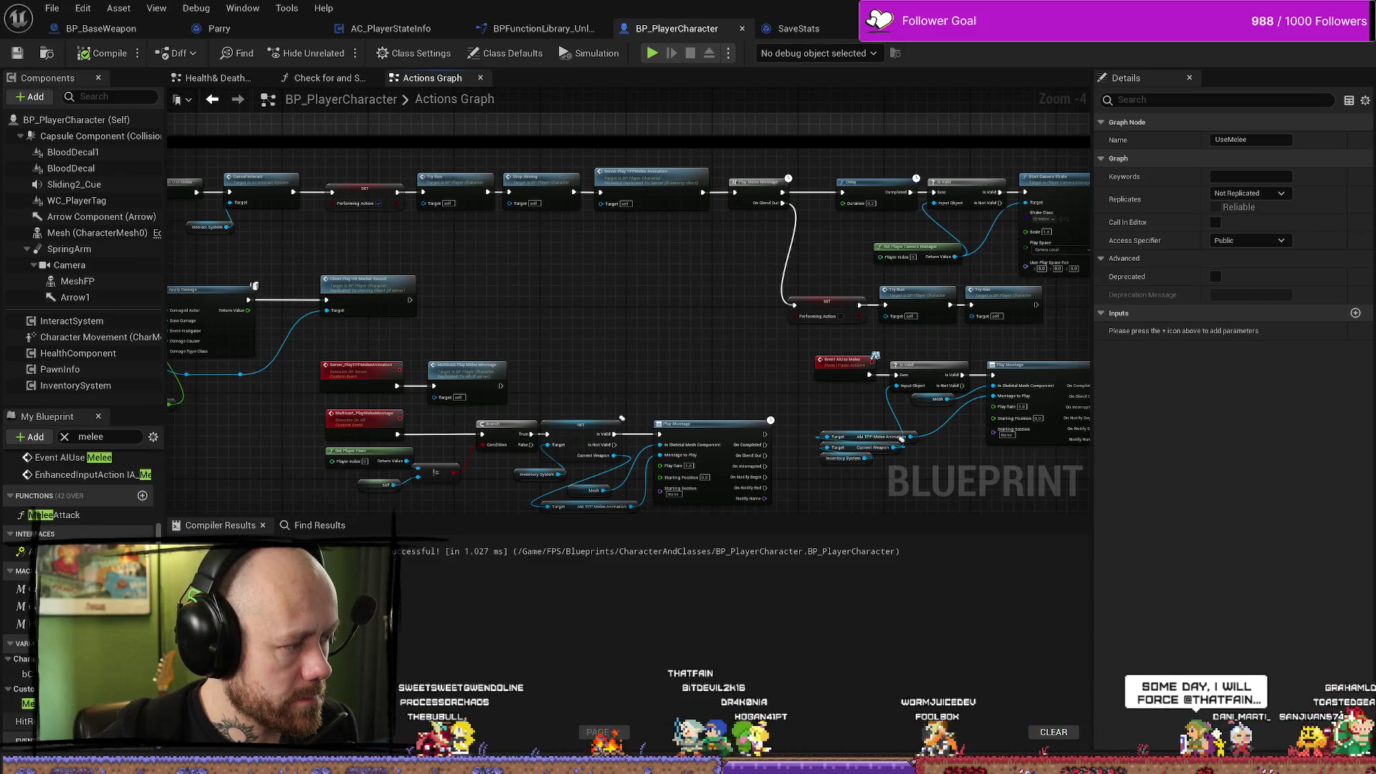
pyautogui.moveTo(574, 322); pyautogui.dragTo(644, 336)
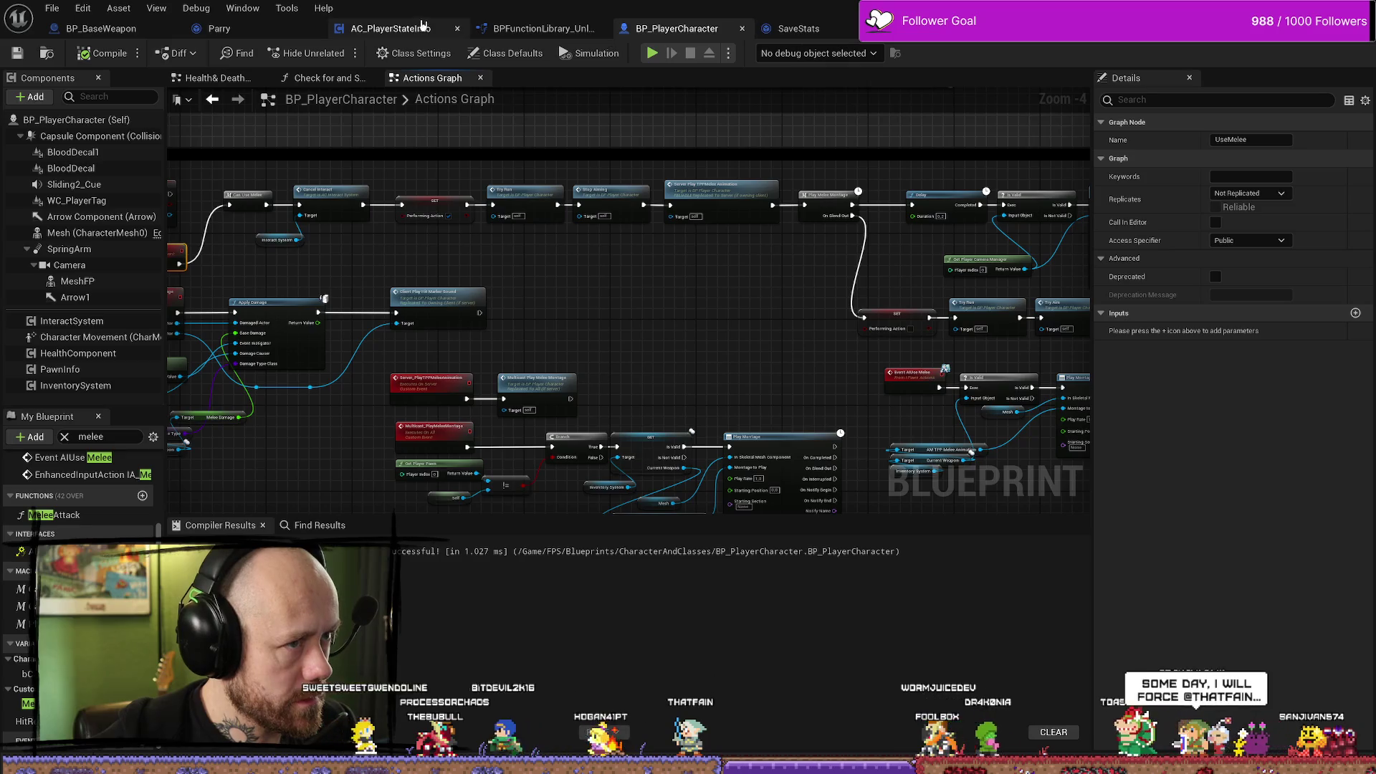
# Glance over AC_PlayerStateInfo's Event Graph, then return to BPFunctionLibrary_Unlockable's Times Killed By Dagger graph.
pyautogui.click(371, 29)
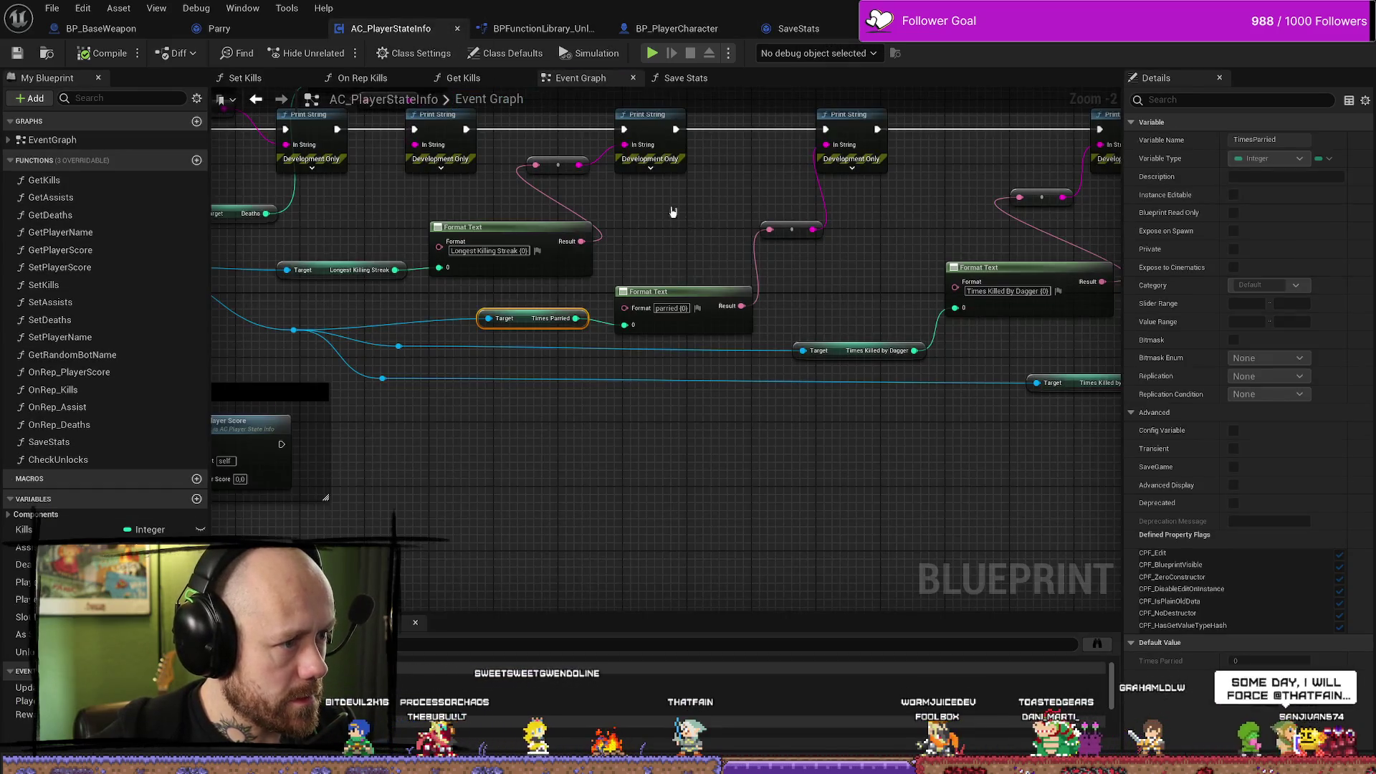
pyautogui.scroll(-4, 686, 223)
pyautogui.scroll(2, 590, 311)
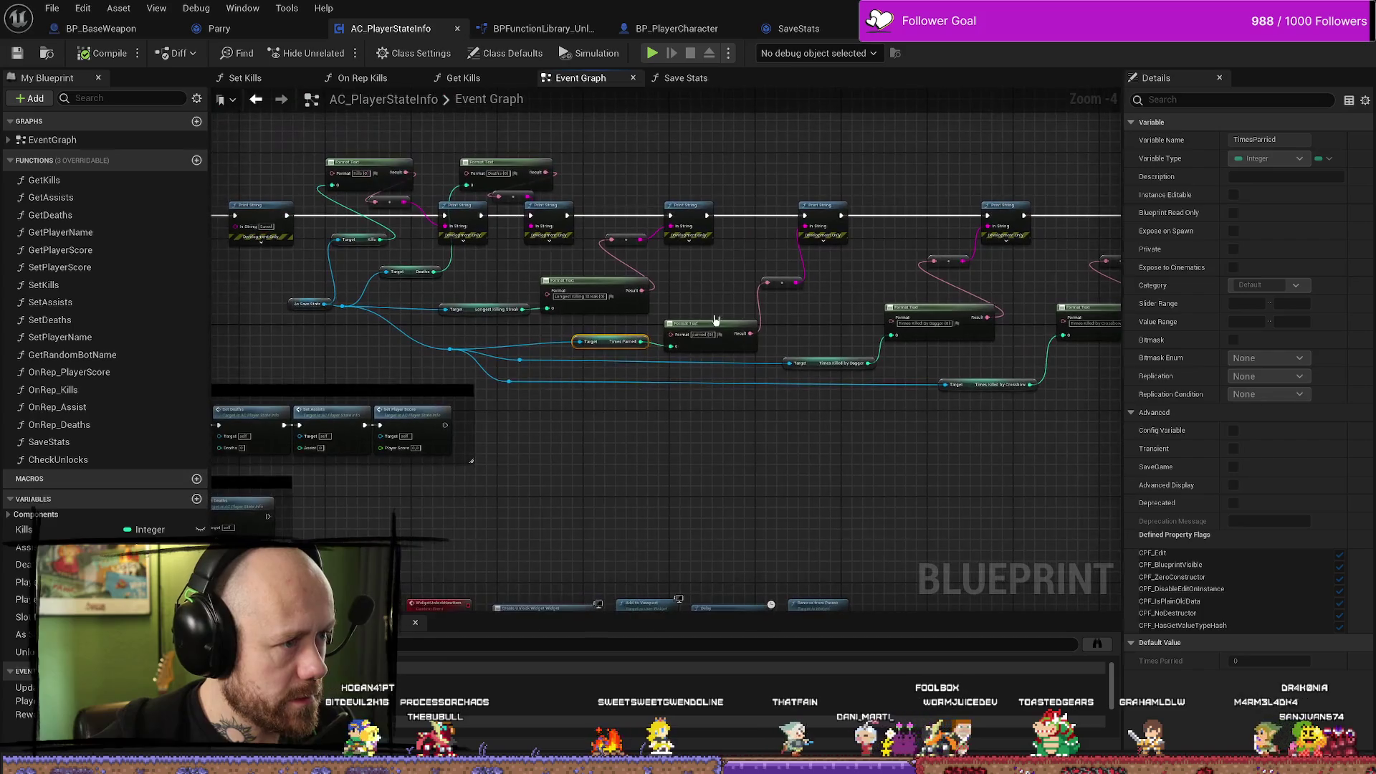
pyautogui.click(501, 29)
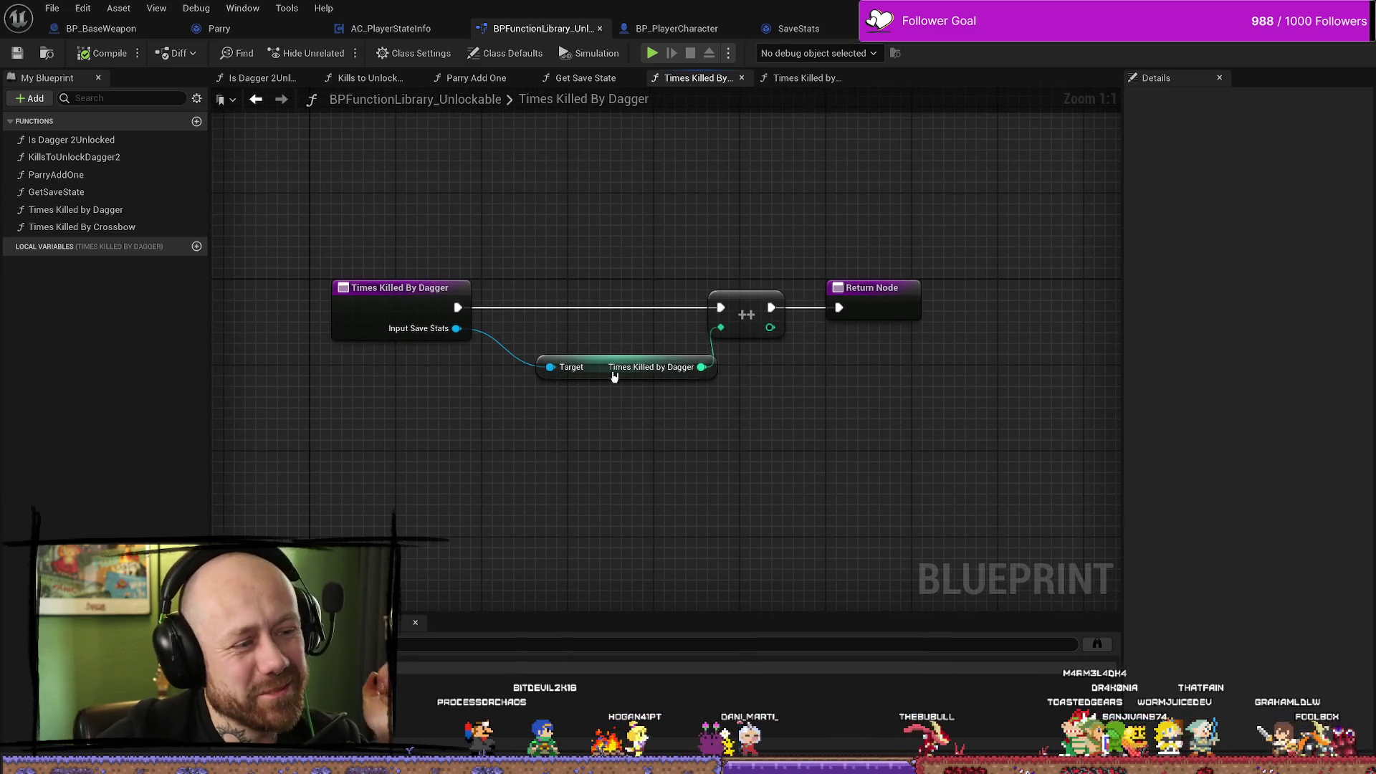
# Select the Times Killed by Dagger getter, recentre the graph, and save the function library.
pyautogui.click(566, 362)
pyautogui.moveTo(567, 351); pyautogui.dragTo(624, 365)
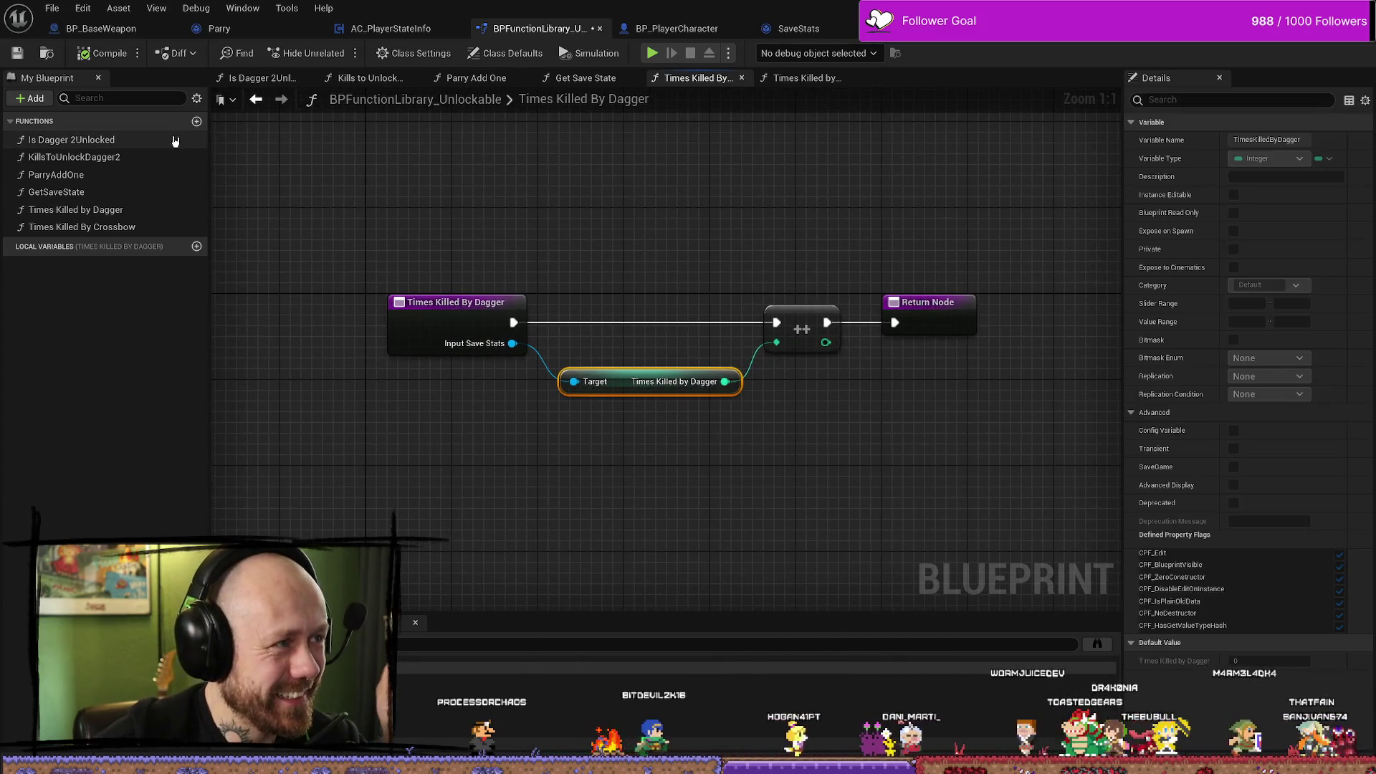
pyautogui.click(17, 54)
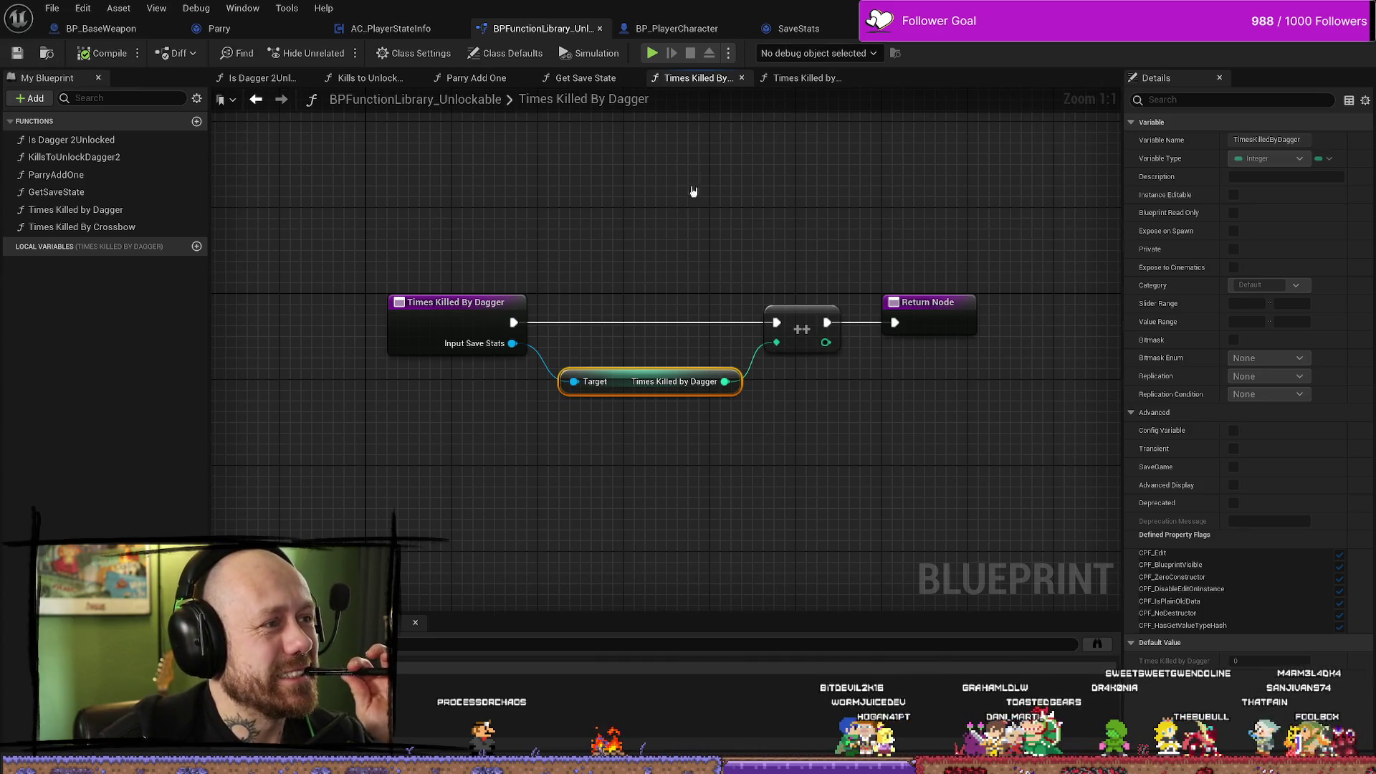
# Move through AC_PlayerStateInfo and SaveStats to reach the BP_BaseWeapon blueprint.
pyautogui.click(387, 28)
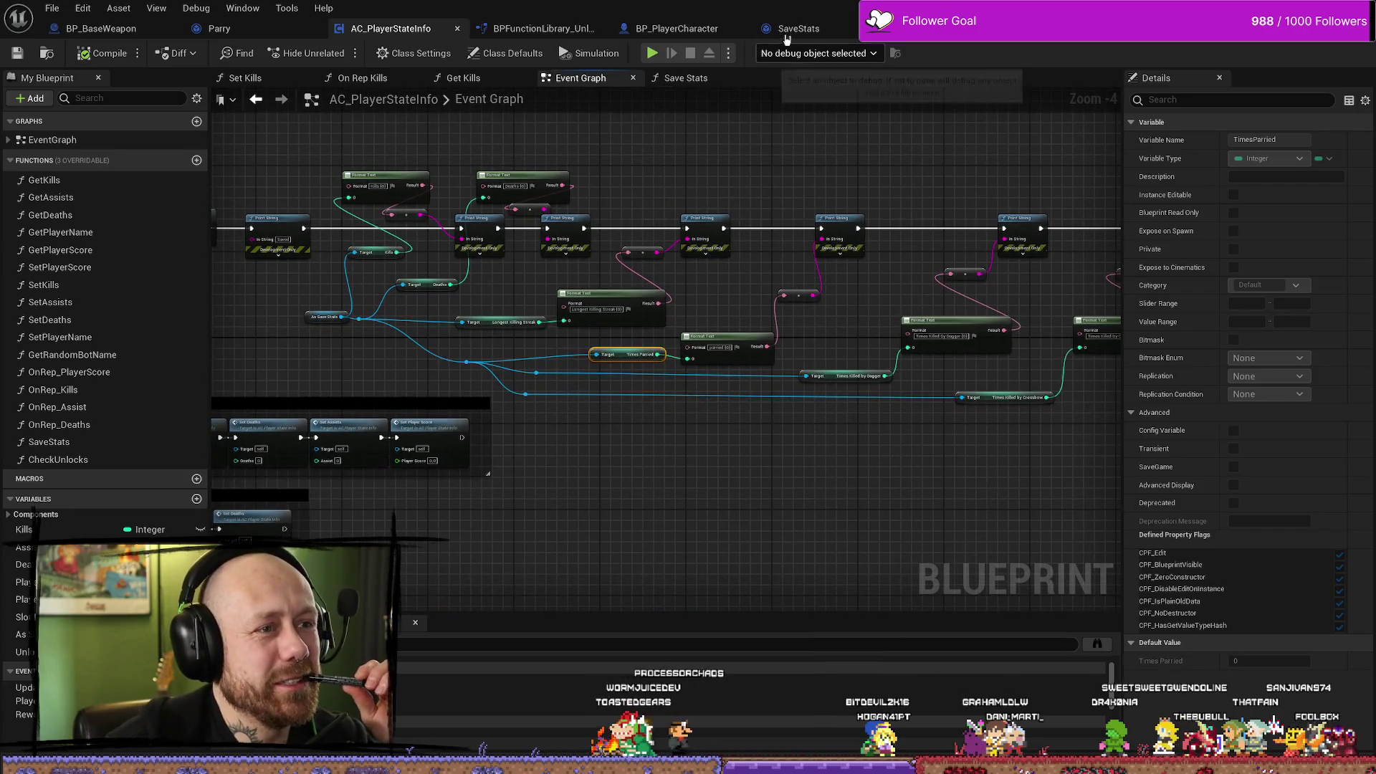
pyautogui.click(819, 25)
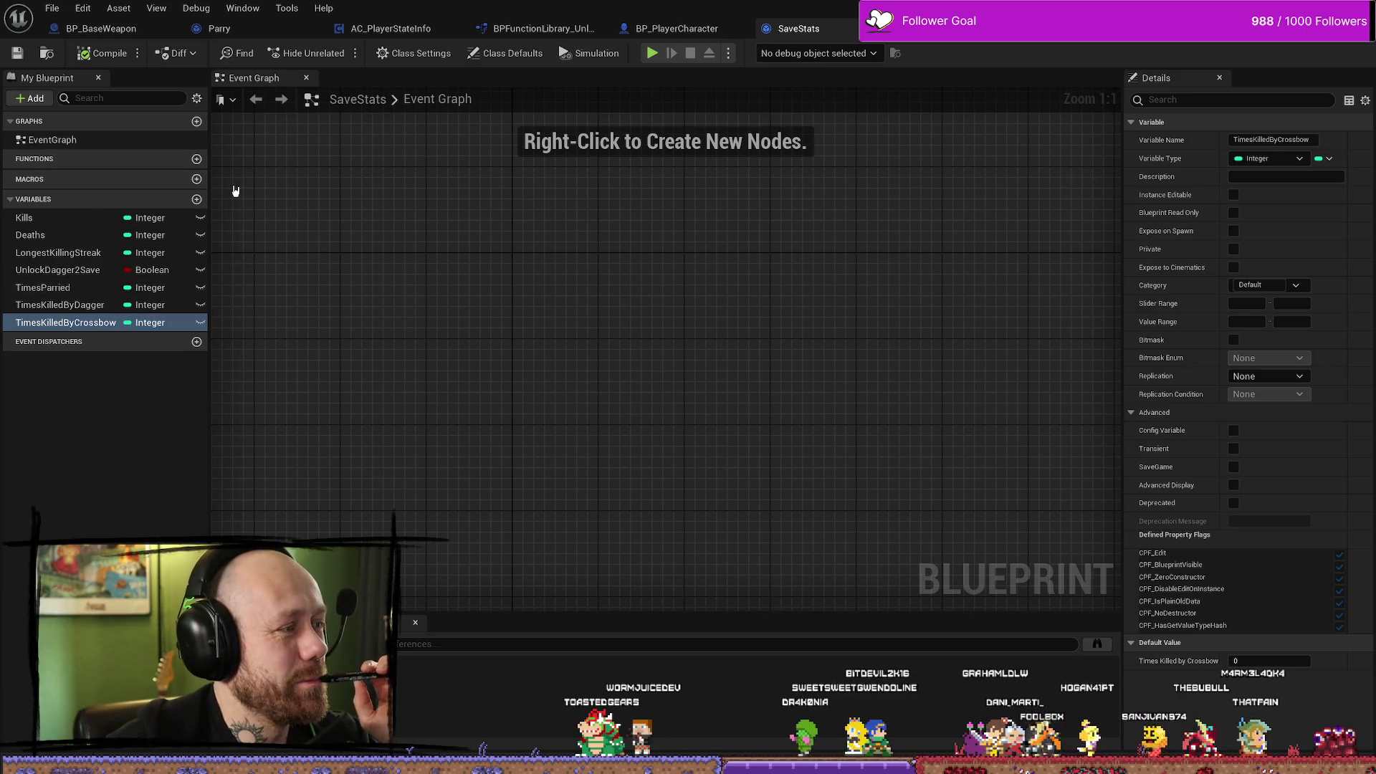
pyautogui.click(96, 31)
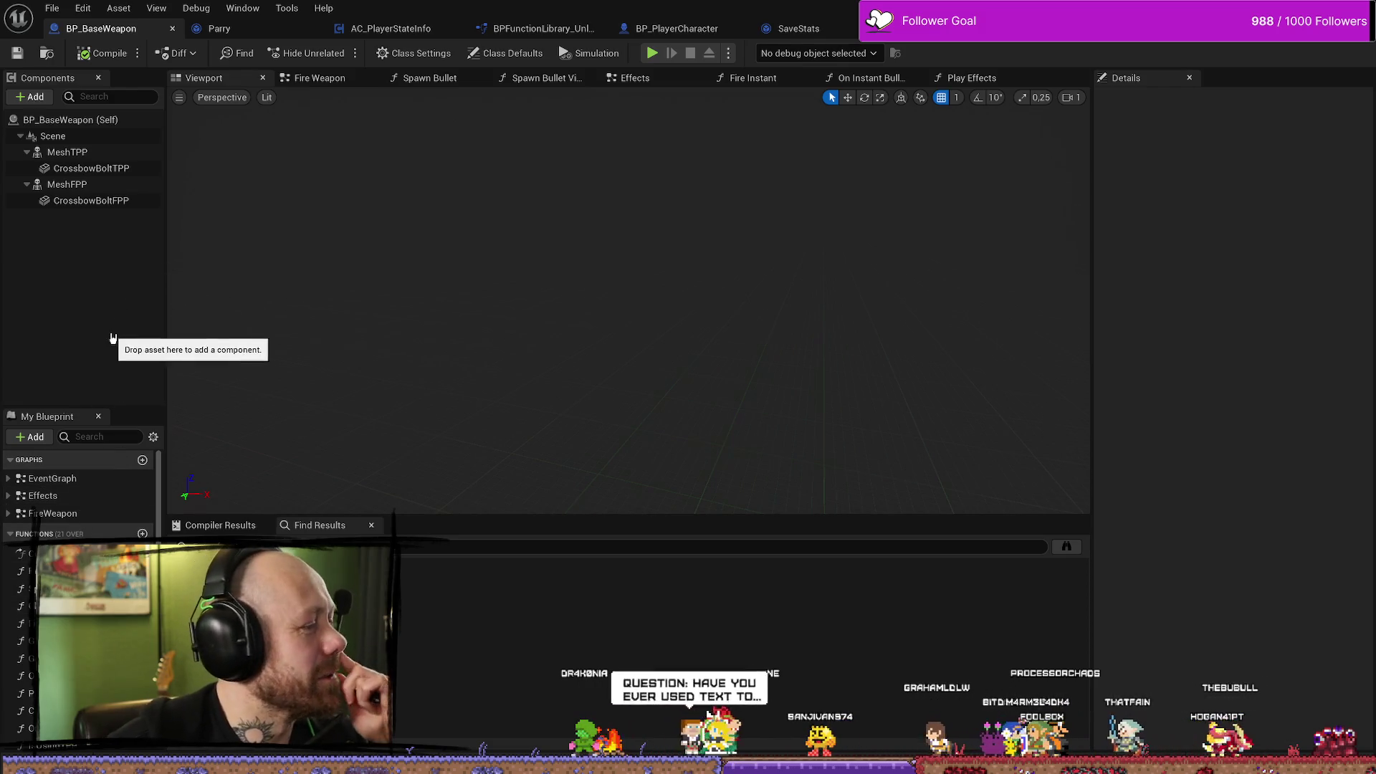
# Expand the FireWeapon, Effects and EventGraph entries in My Blueprint to list their events.
pyautogui.scroll(-2, 79, 495)
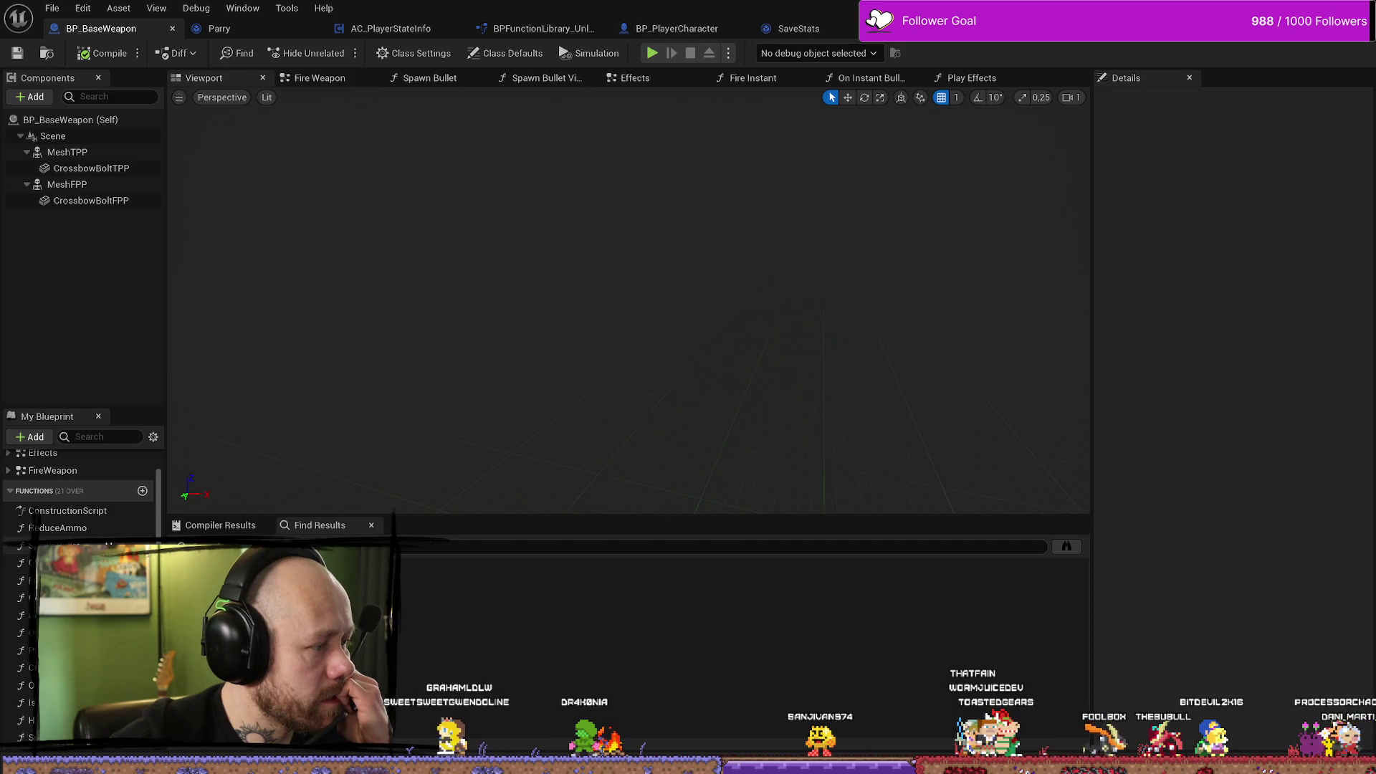
pyautogui.scroll(2, 104, 543)
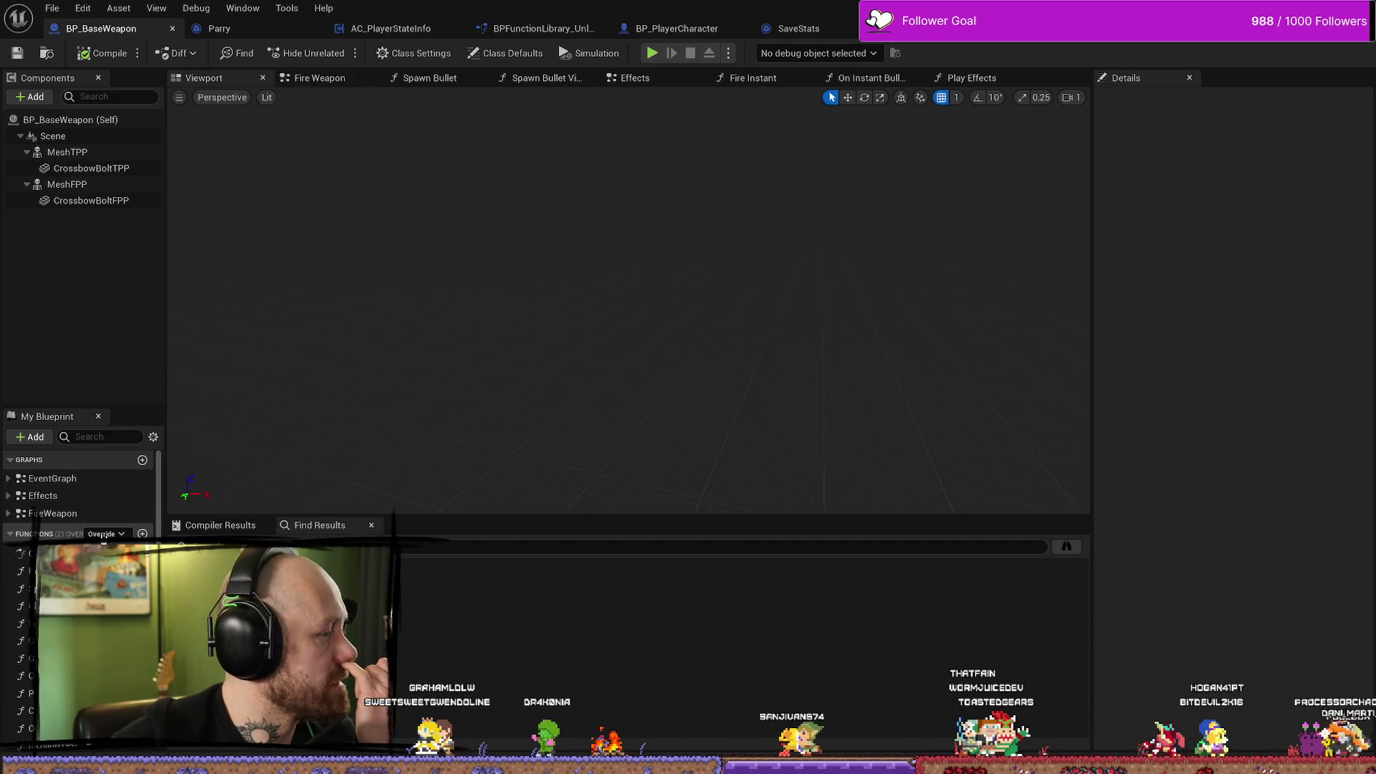
pyautogui.click(52, 514)
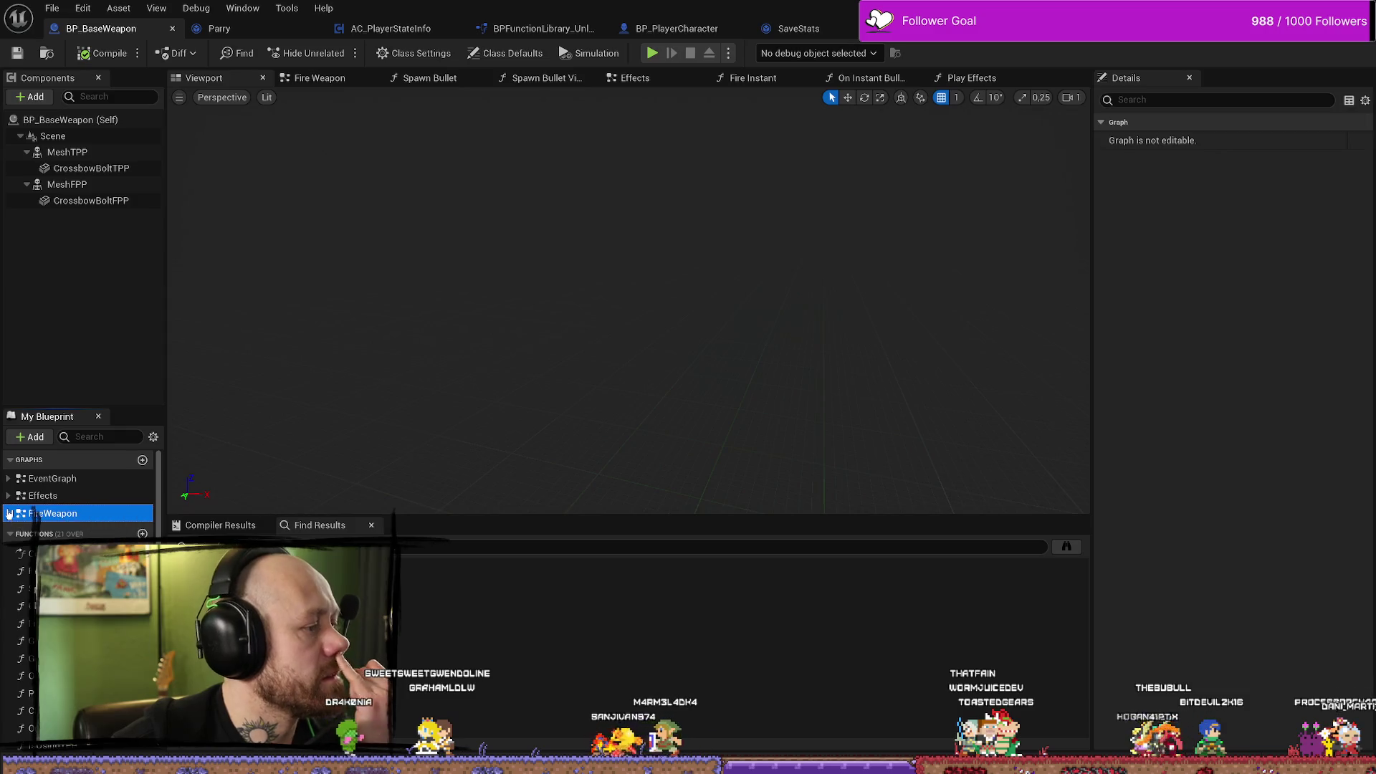
pyautogui.doubleClick(25, 518)
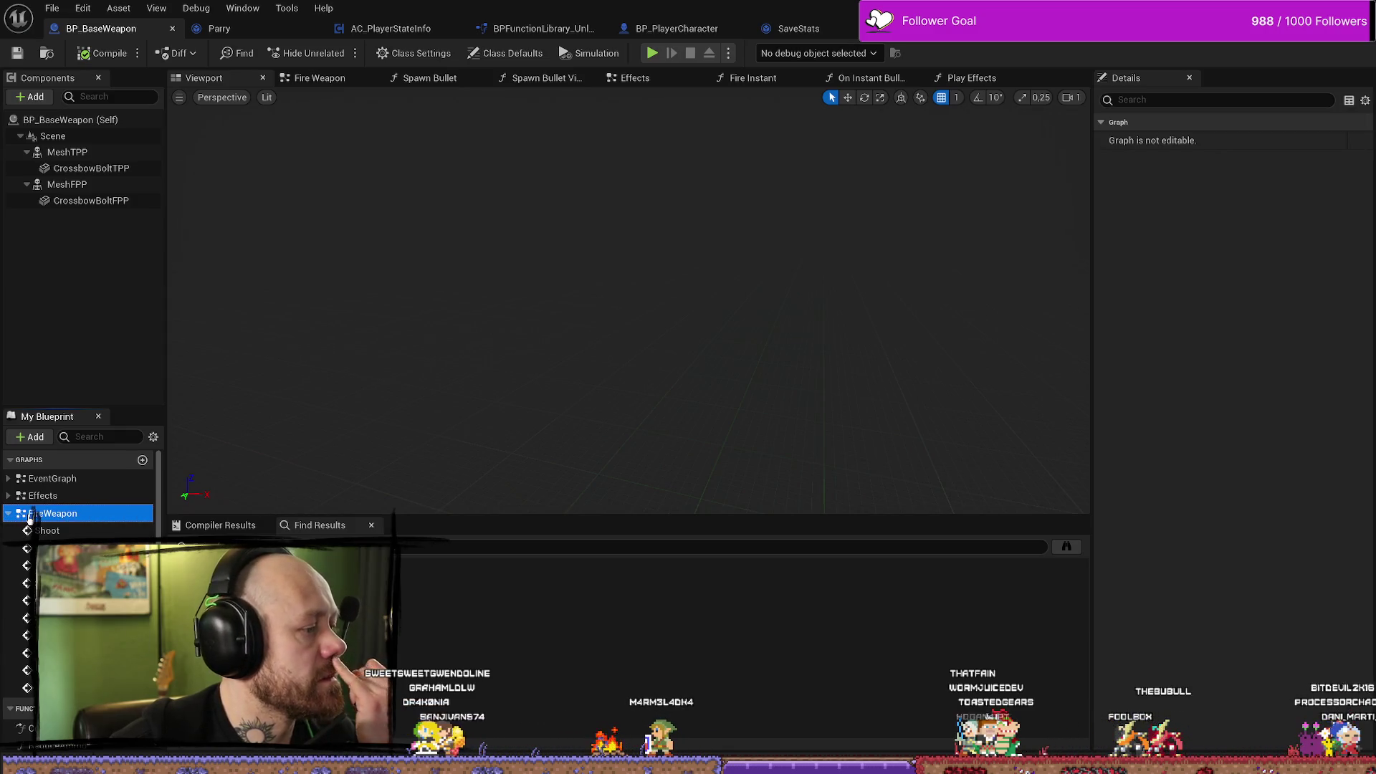
pyautogui.click(9, 498)
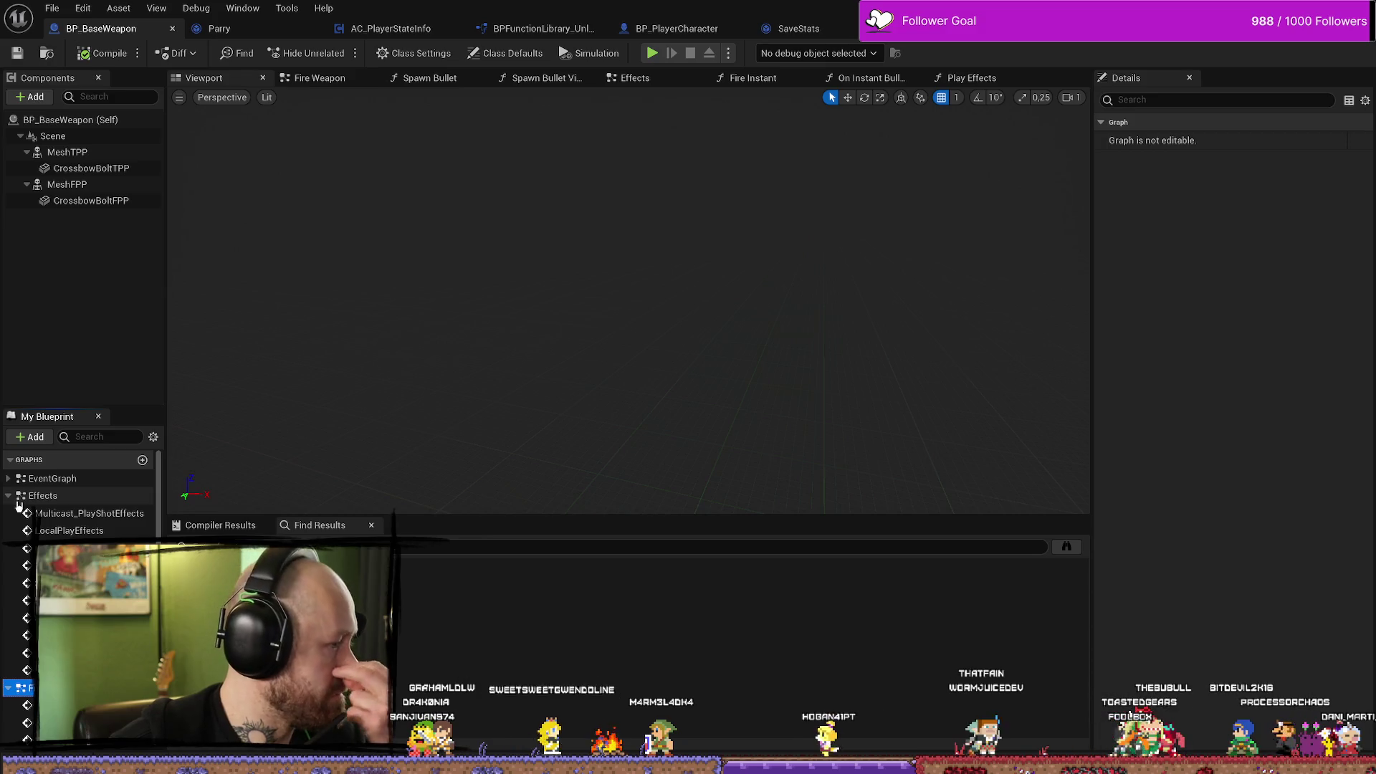
pyautogui.click(9, 479)
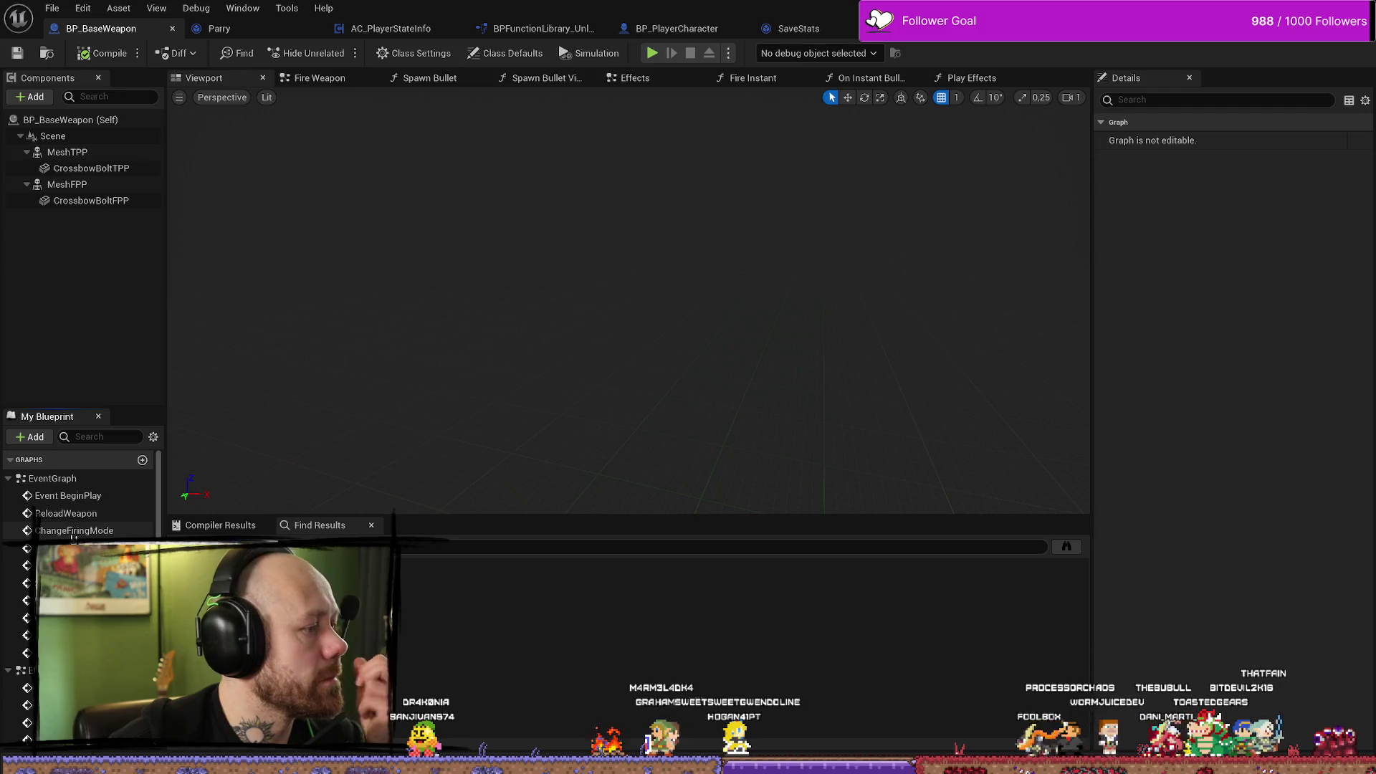
pyautogui.scroll(-3, 75, 539)
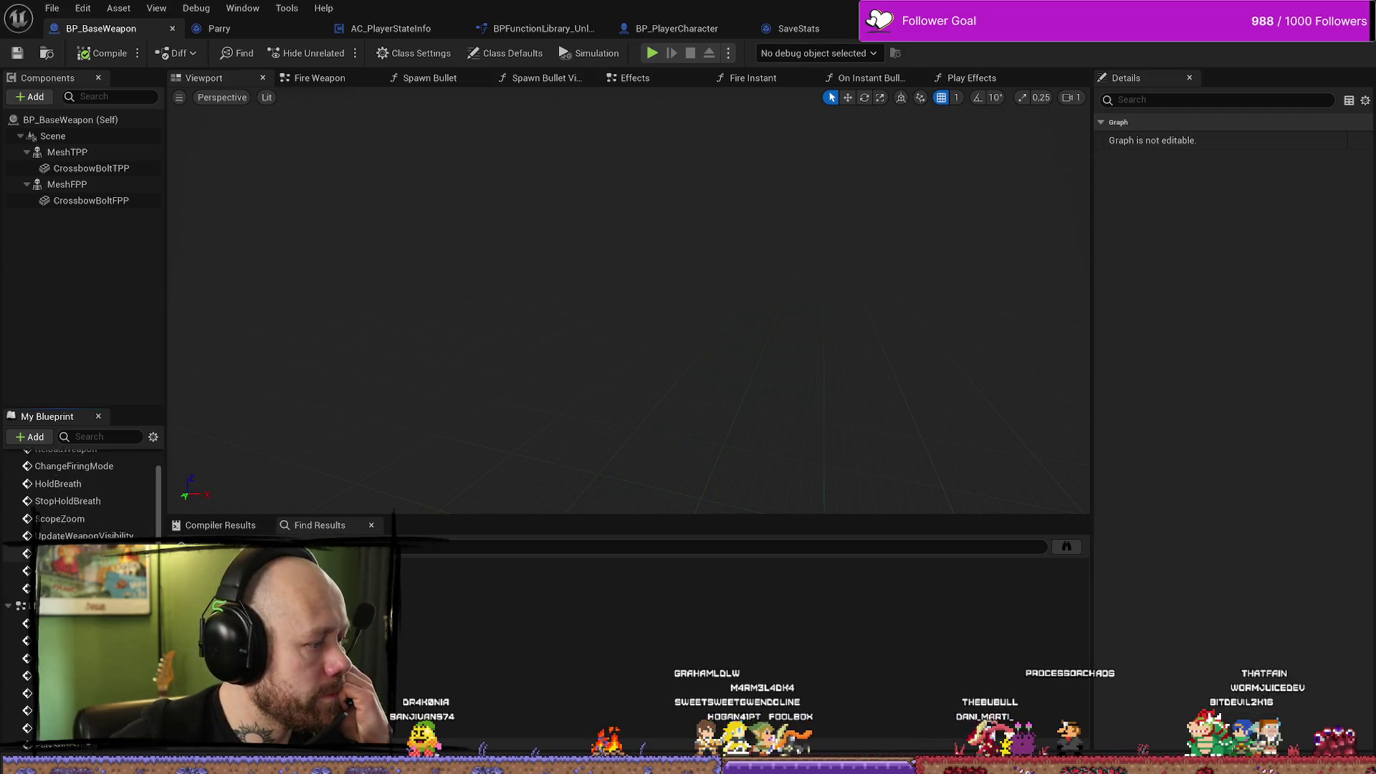
pyautogui.scroll(3, 79, 501)
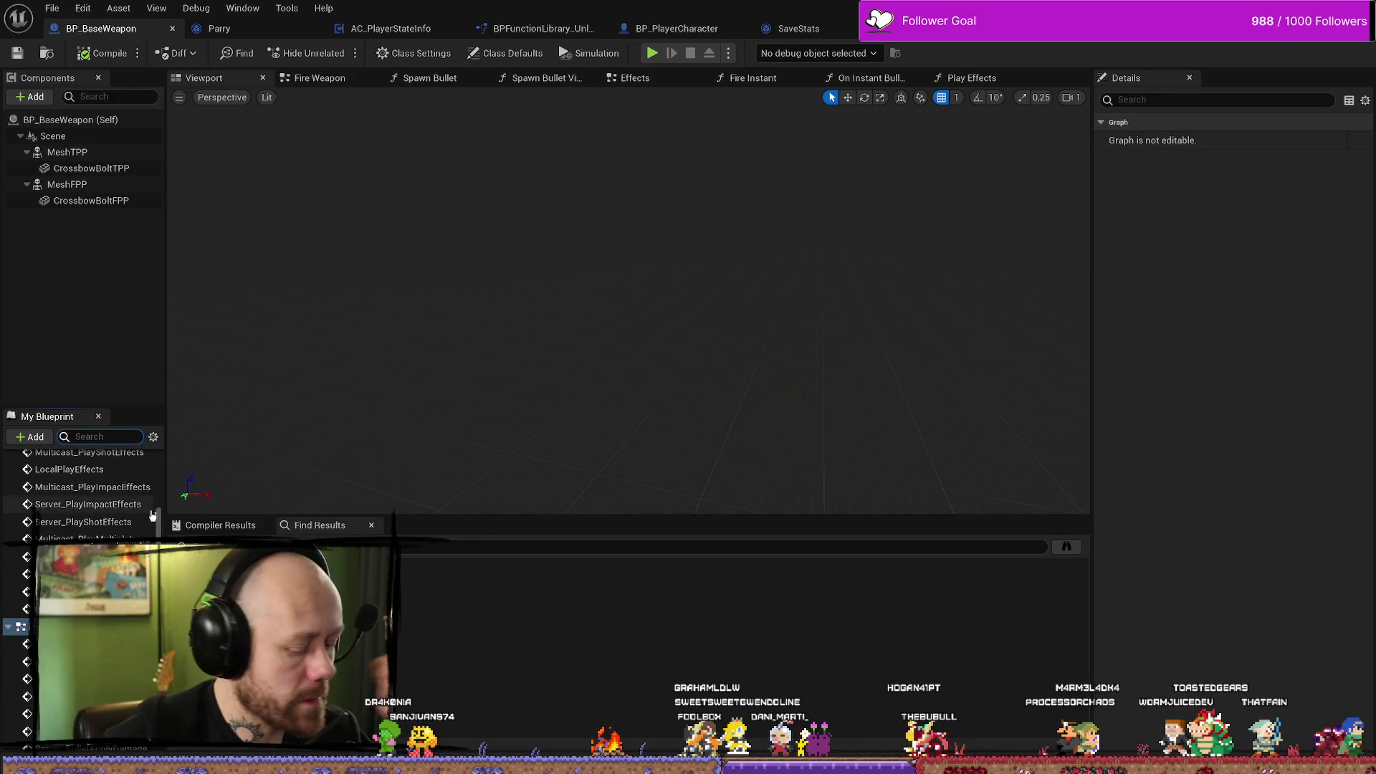
# Replace the 'melee' member filter with 'hit'.
pyautogui.write('hand')
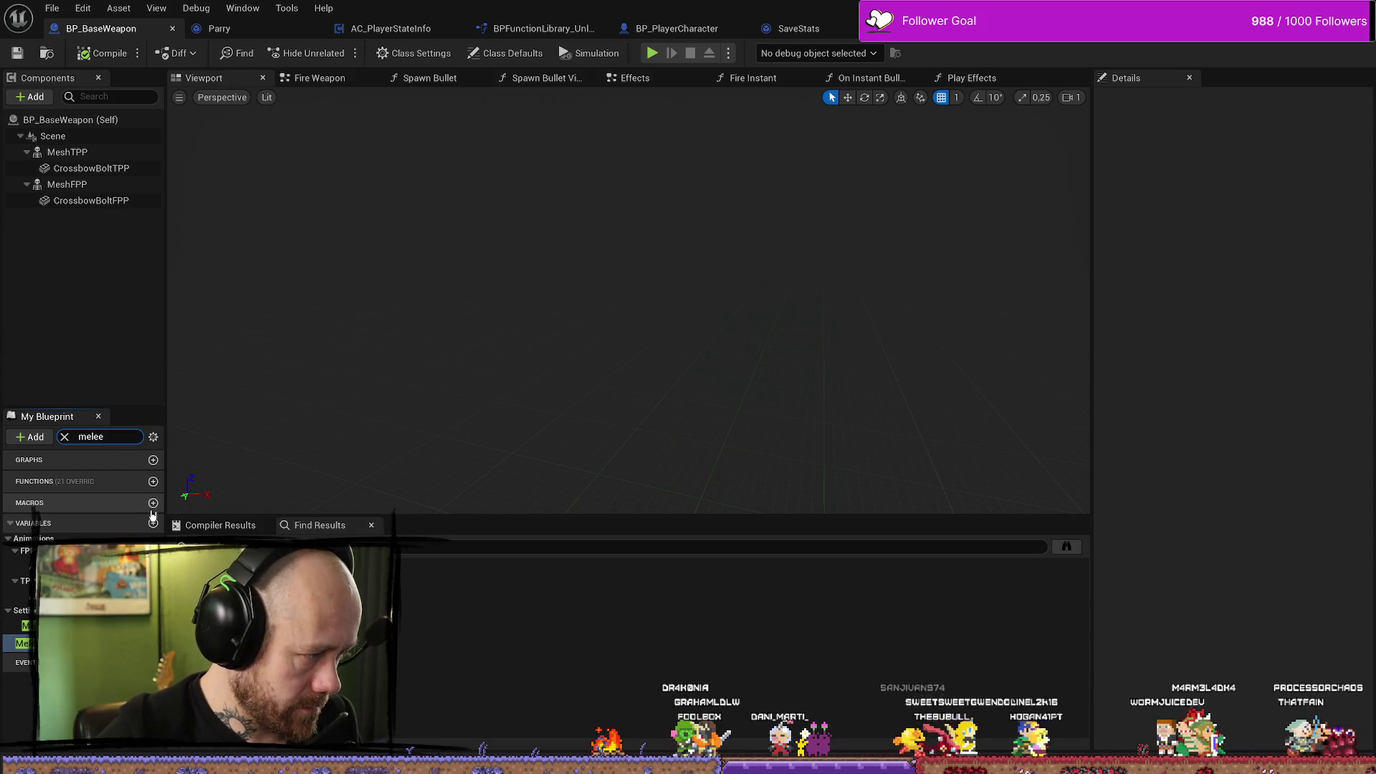
pyautogui.press('BackSpace')
pyautogui.press('BackSpace')
pyautogui.press('BackSpace')
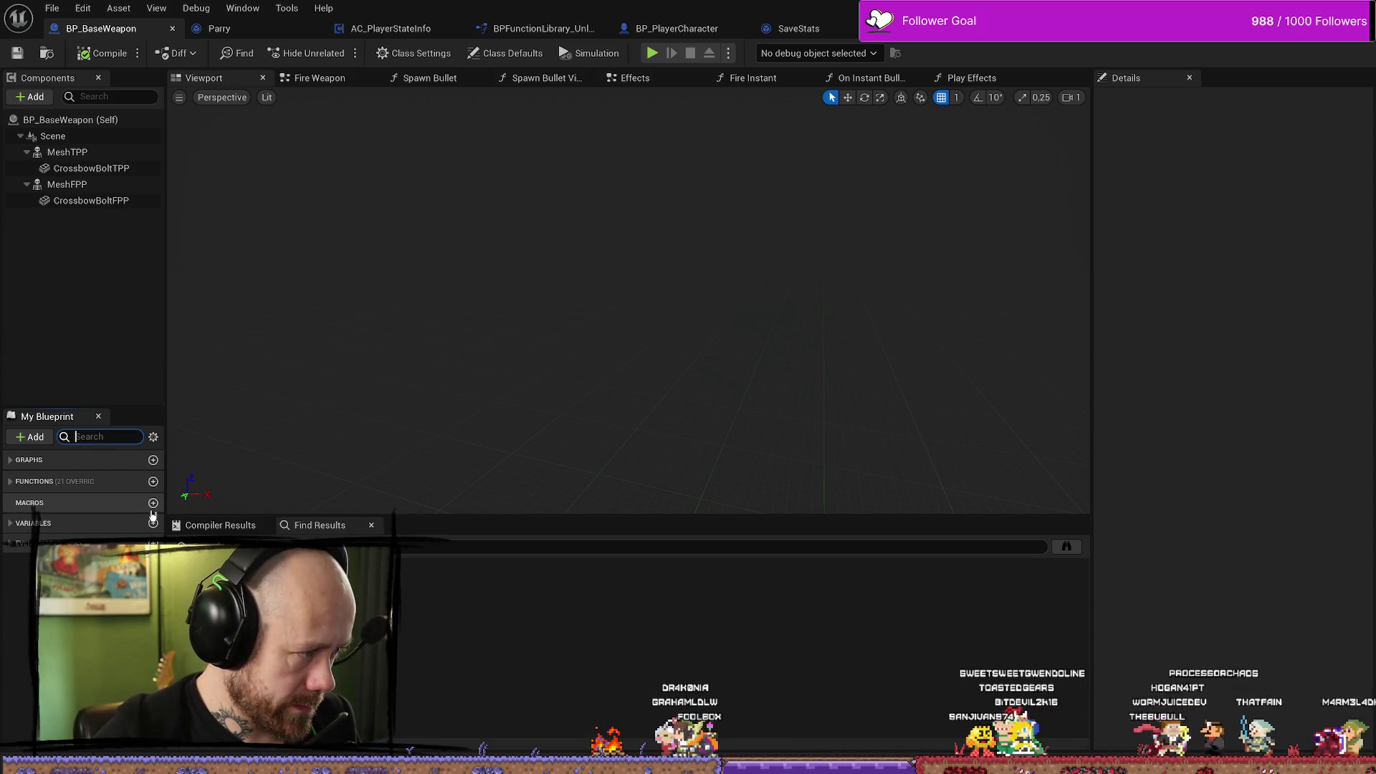
pyautogui.write('hit')
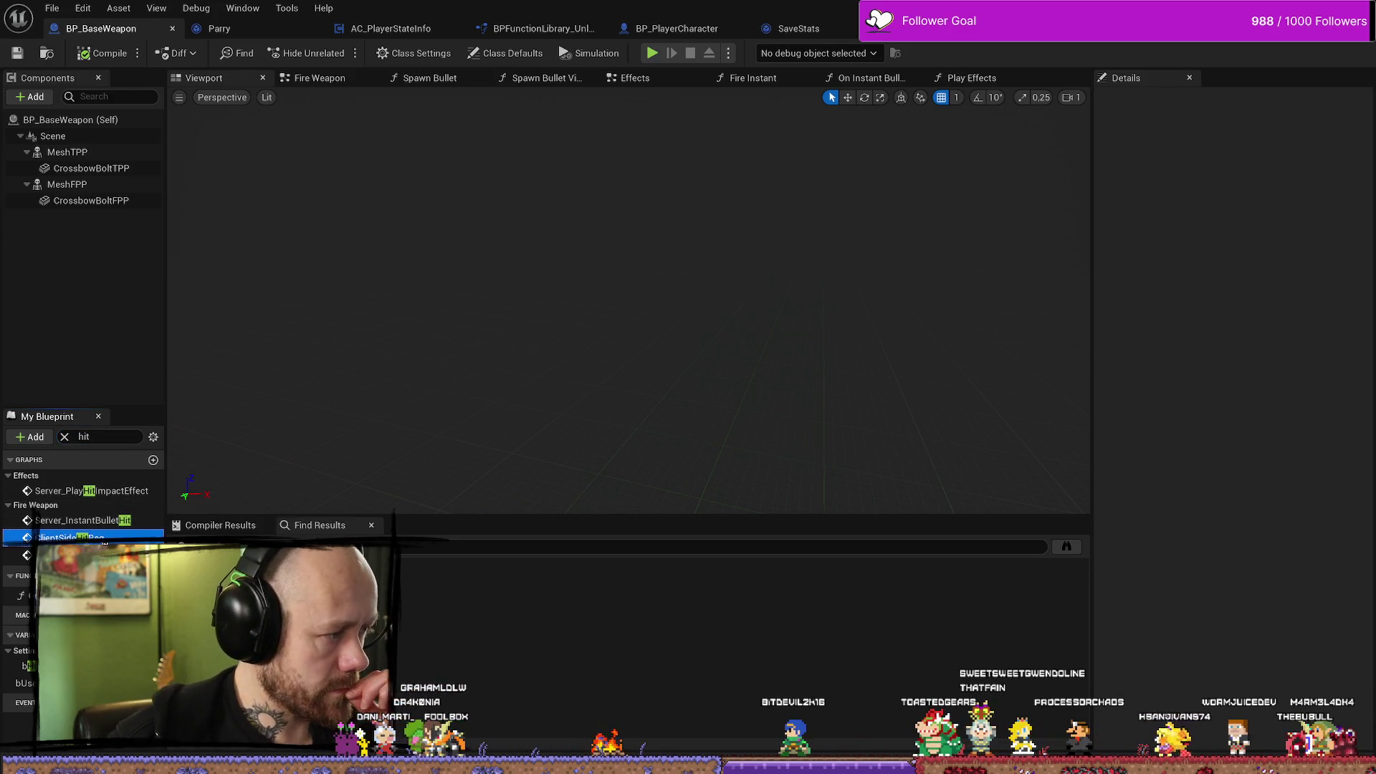
# Jump to ClientSideHitReg and browse the Fire Weapon graph's ammo, Fire Instant and Spawn Bullet nodes.
pyautogui.doubleClick(104, 538)
pyautogui.scroll(-2, 586, 330)
pyautogui.scroll(2, 587, 330)
pyautogui.scroll(-2, 586, 330)
pyautogui.scroll(1, 704, 320)
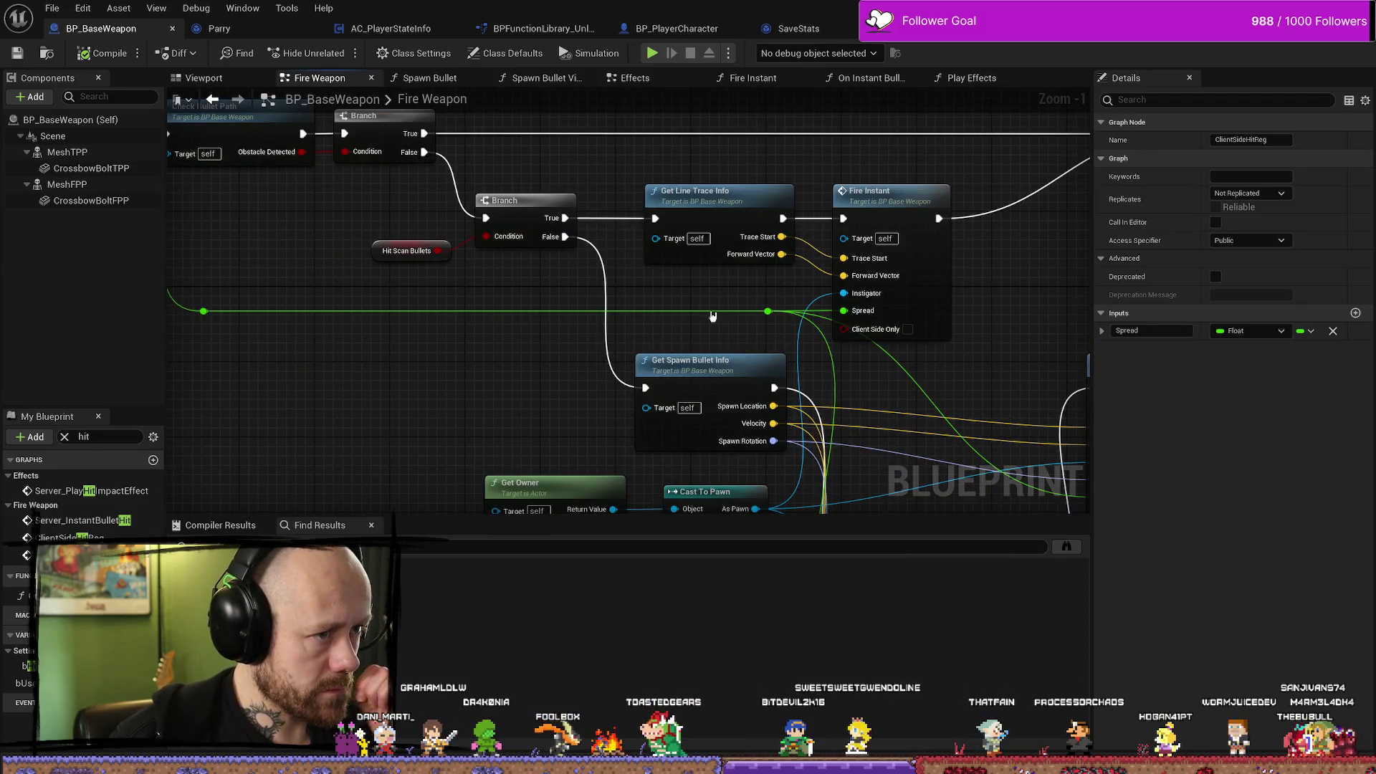
pyautogui.scroll(-3, 705, 321)
pyautogui.scroll(2, 812, 222)
pyautogui.scroll(-1, 526, 432)
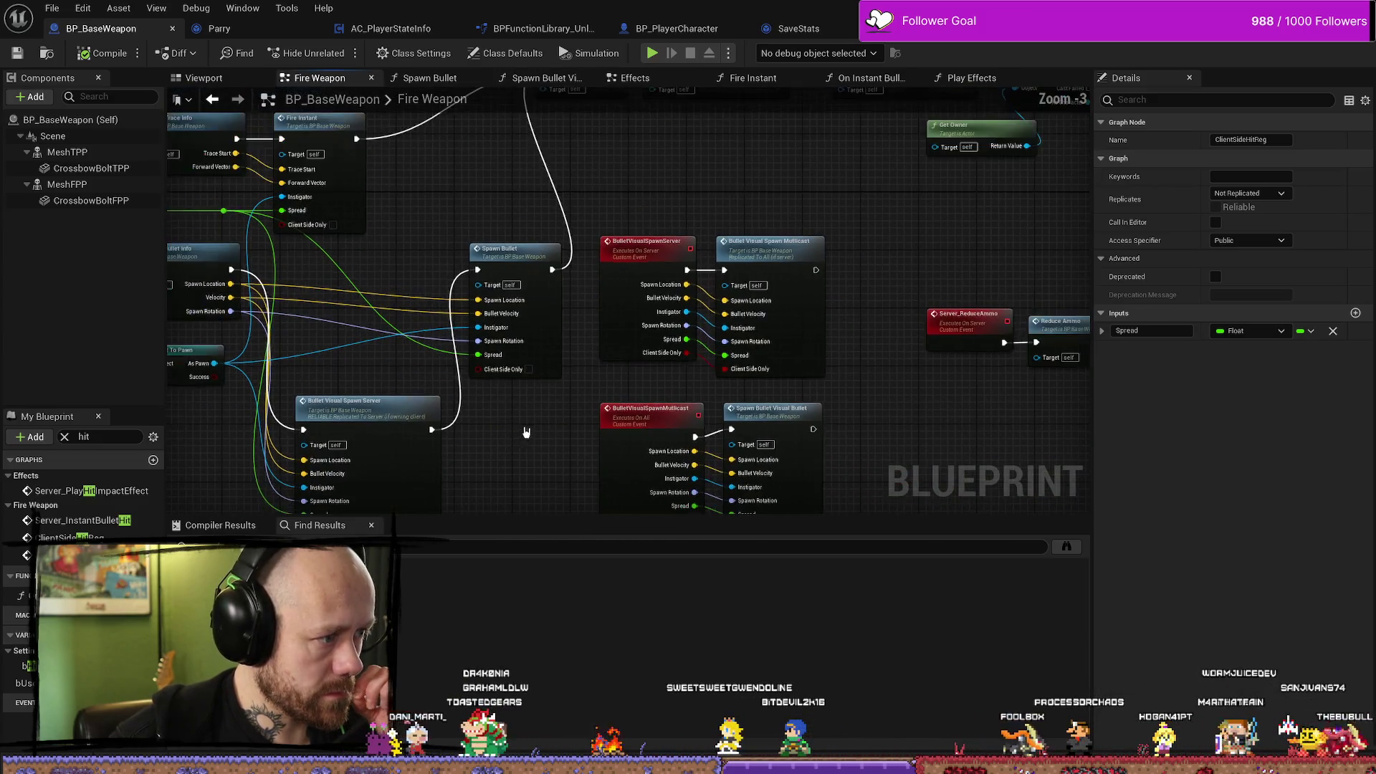
pyautogui.scroll(-2, 526, 432)
pyautogui.scroll(2, 703, 246)
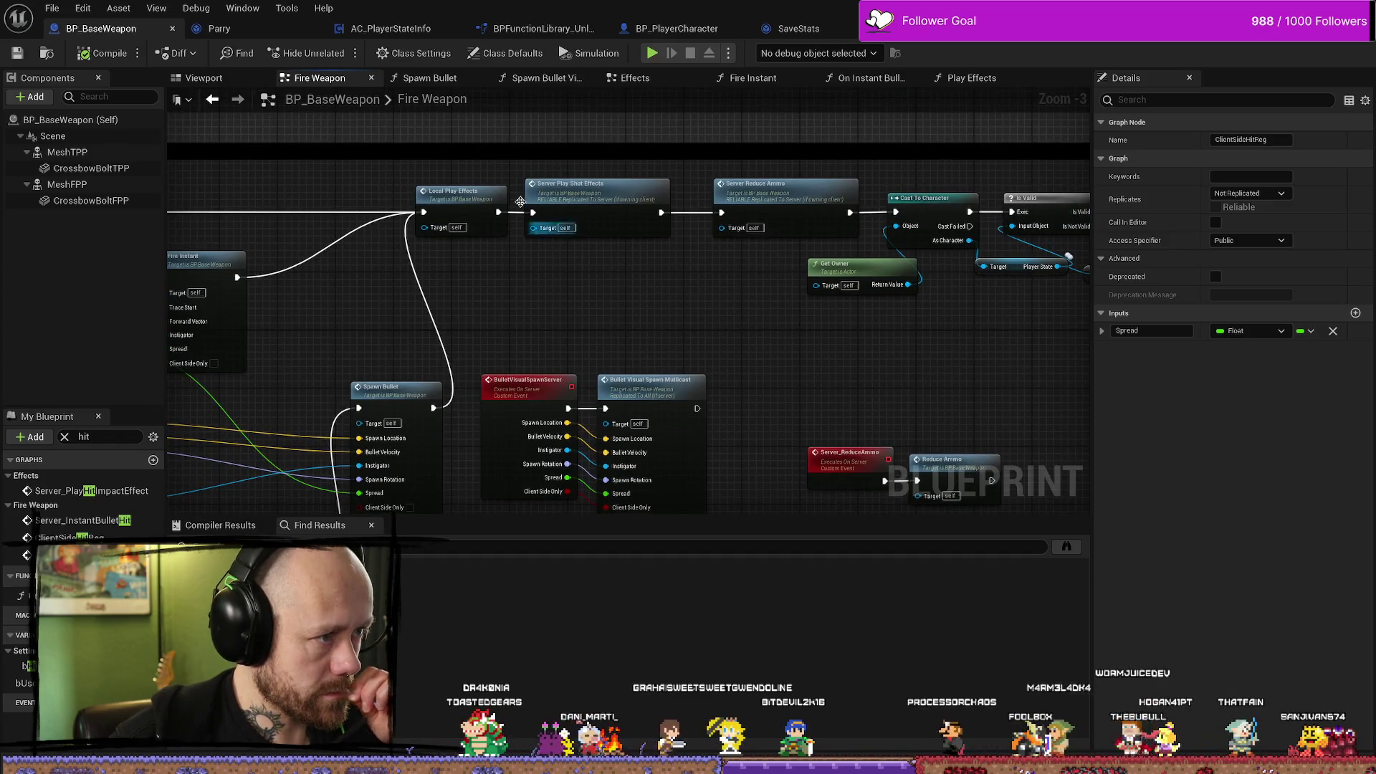
pyautogui.moveTo(760, 215)
pyautogui.mouseDown()
pyautogui.moveTo(599, 298)
pyautogui.moveTo(955, 320)
pyautogui.moveTo(651, 317)
pyautogui.moveTo(1004, 287)
pyautogui.mouseUp()
pyautogui.moveTo(215, 266); pyautogui.dragTo(577, 228)
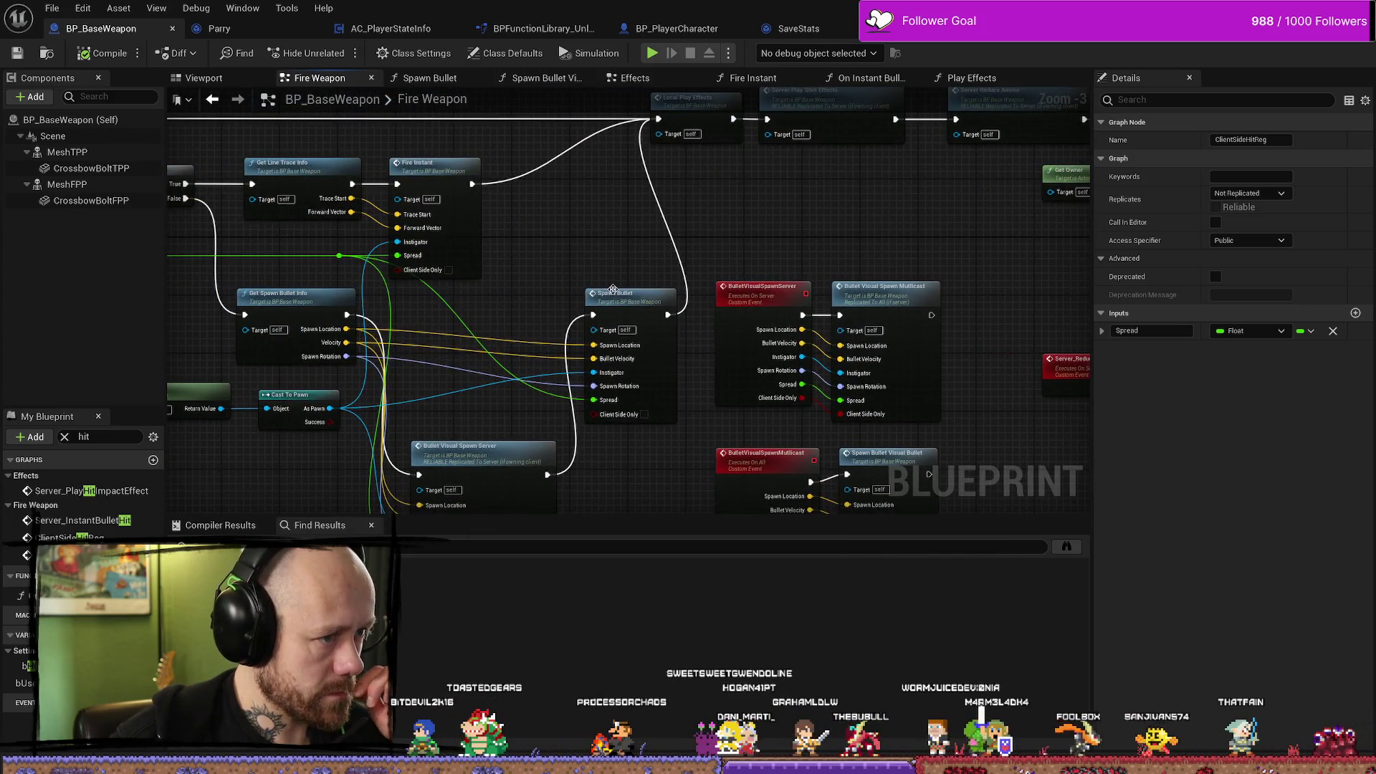
pyautogui.moveTo(559, 292)
pyautogui.mouseDown()
pyautogui.moveTo(593, 224)
pyautogui.moveTo(559, 244)
pyautogui.moveTo(564, 225)
pyautogui.mouseUp()
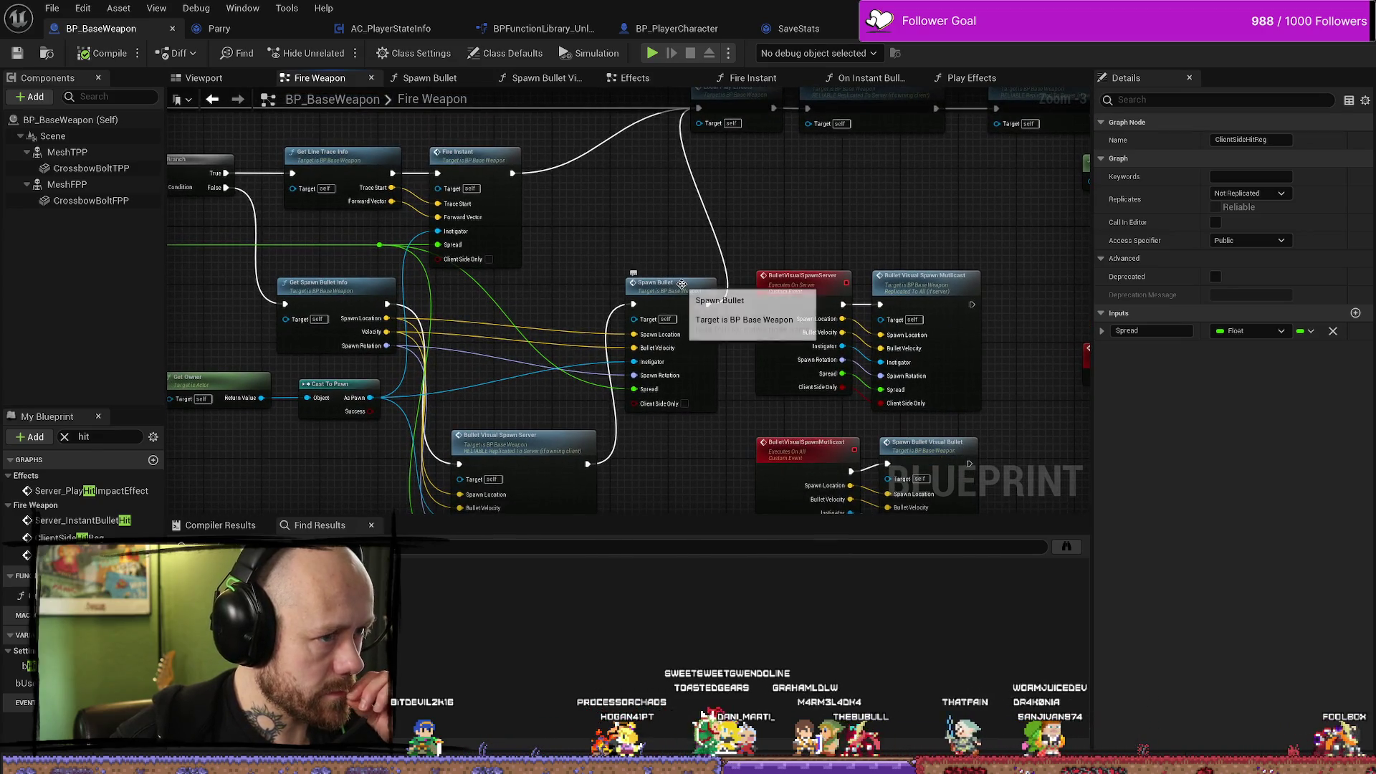
# Inspect the Spawn Bullet function graph, then close the Spawn Bullet and Spawn Bullet Visual tabs.
pyautogui.doubleClick(683, 284)
pyautogui.moveTo(624, 317); pyautogui.dragTo(724, 306)
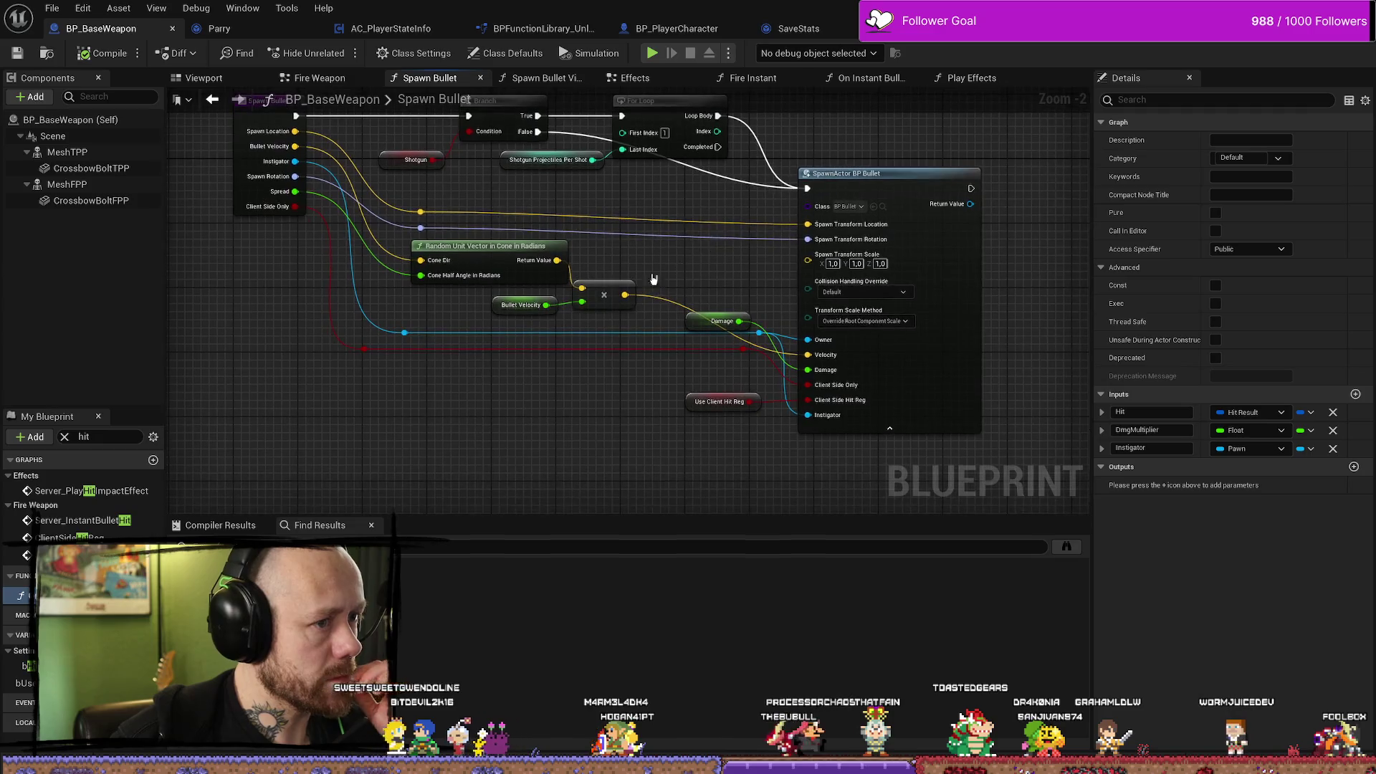
pyautogui.scroll(-2, 682, 270)
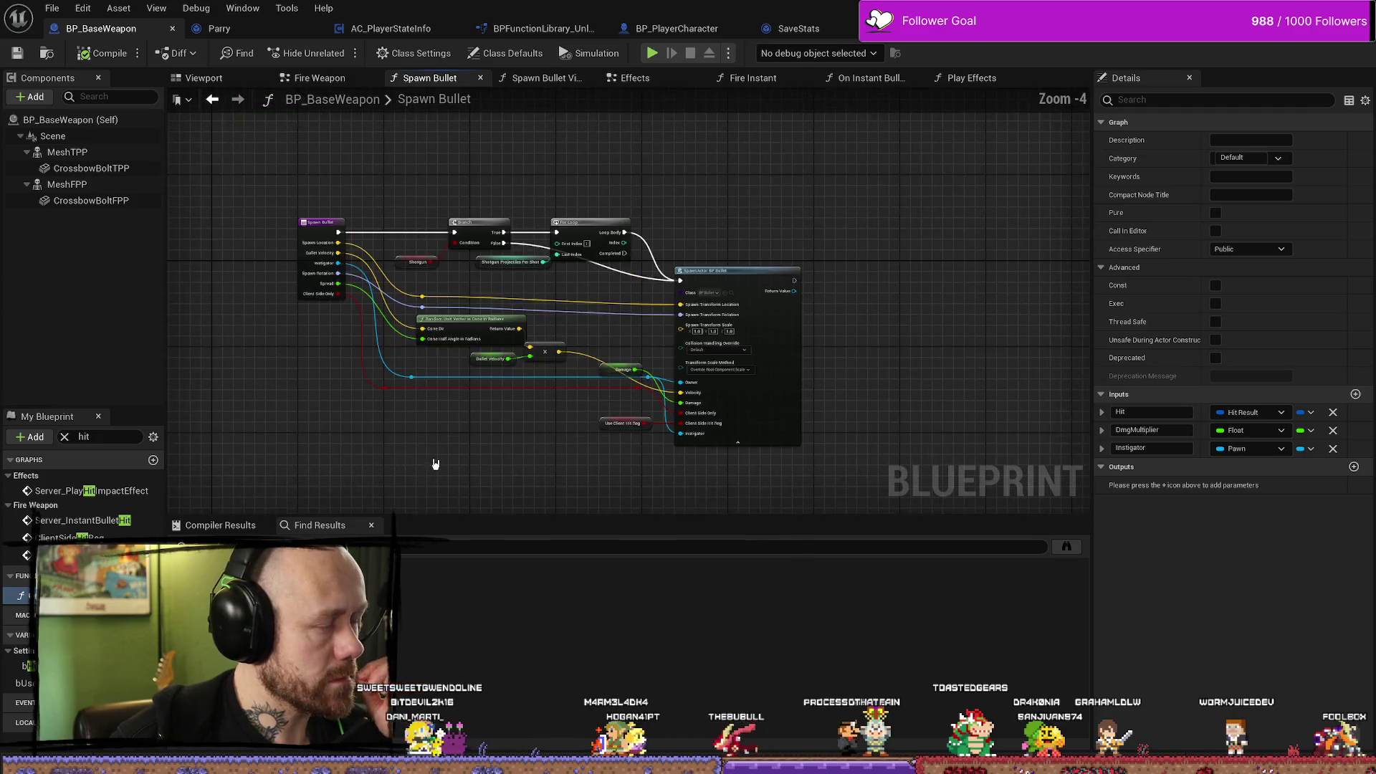
pyautogui.click(480, 78)
pyautogui.click(485, 79)
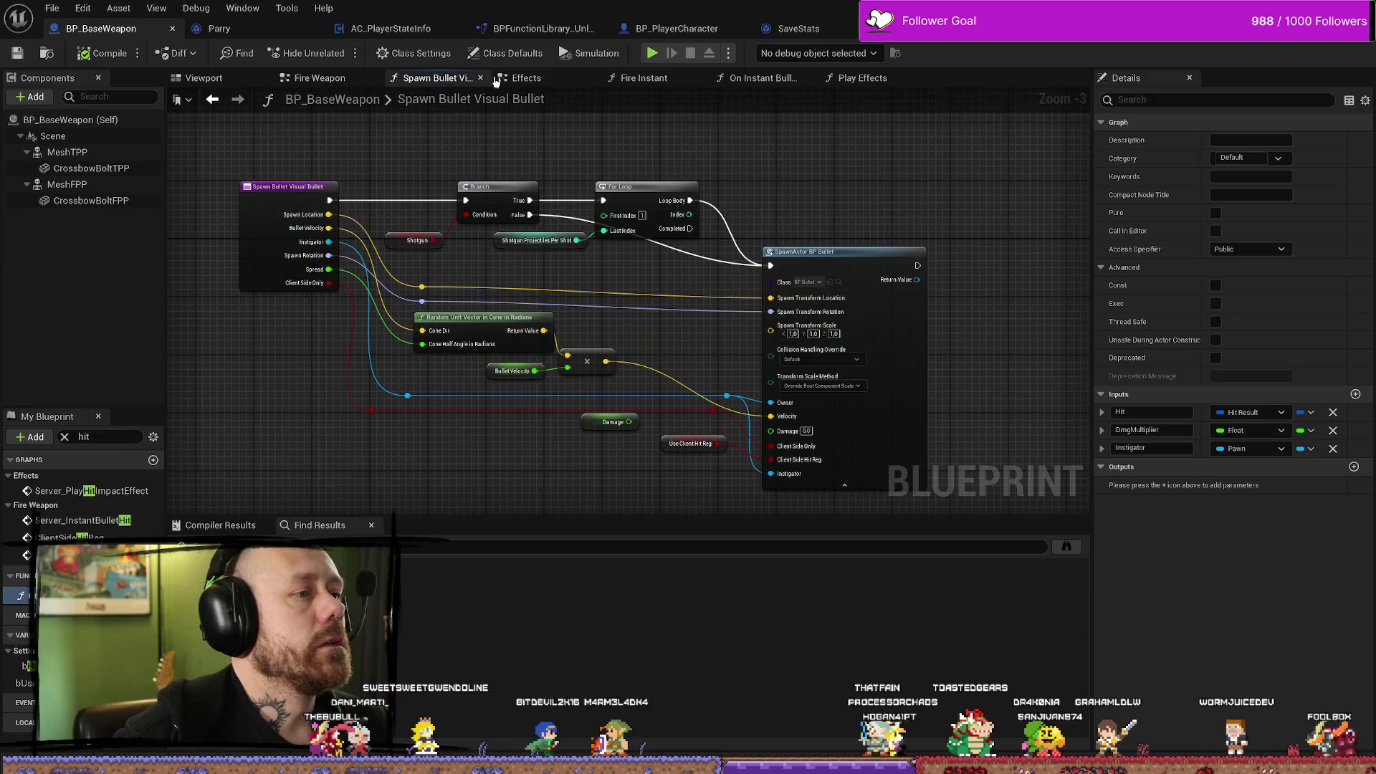
pyautogui.click(481, 78)
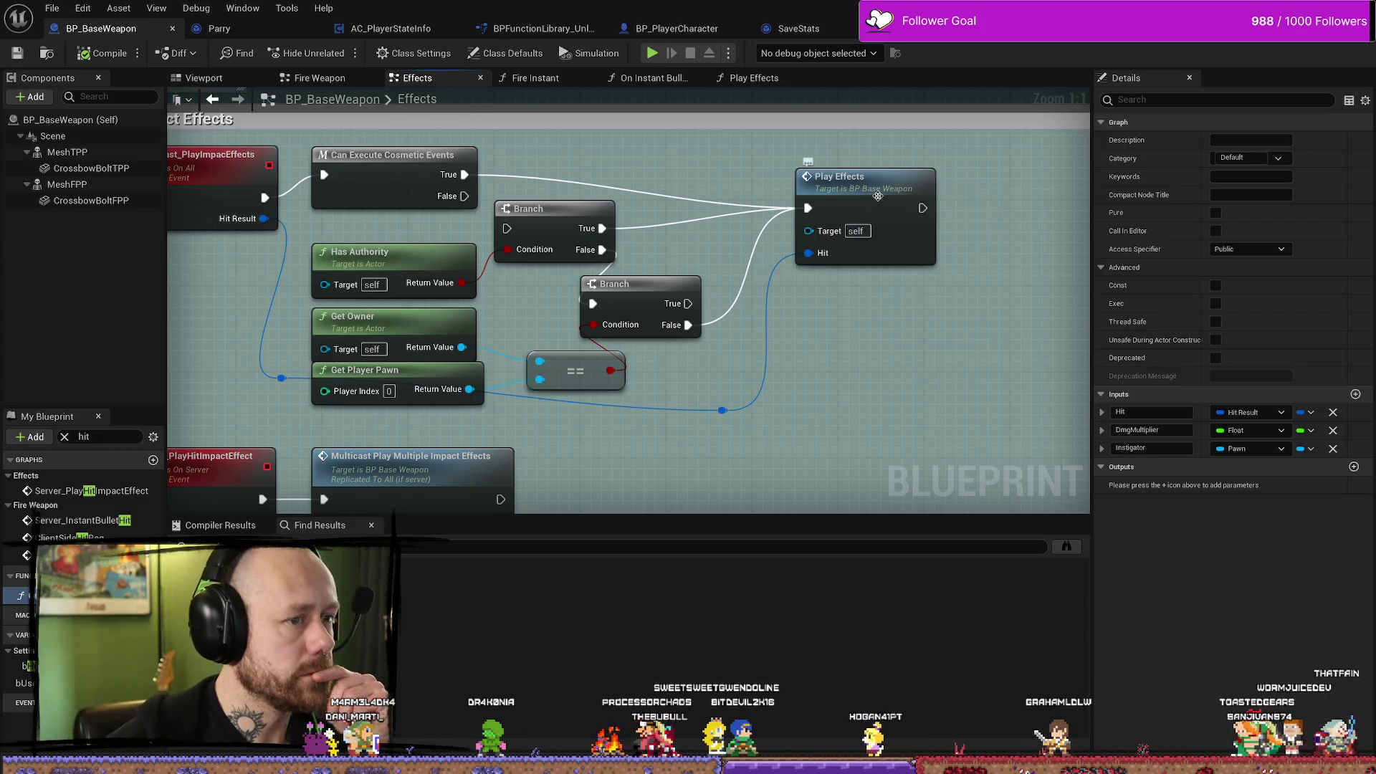
# Nudge the Play Effects node up and shift the Play Impact Effects group right.
pyautogui.moveTo(878, 196); pyautogui.dragTo(870, 174)
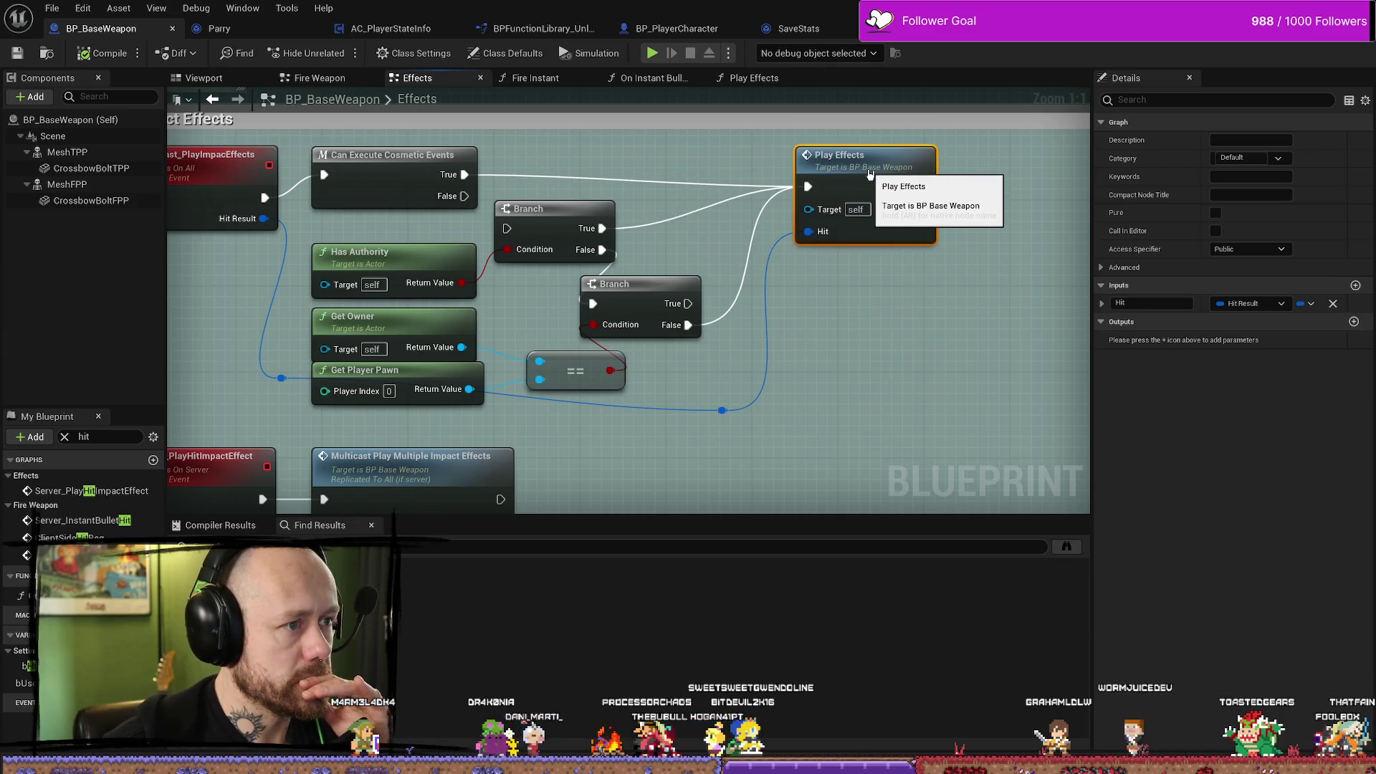
pyautogui.moveTo(511, 122); pyautogui.dragTo(625, 134)
pyautogui.click(372, 34)
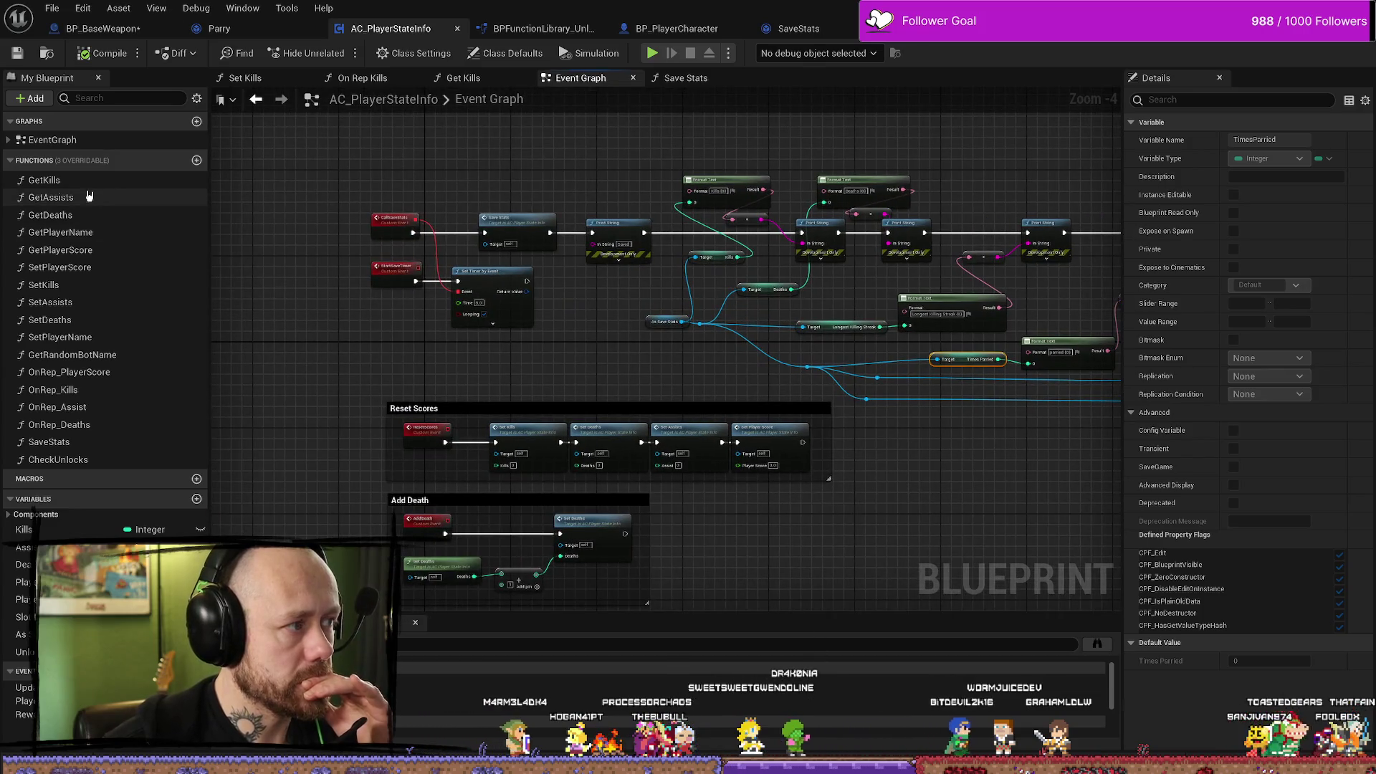
# Open the GetKills and OnRep_Kills graphs and inspect the Call Update Scores and Call Player Killed nodes.
pyautogui.doubleClick(45, 181)
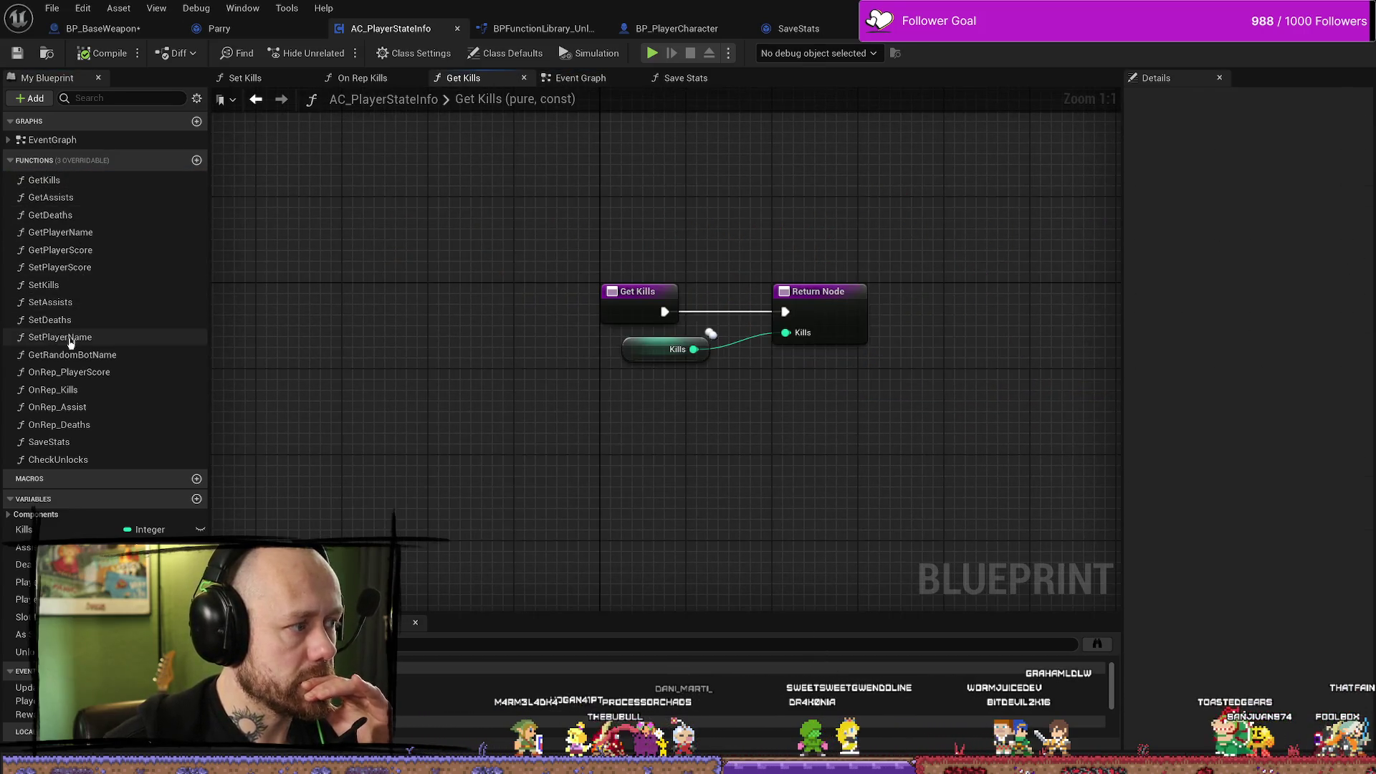
pyautogui.doubleClick(93, 391)
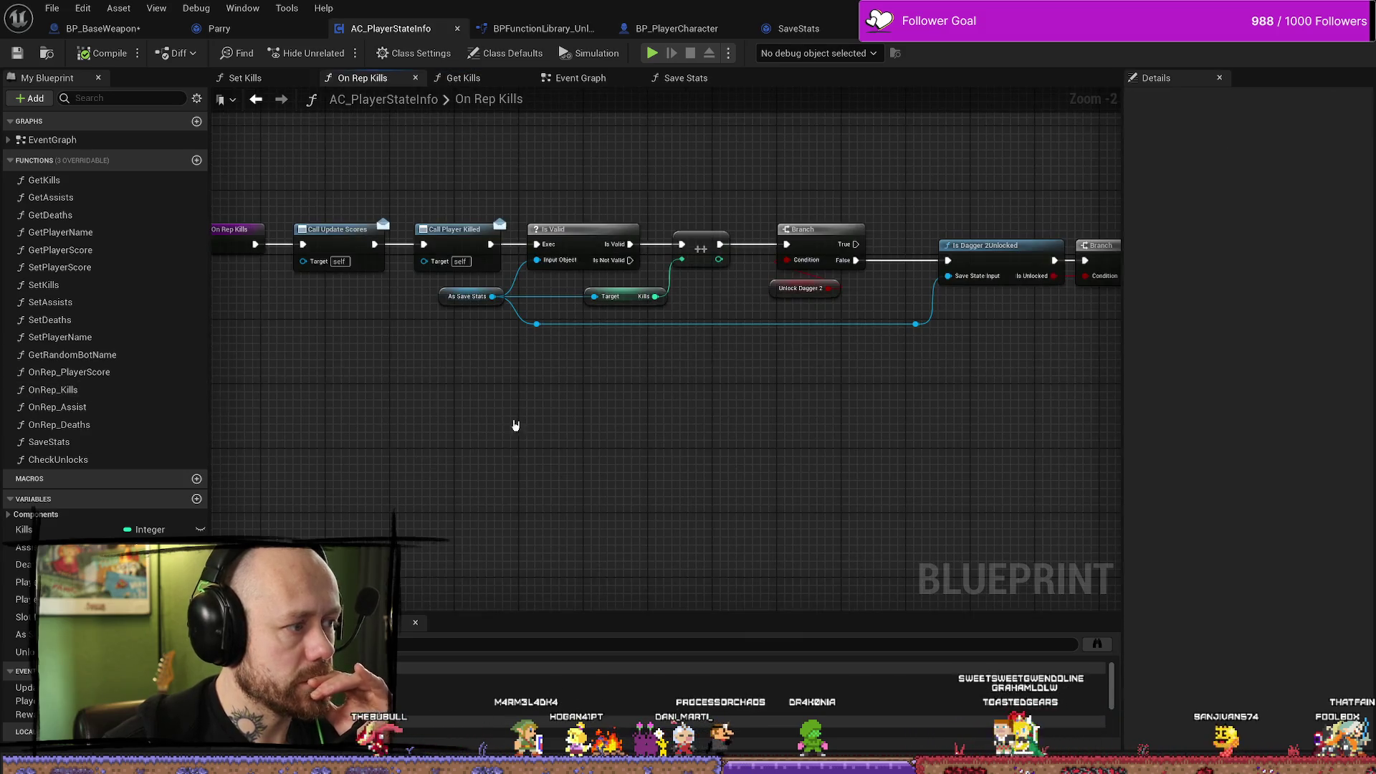
pyautogui.click(518, 244)
pyautogui.scroll(2, 555, 369)
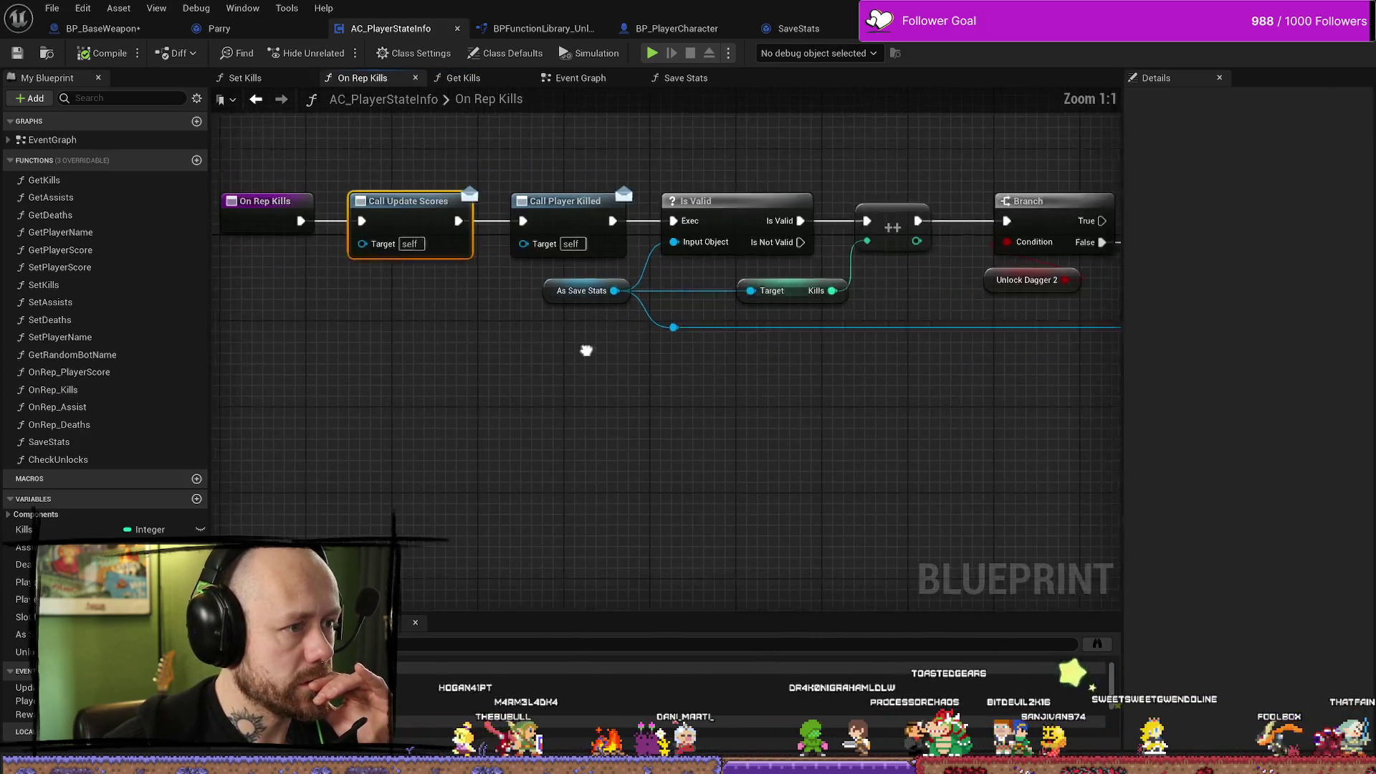
pyautogui.click(551, 256)
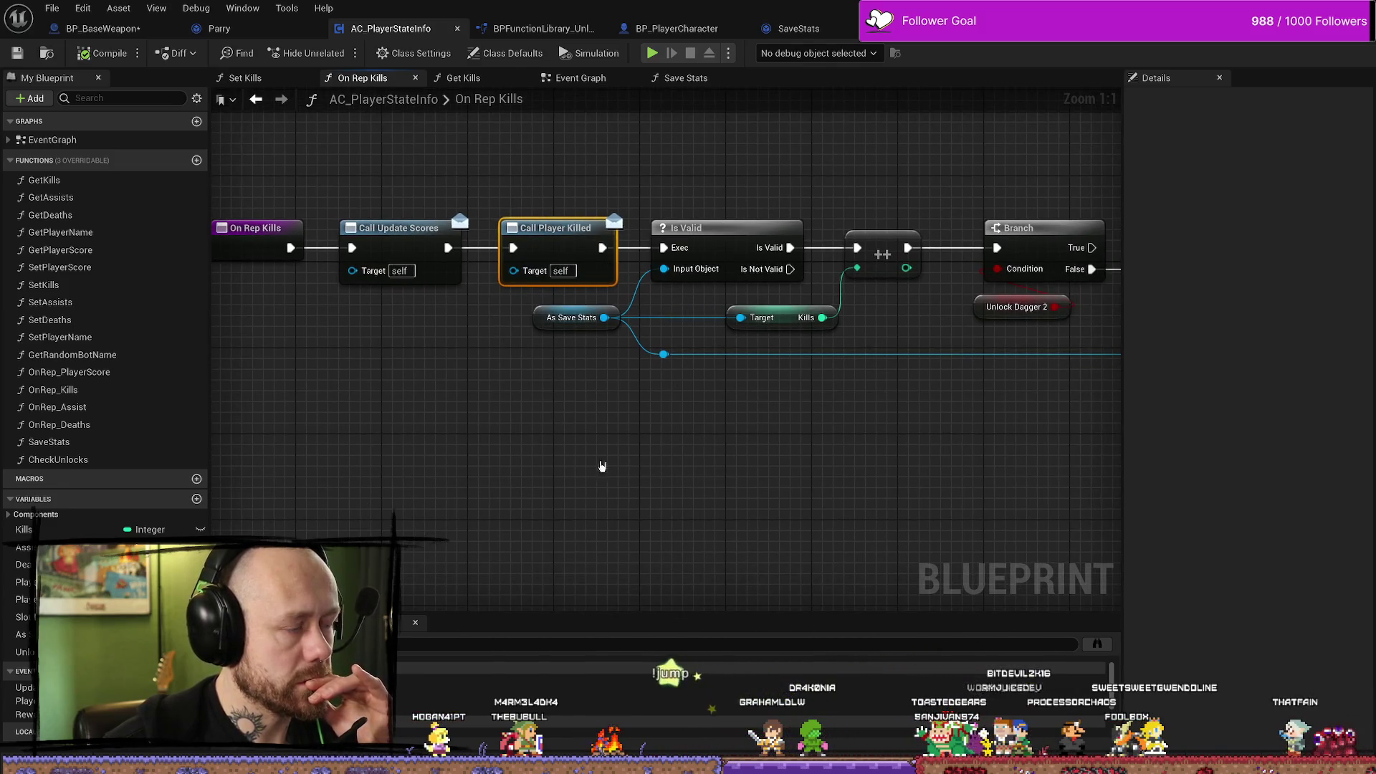
pyautogui.scroll(-2, 638, 466)
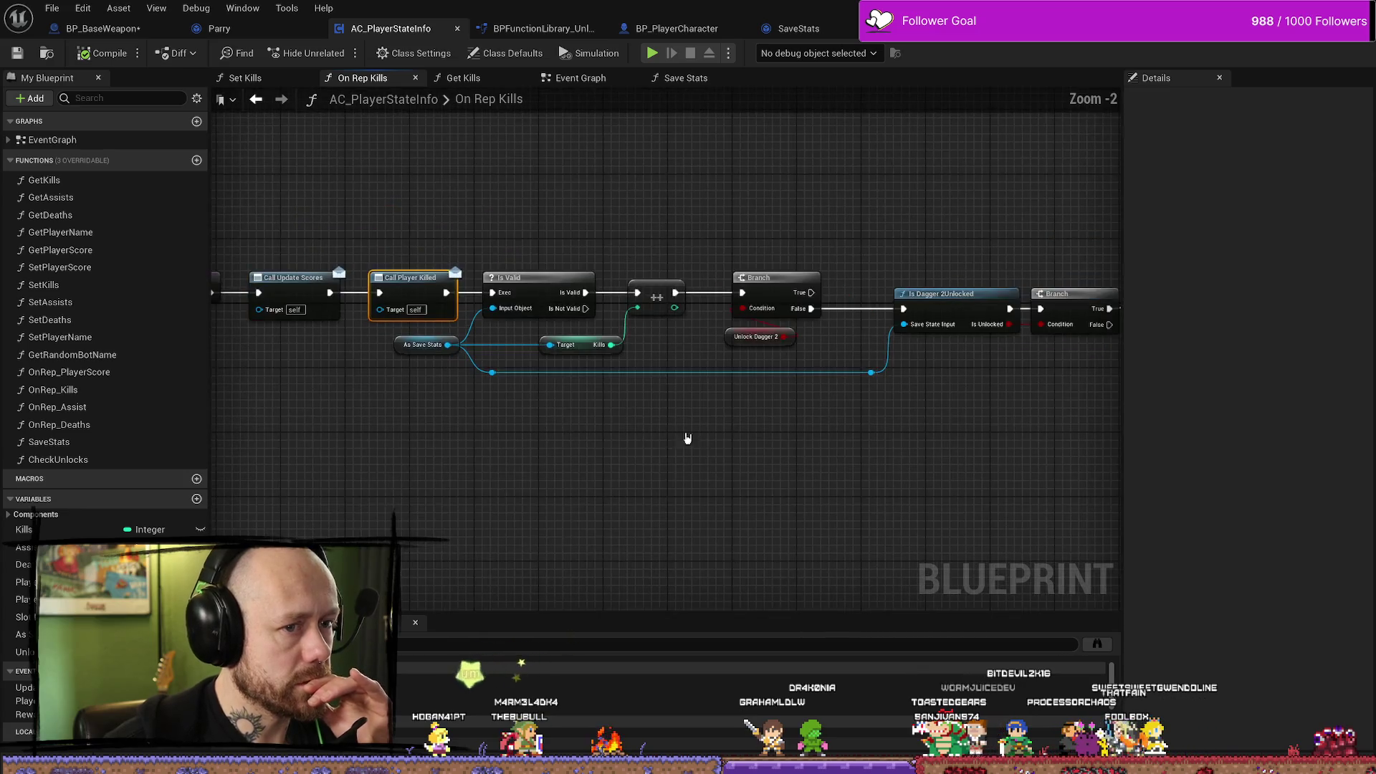
# Check the Is Dagger 2Unlocked node, then bring up the Call Player Killed node's context menu.
pyautogui.click(853, 287)
pyautogui.moveTo(475, 466)
pyautogui.mouseDown()
pyautogui.moveTo(617, 445)
pyautogui.moveTo(578, 449)
pyautogui.mouseUp()
pyautogui.moveTo(420, 437); pyautogui.dragTo(562, 438)
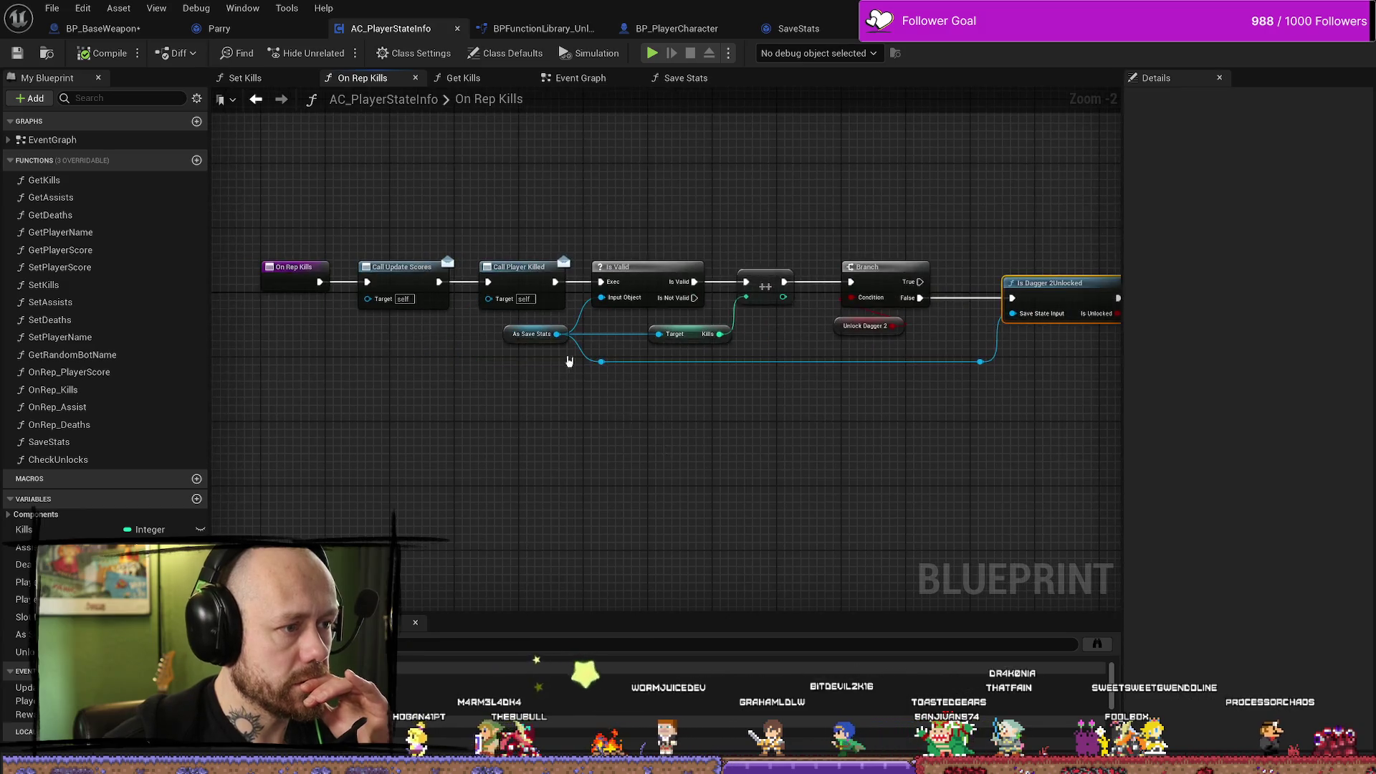
pyautogui.scroll(2, 562, 359)
pyautogui.rightClick(581, 307)
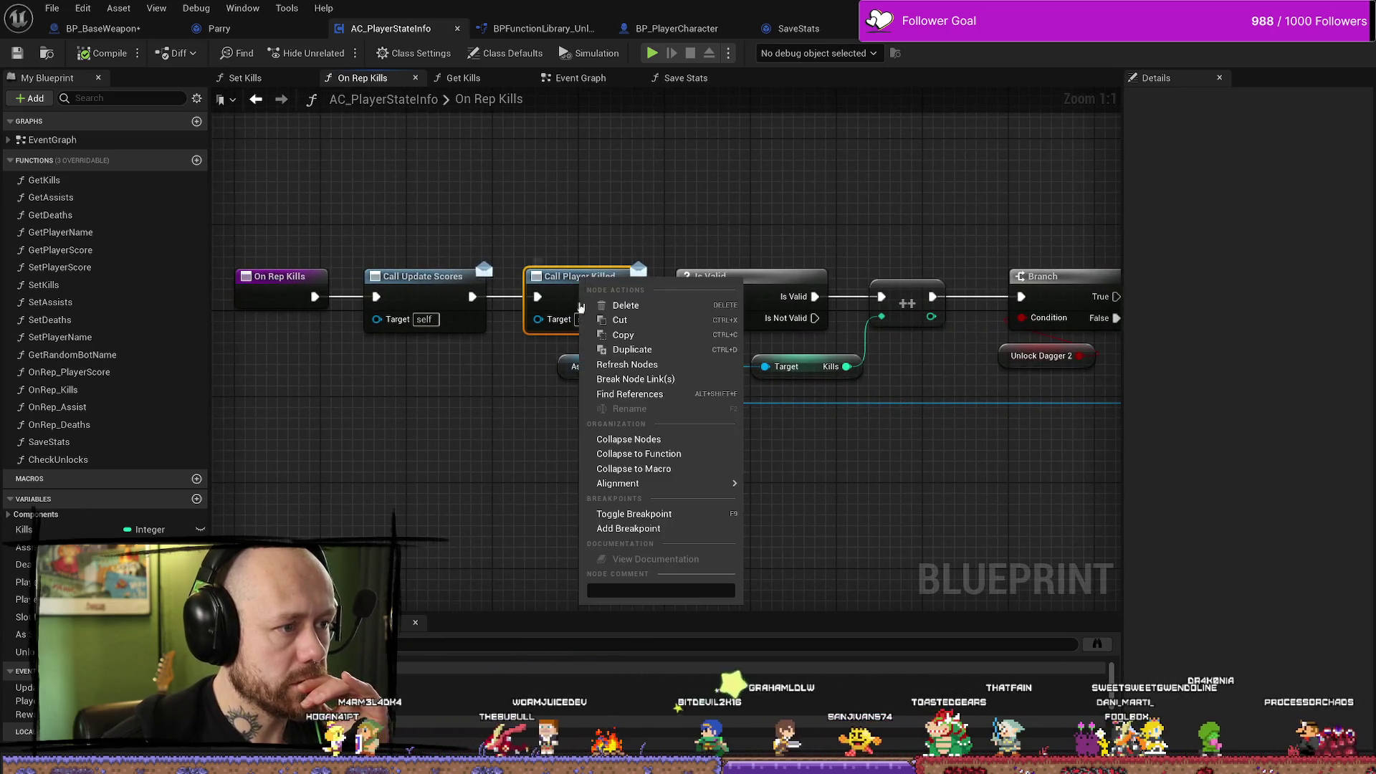
# Find references to Call Player Killed, jump to its OnRep_Kills result, and rerun the search.
pyautogui.click(630, 394)
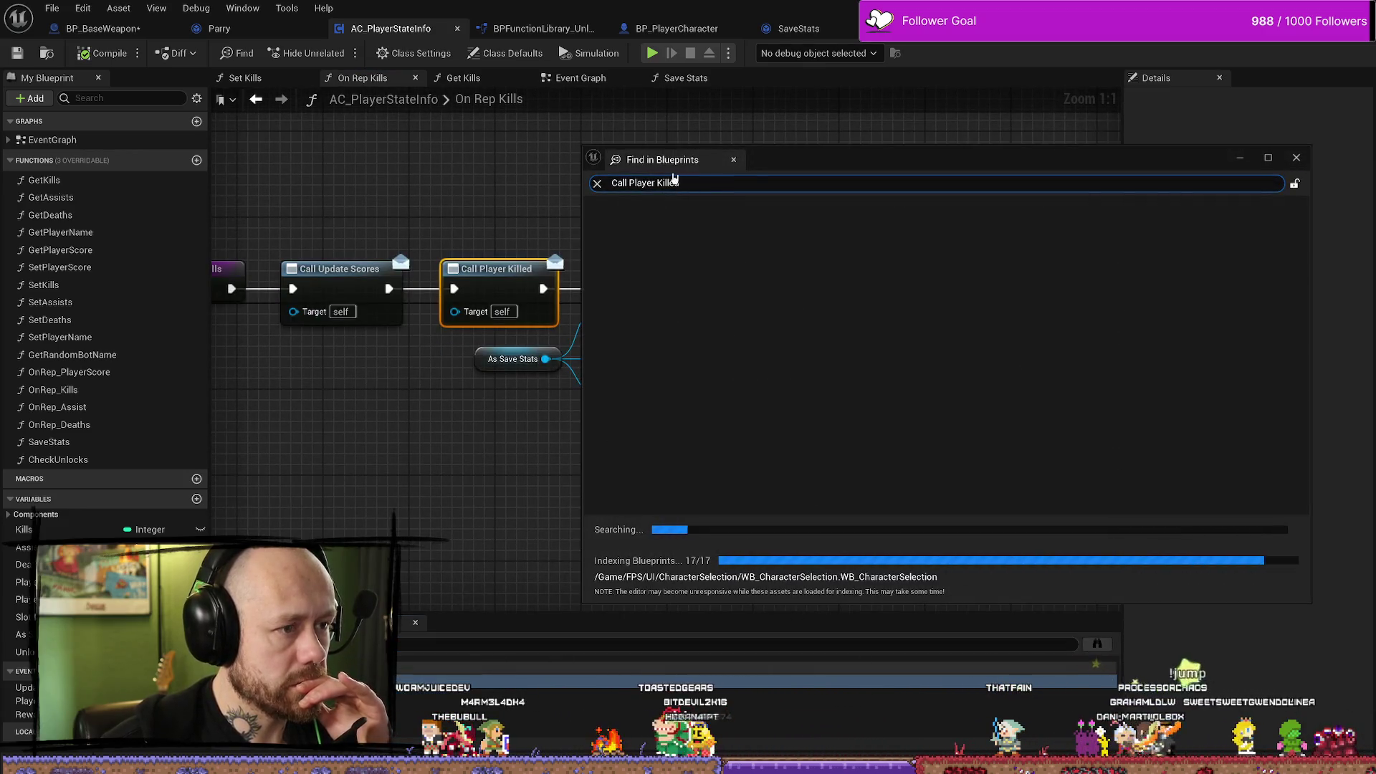
pyautogui.click(667, 237)
pyautogui.doubleClick(668, 237)
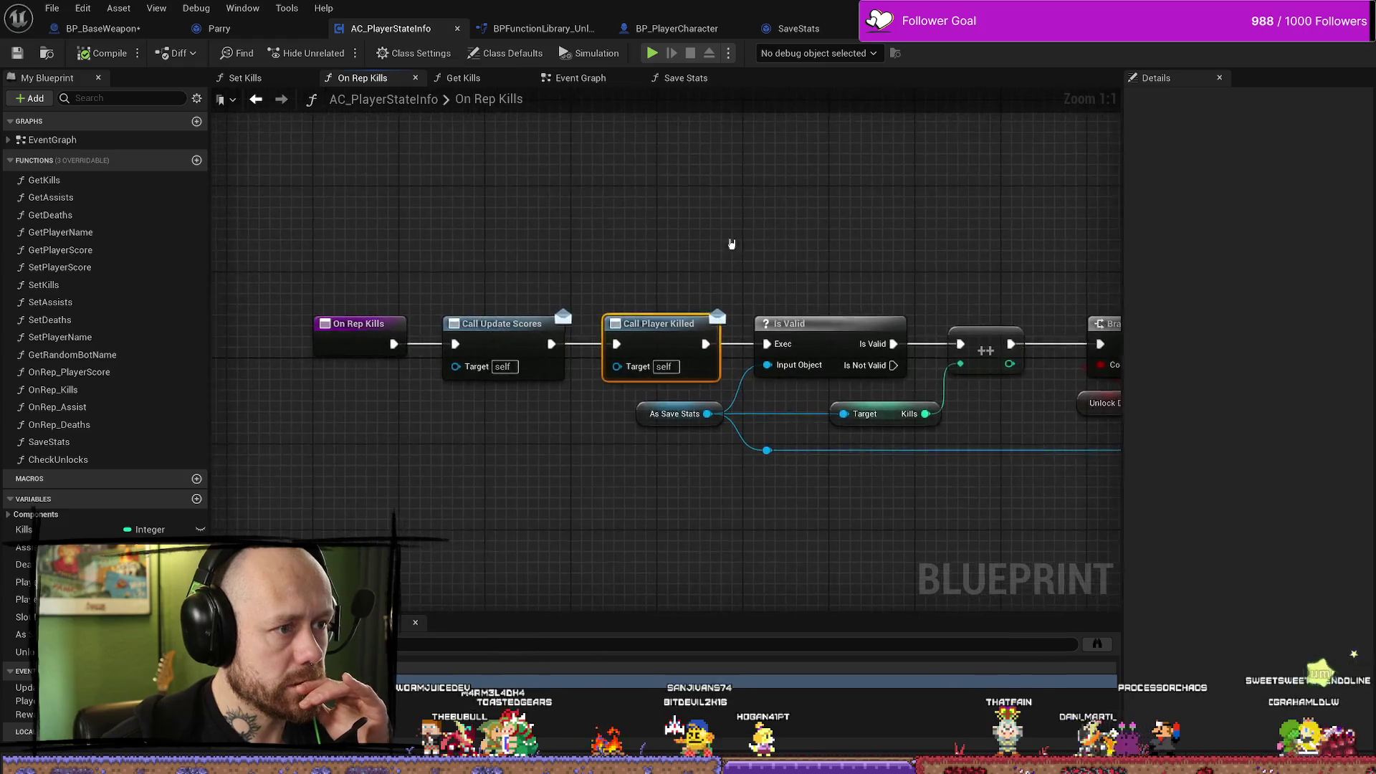
pyautogui.click(1091, 644)
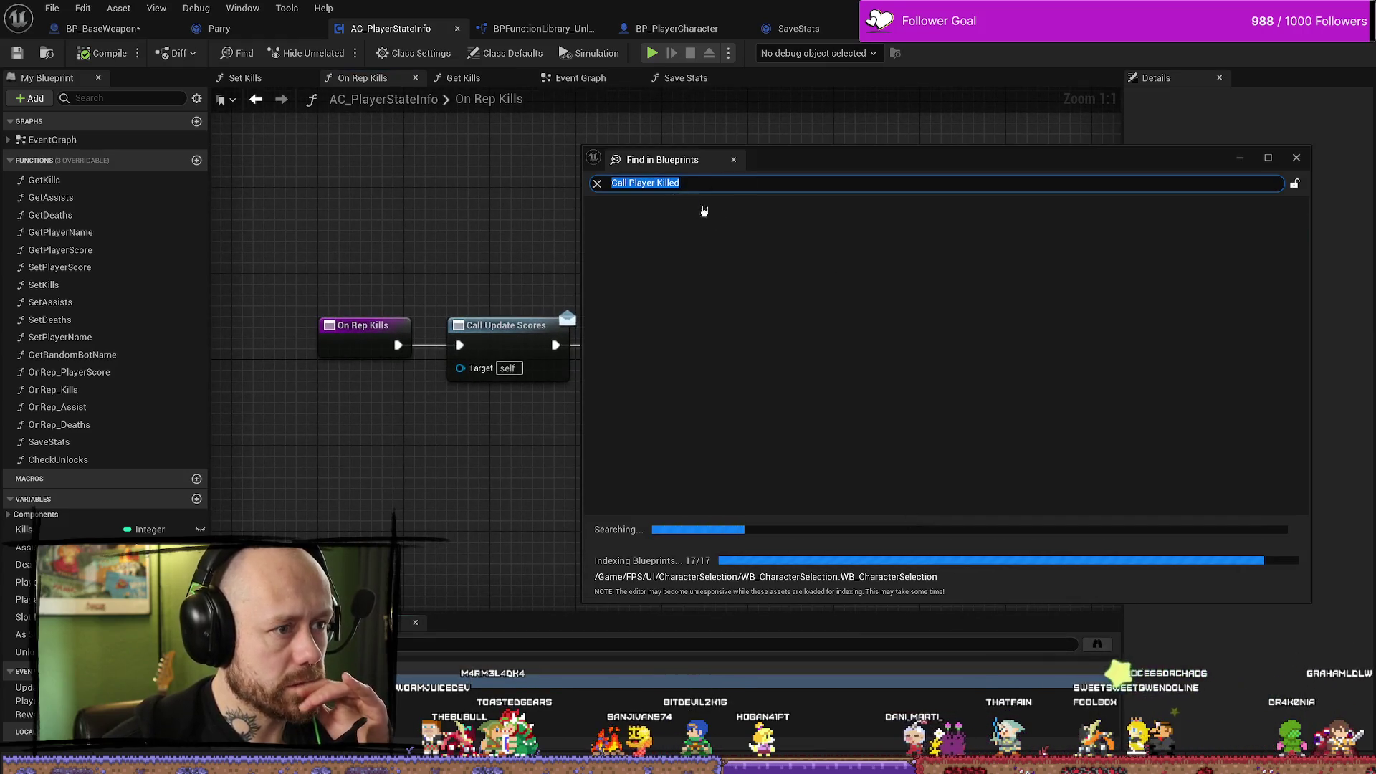
pyautogui.doubleClick(663, 237)
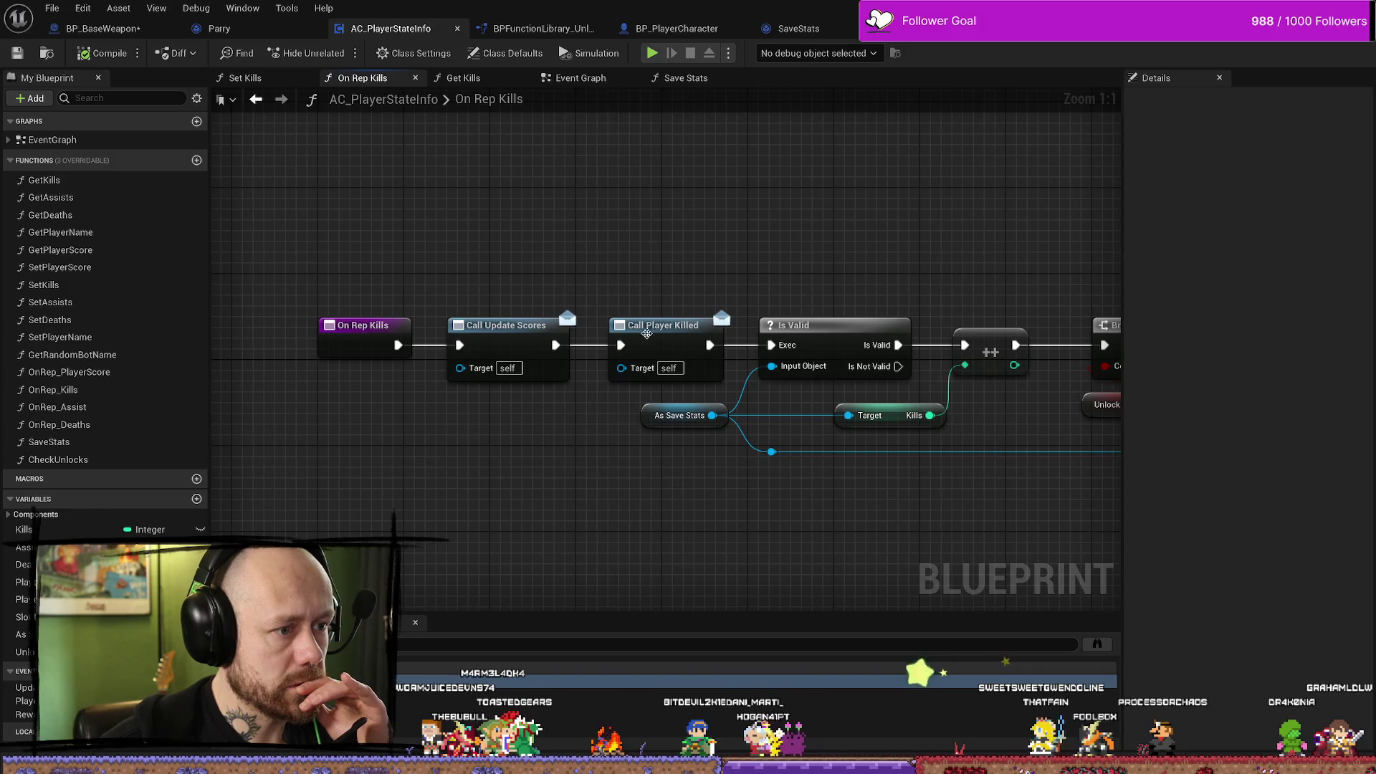
pyautogui.hotkey('ctrl', 'shift', 'f')
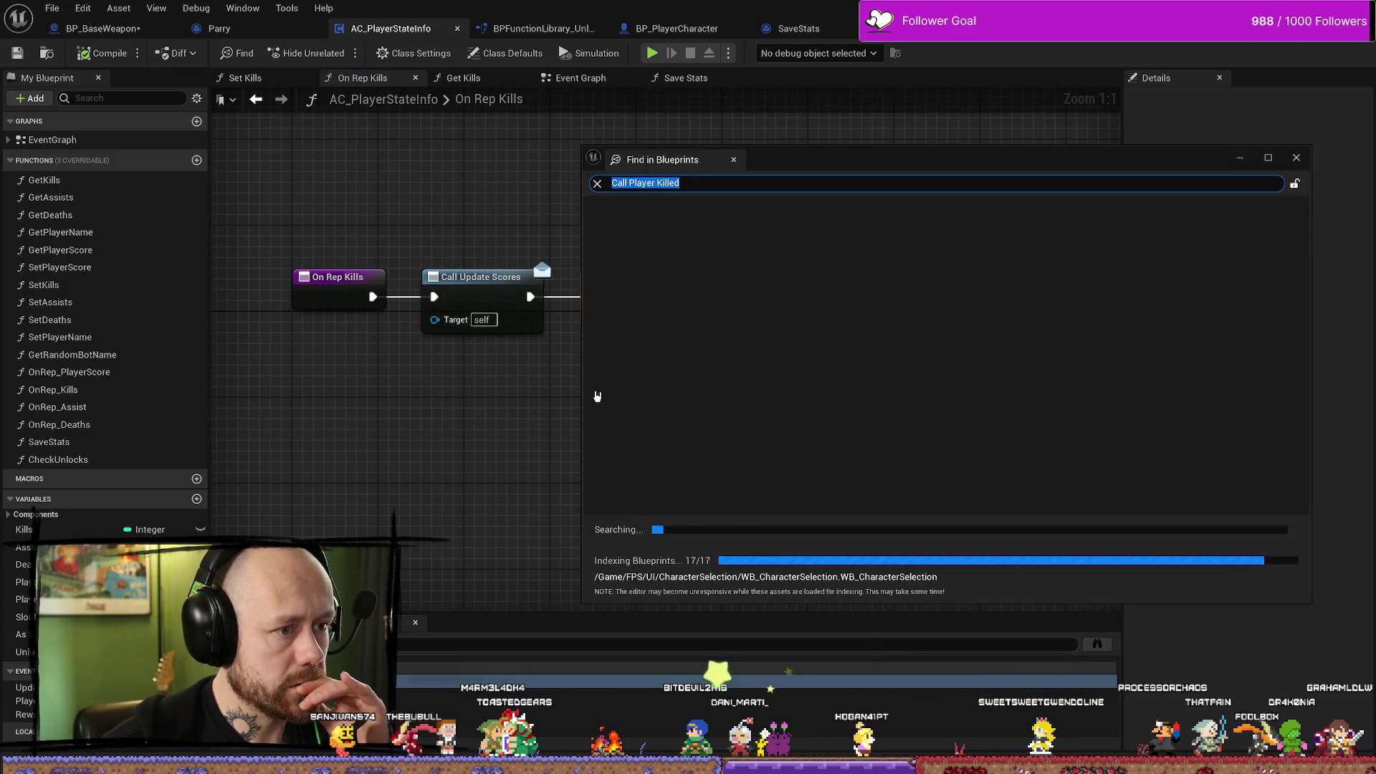
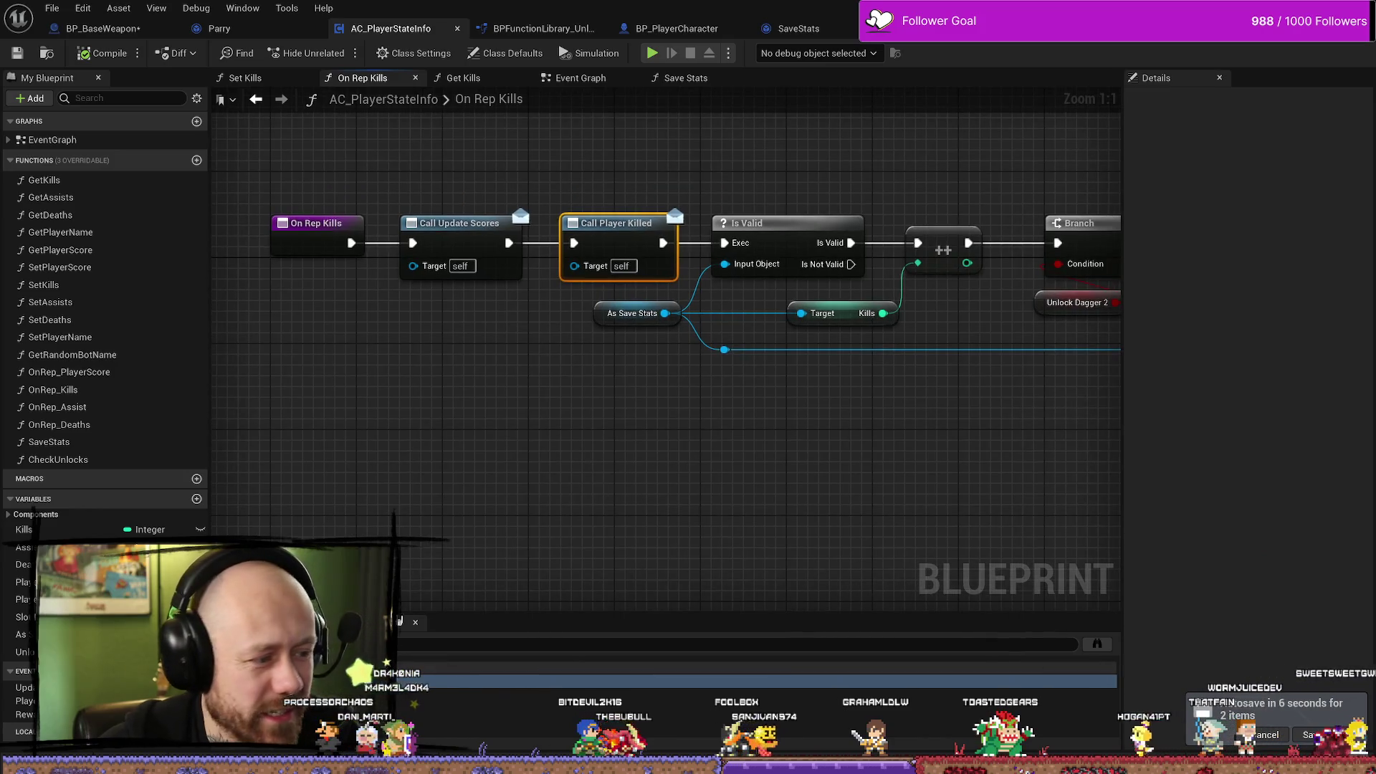
# Cancel the pending autosave and switch from On Rep Kills to the AC_PlayerStateInfo Event Graph.
pyautogui.click(1266, 735)
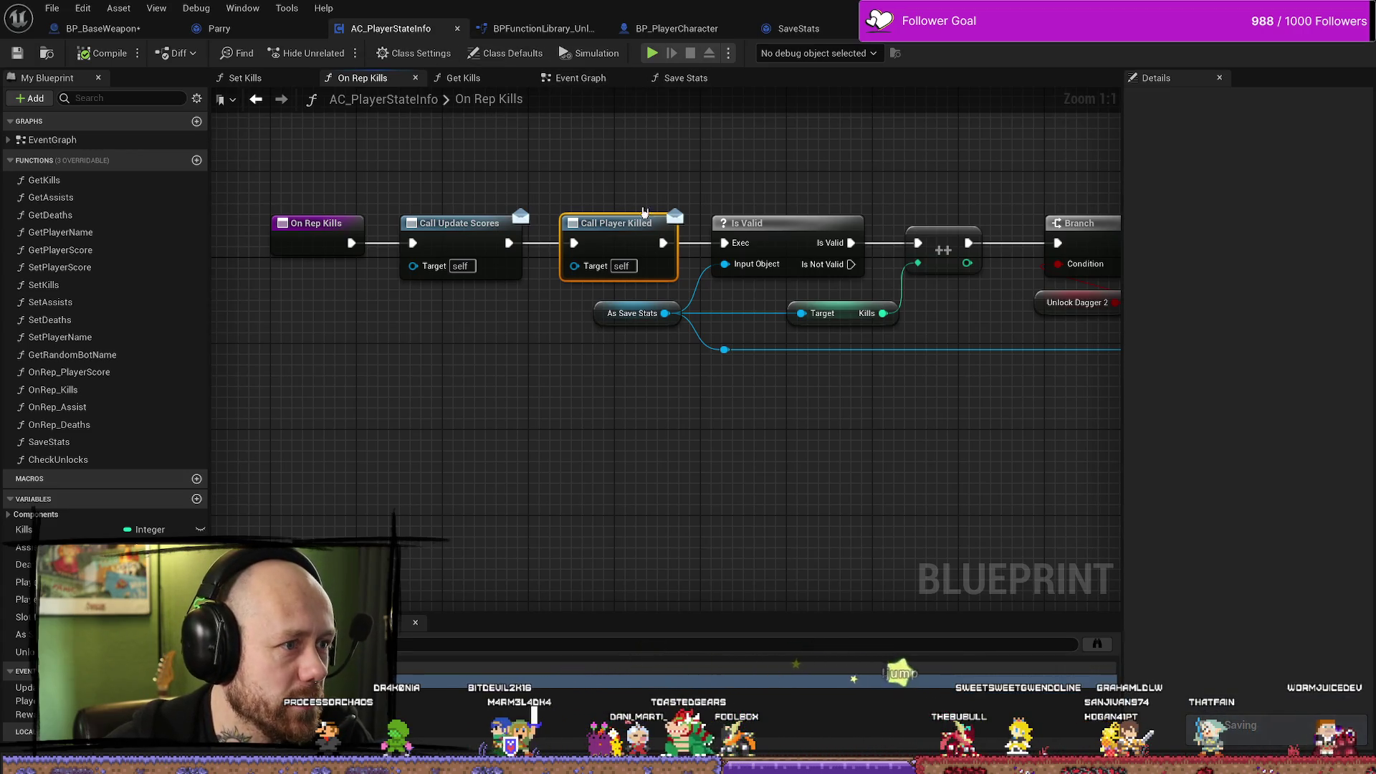
pyautogui.click(584, 77)
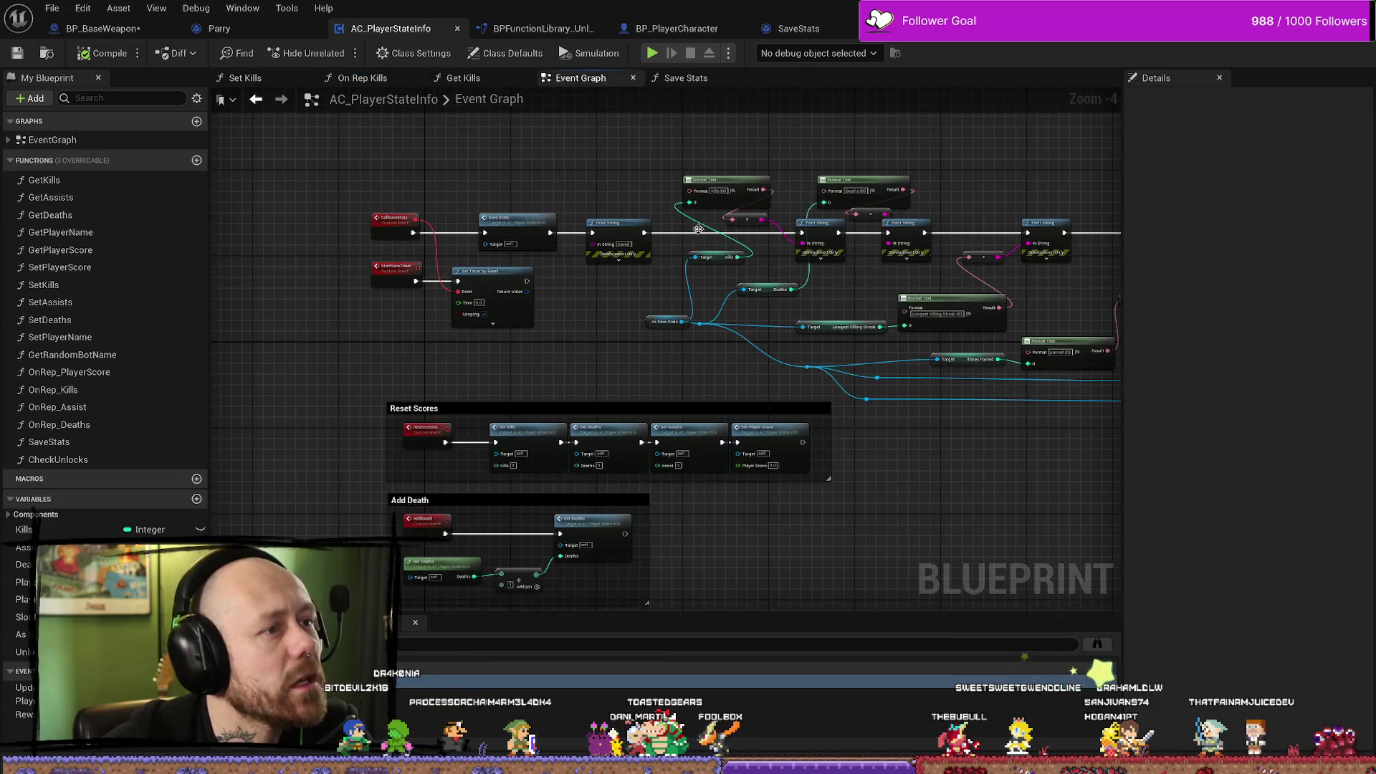
# Zoom in and duplicate the 'parried {0}' Format Text node.
pyautogui.scroll(5, 772, 272)
pyautogui.click(772, 272)
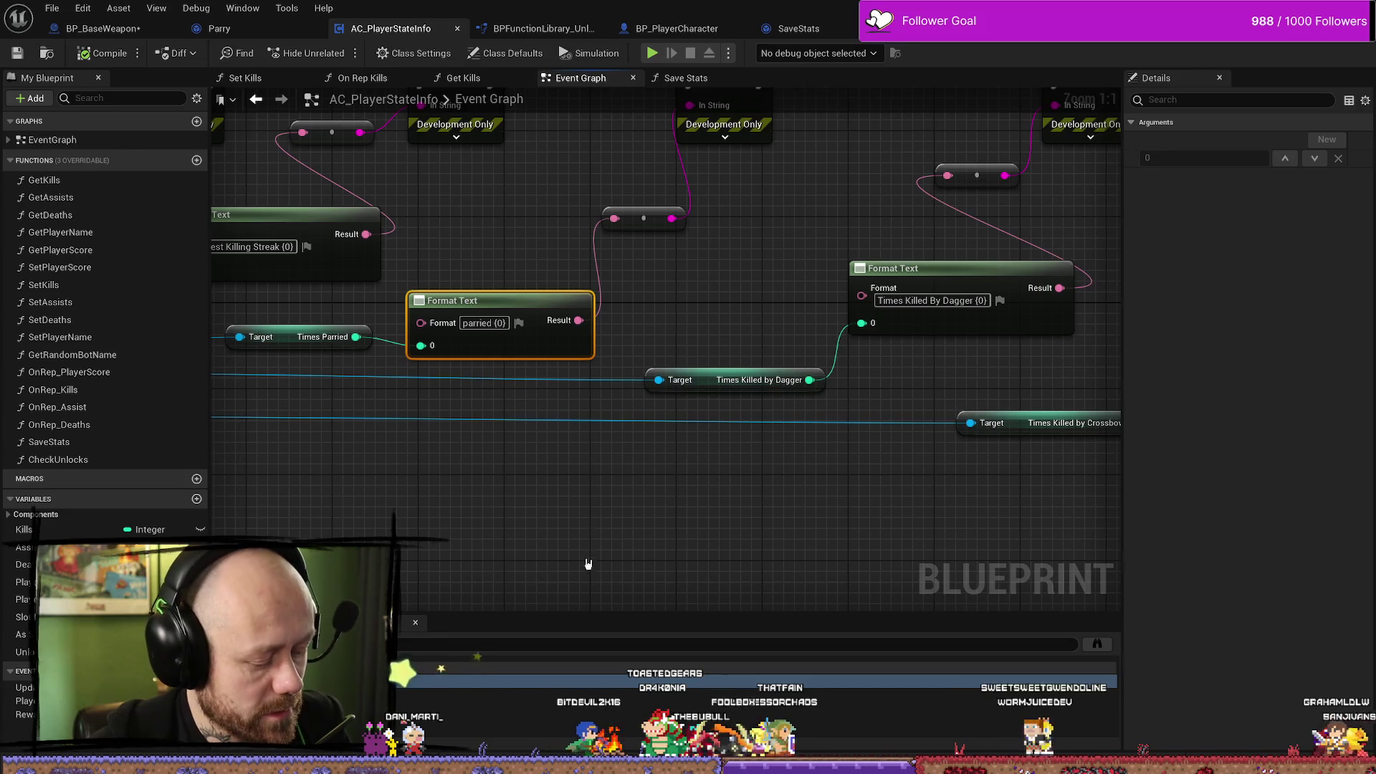
pyautogui.hotkey('ctrl', 'c')
pyautogui.hotkey('ctrl', 'v')
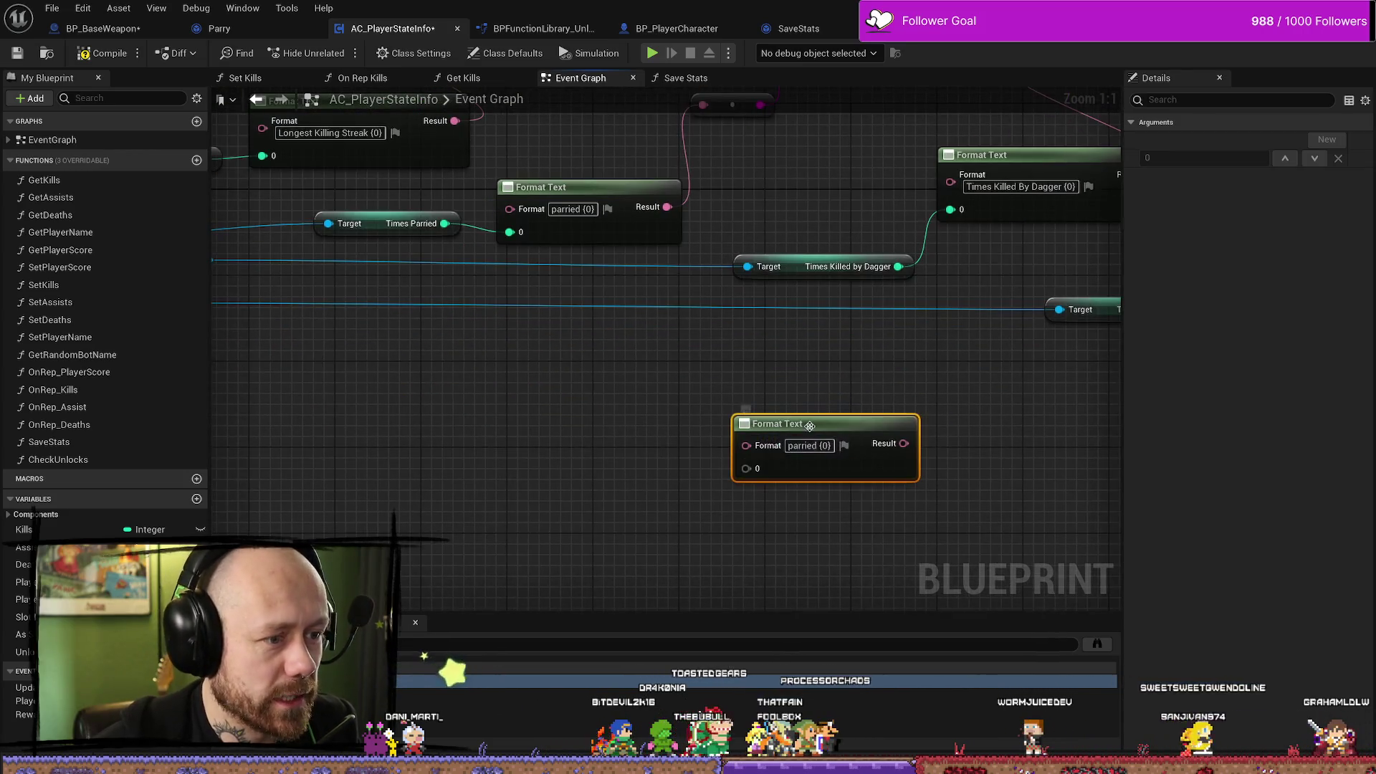
# Place the copy below and change its format to 'parried {0} {1} {2}', adding inputs 1 and 2.
pyautogui.moveTo(813, 436); pyautogui.dragTo(703, 411)
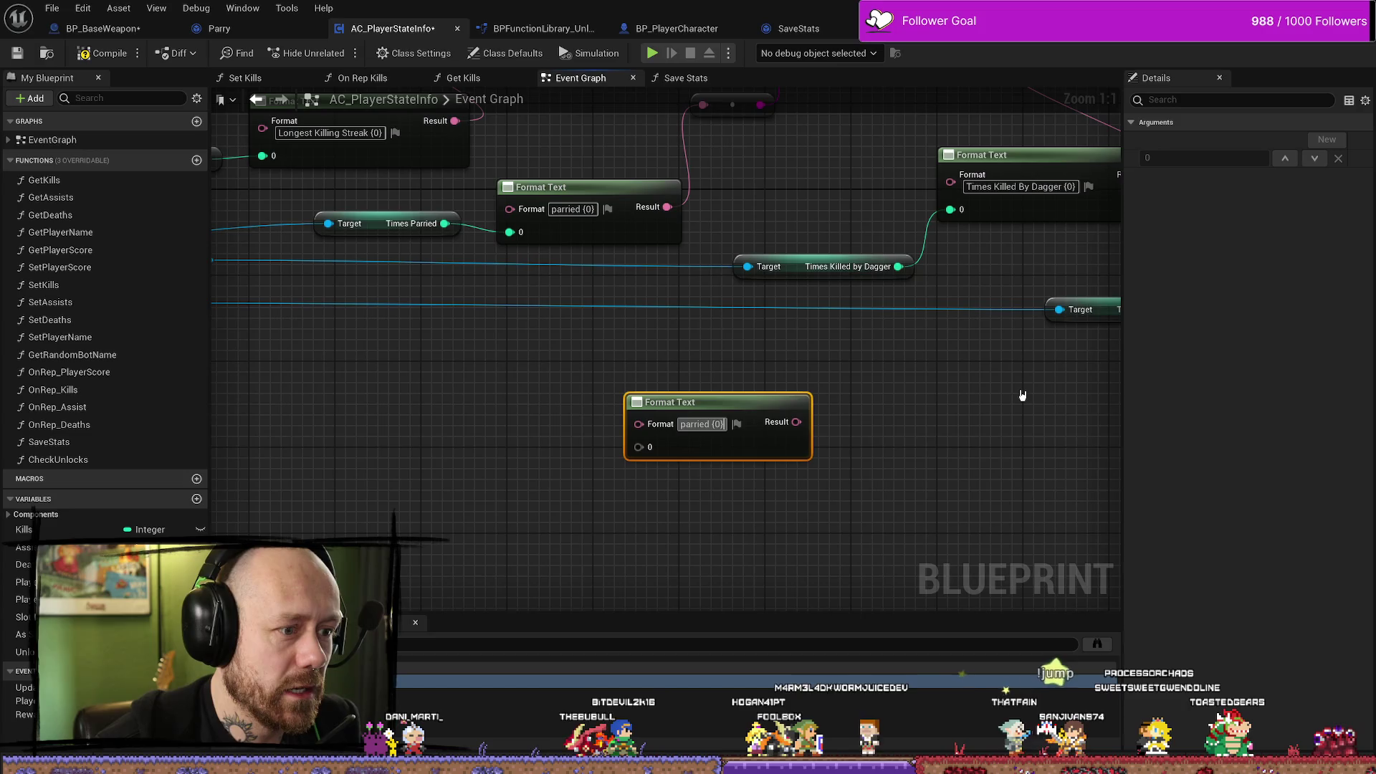
pyautogui.press('F2')
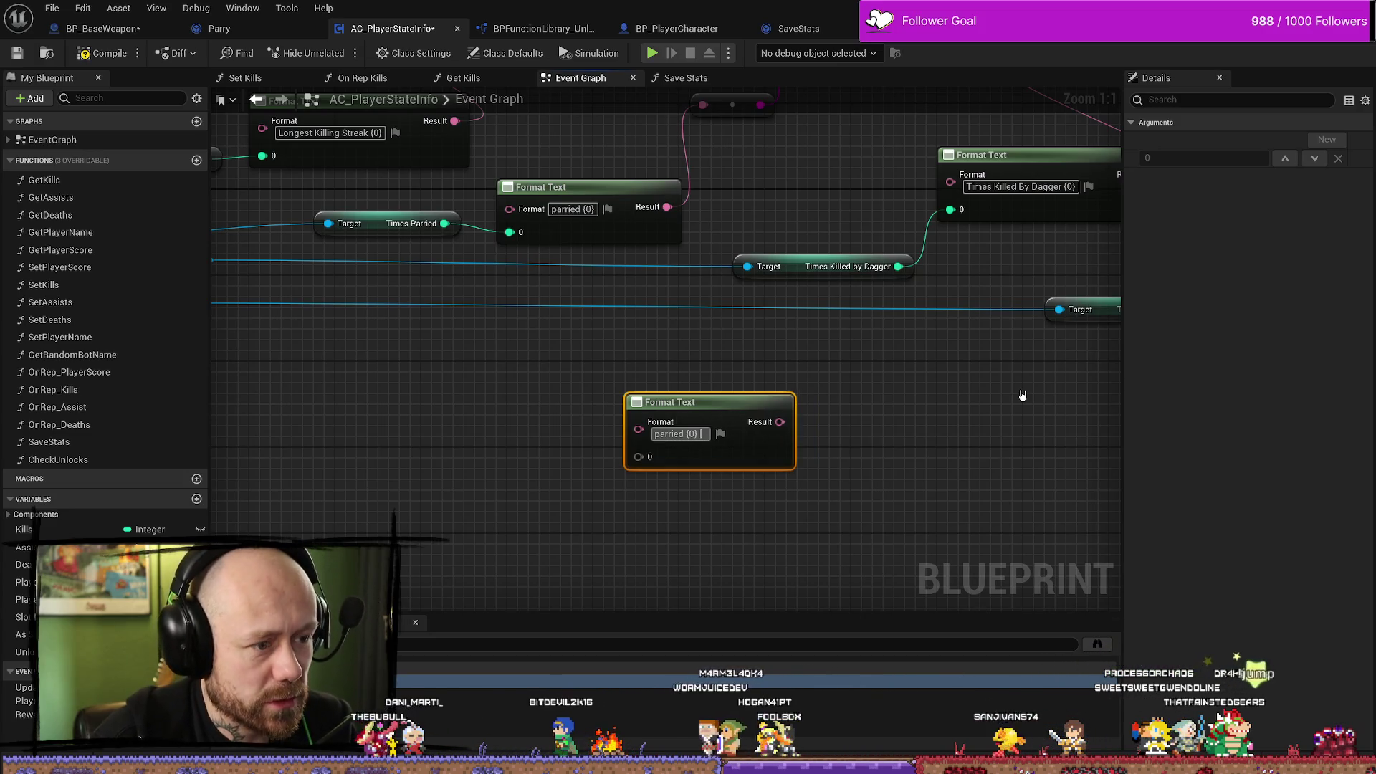
pyautogui.press('BackSpace')
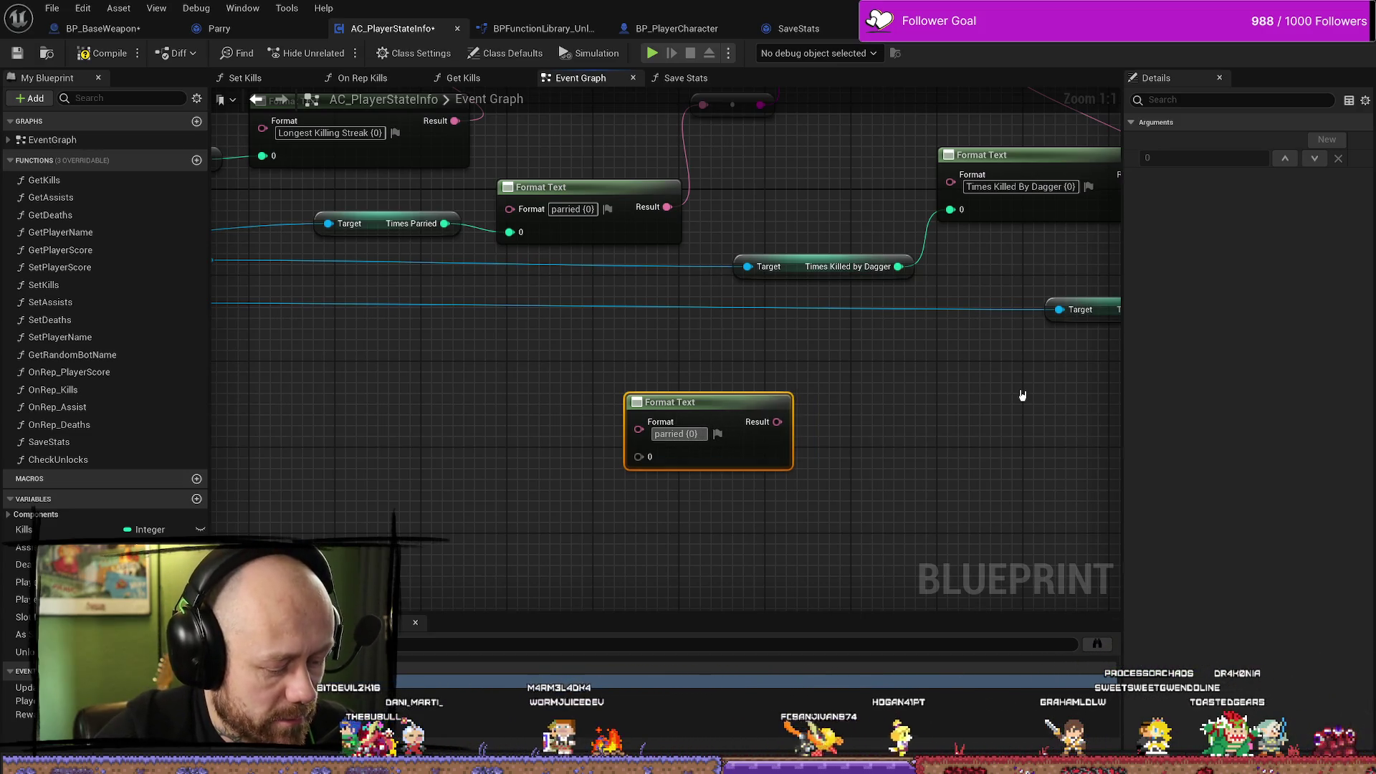
pyautogui.press('BackSpace')
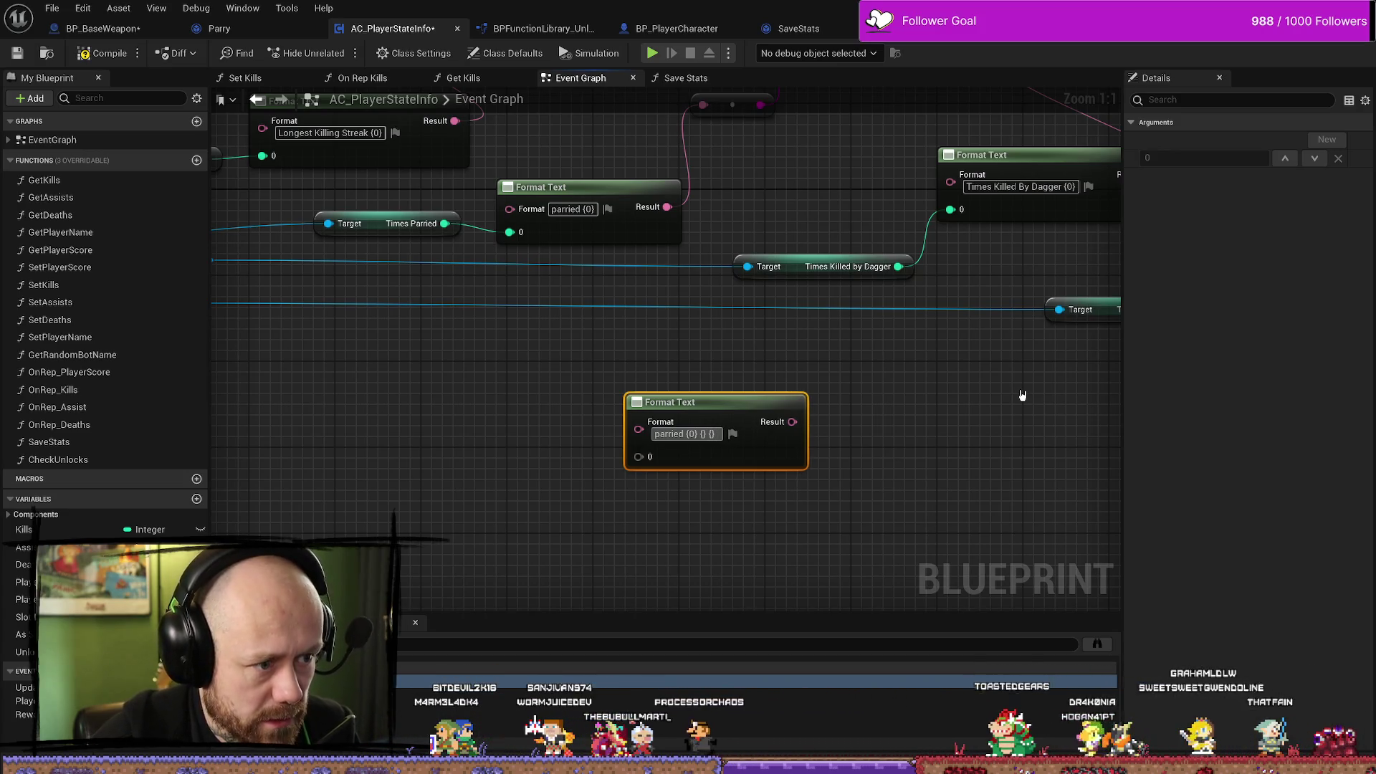
pyautogui.write('{}')
pyautogui.write('1')
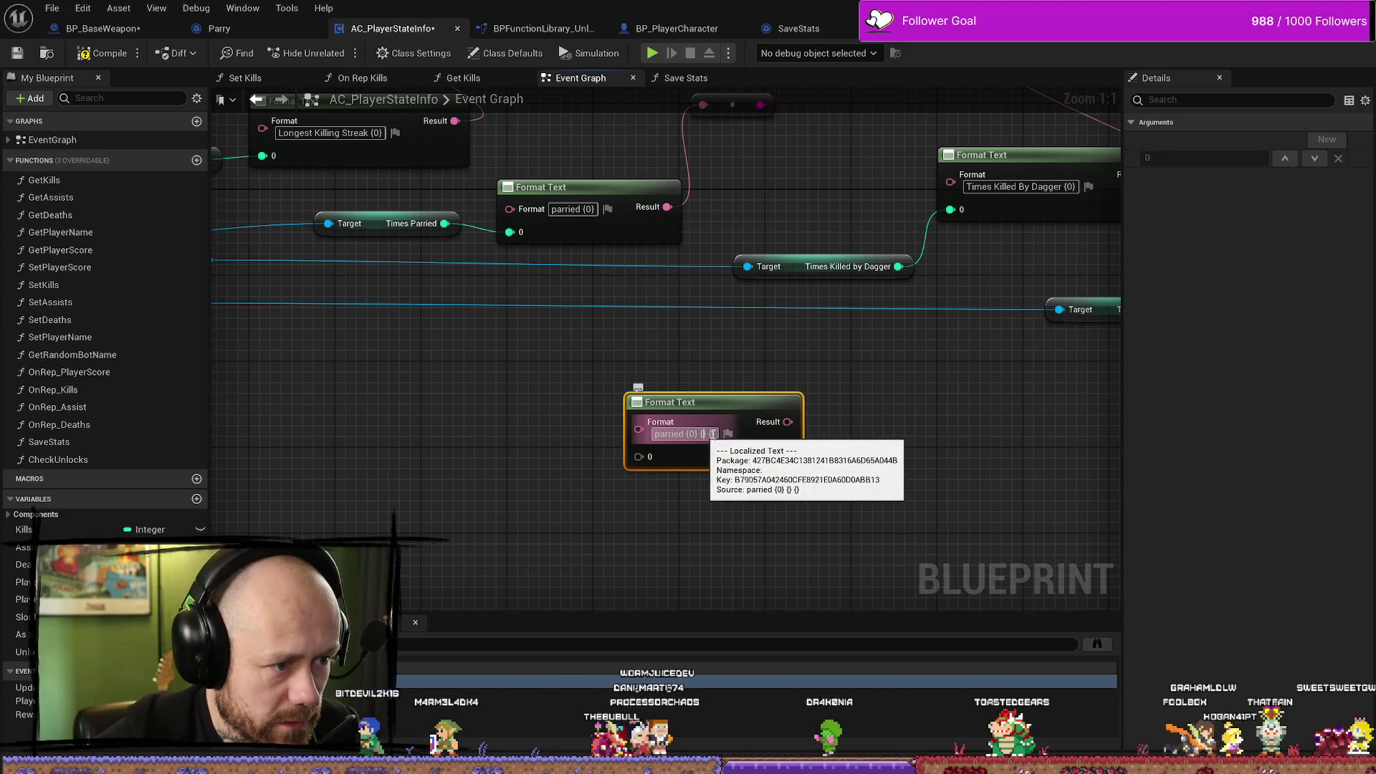
pyautogui.write('2')
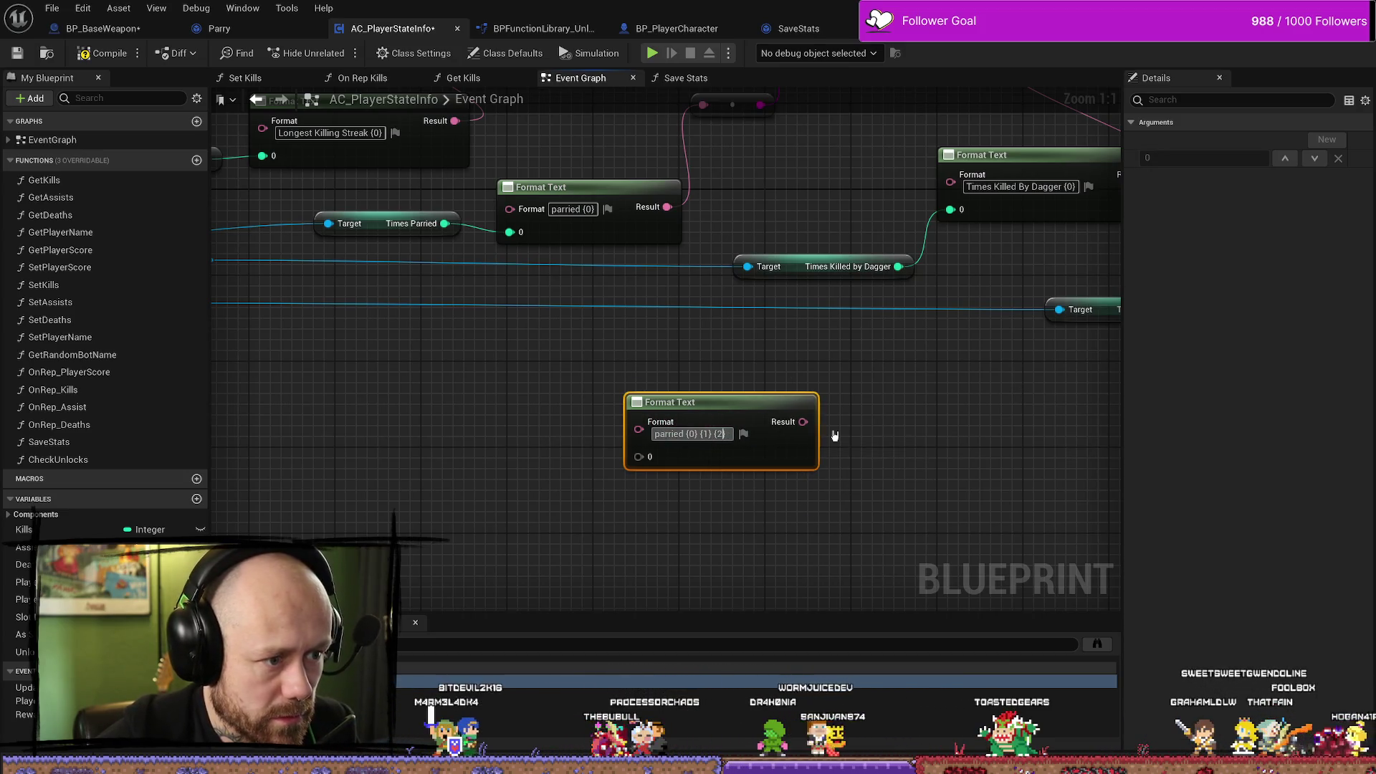
pyautogui.press('Return')
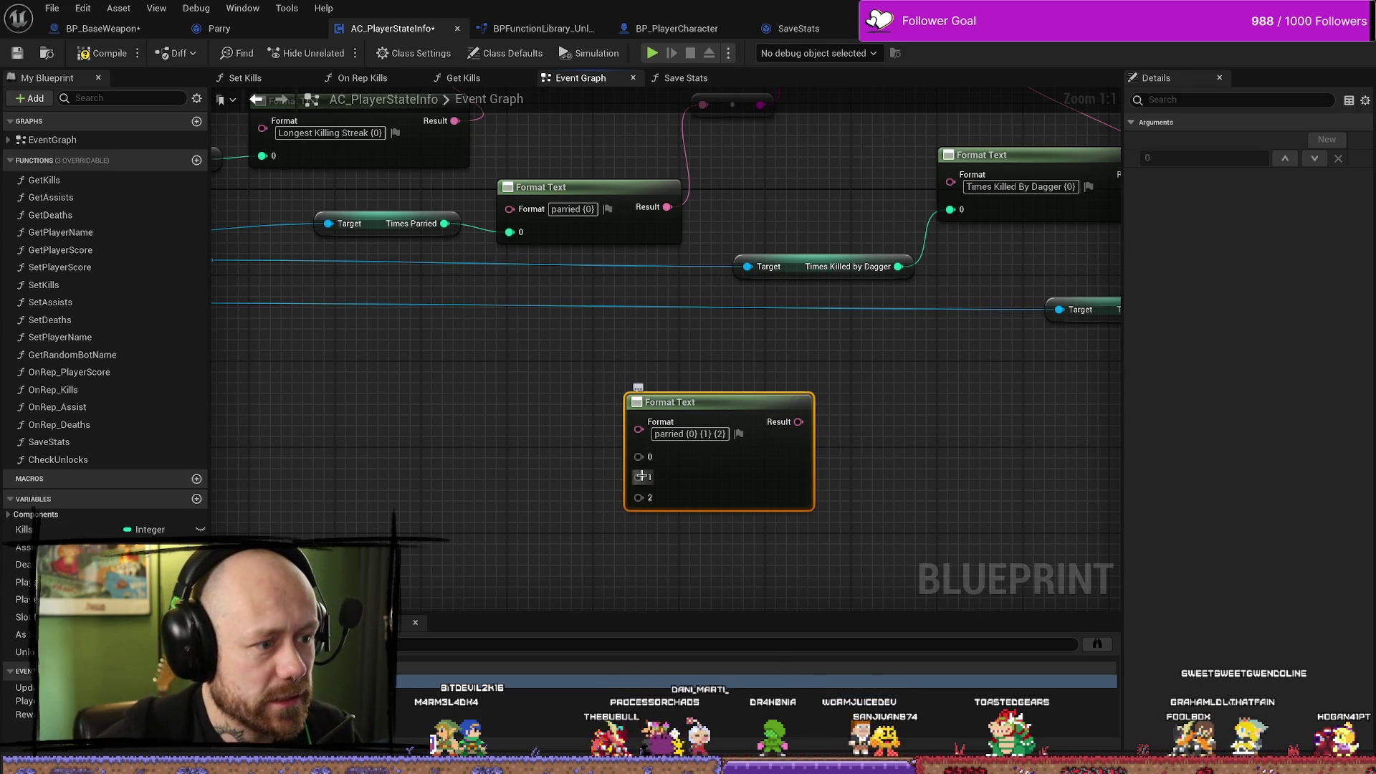
pyautogui.moveTo(541, 492); pyautogui.dragTo(594, 500)
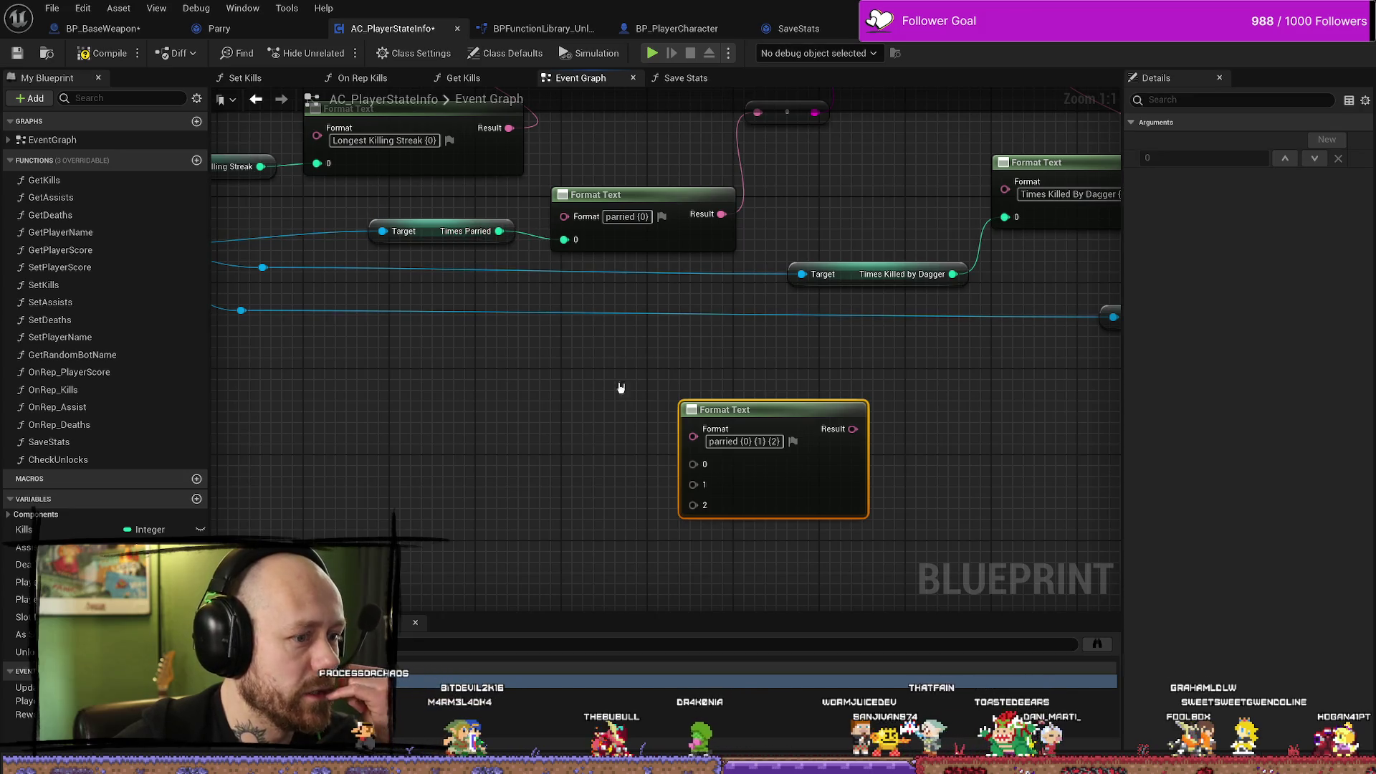
# Delete the three-argument 'parried {0} {1} {2}' test Format Text node.
pyautogui.moveTo(611, 364); pyautogui.dragTo(535, 314)
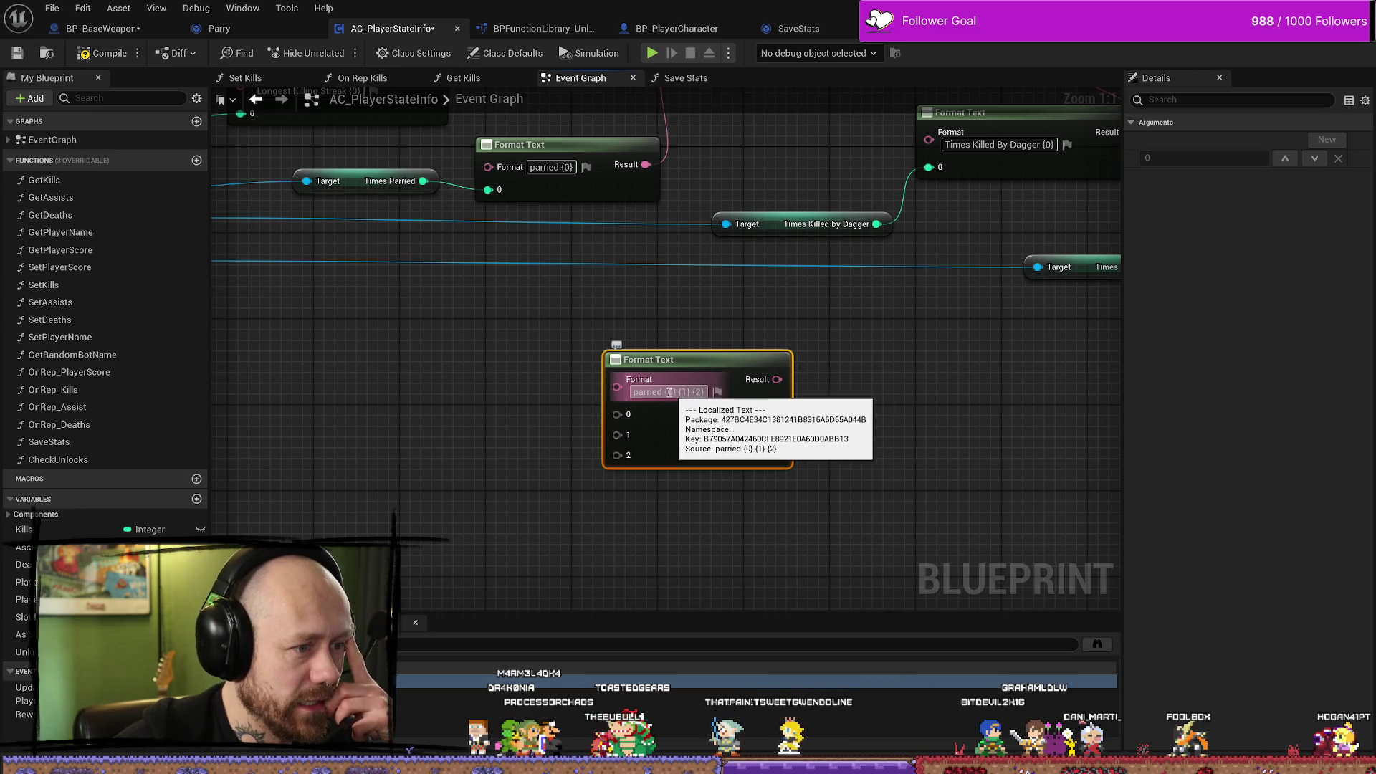
pyautogui.moveTo(694, 395)
pyautogui.mouseDown()
pyautogui.moveTo(738, 446)
pyautogui.moveTo(738, 394)
pyautogui.moveTo(776, 284)
pyautogui.moveTo(830, 329)
pyautogui.mouseUp()
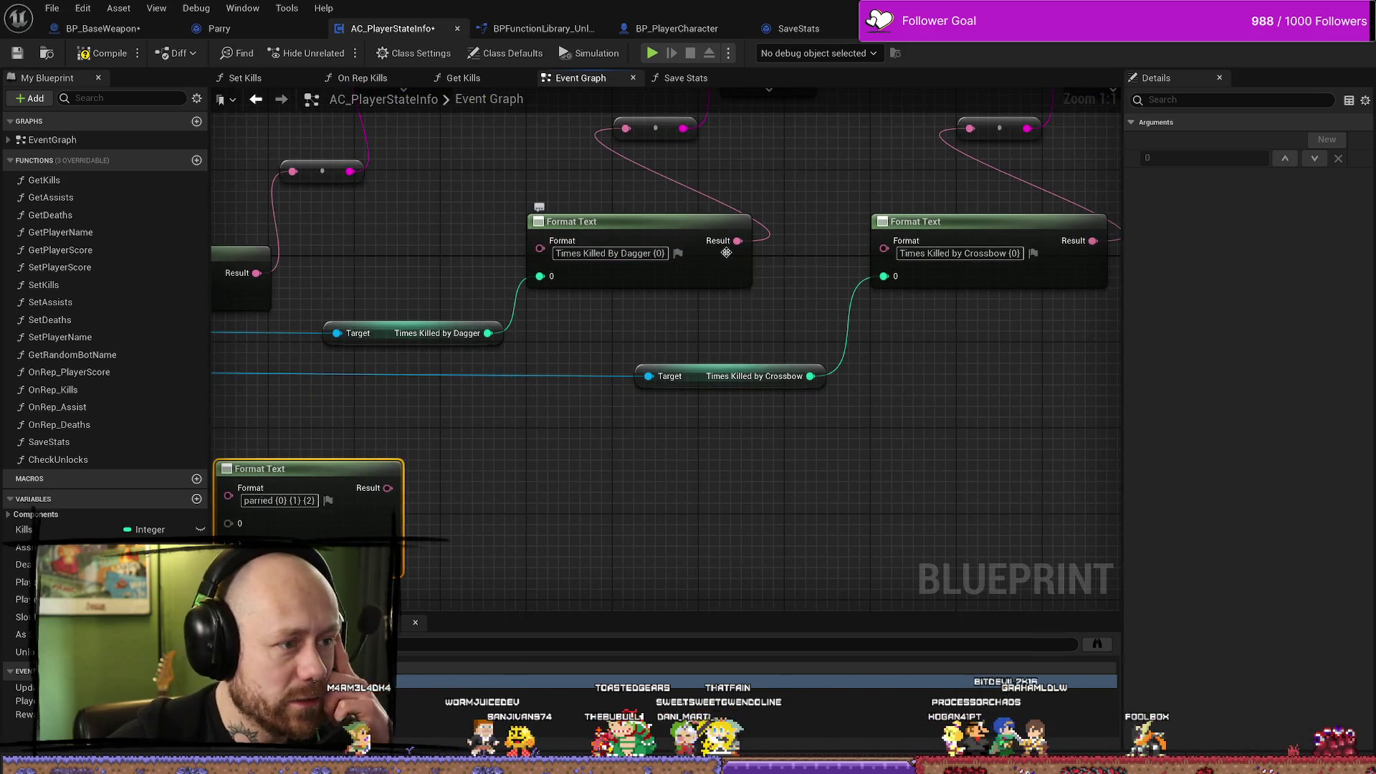
pyautogui.moveTo(782, 317)
pyautogui.mouseDown()
pyautogui.moveTo(749, 326)
pyautogui.moveTo(820, 323)
pyautogui.moveTo(896, 276)
pyautogui.moveTo(835, 271)
pyautogui.mouseUp()
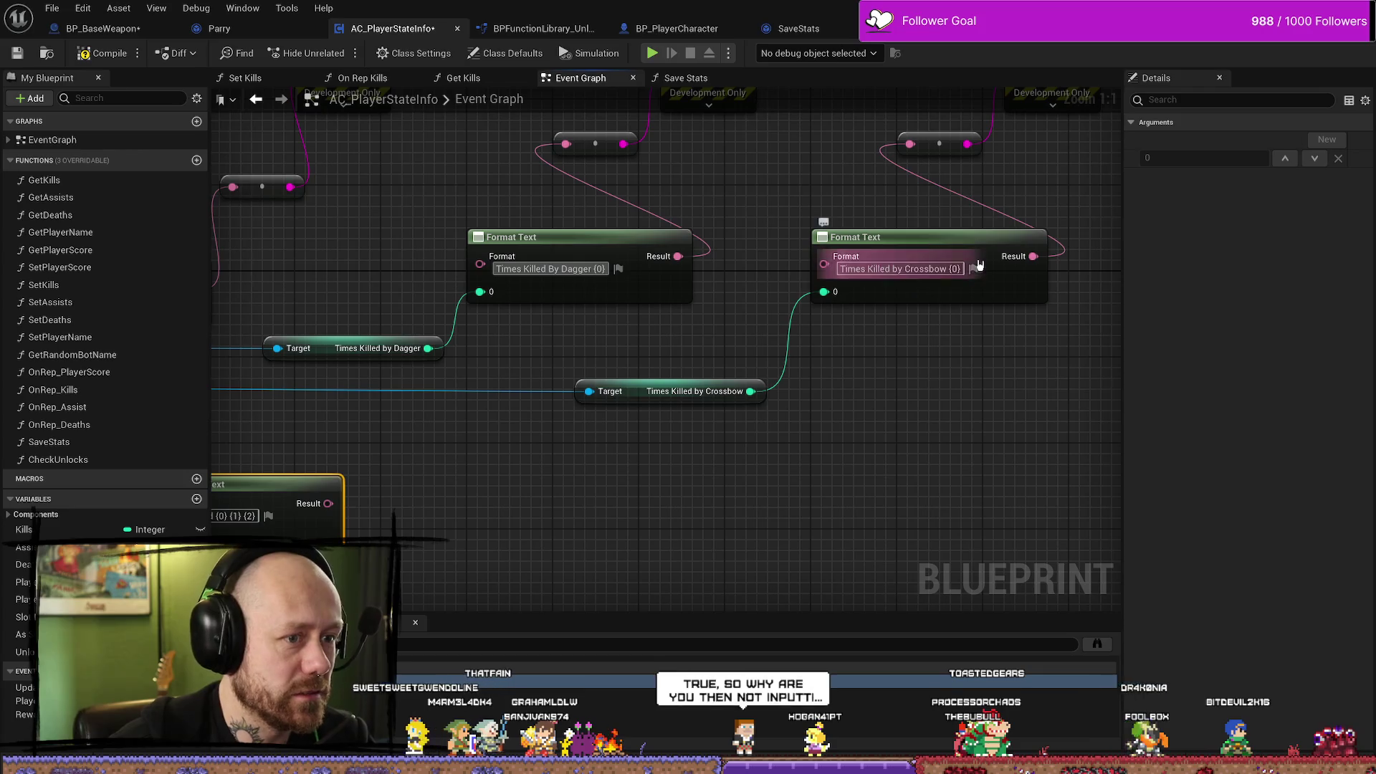
pyautogui.press('Return')
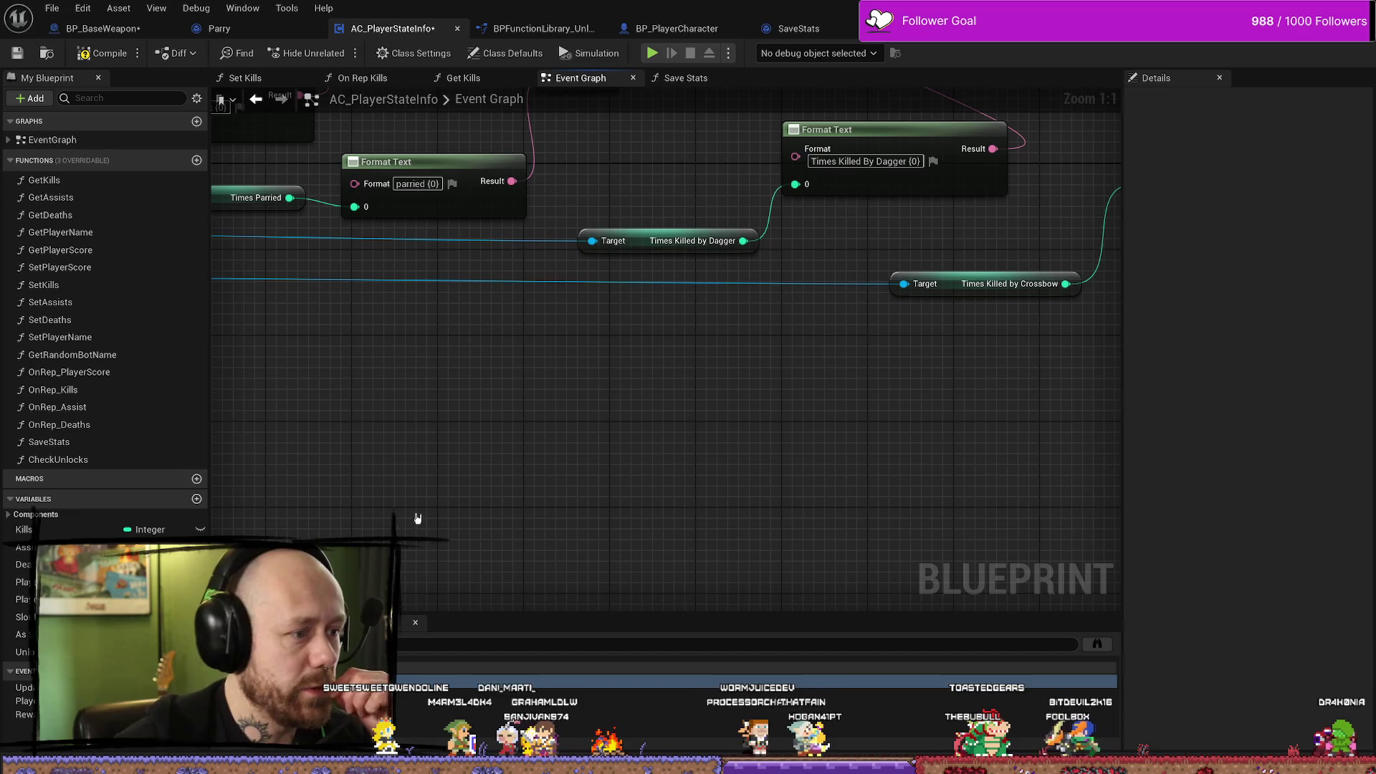
pyautogui.press('Delete')
# Remove the empty second line from the Times Killed By Dagger format text.
pyautogui.moveTo(461, 412); pyautogui.dragTo(569, 411)
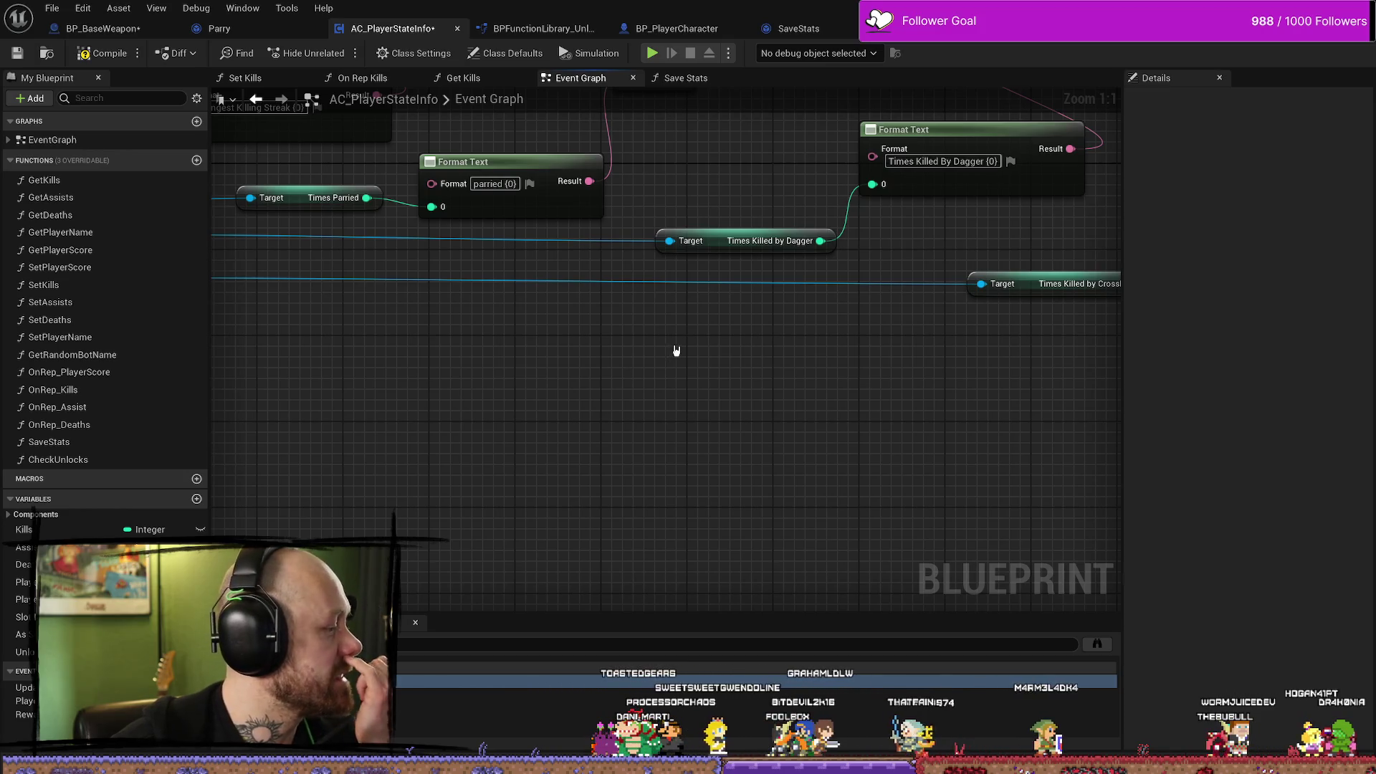
pyautogui.moveTo(678, 351)
pyautogui.mouseDown()
pyautogui.moveTo(666, 452)
pyautogui.moveTo(724, 501)
pyautogui.moveTo(723, 437)
pyautogui.mouseUp()
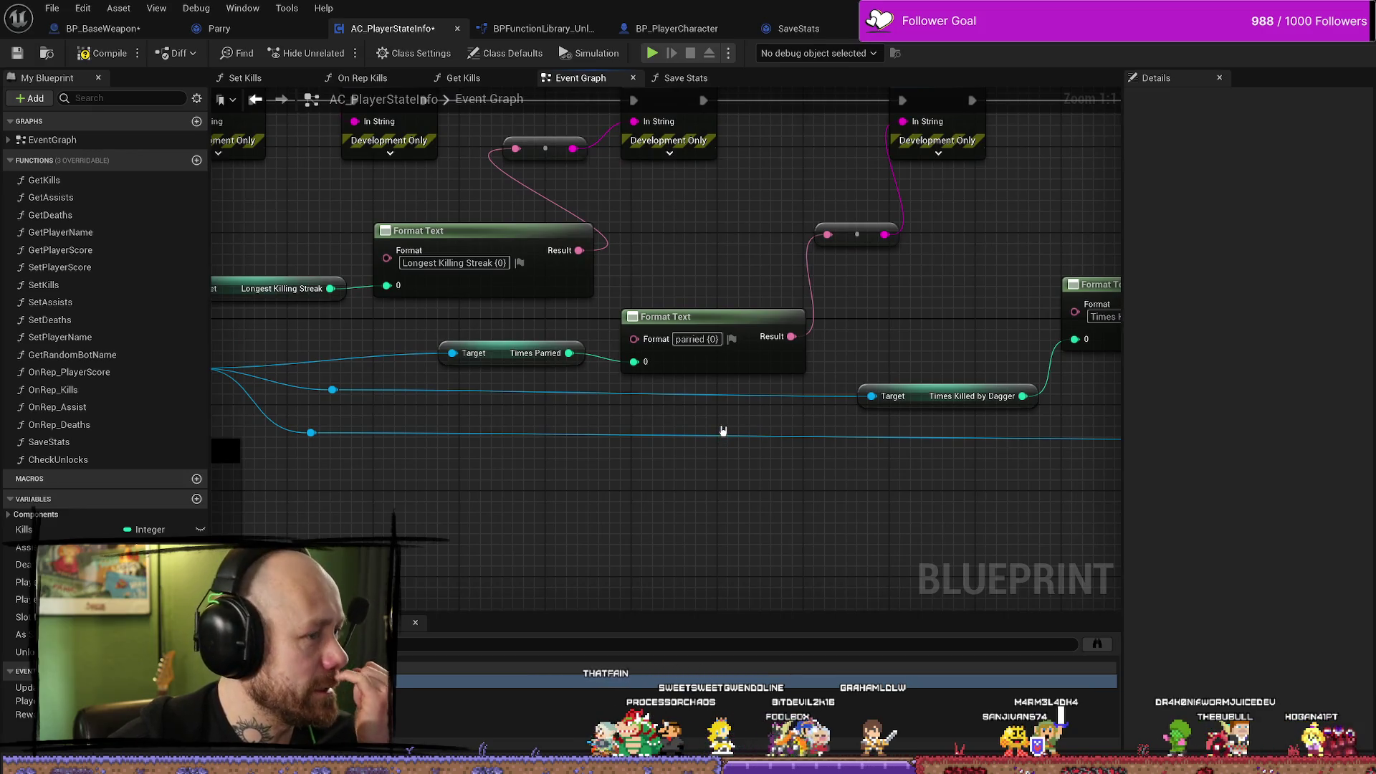
pyautogui.moveTo(722, 430)
pyautogui.mouseDown()
pyautogui.moveTo(574, 424)
pyautogui.moveTo(597, 402)
pyautogui.mouseUp()
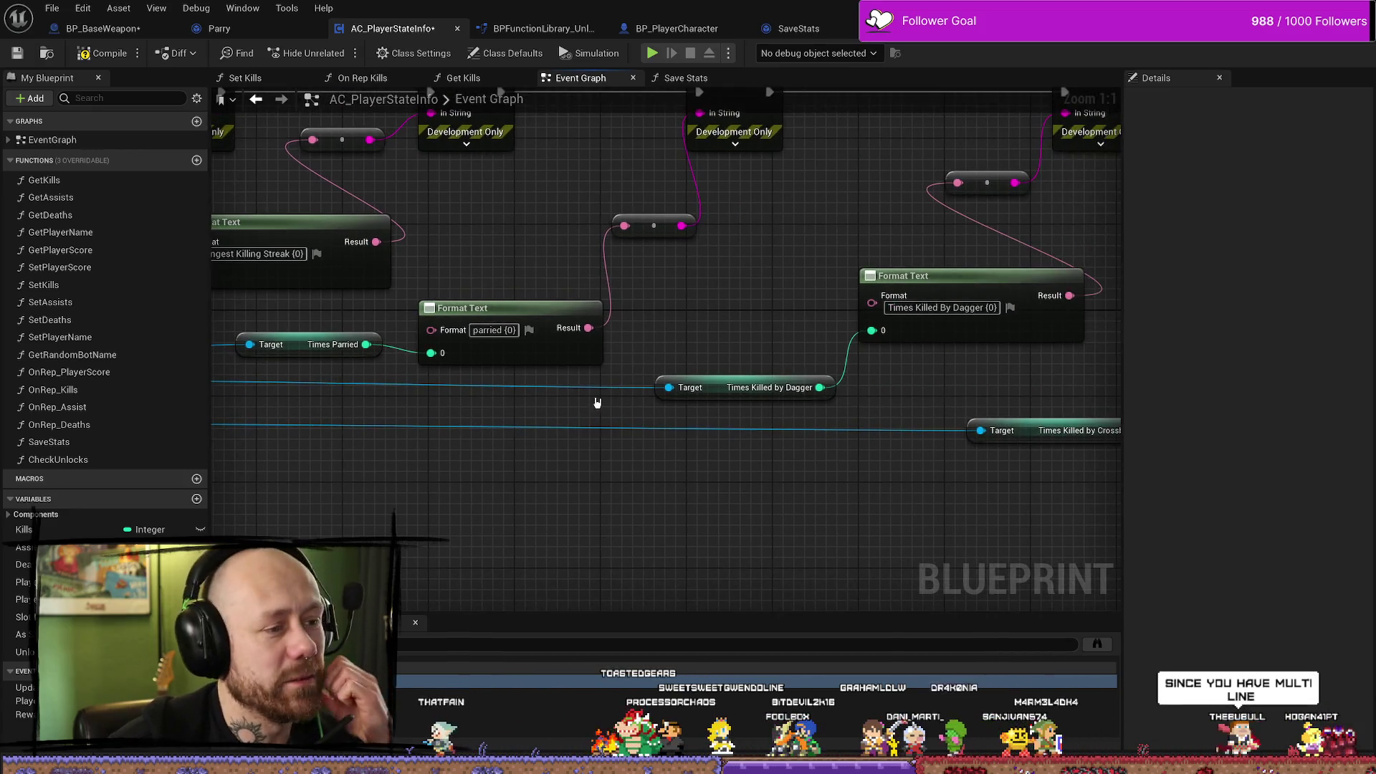
pyautogui.moveTo(738, 318)
pyautogui.mouseDown()
pyautogui.moveTo(918, 290)
pyautogui.moveTo(814, 432)
pyautogui.moveTo(721, 439)
pyautogui.moveTo(605, 332)
pyautogui.moveTo(677, 497)
pyautogui.moveTo(820, 476)
pyautogui.moveTo(924, 495)
pyautogui.moveTo(726, 414)
pyautogui.mouseUp()
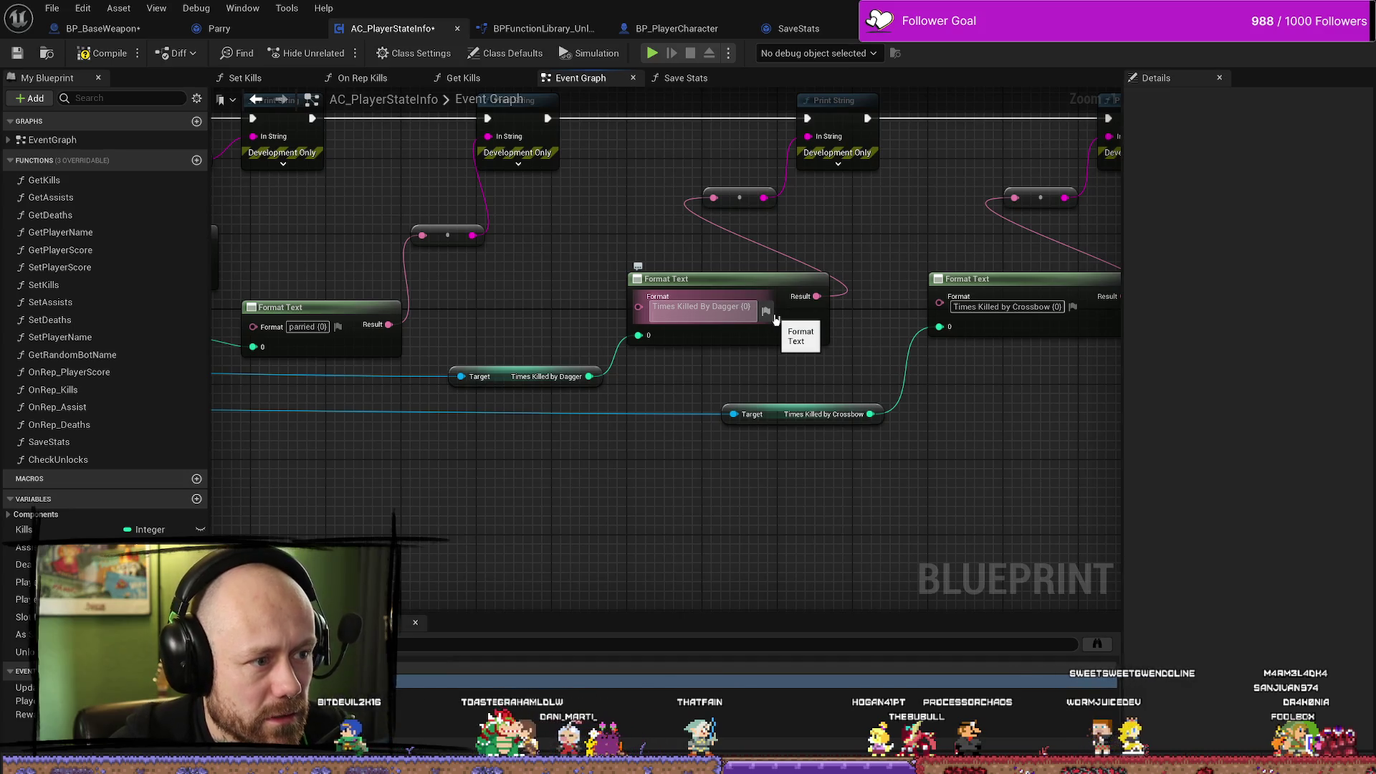
pyautogui.press('BackSpace')
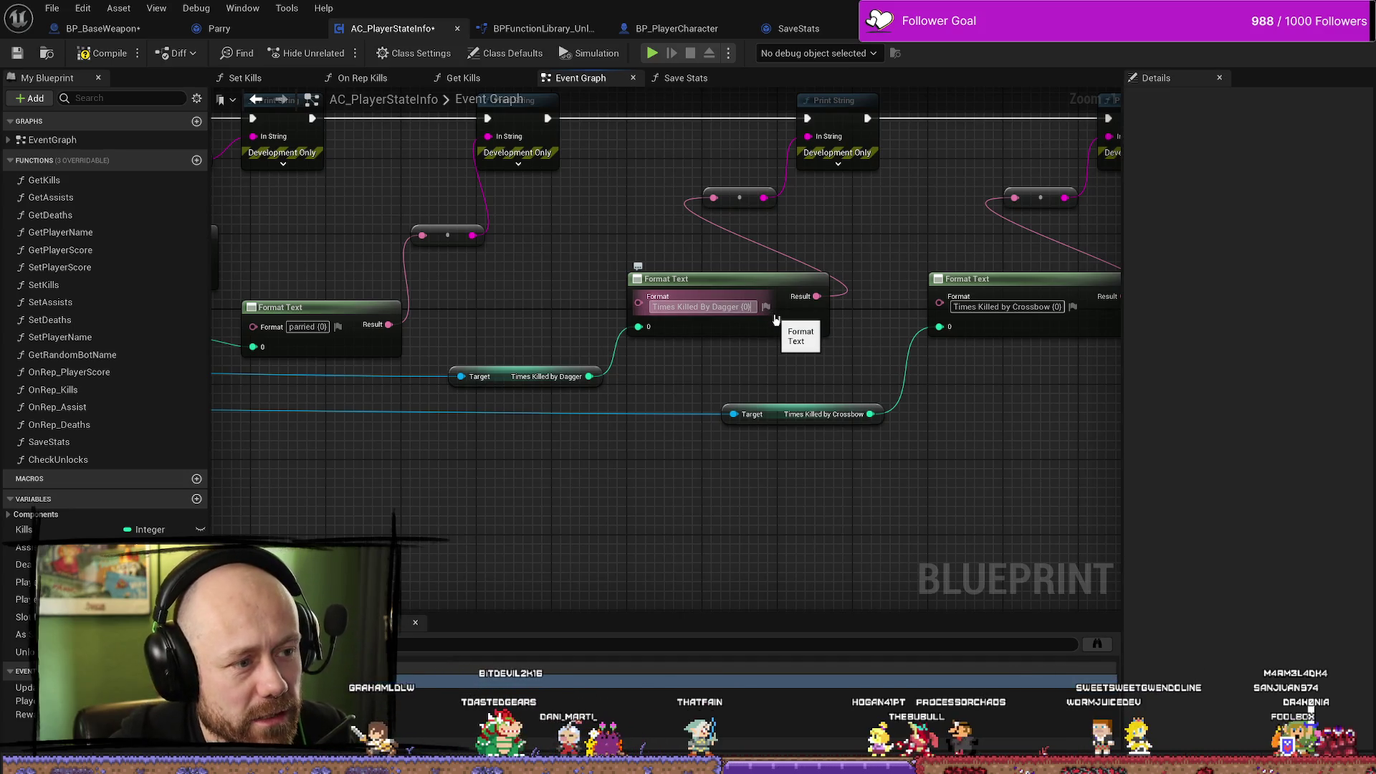
pyautogui.scroll(-3, 737, 310)
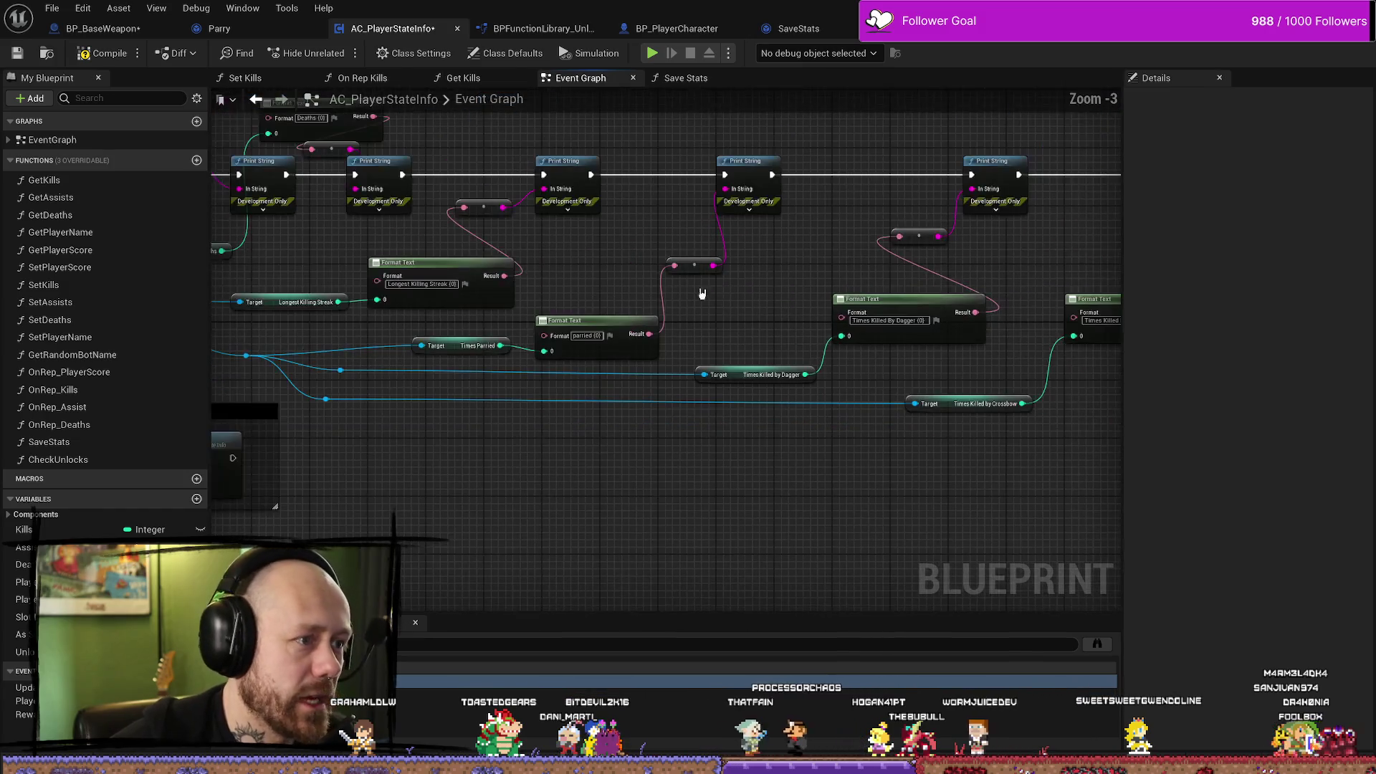
pyautogui.scroll(3, 733, 318)
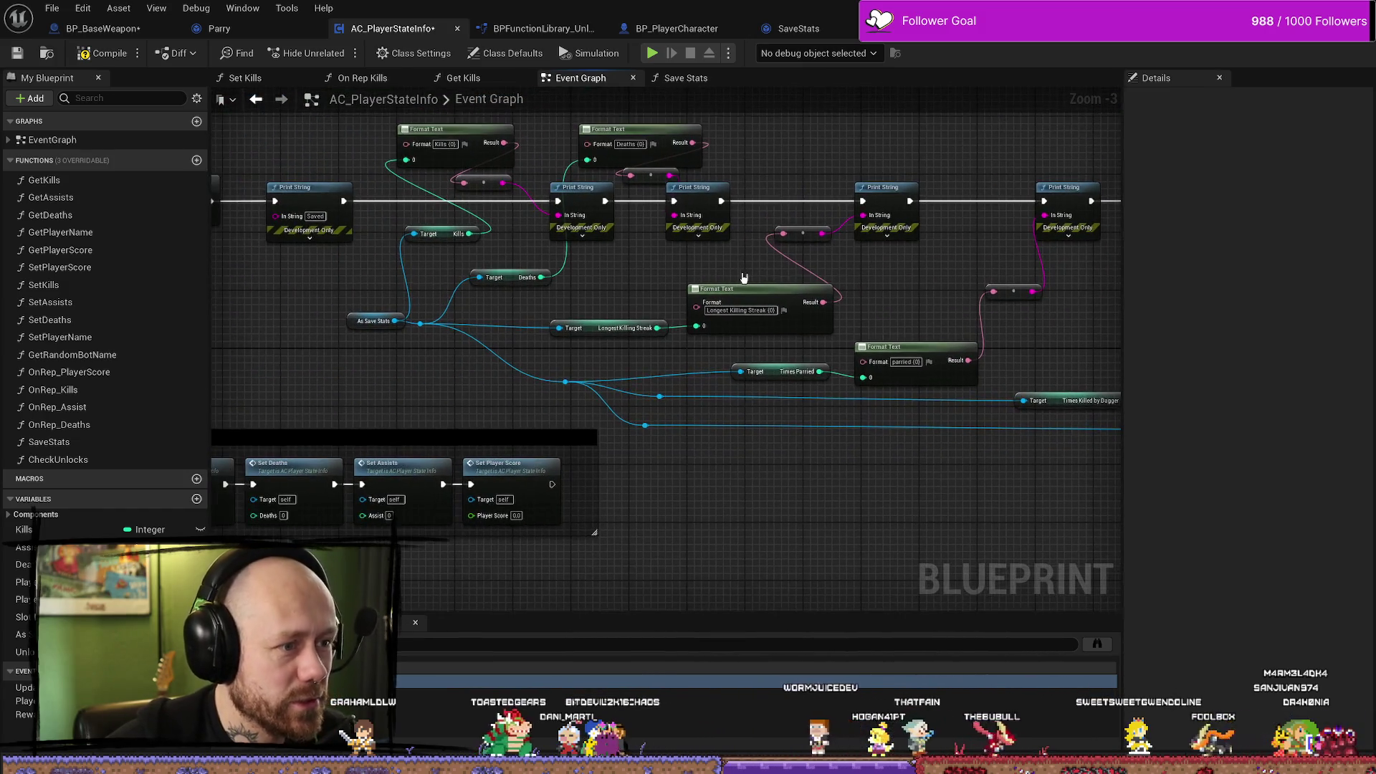
pyautogui.moveTo(733, 318)
pyautogui.mouseDown()
pyautogui.moveTo(630, 344)
pyautogui.moveTo(722, 338)
pyautogui.moveTo(863, 291)
pyautogui.moveTo(731, 286)
pyautogui.moveTo(691, 332)
pyautogui.moveTo(852, 298)
pyautogui.moveTo(894, 263)
pyautogui.moveTo(1003, 315)
pyautogui.moveTo(881, 302)
pyautogui.moveTo(913, 284)
pyautogui.moveTo(916, 303)
pyautogui.mouseUp()
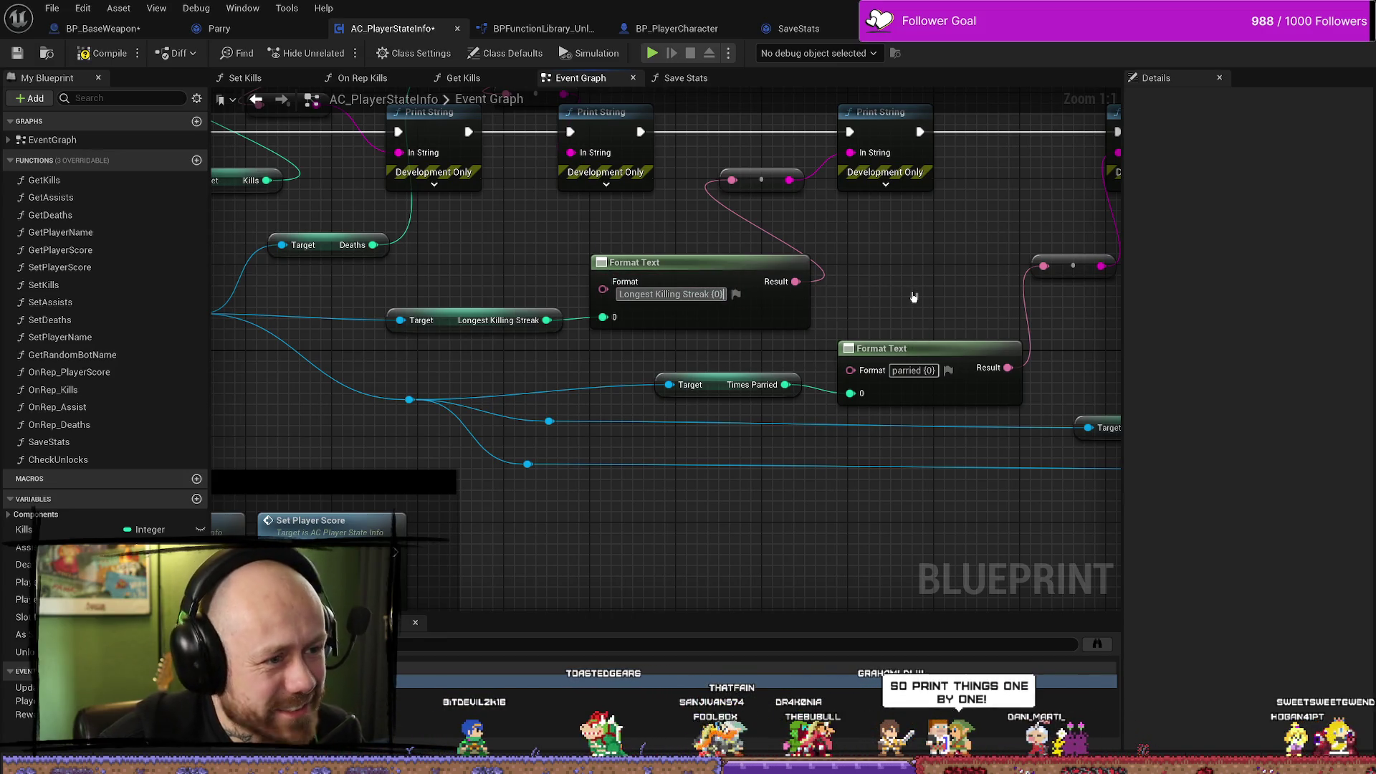
# Add a second line 'Parried {1}' to the Longest Killing Streak format text.
pyautogui.press('Return')
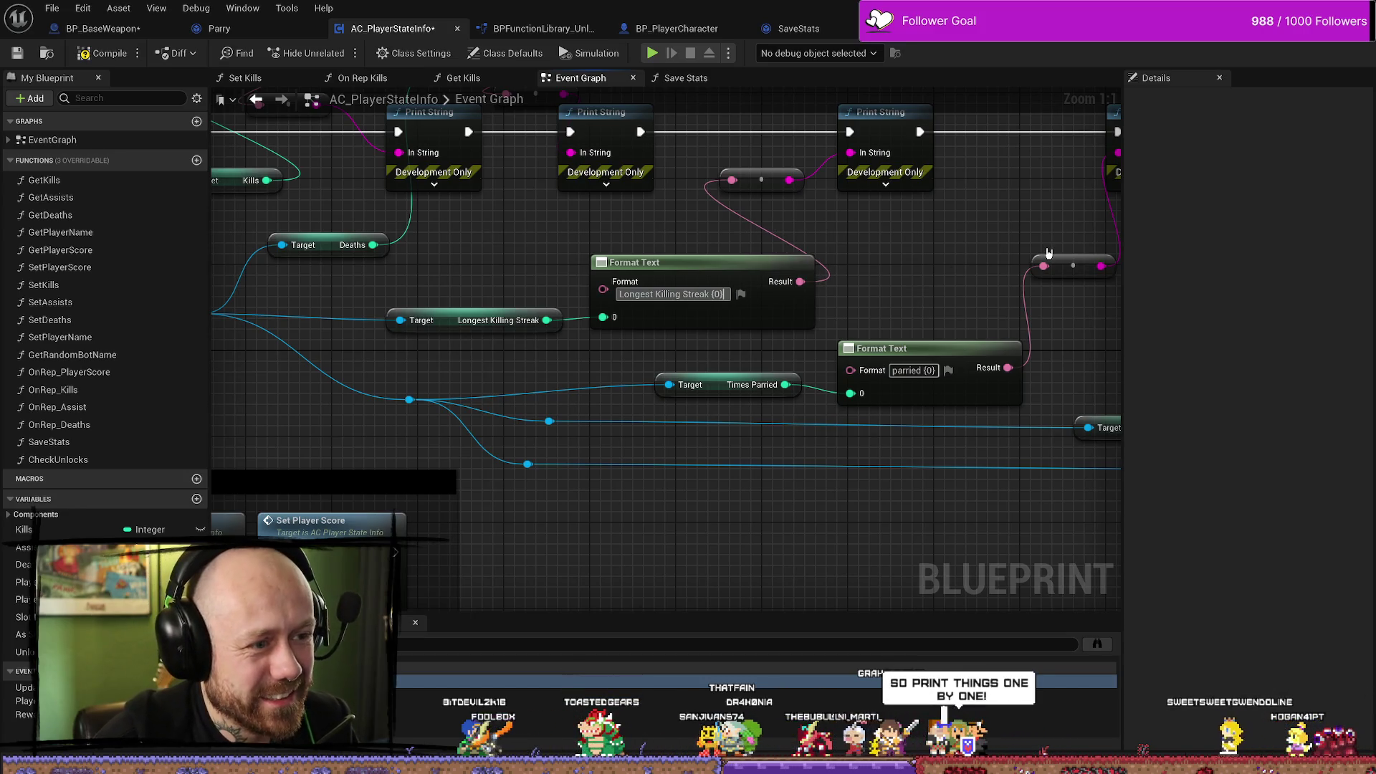
pyautogui.press('BackSpace')
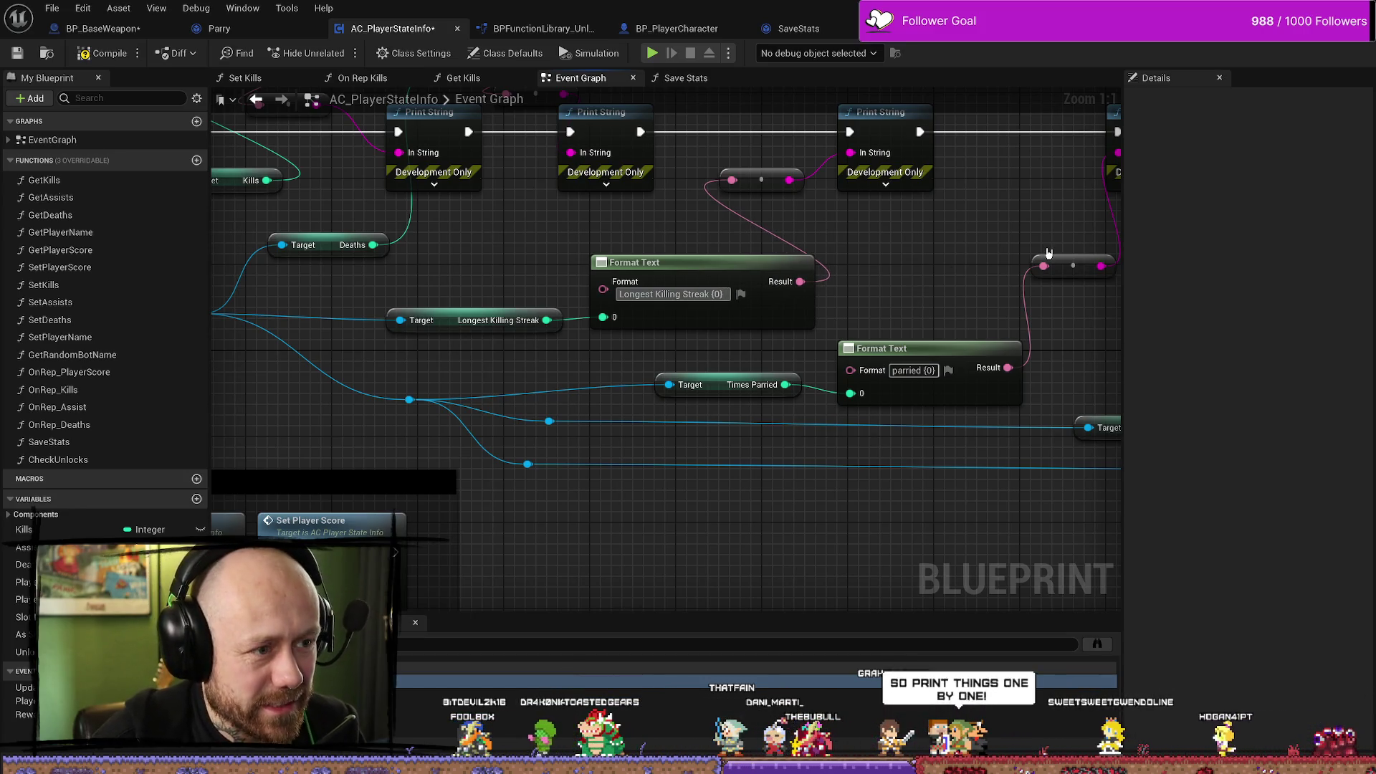
pyautogui.write('}')
pyautogui.hotkey('shift', 'Return')
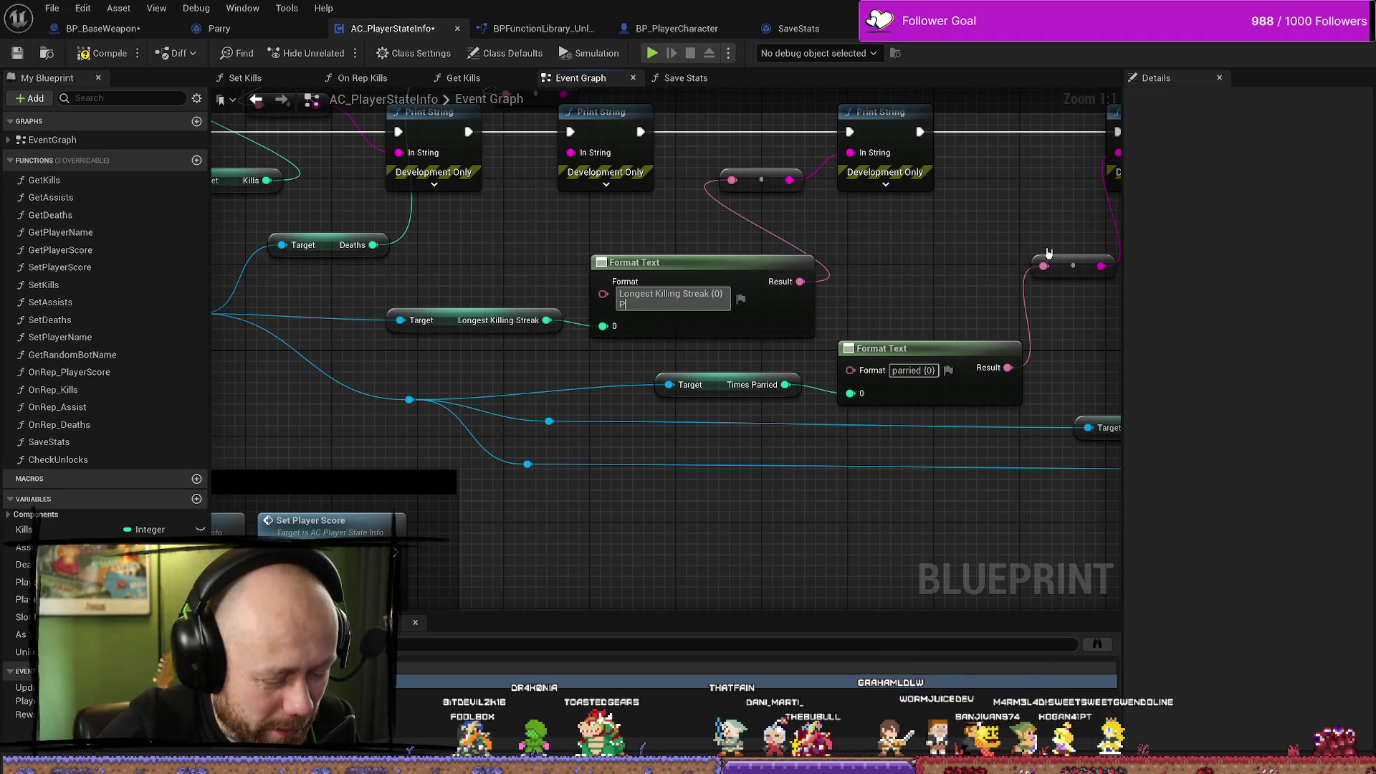
pyautogui.write('arried')
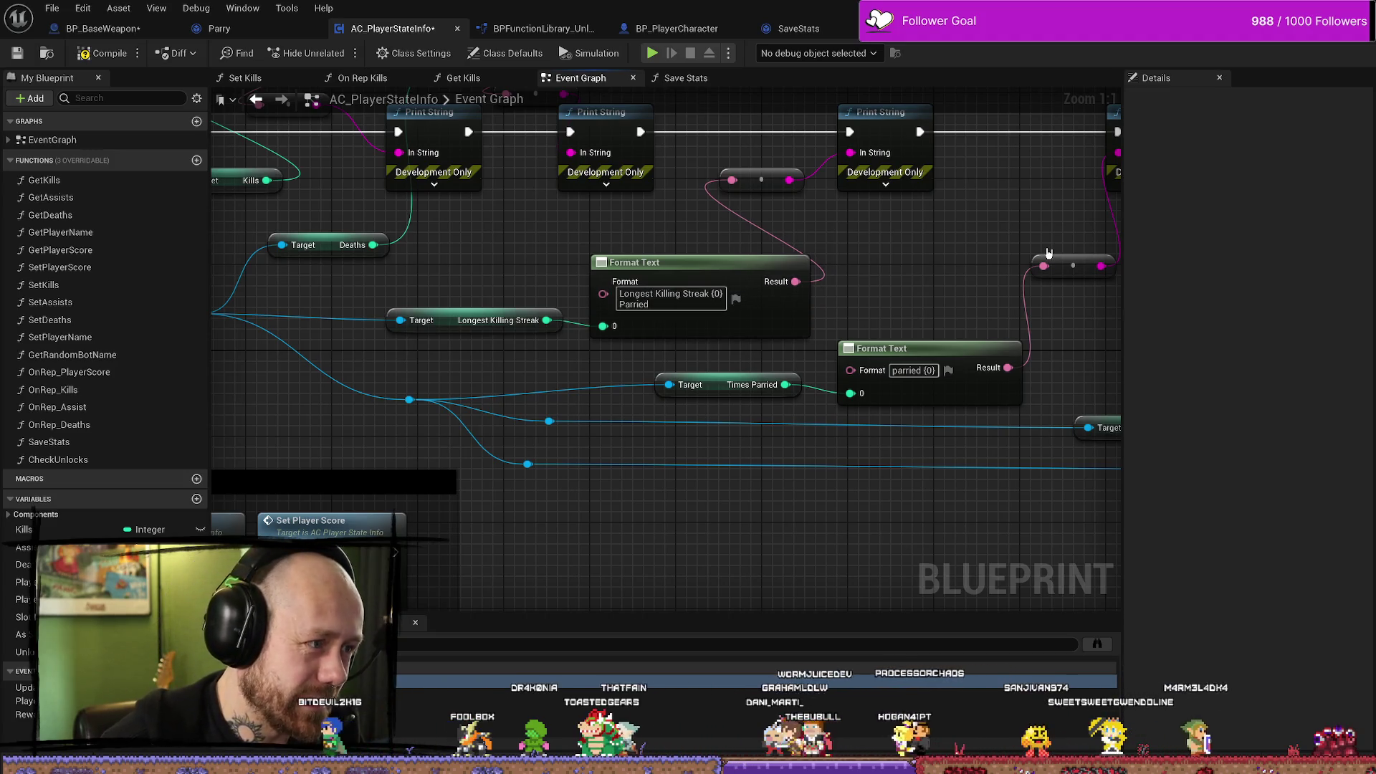
pyautogui.press('Return')
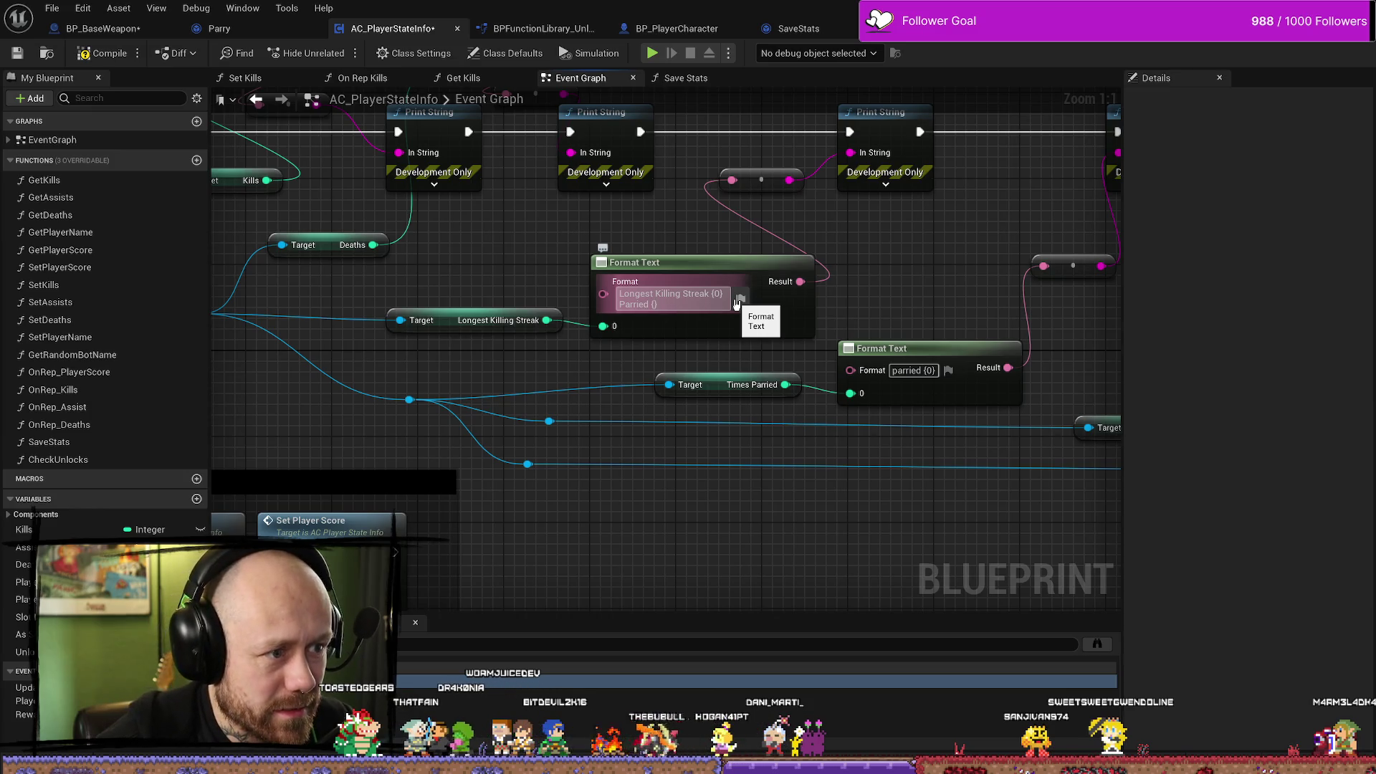
pyautogui.write('1}')
pyautogui.press('Return')
# Wire Times Parried into the format's 1 input and tidy the getter and reroute node.
pyautogui.moveTo(785, 384)
pyautogui.mouseDown()
pyautogui.moveTo(595, 356)
pyautogui.moveTo(603, 346)
pyautogui.mouseUp()
pyautogui.moveTo(687, 399)
pyautogui.mouseDown()
pyautogui.moveTo(441, 381)
pyautogui.moveTo(455, 371)
pyautogui.moveTo(344, 381)
pyautogui.moveTo(281, 347)
pyautogui.mouseUp()
pyautogui.click(409, 399)
pyautogui.moveTo(566, 389)
pyautogui.mouseDown()
pyautogui.moveTo(606, 376)
pyautogui.moveTo(711, 398)
pyautogui.moveTo(680, 421)
pyautogui.moveTo(709, 459)
pyautogui.moveTo(666, 466)
pyautogui.moveTo(646, 432)
pyautogui.moveTo(745, 352)
pyautogui.moveTo(587, 283)
pyautogui.mouseUp()
pyautogui.click(629, 271)
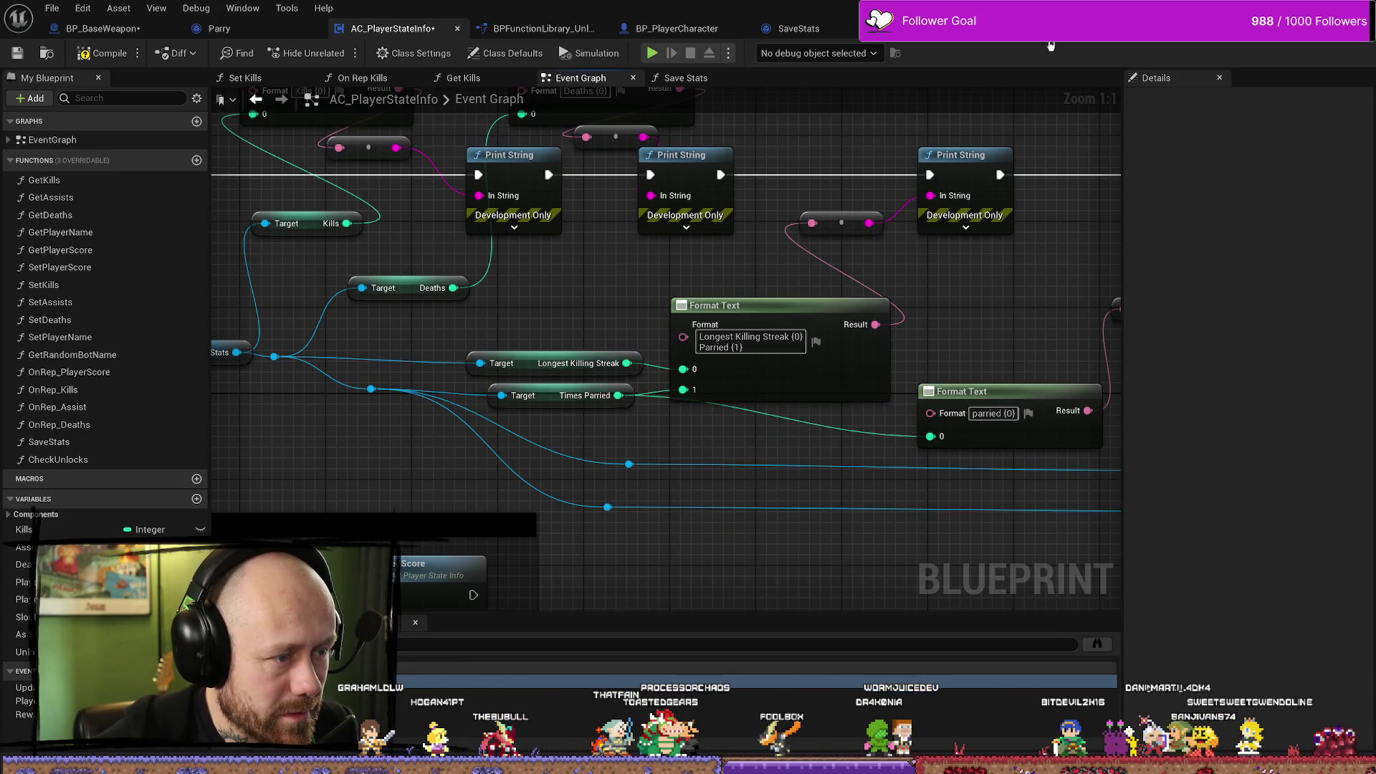
pyautogui.hotkey('ctrl', 'shift', 'f')
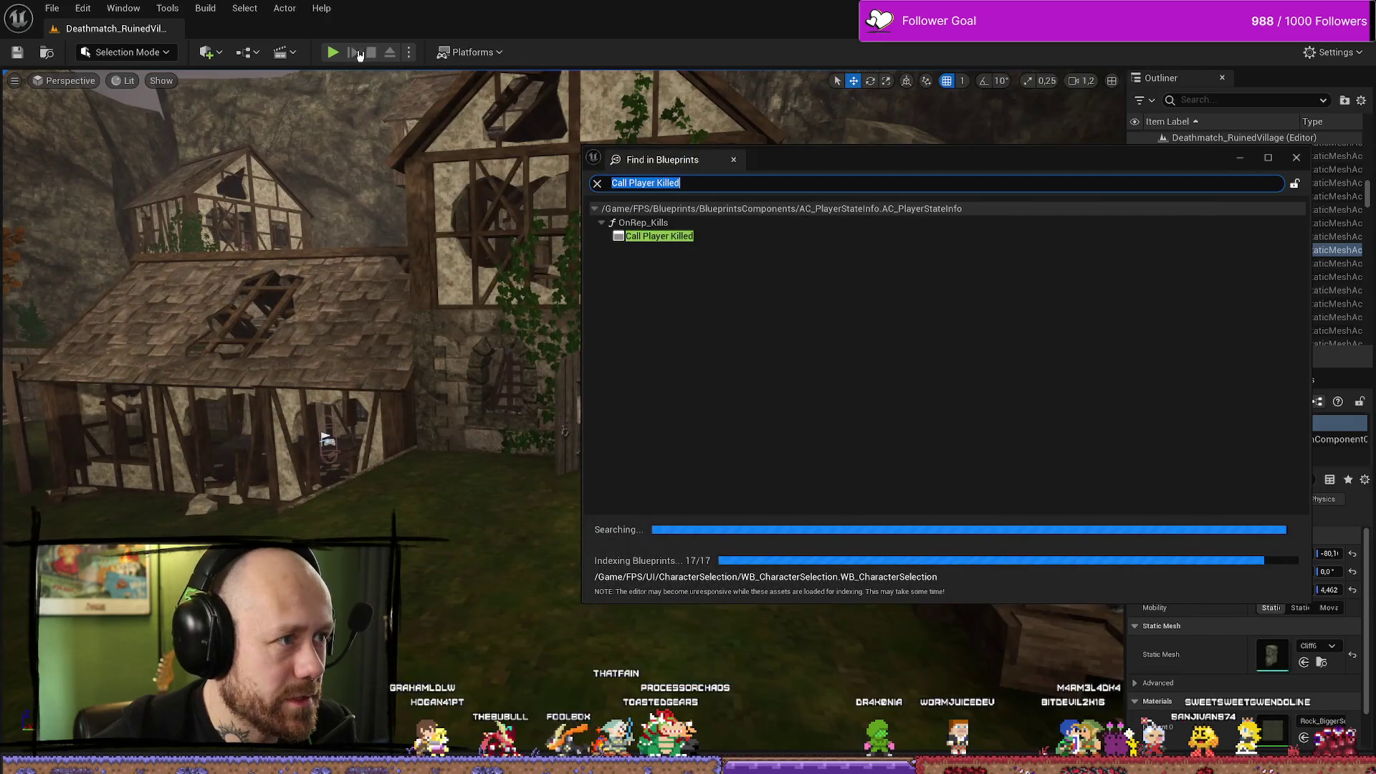
# Play-test the level, briefly checking the play mode options, then stop the session.
pyautogui.click(1242, 163)
pyautogui.click(333, 52)
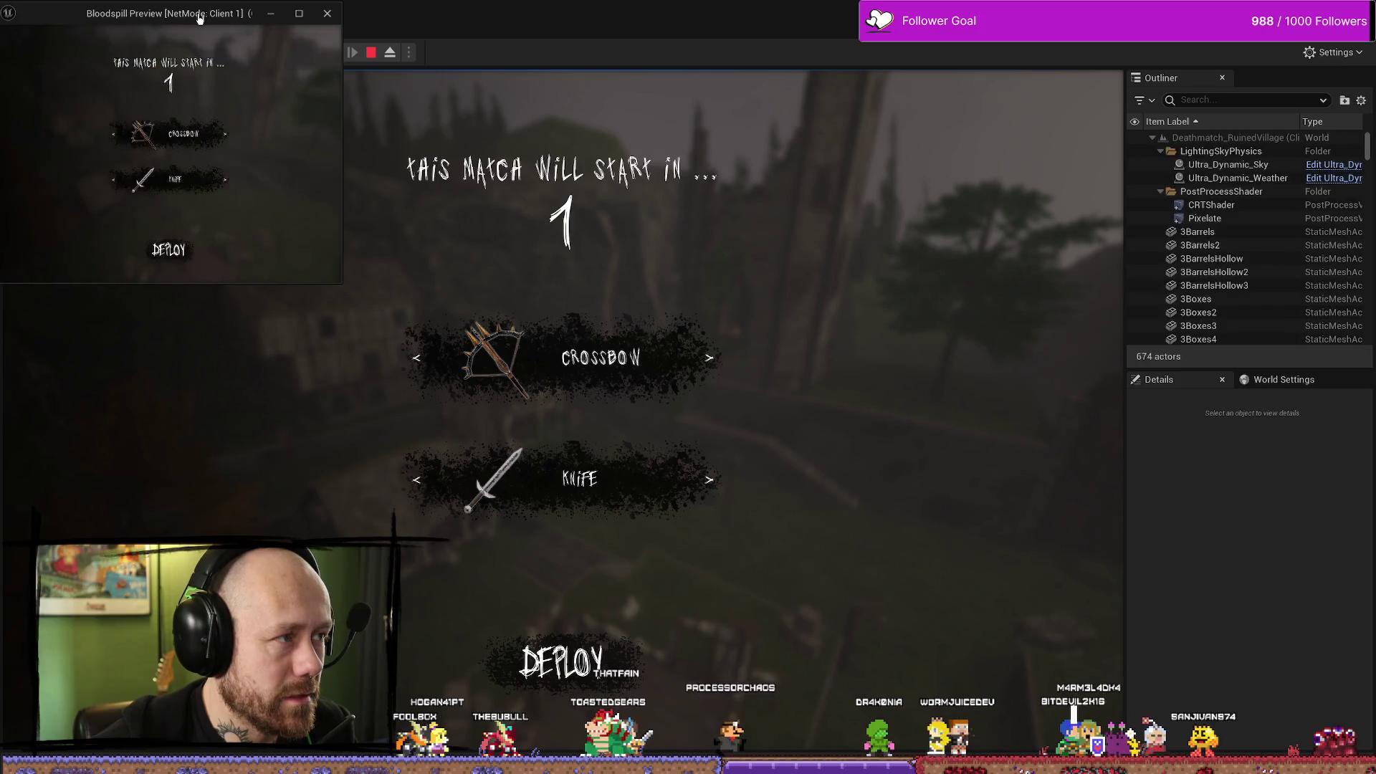
pyautogui.press('Escape')
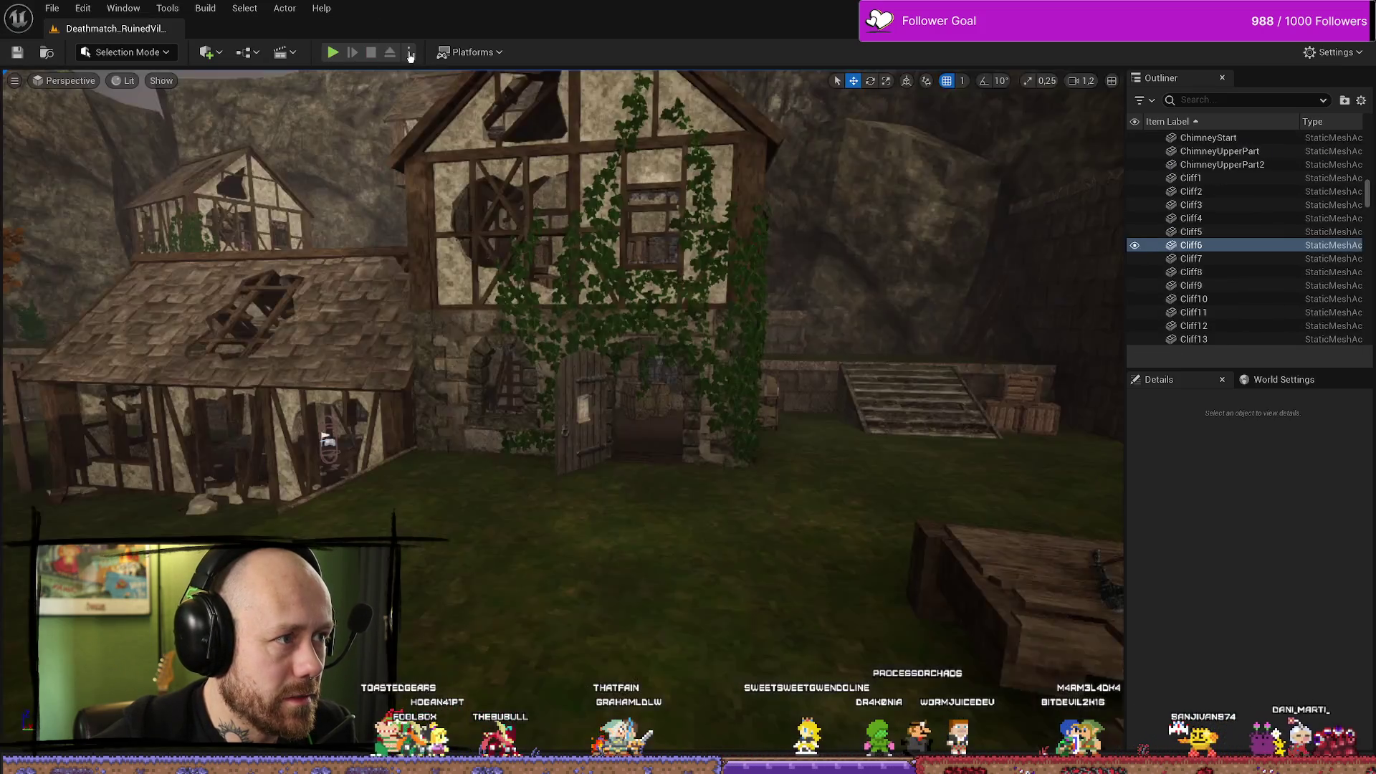
pyautogui.click(408, 52)
pyautogui.click(332, 53)
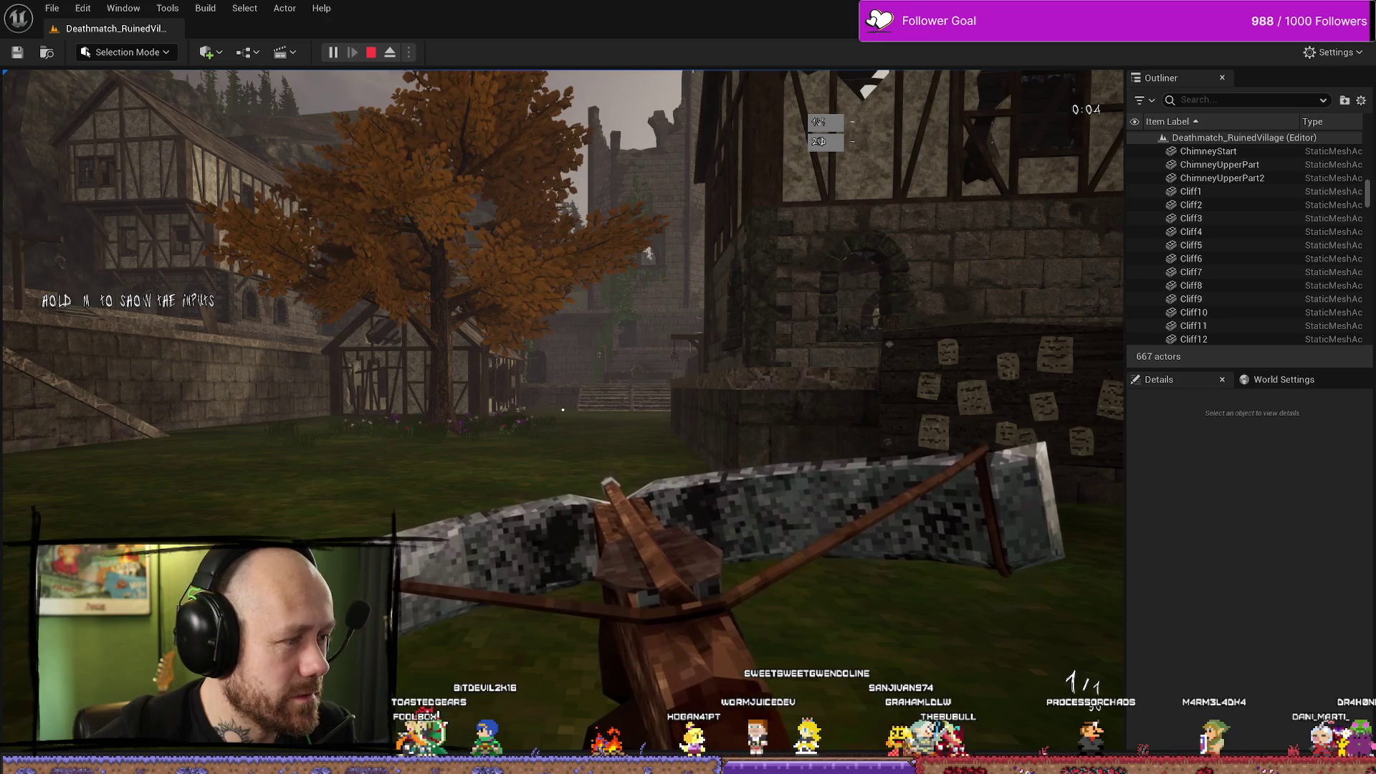
pyautogui.press('w')
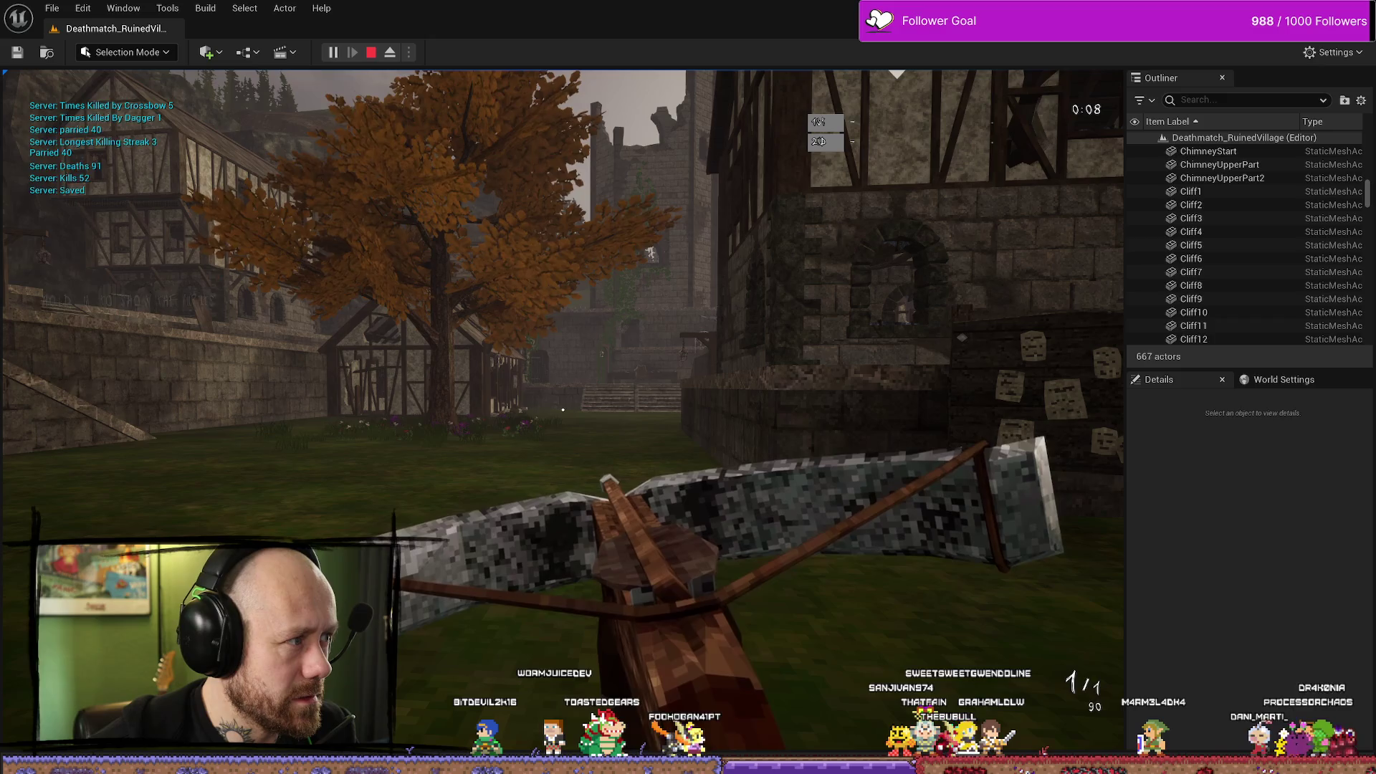
pyautogui.press('Escape')
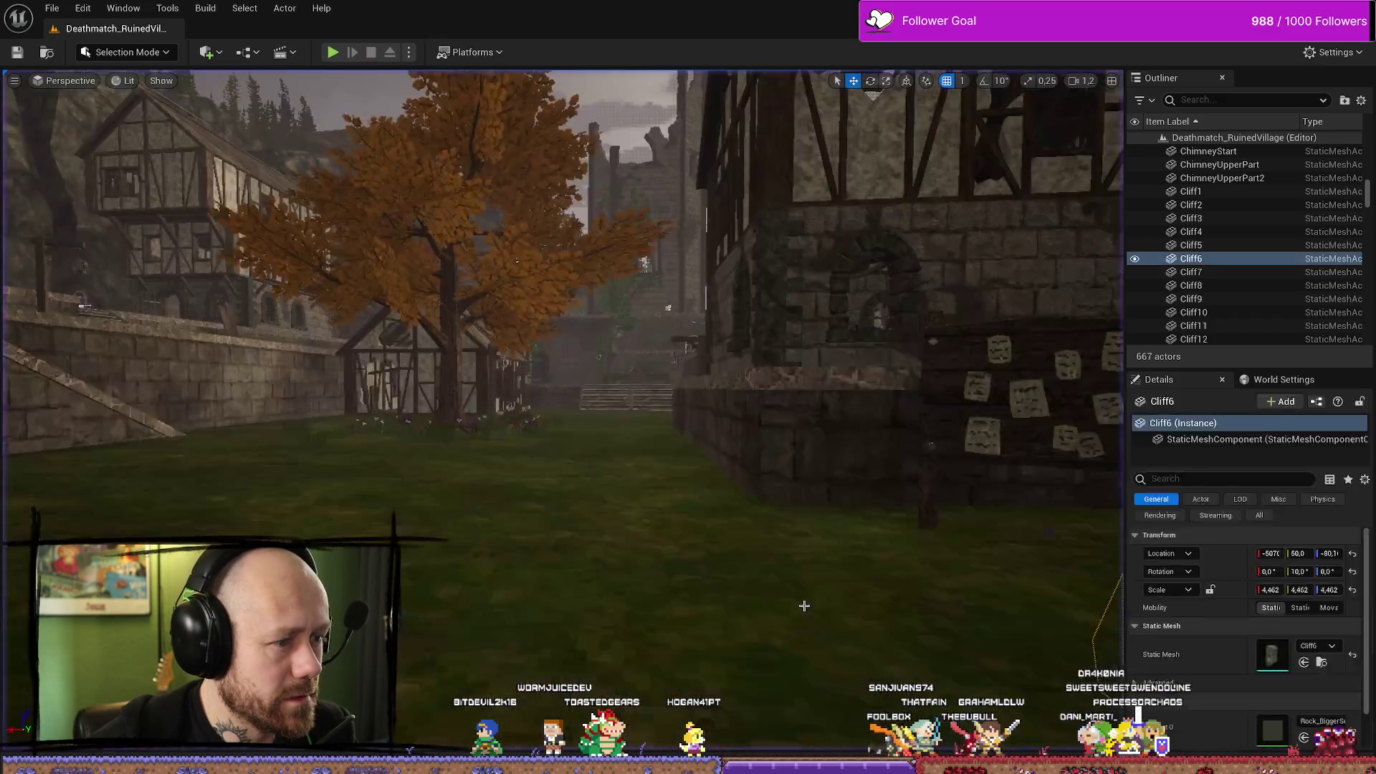
# Play-test again to see saved stats like Kills 52 and Deaths 91, then return to AC_PlayerStateInfo.
pyautogui.hotkey('ctrl', 'space')
pyautogui.hotkey('ctrl', 'space')
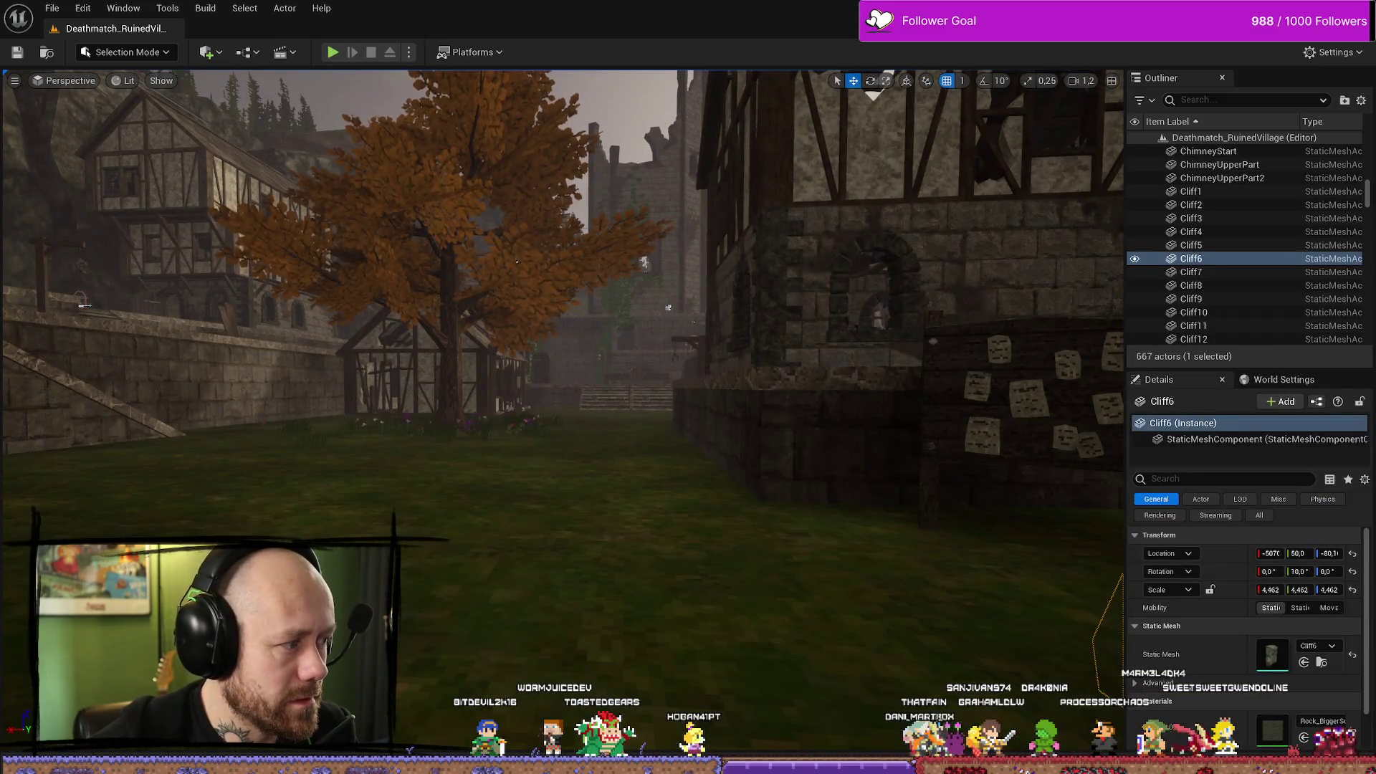
pyautogui.hotkey('alt', 'p')
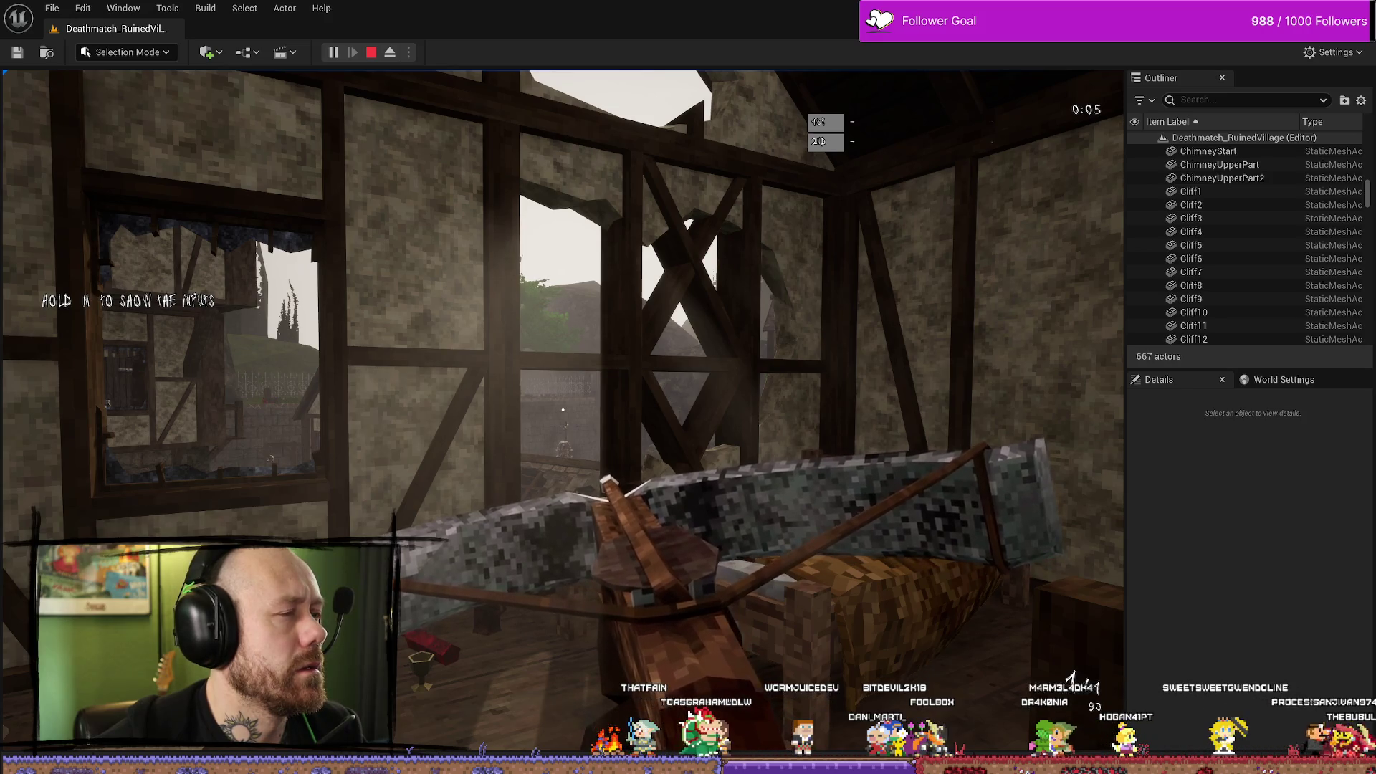
pyautogui.press('Escape')
pyautogui.hotkey('ctrl', 'space')
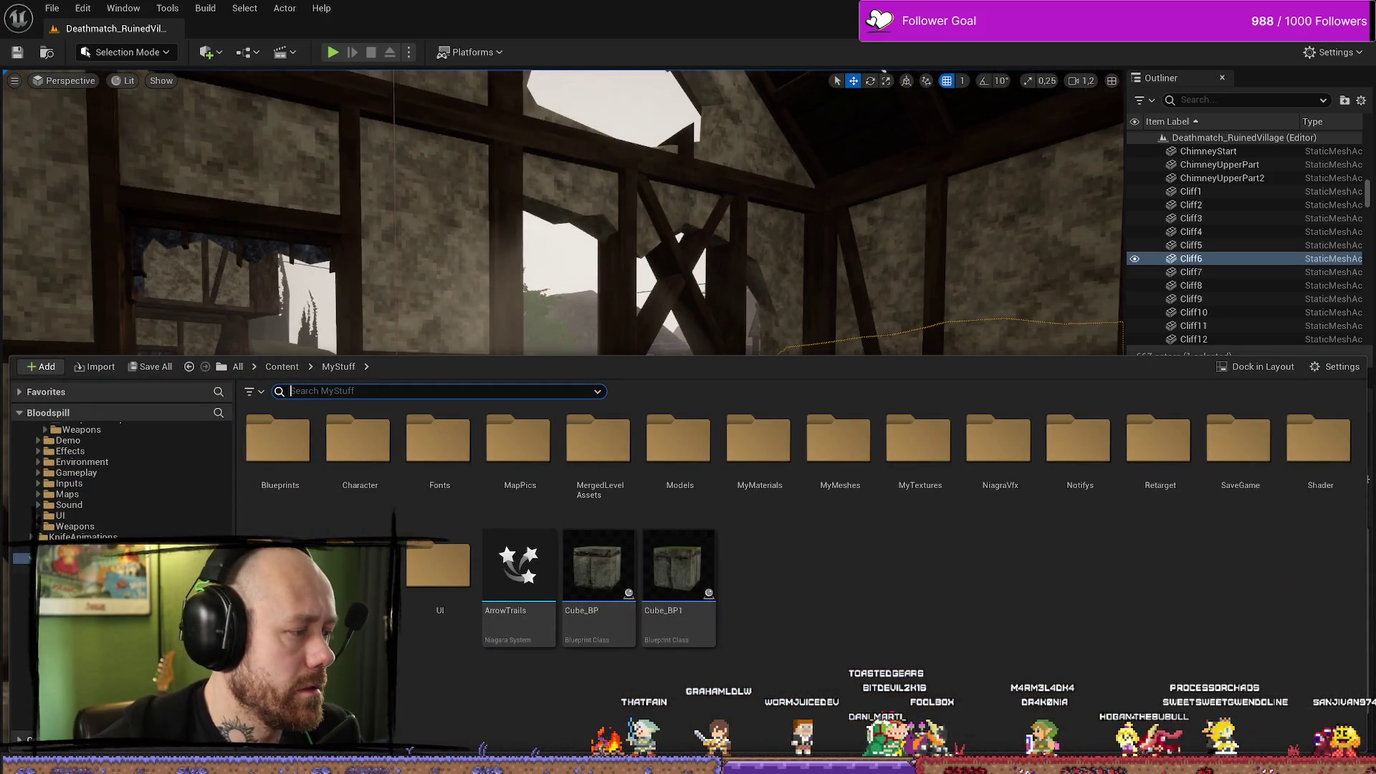
pyautogui.hotkey('ctrl', 'shift', 'f')
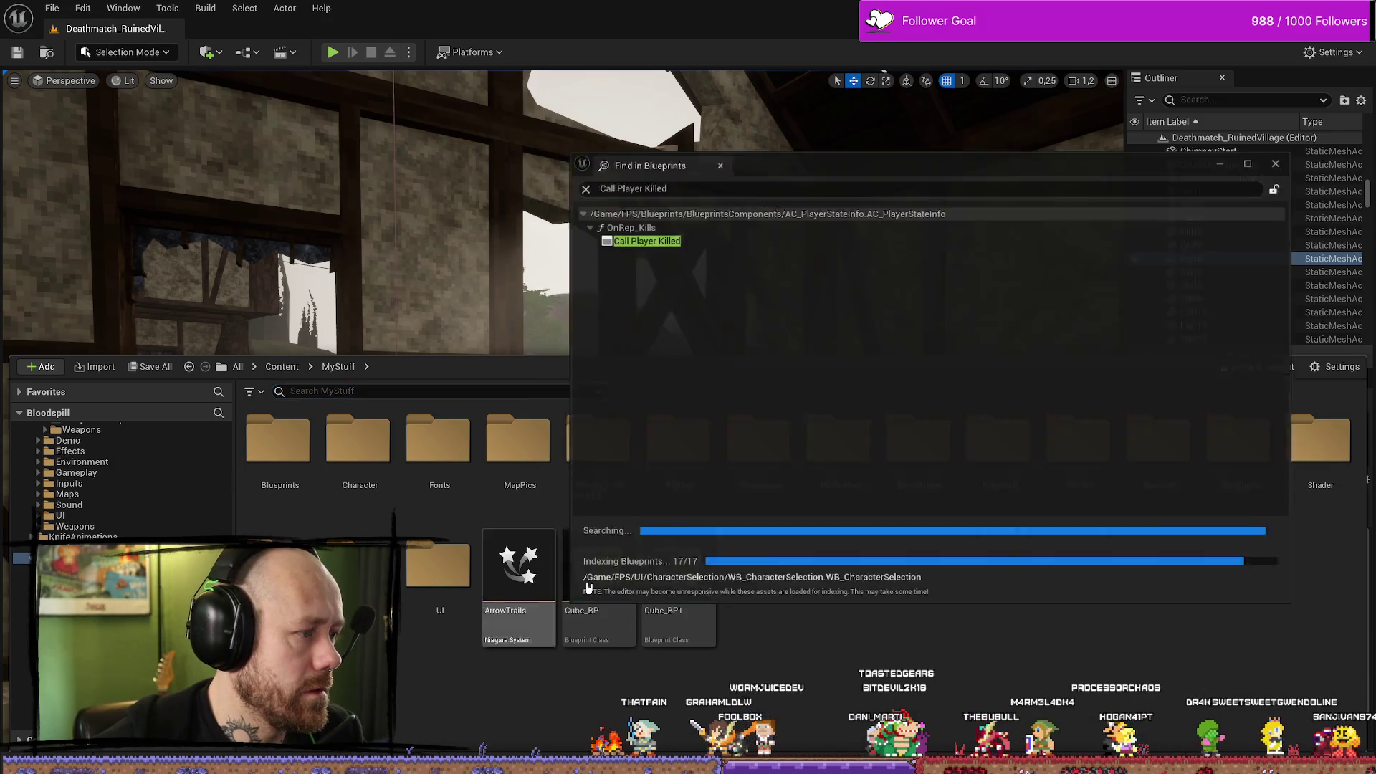
pyautogui.click(1295, 158)
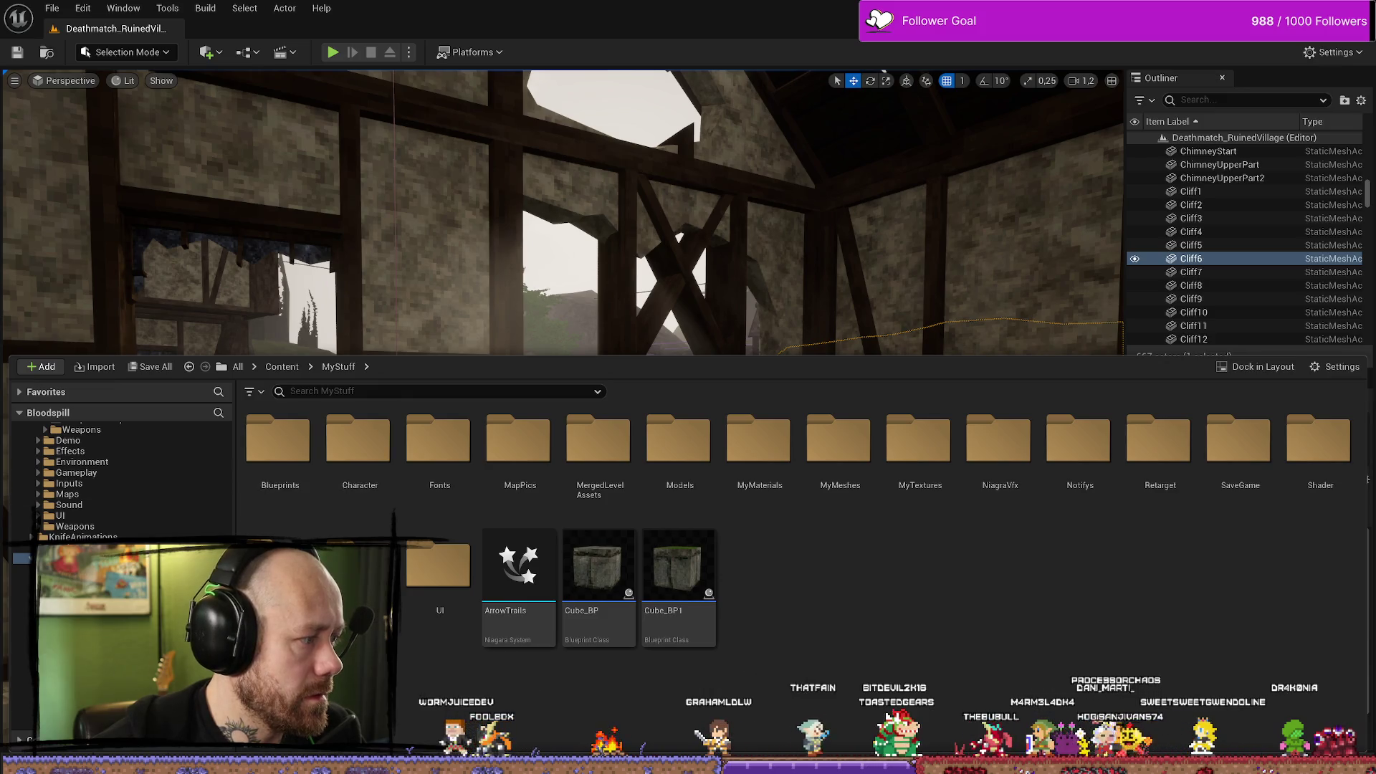
pyautogui.hotkey('alt', 'Tab')
pyautogui.moveTo(533, 297)
pyautogui.mouseDown()
pyautogui.moveTo(724, 306)
pyautogui.moveTo(605, 295)
pyautogui.mouseUp()
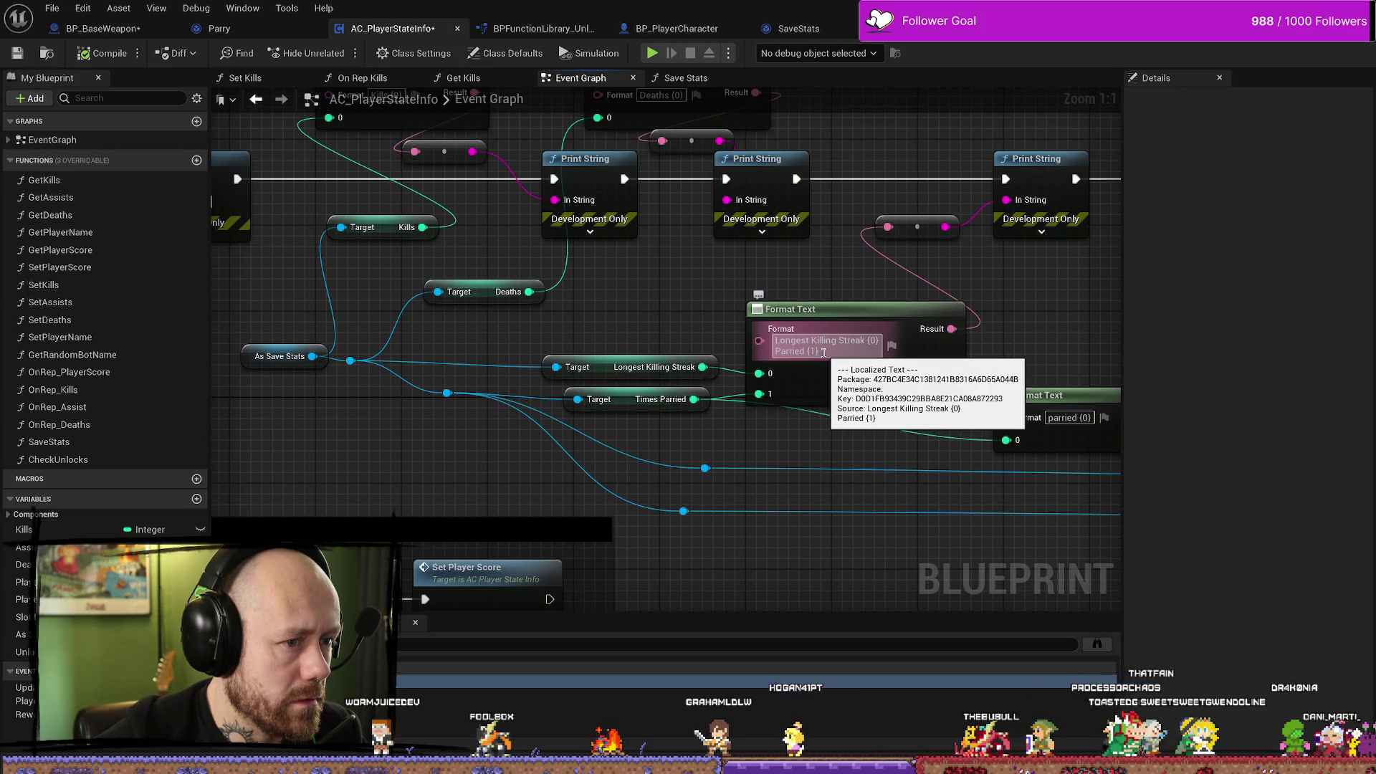
# Review the Parried line in the save-stats Format Text, then start a Ruined Village play test.
pyautogui.moveTo(821, 351); pyautogui.dragTo(755, 352)
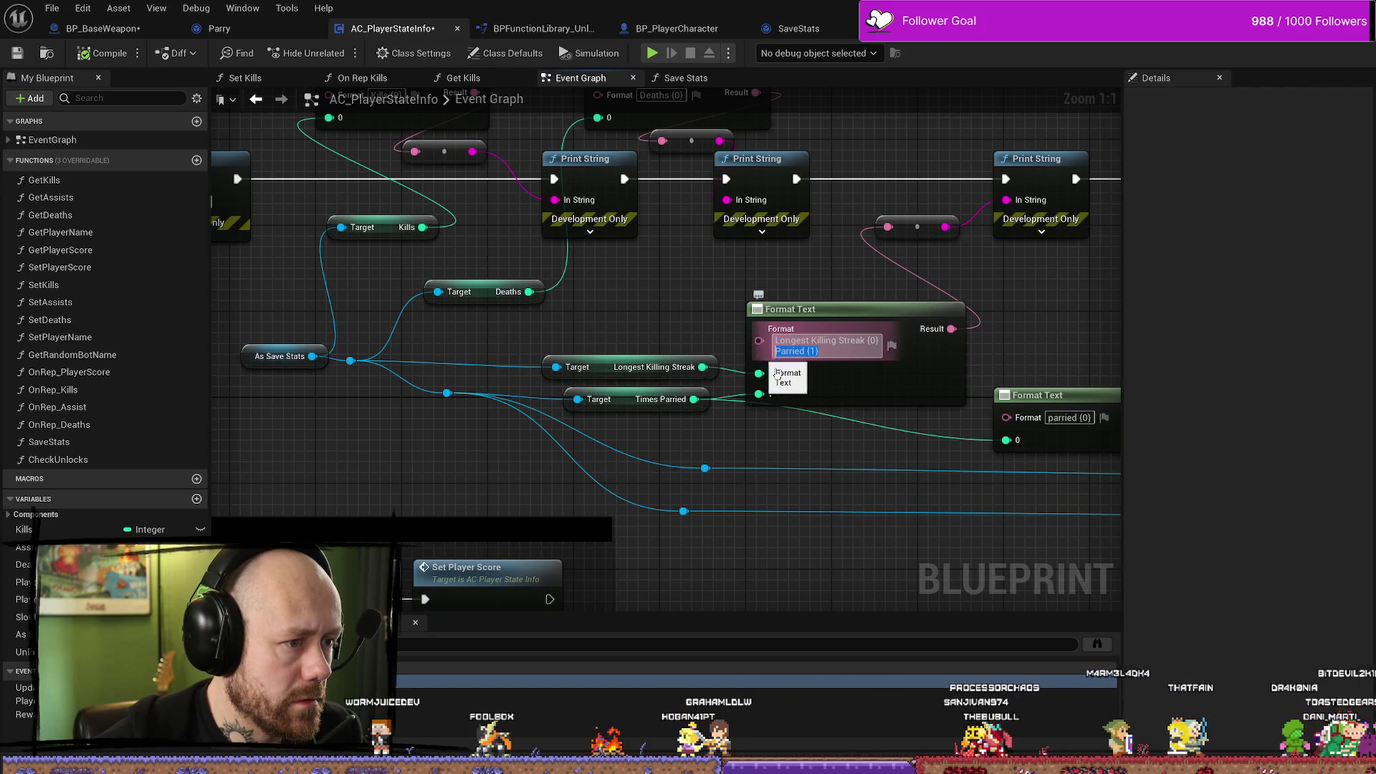
pyautogui.moveTo(827, 445); pyautogui.dragTo(703, 439)
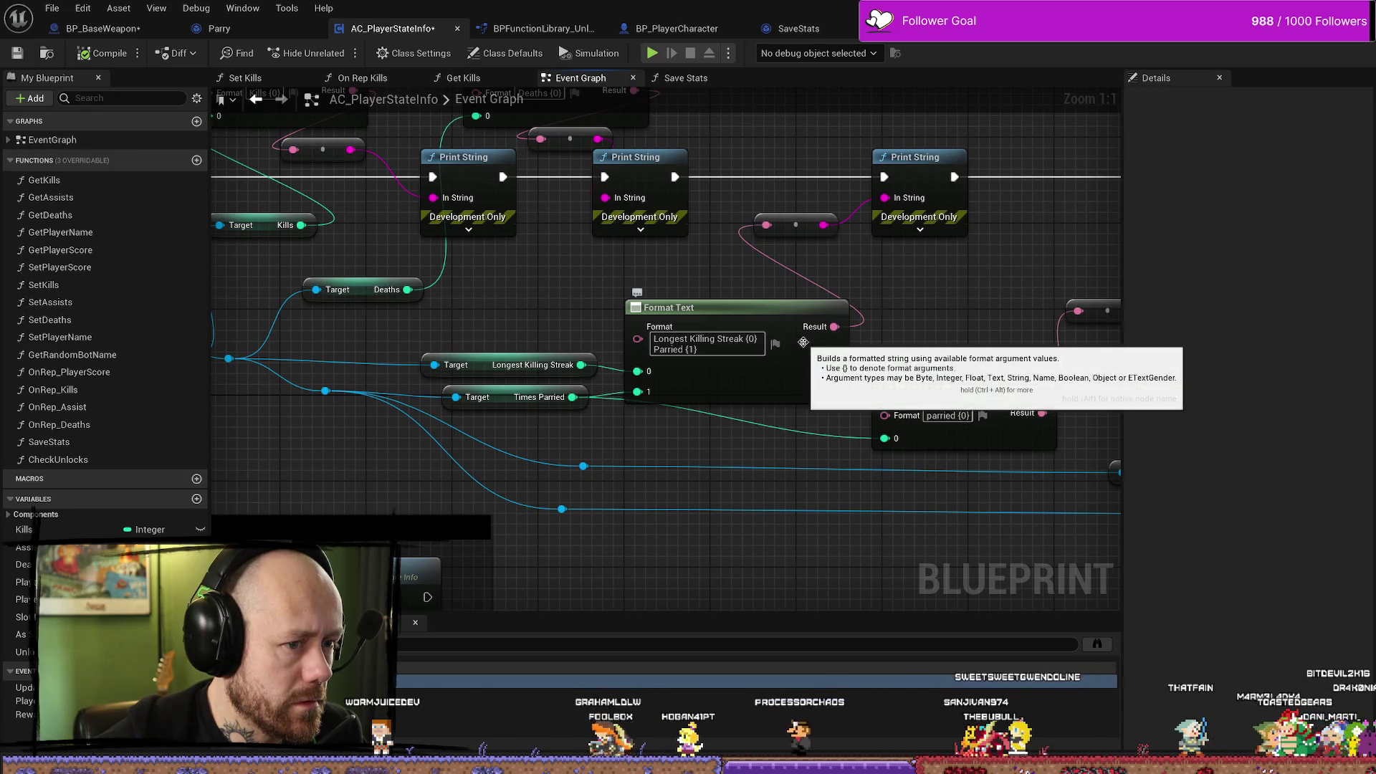
pyautogui.moveTo(803, 342)
pyautogui.mouseDown()
pyautogui.moveTo(699, 312)
pyautogui.moveTo(727, 313)
pyautogui.mouseUp()
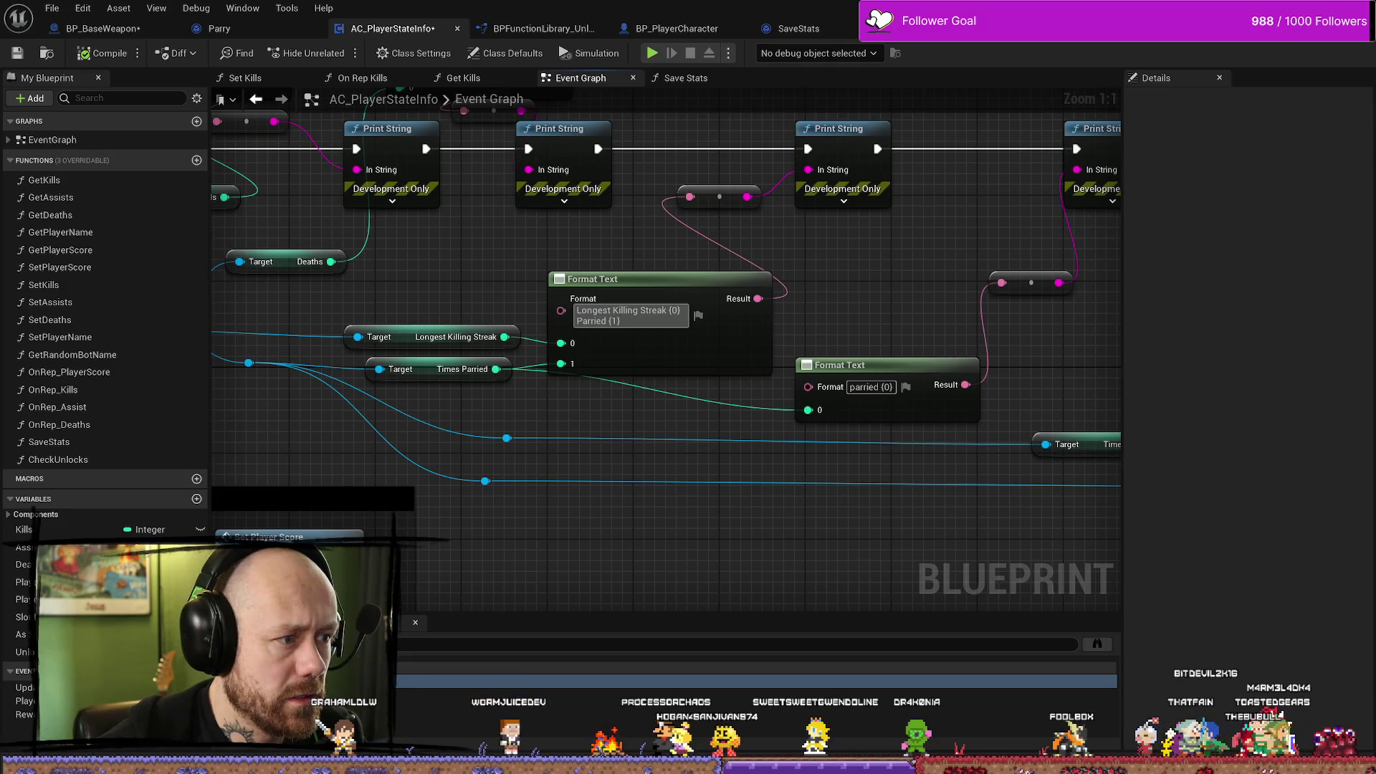
pyautogui.hotkey('alt', 'Tab')
pyautogui.hotkey('alt', 'p')
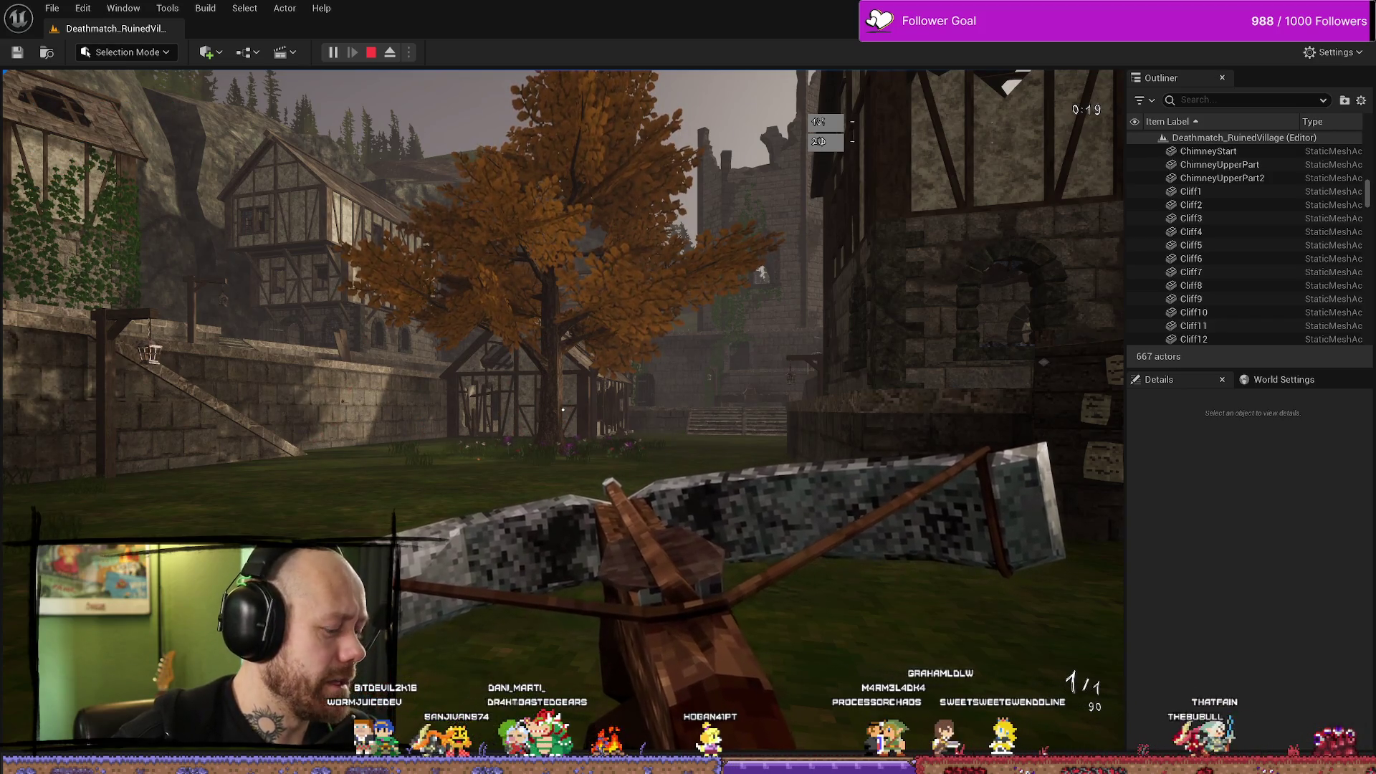
# Stop the play test and return to the AC_PlayerStateInfo graph near As Save Stats.
pyautogui.press('Escape')
pyautogui.hotkey('ctrl', 'space')
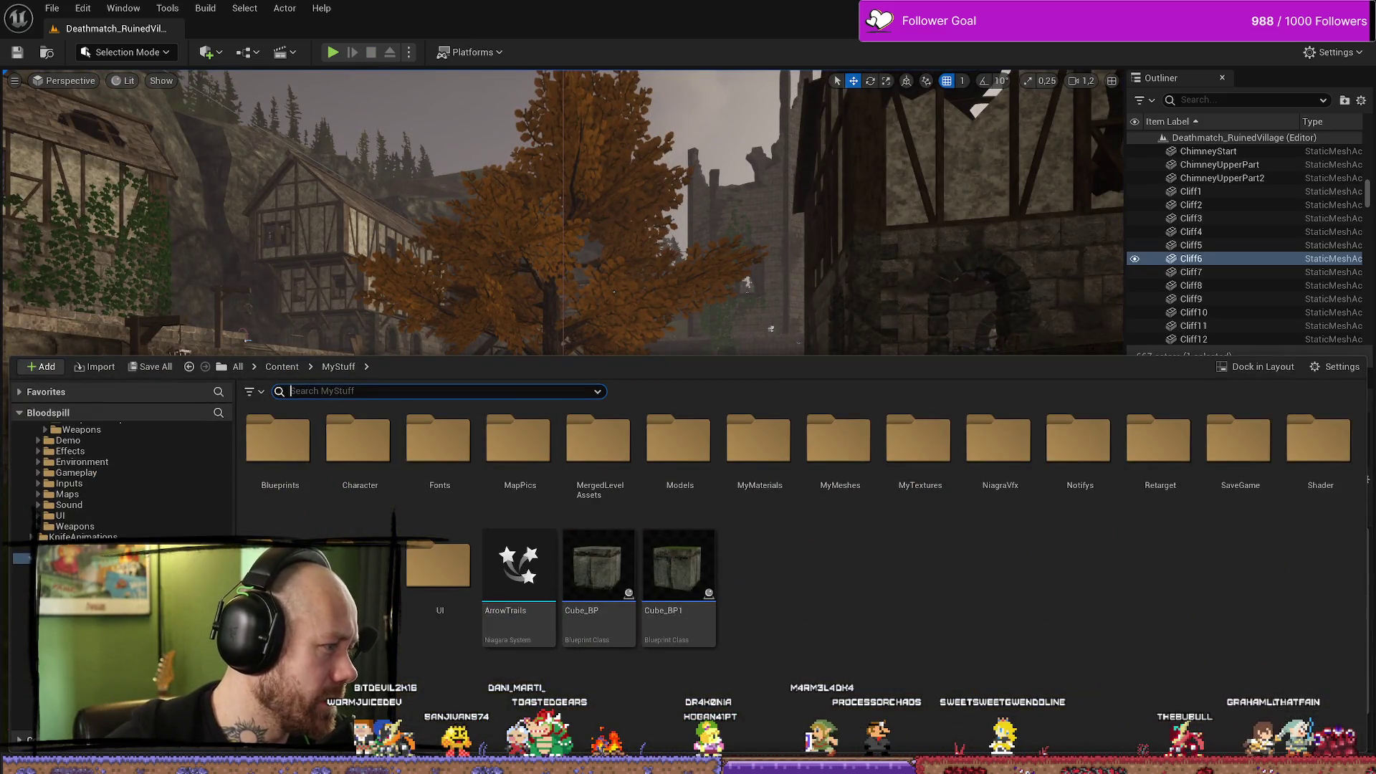
pyautogui.hotkey('alt', 'Tab')
pyautogui.moveTo(756, 442); pyautogui.dragTo(946, 468)
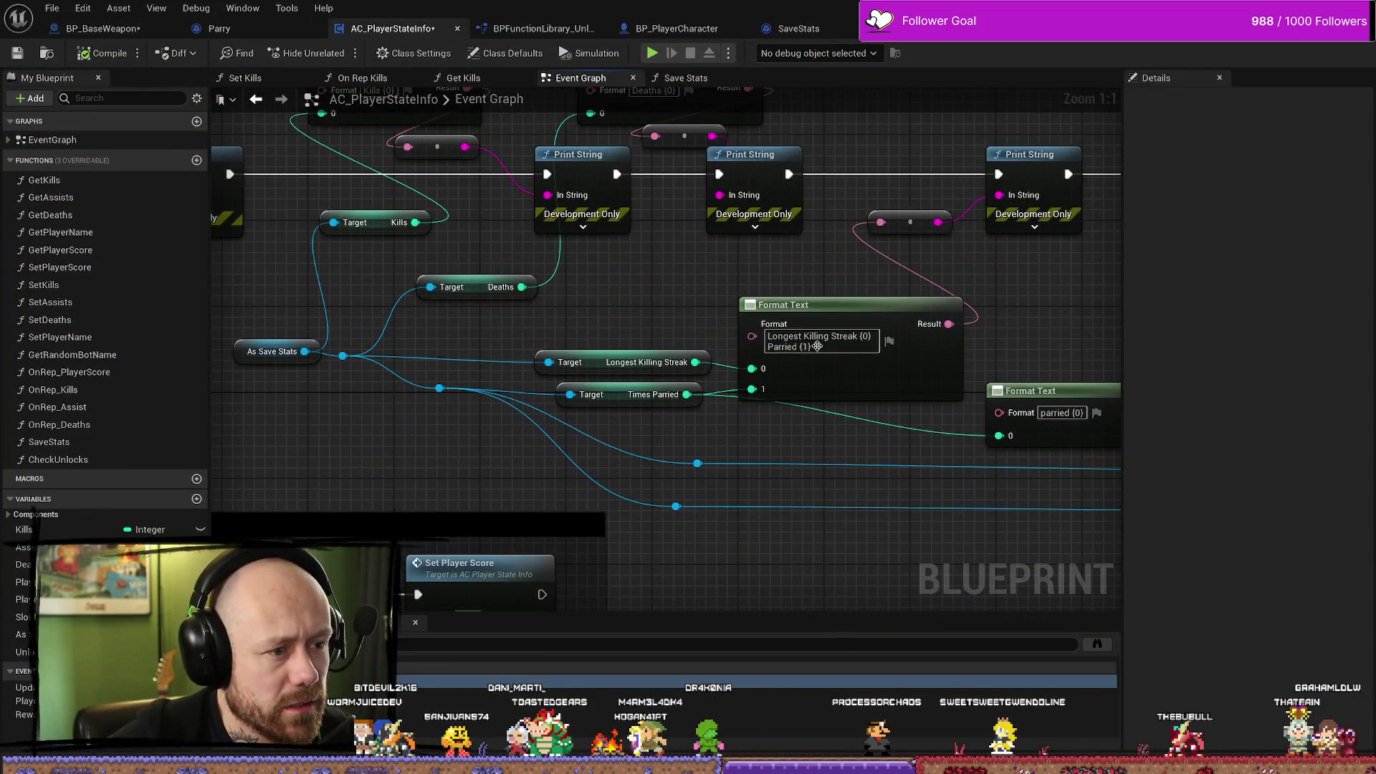
# Move As Save Stats left, place Deaths under Kills, and delete the two reroute nodes.
pyautogui.moveTo(616, 290)
pyautogui.mouseDown()
pyautogui.moveTo(700, 341)
pyautogui.moveTo(703, 370)
pyautogui.mouseUp()
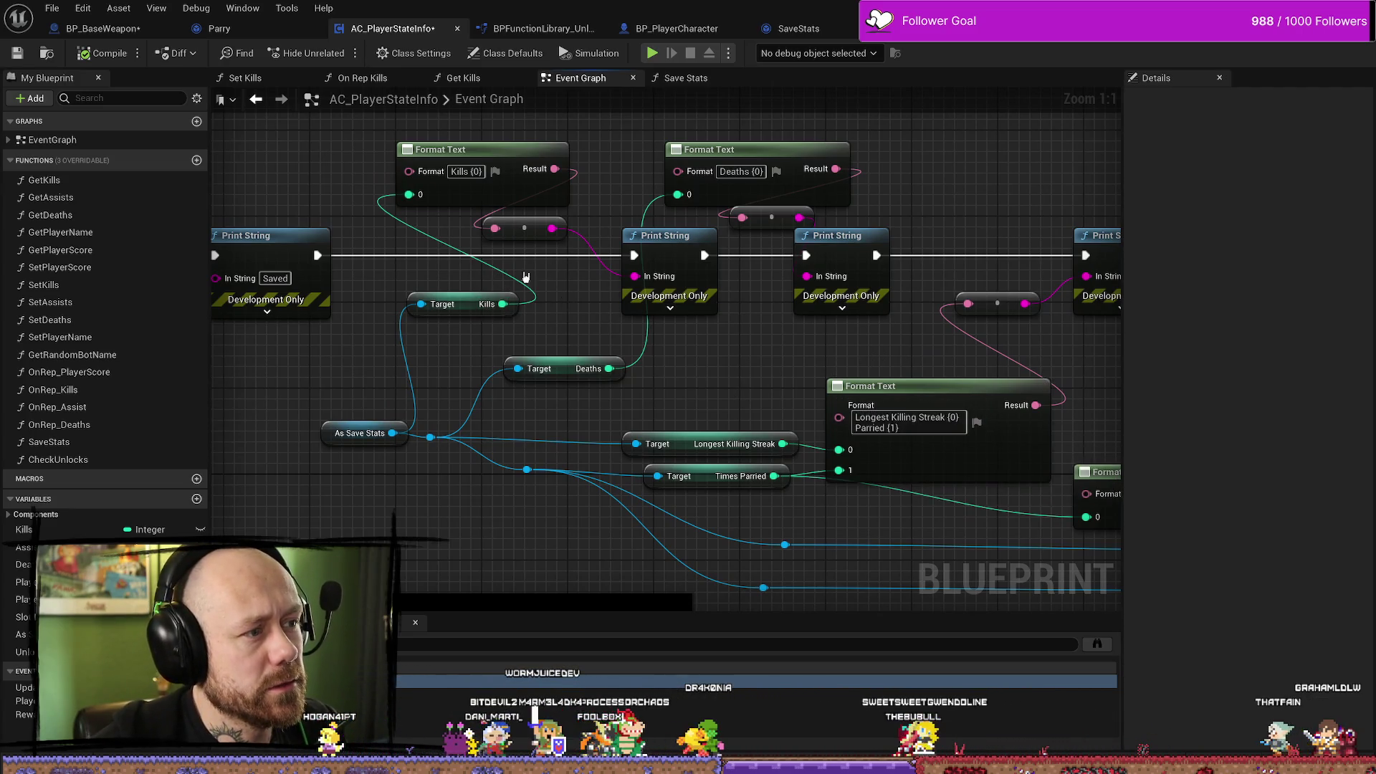
pyautogui.moveTo(525, 277); pyautogui.dragTo(694, 325)
pyautogui.click(491, 421)
pyautogui.moveTo(490, 421)
pyautogui.mouseDown()
pyautogui.moveTo(372, 421)
pyautogui.moveTo(383, 337)
pyautogui.mouseUp()
pyautogui.moveTo(580, 329); pyautogui.dragTo(690, 408)
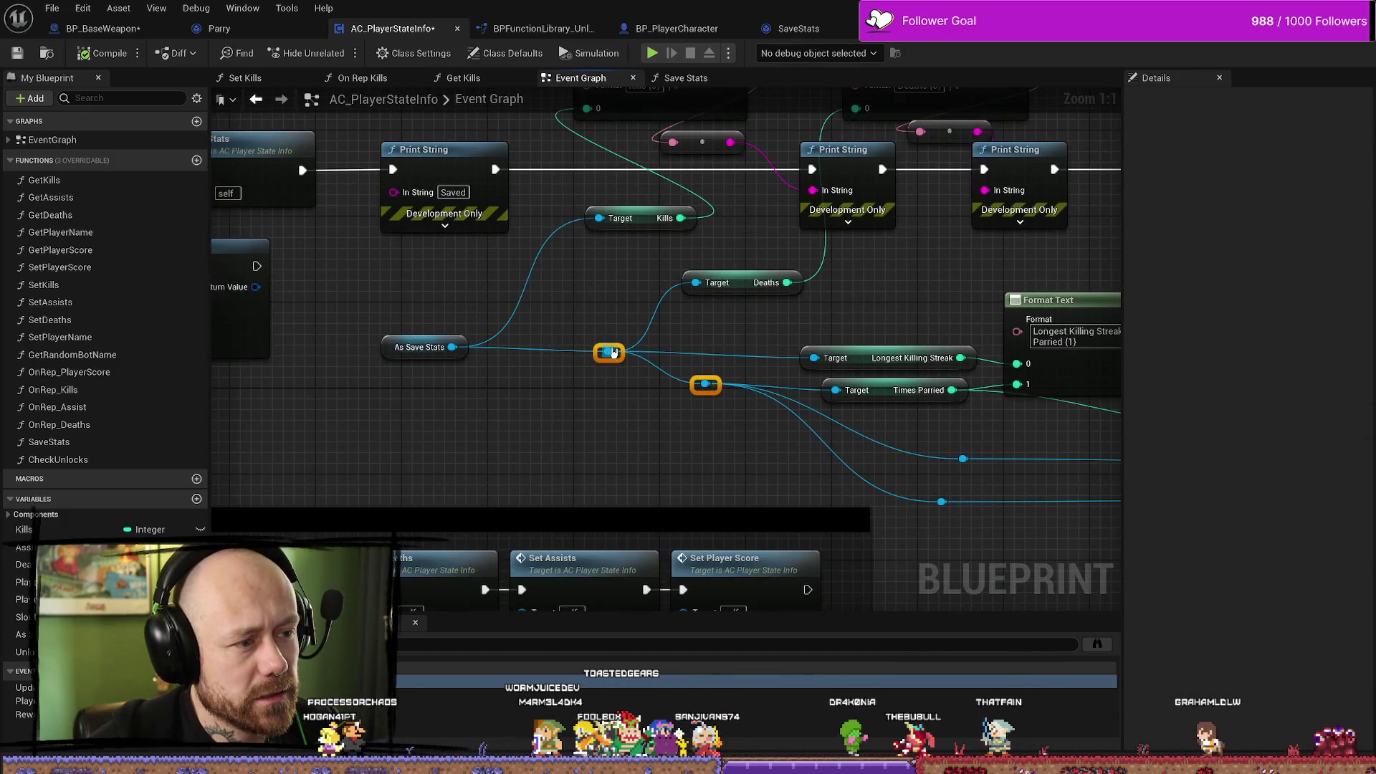
pyautogui.moveTo(741, 279)
pyautogui.mouseDown()
pyautogui.moveTo(648, 270)
pyautogui.moveTo(647, 247)
pyautogui.mouseUp()
pyautogui.click(645, 283)
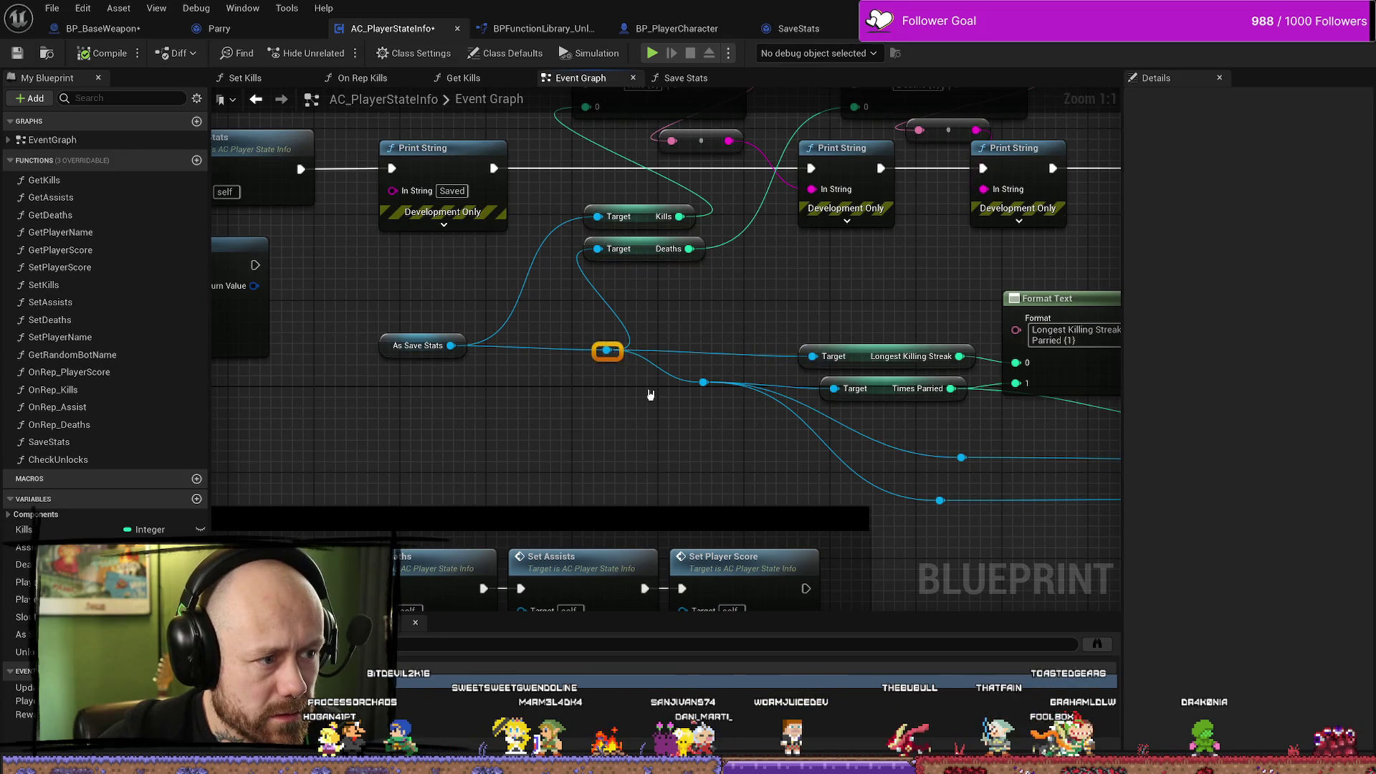
pyautogui.press('Delete')
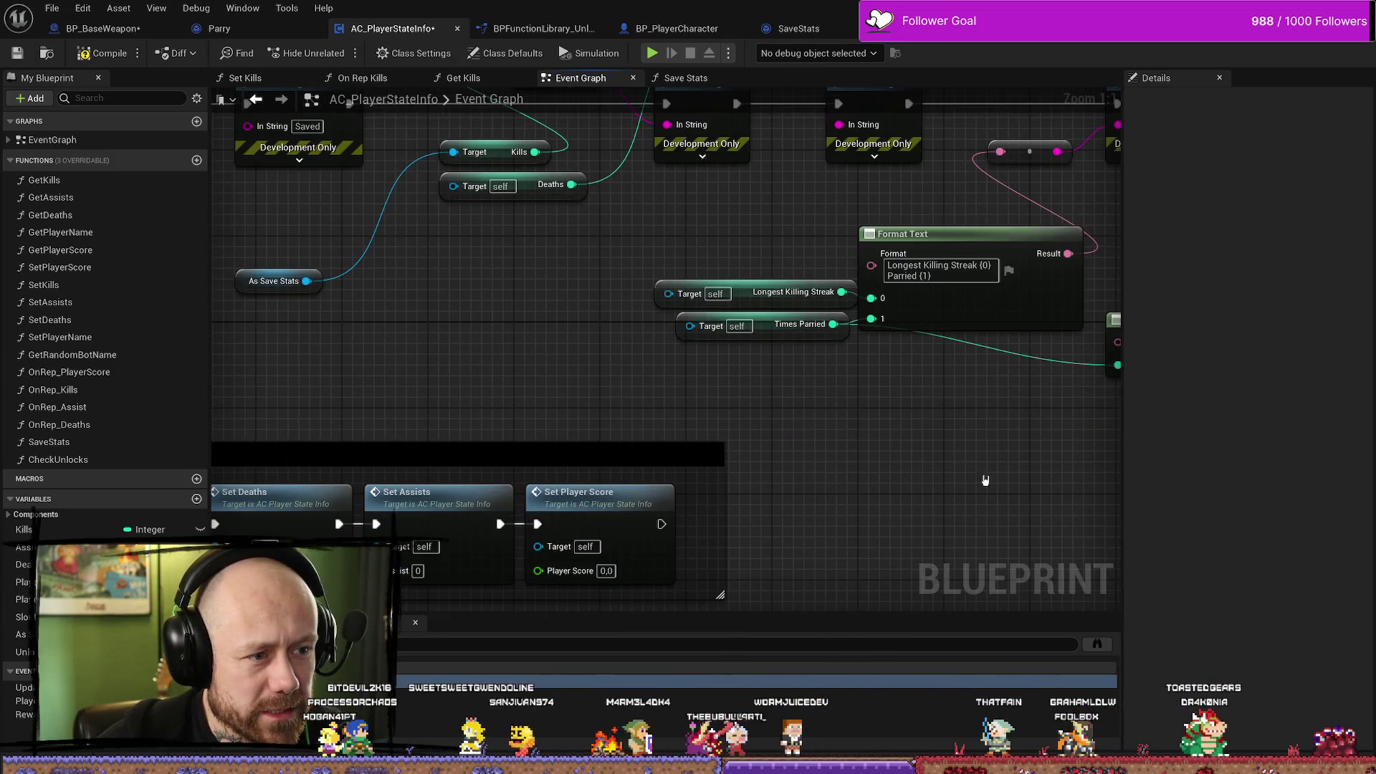
# Move the Longest Killing Streak and Times Parried getters beside Deaths and wire all to As Save Stats.
pyautogui.moveTo(793, 306); pyautogui.dragTo(797, 464)
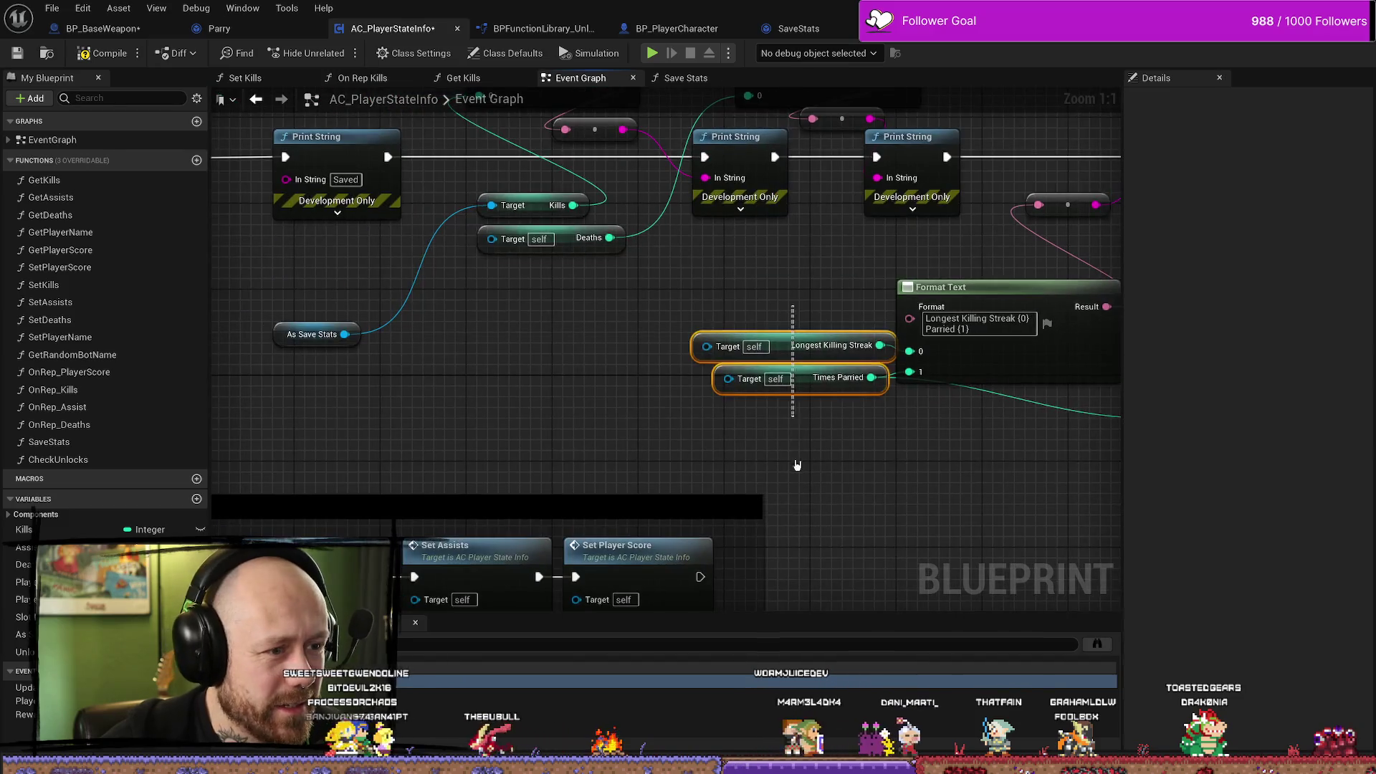
pyautogui.moveTo(803, 379)
pyautogui.mouseDown()
pyautogui.moveTo(594, 351)
pyautogui.moveTo(566, 303)
pyautogui.mouseUp()
pyautogui.moveTo(345, 334)
pyautogui.mouseDown()
pyautogui.moveTo(420, 307)
pyautogui.moveTo(492, 237)
pyautogui.moveTo(459, 308)
pyautogui.moveTo(492, 303)
pyautogui.mouseUp()
pyautogui.moveTo(344, 334)
pyautogui.mouseDown()
pyautogui.moveTo(480, 315)
pyautogui.moveTo(469, 270)
pyautogui.mouseUp()
# Delete the separate Deaths Format Text node.
pyautogui.moveTo(713, 398); pyautogui.dragTo(787, 444)
pyautogui.scroll(-5, 888, 419)
pyautogui.scroll(3, 872, 375)
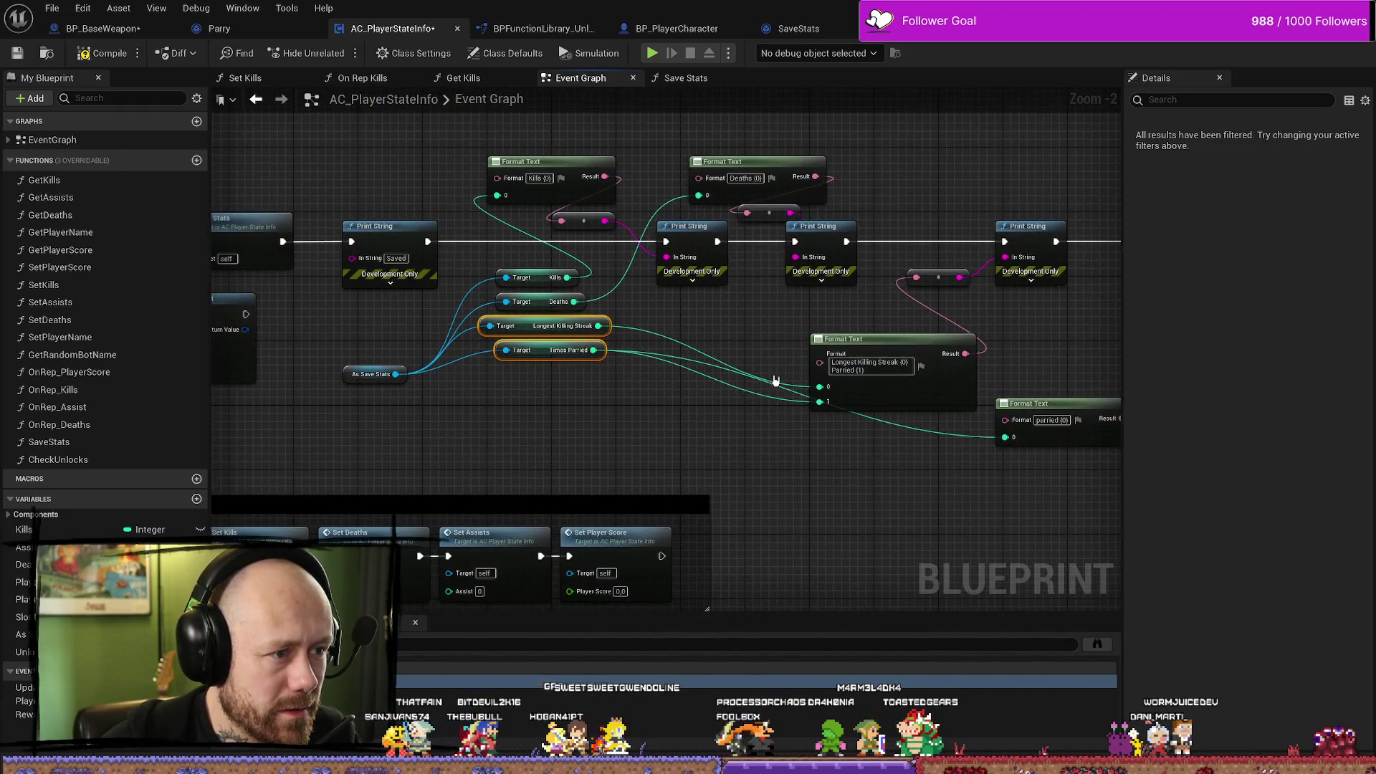
pyautogui.scroll(-2, 703, 428)
pyautogui.scroll(2, 691, 258)
pyautogui.moveTo(691, 258); pyautogui.dragTo(667, 217)
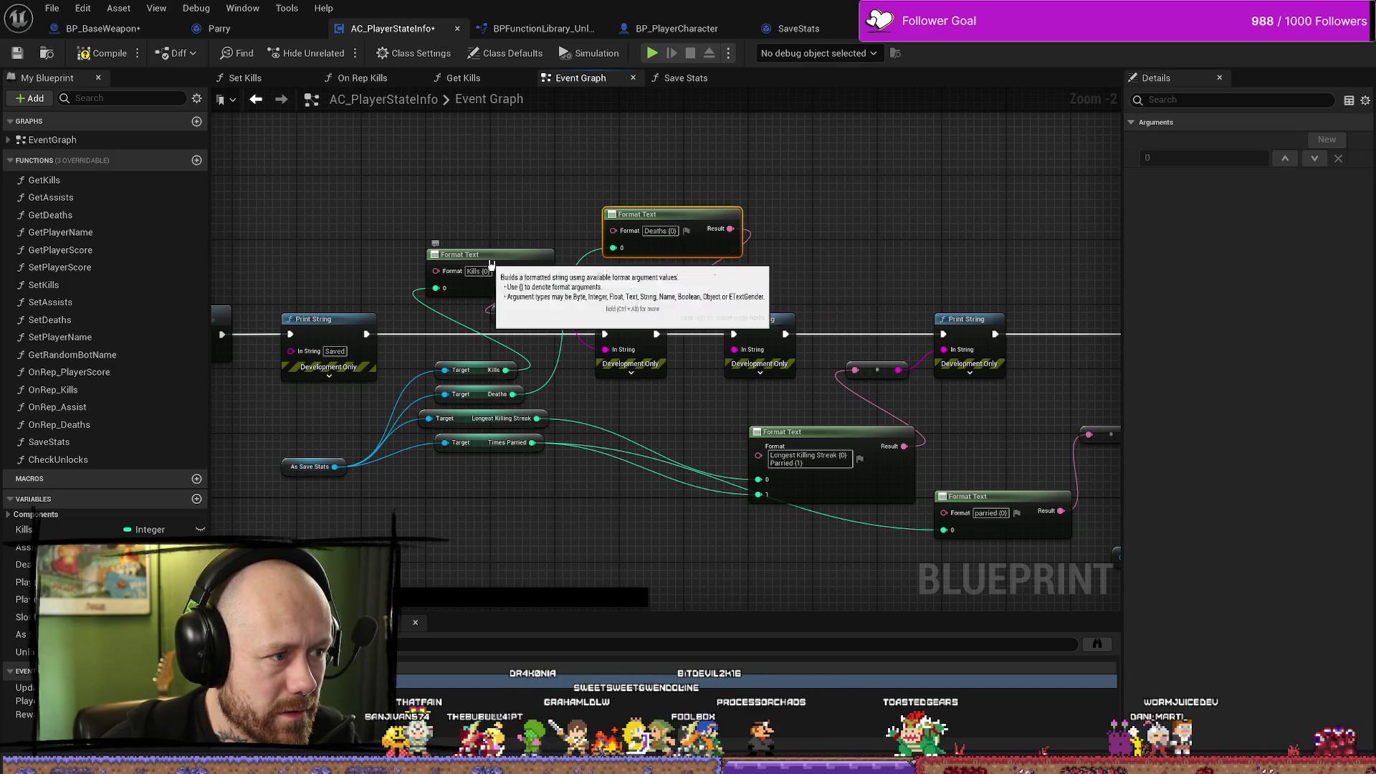
pyautogui.press('Delete')
# Rearrange the getters and As Save Stats, placing the Kills {0} Format Text beside the Kills getter.
pyautogui.moveTo(748, 249)
pyautogui.mouseDown()
pyautogui.moveTo(602, 268)
pyautogui.moveTo(655, 289)
pyautogui.moveTo(696, 268)
pyautogui.mouseUp()
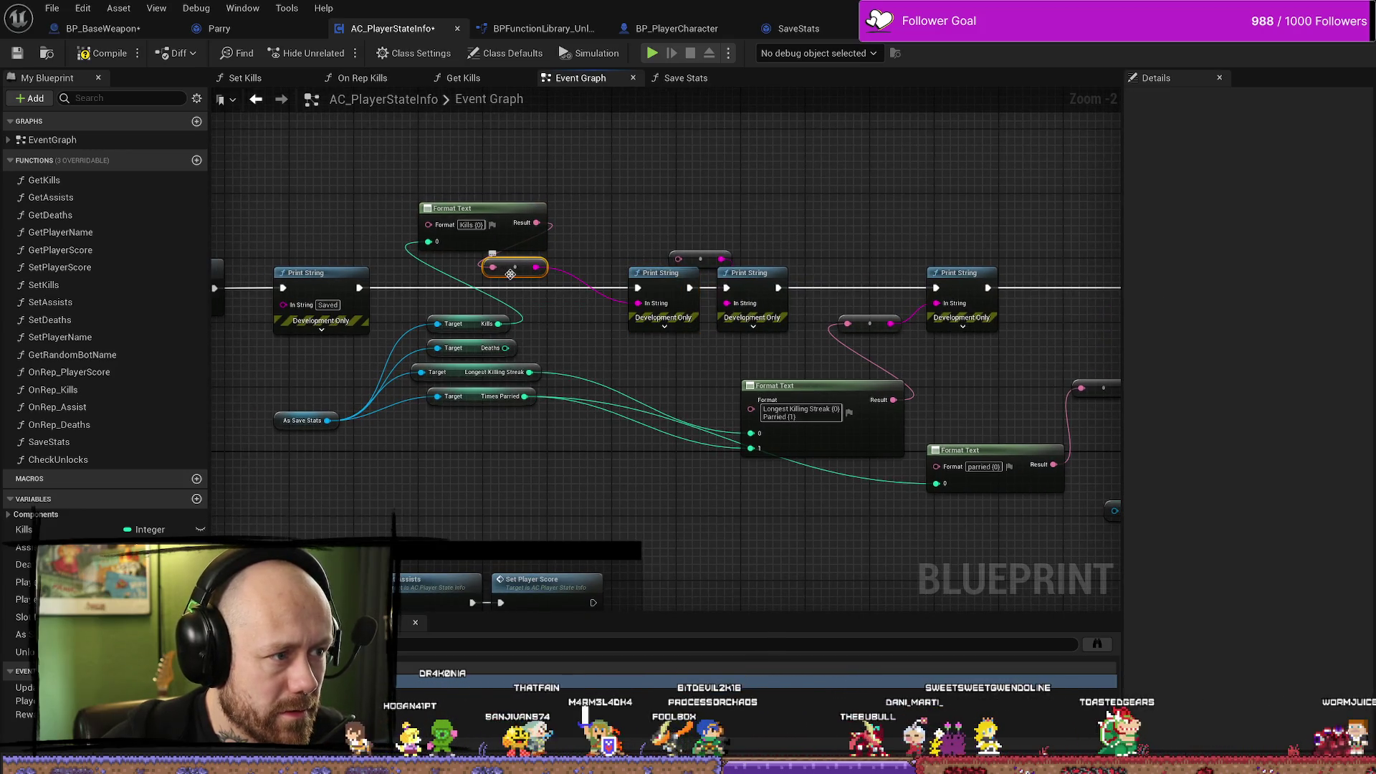
pyautogui.moveTo(509, 271); pyautogui.dragTo(583, 230)
pyautogui.moveTo(473, 207)
pyautogui.mouseDown()
pyautogui.moveTo(587, 336)
pyautogui.moveTo(669, 344)
pyautogui.mouseUp()
pyautogui.scroll(2, 631, 358)
pyautogui.moveTo(566, 197); pyautogui.dragTo(688, 323)
pyautogui.moveTo(659, 215)
pyautogui.mouseDown()
pyautogui.moveTo(615, 289)
pyautogui.moveTo(591, 294)
pyautogui.mouseUp()
pyautogui.keyDown('ctrl'); pyautogui.click(546, 354); pyautogui.keyUp('ctrl')
pyautogui.moveTo(546, 353); pyautogui.dragTo(481, 353)
pyautogui.moveTo(929, 327); pyautogui.dragTo(747, 327)
pyautogui.moveTo(739, 244); pyautogui.dragTo(640, 237)
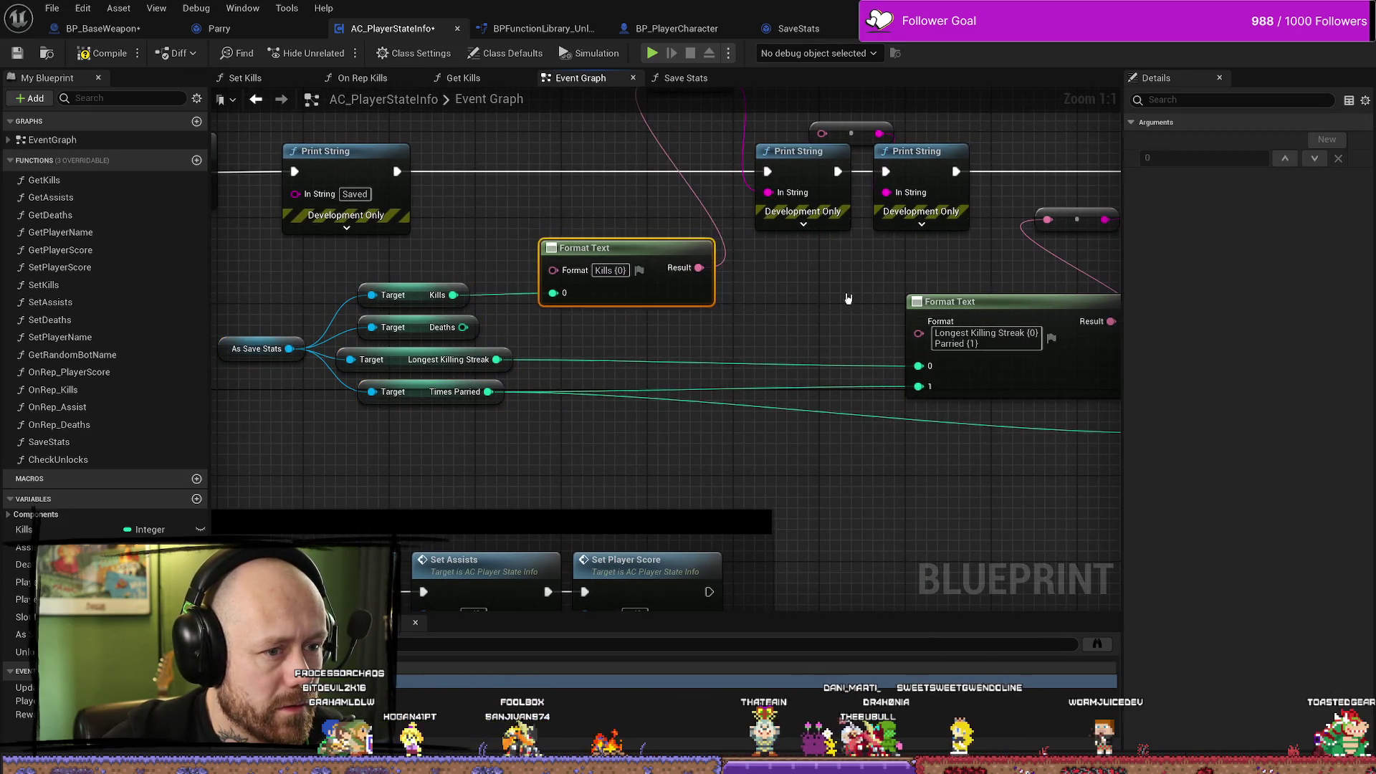
pyautogui.moveTo(1011, 337); pyautogui.dragTo(912, 336)
pyautogui.moveTo(518, 288); pyautogui.dragTo(543, 342)
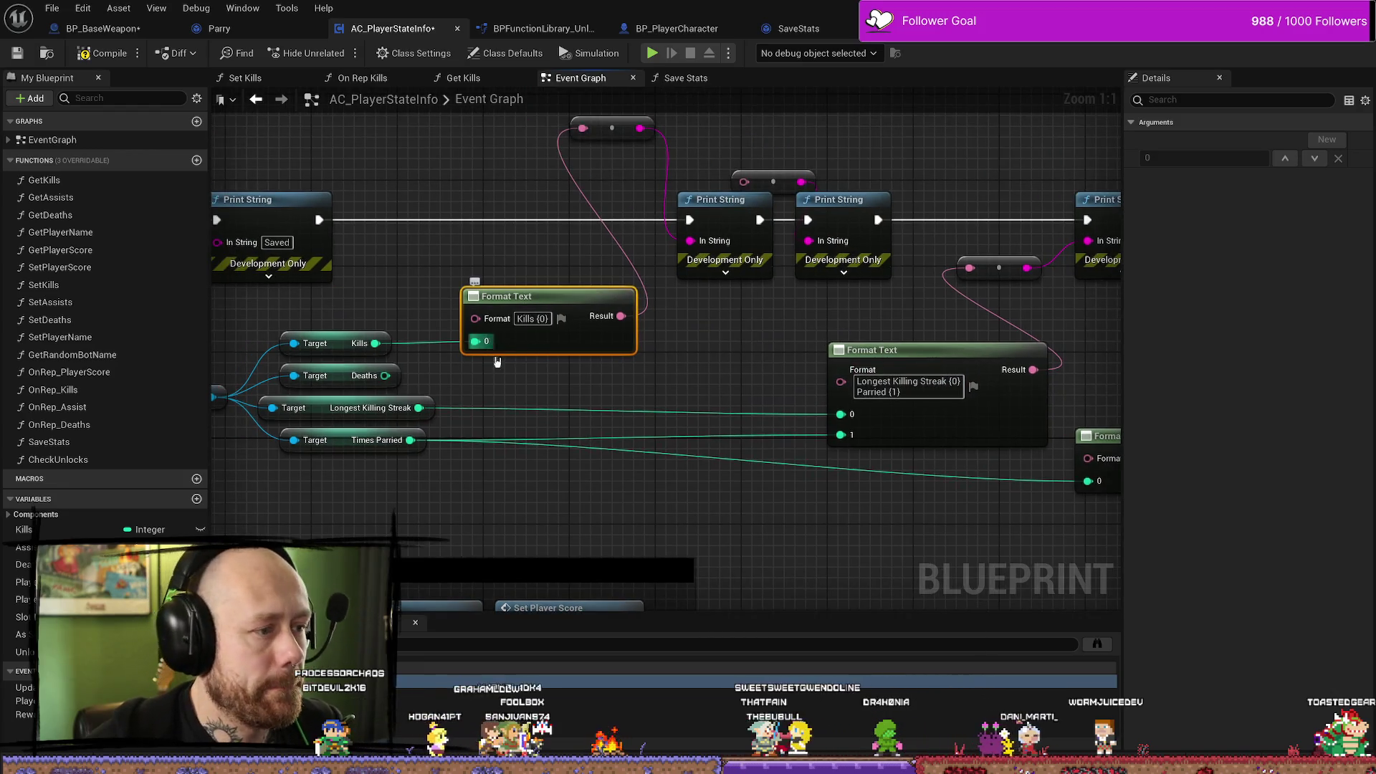
# Add a 'Deaths {1}' line to the Kills format text and wire Deaths to input 1.
pyautogui.click(546, 317)
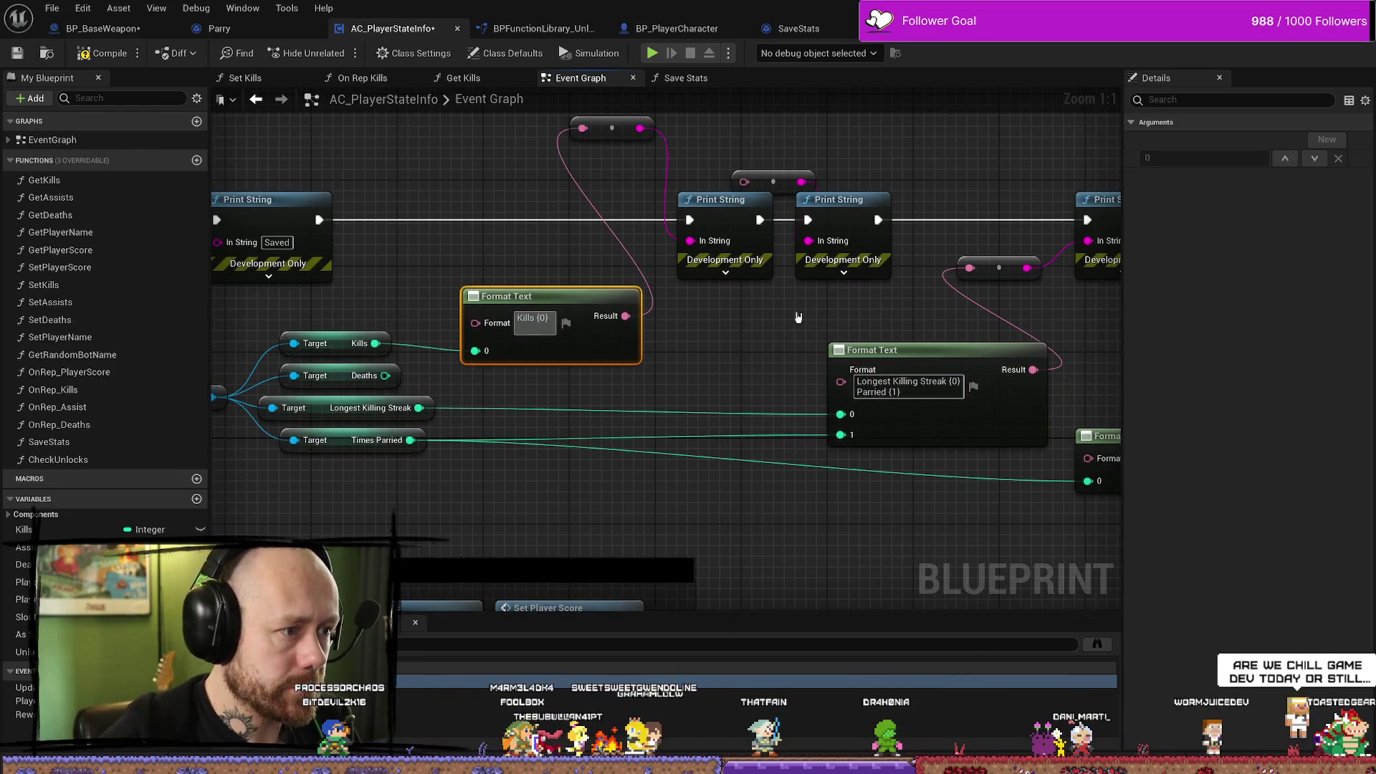
pyautogui.write('Deaths')
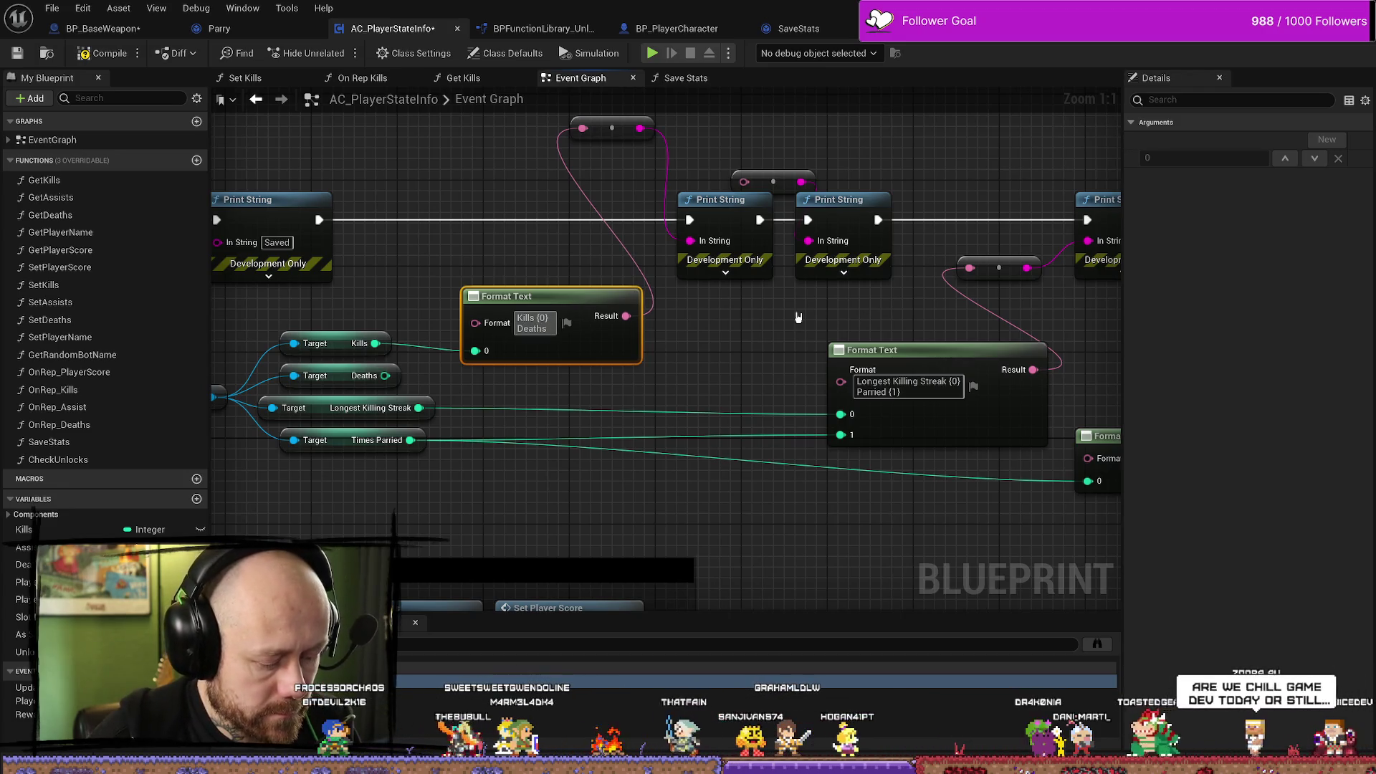
pyautogui.write(' {')
pyautogui.press('BackSpace')
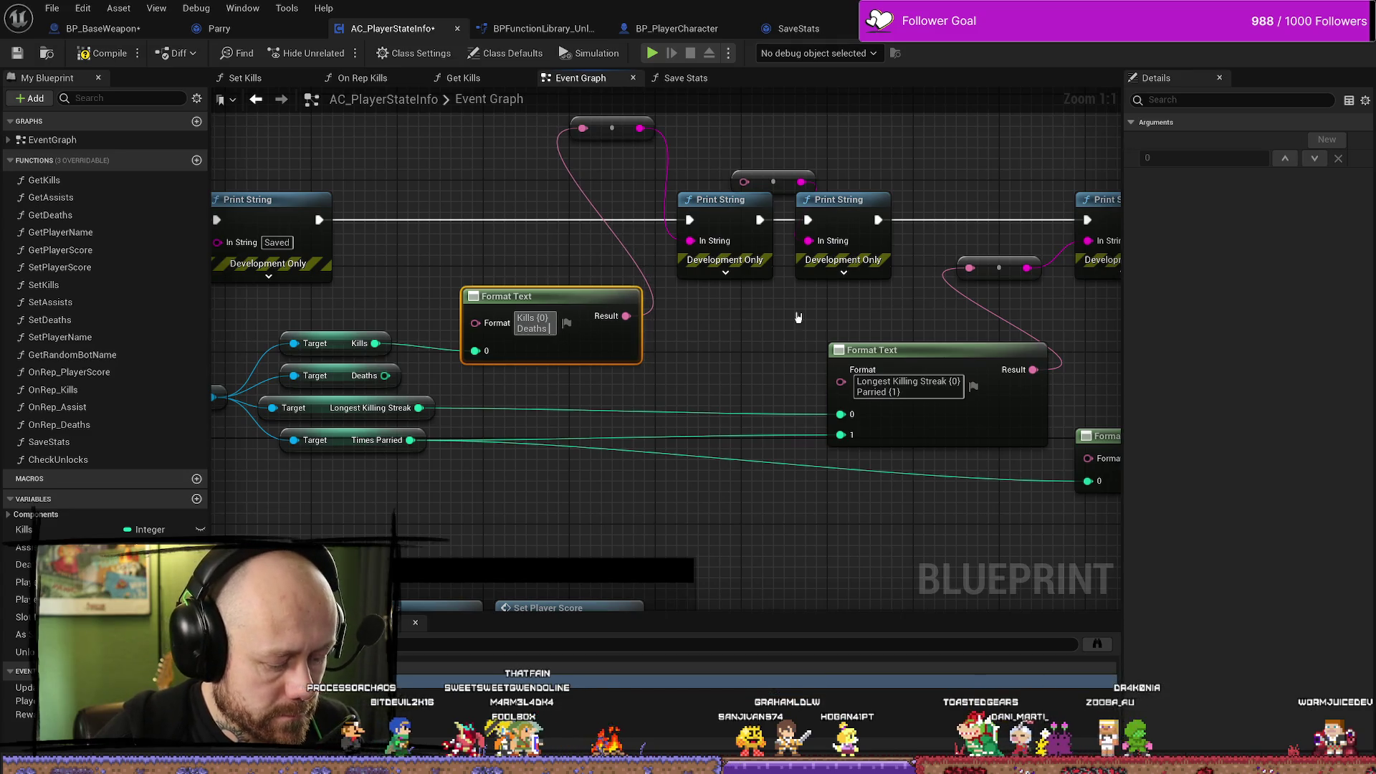
pyautogui.press('BackSpace')
pyautogui.write('}')
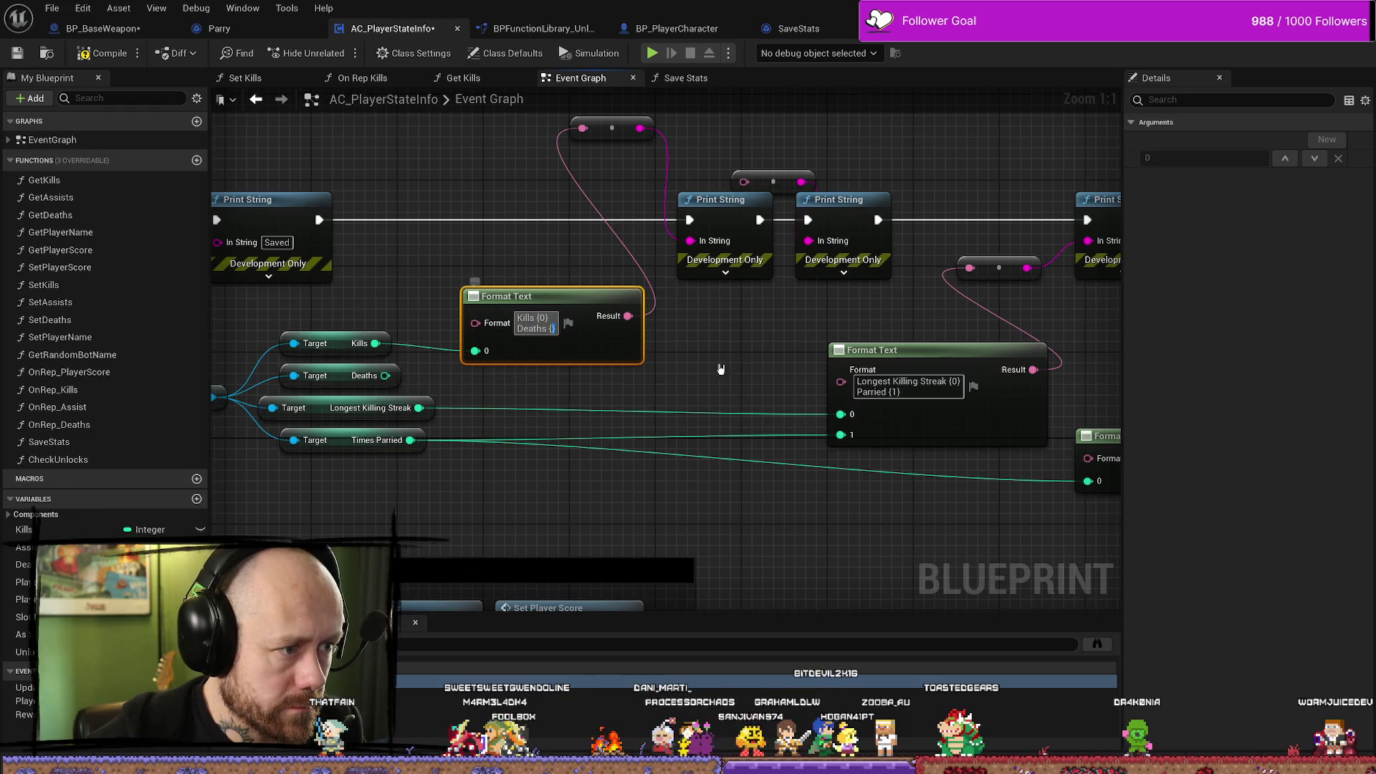
pyautogui.write('1')
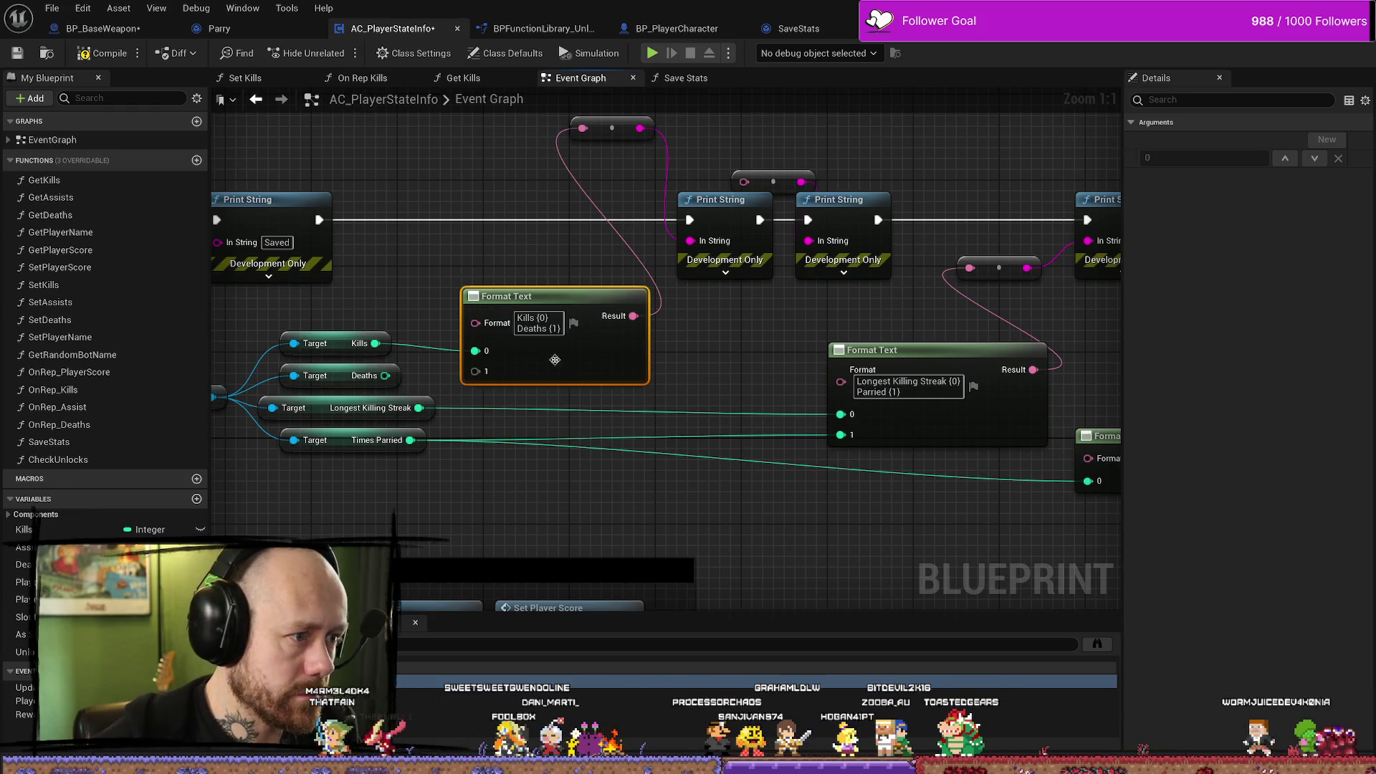
pyautogui.moveTo(386, 376); pyautogui.dragTo(487, 372)
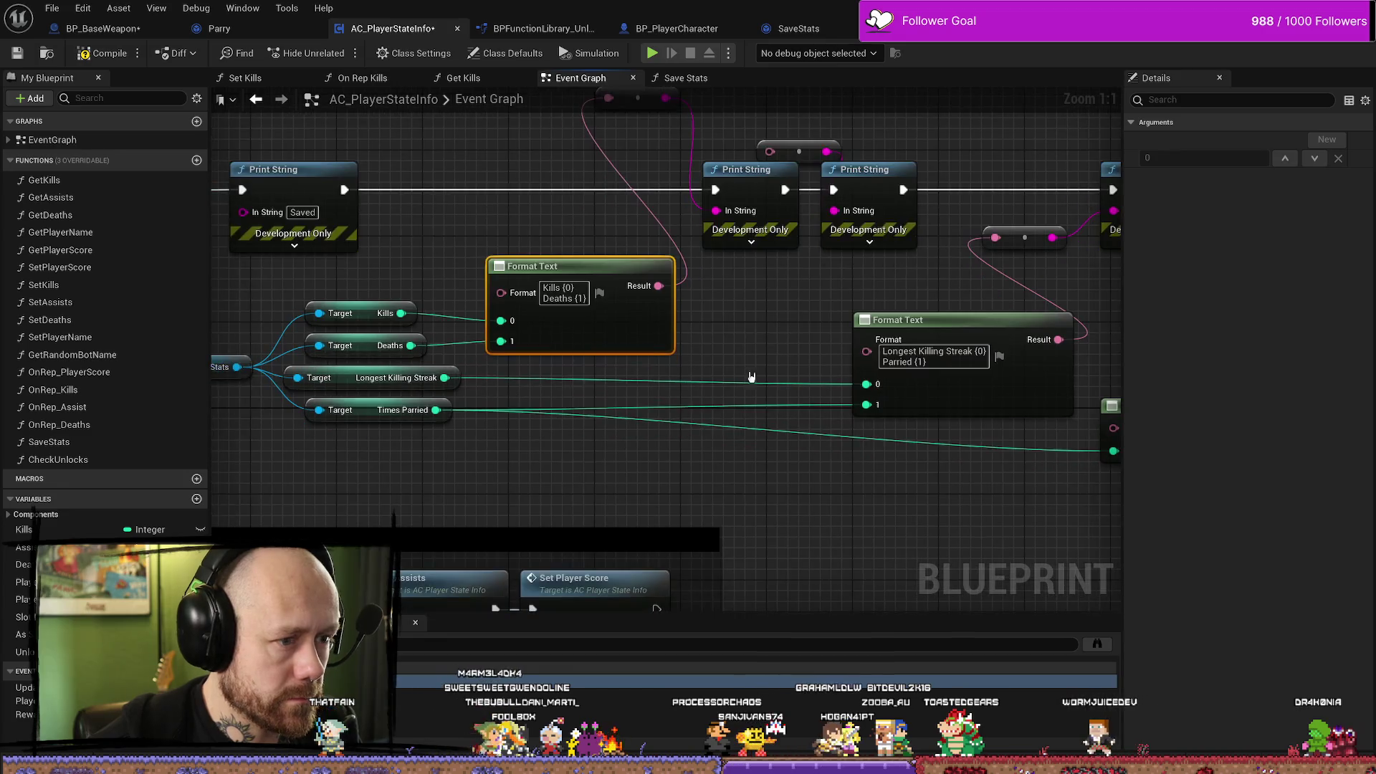
# Paste the Longest Killing Streak and Parried lines in, renumbered {2} and {3}.
pyautogui.moveTo(951, 363); pyautogui.dragTo(862, 344)
pyautogui.hotkey('ctrl', 'c')
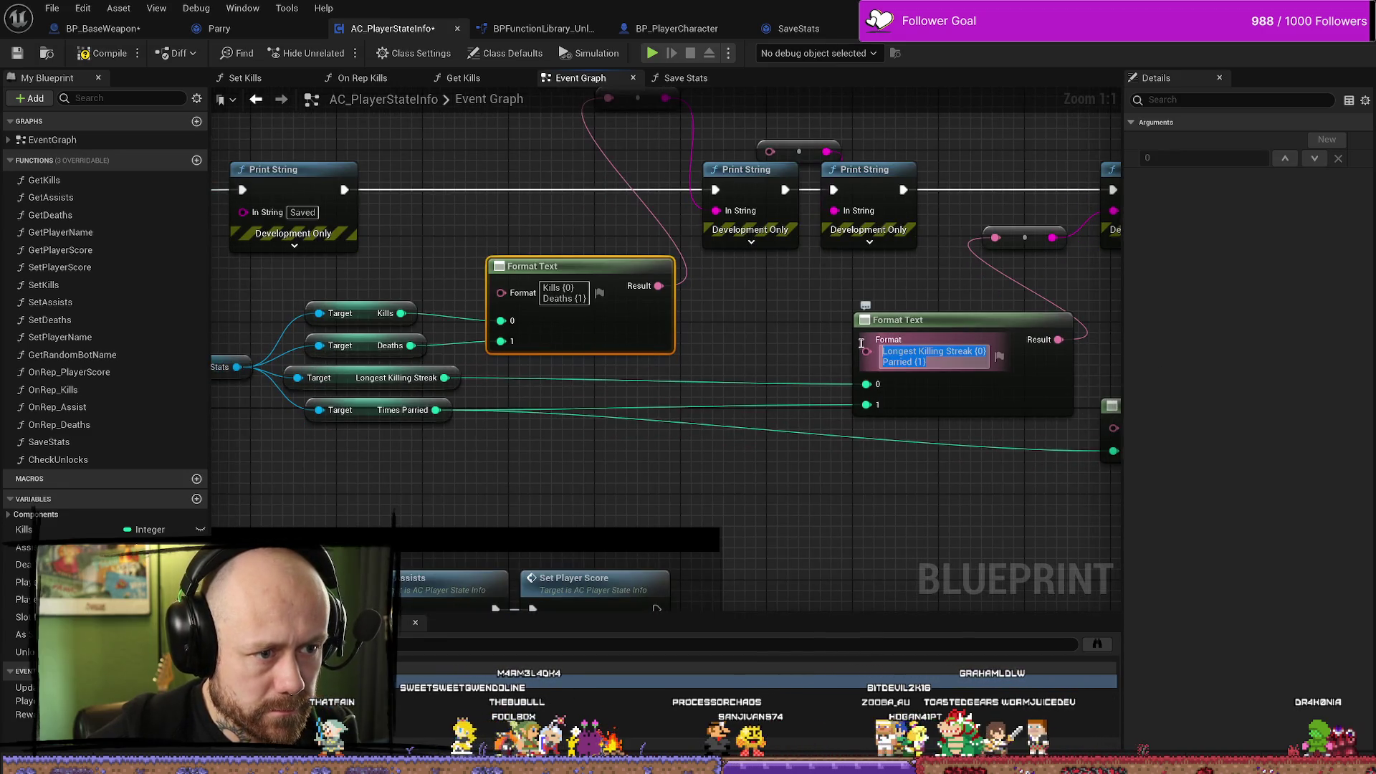
pyautogui.doubleClick(581, 299)
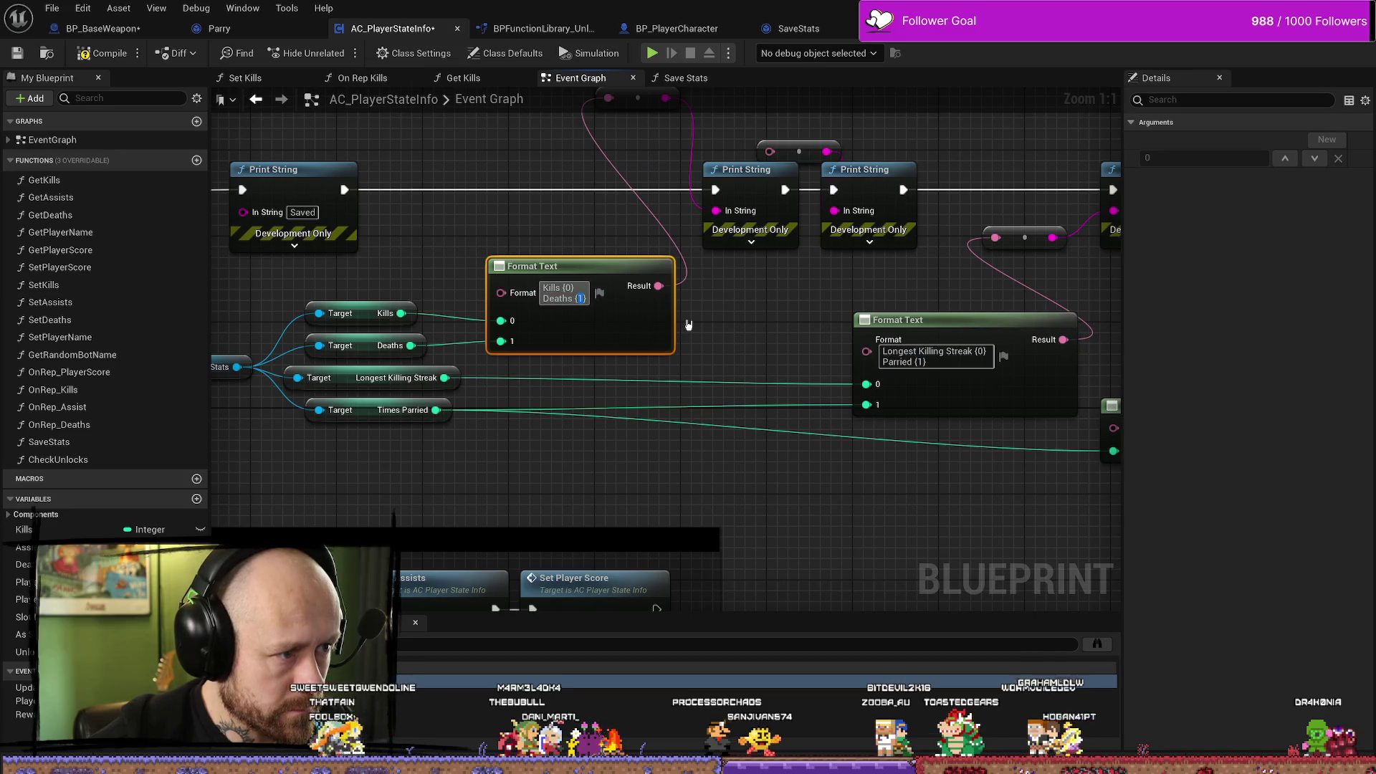
pyautogui.press('End')
pyautogui.hotkey('shift', 'Return')
pyautogui.hotkey('ctrl', 'v')
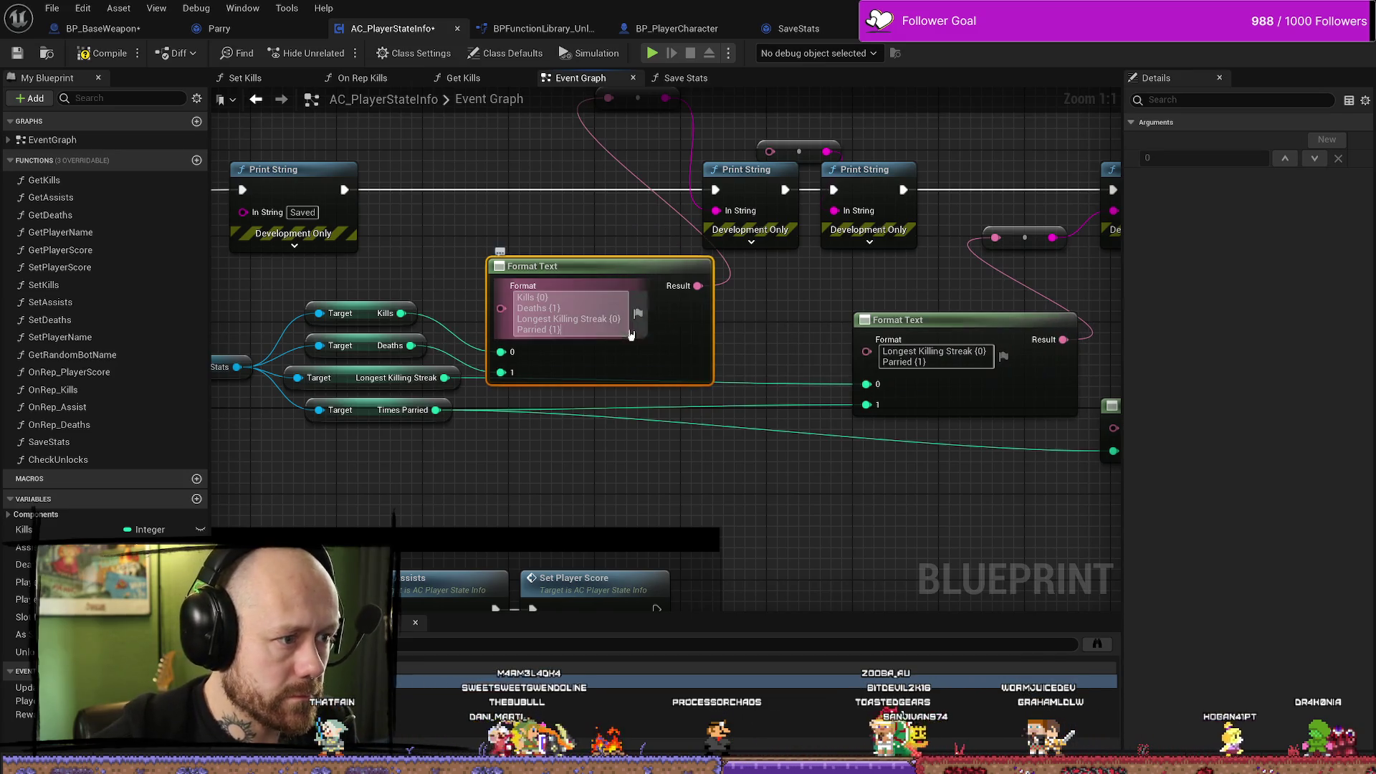
pyautogui.press('Return')
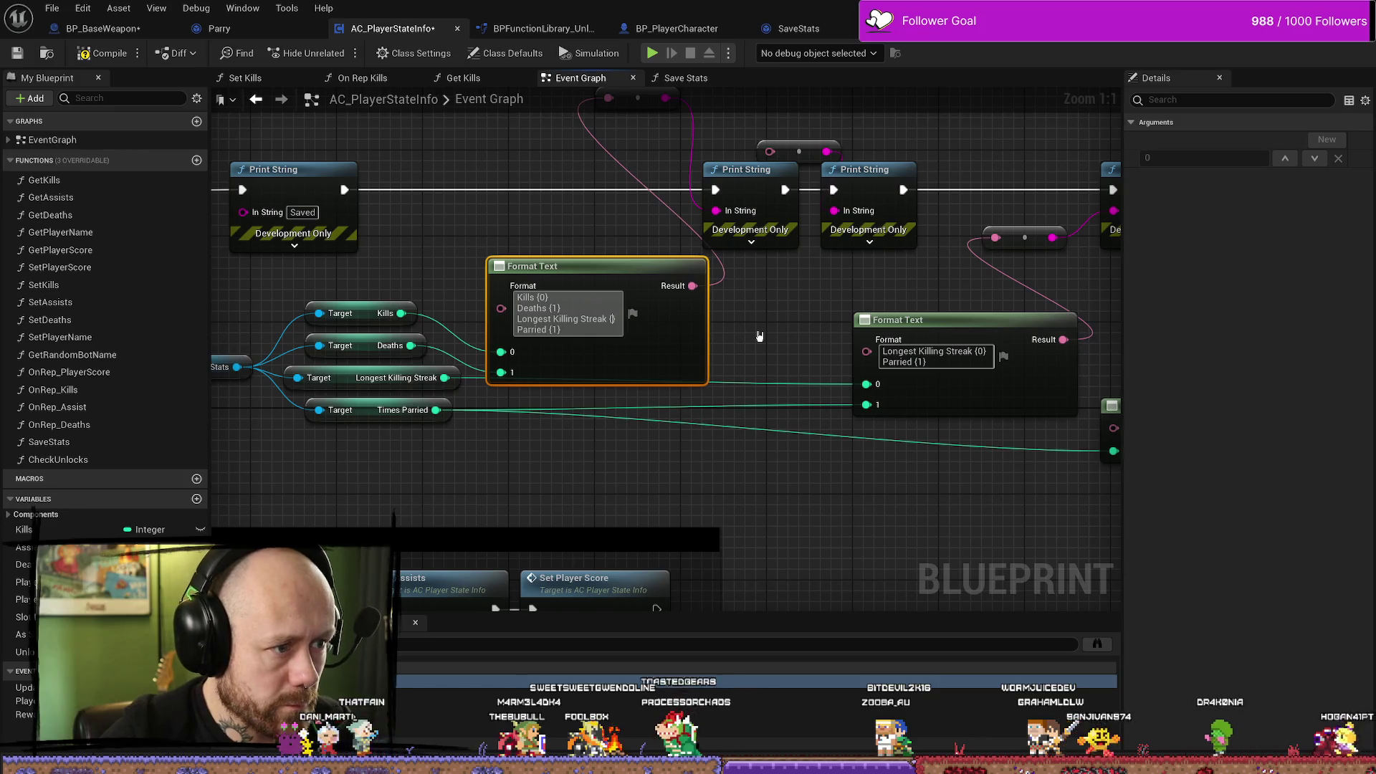
pyautogui.write('2')
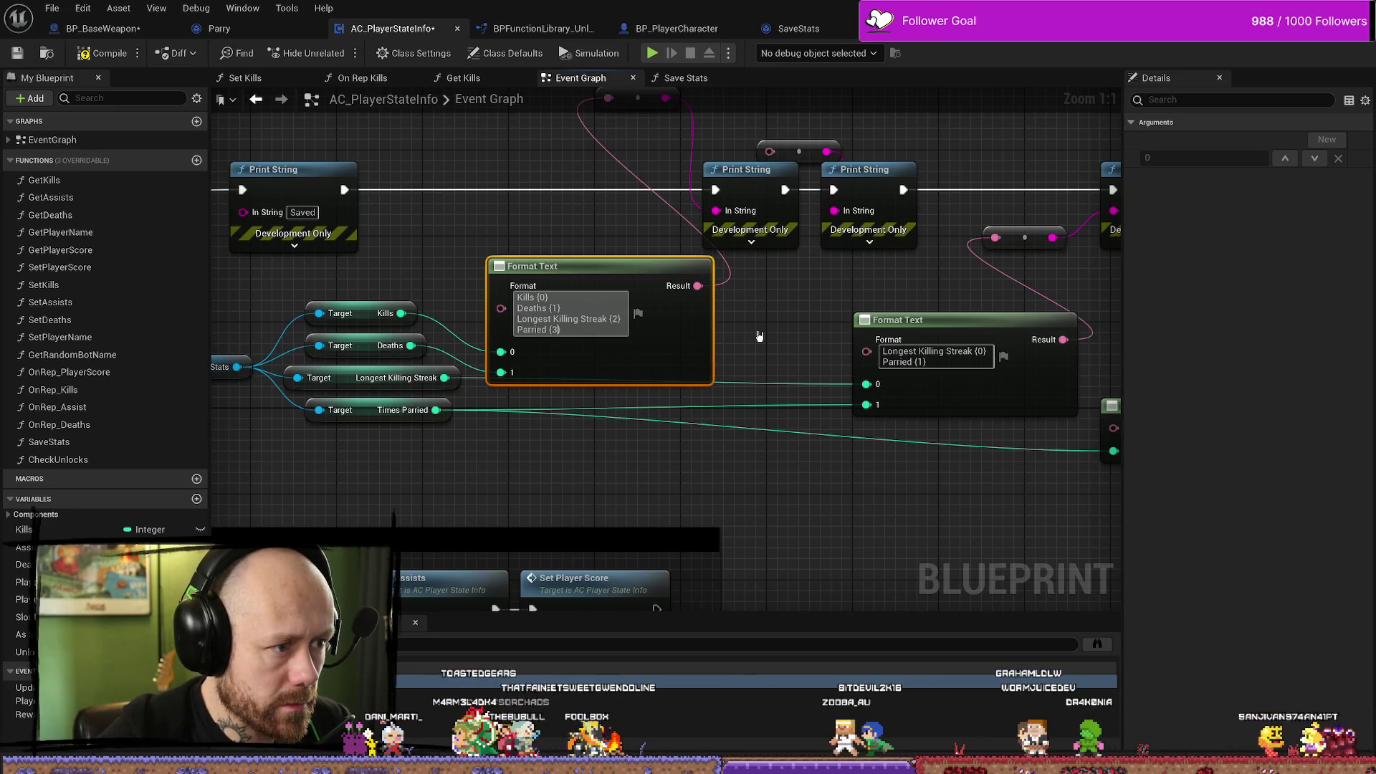
pyautogui.press('Return')
# Wire Longest Killing Streak to input 2 and Times Parried to input 3.
pyautogui.moveTo(600, 258); pyautogui.dragTo(610, 215)
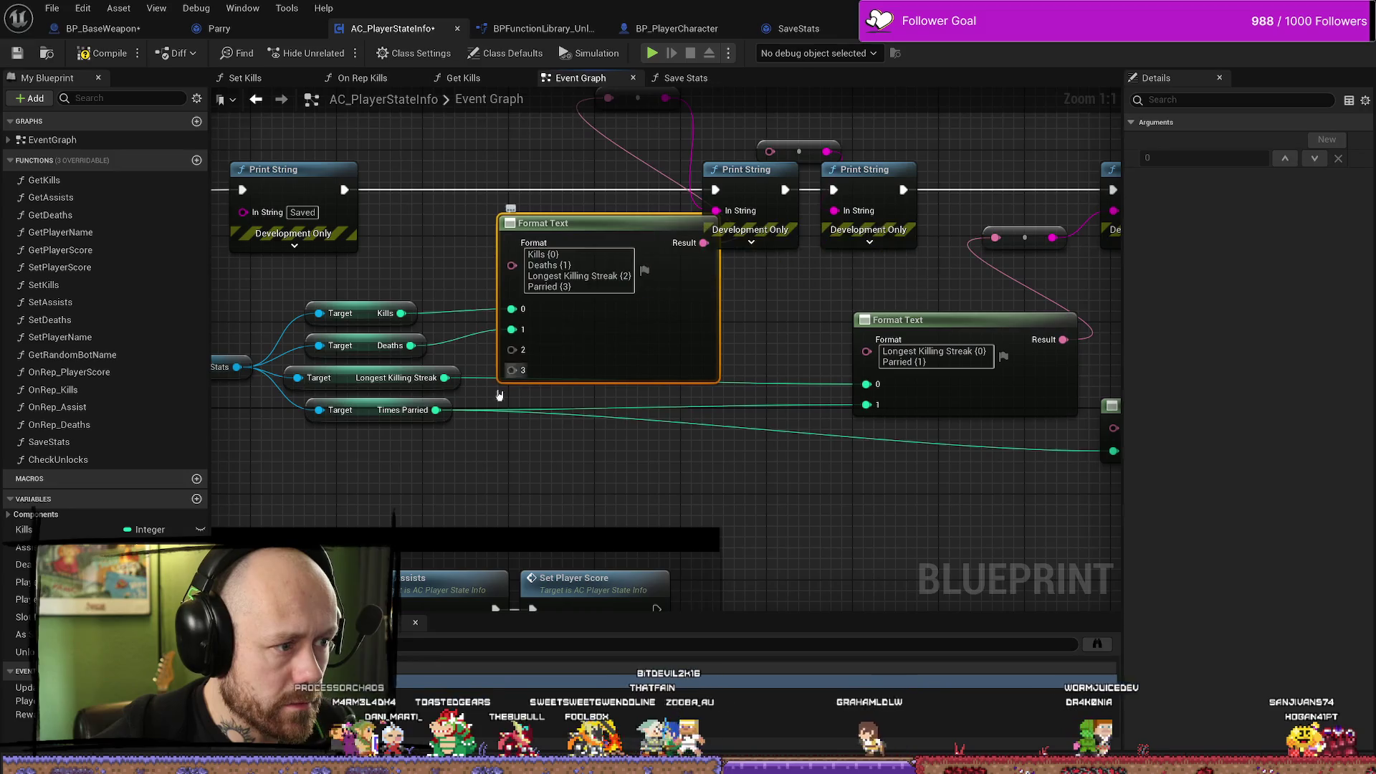
pyautogui.moveTo(451, 381); pyautogui.dragTo(514, 351)
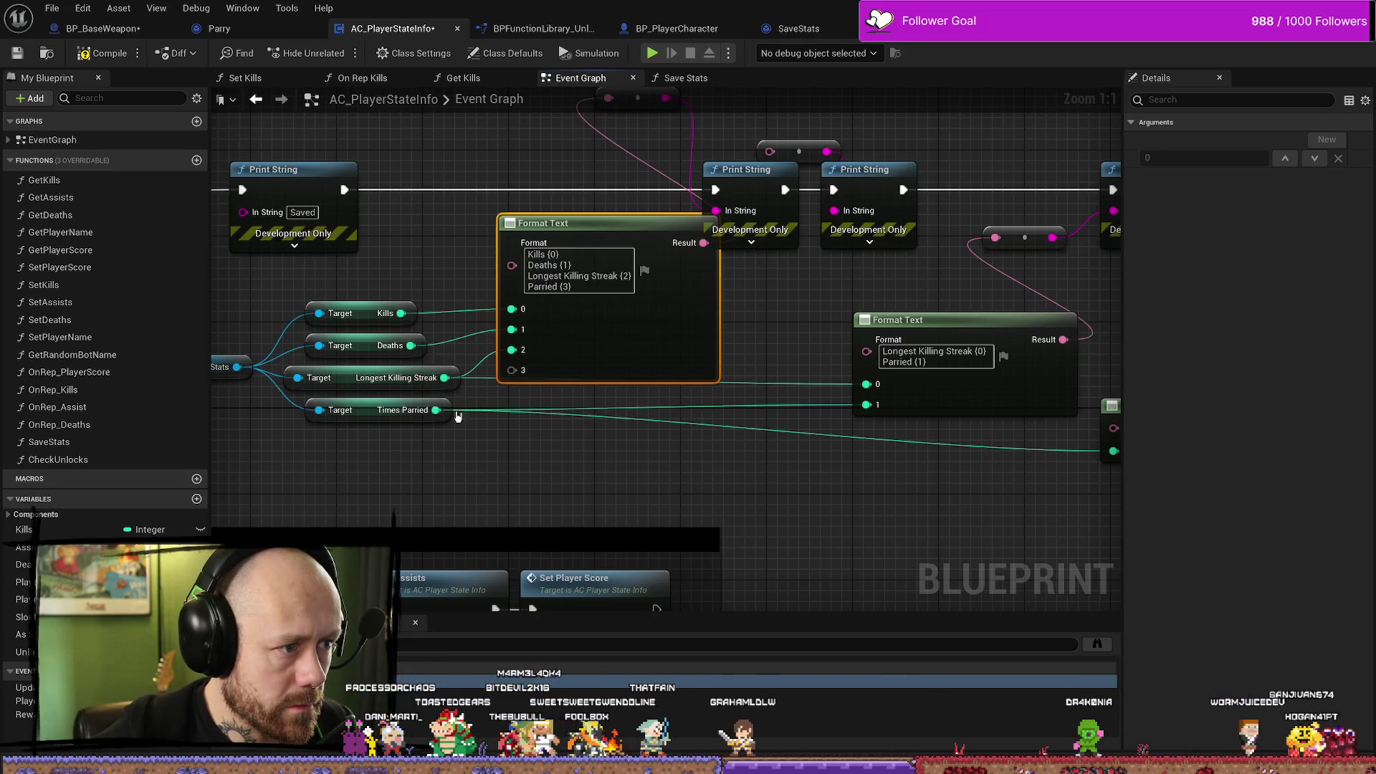
pyautogui.moveTo(437, 410); pyautogui.dragTo(511, 370)
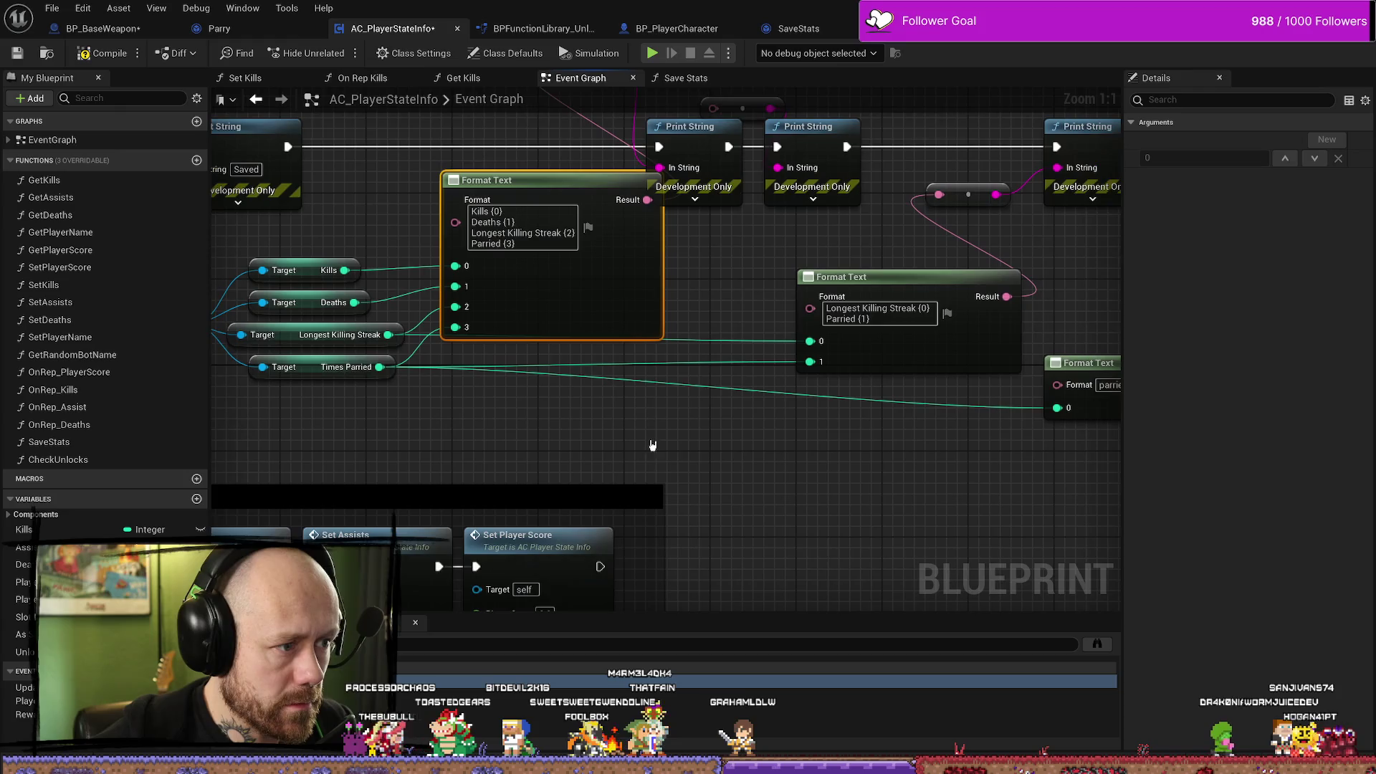
pyautogui.moveTo(680, 406); pyautogui.dragTo(526, 387)
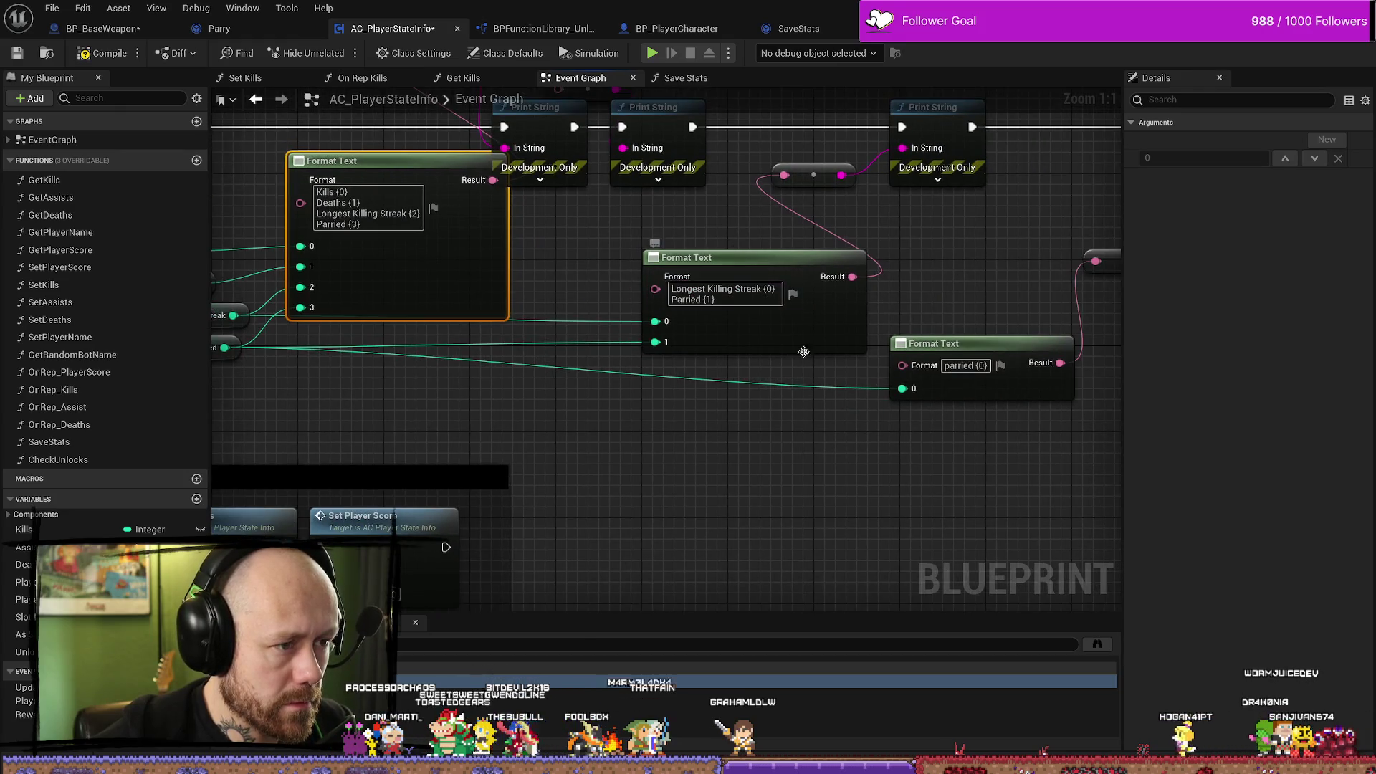
pyautogui.moveTo(785, 348); pyautogui.dragTo(794, 361)
# Delete the now-redundant Times Parried Format Text node.
pyautogui.moveTo(476, 265); pyautogui.dragTo(628, 345)
pyautogui.scroll(-4, 631, 343)
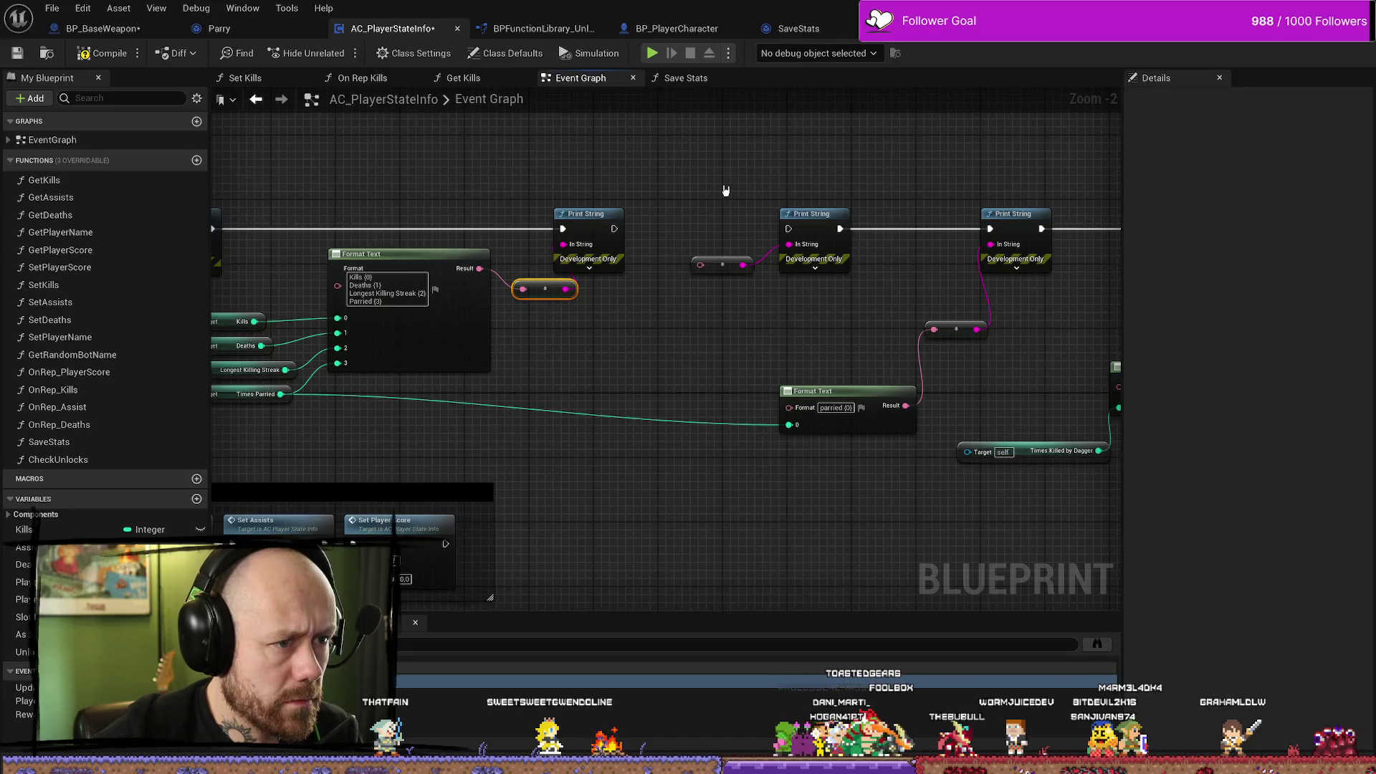
pyautogui.moveTo(661, 209)
pyautogui.mouseDown()
pyautogui.moveTo(468, 209)
pyautogui.moveTo(1167, 250)
pyautogui.moveTo(1077, 292)
pyautogui.mouseUp()
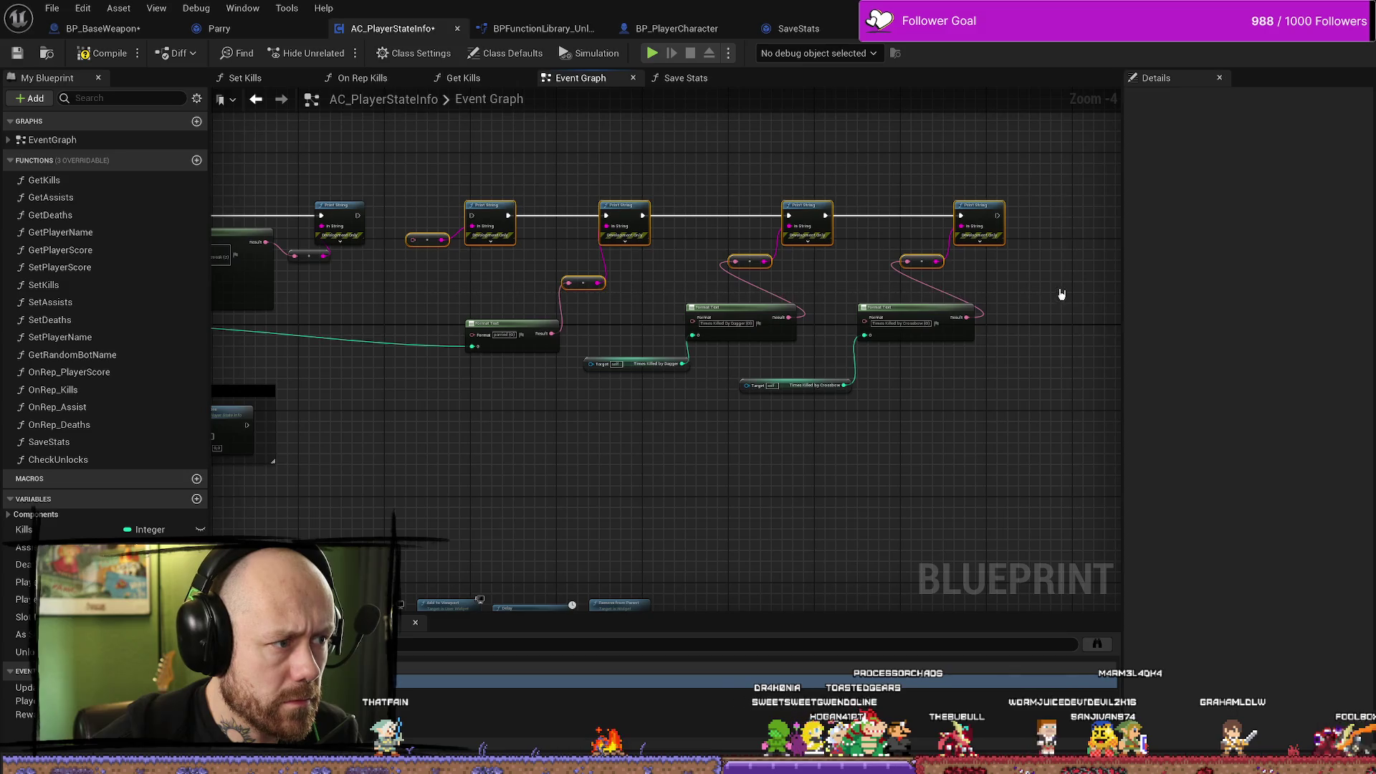
pyautogui.click(550, 307)
pyautogui.click(418, 322)
pyautogui.scroll(4, 513, 302)
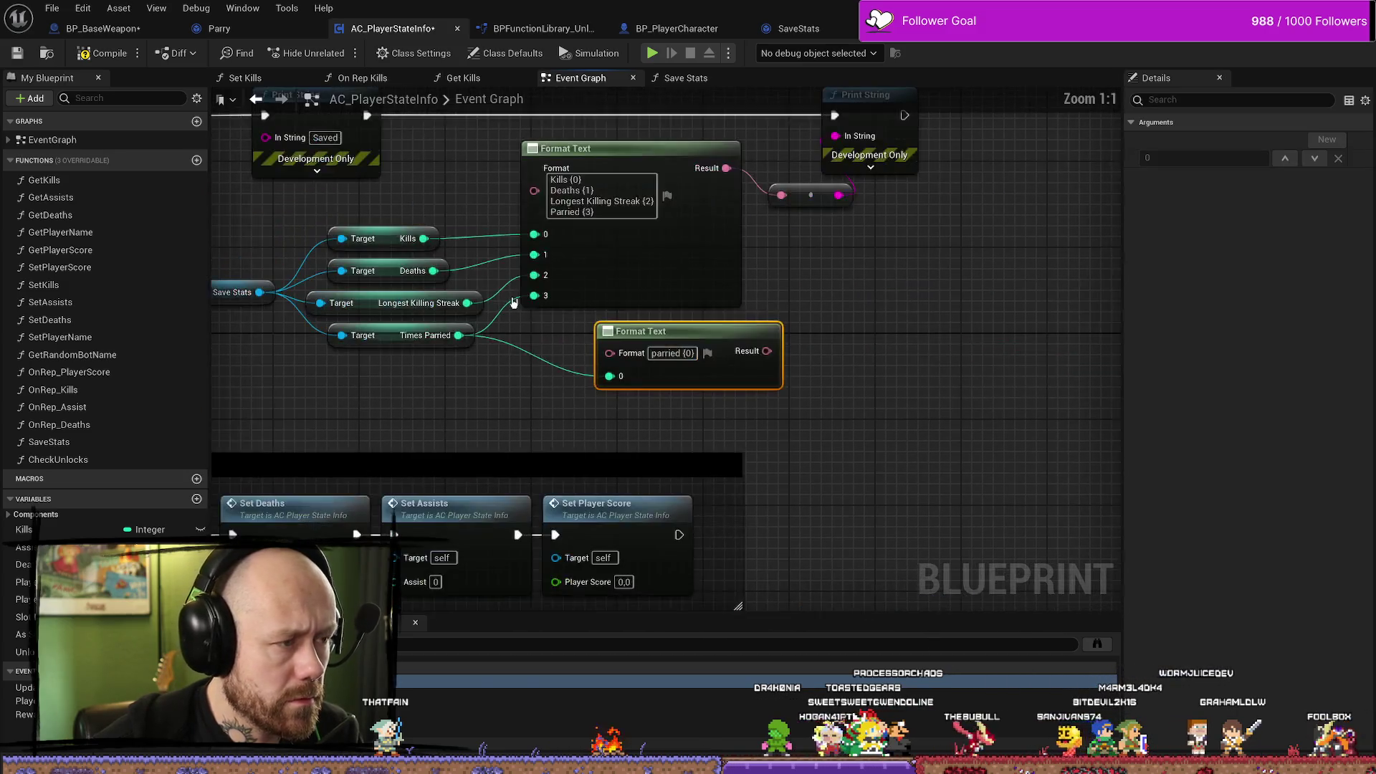
pyautogui.moveTo(513, 303); pyautogui.dragTo(574, 336)
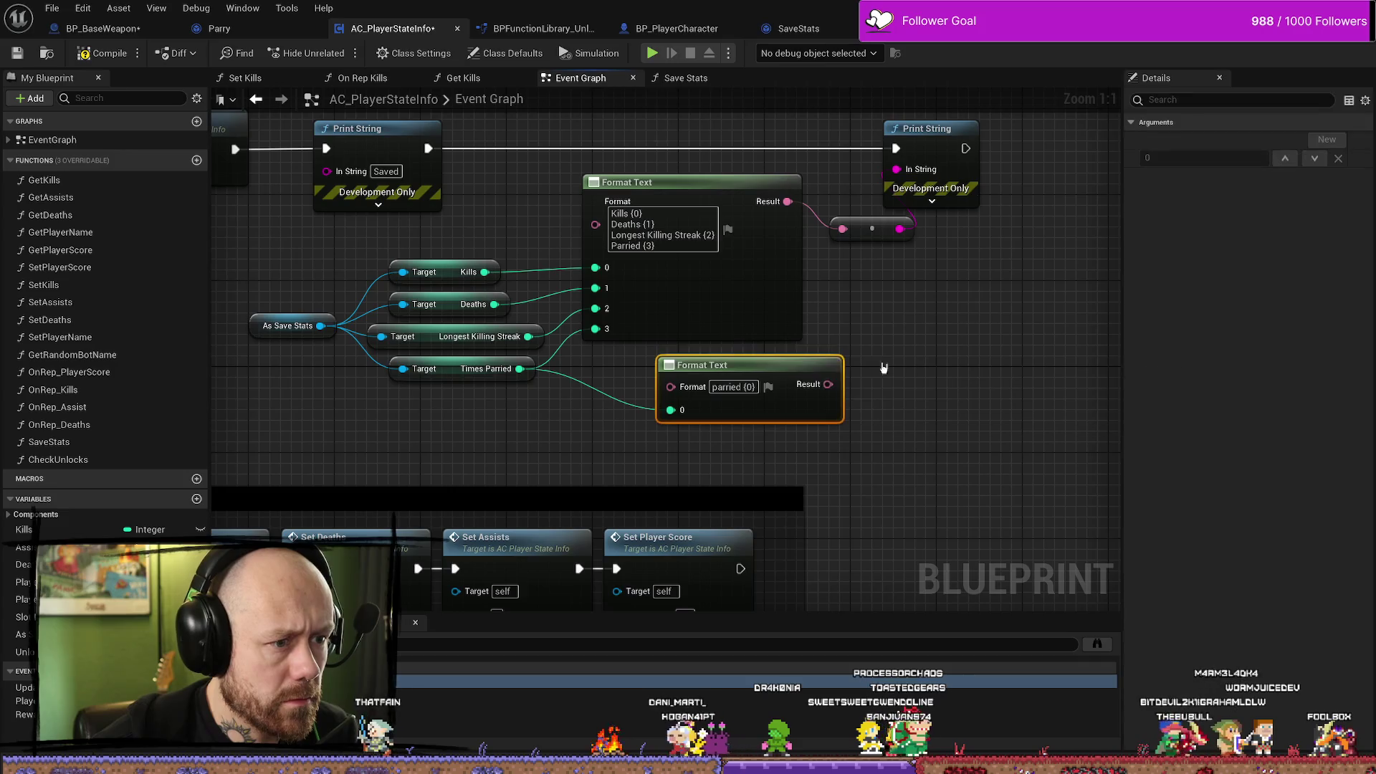
pyautogui.press('Delete')
# Move the dagger and crossbow Format Text nodes and getters beside the combined Format Text.
pyautogui.scroll(-2, 937, 344)
pyautogui.moveTo(839, 363); pyautogui.dragTo(599, 327)
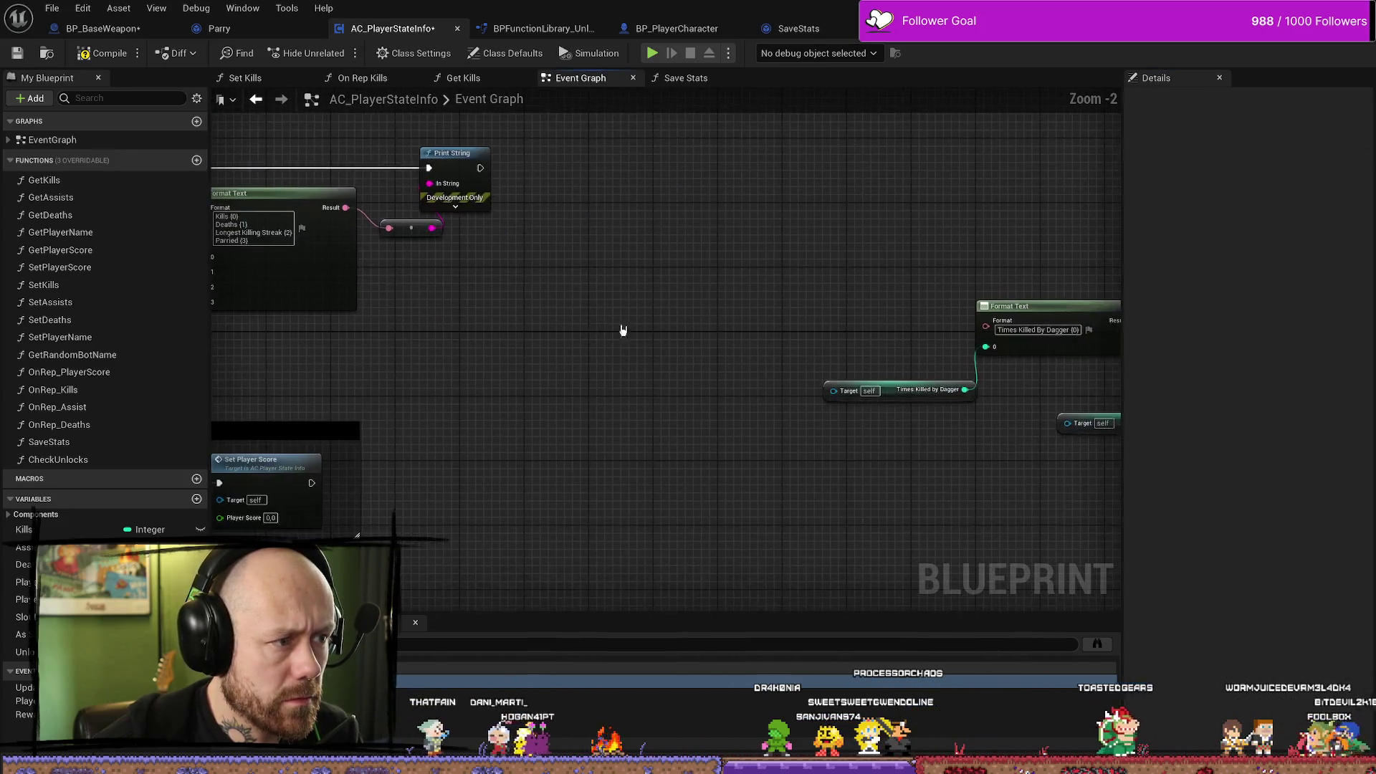
pyautogui.scroll(-1, 599, 327)
pyautogui.moveTo(925, 401); pyautogui.dragTo(560, 278)
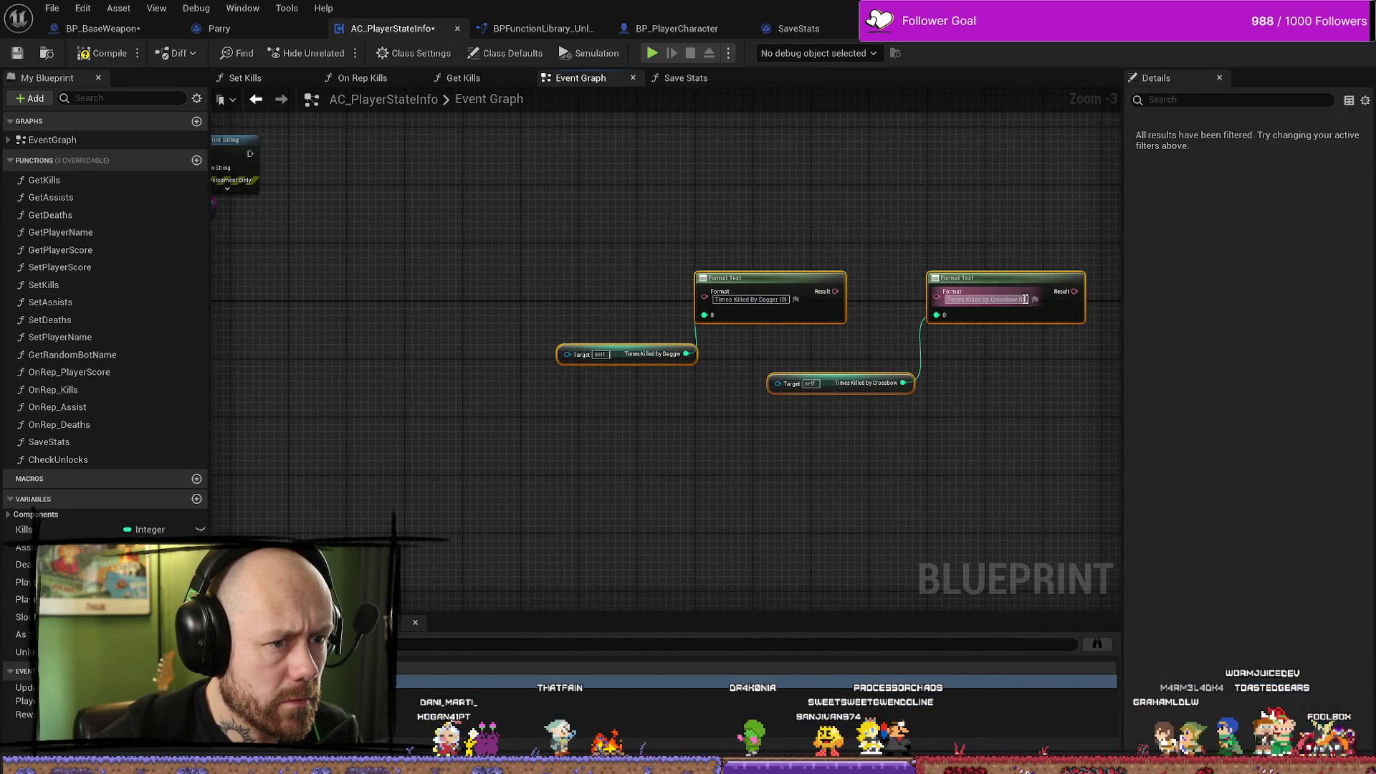
pyautogui.rightClick(560, 277)
pyautogui.moveTo(982, 286); pyautogui.dragTo(507, 264)
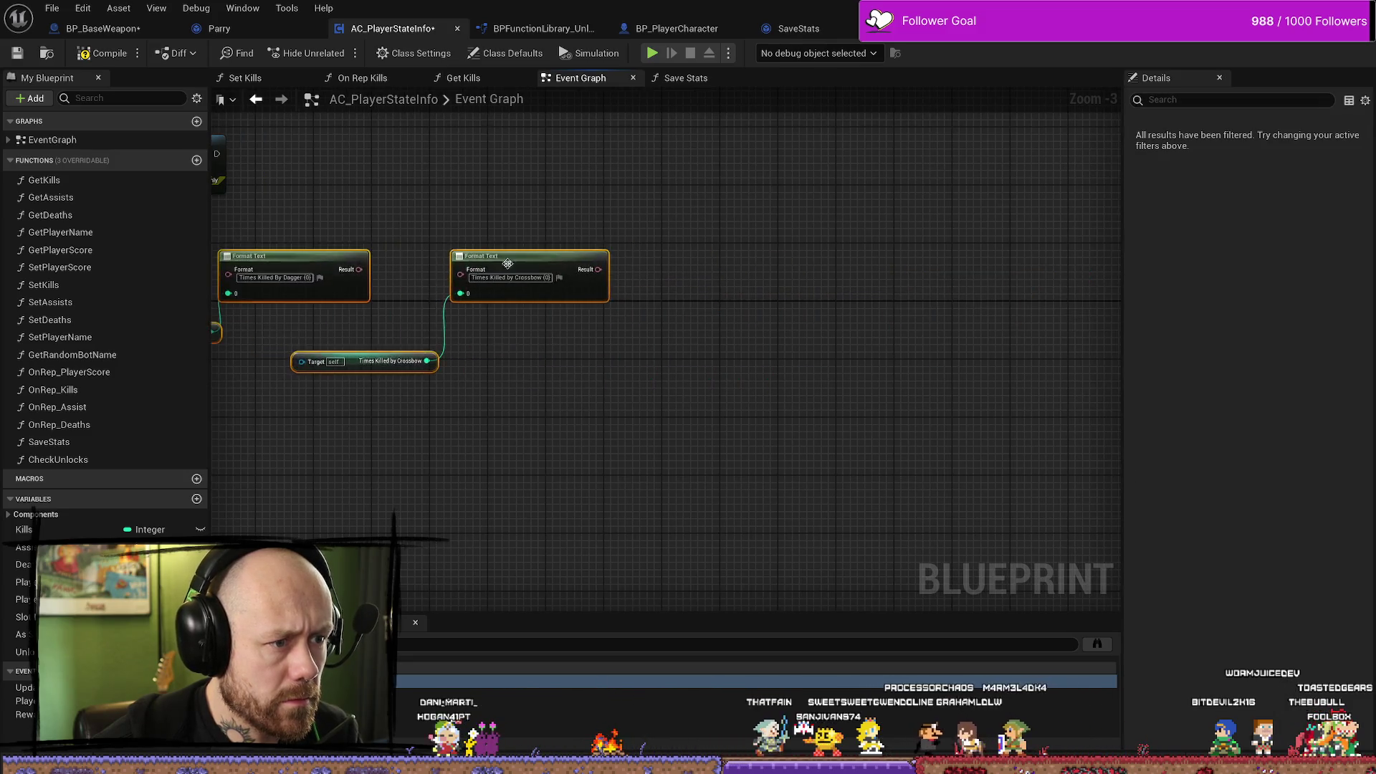
pyautogui.scroll(3, 508, 264)
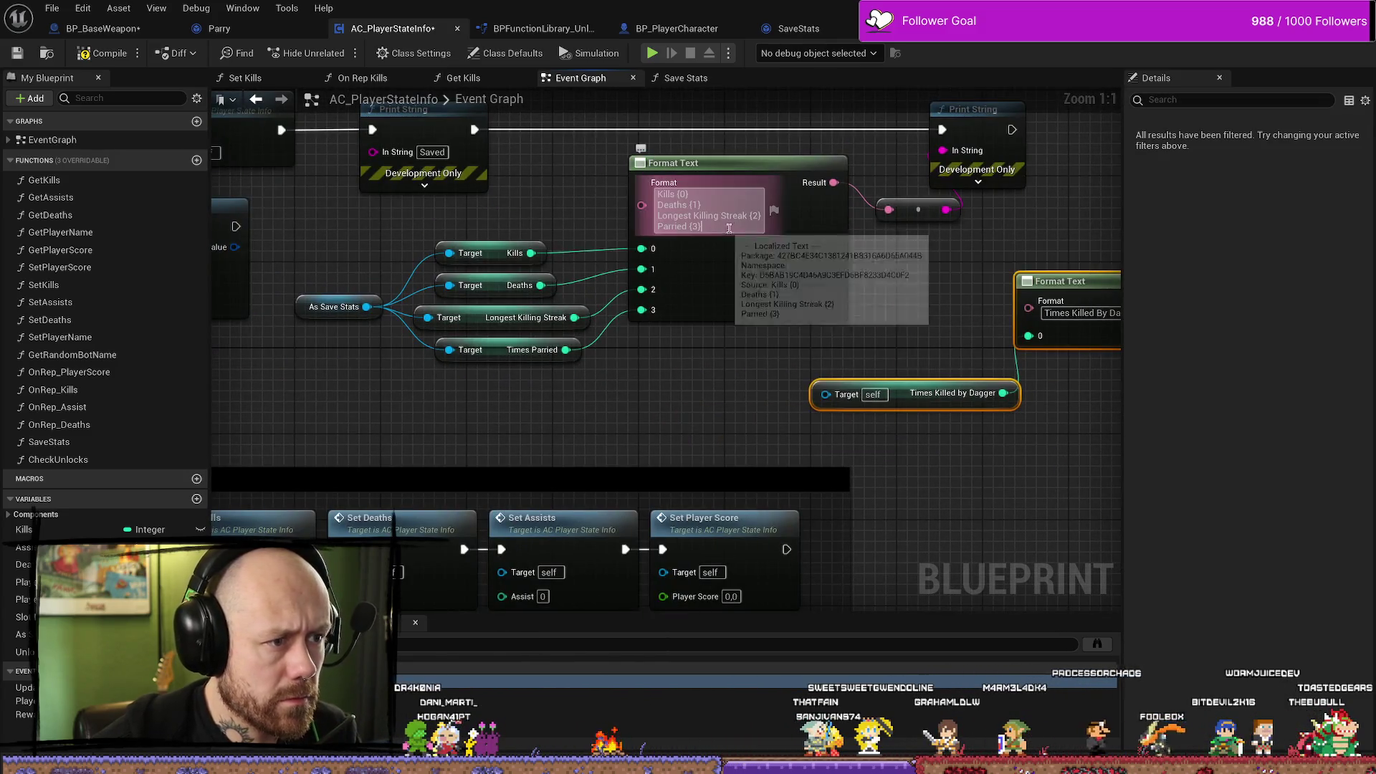
pyautogui.moveTo(746, 287); pyautogui.dragTo(499, 287)
# Add the Times Killed By Dagger line as {4} to the combined format, then delete the old dagger node.
pyautogui.click(853, 337)
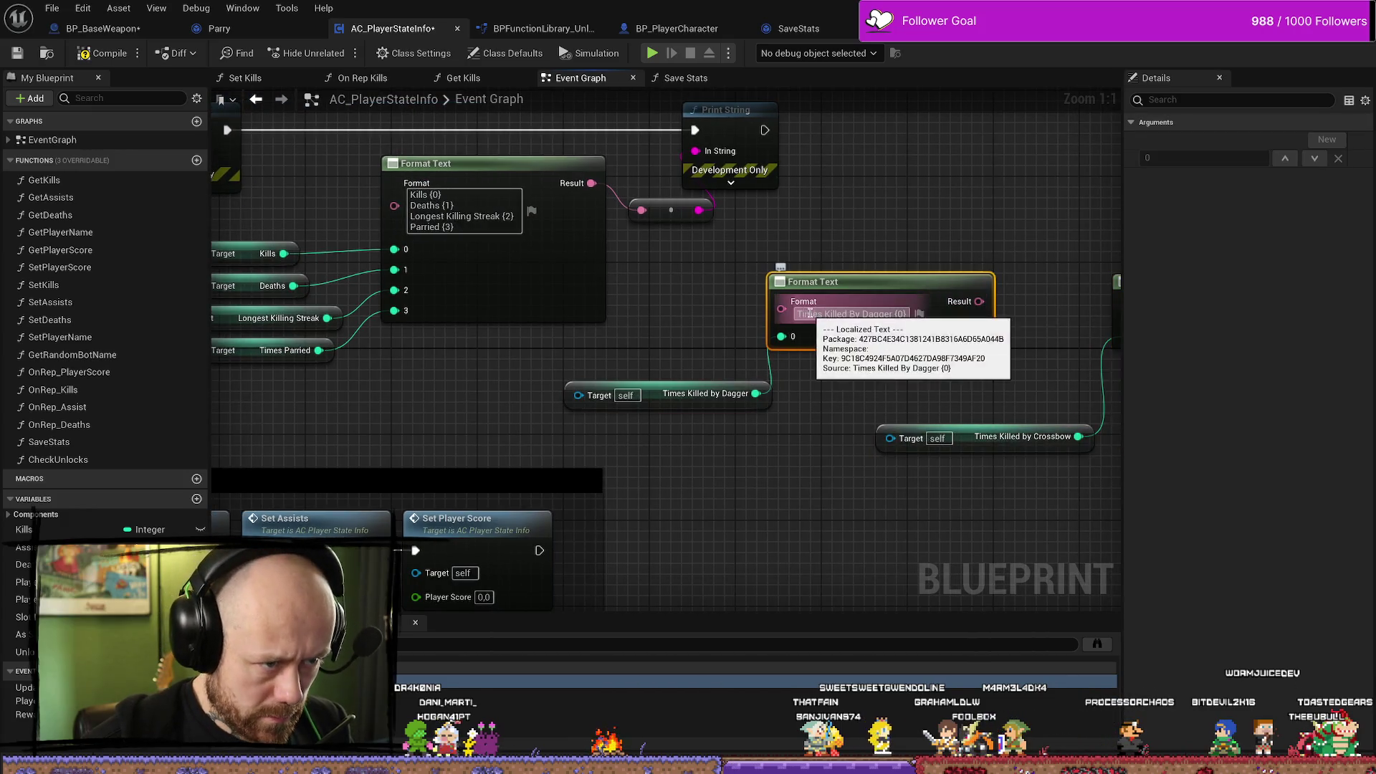
pyautogui.click(851, 314)
pyautogui.click(486, 227)
pyautogui.hotkey('shift', 'Return')
pyautogui.write('Times Killed By Dagger {0}')
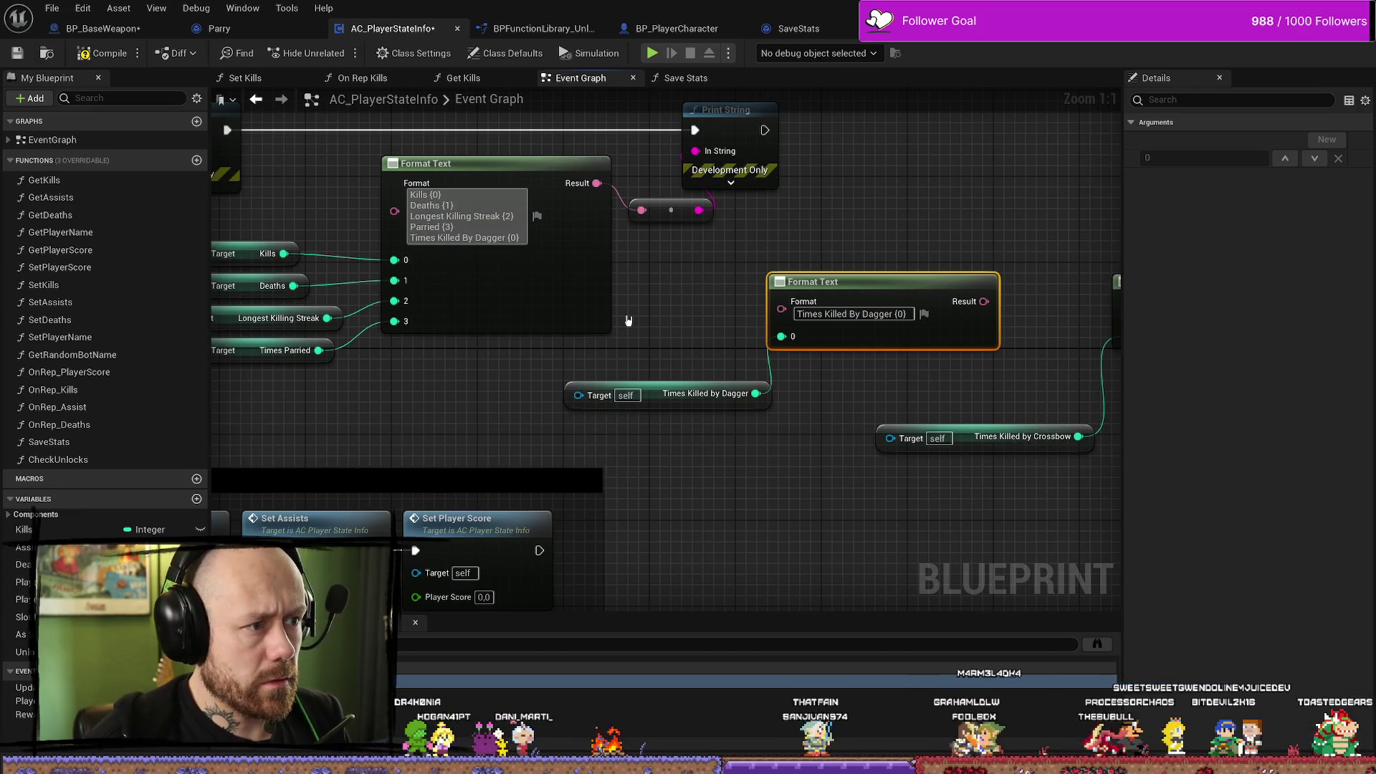
pyautogui.press('BackSpace')
pyautogui.press('BackSpace')
pyautogui.write('4}')
pyautogui.press('Return')
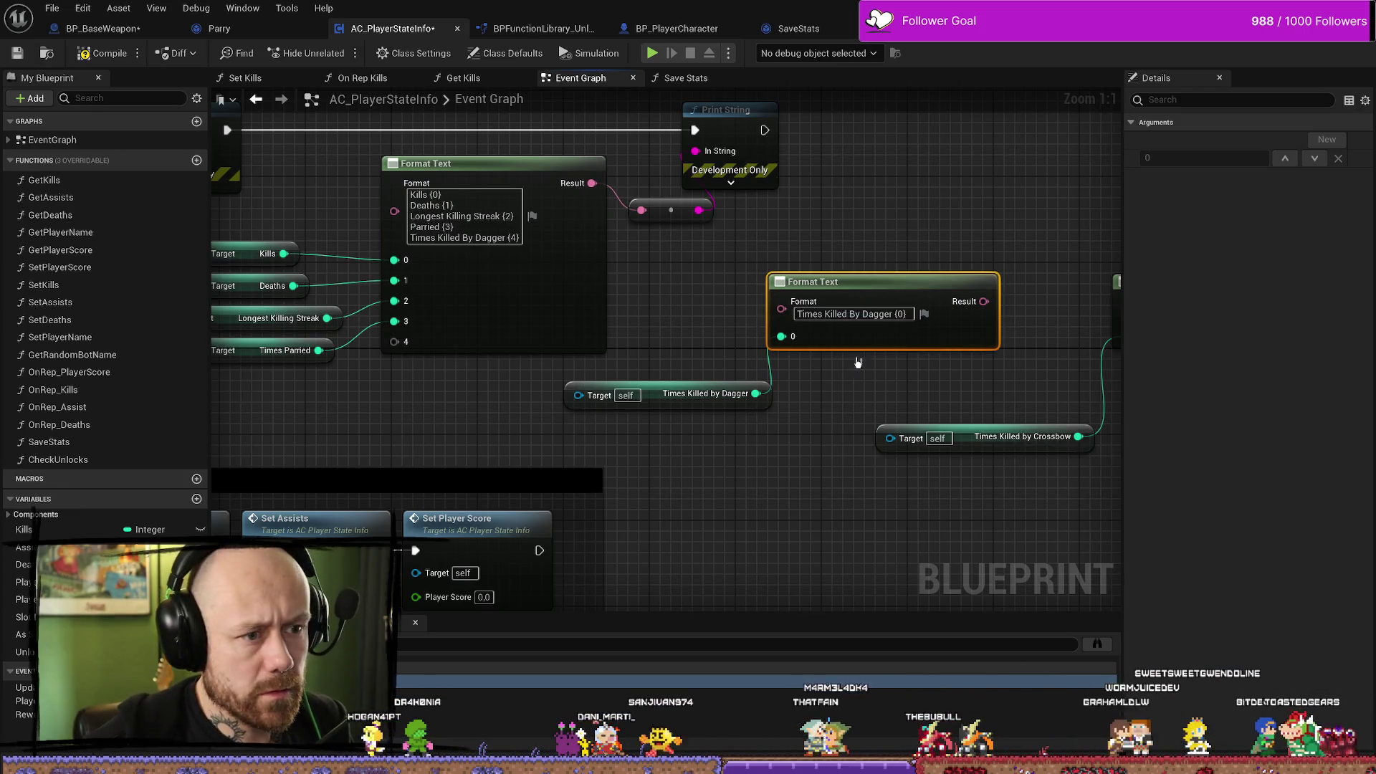
pyautogui.moveTo(872, 252); pyautogui.dragTo(631, 397)
pyautogui.press('Delete')
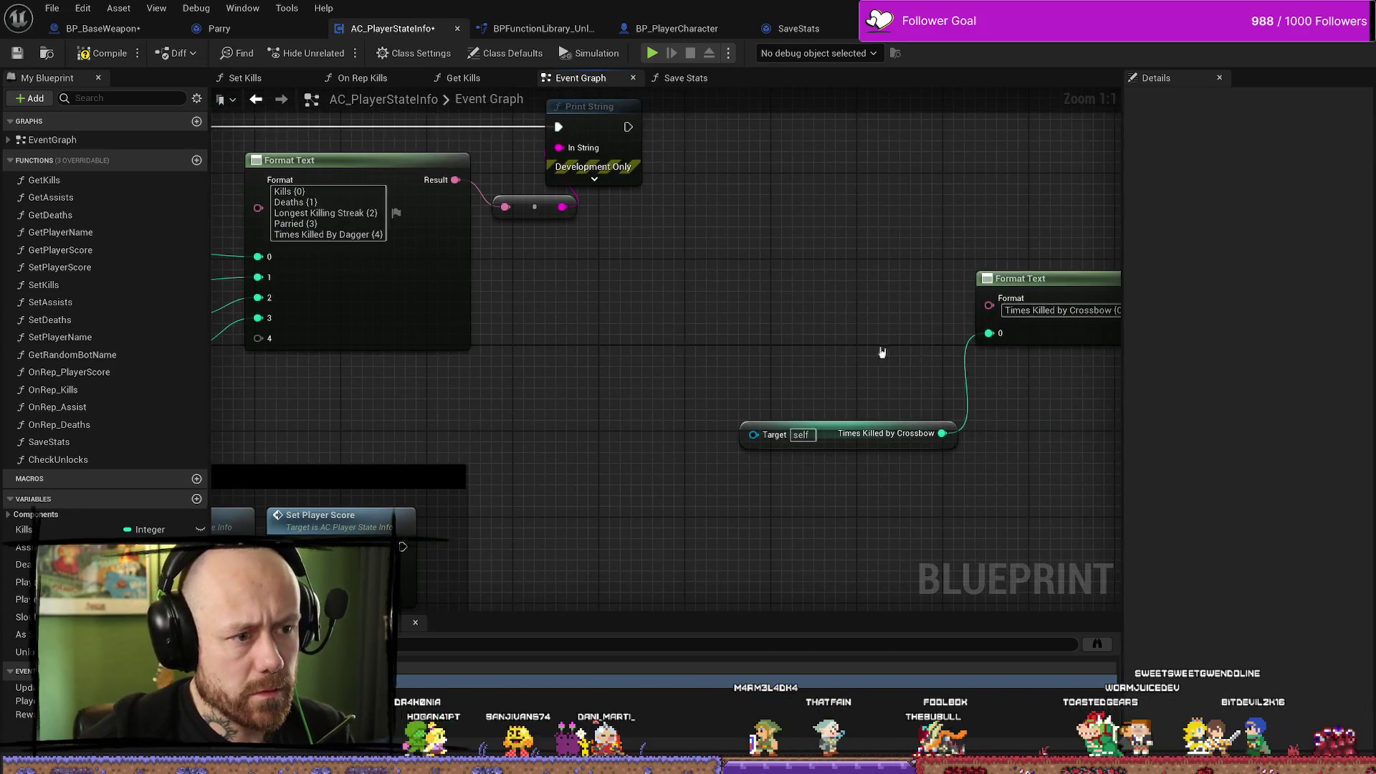
# Add the Times Killed by Crossbow line as {5} and delete the old crossbow node.
pyautogui.click(1061, 309)
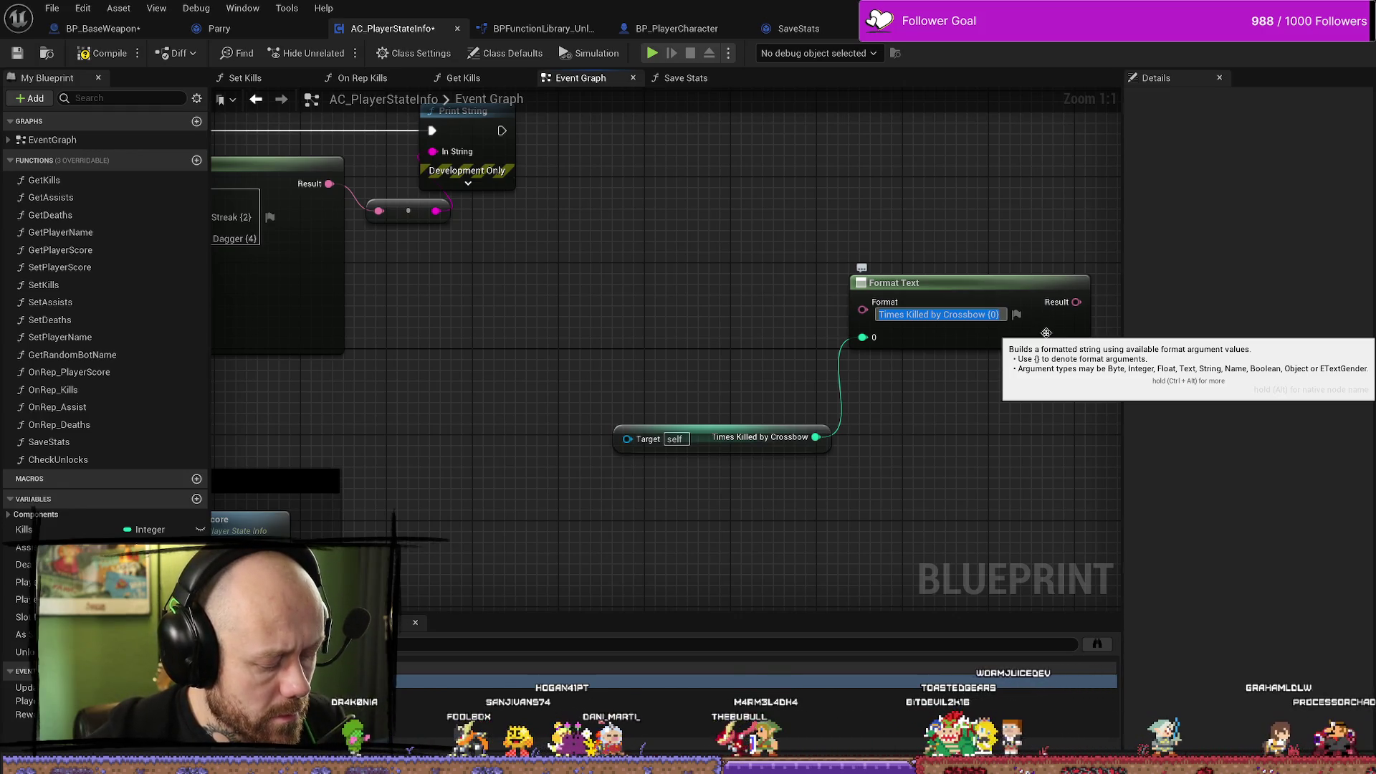
pyautogui.moveTo(595, 344)
pyautogui.mouseDown()
pyautogui.moveTo(888, 344)
pyautogui.moveTo(989, 440)
pyautogui.mouseUp()
pyautogui.click(980, 296)
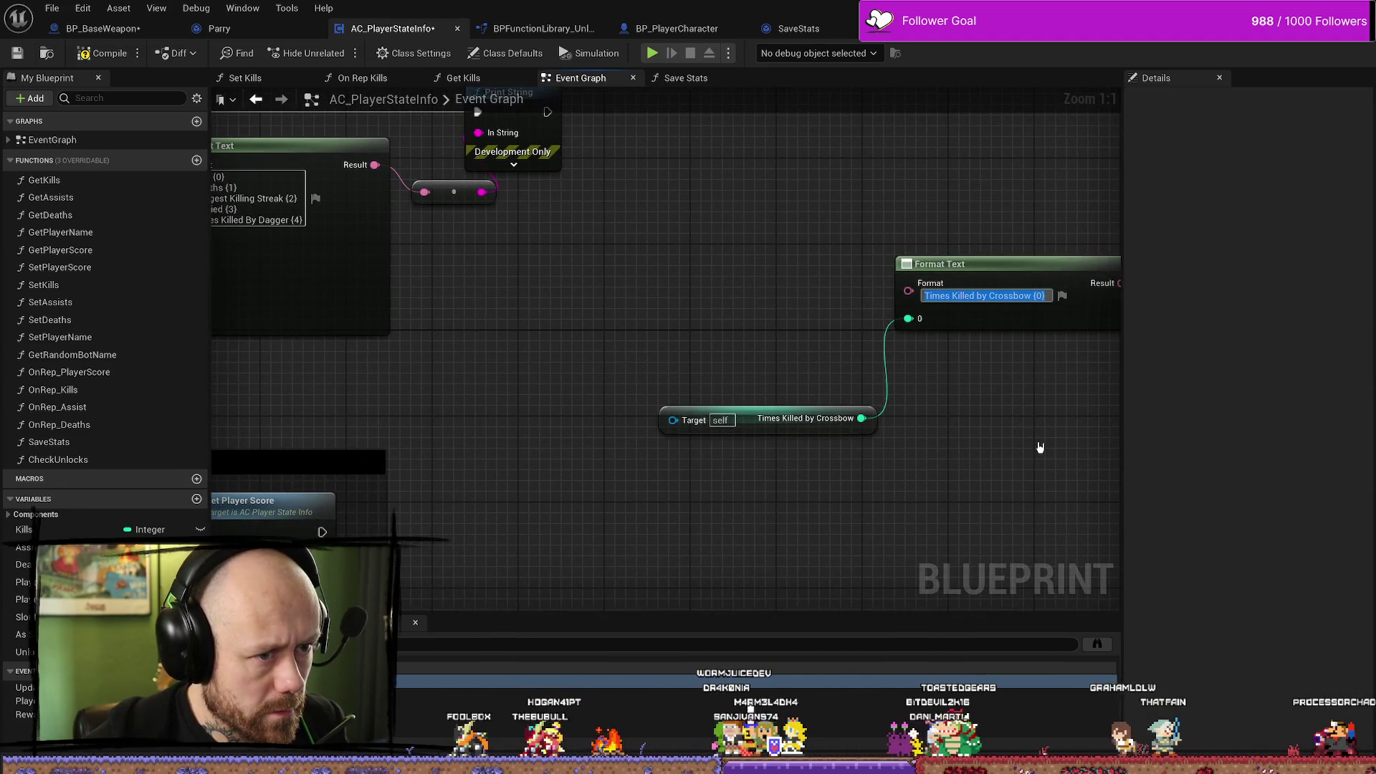
pyautogui.moveTo(993, 175); pyautogui.dragTo(728, 557)
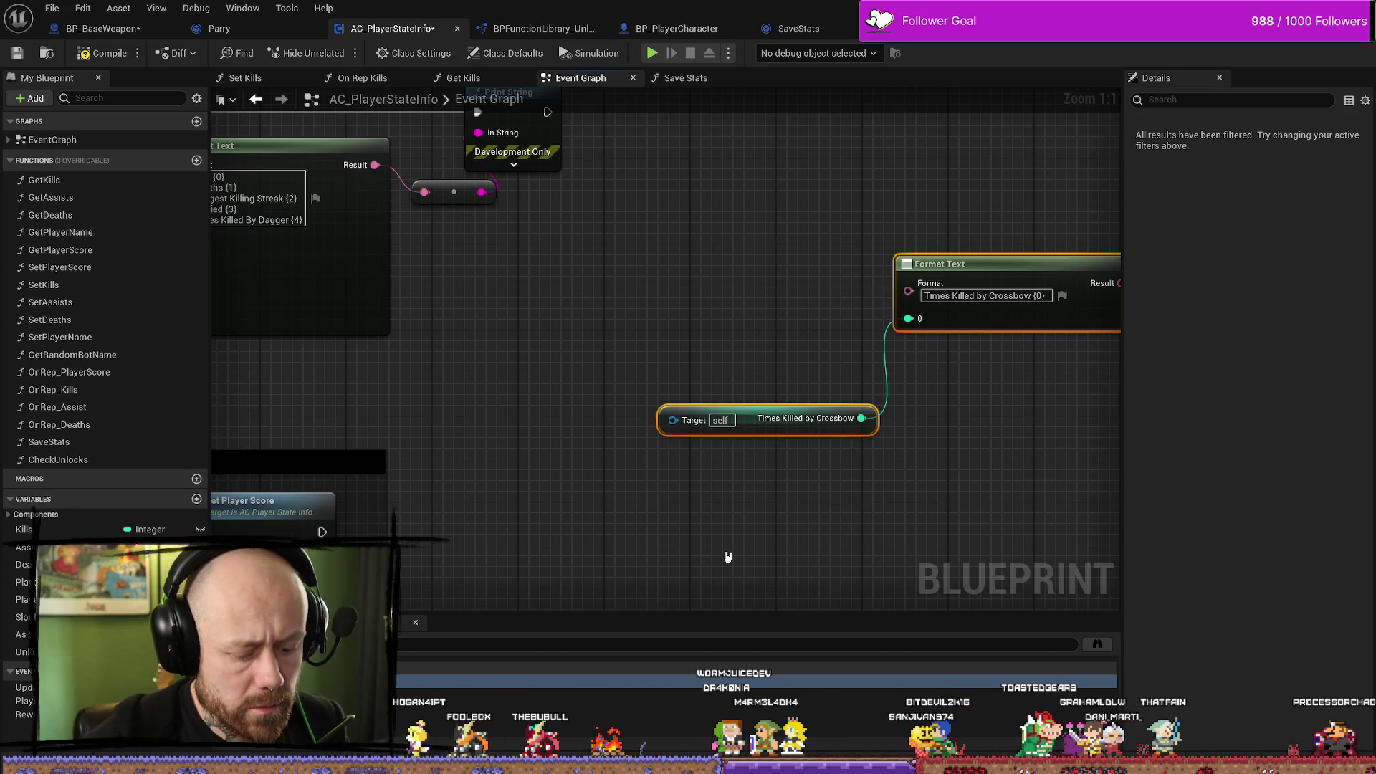
pyautogui.press('Delete')
pyautogui.moveTo(660, 513); pyautogui.dragTo(1004, 557)
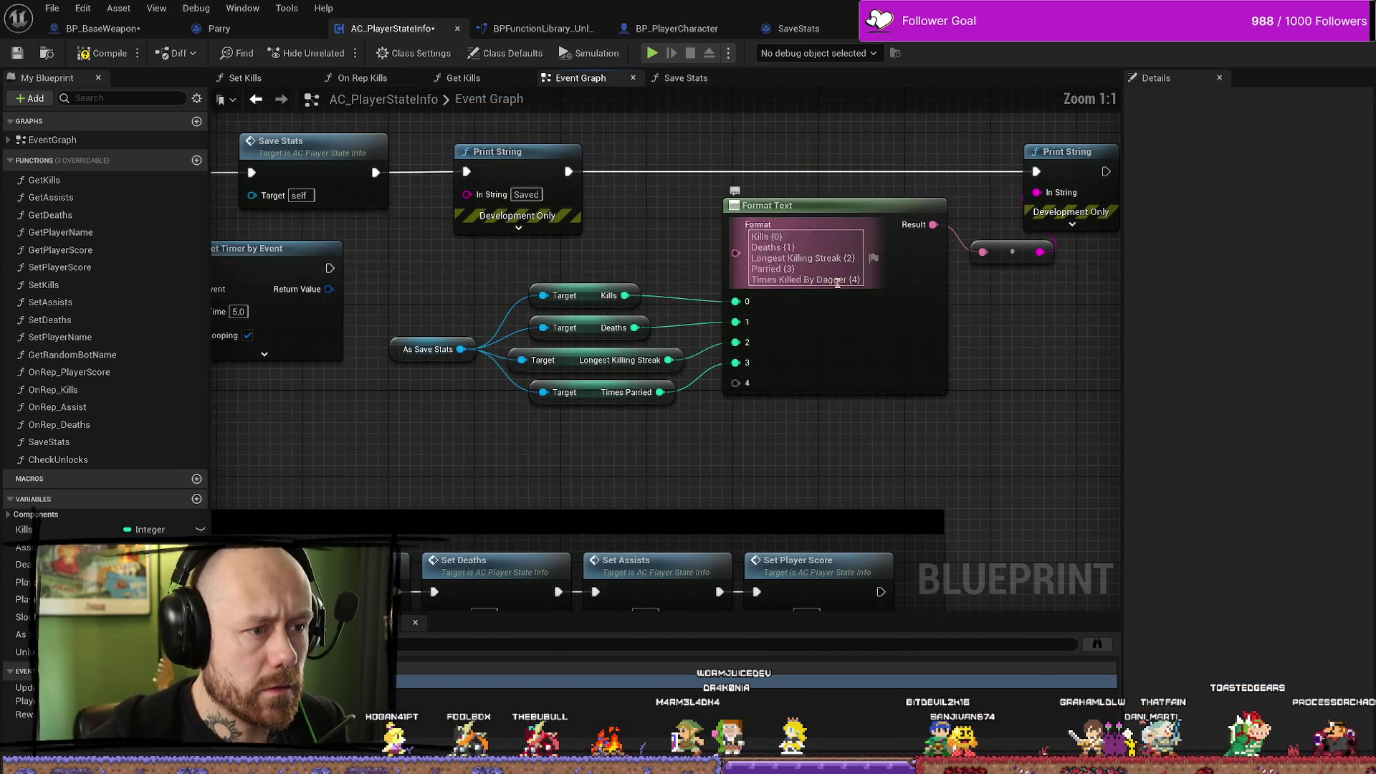
pyautogui.write('Times Killed by Crossbow {0}')
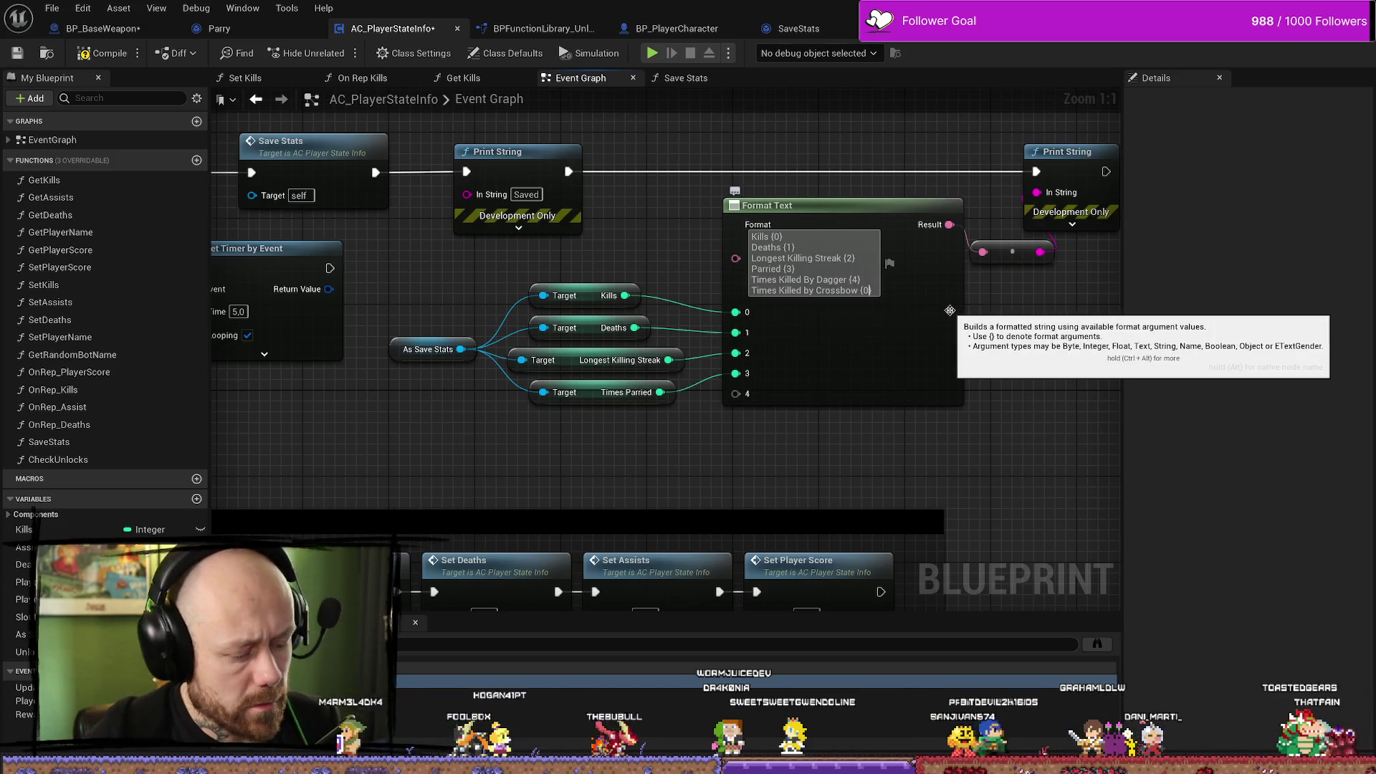
pyautogui.press('BackSpace')
pyautogui.write('5')
# Pull a Times Killed by Dagger getter from As Save Stats and wire it to pin 4.
pyautogui.moveTo(596, 291); pyautogui.dragTo(611, 245)
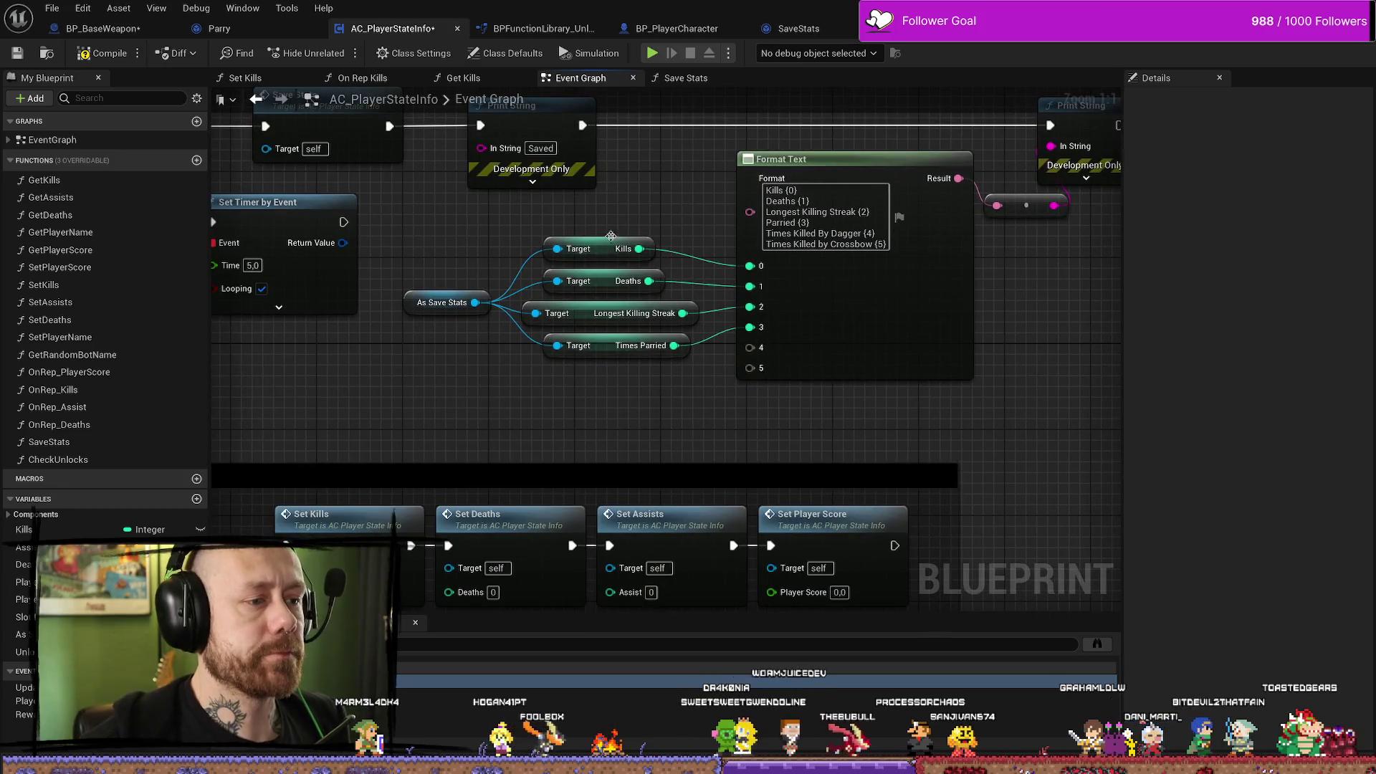
pyautogui.moveTo(531, 228); pyautogui.dragTo(709, 362)
pyautogui.moveTo(595, 247); pyautogui.dragTo(595, 237)
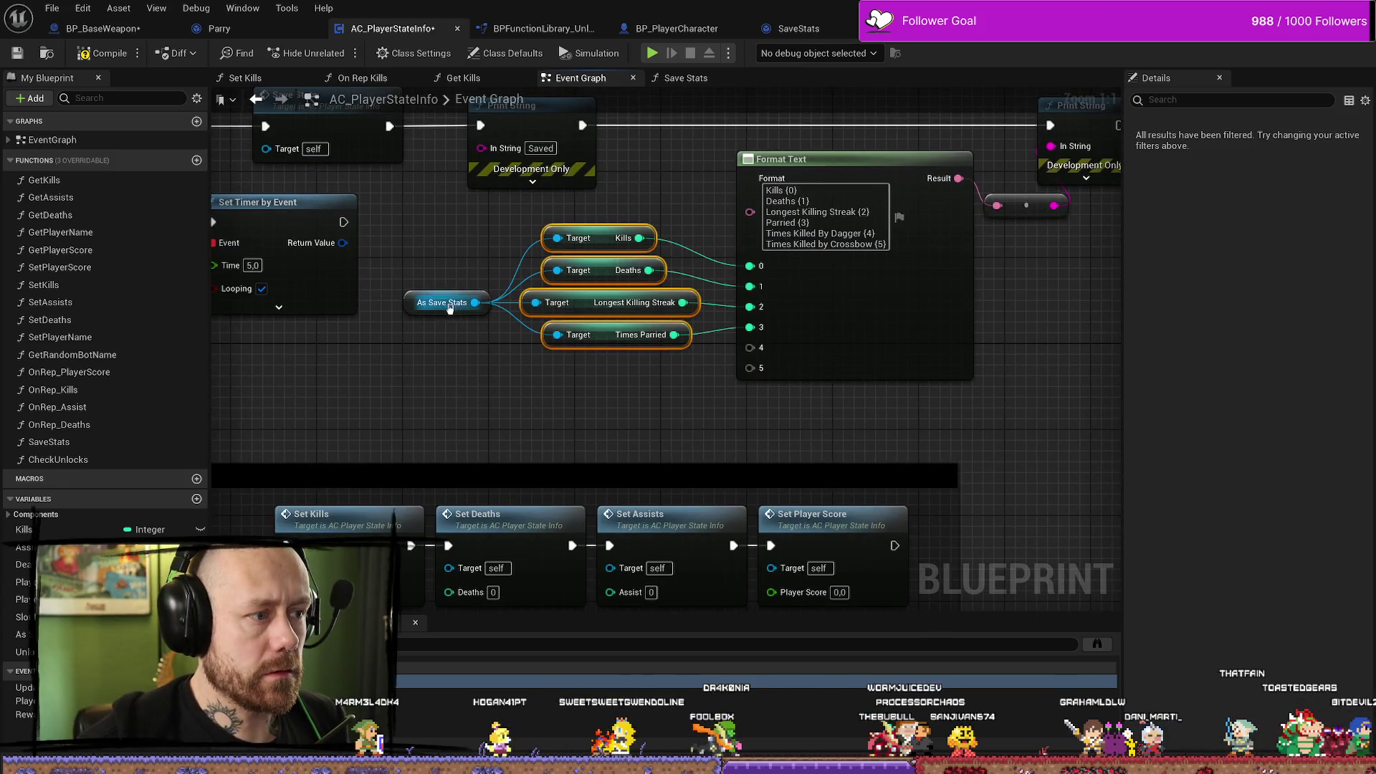
pyautogui.click(409, 304)
pyautogui.moveTo(475, 302); pyautogui.dragTo(479, 356)
pyautogui.write('dagg')
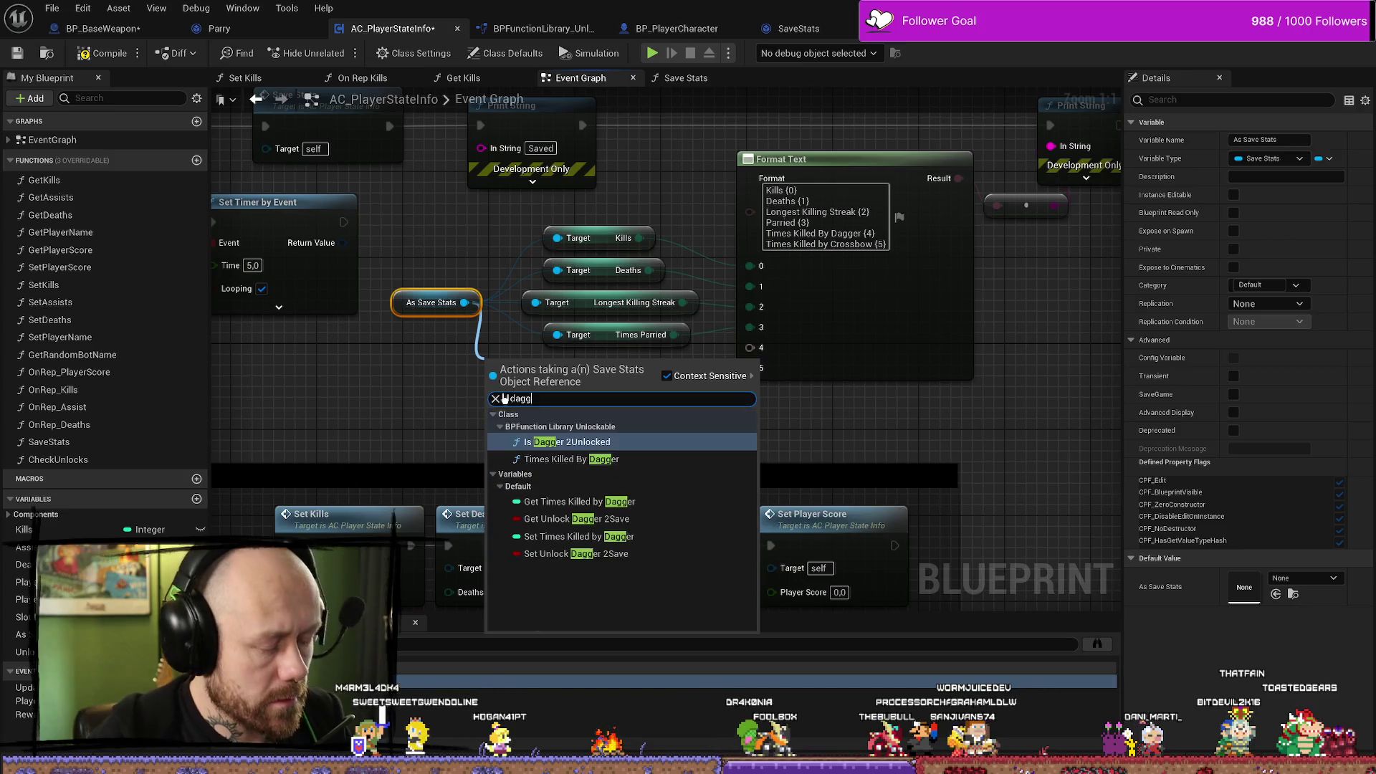
pyautogui.press('Down')
pyautogui.press('Down')
pyautogui.press('Down')
pyautogui.press('Up')
pyautogui.press('Up')
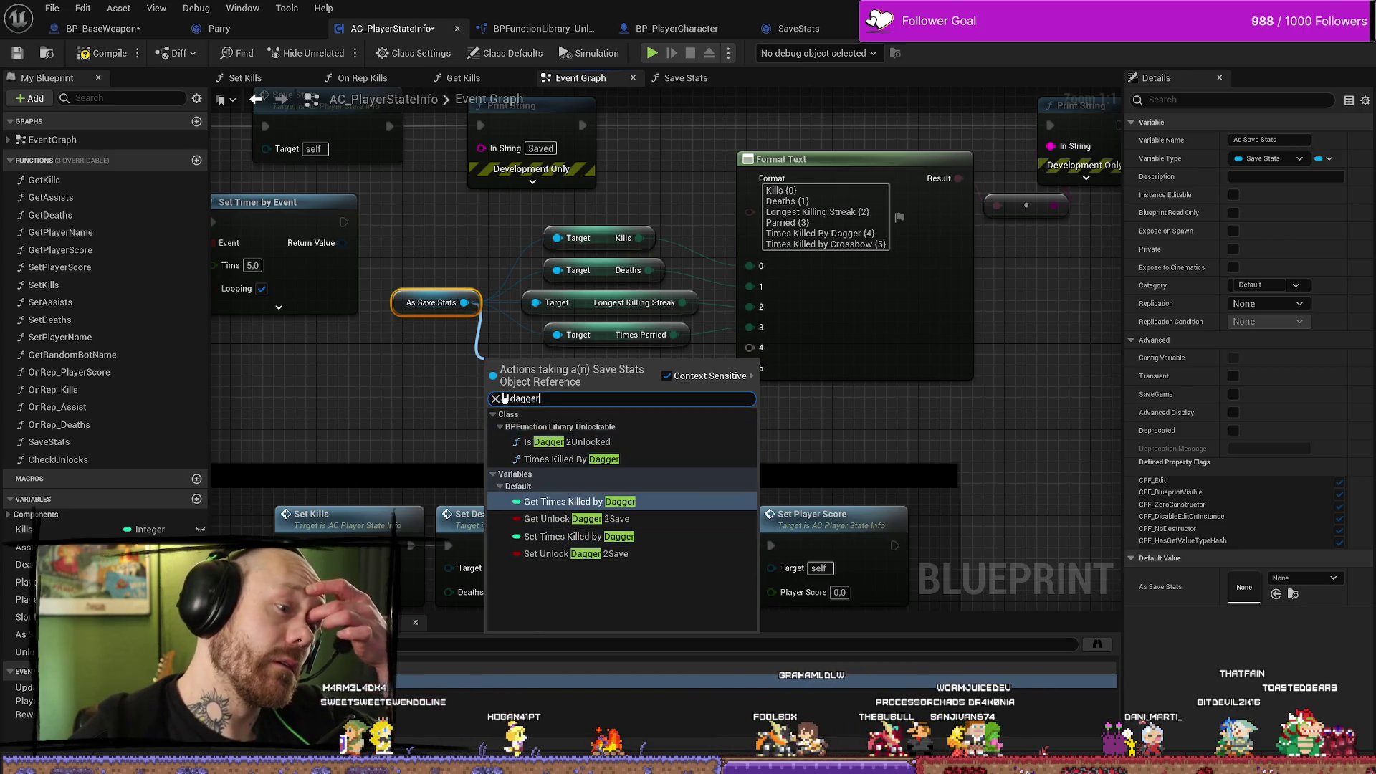
pyautogui.press('Return')
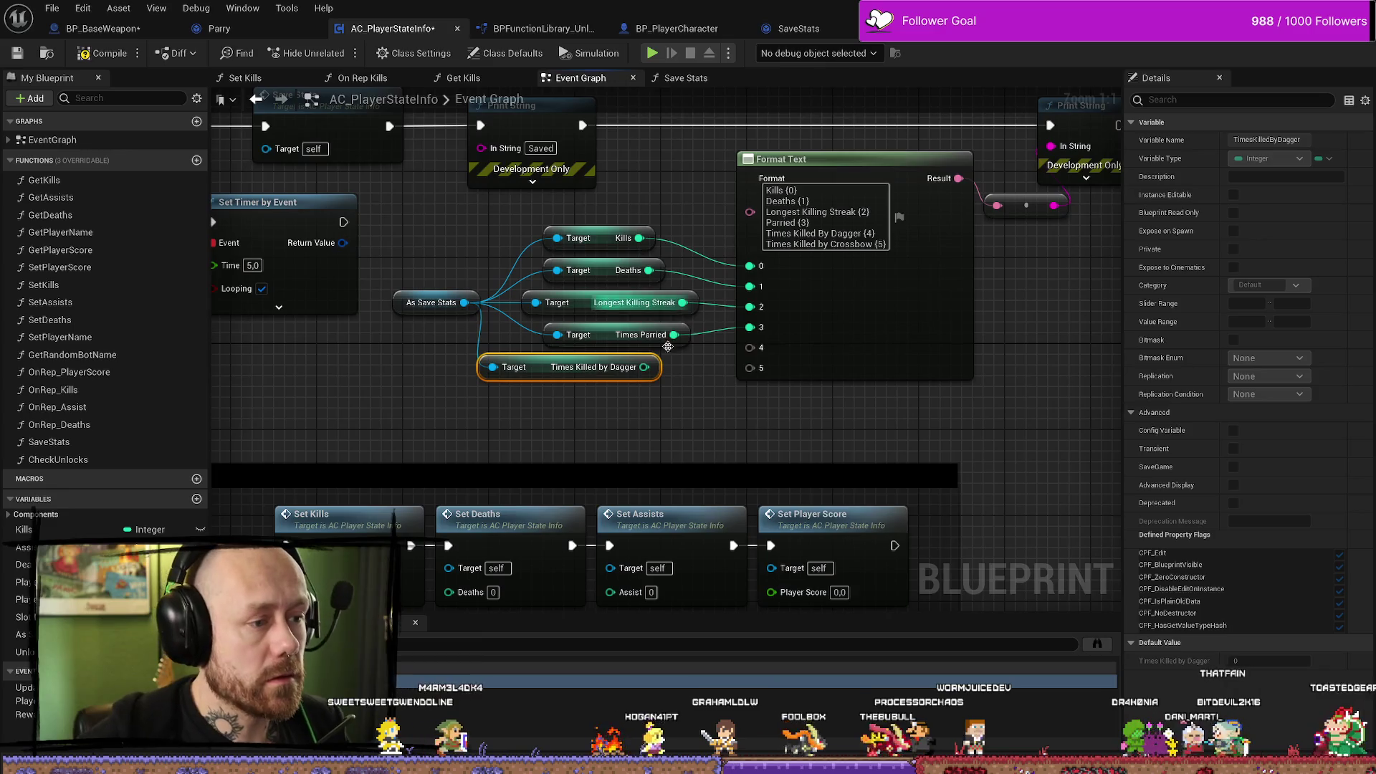
pyautogui.moveTo(644, 367); pyautogui.dragTo(750, 348)
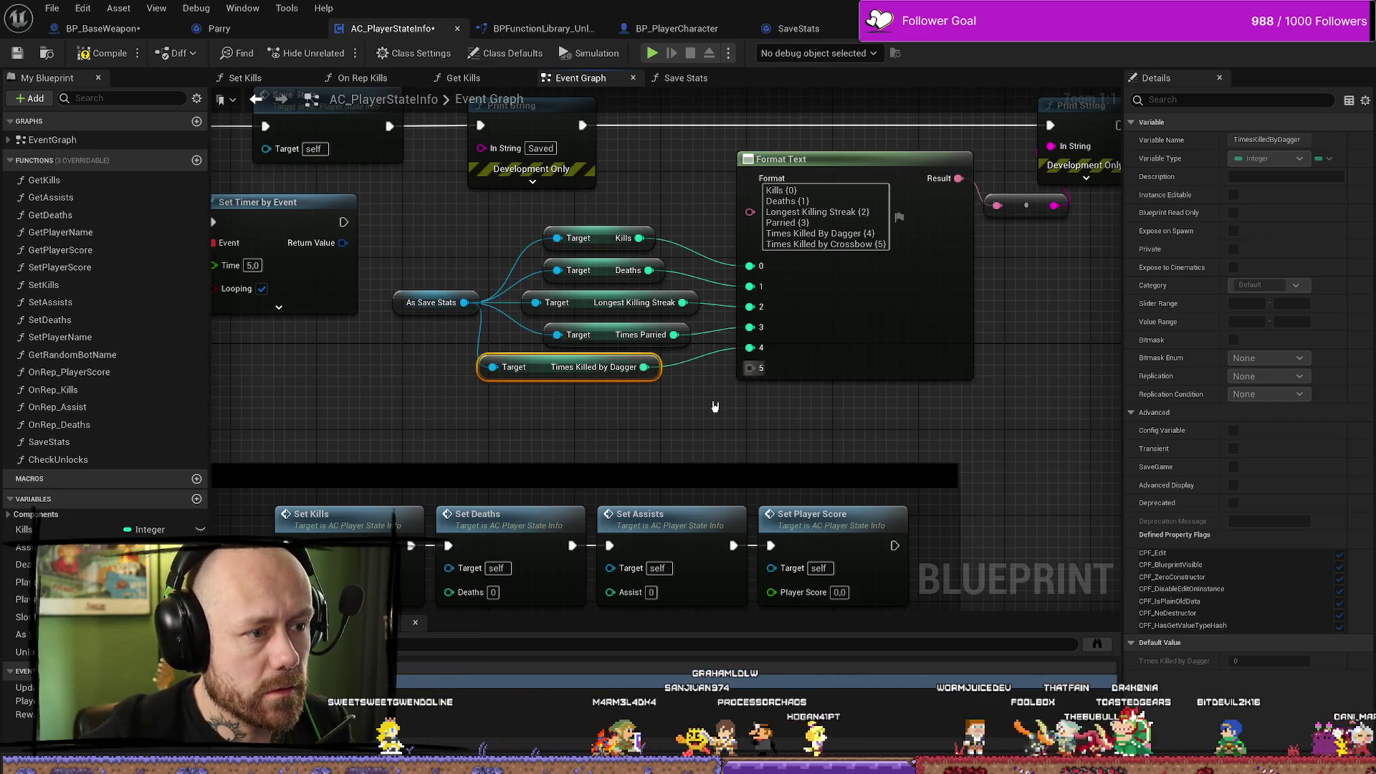
# Add a Times Killed by Crossbow getter from As Save Stats and wire it to pin 5.
pyautogui.moveTo(441, 404); pyautogui.dragTo(442, 398)
pyautogui.write('gett')
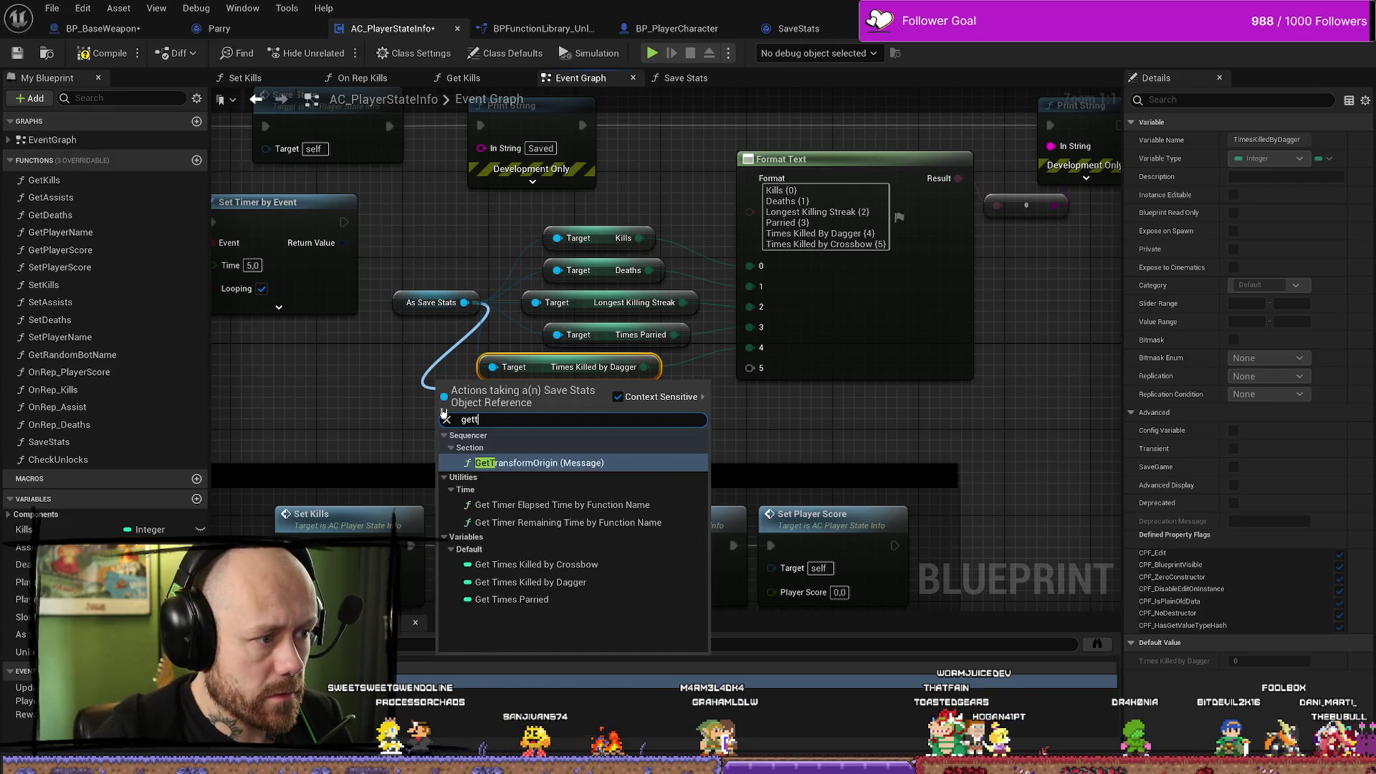
pyautogui.press('BackSpace')
pyautogui.write(' times')
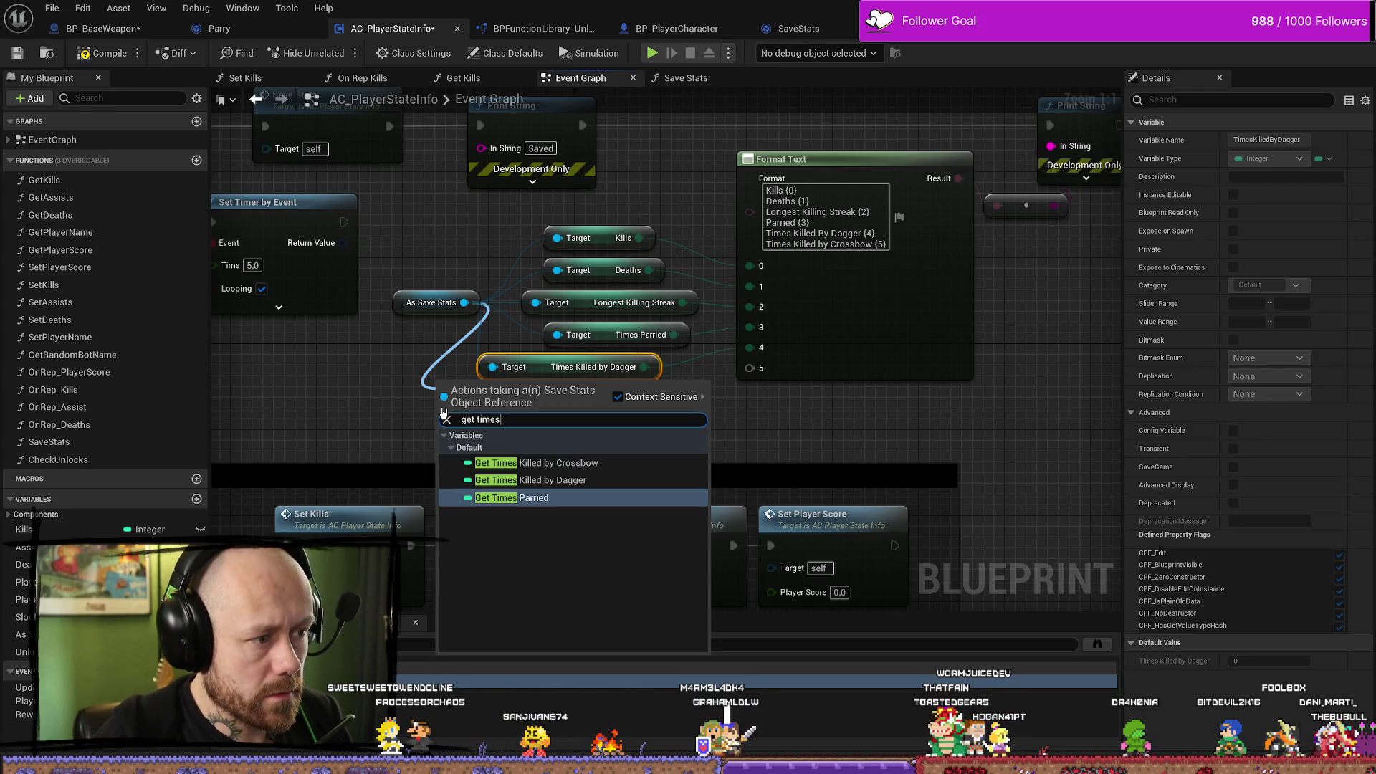
pyautogui.press('Up')
pyautogui.press('Up')
pyautogui.press('Return')
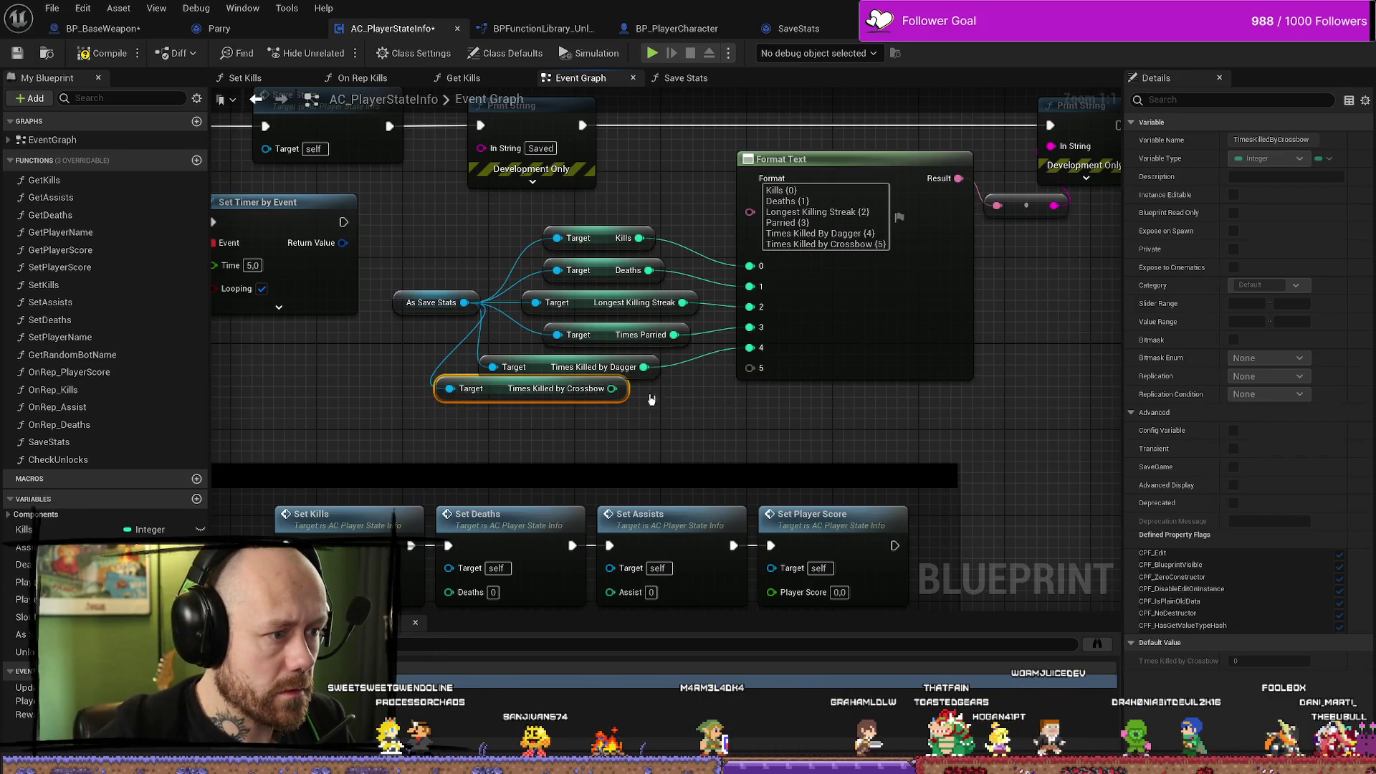
pyautogui.moveTo(610, 389); pyautogui.dragTo(750, 368)
pyautogui.moveTo(575, 413); pyautogui.dragTo(628, 424)
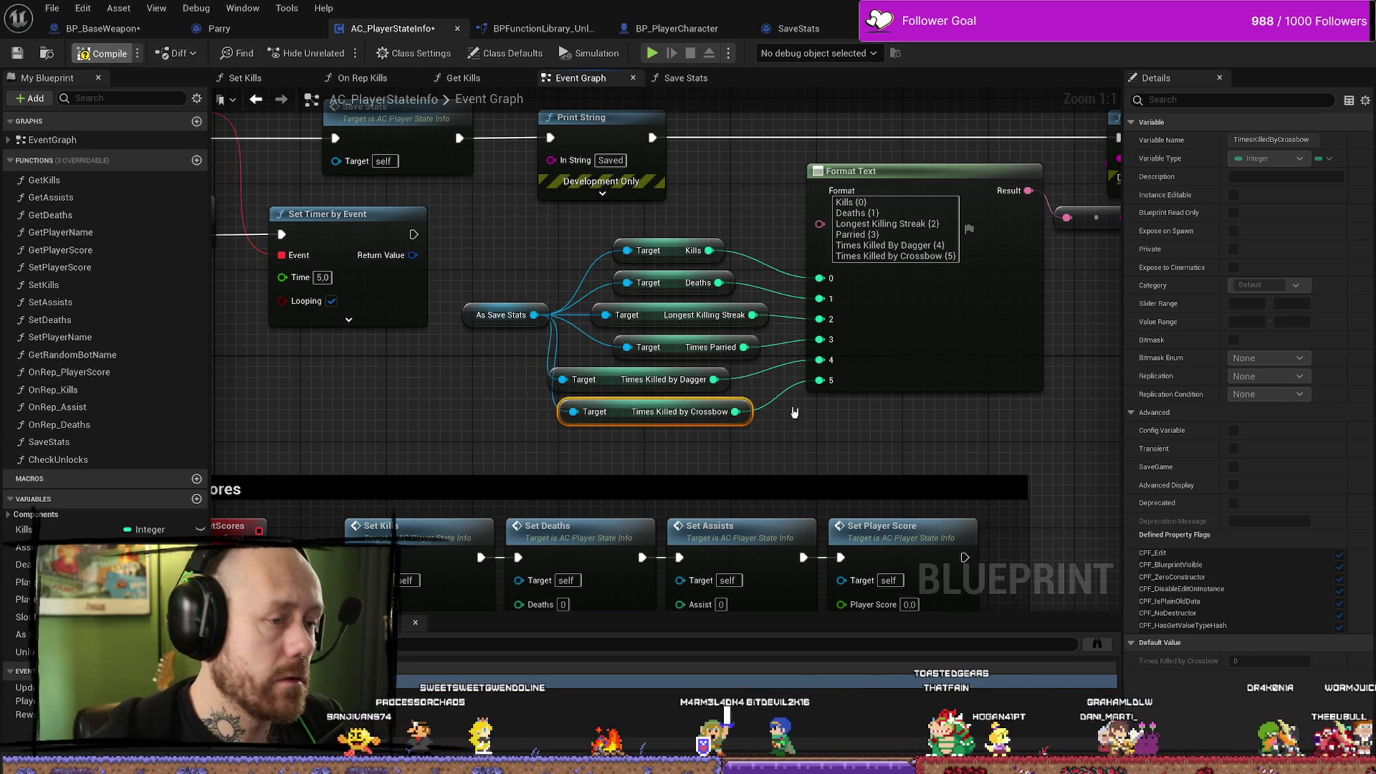
pyautogui.rightClick(600, 331)
pyautogui.press('Escape')
pyautogui.scroll(-3, 802, 337)
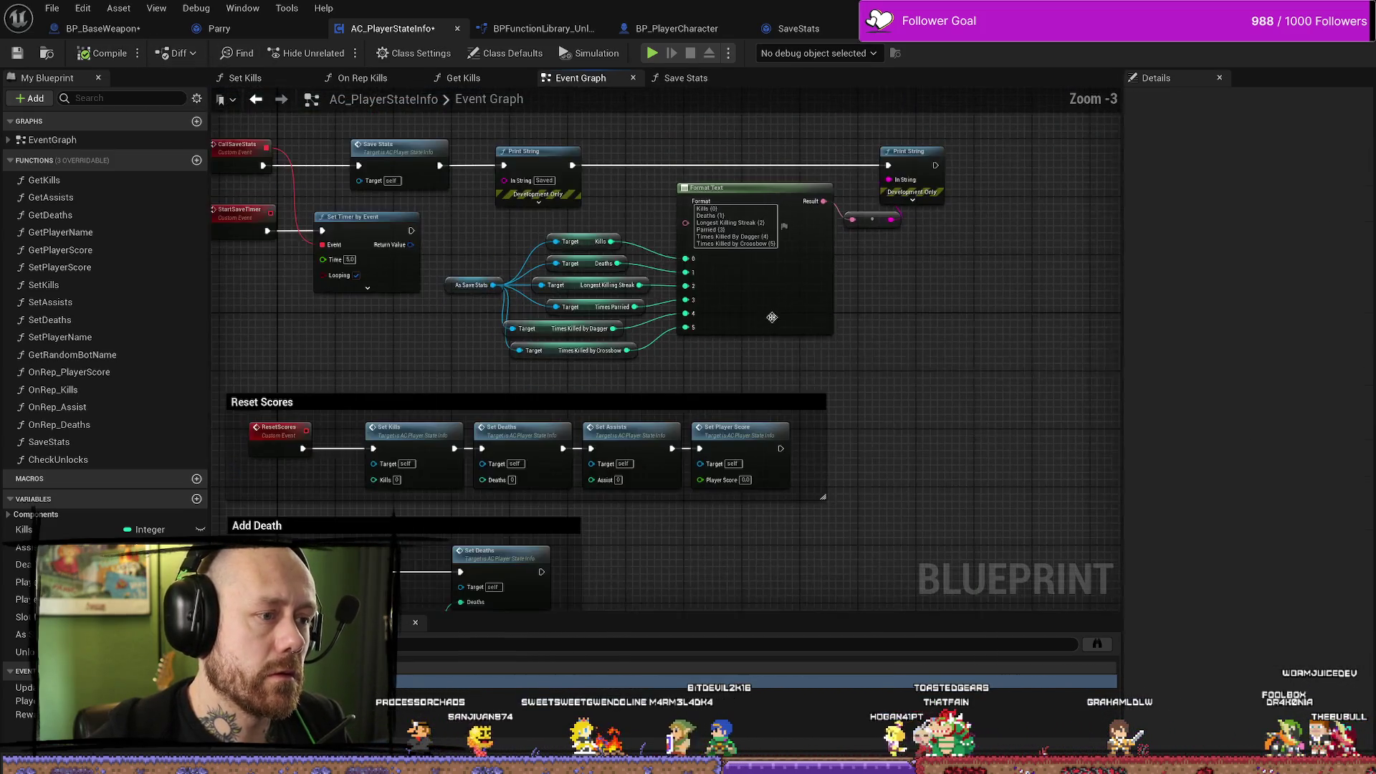
# Save the AC_PlayerStateInfo blueprint and return to the level editor.
pyautogui.click(17, 53)
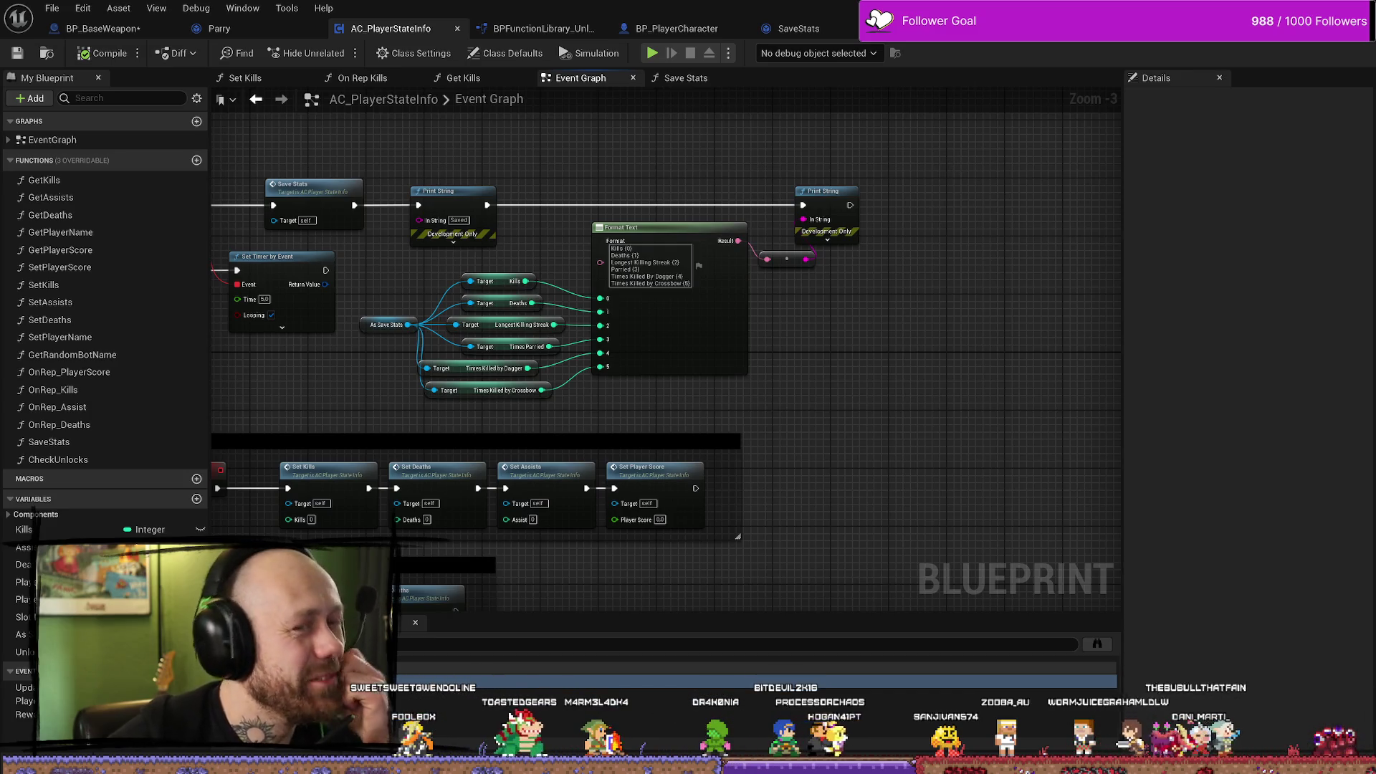
pyautogui.hotkey('alt', 'Tab')
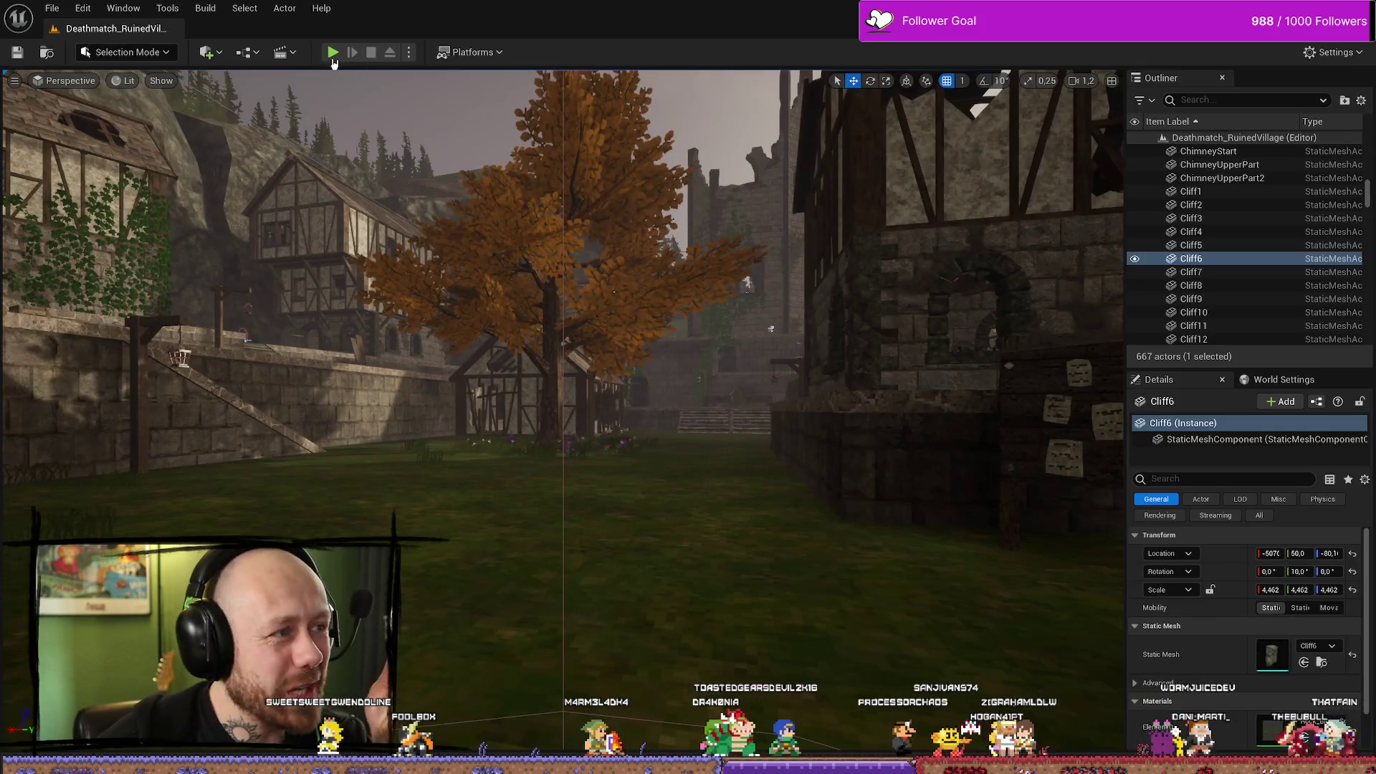
pyautogui.hotkey('alt', 'p')
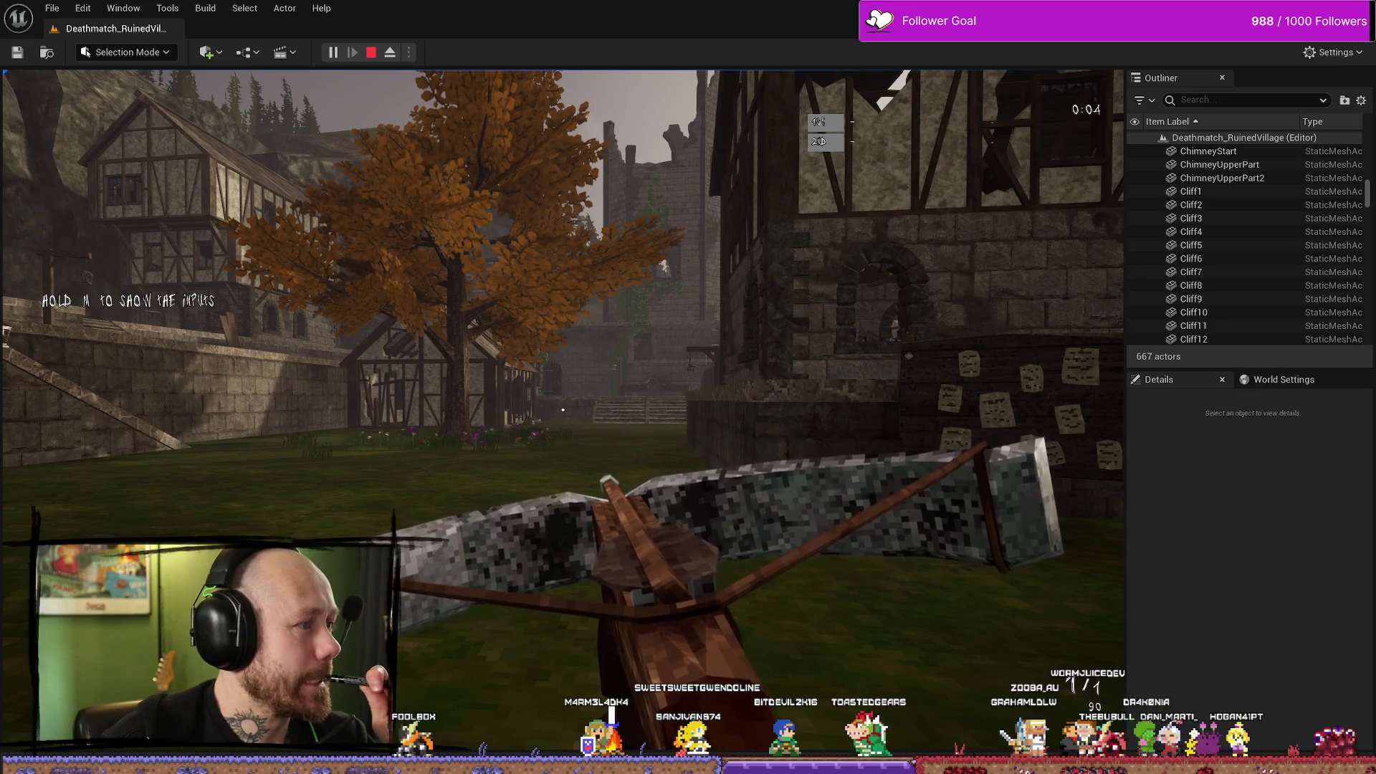
pyautogui.press('Escape')
pyautogui.hotkey('ctrl', 'space')
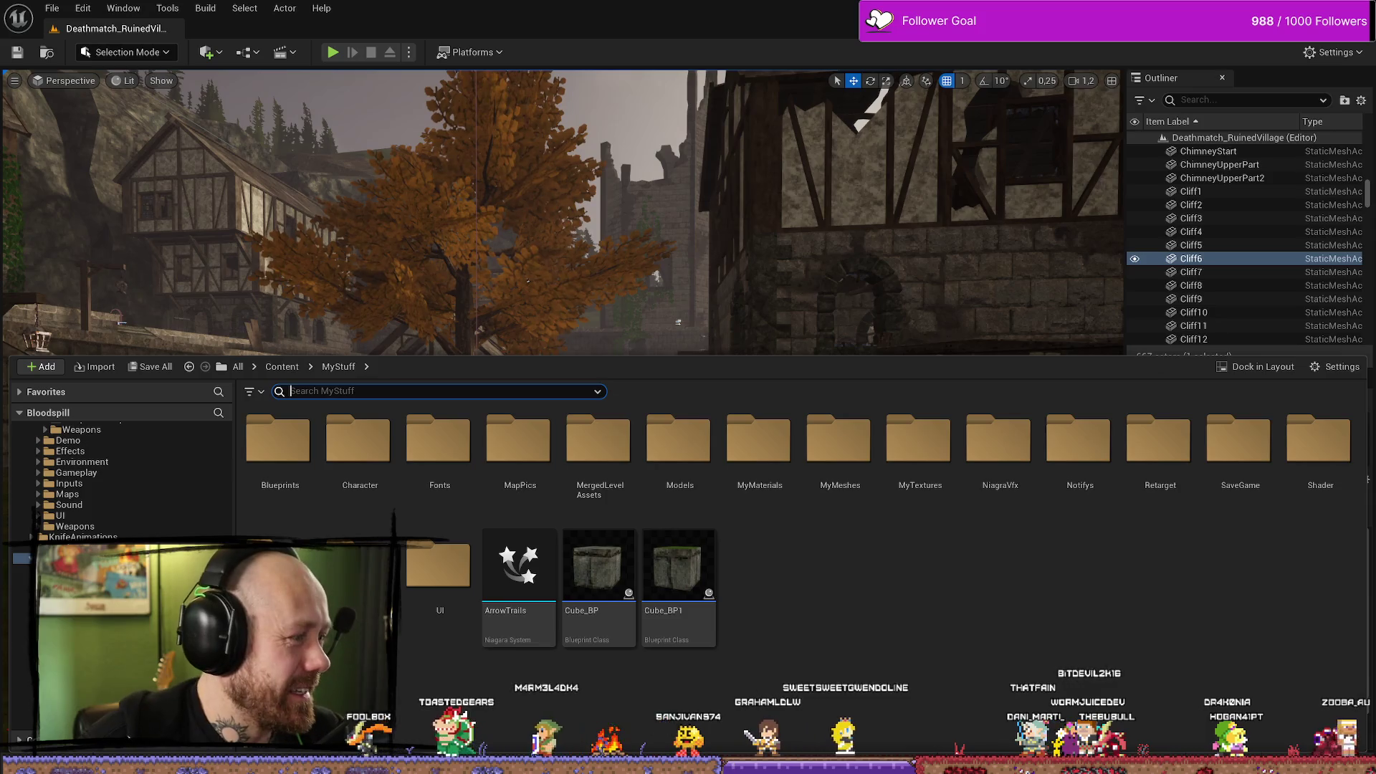
pyautogui.hotkey('alt', 'Tab')
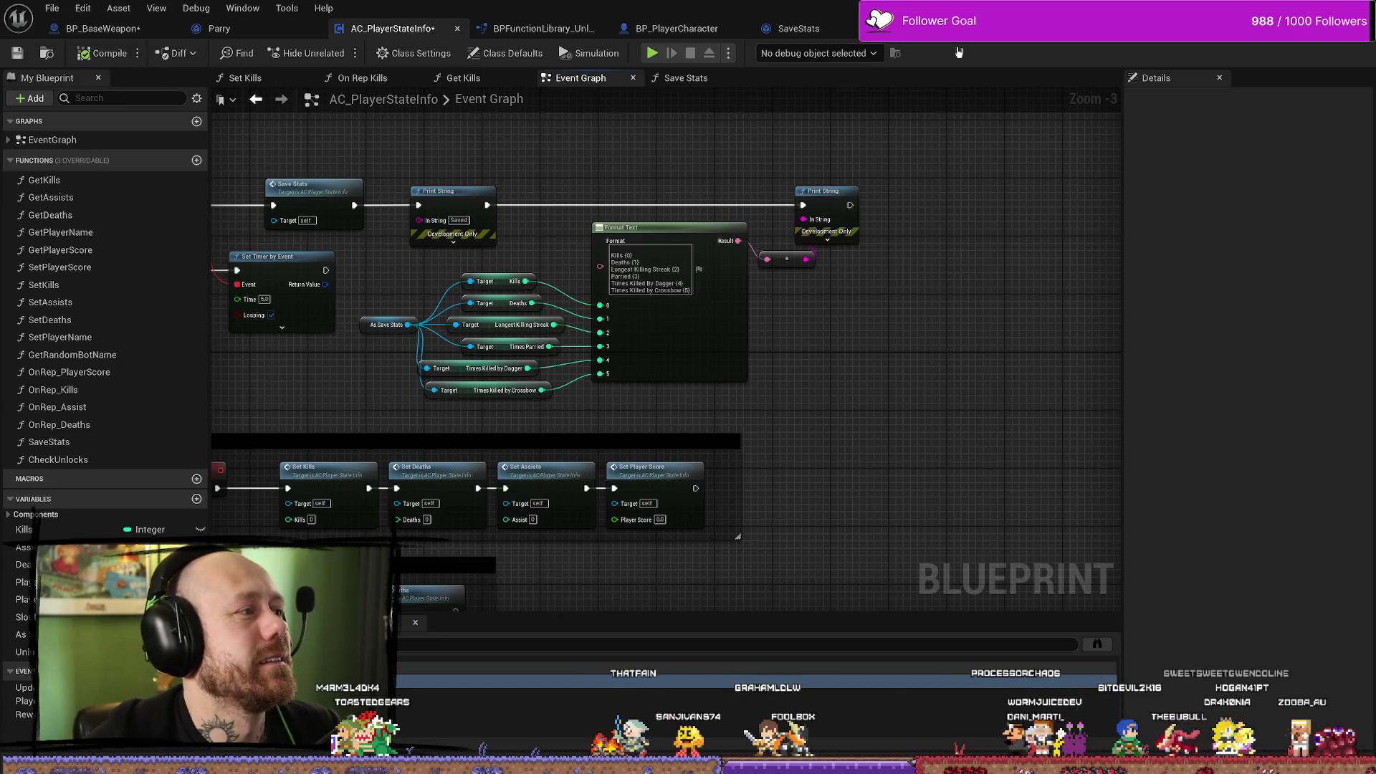
pyautogui.hotkey('alt', 'Tab')
pyautogui.click(332, 52)
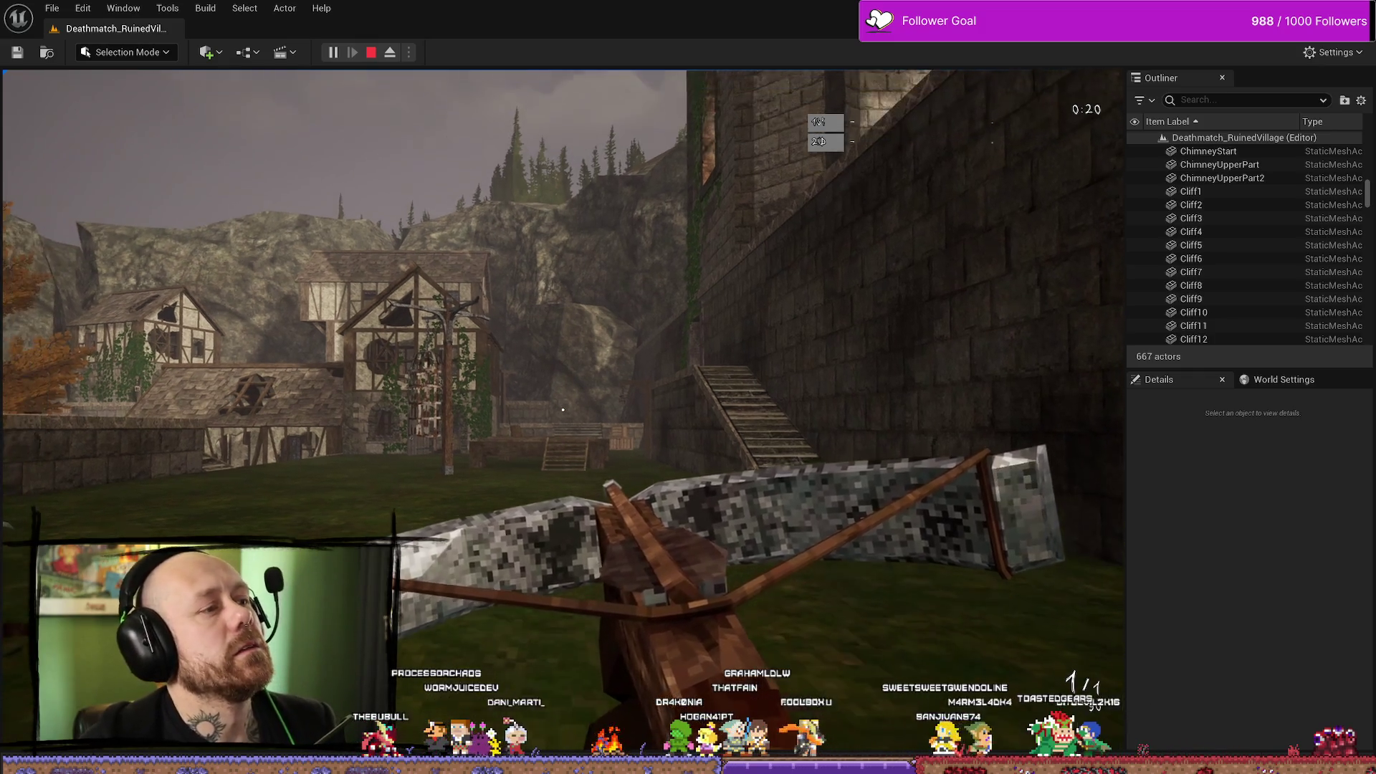
pyautogui.press('Escape')
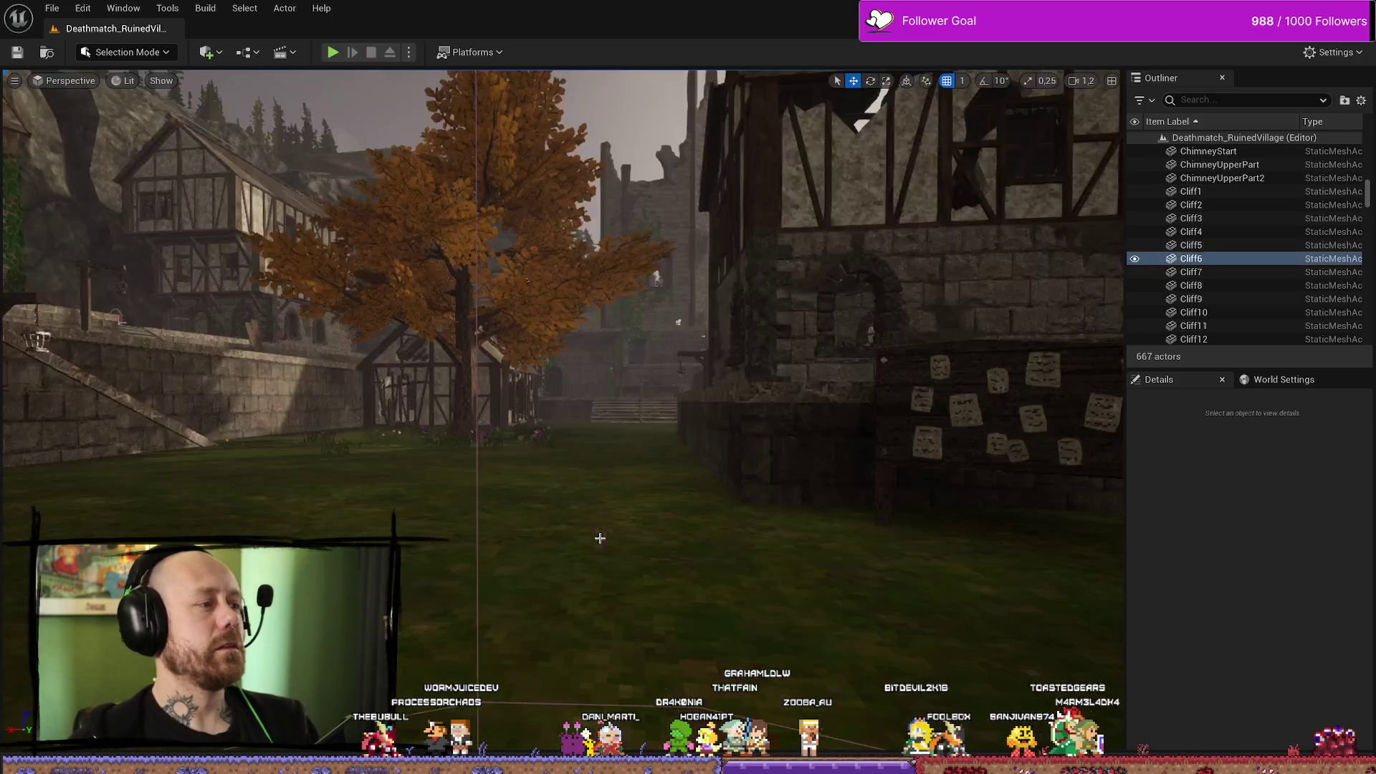
pyautogui.hotkey('ctrl', 'space')
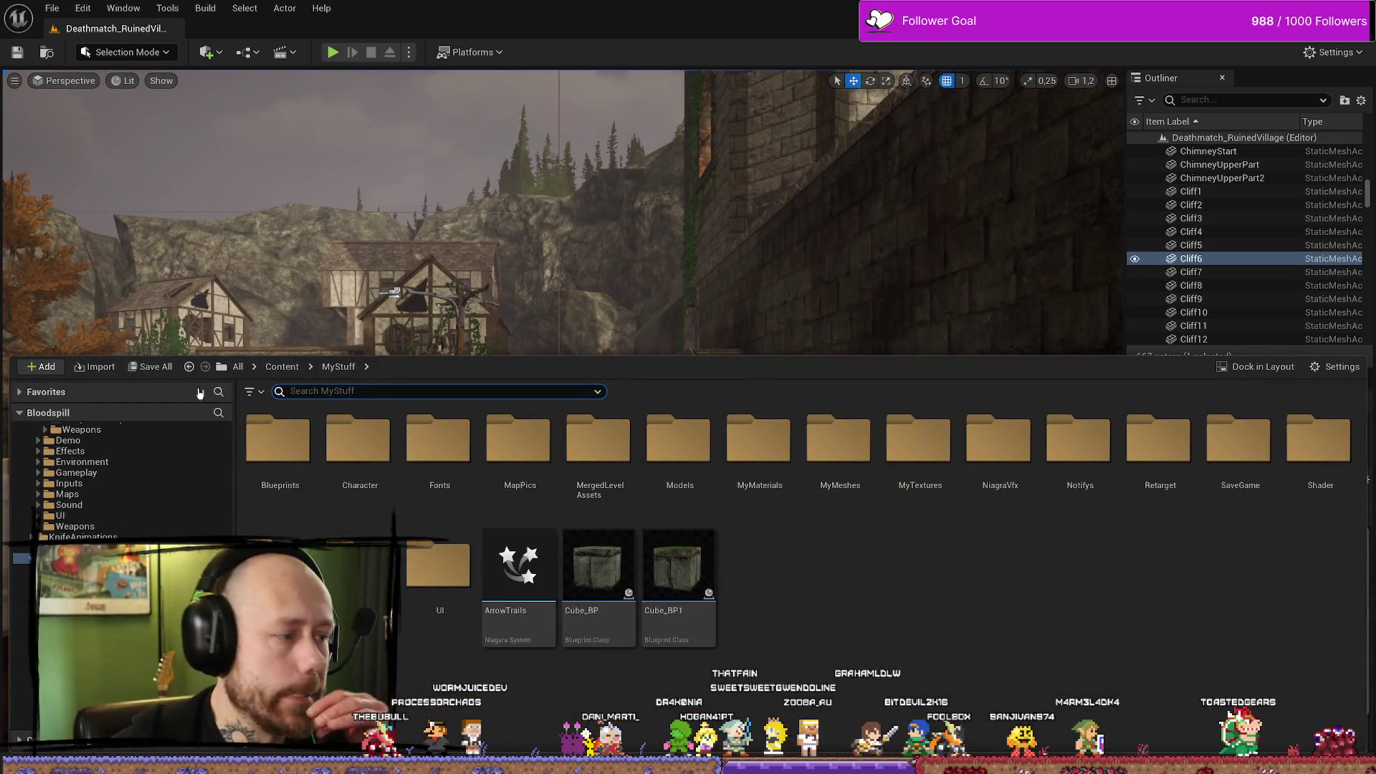
pyautogui.press('super+d')
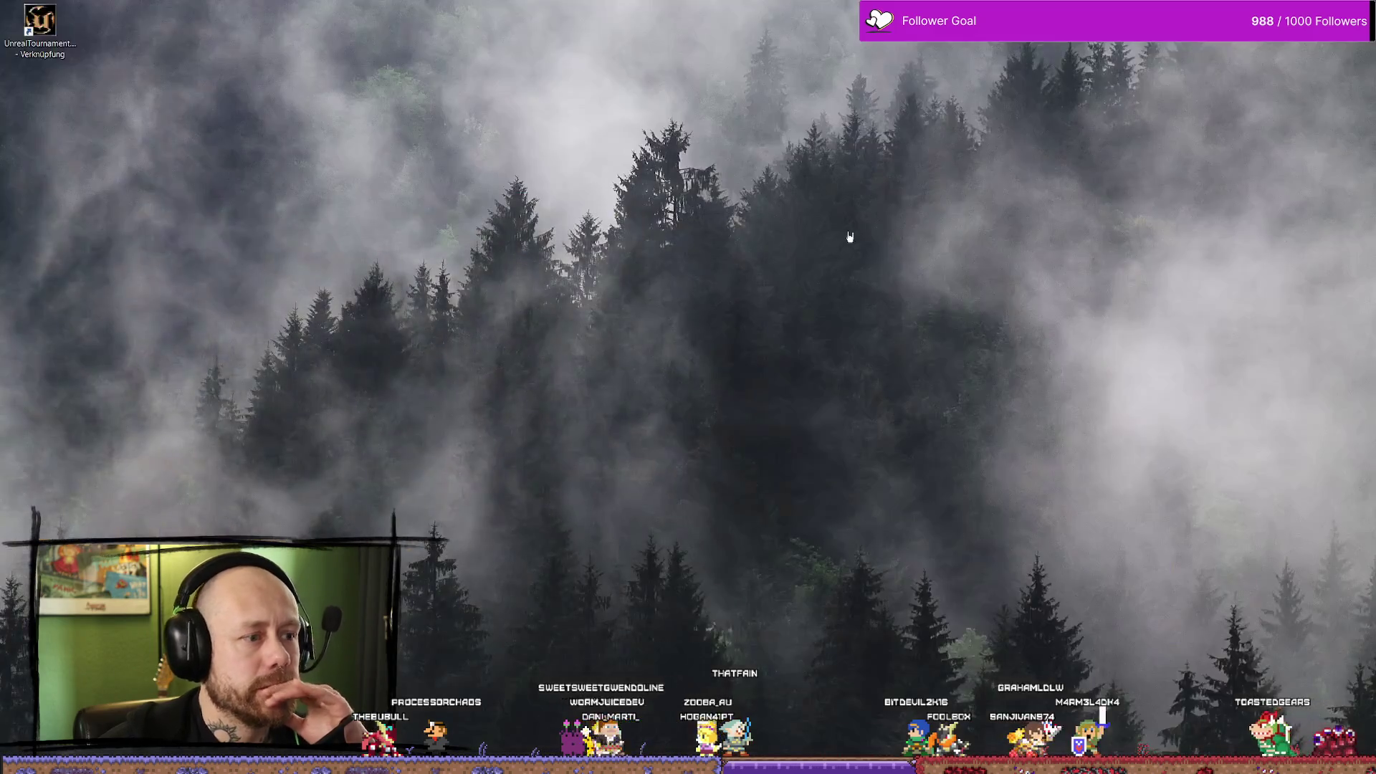
pyautogui.press('super+d')
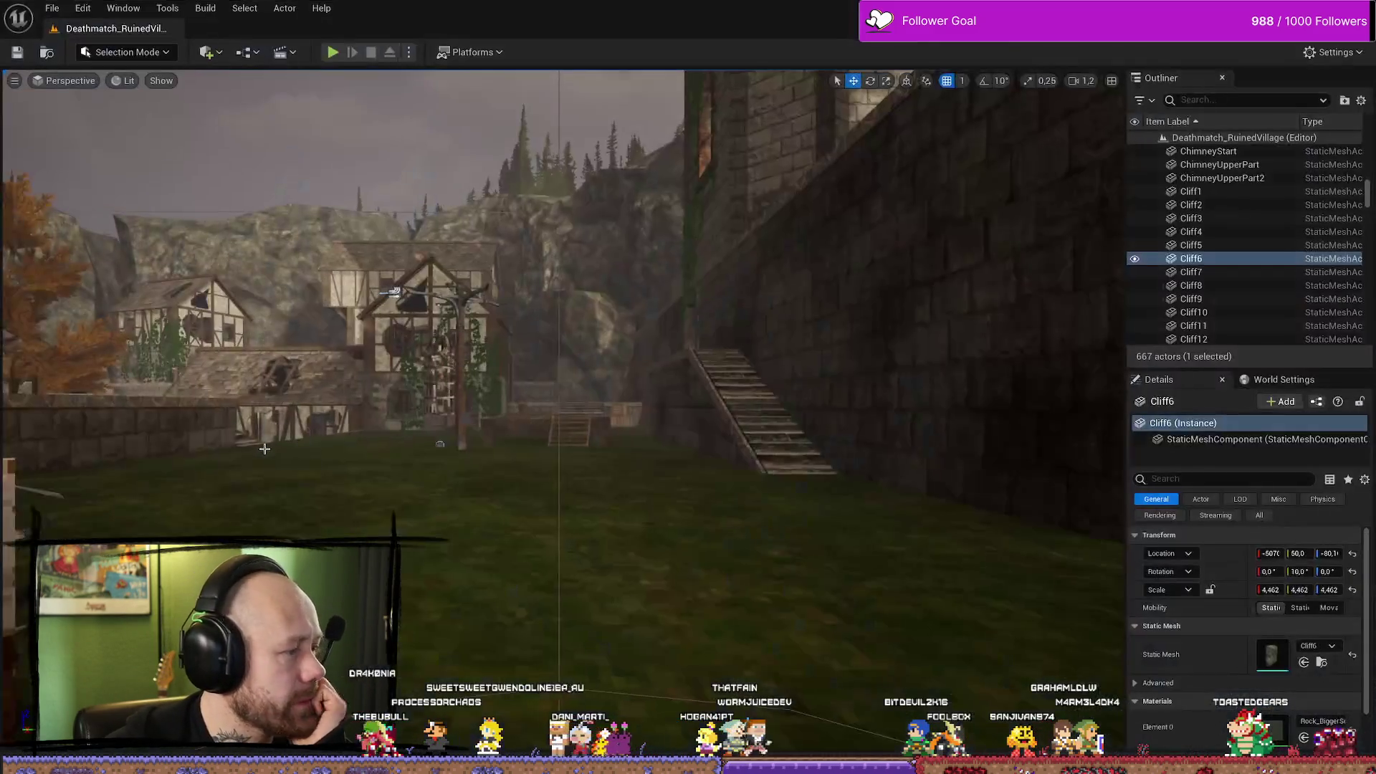
pyautogui.hotkey('ctrl', 'space')
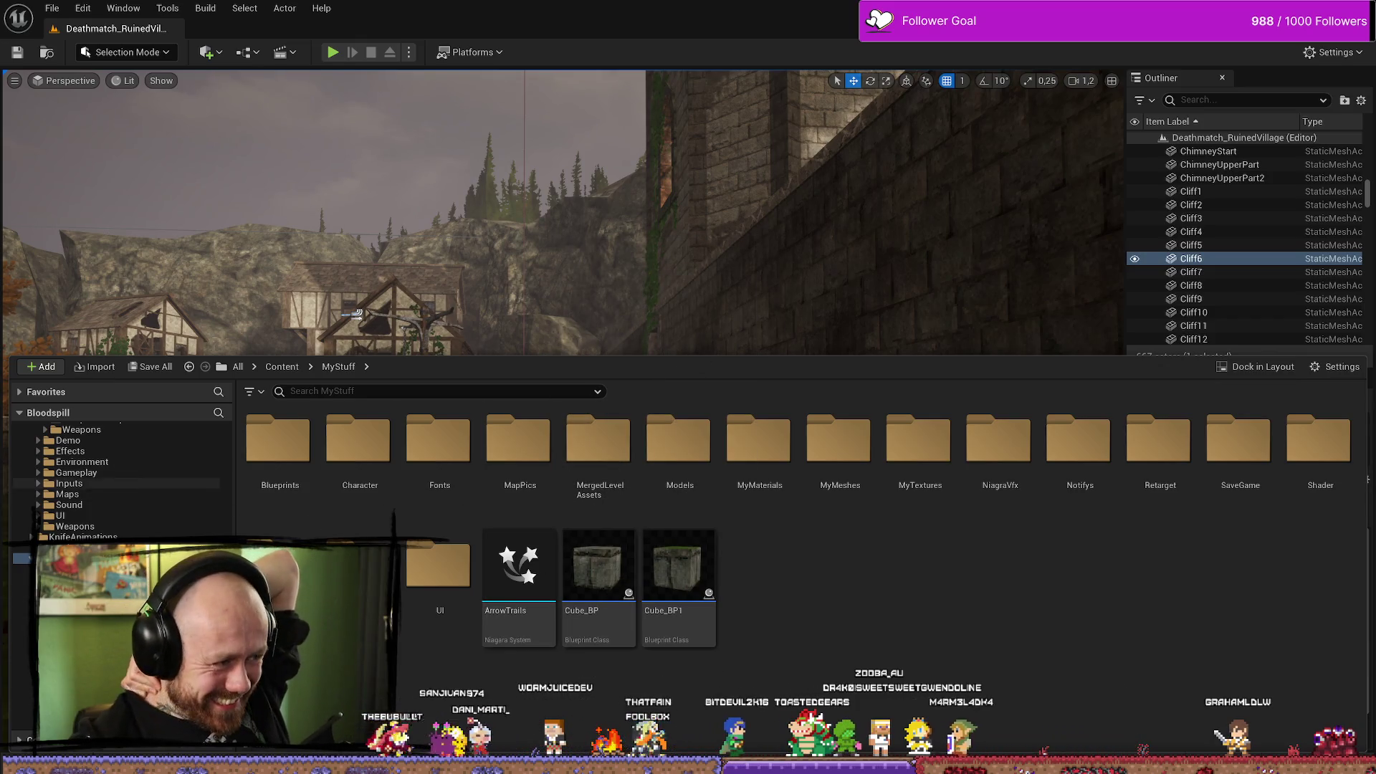
pyautogui.hotkey('alt', 'Tab')
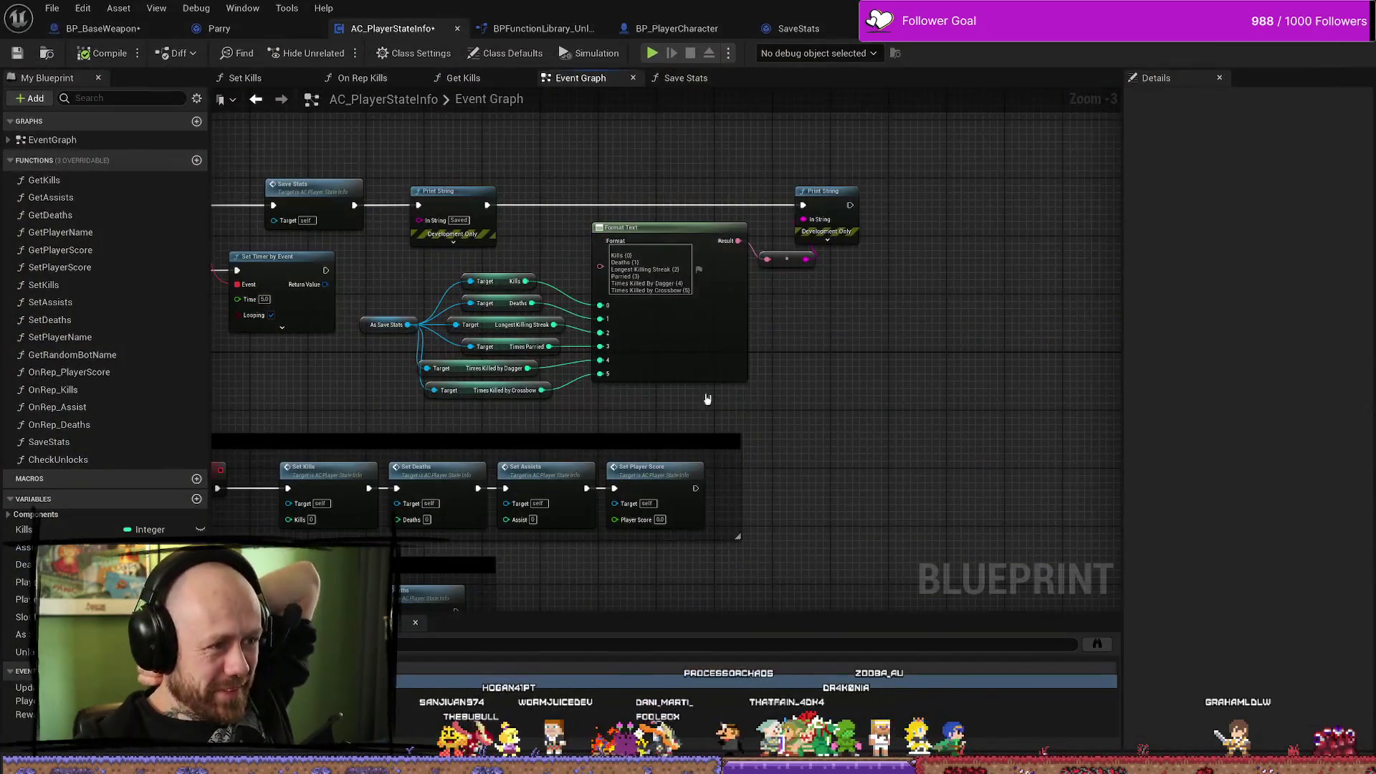
# Open the OnRep_Kills function graph and frame its first nodes.
pyautogui.scroll(-1, 1018, 387)
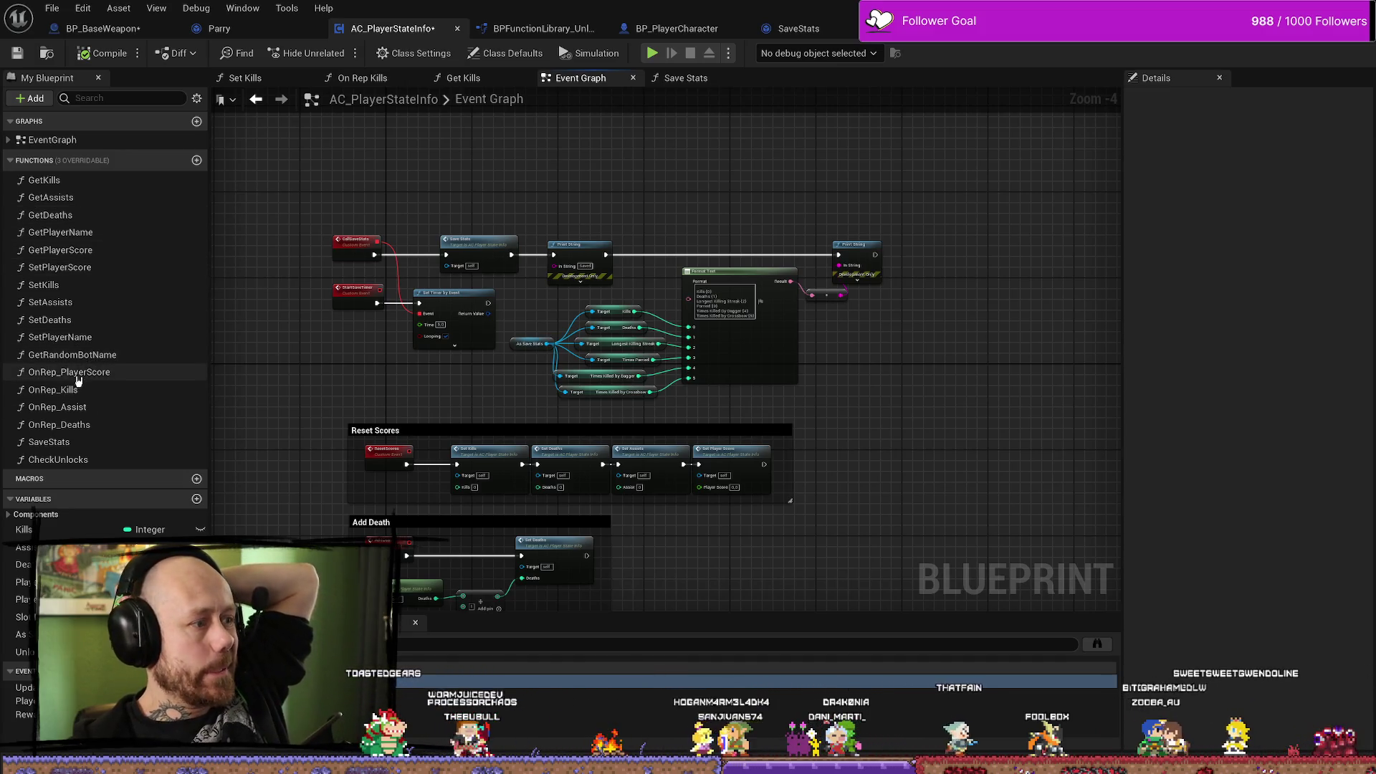
pyautogui.doubleClick(93, 393)
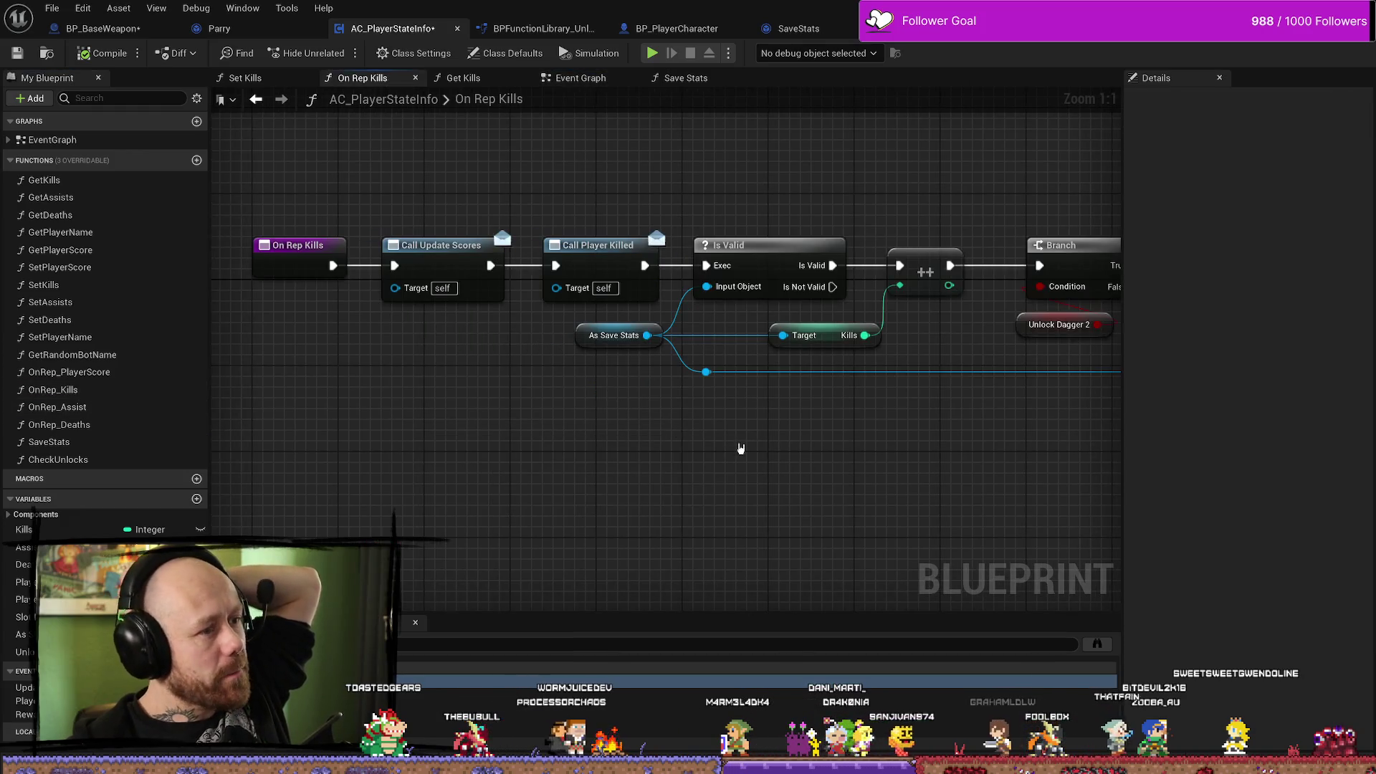
pyautogui.click(634, 263)
pyautogui.moveTo(912, 524); pyautogui.dragTo(738, 519)
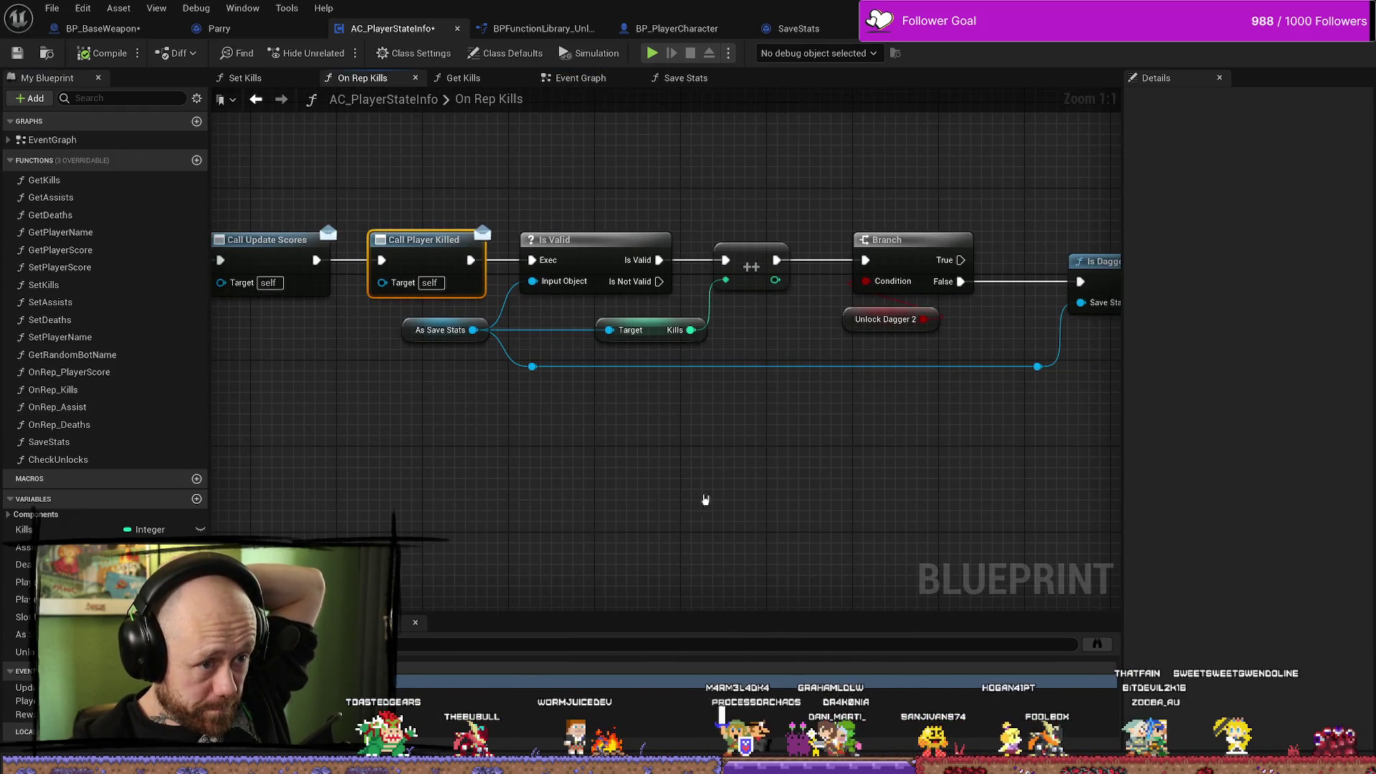
pyautogui.moveTo(502, 332); pyautogui.dragTo(803, 342)
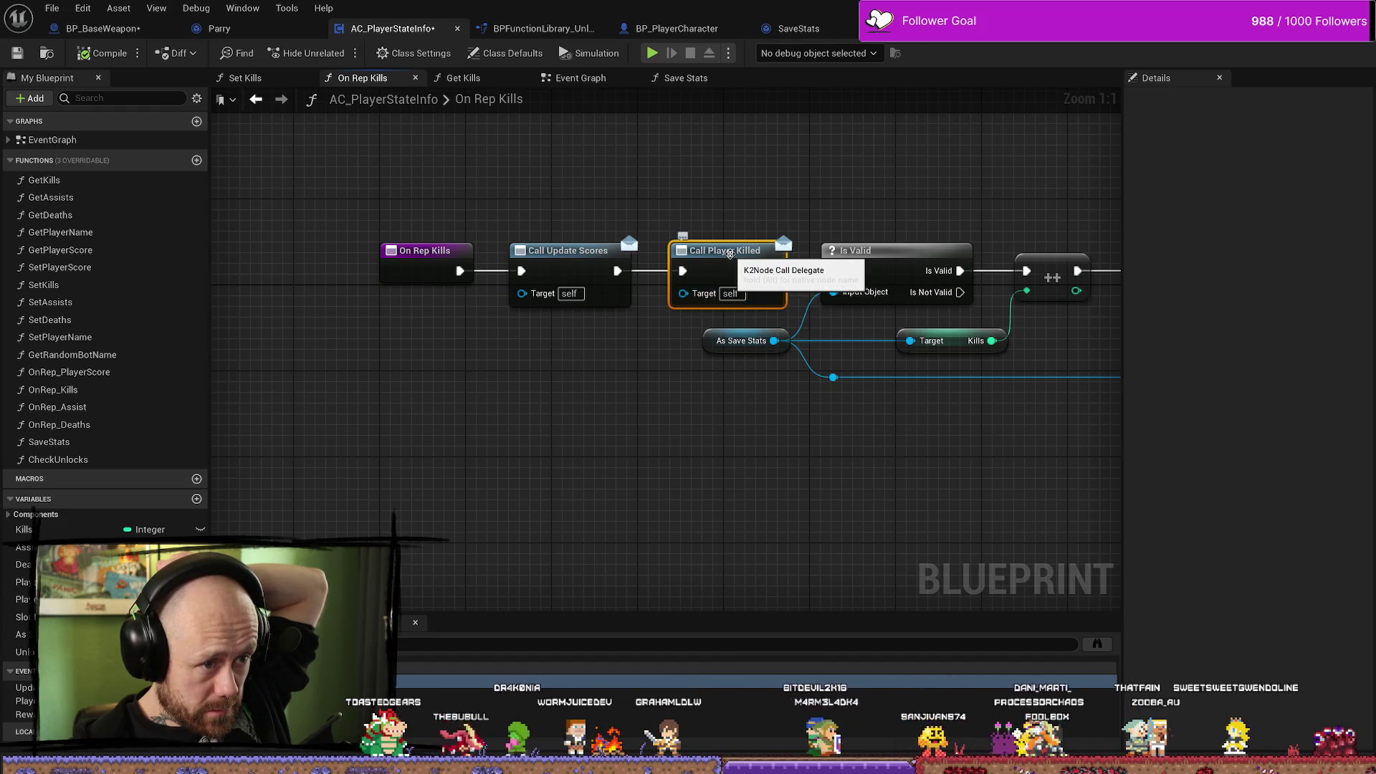
pyautogui.moveTo(651, 476); pyautogui.dragTo(605, 473)
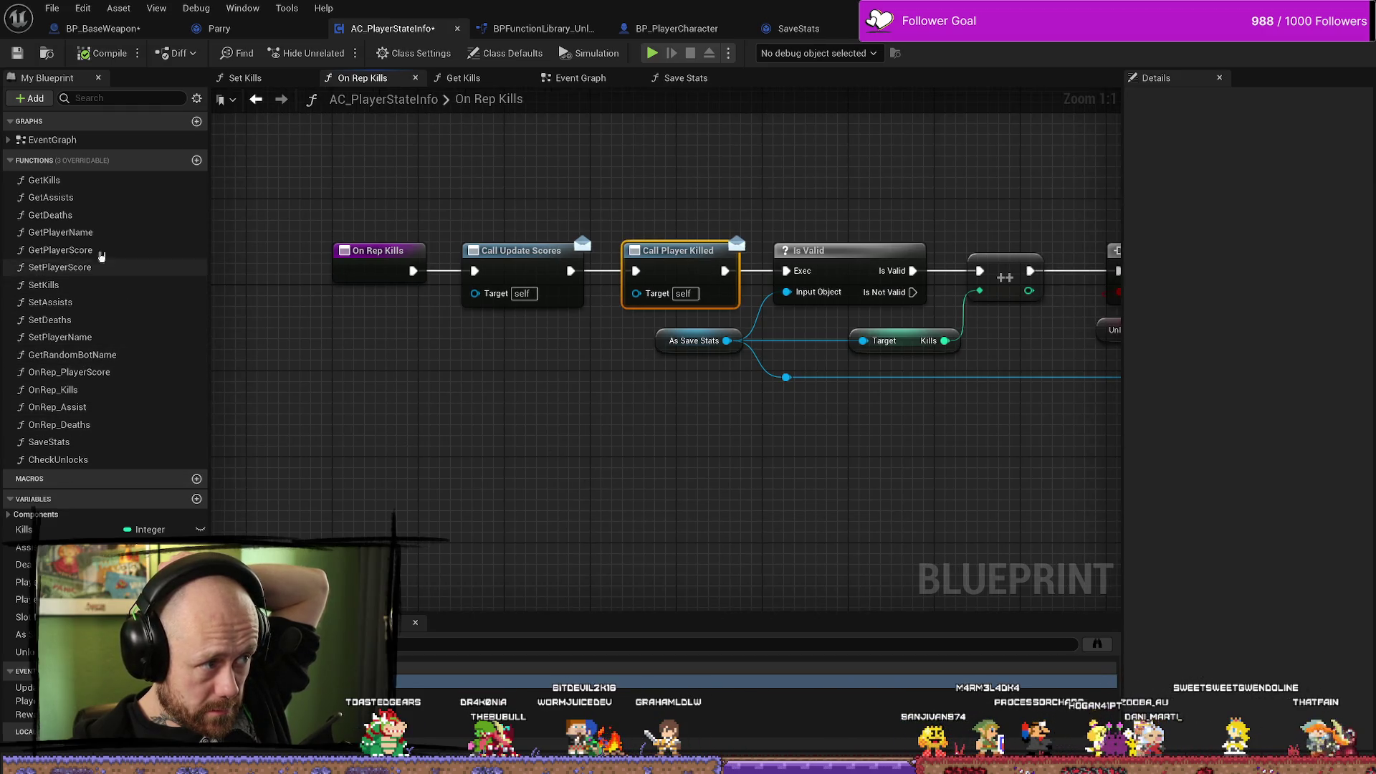
pyautogui.click(8, 140)
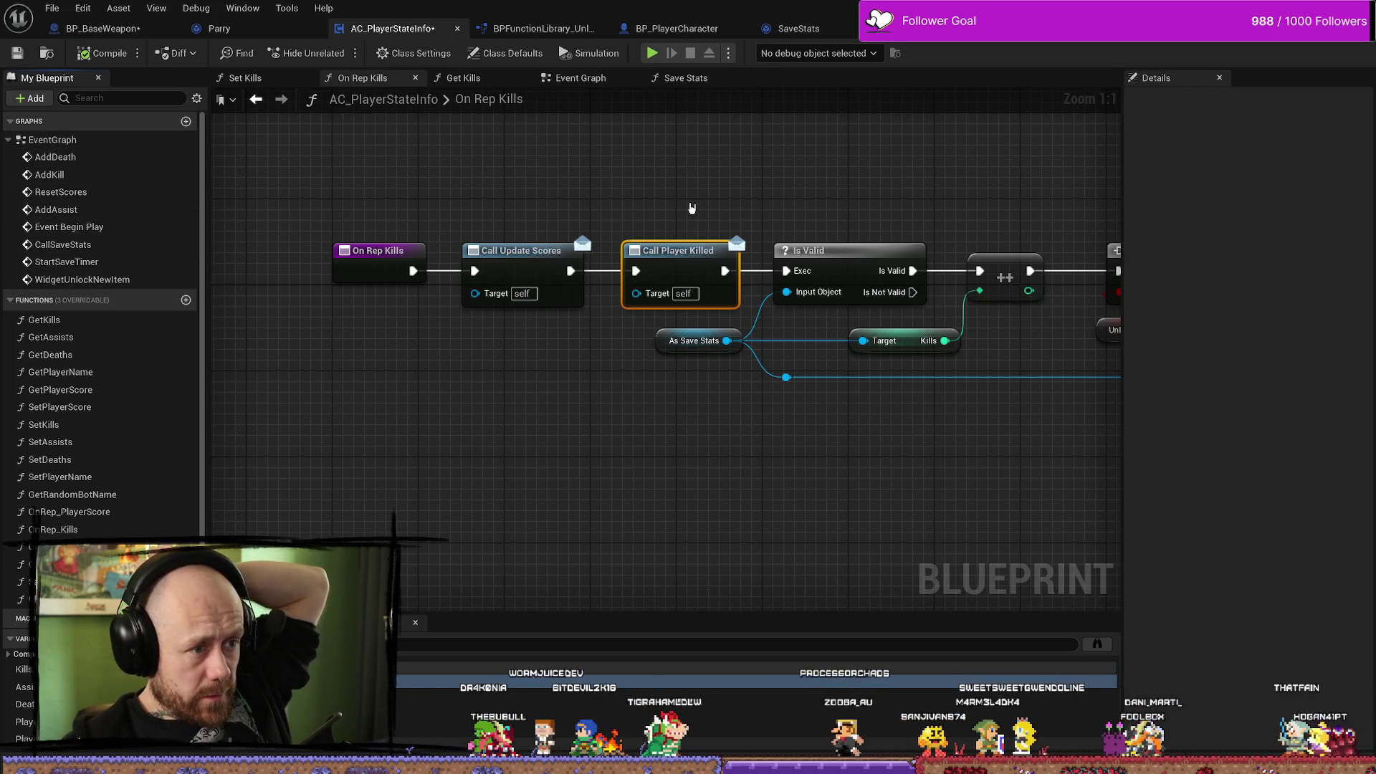
# Find references to Call Player Killed and search across all Blueprints.
pyautogui.rightClick(669, 255)
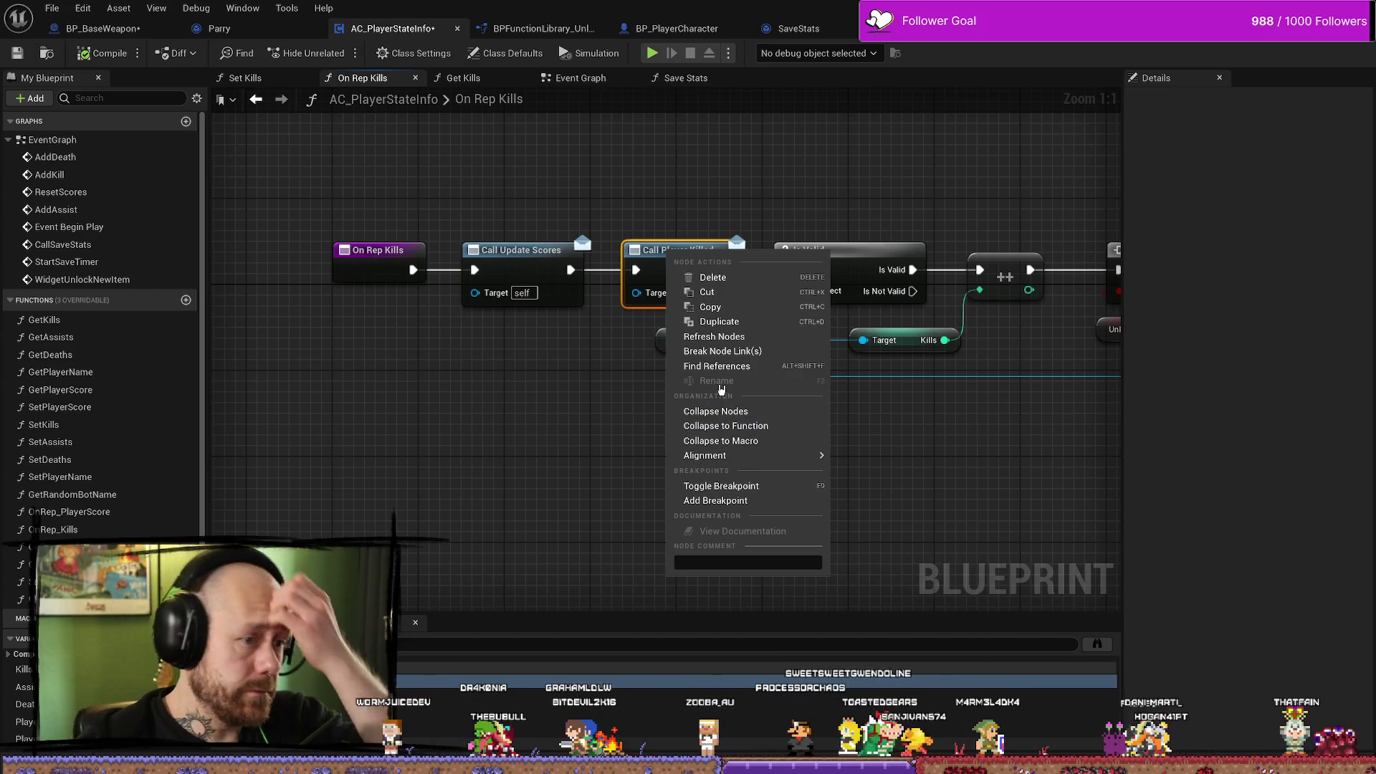
pyautogui.click(787, 373)
pyautogui.click(1095, 649)
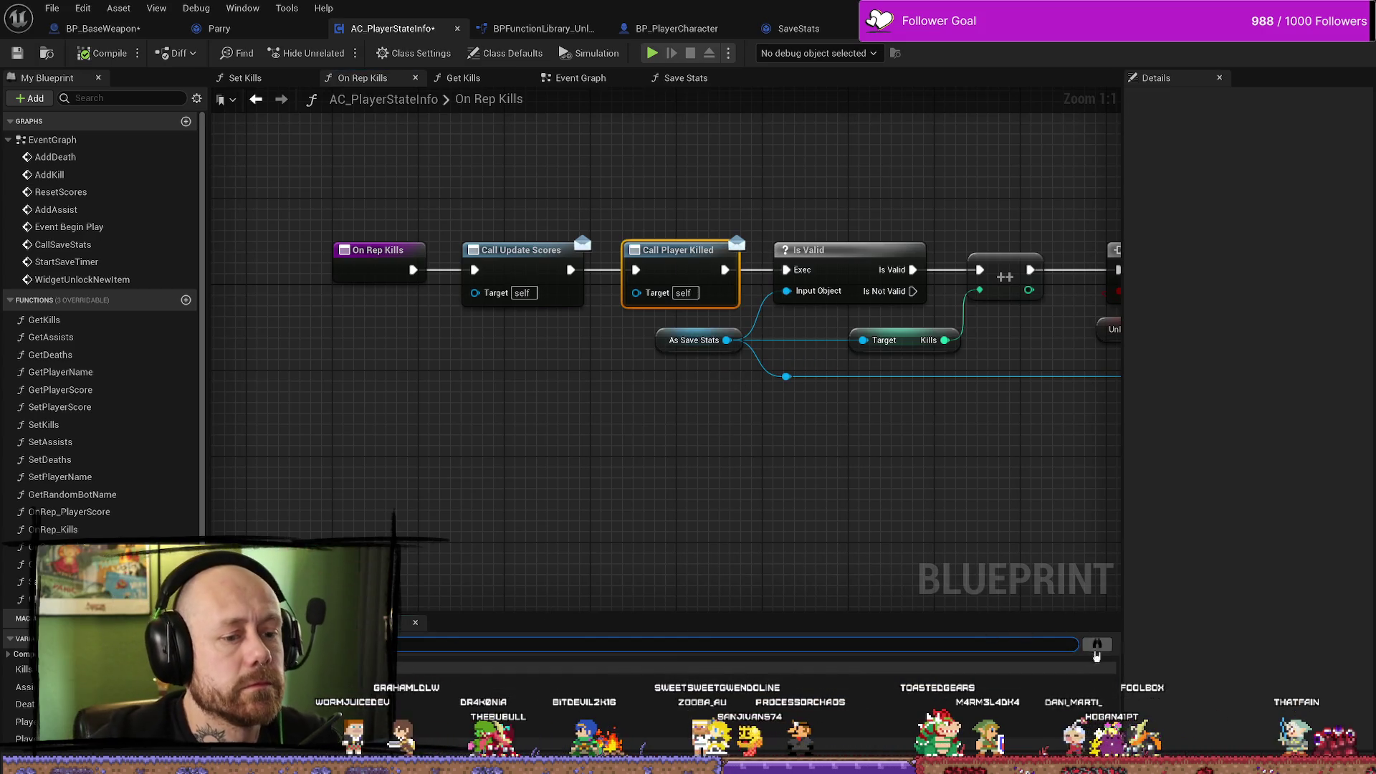
pyautogui.click(1096, 647)
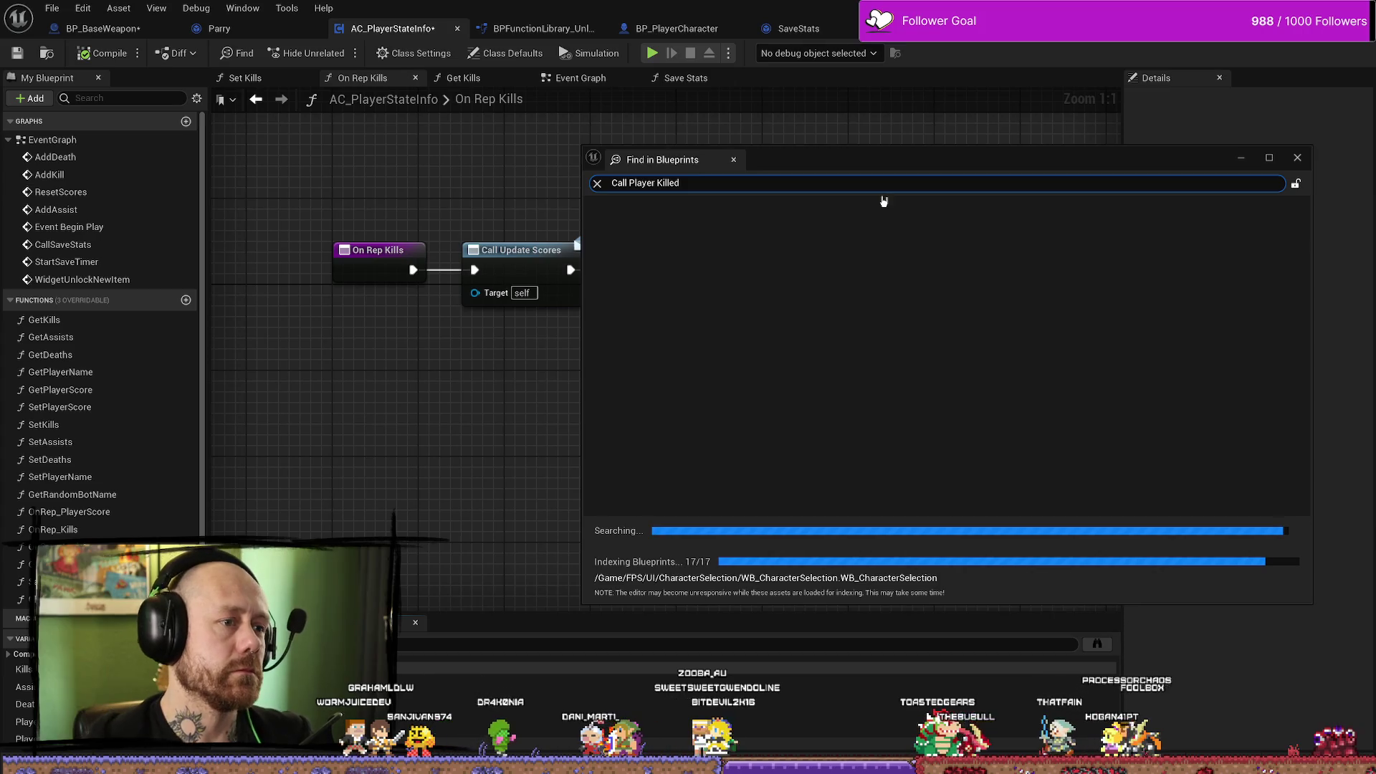
pyautogui.moveTo(836, 162); pyautogui.dragTo(724, 145)
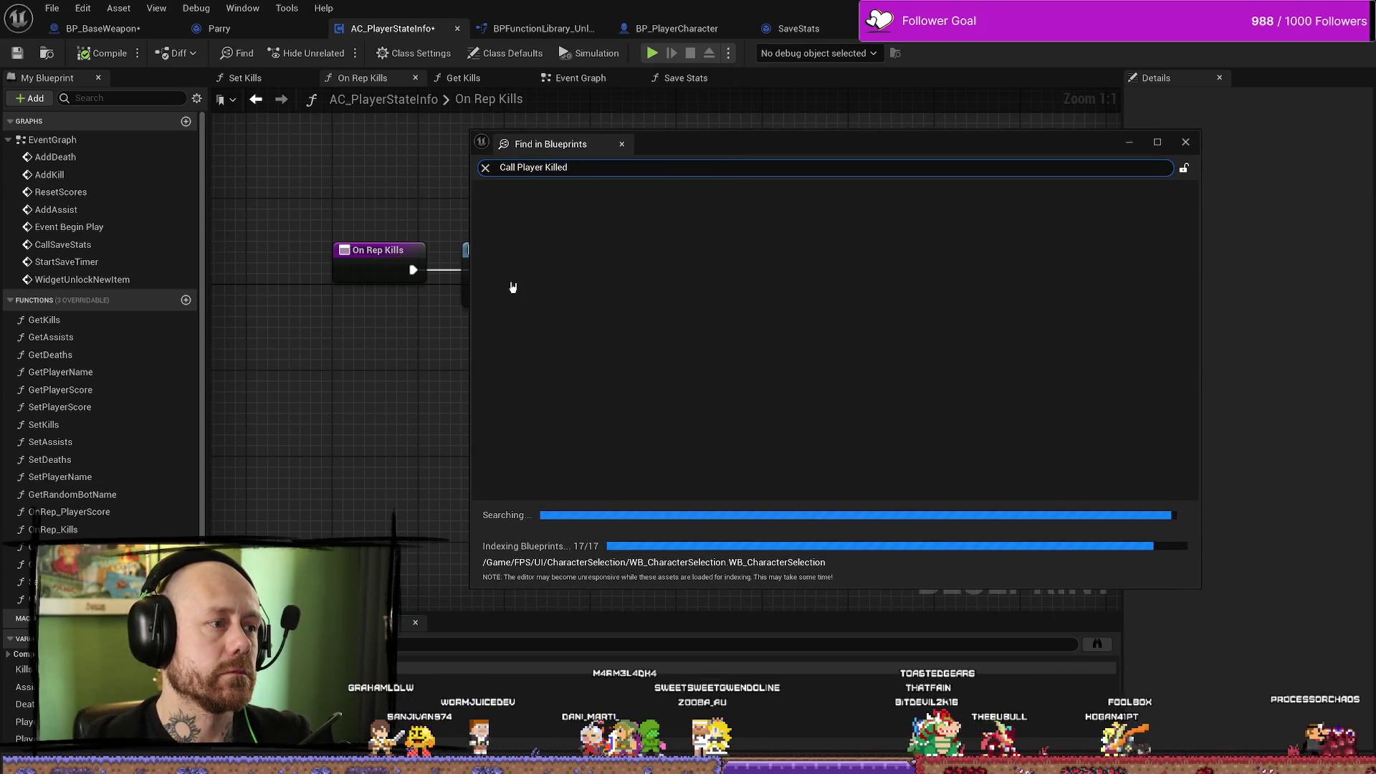
pyautogui.click(1184, 144)
pyautogui.rightClick(400, 252)
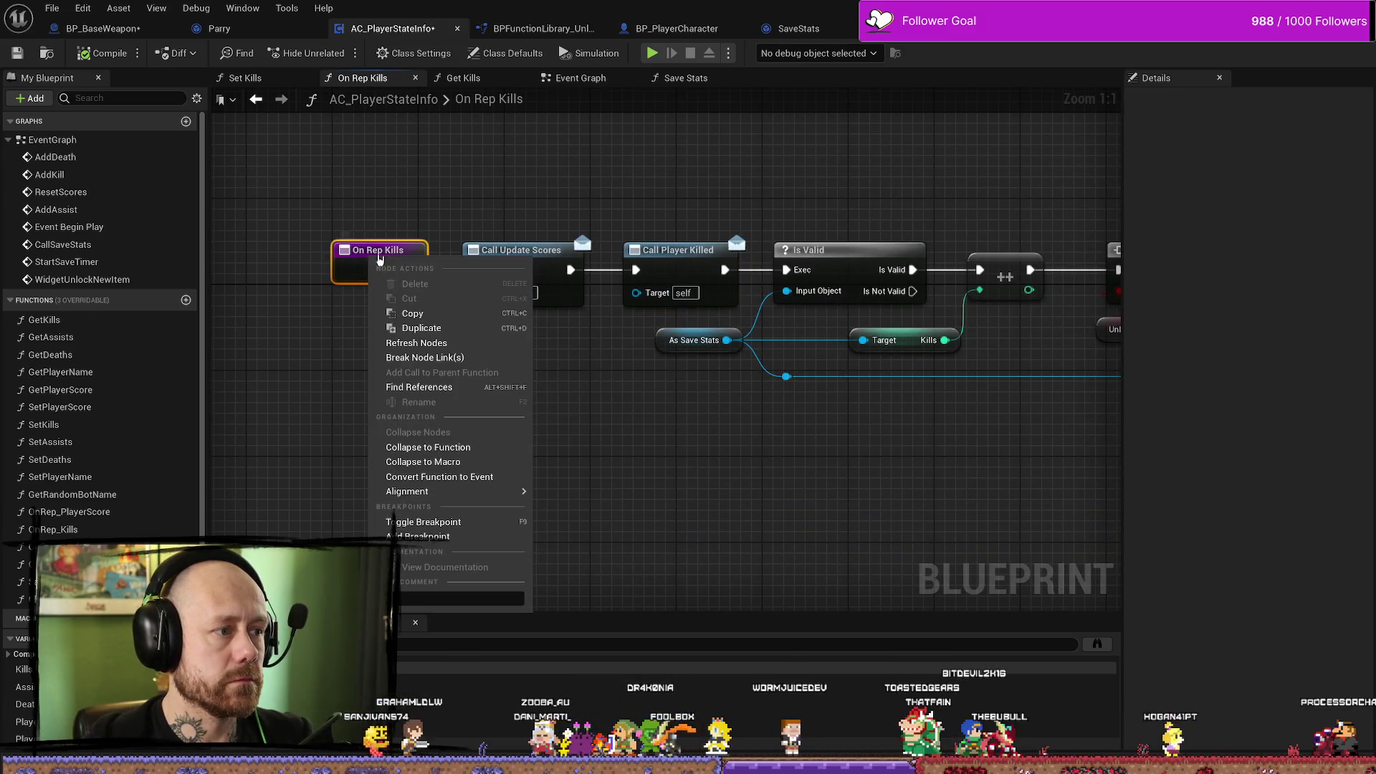
pyautogui.click(419, 387)
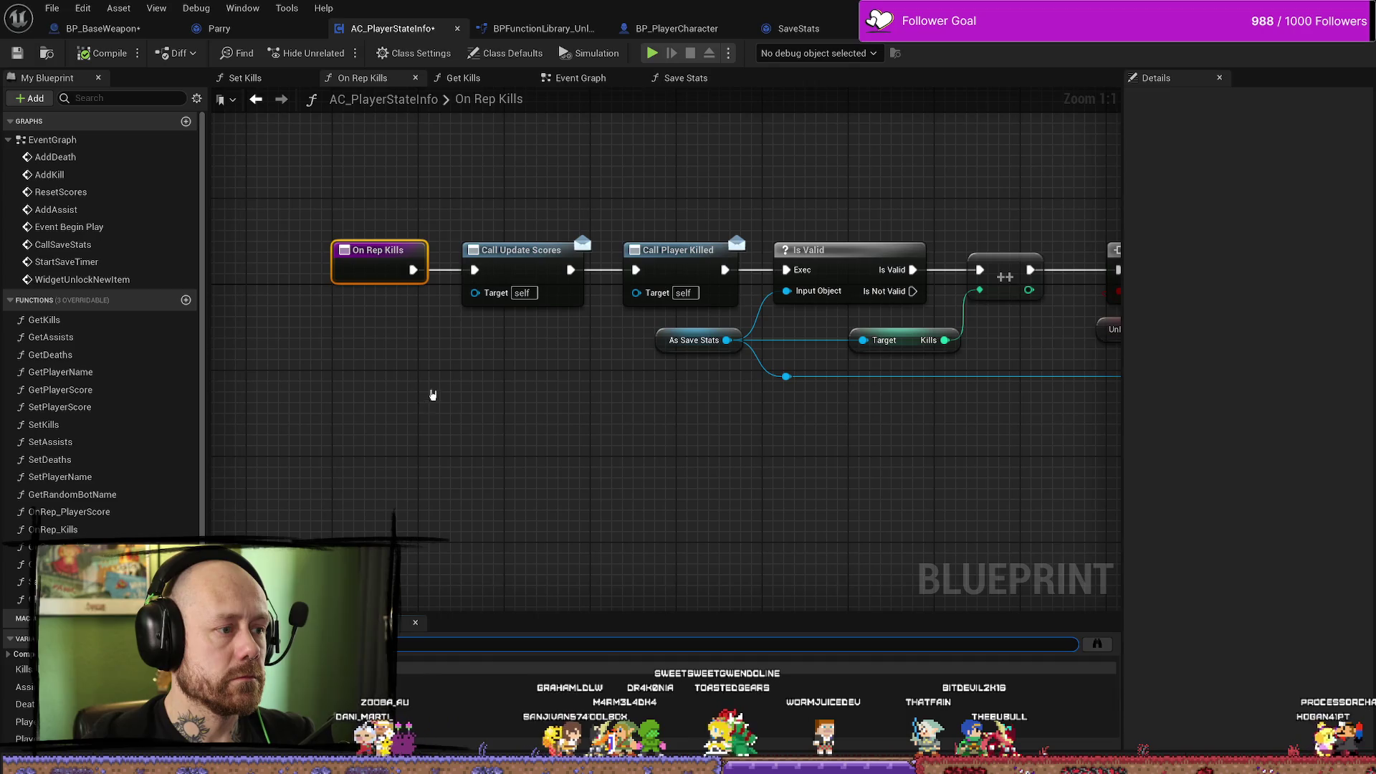
pyautogui.click(1099, 644)
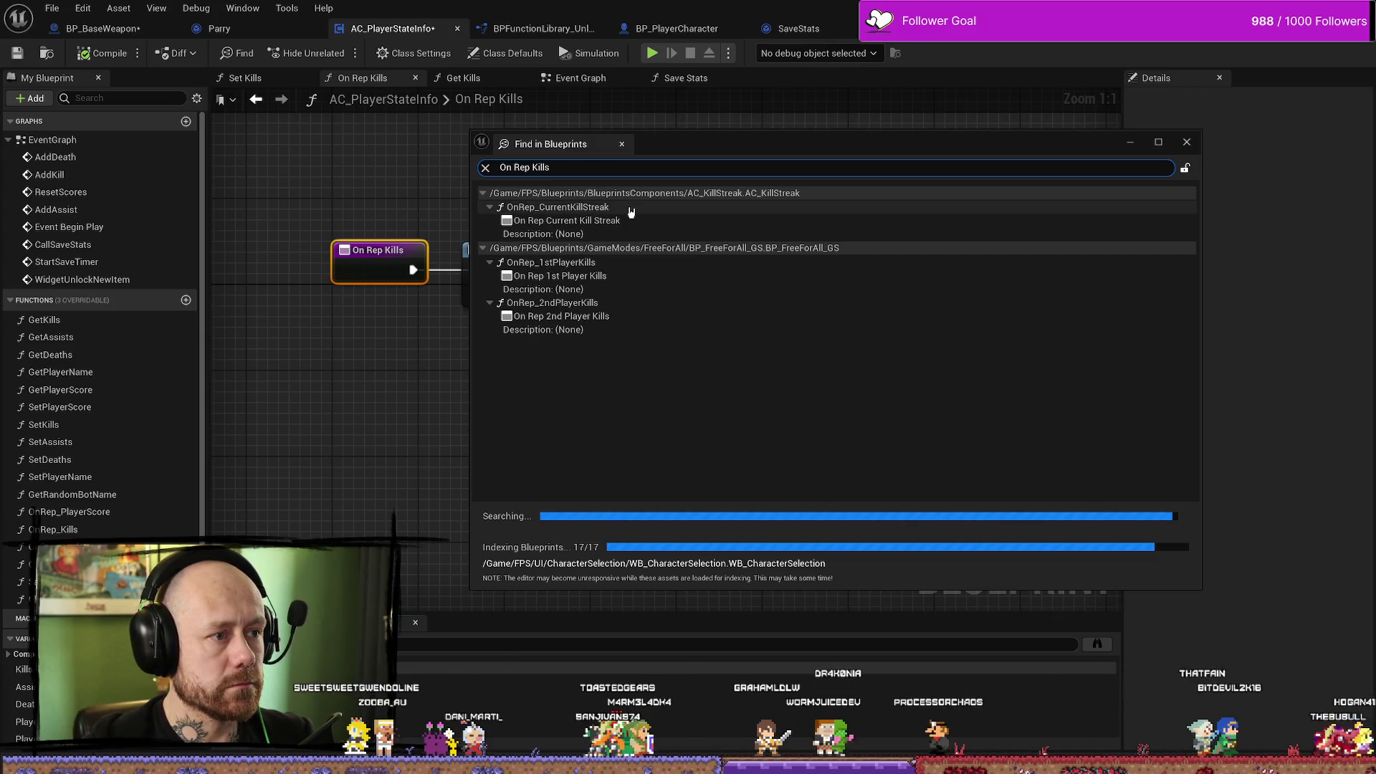
pyautogui.doubleClick(566, 207)
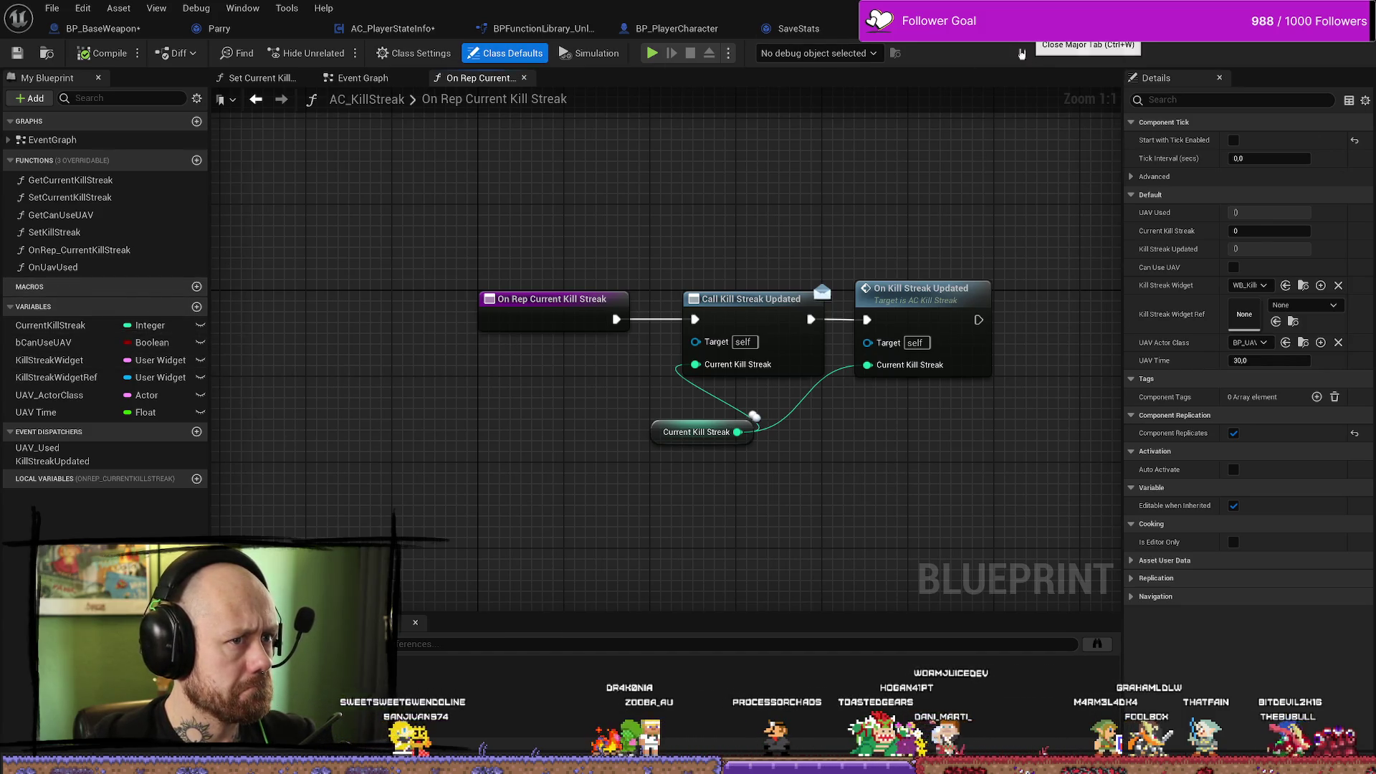
pyautogui.click(797, 28)
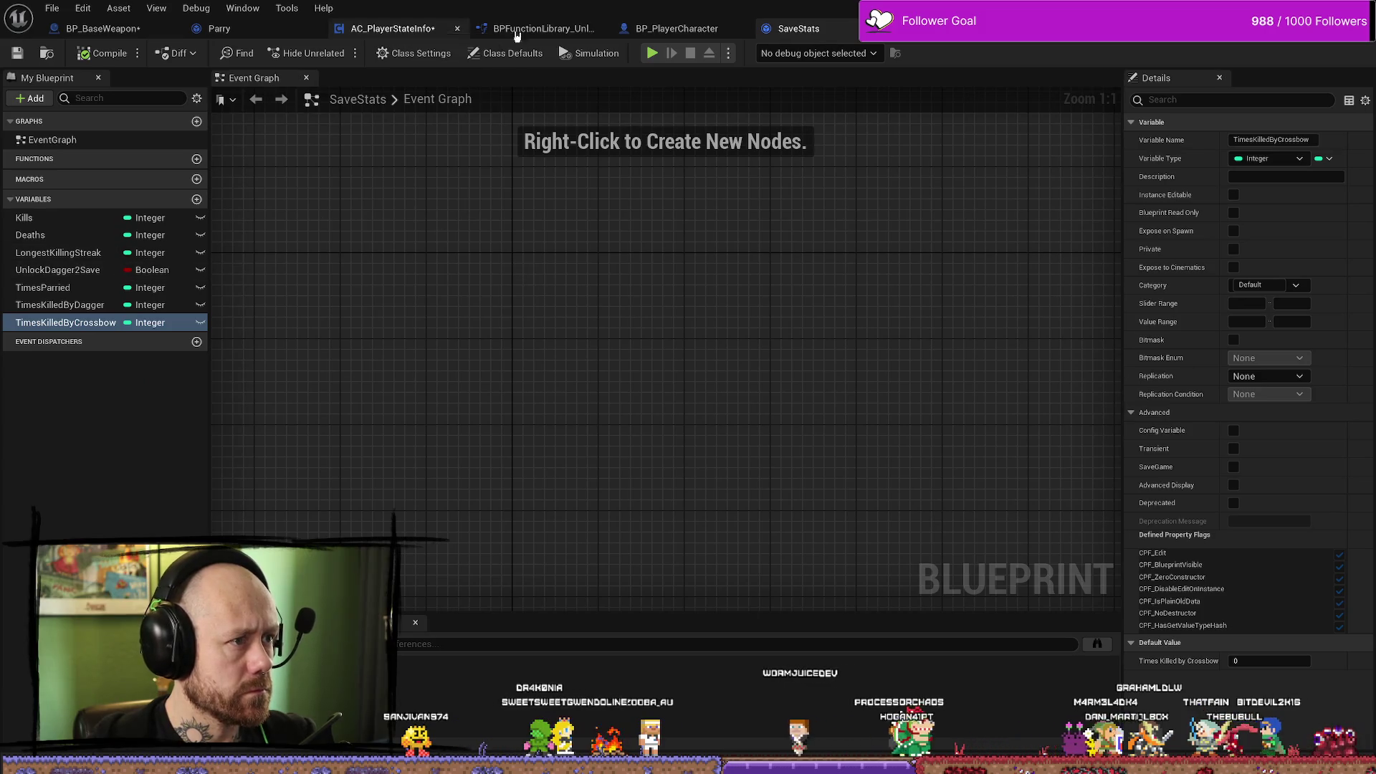
pyautogui.click(393, 28)
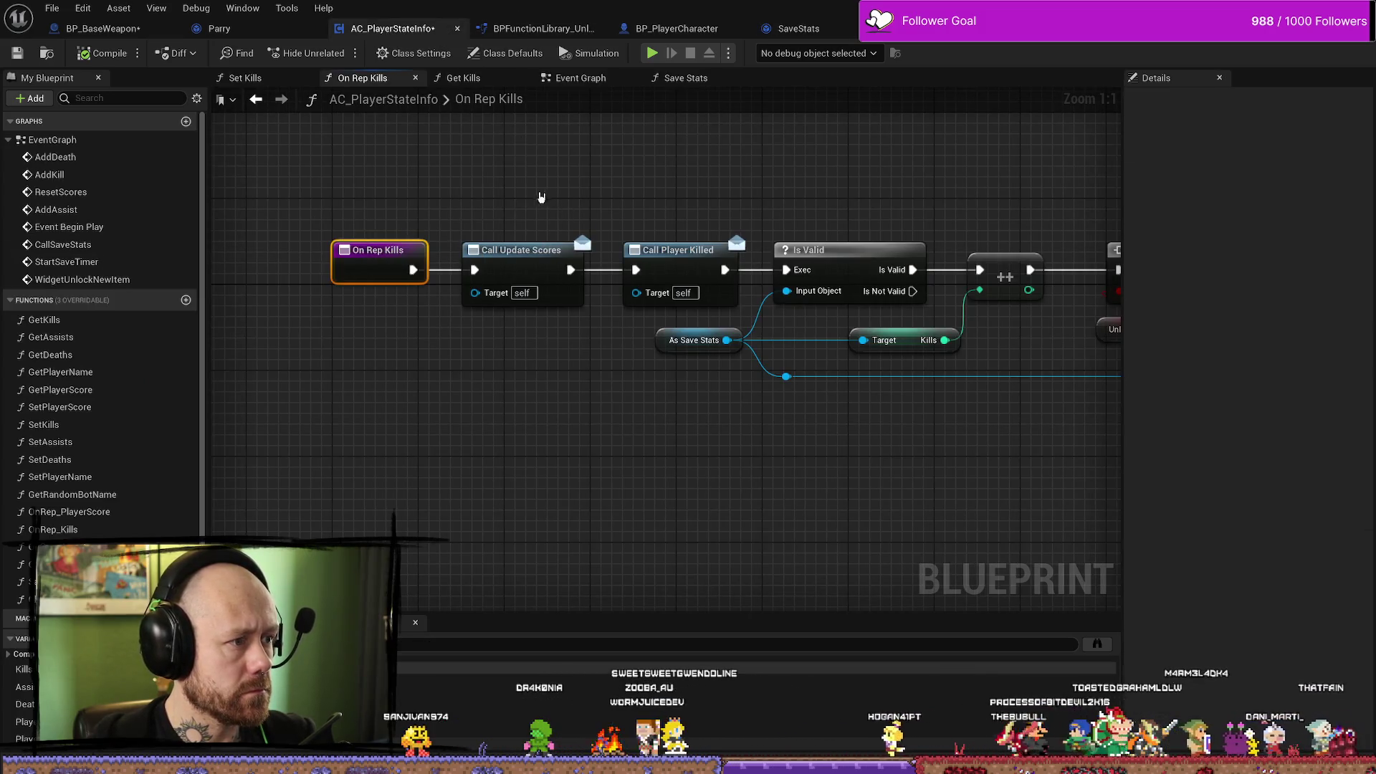
pyautogui.moveTo(542, 203); pyautogui.dragTo(526, 205)
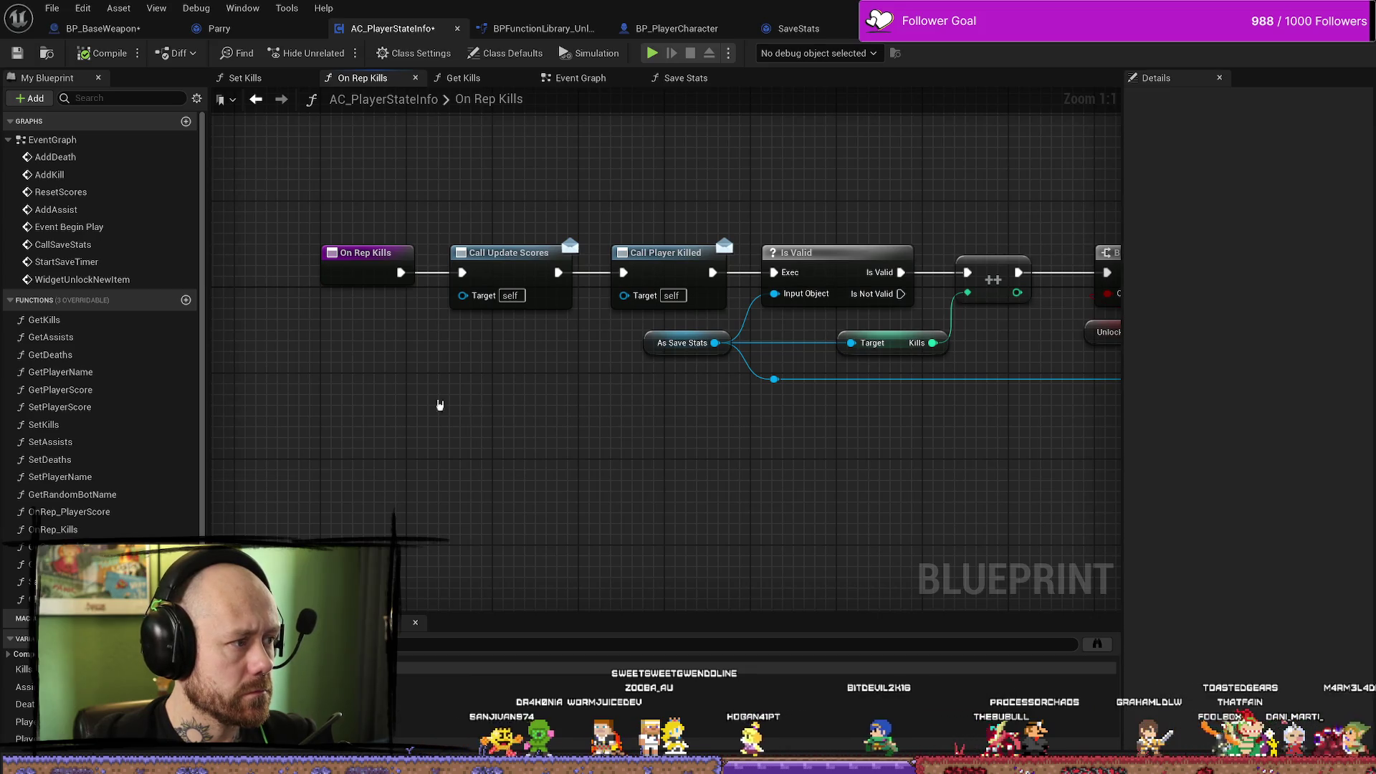
pyautogui.doubleClick(86, 531)
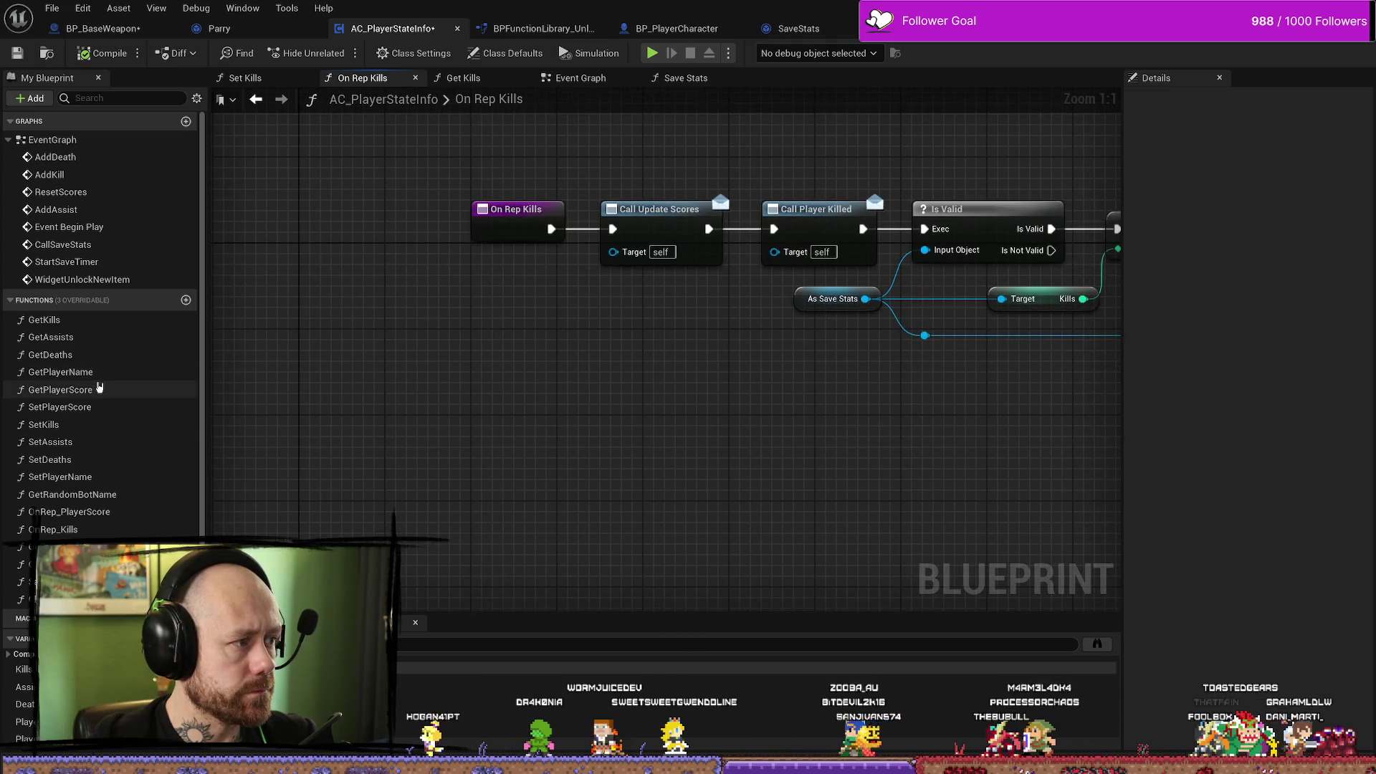
# Find references to the Kills variable, open Set Kills and Get Kills, and search all Blueprints.
pyautogui.scroll(-4, 108, 437)
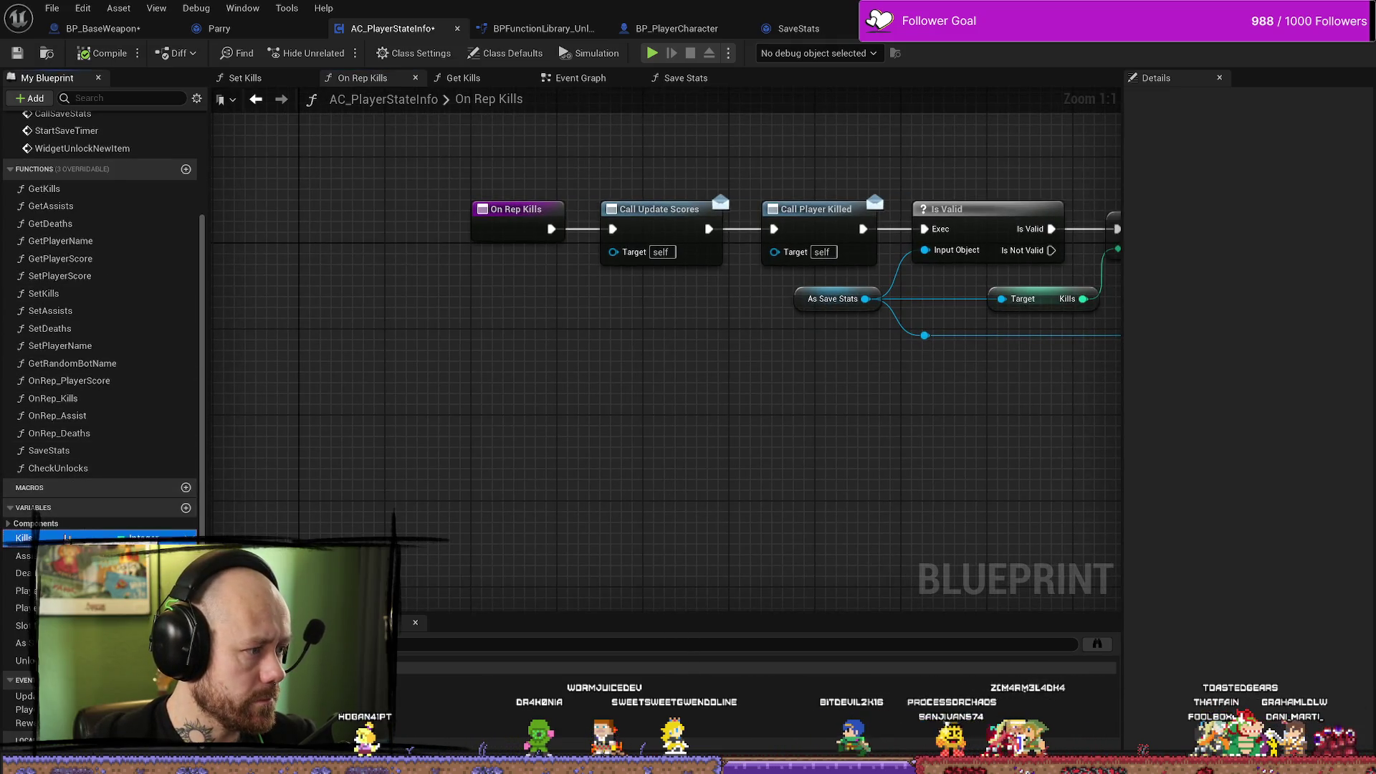
pyautogui.click(66, 537)
pyautogui.hotkey('shift', 'alt', 'f')
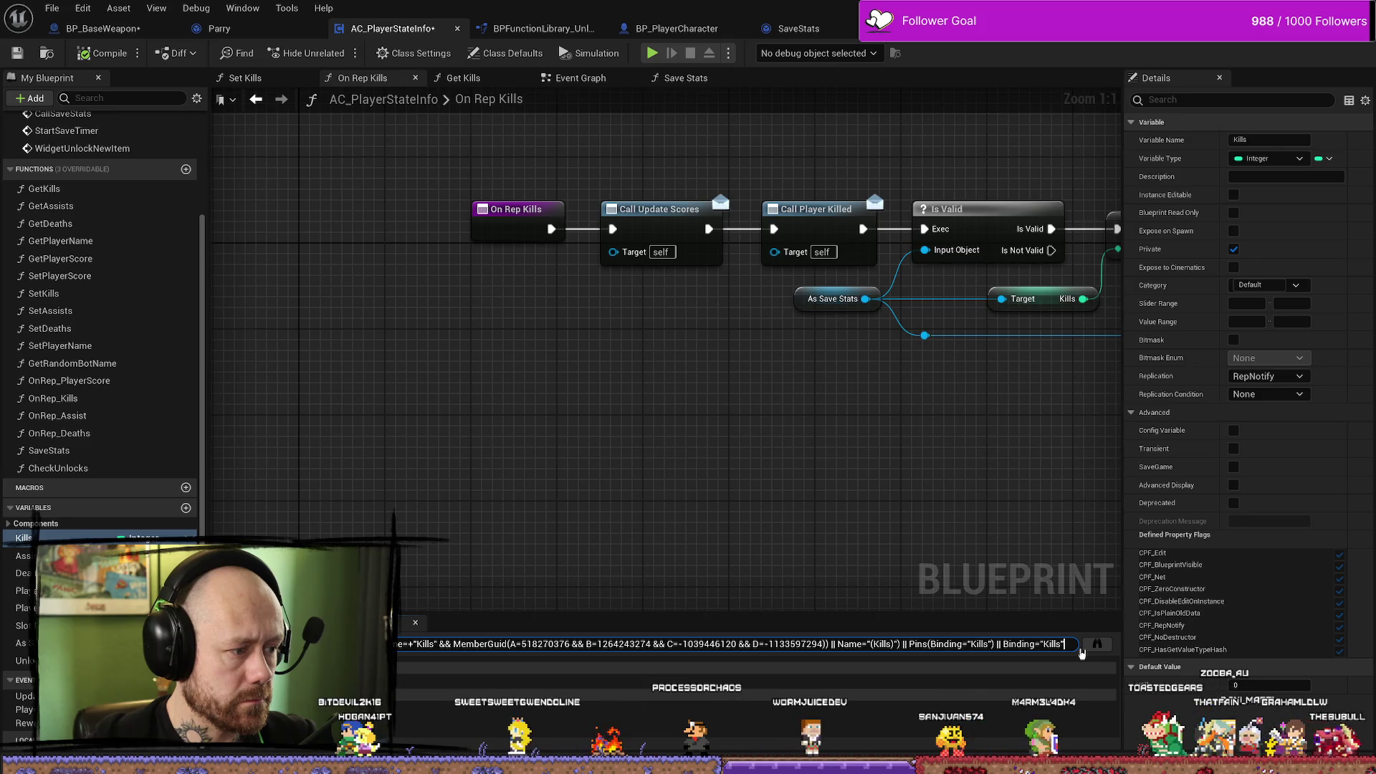
pyautogui.doubleClick(717, 702)
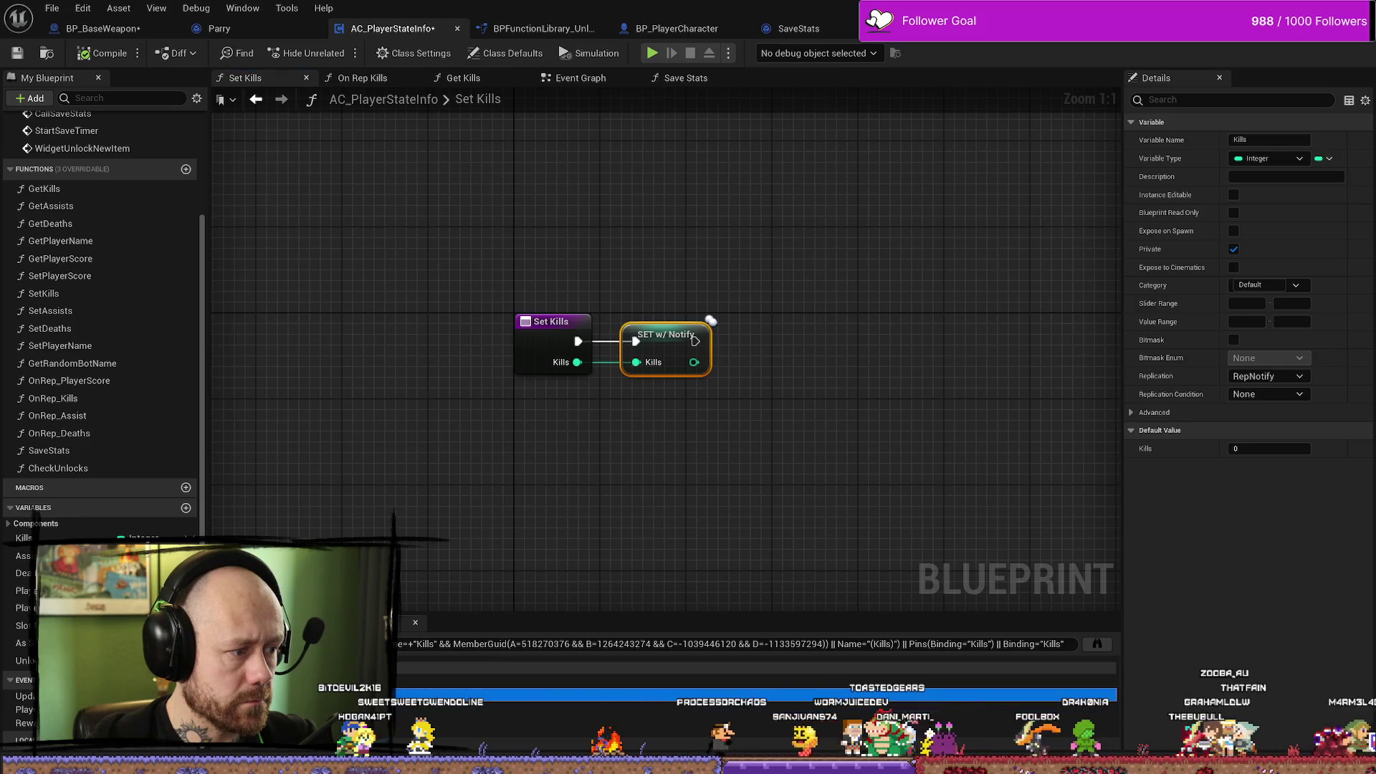
pyautogui.doubleClick(1075, 681)
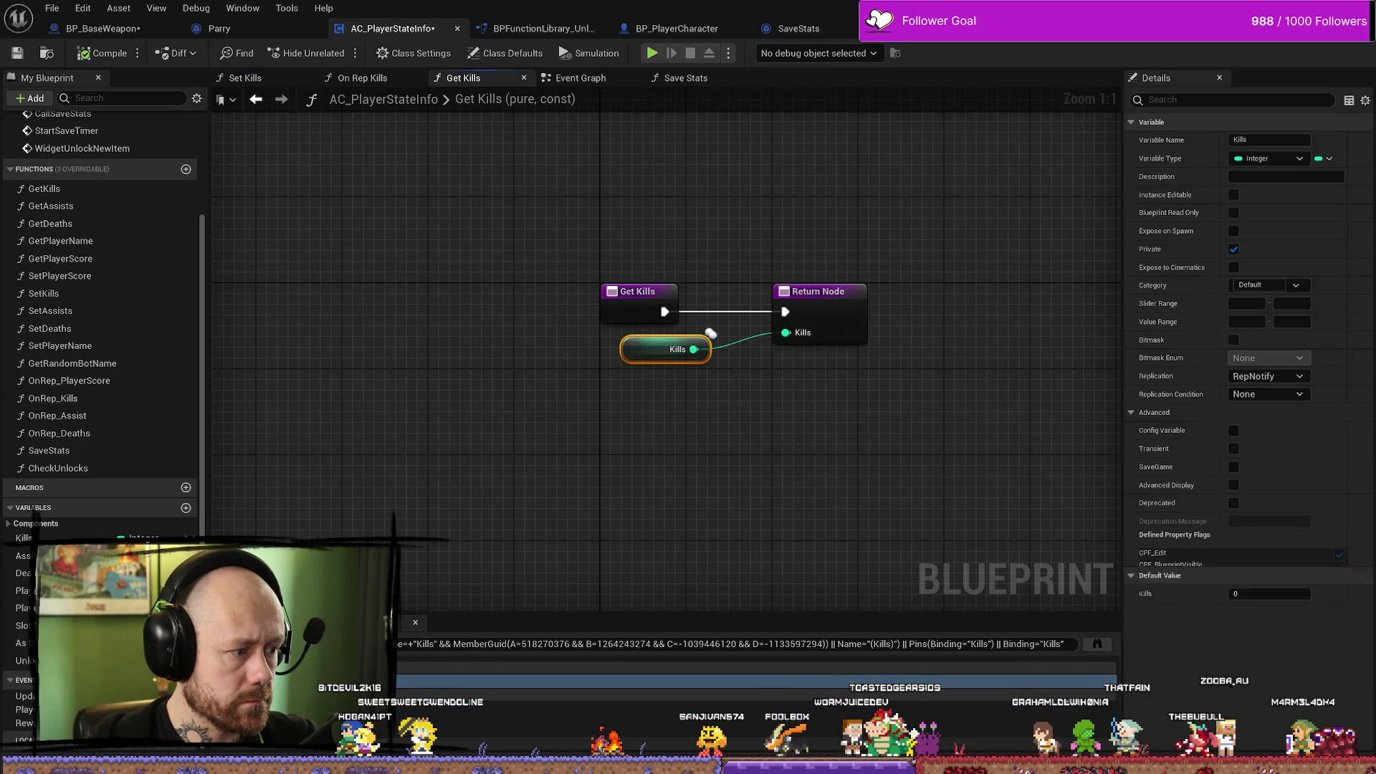
pyautogui.click(1094, 644)
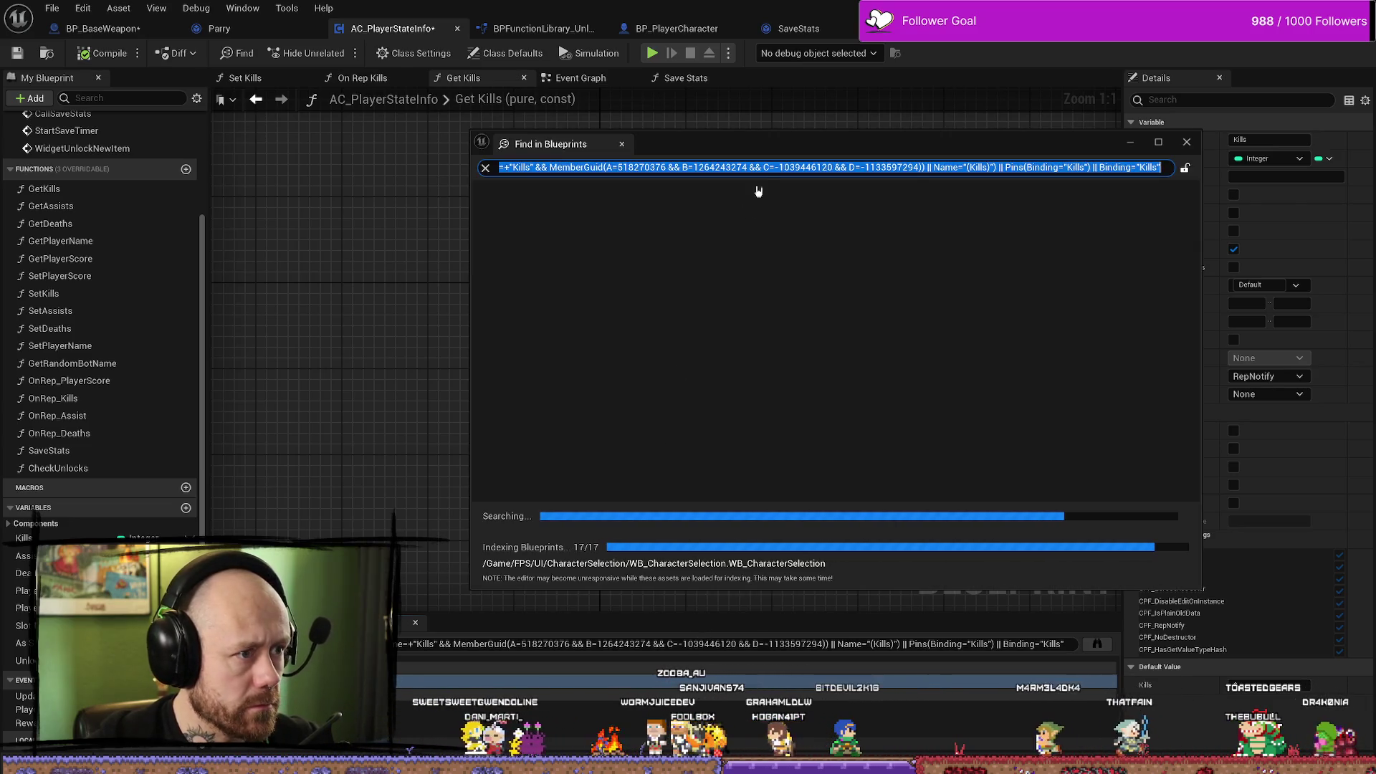
pyautogui.moveTo(823, 141); pyautogui.dragTo(666, 142)
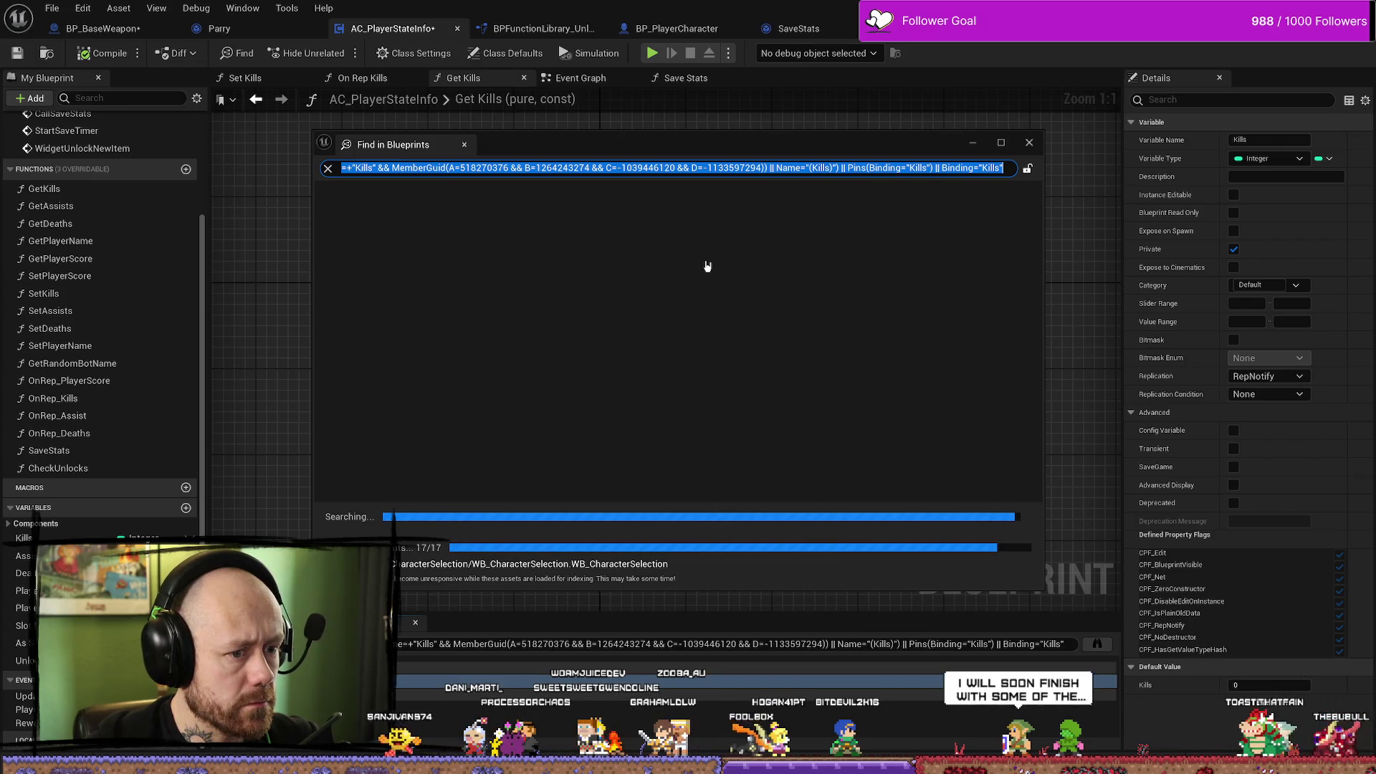
pyautogui.click(1027, 170)
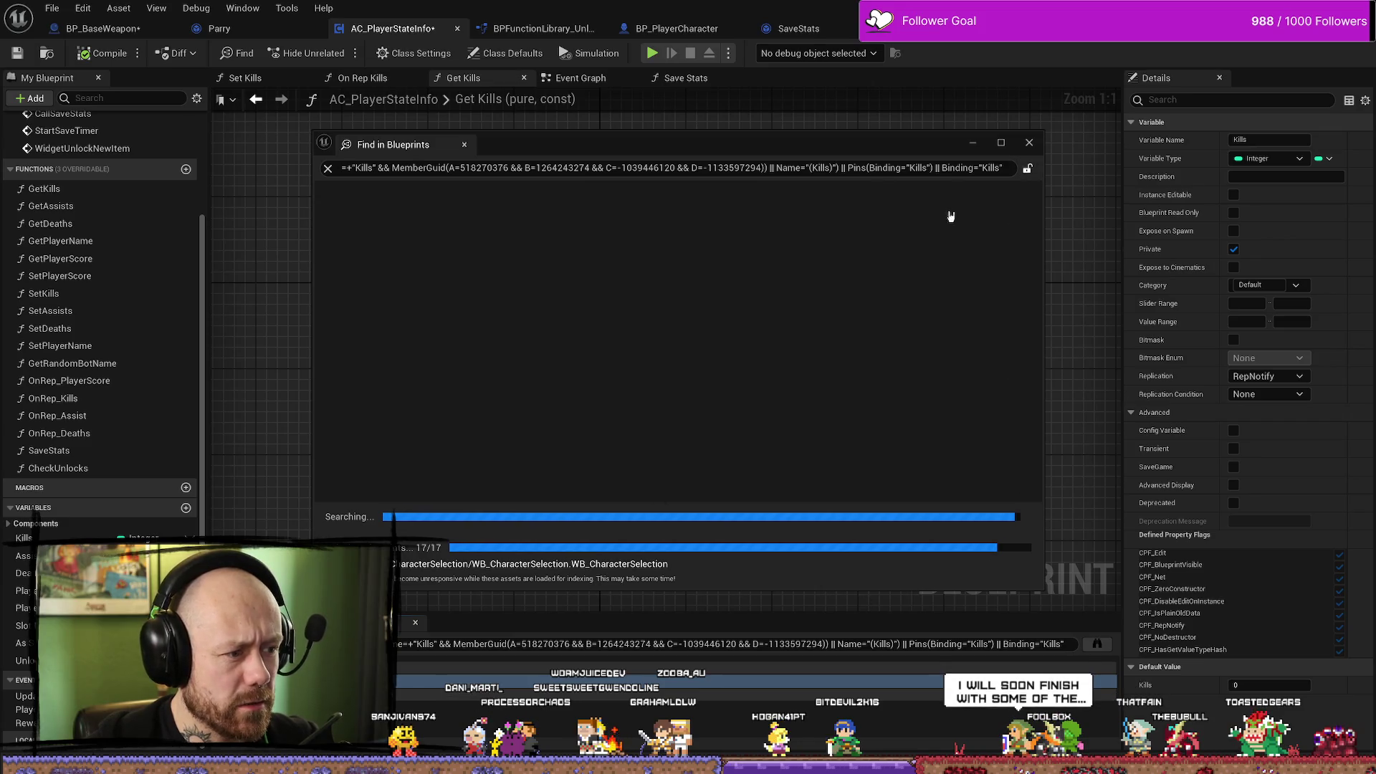
# Rerun the Kills reference search across all Blueprints, close it, and Save All.
pyautogui.click(1030, 143)
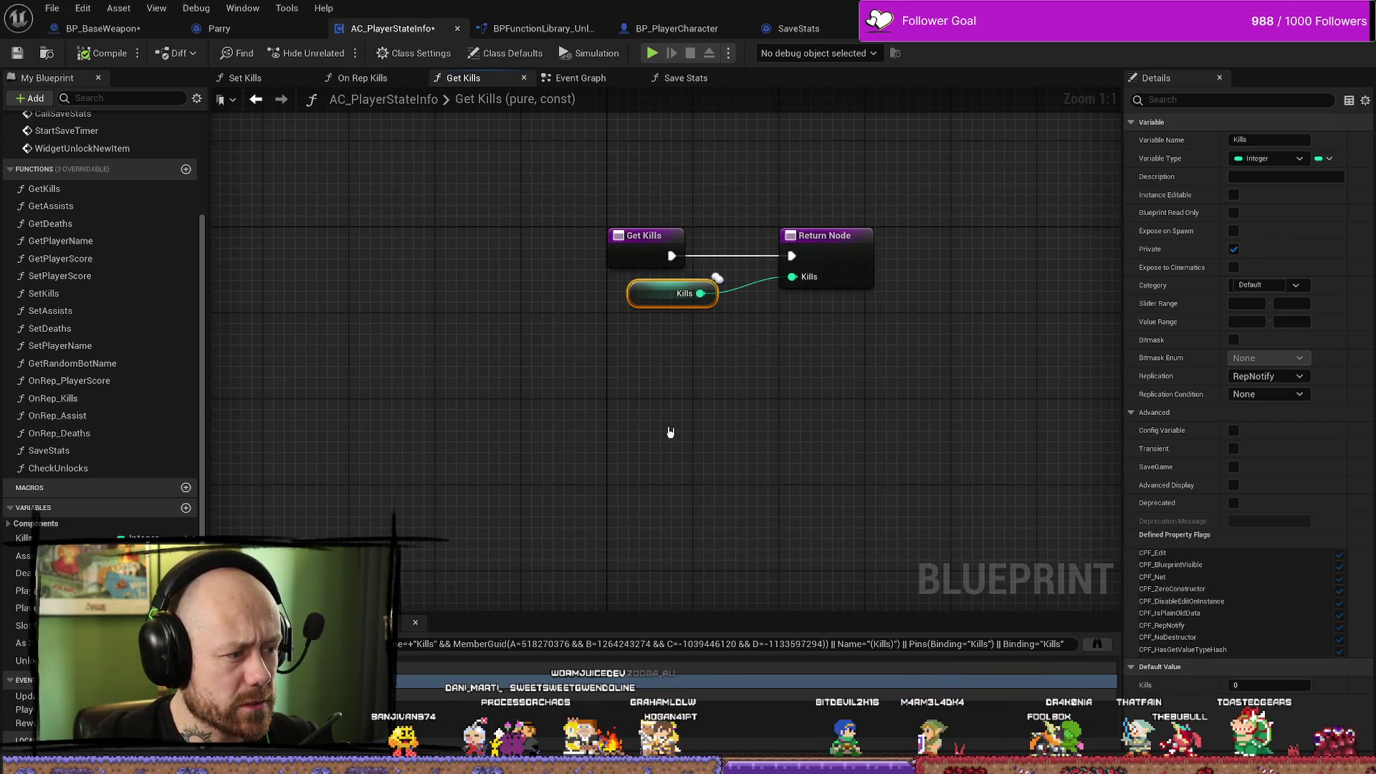
pyautogui.rightClick(656, 296)
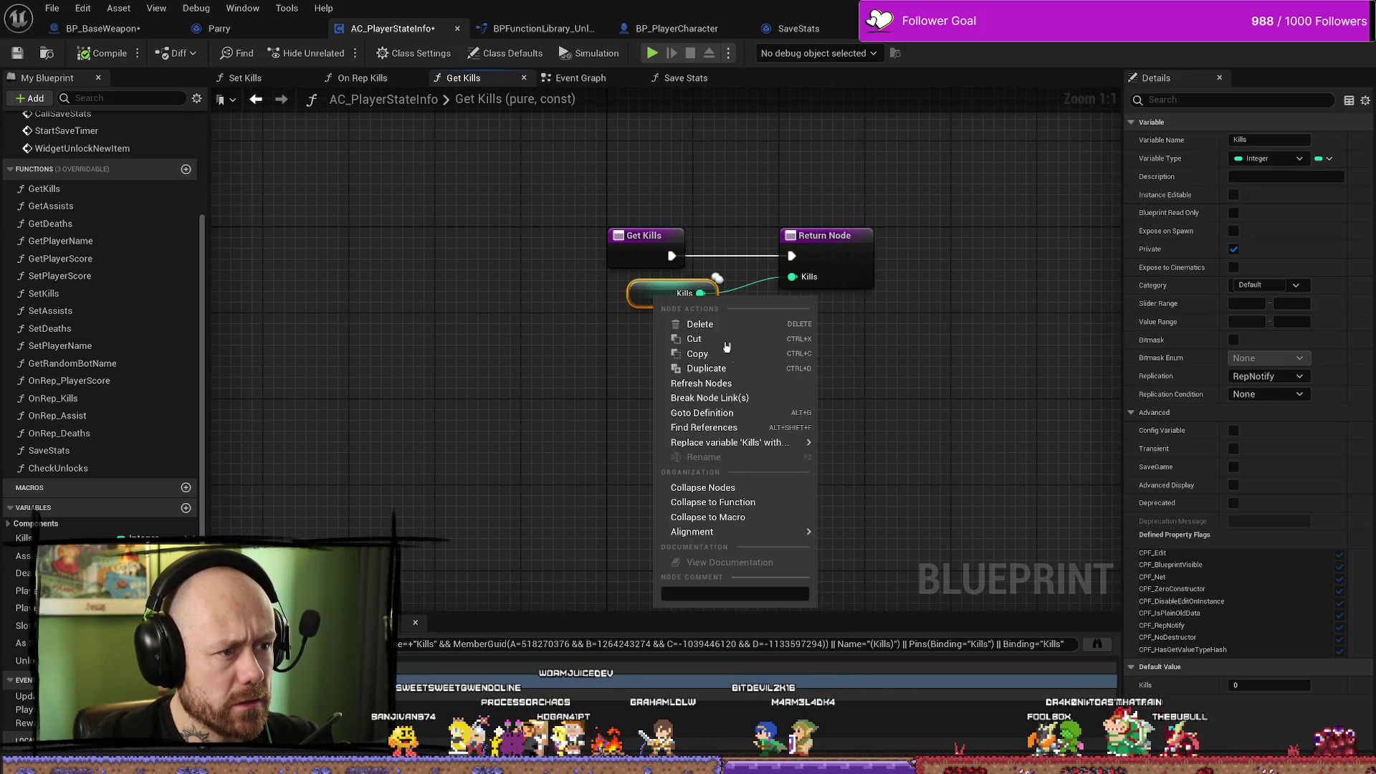
pyautogui.click(737, 428)
pyautogui.click(1096, 643)
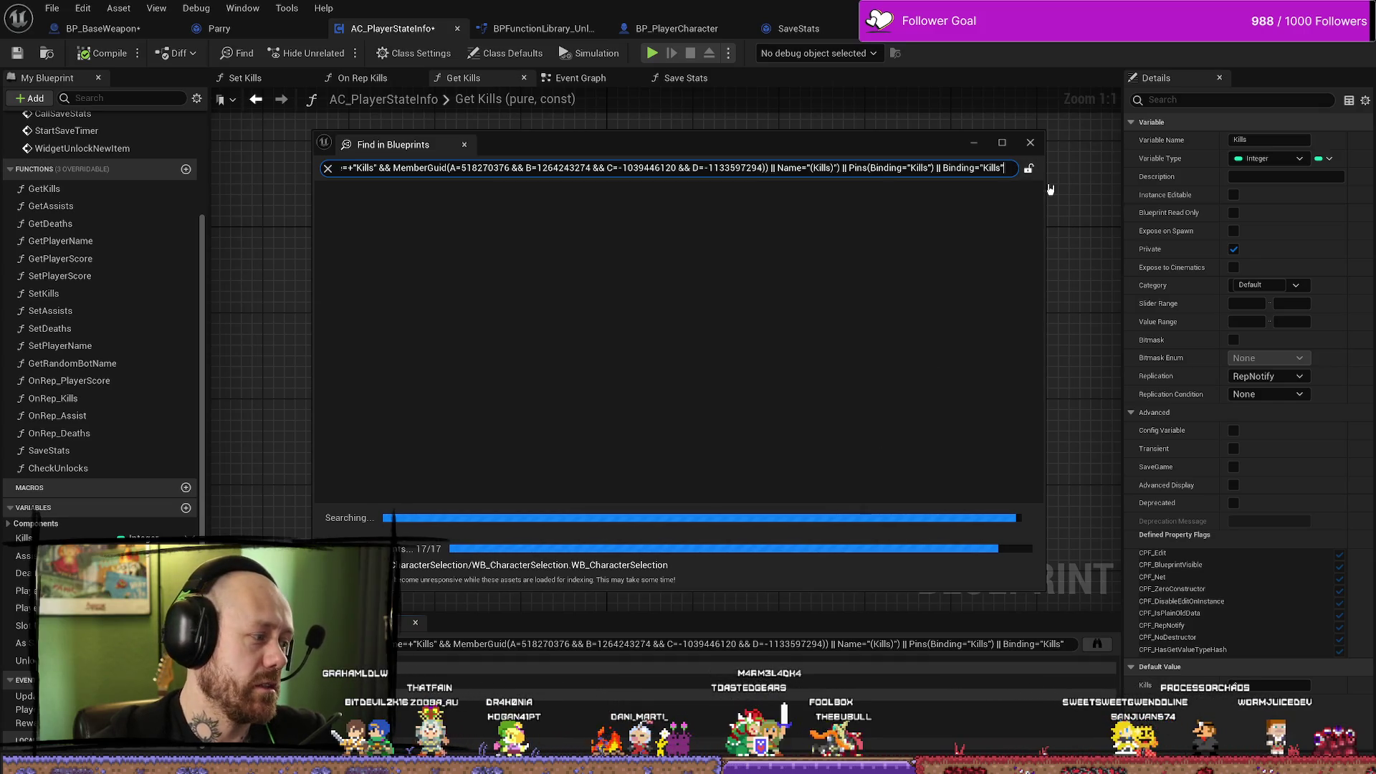
pyautogui.click(1038, 146)
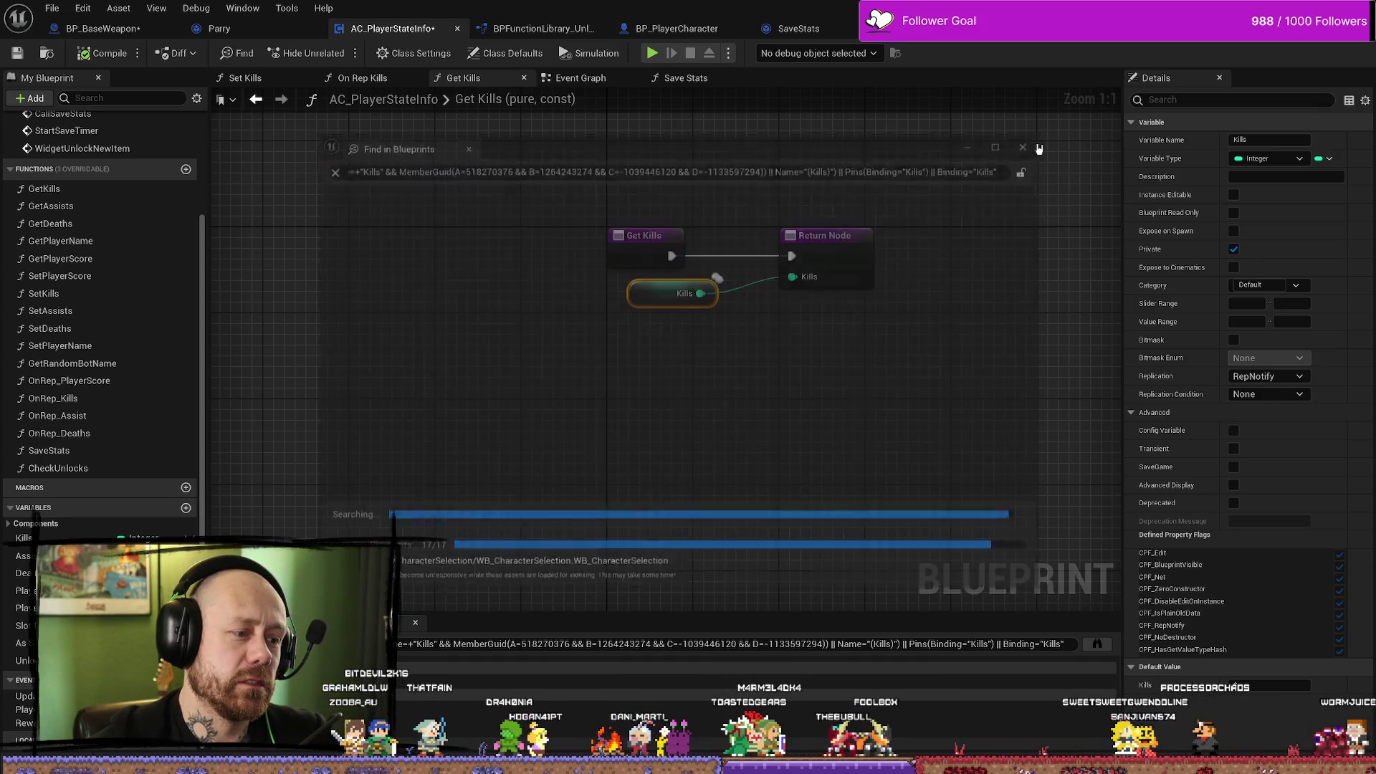
pyautogui.click(54, 7)
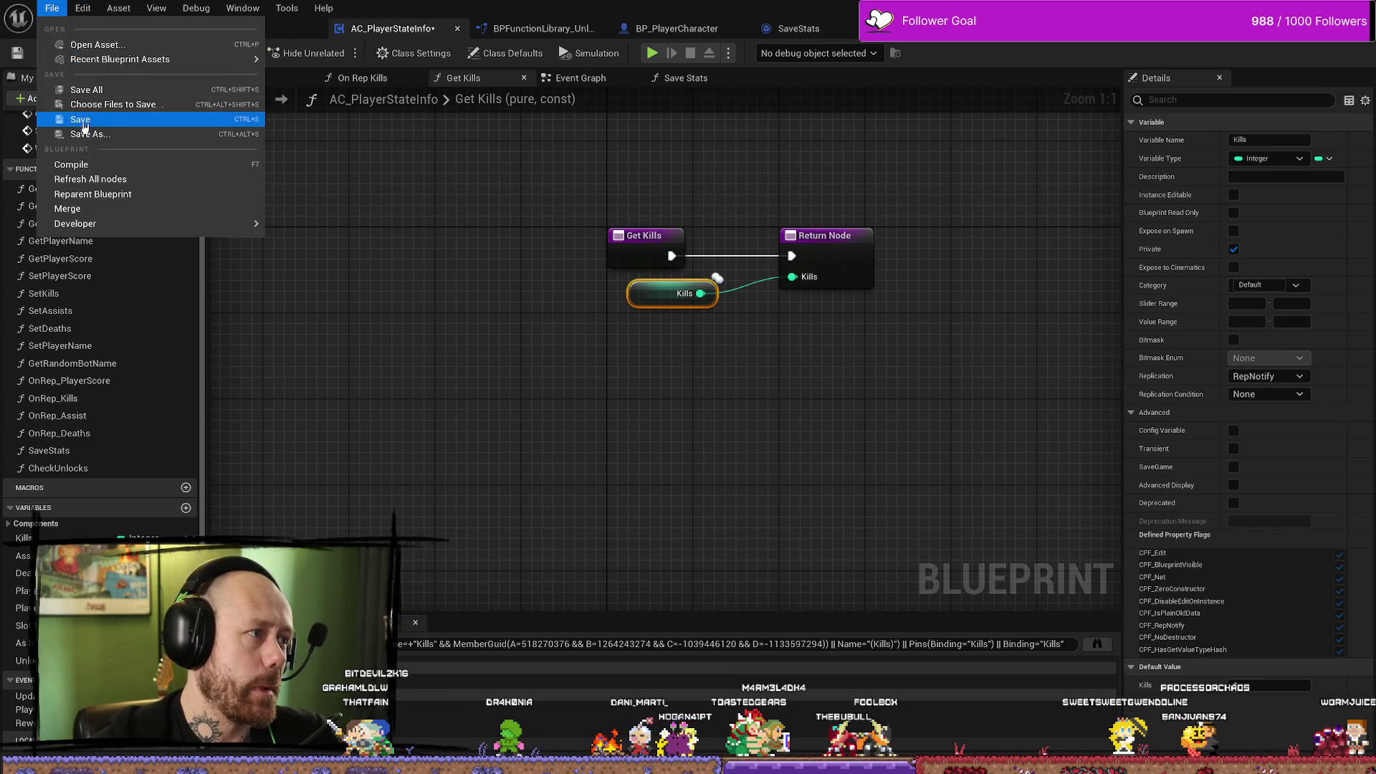
pyautogui.click(79, 92)
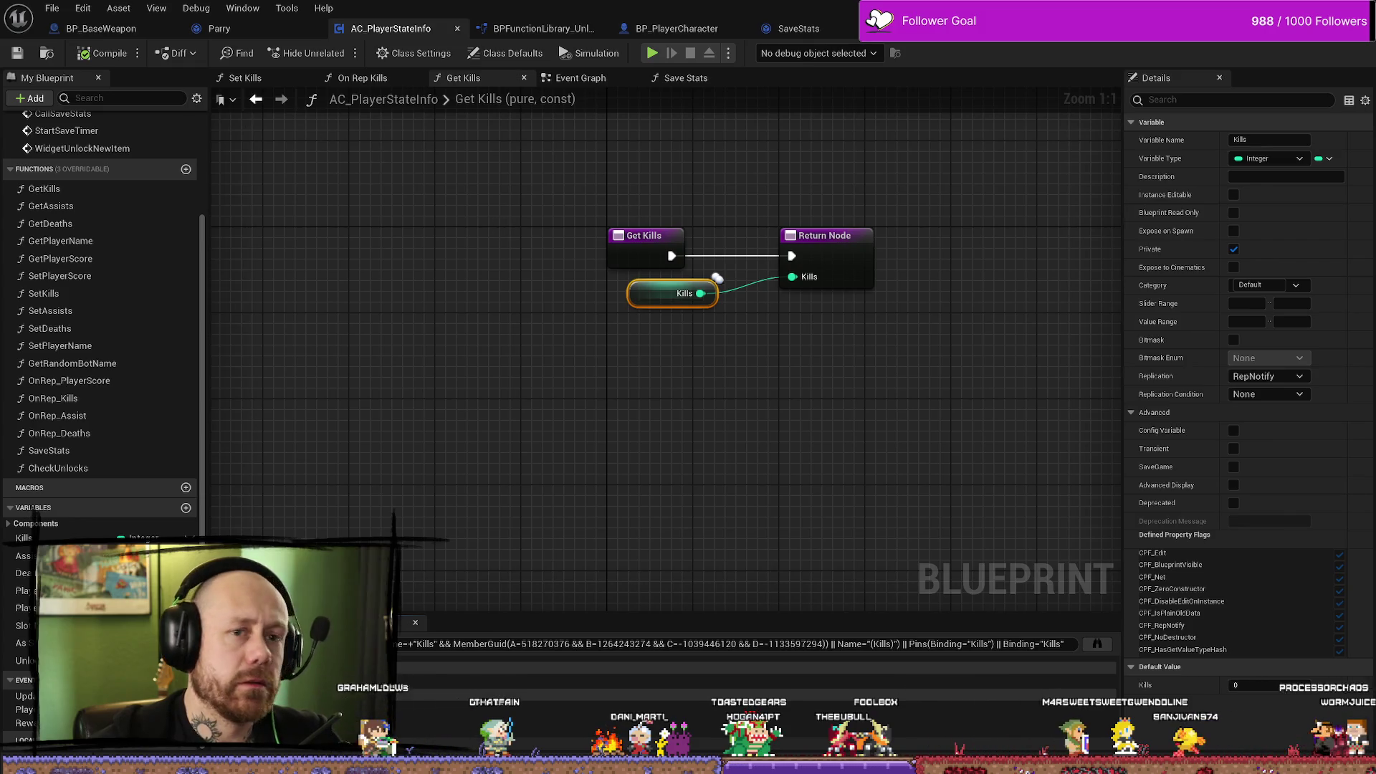
# Close the editor and relaunch Unreal Engine 5.3.2 from the Epic Games launcher.
pyautogui.hotkey('alt', 'F4')
pyautogui.hotkey('alt', 'F4')
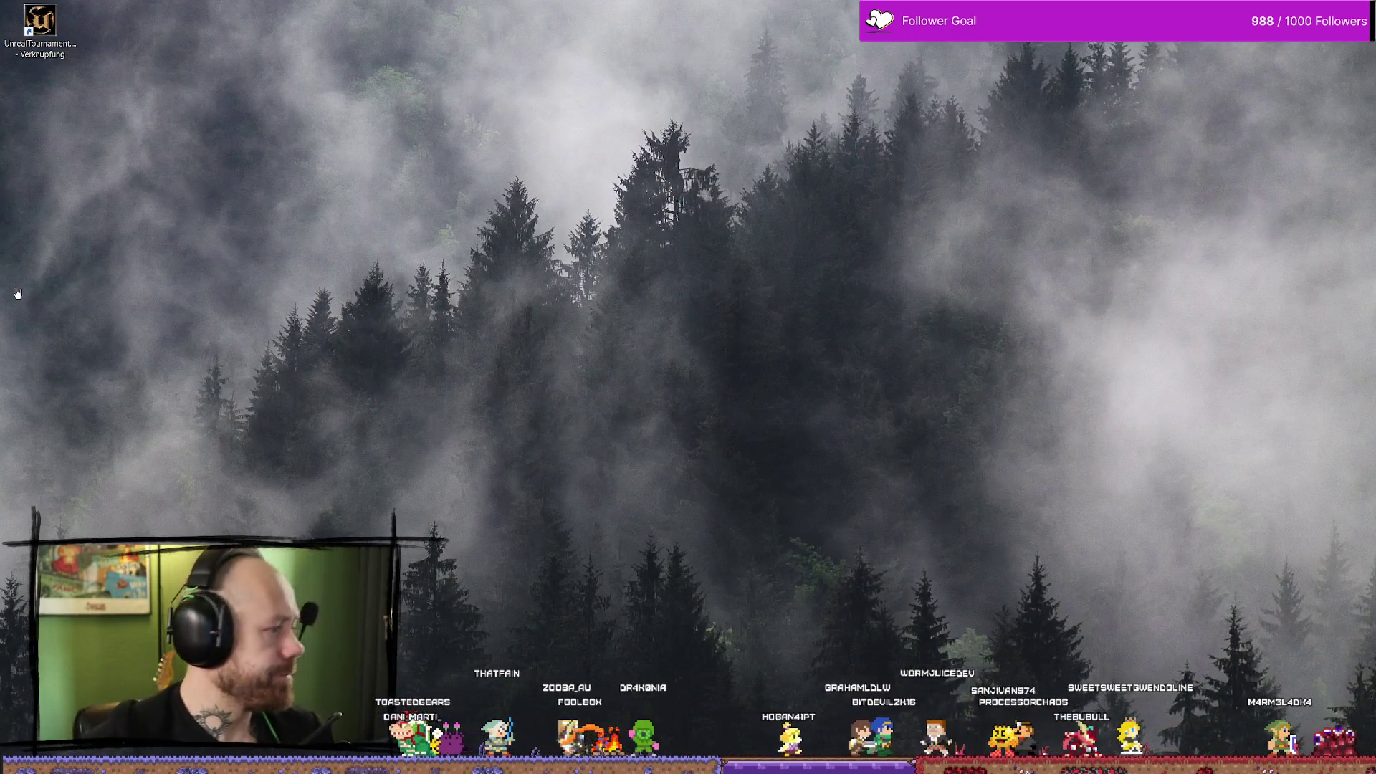
pyautogui.moveTo(0, 51); pyautogui.dragTo(892, 52)
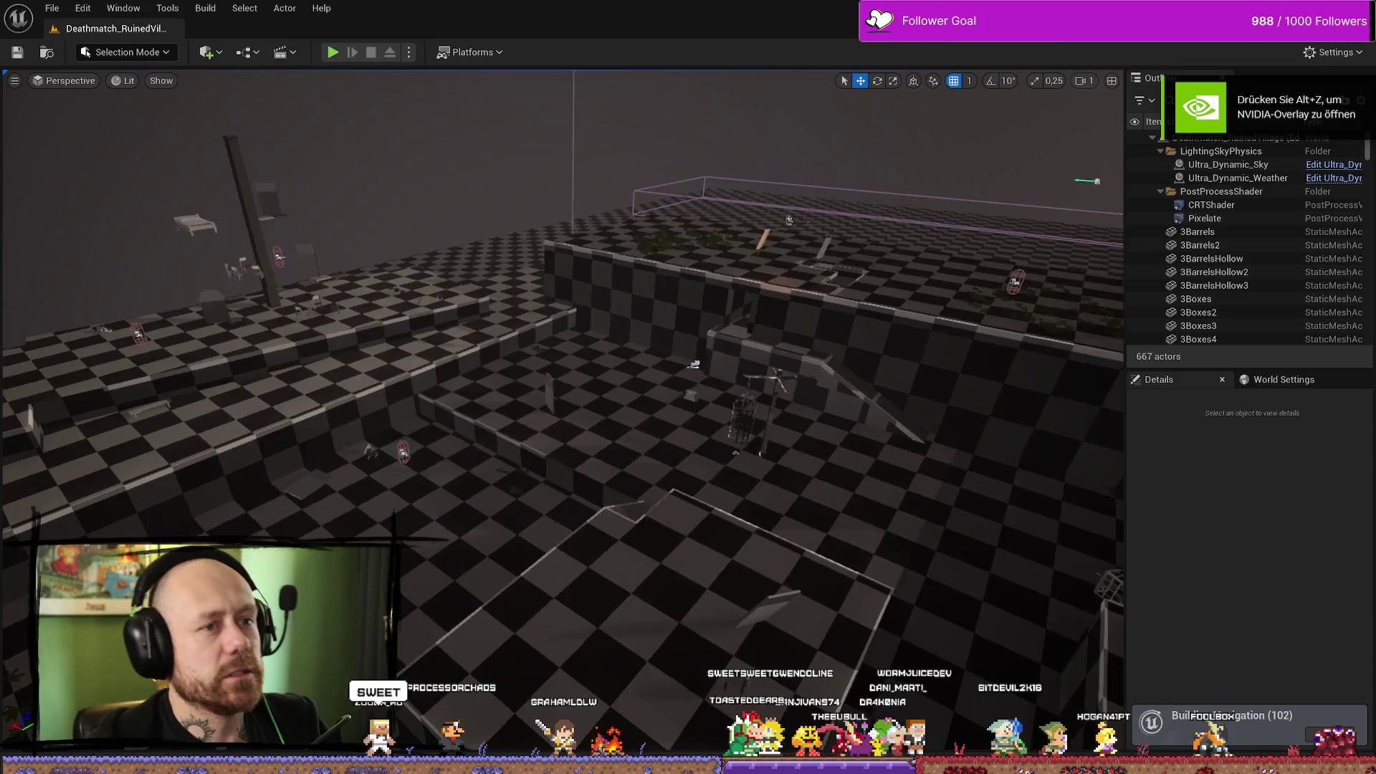
pyautogui.scroll(5, 857, 285)
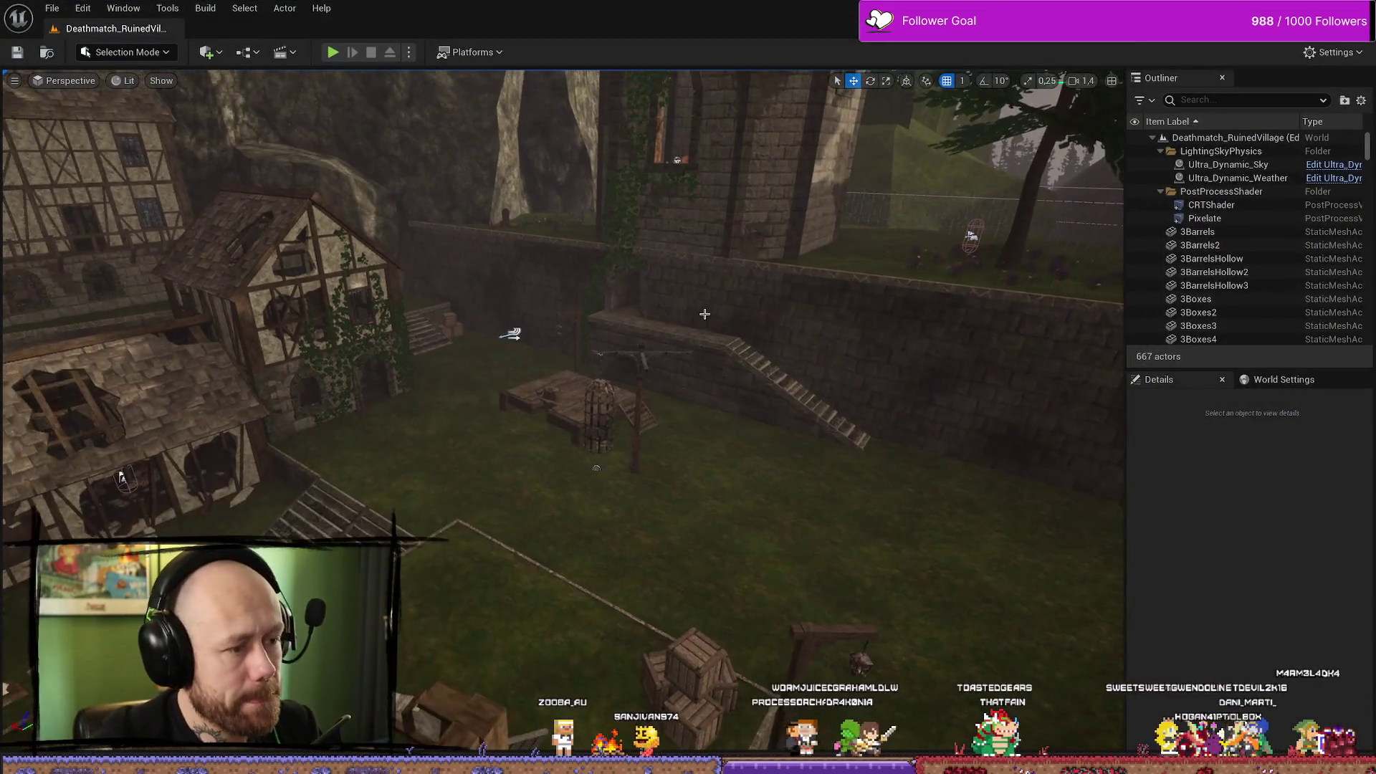
# Open AC_PlayerStateInfo, BP_PlayerState and iPlayerState from the Content Drawer's 'state' results.
pyautogui.hotkey('ctrl', 'space')
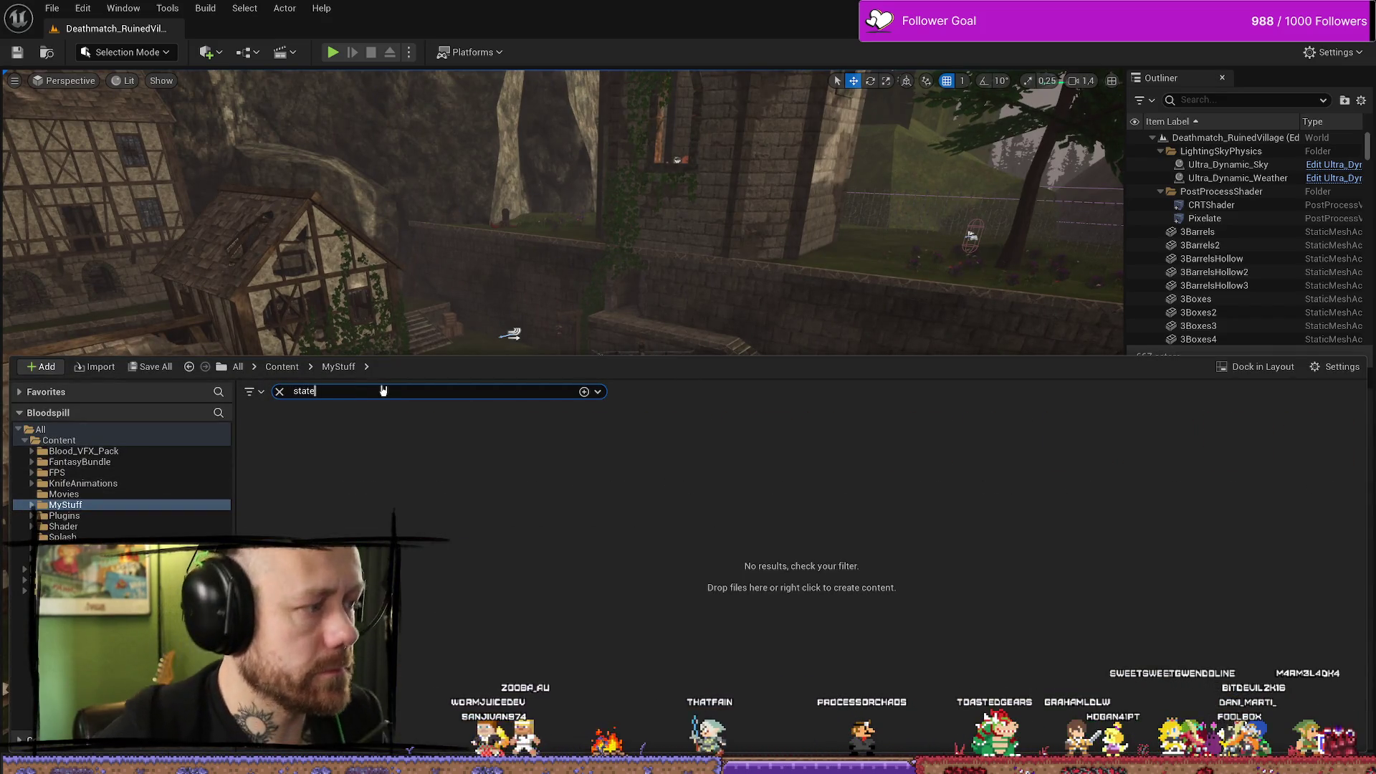
pyautogui.click(143, 440)
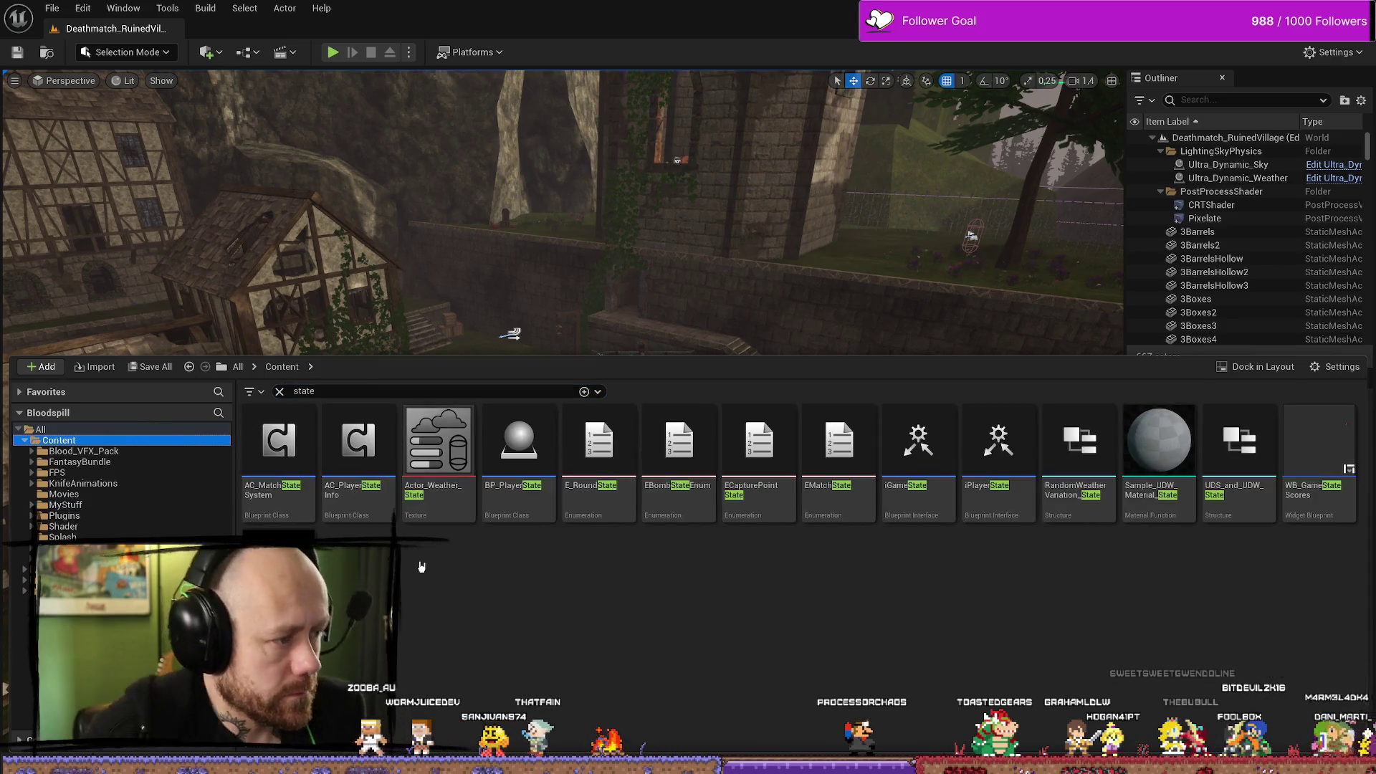
pyautogui.doubleClick(362, 459)
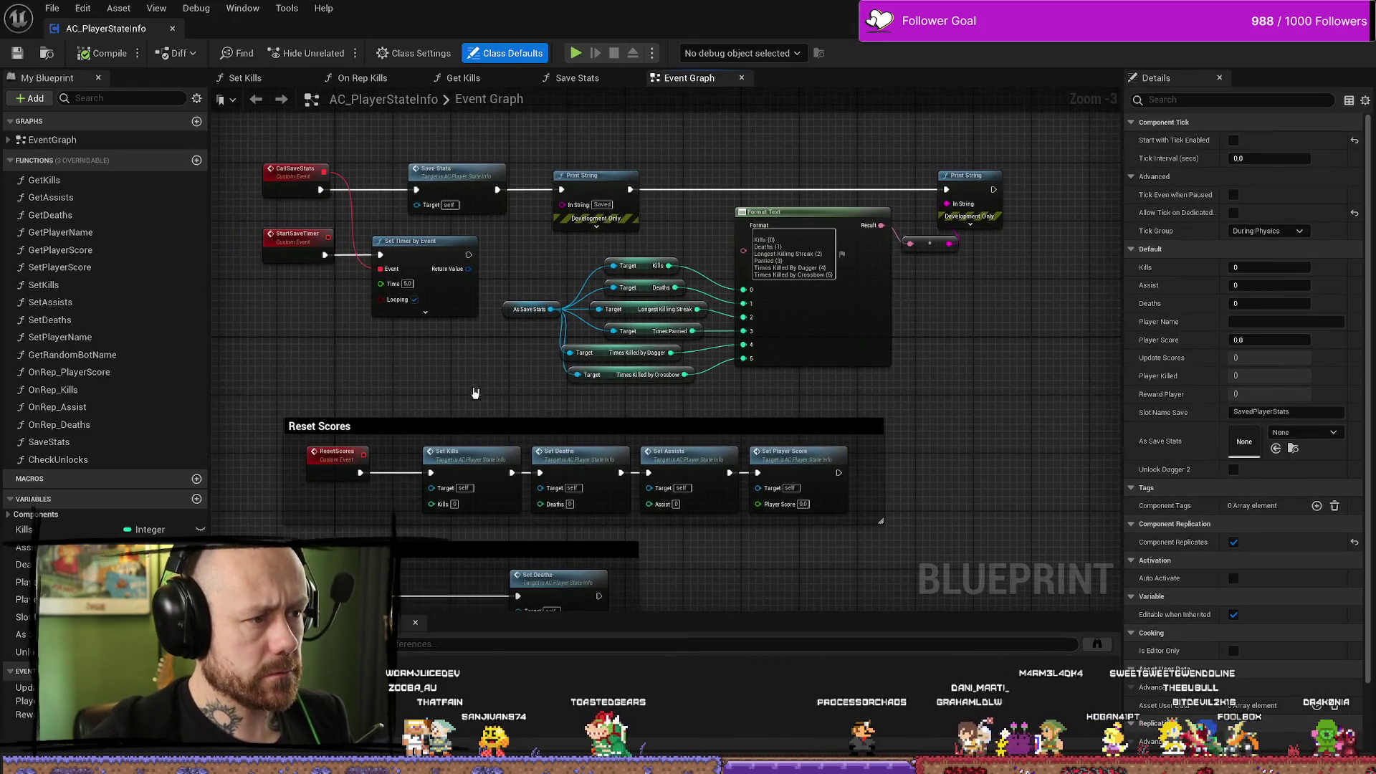
pyautogui.hotkey('ctrl', 'space')
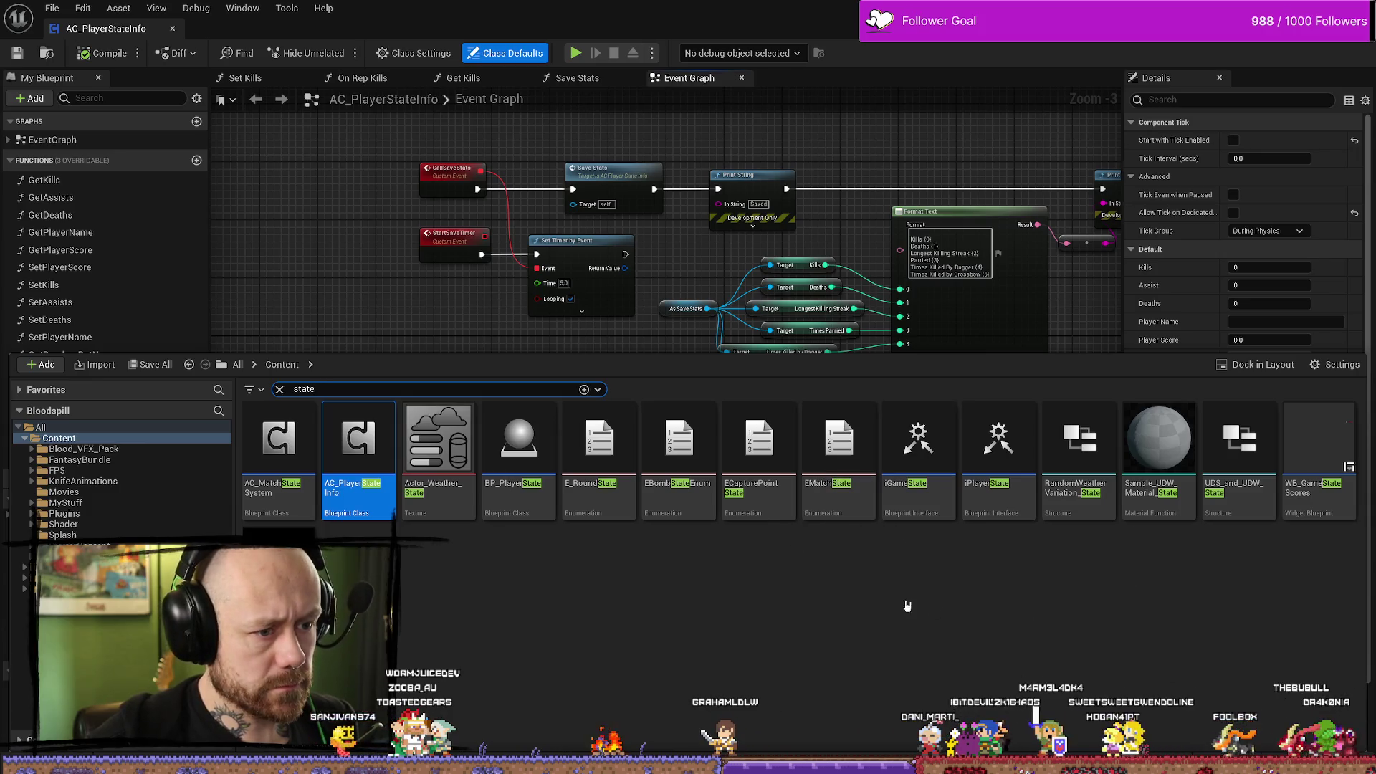
pyautogui.doubleClick(501, 448)
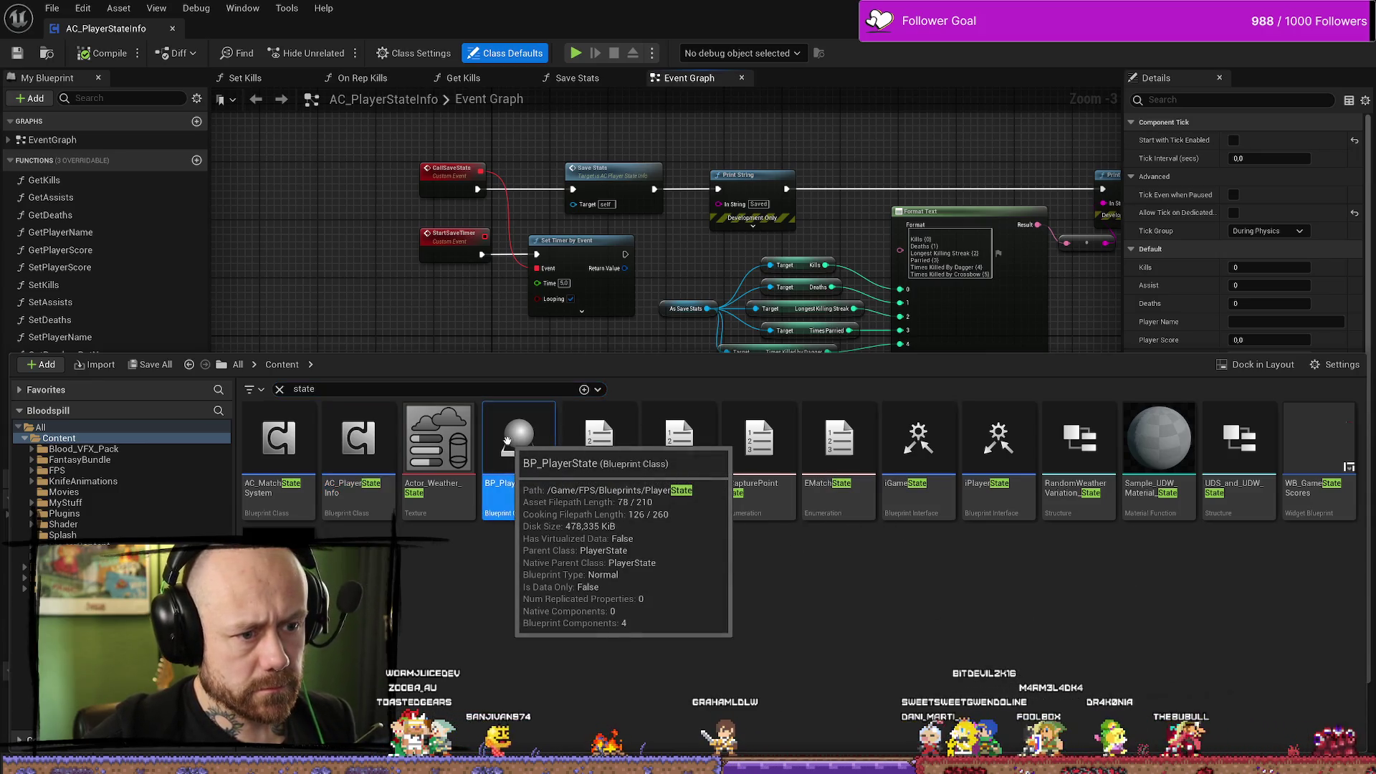
pyautogui.hotkey('ctrl', 'space')
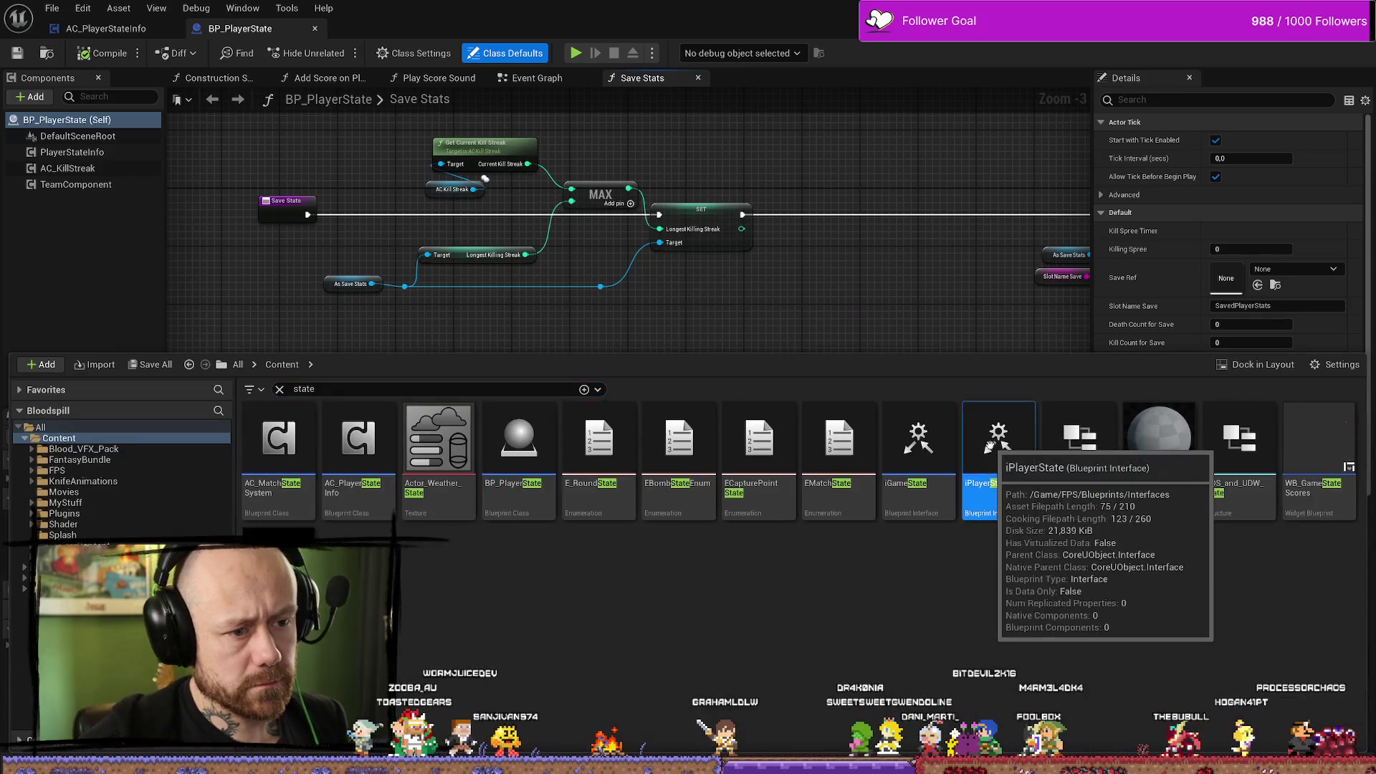
pyautogui.doubleClick(996, 458)
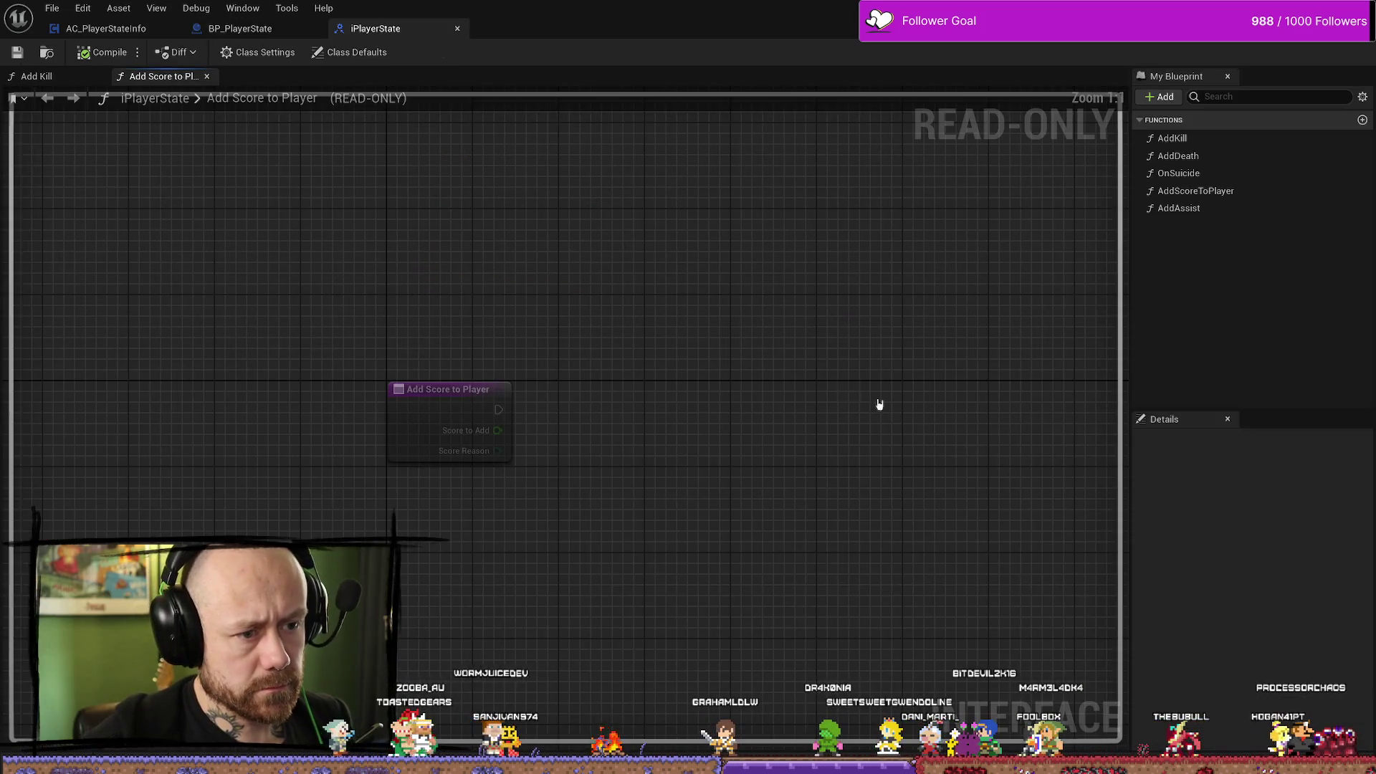
# Open the interface's Add Kill function, then bring up the Content Drawer to find 'character'.
pyautogui.doubleClick(1173, 139)
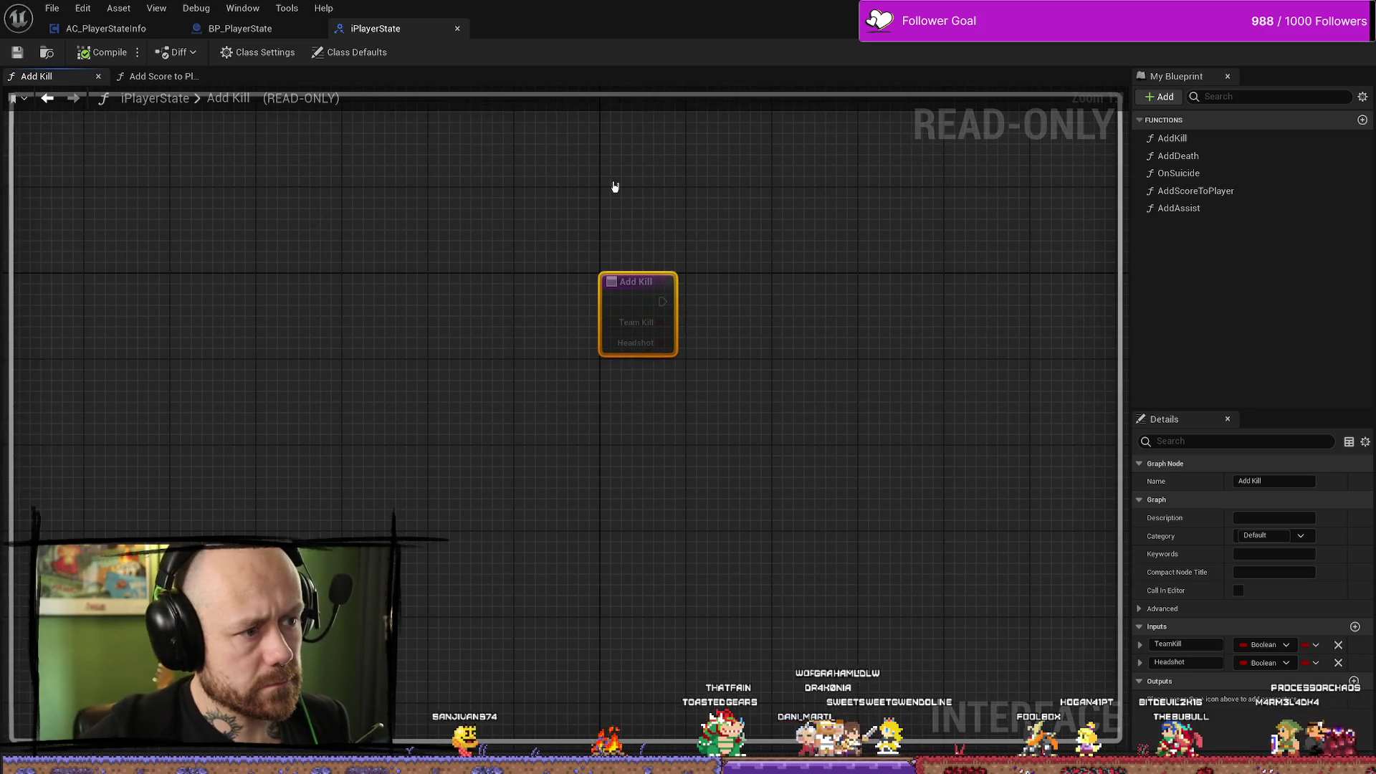
pyautogui.hotkey('ctrl', 'space')
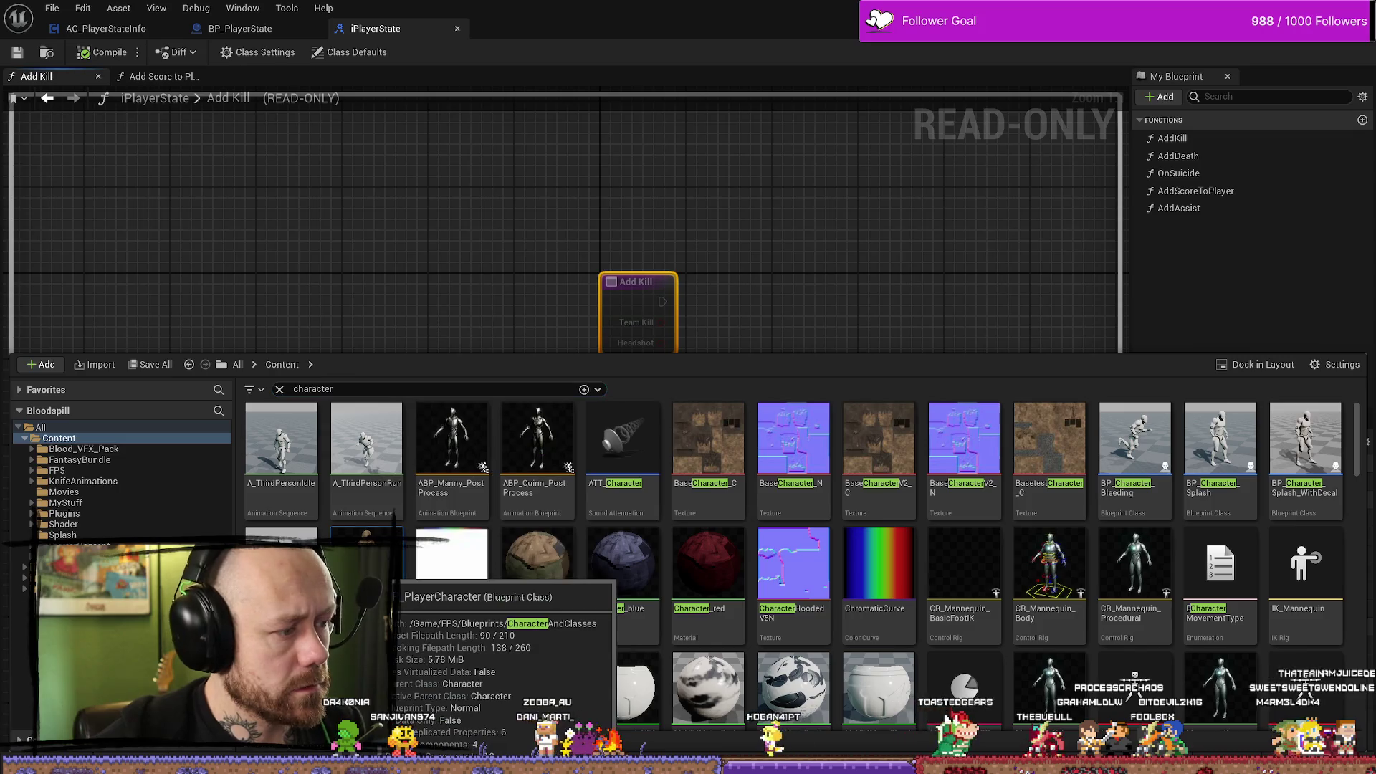
# Open BP_PlayerCharacter, find Add Kill references, and jump to the call in Damage Player.
pyautogui.doubleClick(367, 566)
pyautogui.click(375, 29)
pyautogui.click(598, 226)
pyautogui.click(630, 284)
pyautogui.rightClick(631, 288)
pyautogui.click(715, 389)
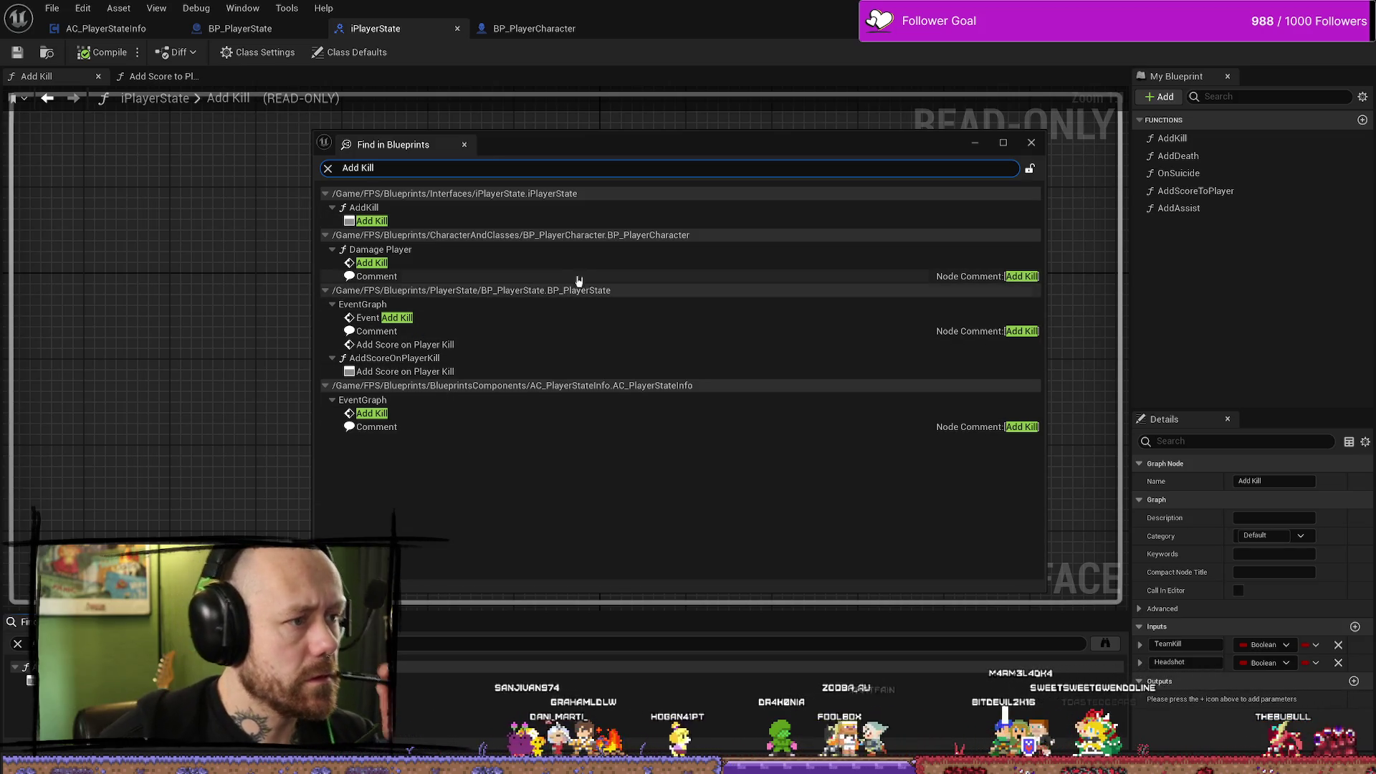
pyautogui.doubleClick(410, 251)
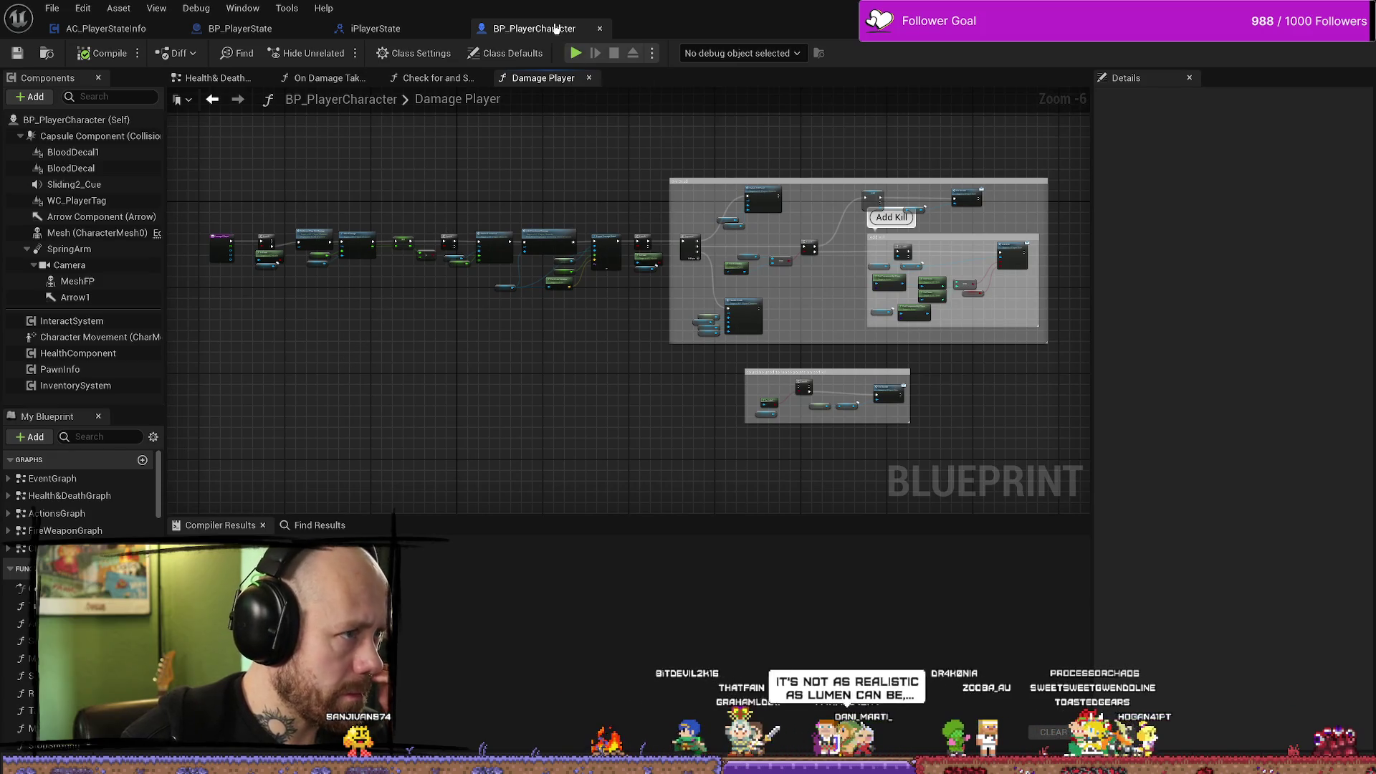
pyautogui.scroll(5, 860, 208)
pyautogui.moveTo(715, 283)
pyautogui.mouseDown()
pyautogui.moveTo(700, 234)
pyautogui.moveTo(719, 237)
pyautogui.moveTo(627, 172)
pyautogui.mouseUp()
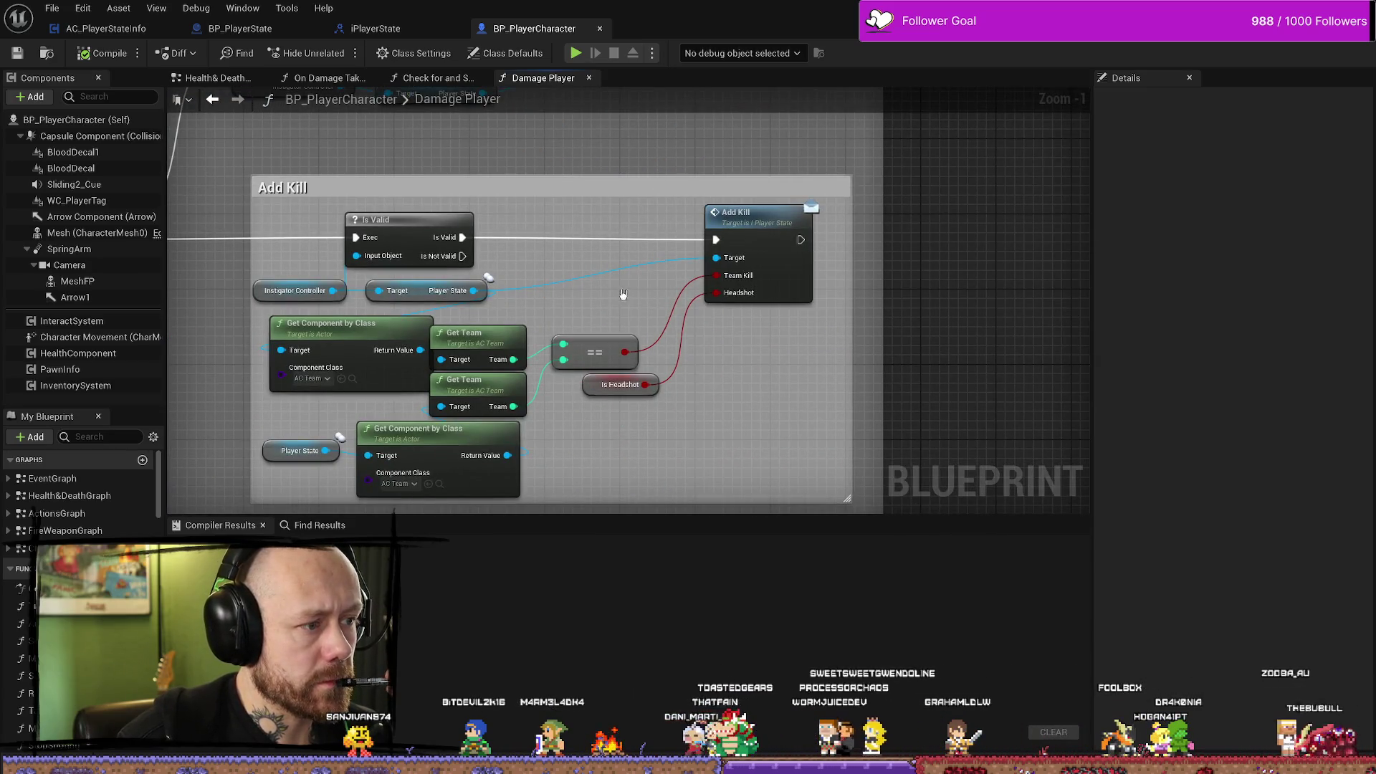
pyautogui.moveTo(582, 315)
pyautogui.mouseDown()
pyautogui.moveTo(606, 282)
pyautogui.moveTo(739, 283)
pyautogui.mouseUp()
pyautogui.moveTo(365, 226); pyautogui.dragTo(591, 226)
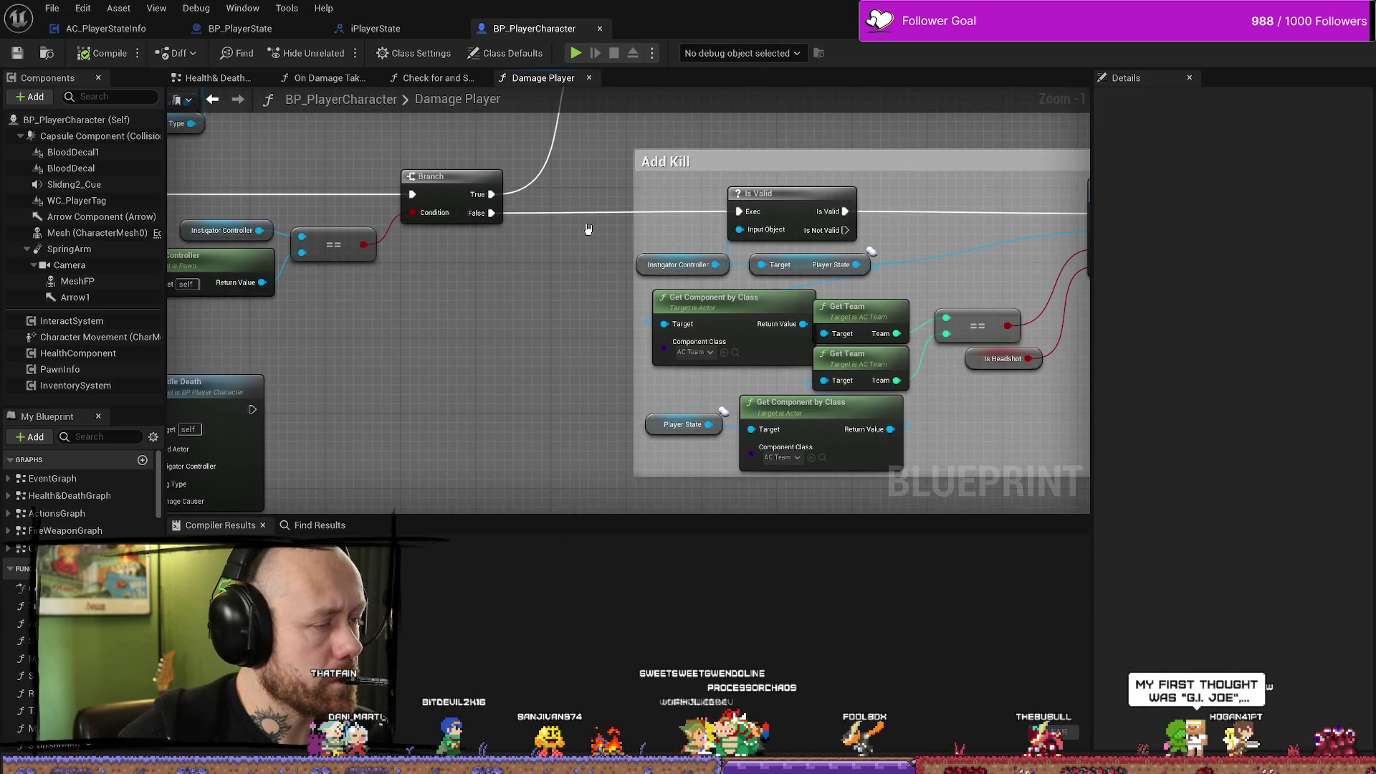
pyautogui.scroll(-3, 580, 231)
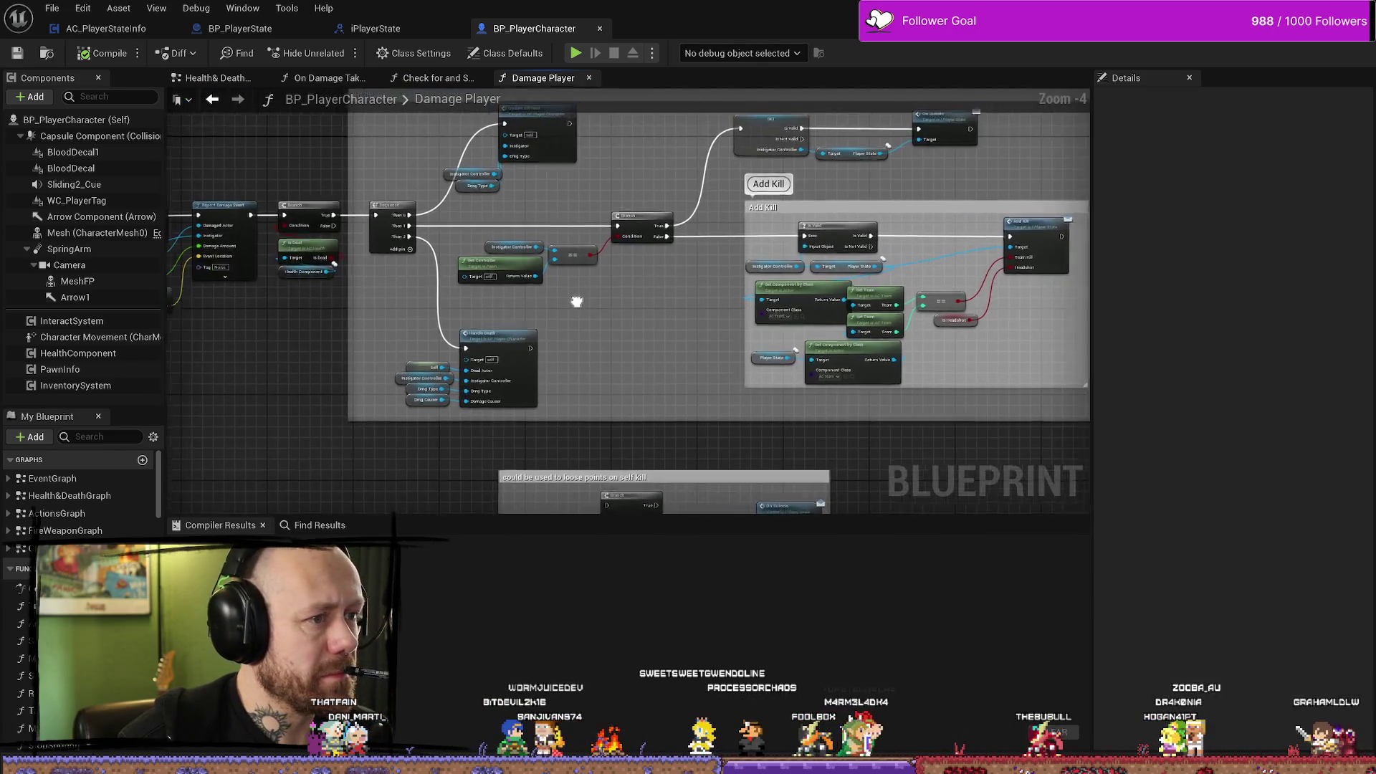
pyautogui.scroll(-4, 554, 313)
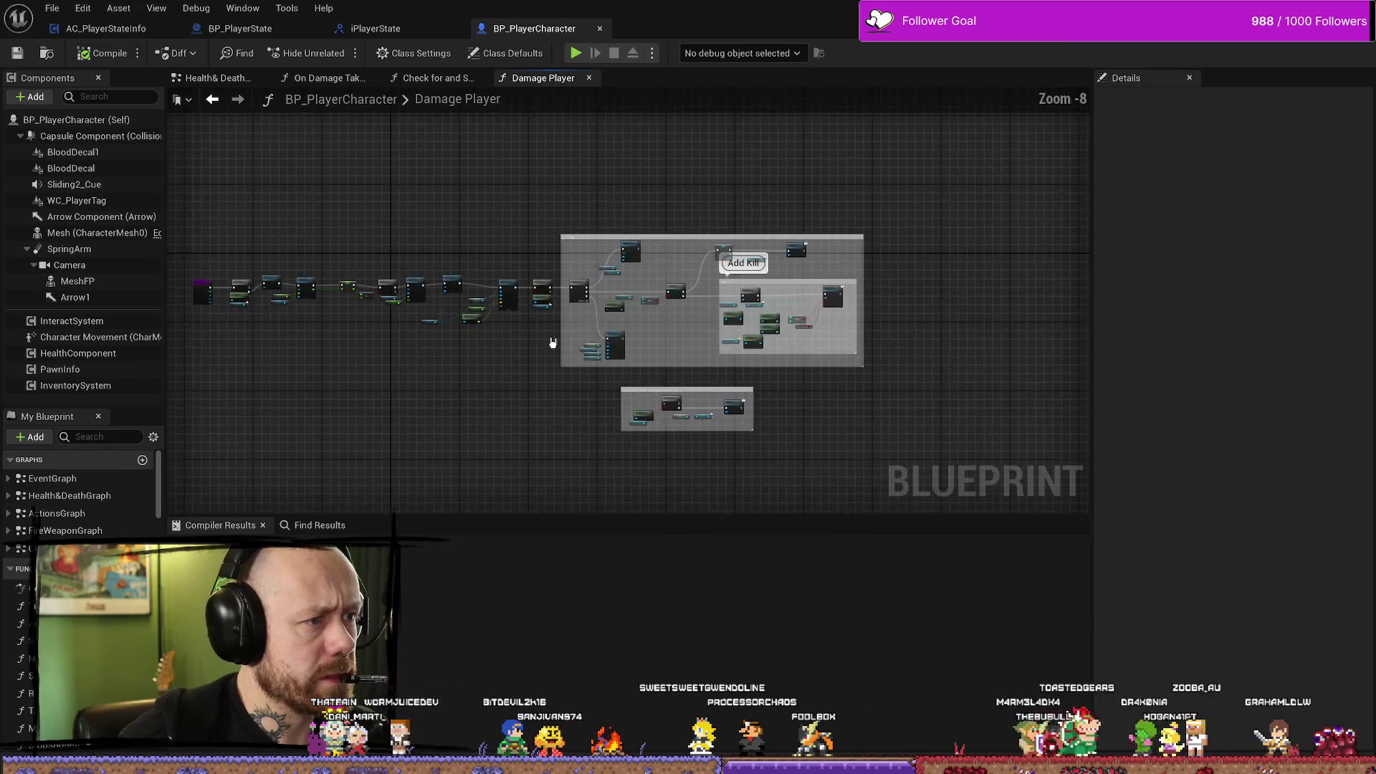
pyautogui.scroll(8, 587, 353)
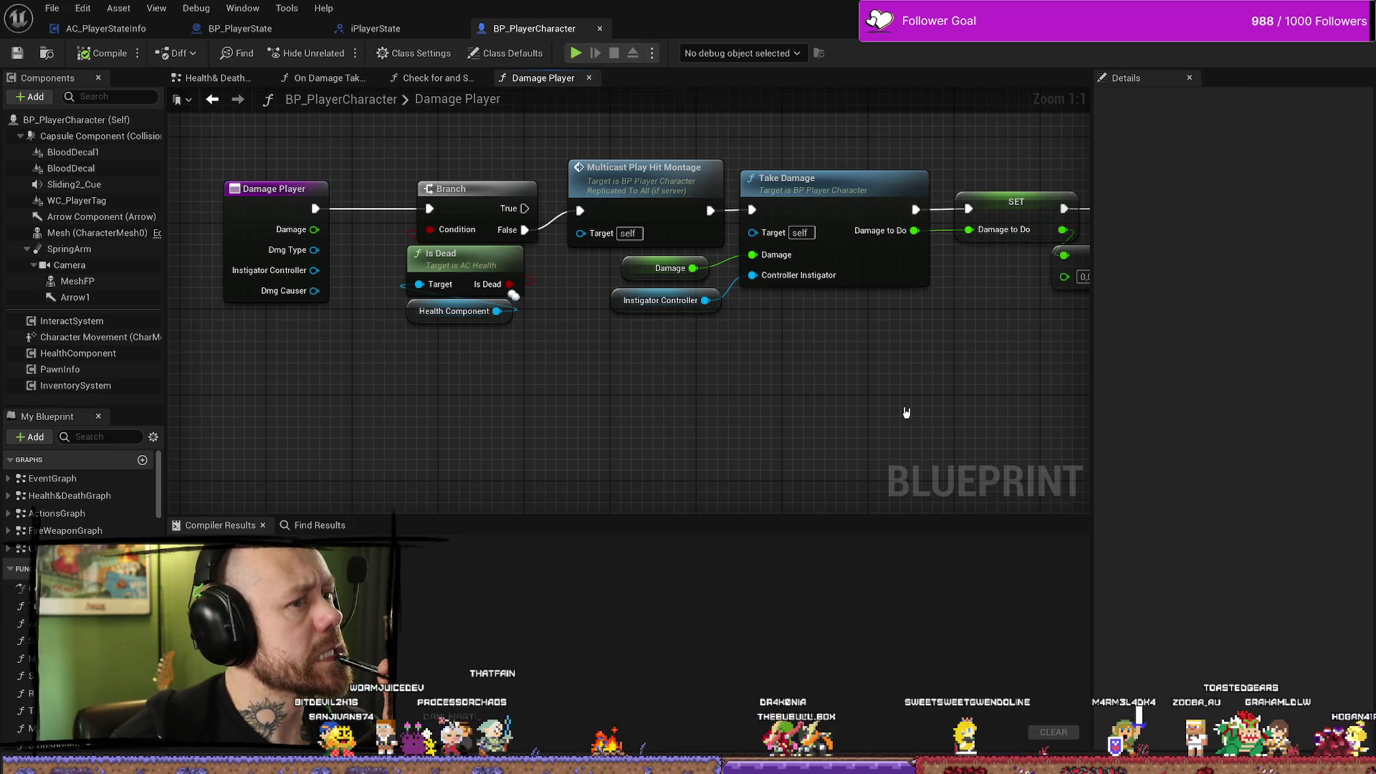
pyautogui.moveTo(893, 413); pyautogui.dragTo(660, 408)
pyautogui.scroll(-2, 845, 421)
pyautogui.moveTo(845, 420); pyautogui.dragTo(277, 323)
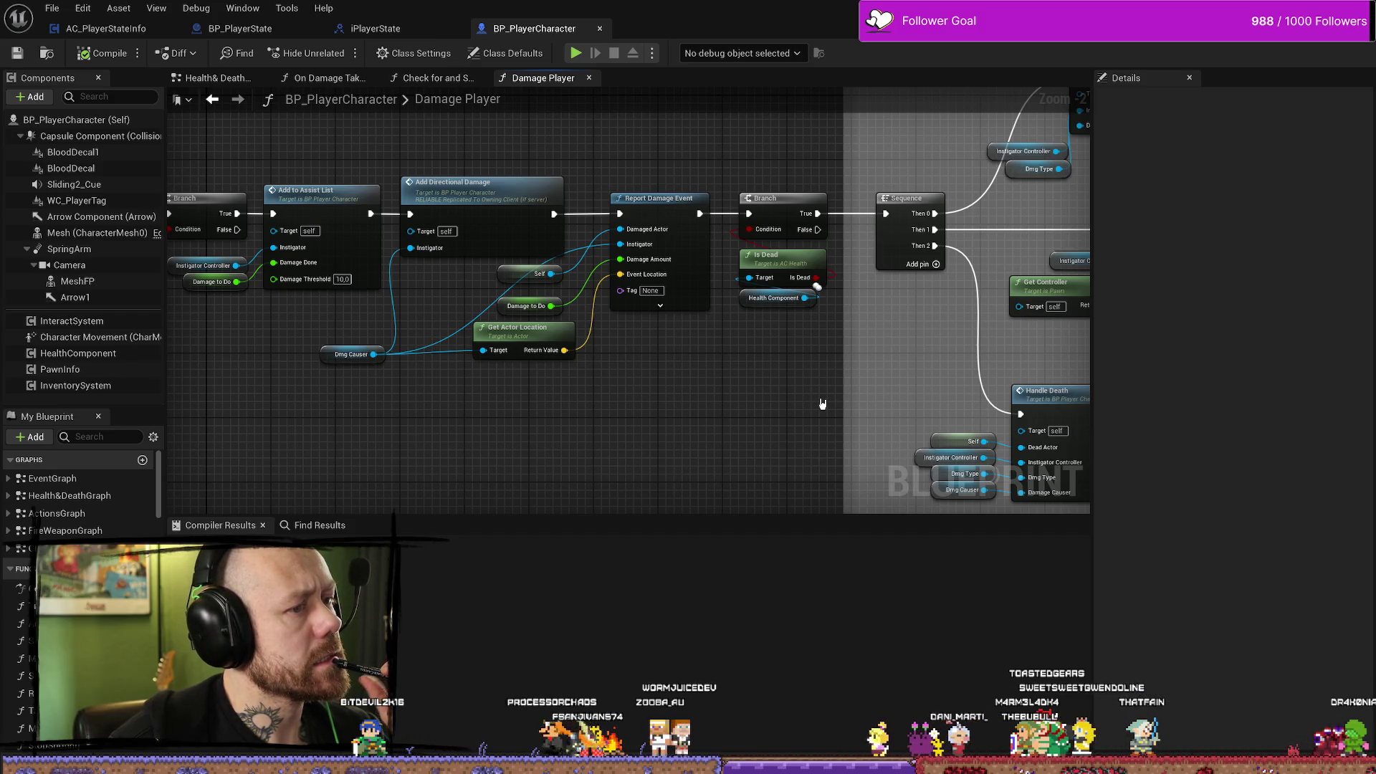
pyautogui.moveTo(823, 404); pyautogui.dragTo(627, 395)
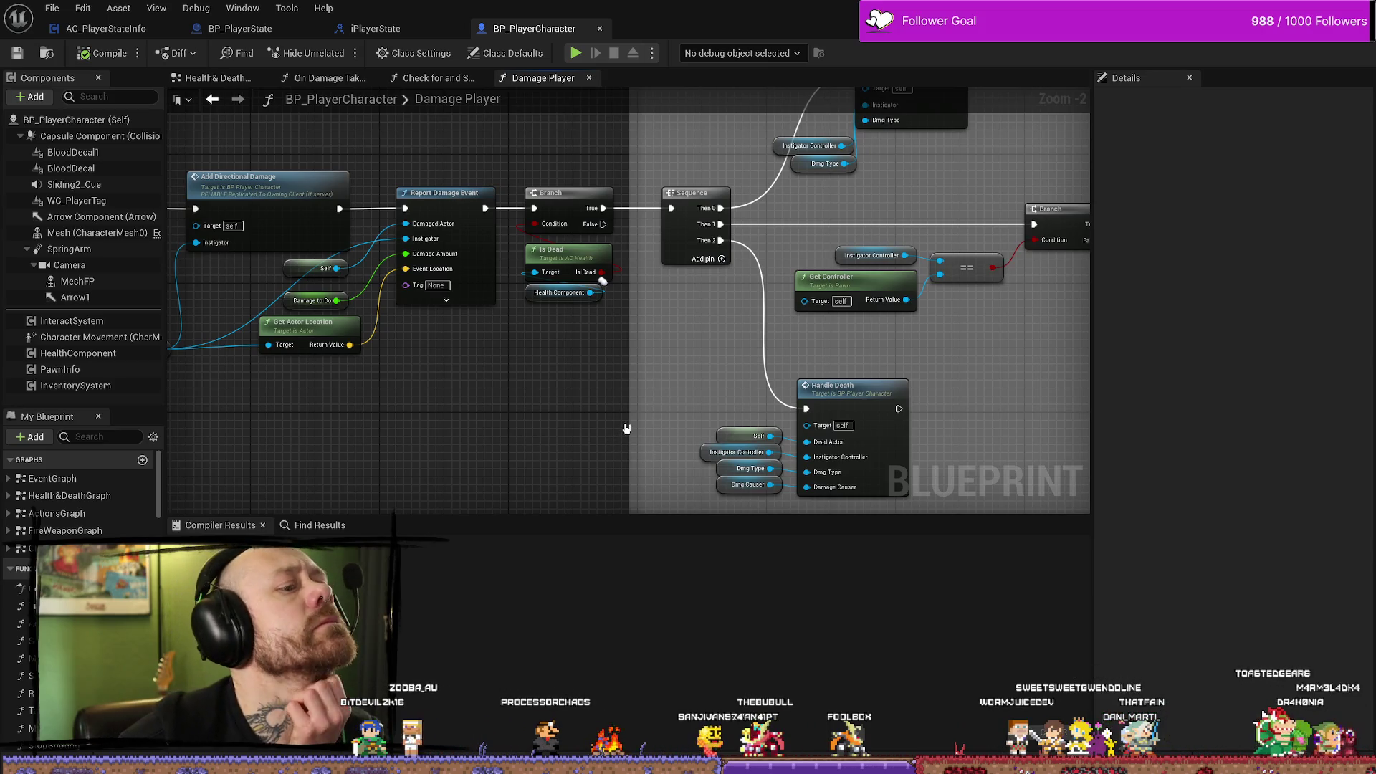
pyautogui.moveTo(691, 375)
pyautogui.mouseDown()
pyautogui.moveTo(528, 375)
pyautogui.moveTo(461, 430)
pyautogui.mouseUp()
pyautogui.moveTo(589, 283); pyautogui.dragTo(638, 294)
pyautogui.moveTo(780, 255); pyautogui.dragTo(707, 237)
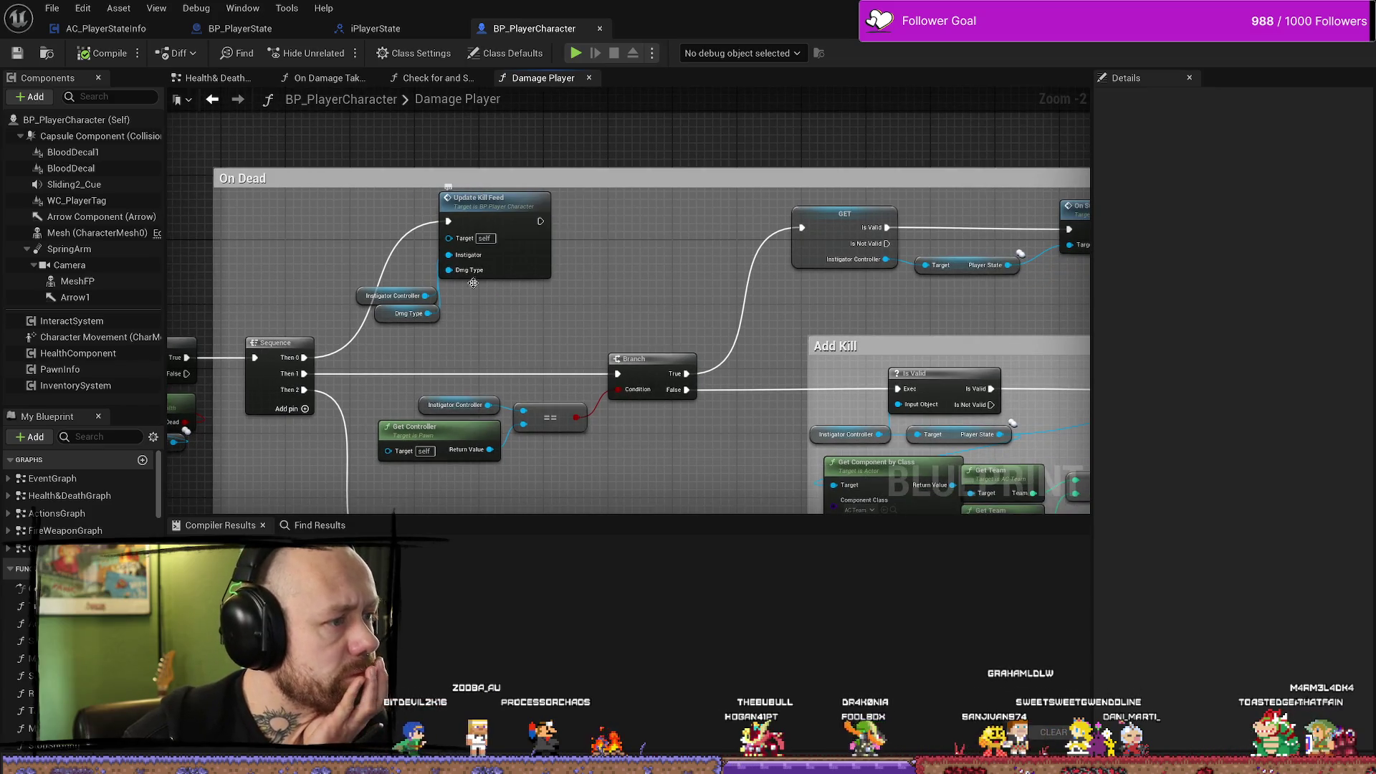
# Pan around the Damage Player graph to inspect the Add Kill, Handle Death and On Suicide groups.
pyautogui.moveTo(584, 291); pyautogui.dragTo(551, 225)
pyautogui.moveTo(783, 221); pyautogui.dragTo(688, 226)
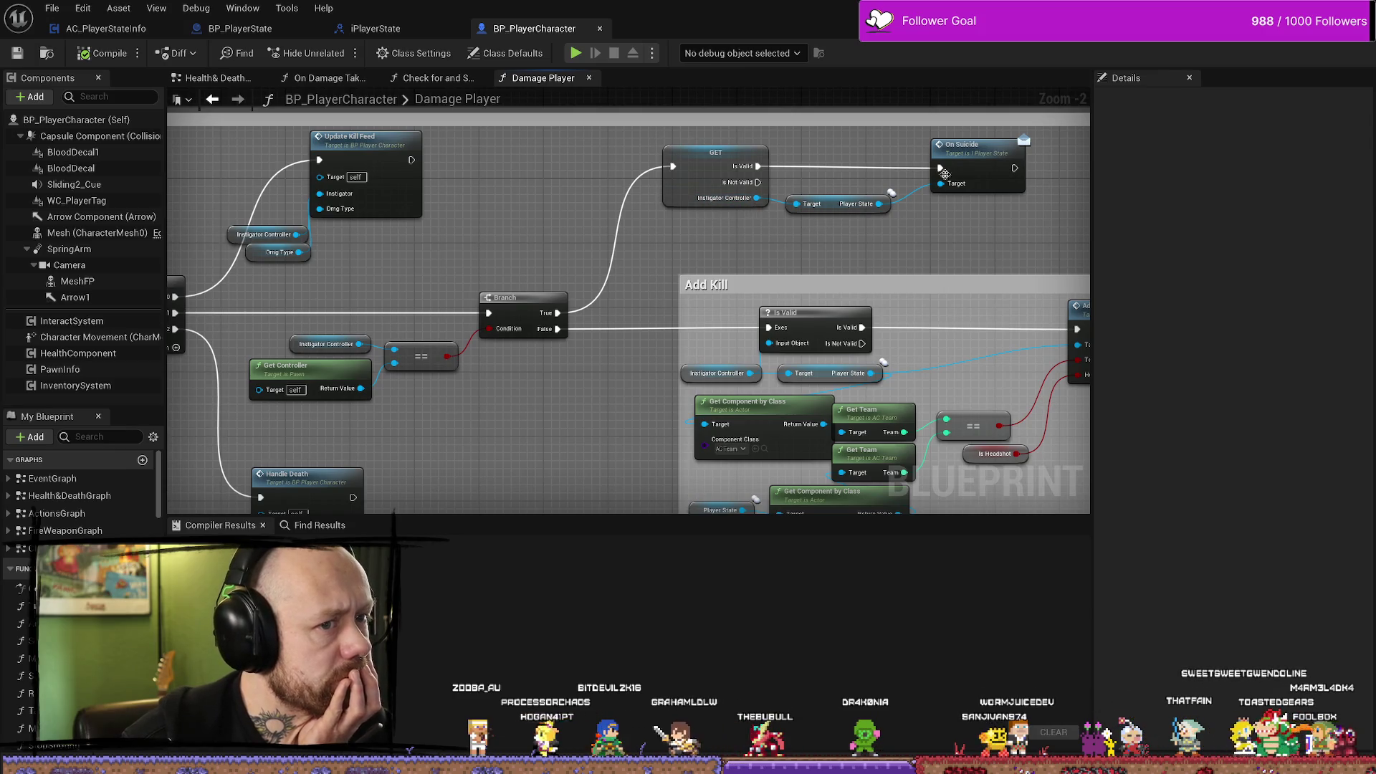
pyautogui.moveTo(627, 306)
pyautogui.mouseDown()
pyautogui.moveTo(509, 285)
pyautogui.moveTo(688, 329)
pyautogui.moveTo(652, 385)
pyautogui.moveTo(704, 286)
pyautogui.moveTo(534, 310)
pyautogui.mouseUp()
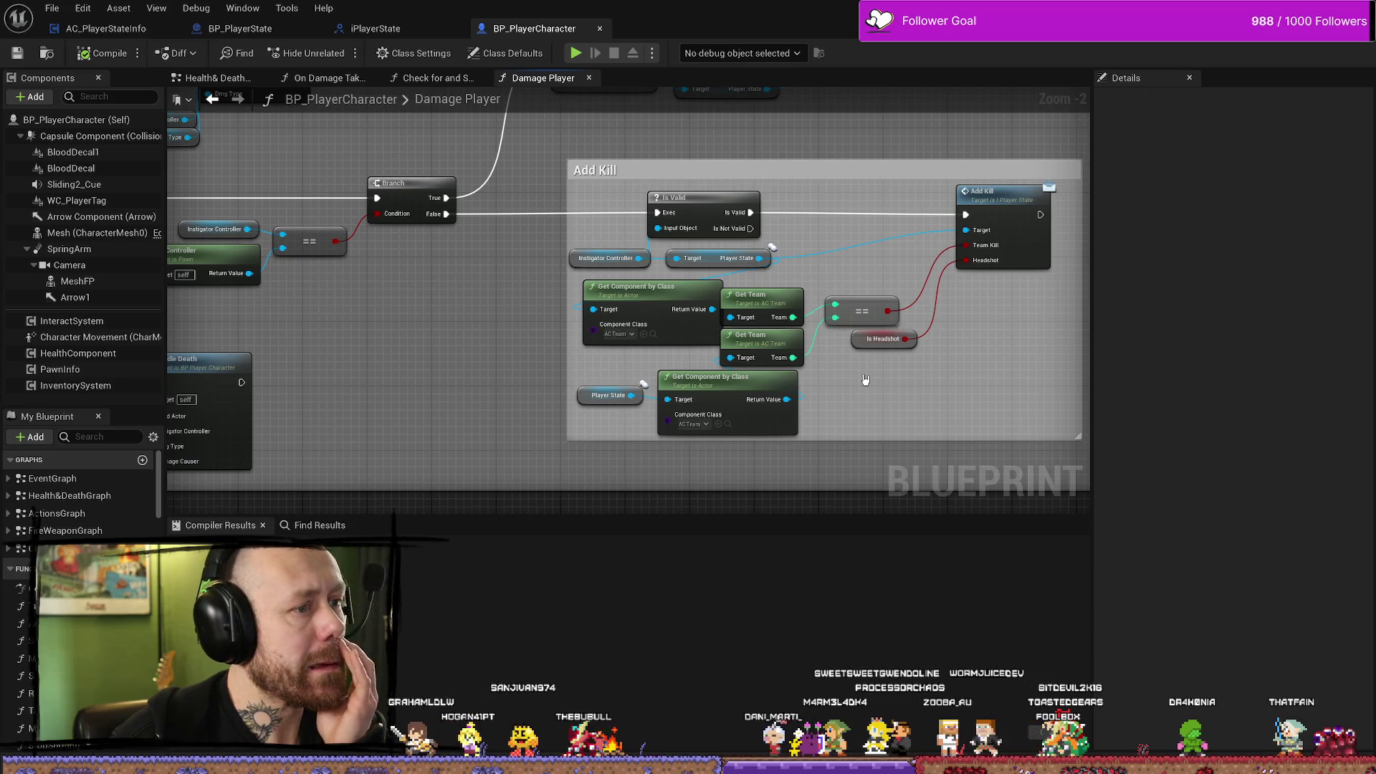
pyautogui.moveTo(567, 381)
pyautogui.mouseDown()
pyautogui.moveTo(526, 334)
pyautogui.moveTo(538, 336)
pyautogui.mouseUp()
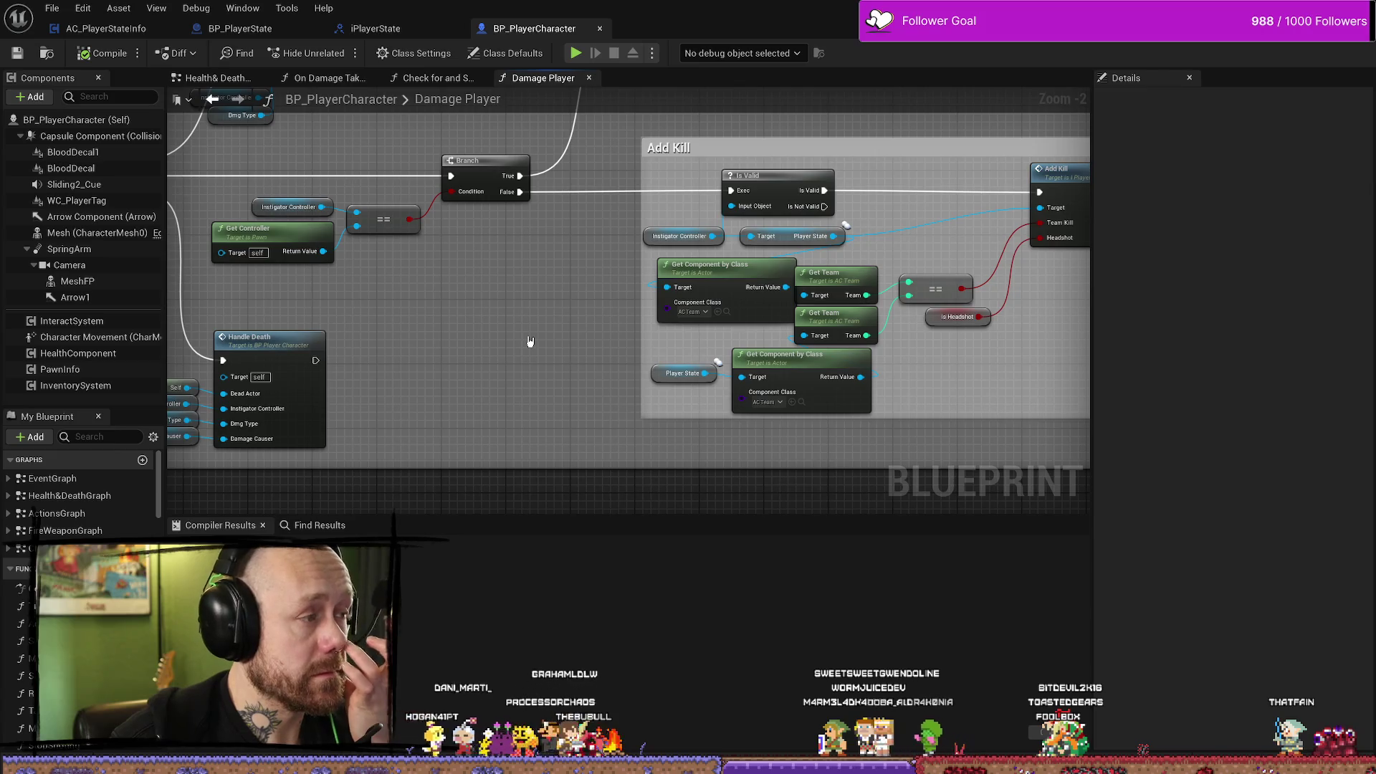
pyautogui.scroll(-2, 532, 331)
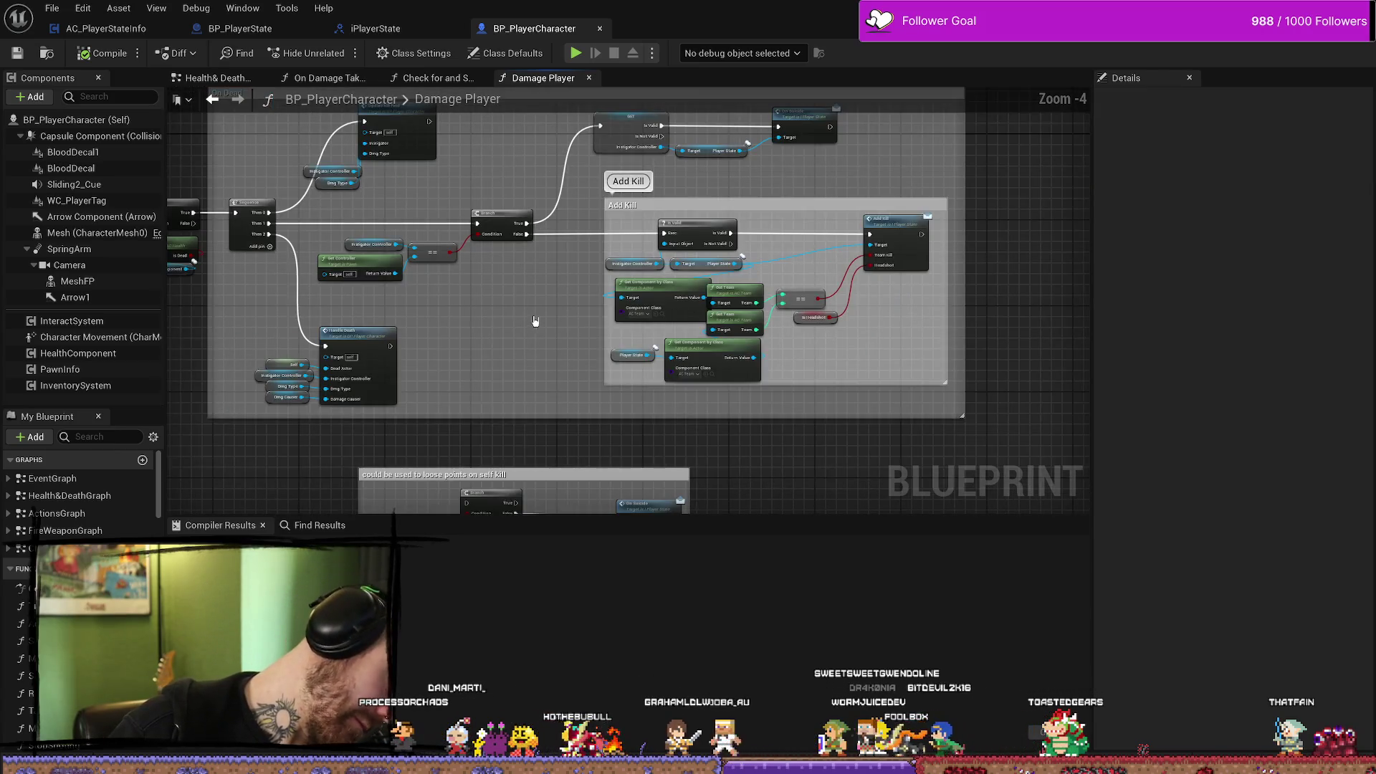
pyautogui.moveTo(534, 322); pyautogui.dragTo(524, 375)
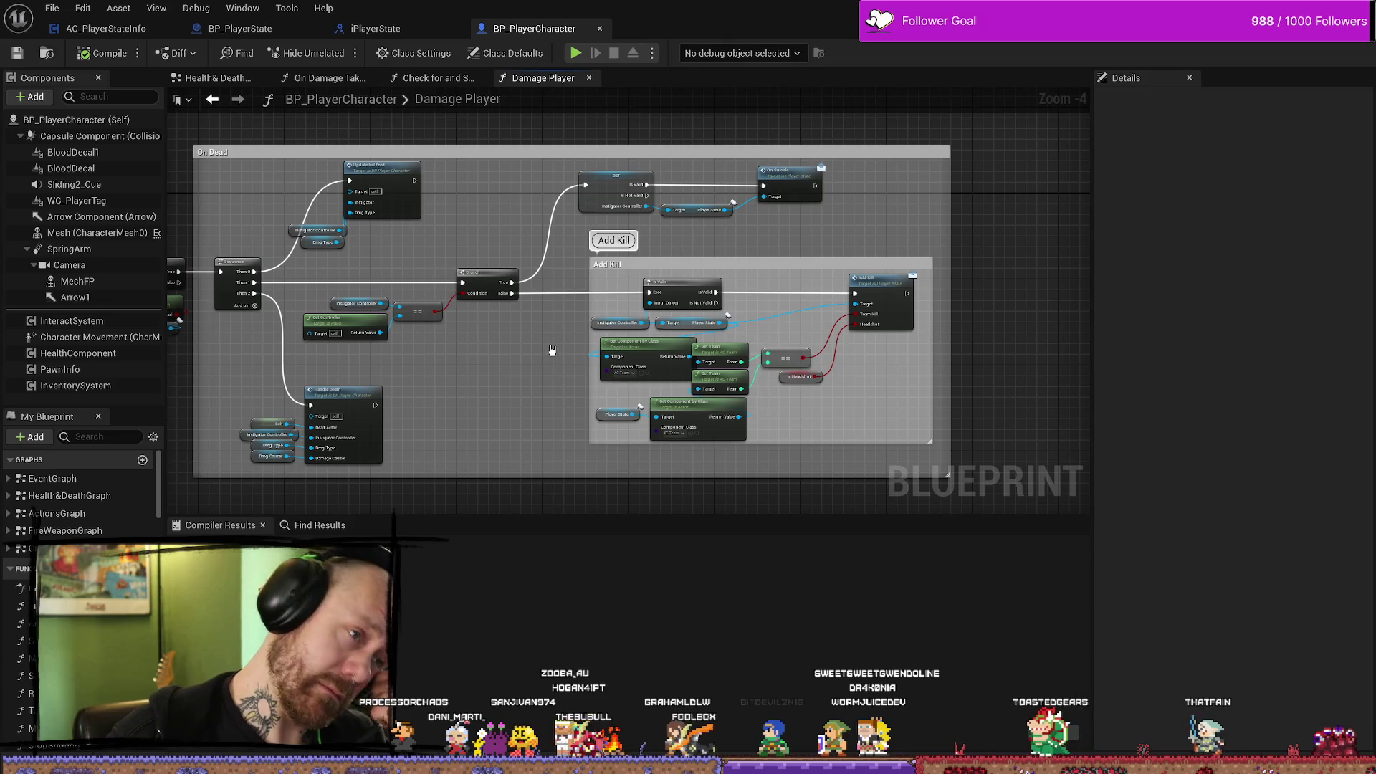
pyautogui.scroll(-1, 574, 315)
pyautogui.scroll(2, 559, 300)
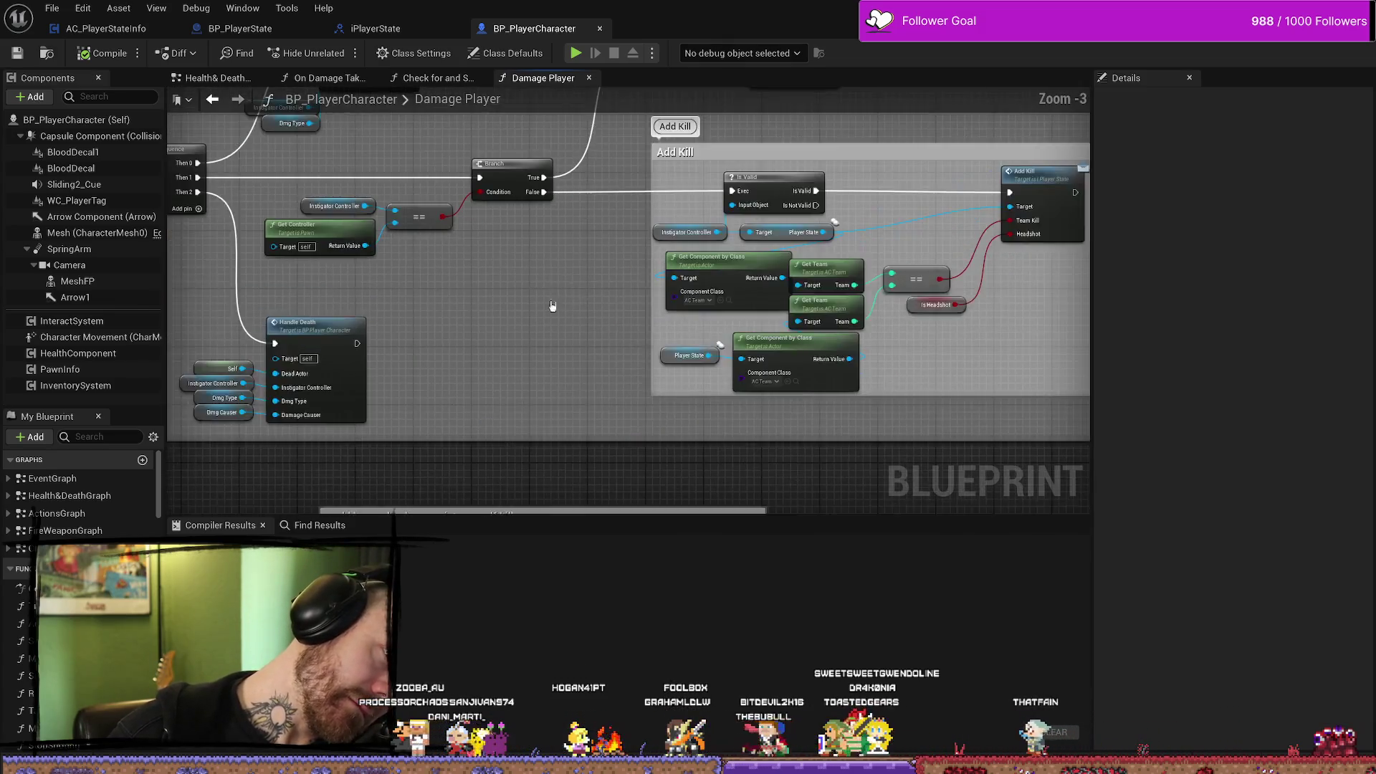
pyautogui.moveTo(562, 295); pyautogui.dragTo(418, 349)
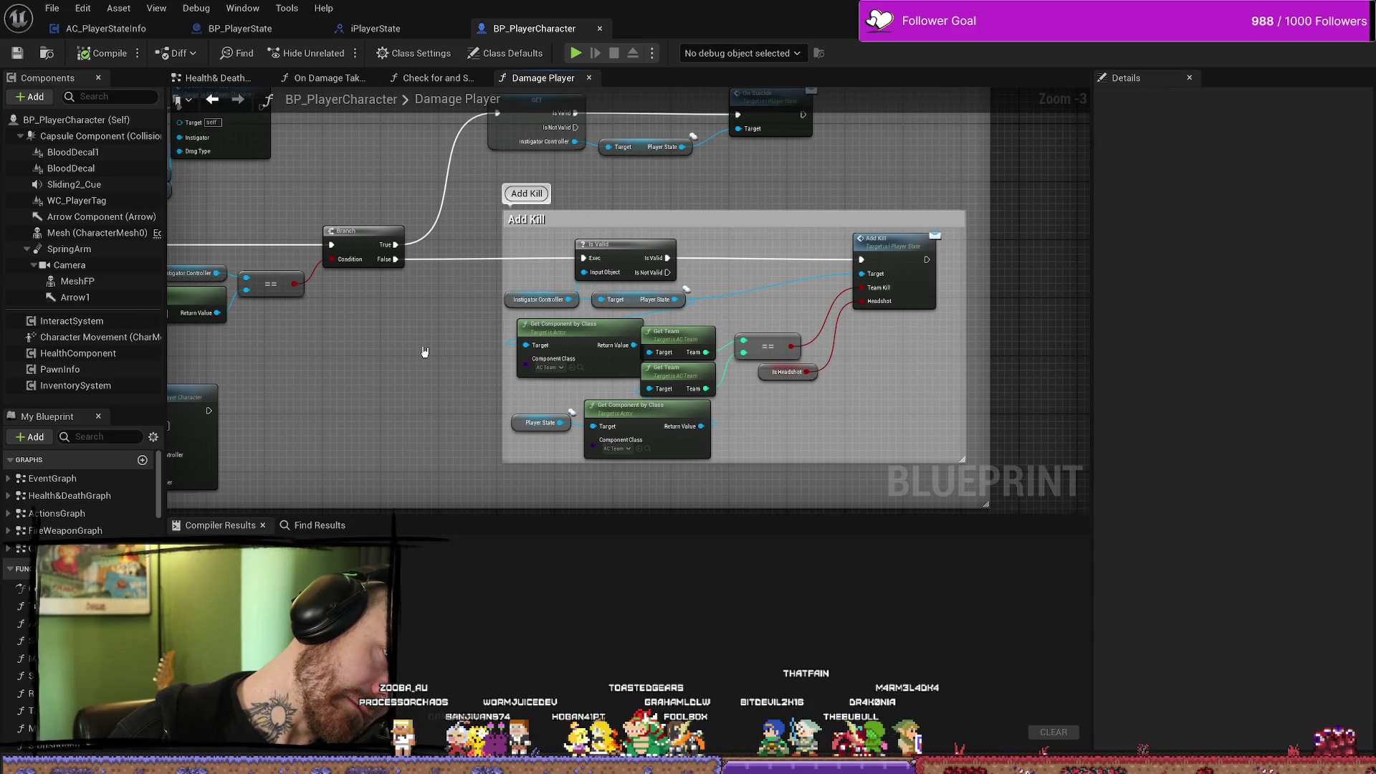
pyautogui.moveTo(425, 352); pyautogui.dragTo(516, 326)
pyautogui.scroll(-4, 502, 337)
pyautogui.scroll(5, 614, 348)
pyautogui.moveTo(608, 257); pyautogui.dragTo(605, 154)
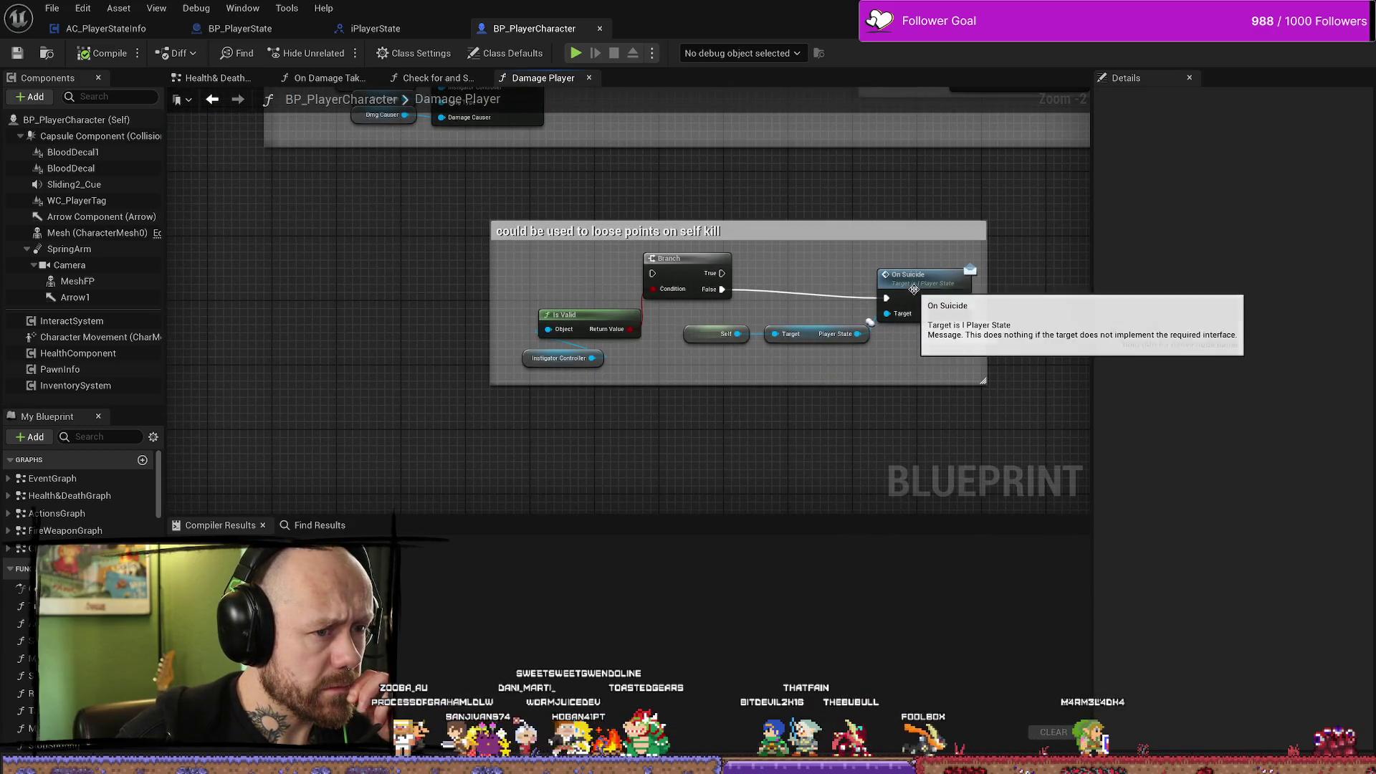
pyautogui.moveTo(939, 206); pyautogui.dragTo(679, 215)
# Nudge the On Suicide node right and drag the Damage Player entry node left.
pyautogui.click(692, 272)
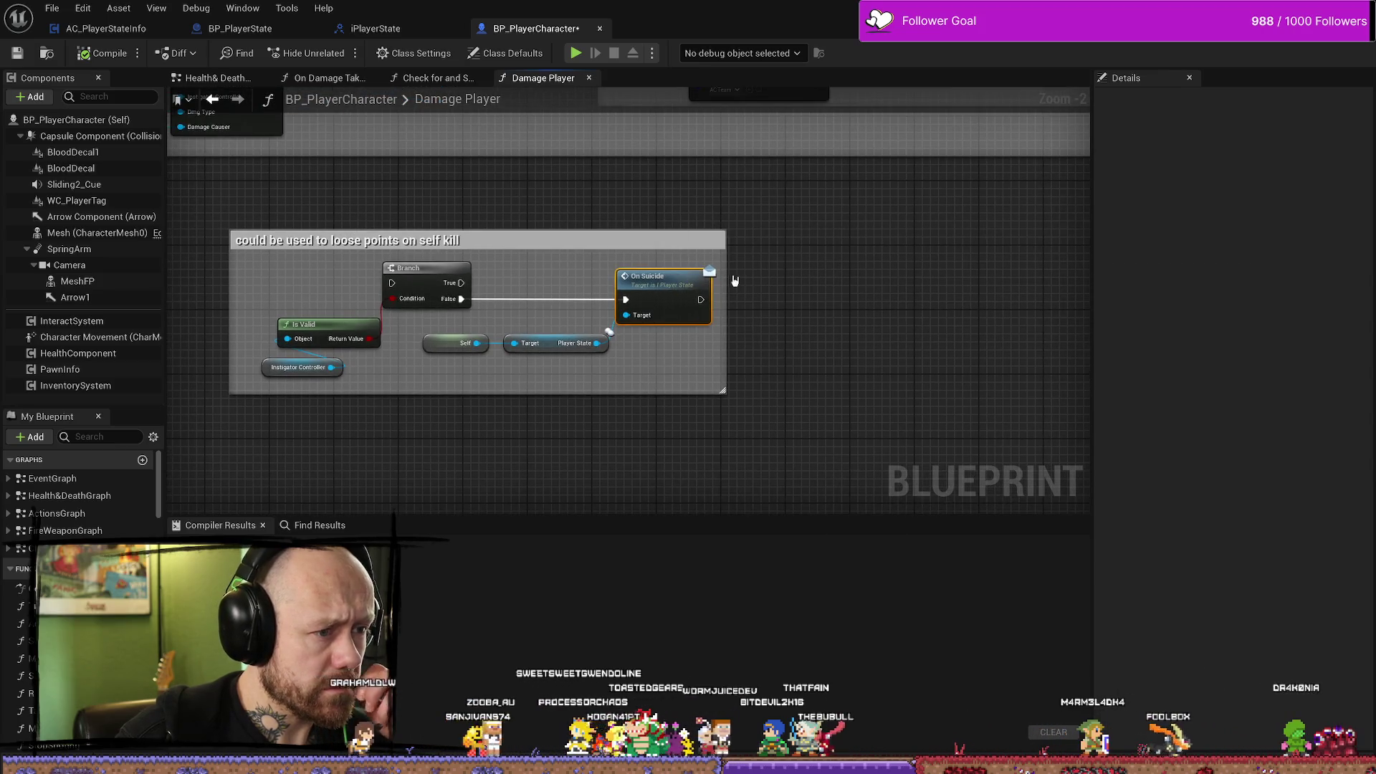
pyautogui.moveTo(671, 281); pyautogui.dragTo(680, 282)
pyautogui.moveTo(532, 264)
pyautogui.mouseDown()
pyautogui.moveTo(629, 209)
pyautogui.moveTo(731, 353)
pyautogui.moveTo(676, 276)
pyautogui.mouseUp()
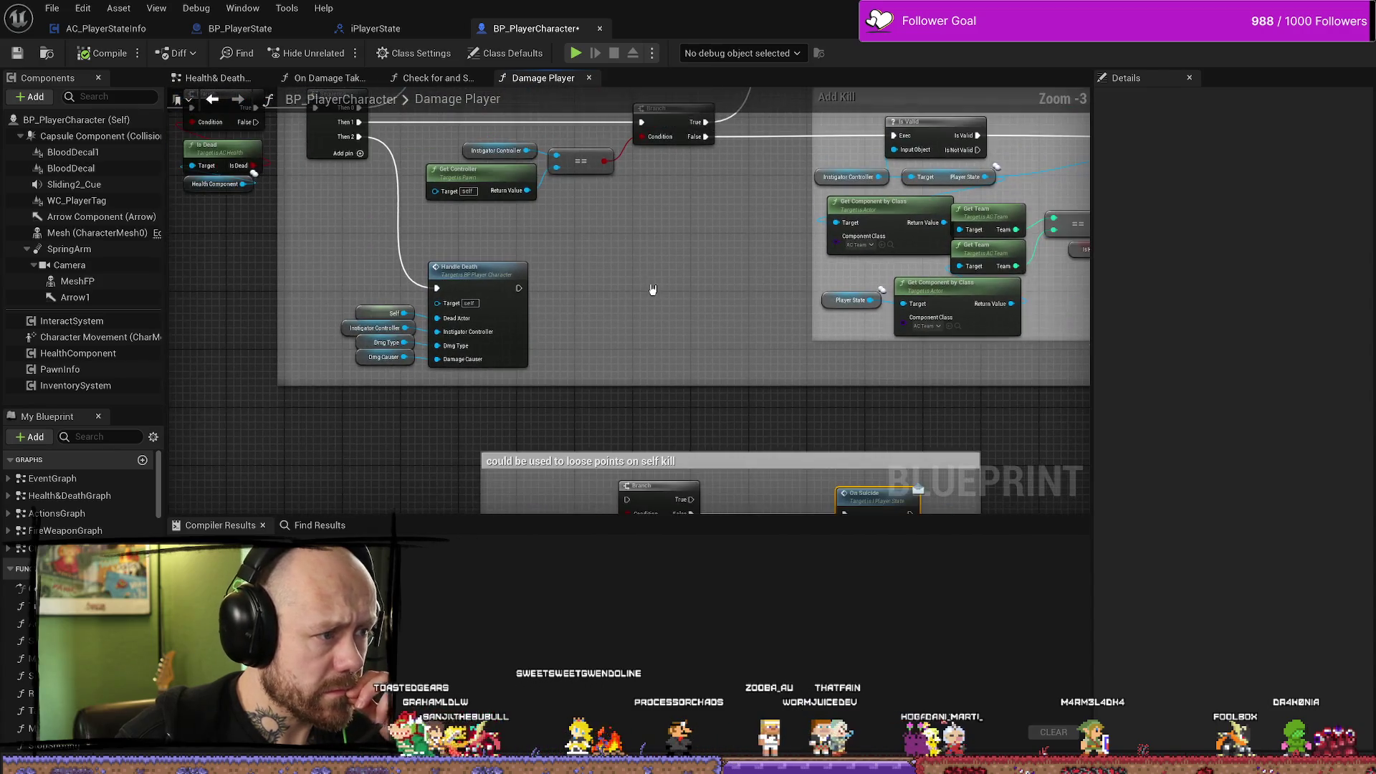
pyautogui.scroll(-2, 528, 261)
pyautogui.scroll(3, 719, 338)
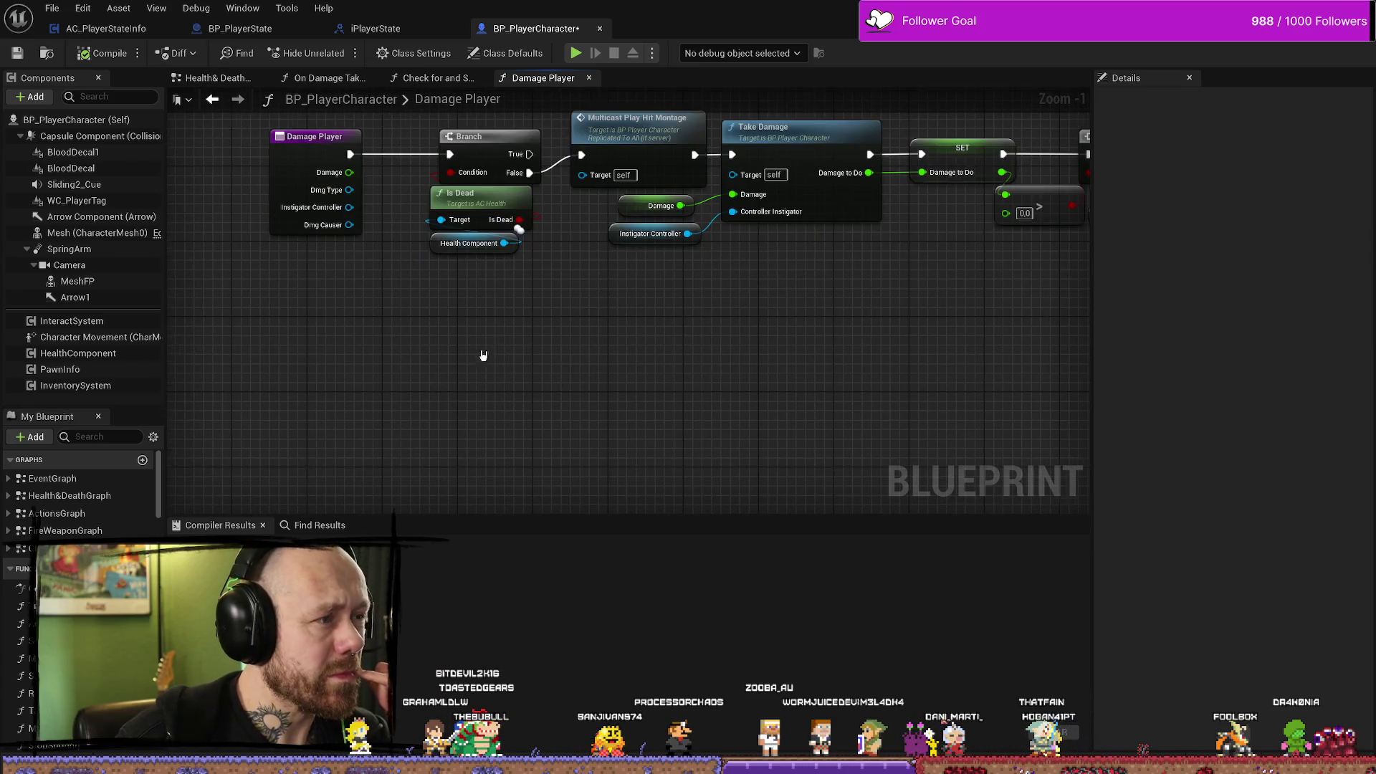
pyautogui.scroll(-1, 445, 328)
pyautogui.scroll(1, 399, 306)
pyautogui.scroll(1, 433, 374)
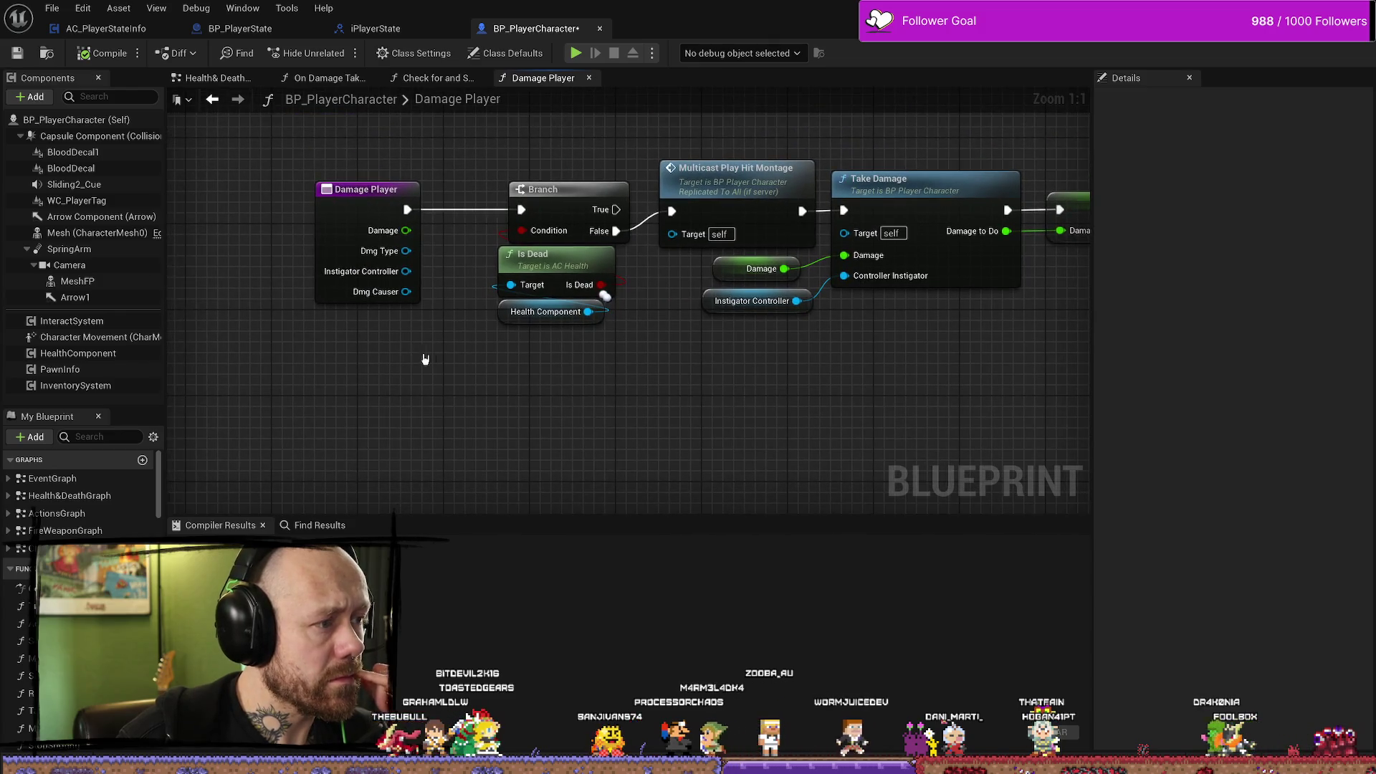
pyautogui.moveTo(362, 190); pyautogui.dragTo(276, 189)
pyautogui.moveTo(408, 170)
pyautogui.mouseDown()
pyautogui.moveTo(423, 172)
pyautogui.moveTo(430, 213)
pyautogui.mouseUp()
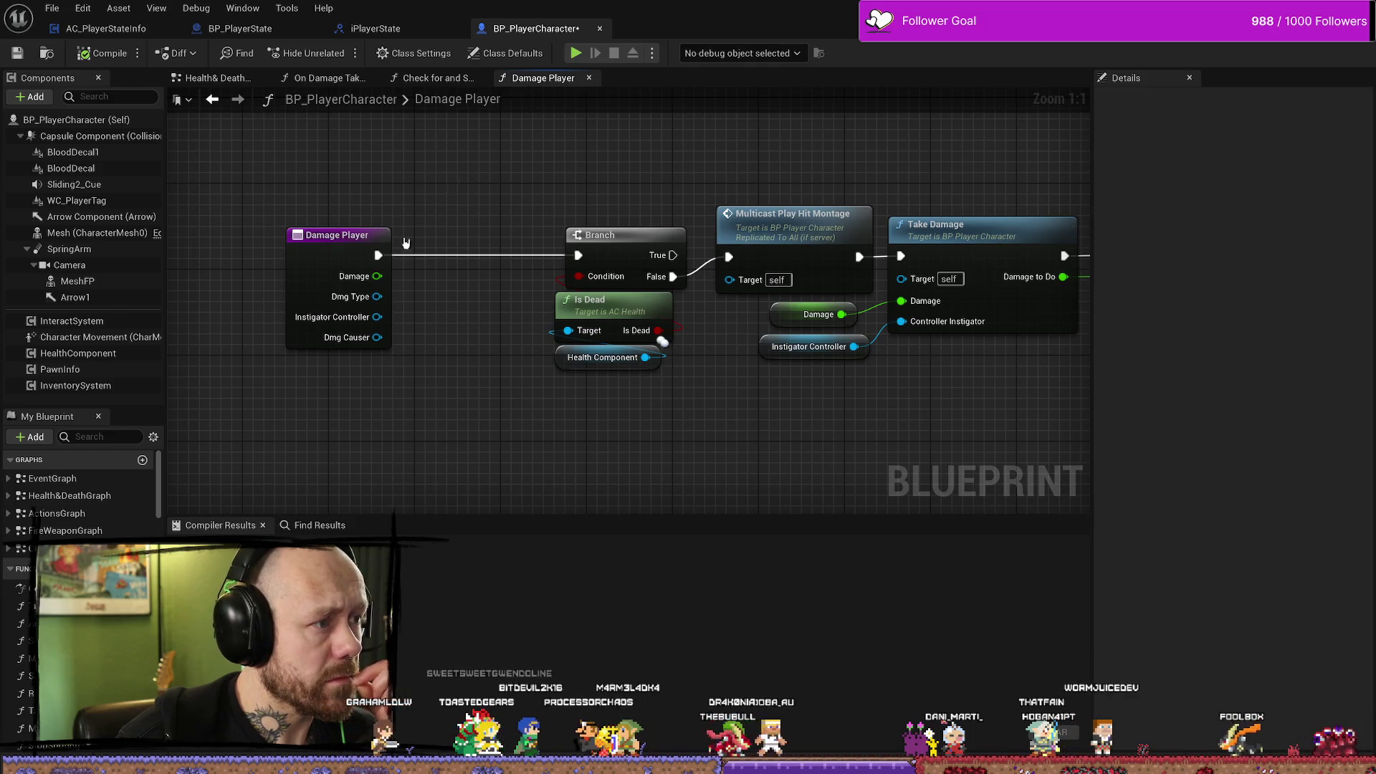
# Add a Print String after Damage Player that prints Dmg Type's Get Display Name.
pyautogui.moveTo(380, 256); pyautogui.dragTo(439, 193)
pyautogui.write('prein')
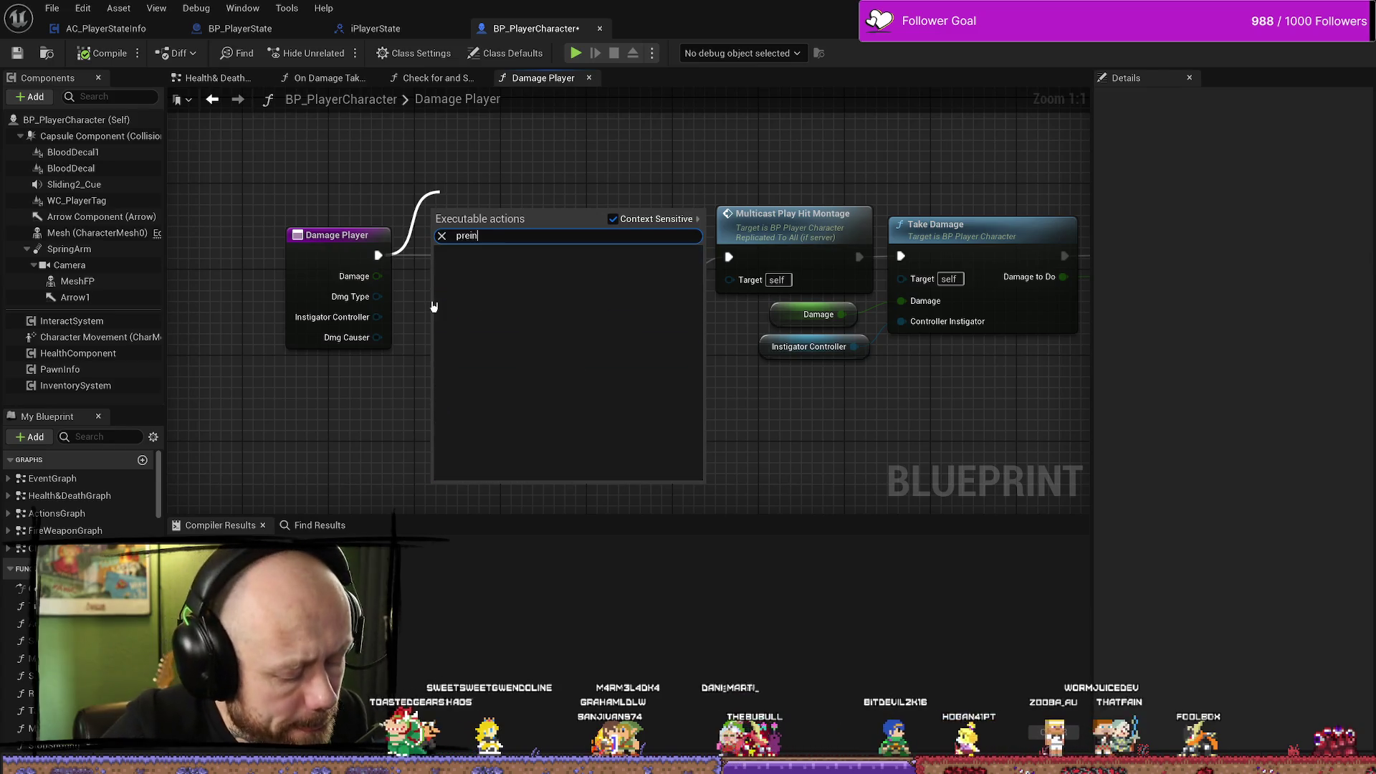
pyautogui.press('BackSpace')
pyautogui.press('BackSpace')
pyautogui.press('BackSpace')
pyautogui.press('Return')
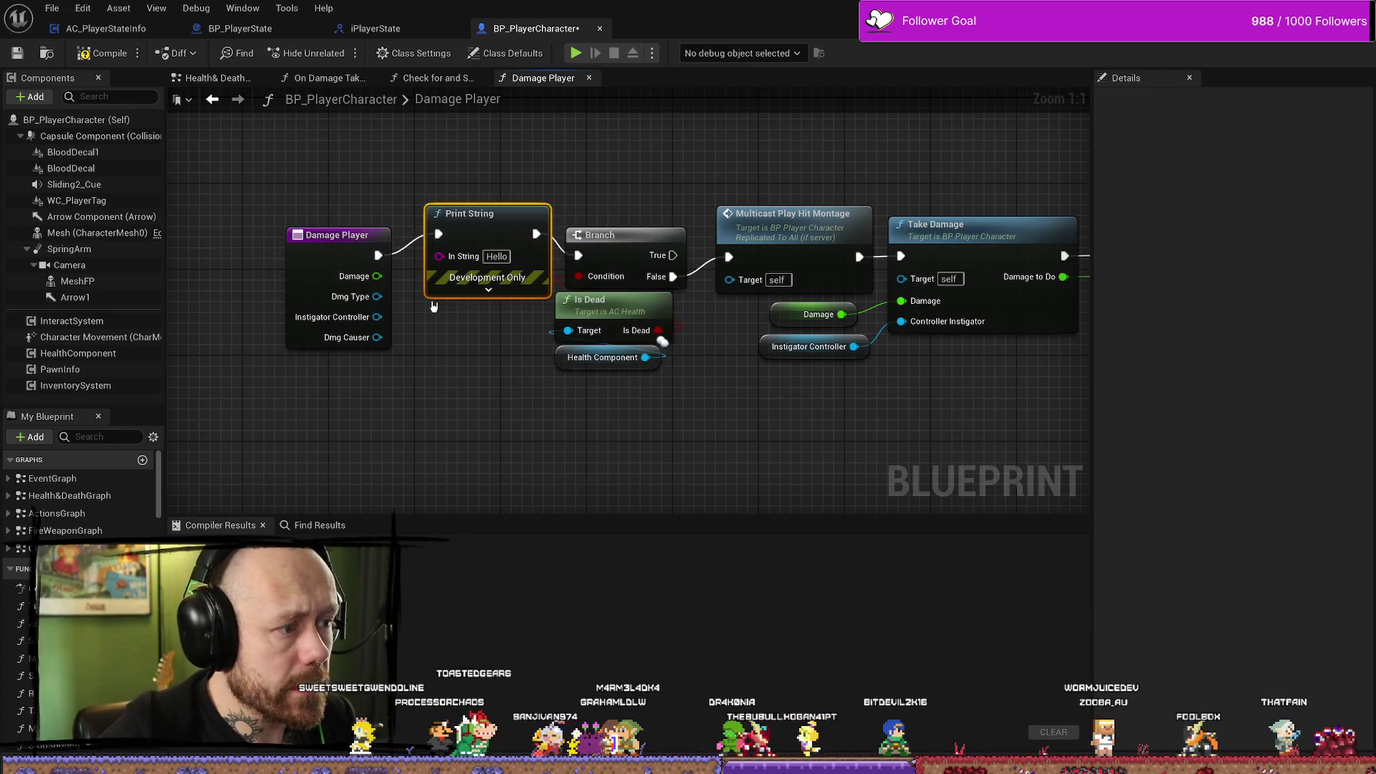
pyautogui.moveTo(377, 296); pyautogui.dragTo(474, 262)
pyautogui.moveTo(401, 225); pyautogui.dragTo(359, 170)
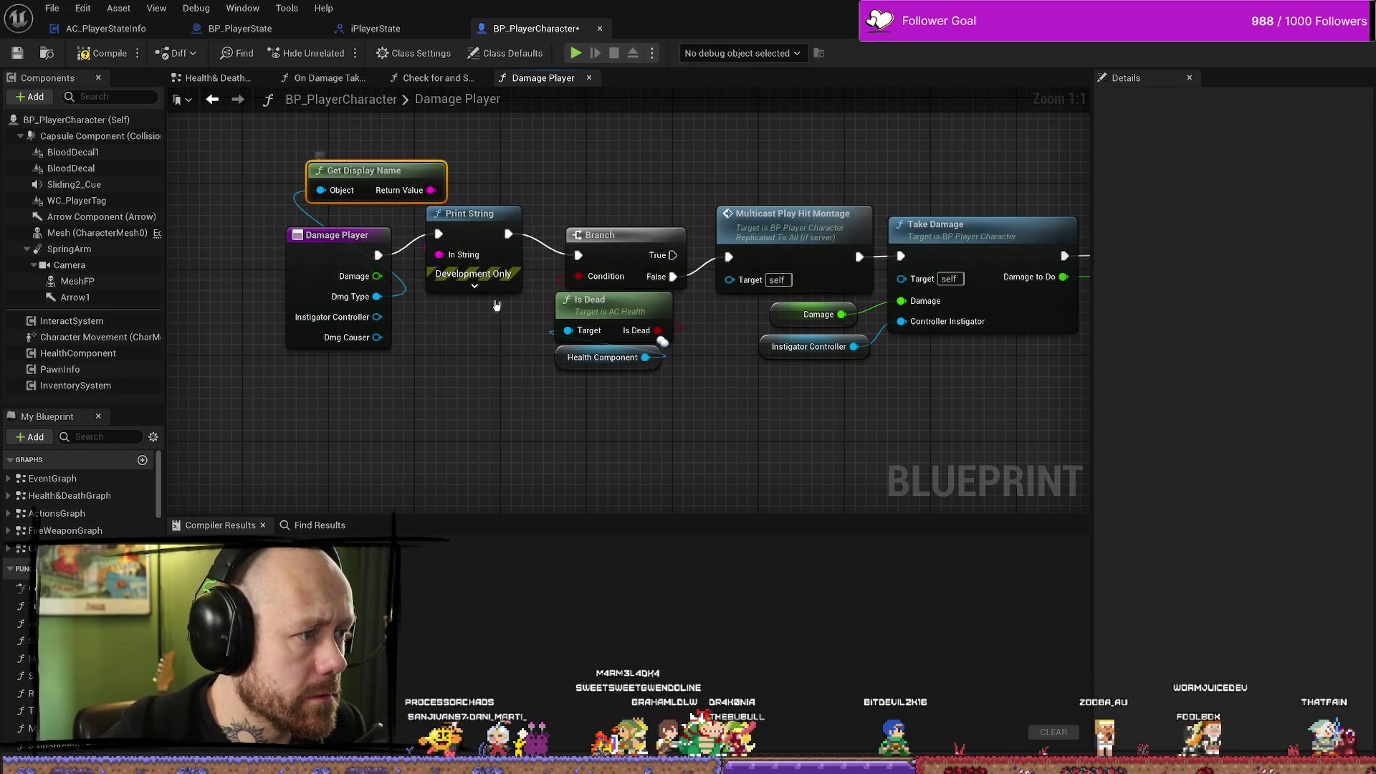
# Set the Print String duration to 5.0 seconds and begin choosing its text colour.
pyautogui.click(474, 286)
pyautogui.doubleClick(495, 345)
pyautogui.write('5')
pyautogui.press('Return')
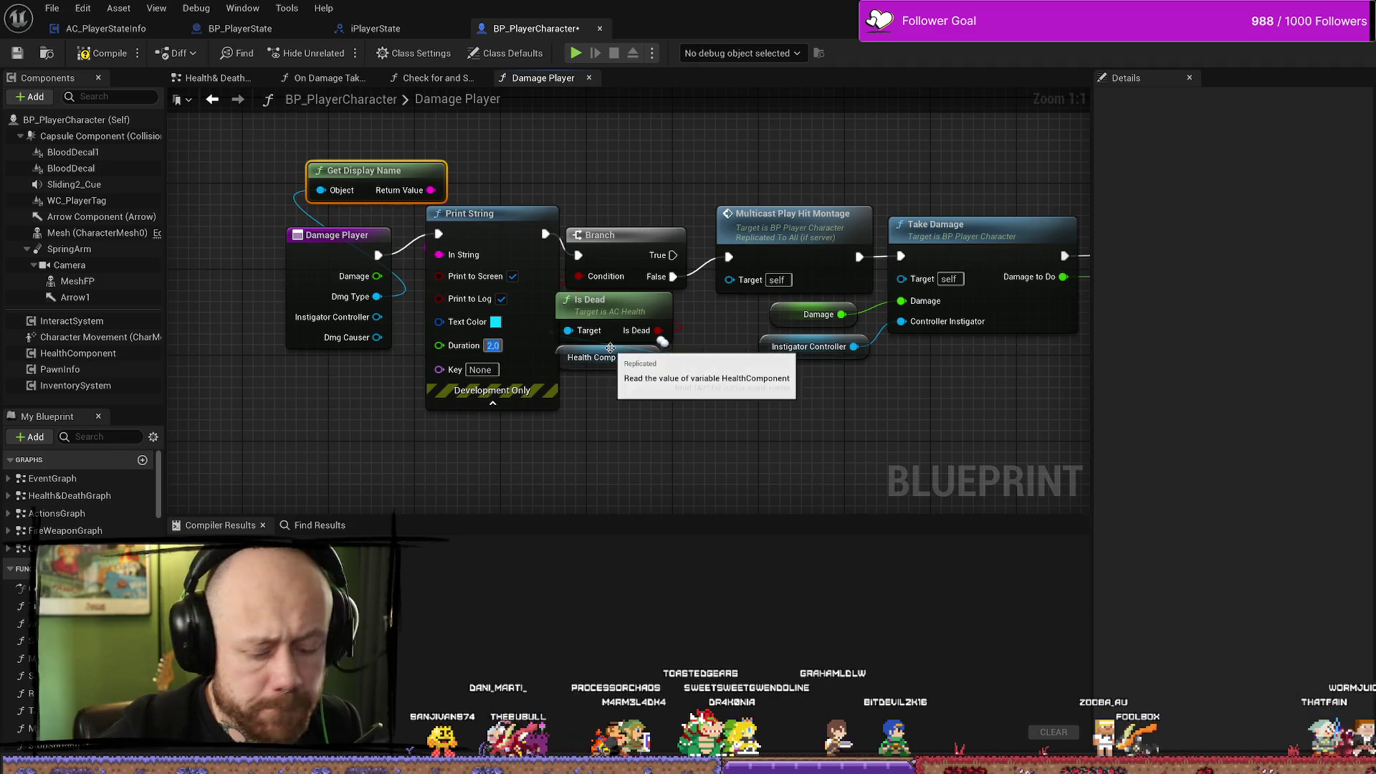
pyautogui.click(495, 322)
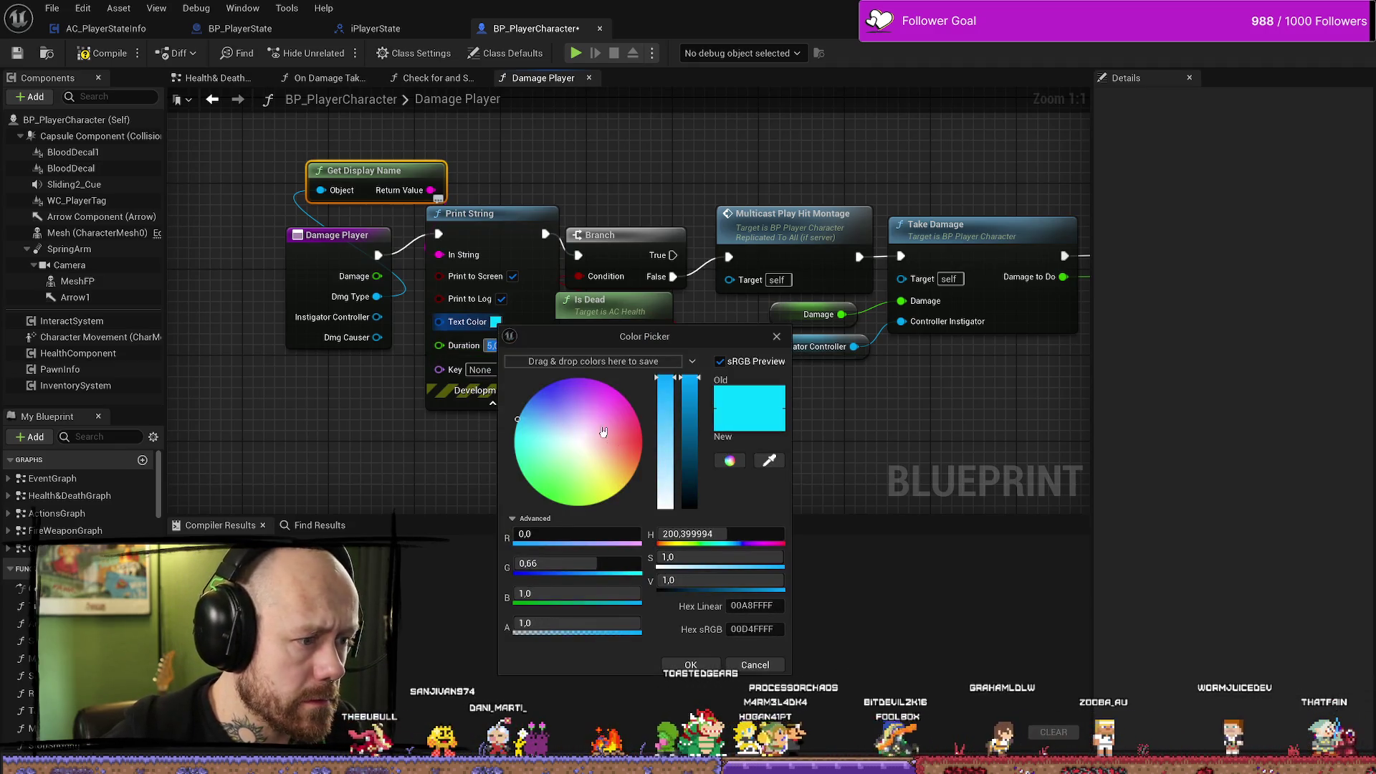
# Make the Print String text pinkish red, close Find in Blueprints, and start Play In Editor.
pyautogui.click(641, 432)
pyautogui.click(694, 665)
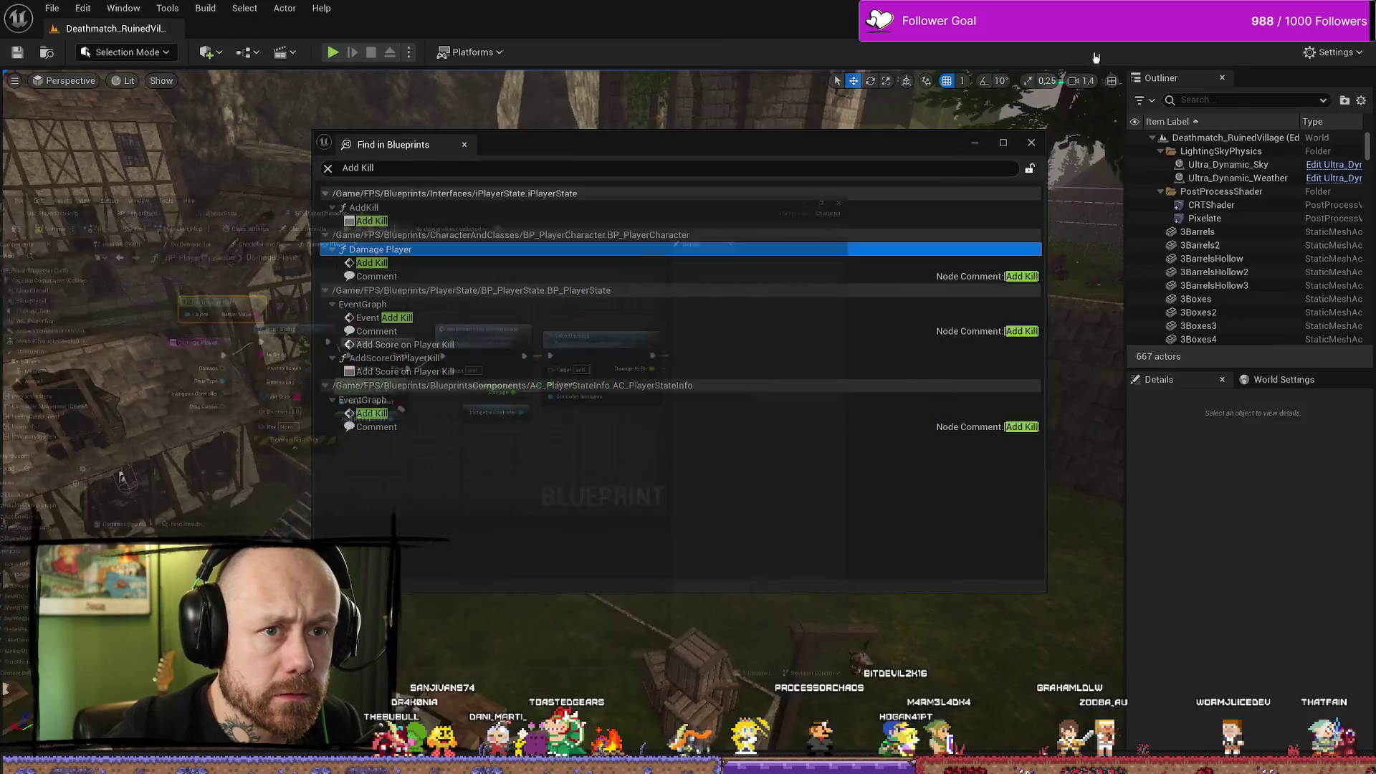
pyautogui.hotkey('ctrl', 'shift', 'f')
pyautogui.click(1031, 143)
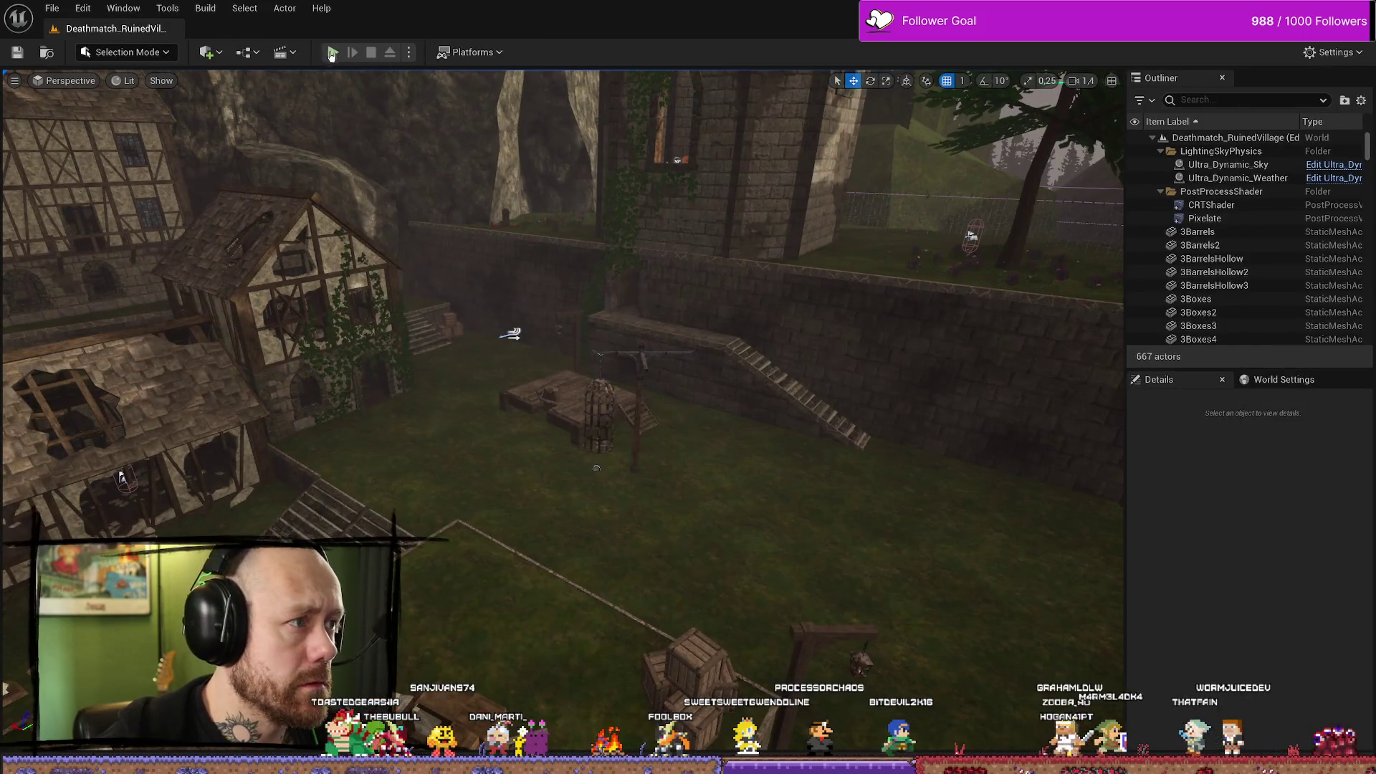
pyautogui.hotkey('alt', 'p')
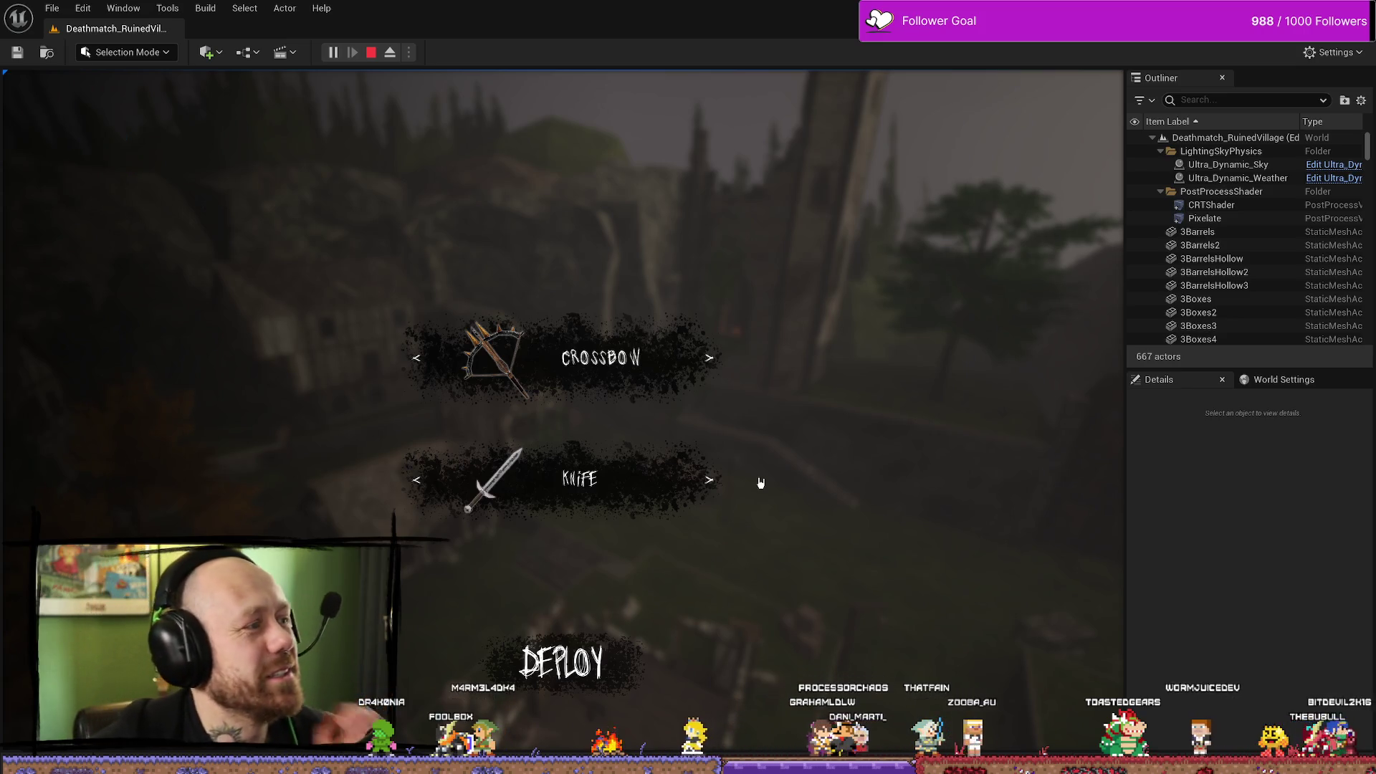
# Deploy with the chosen loadout and walk out through the window into the courtyard.
pyautogui.click(561, 660)
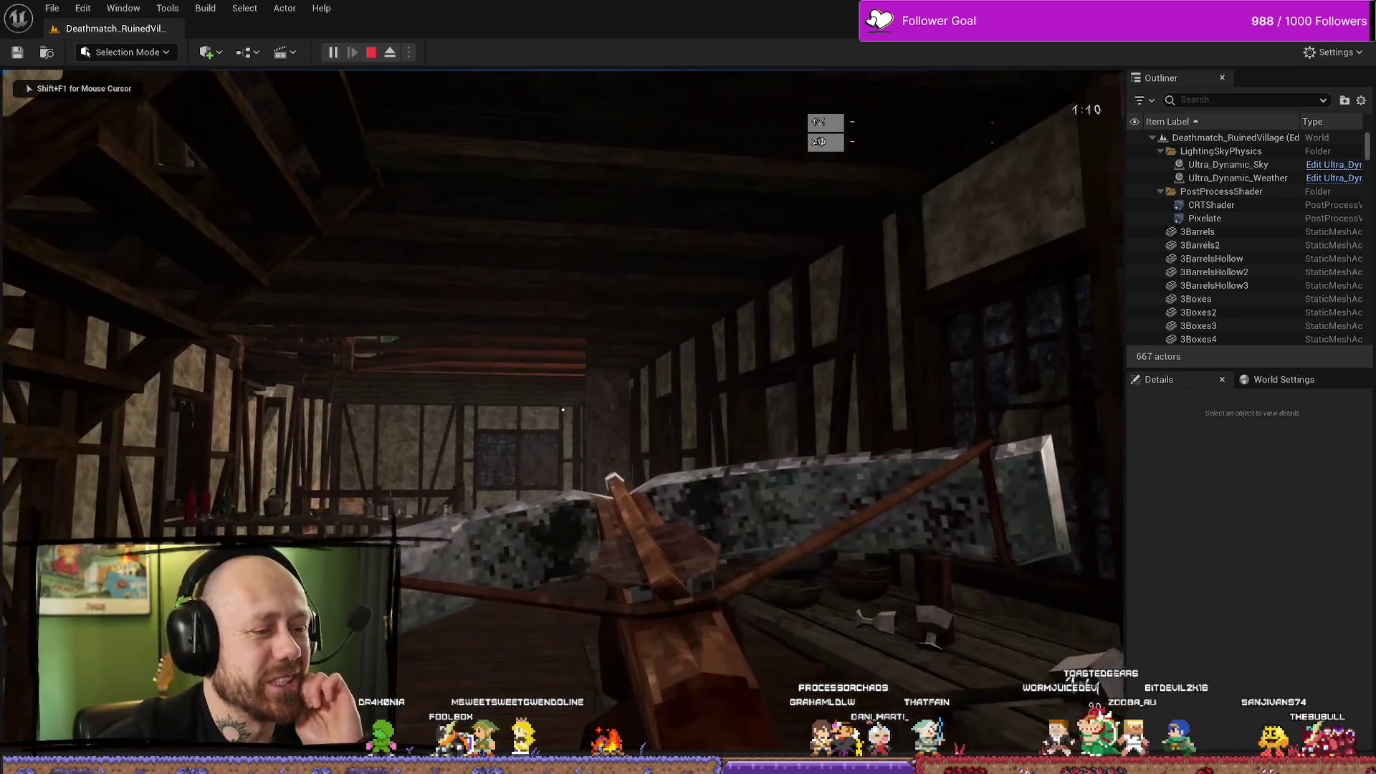
pyautogui.press('w')
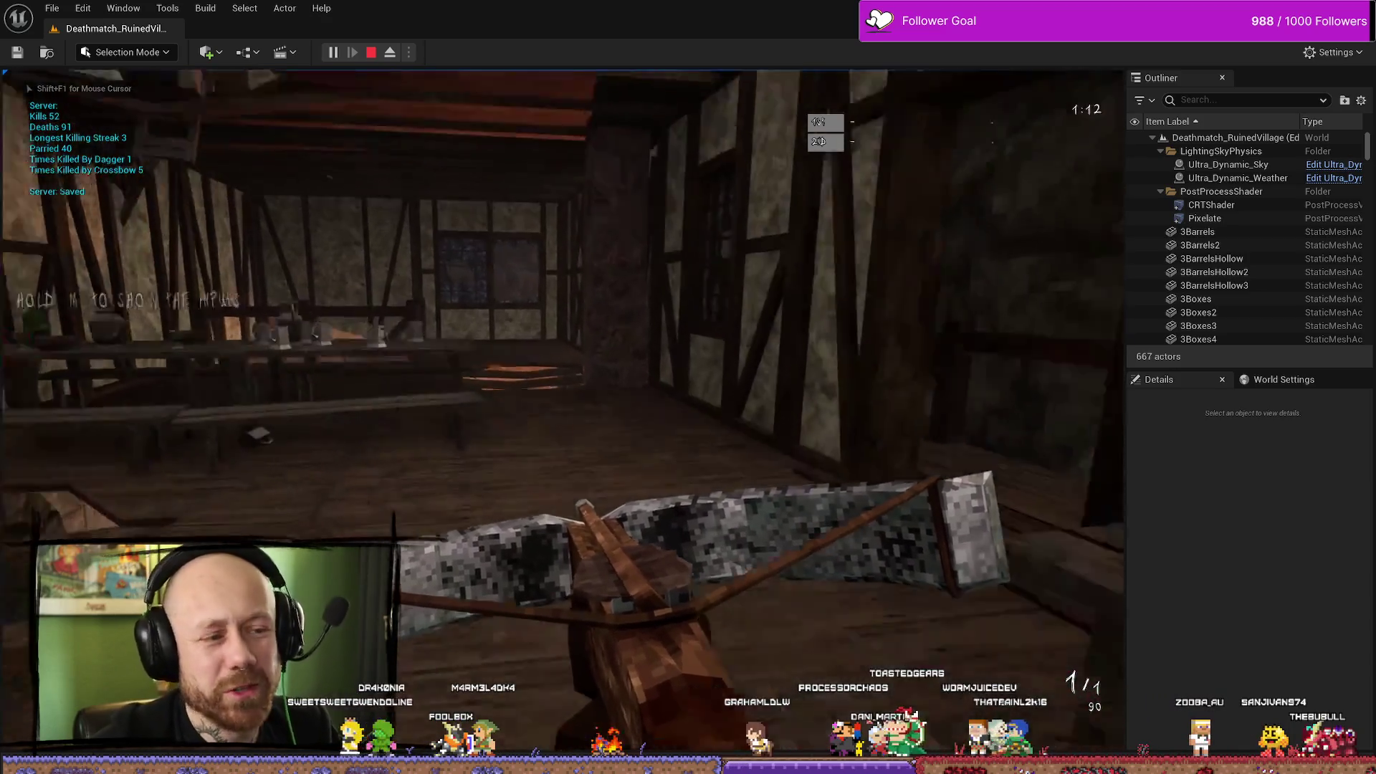
pyautogui.press('w')
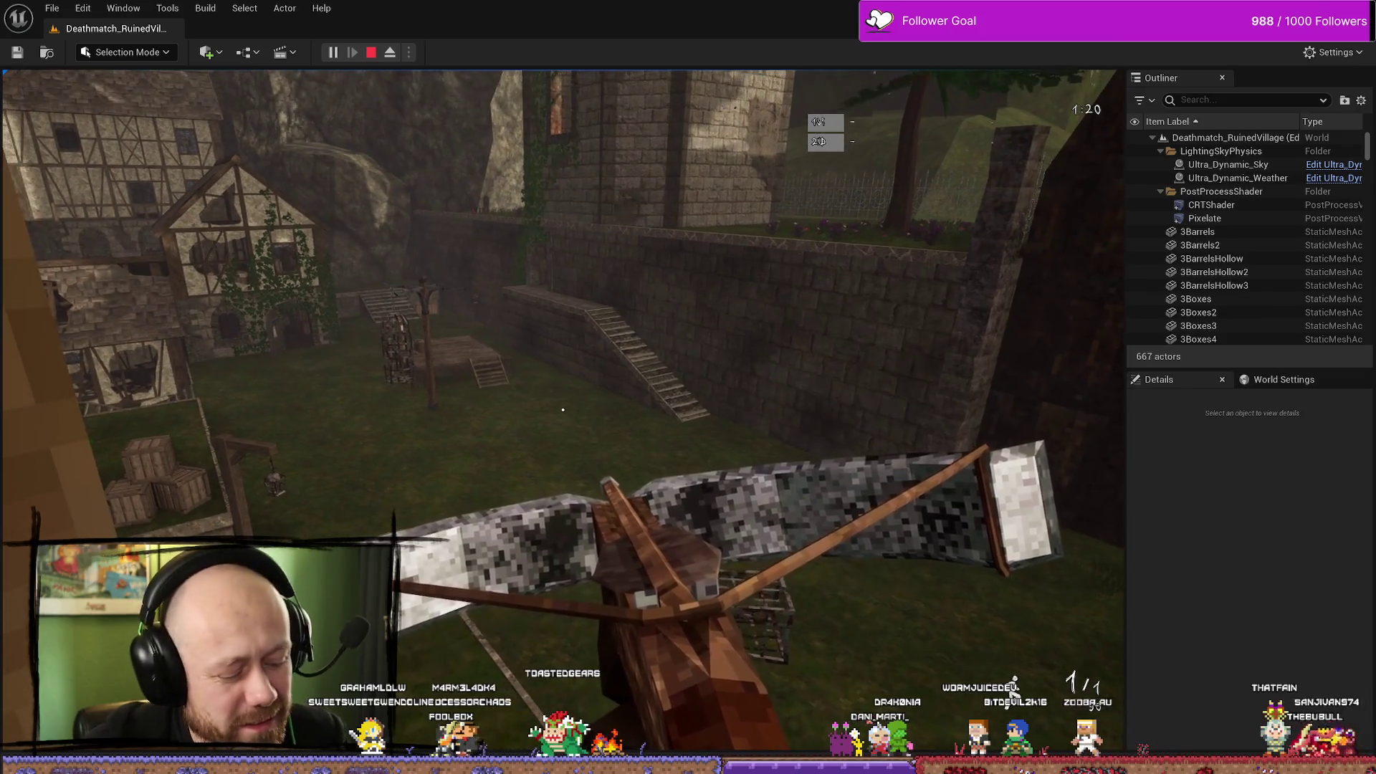
# Quit the current match and start a new bot match on Ruined Village.
pyautogui.press('Escape')
pyautogui.click(121, 291)
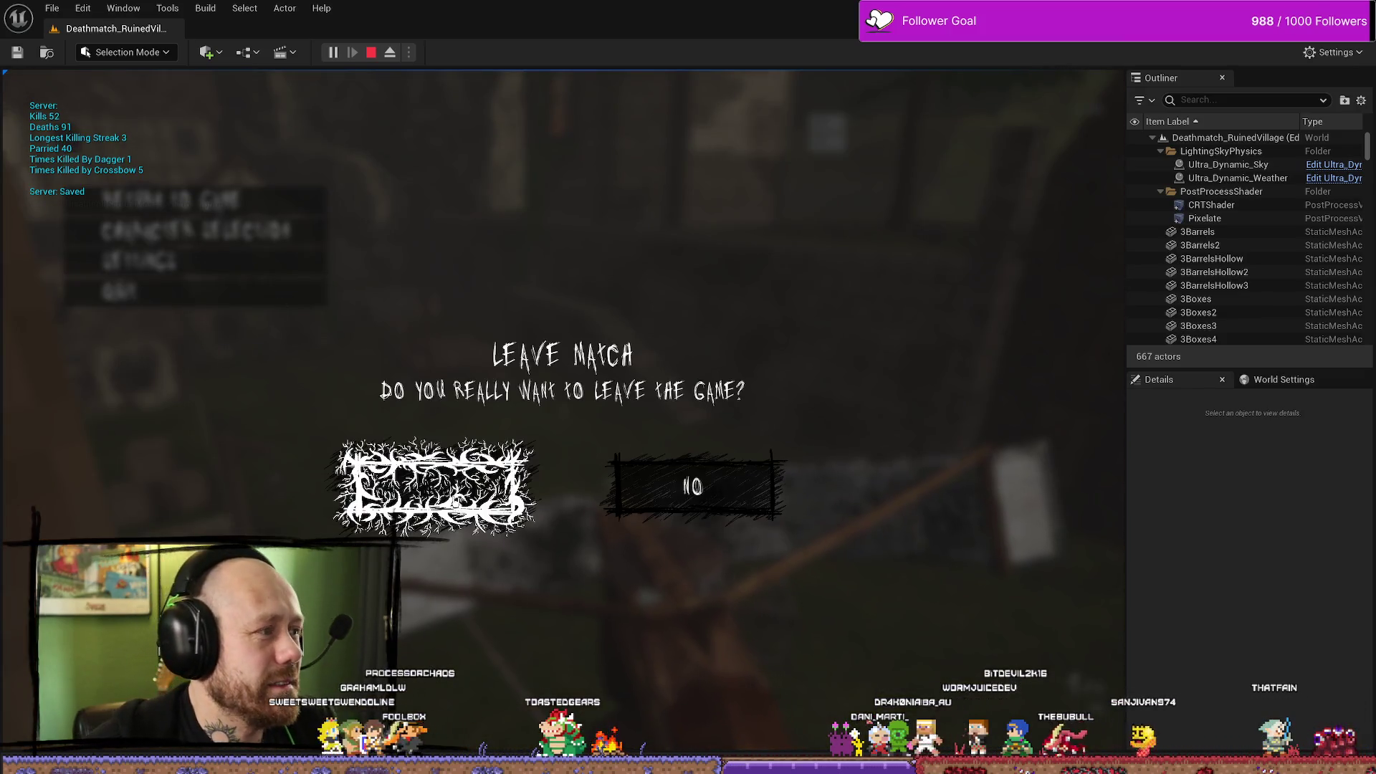
pyautogui.click(498, 482)
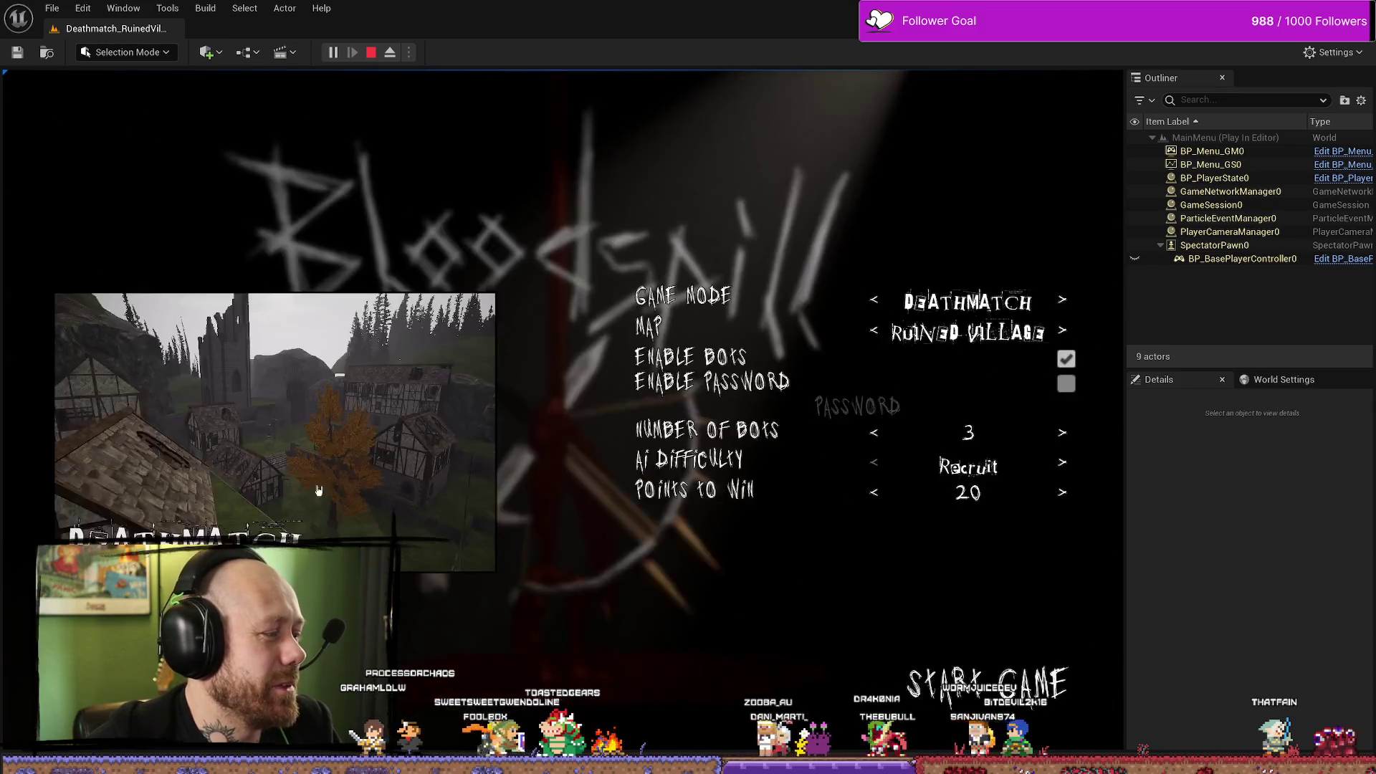
pyautogui.click(986, 681)
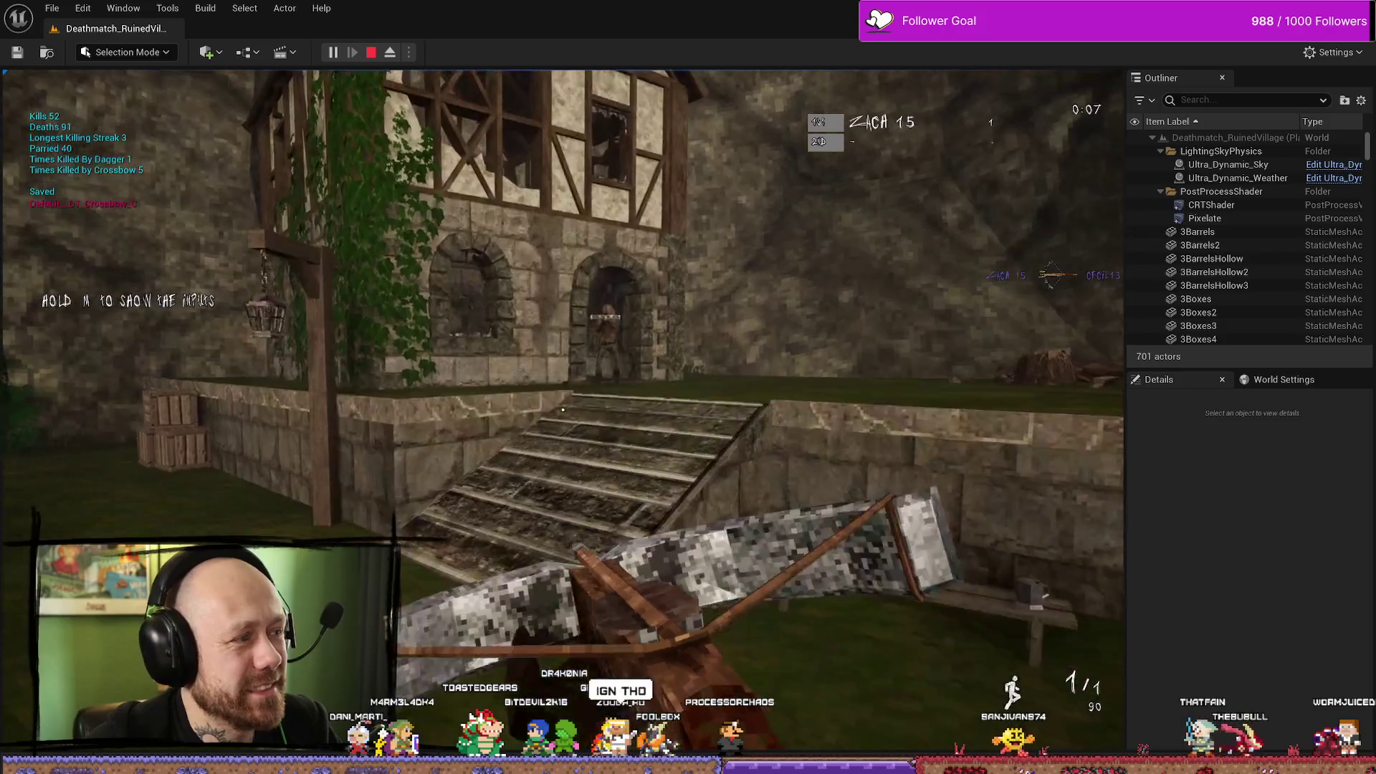
# Crossbow the enemies in the doorway and on the stairs, then stop the play session.
pyautogui.click(563, 410)
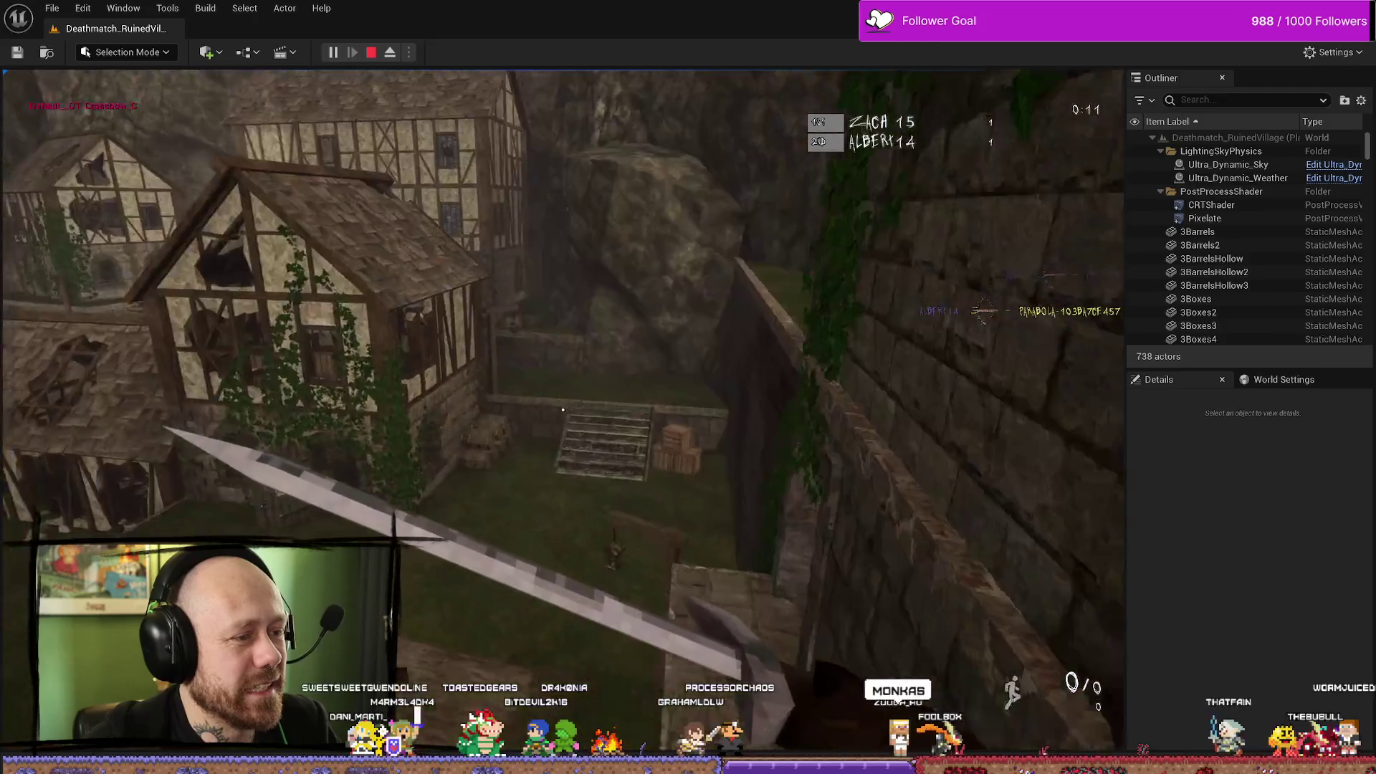
pyautogui.press('w')
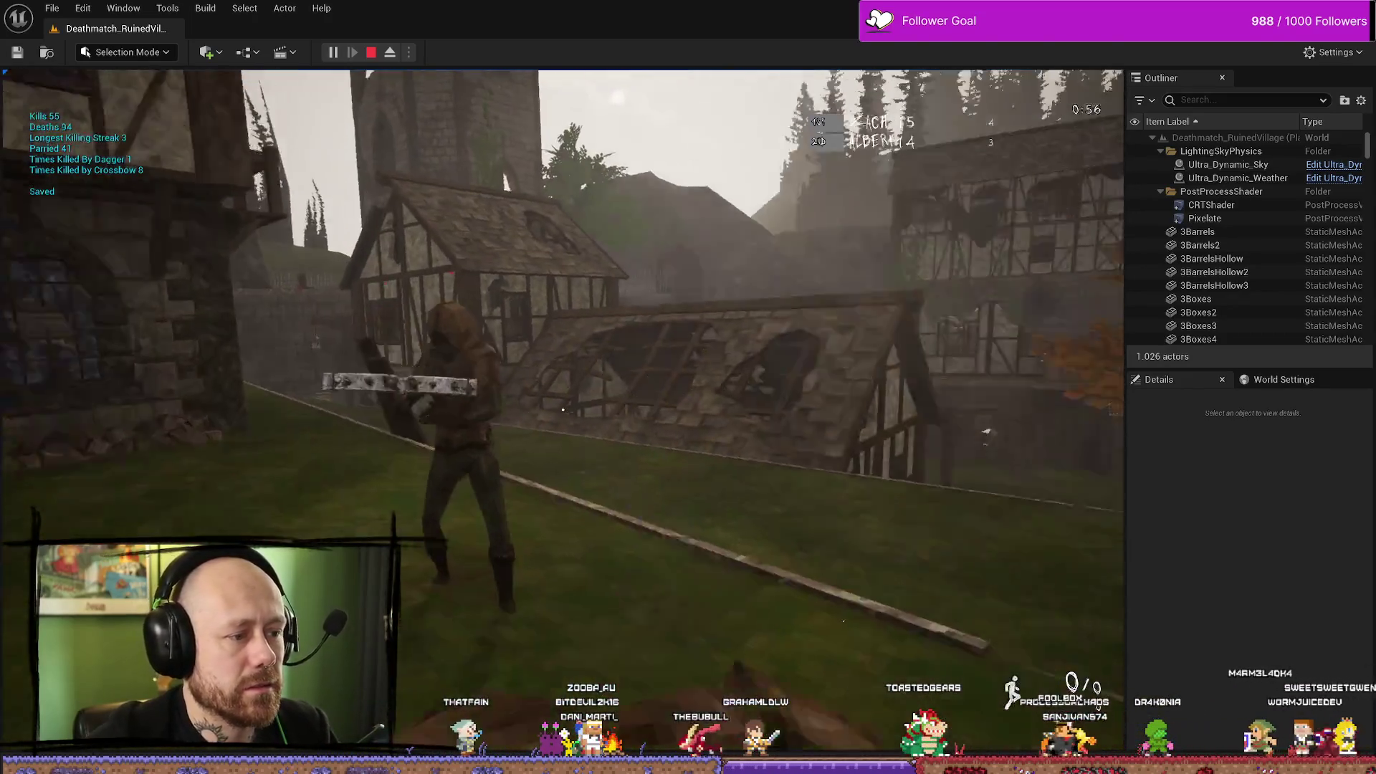
pyautogui.click(563, 410)
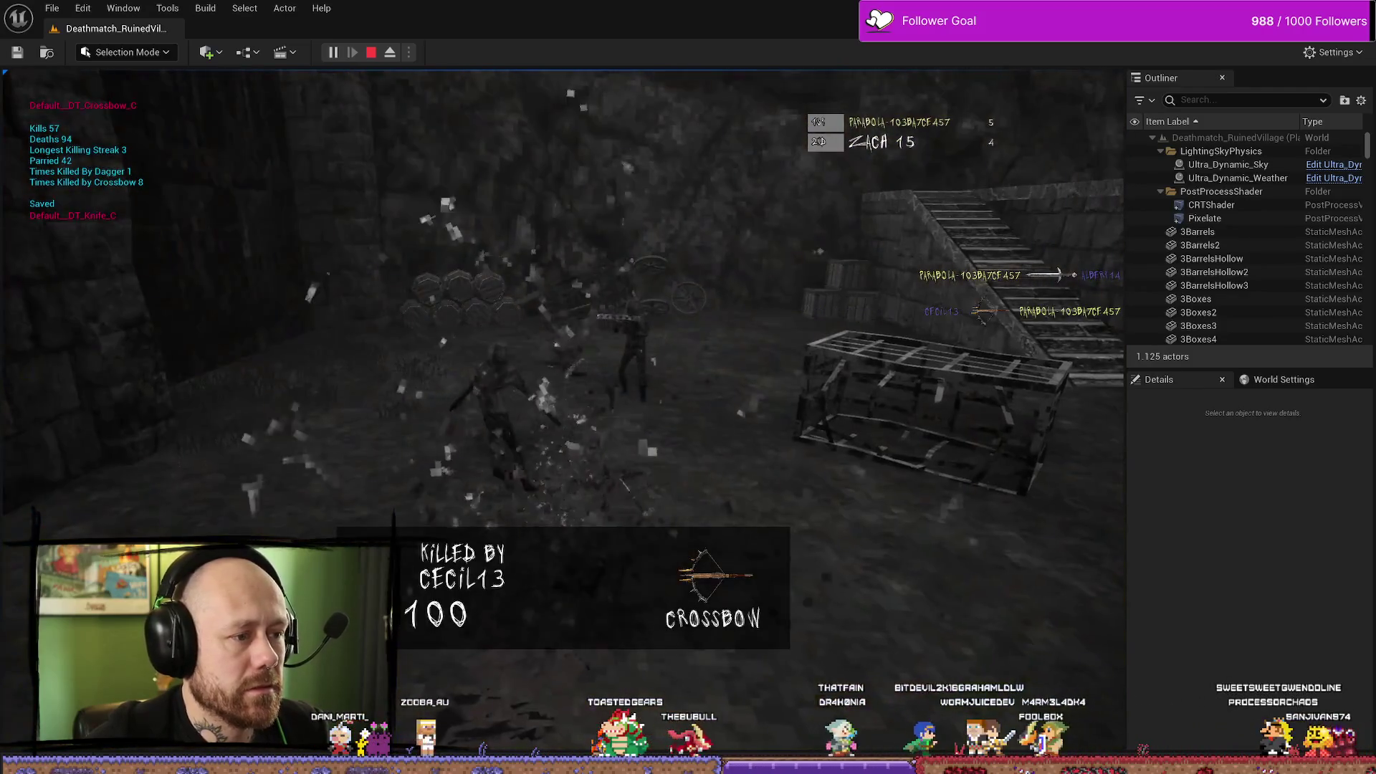
pyautogui.press('Escape')
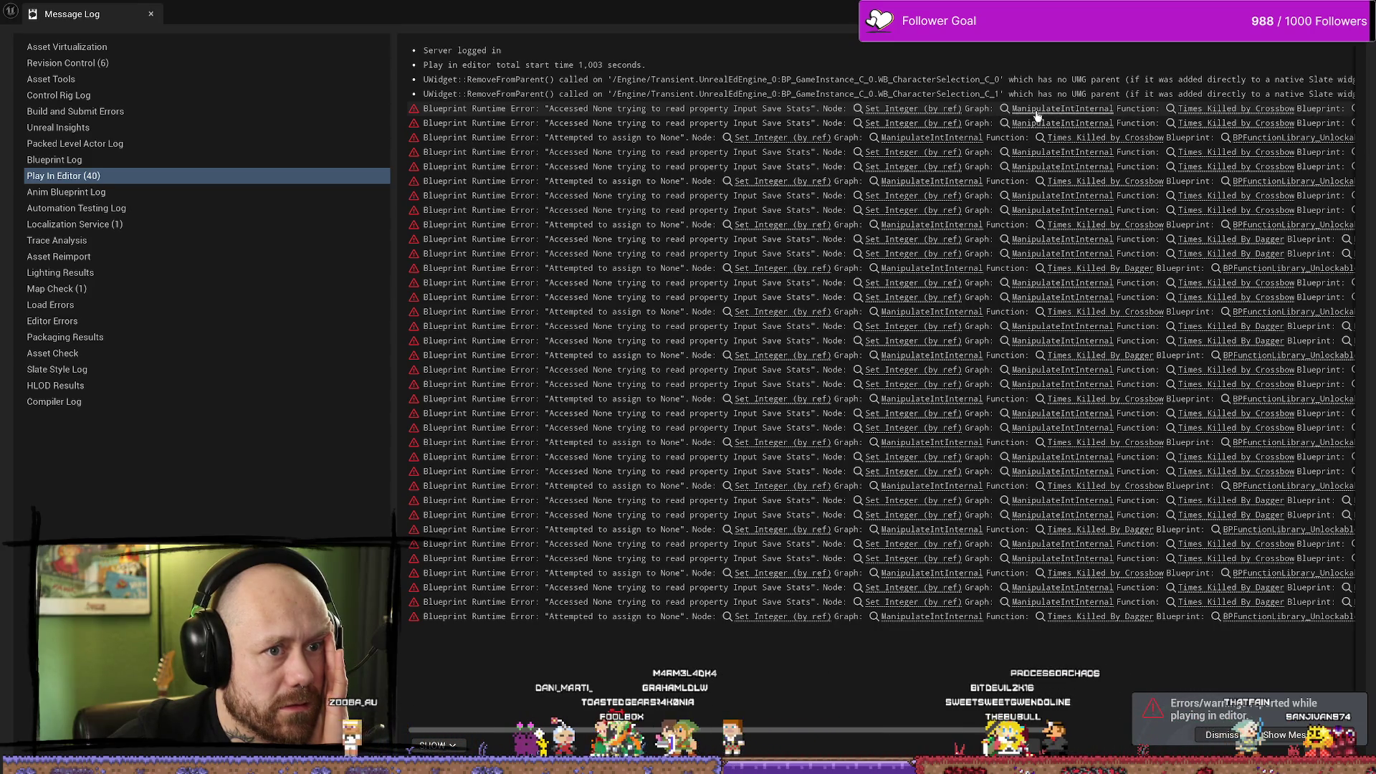
# Trace the first Input Save Stats error to its Set Integer node, then close StandardMacros.
pyautogui.click(615, 113)
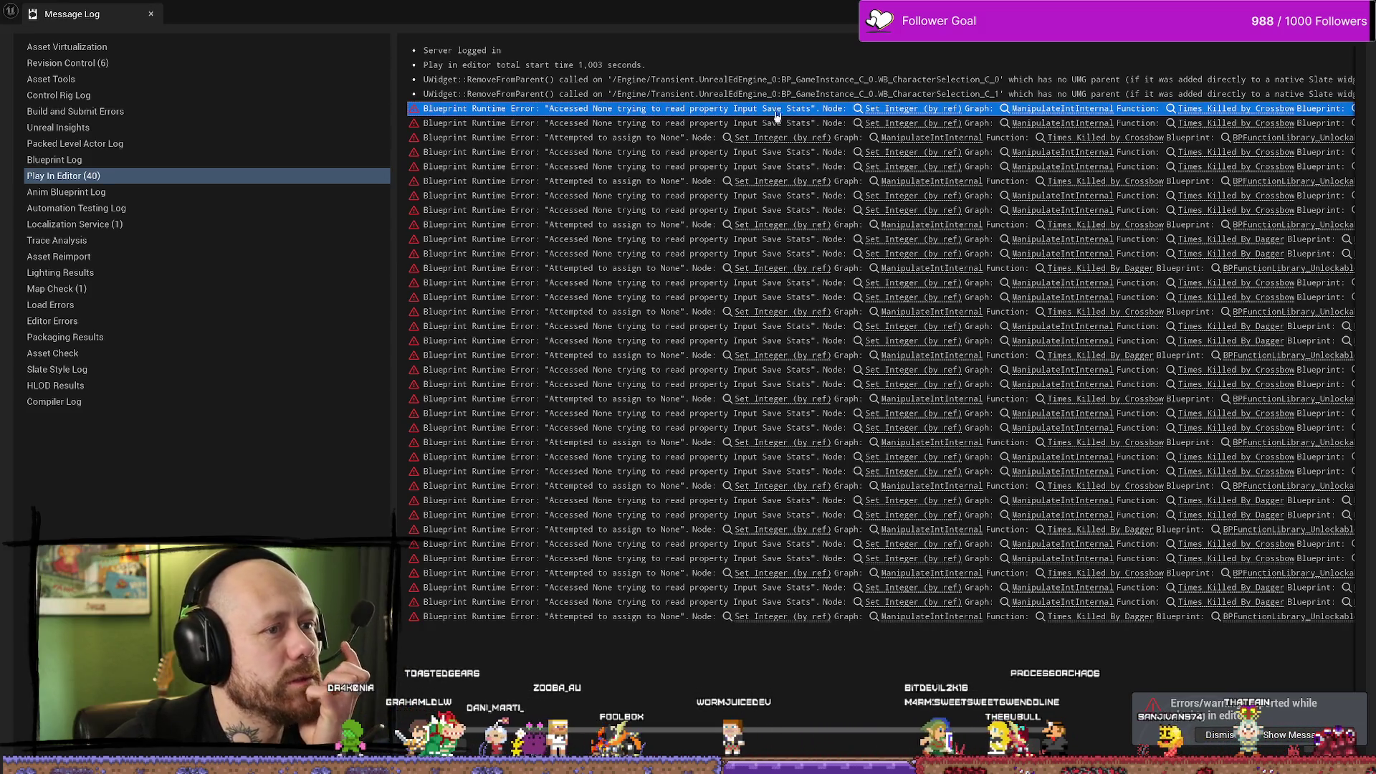
pyautogui.click(873, 109)
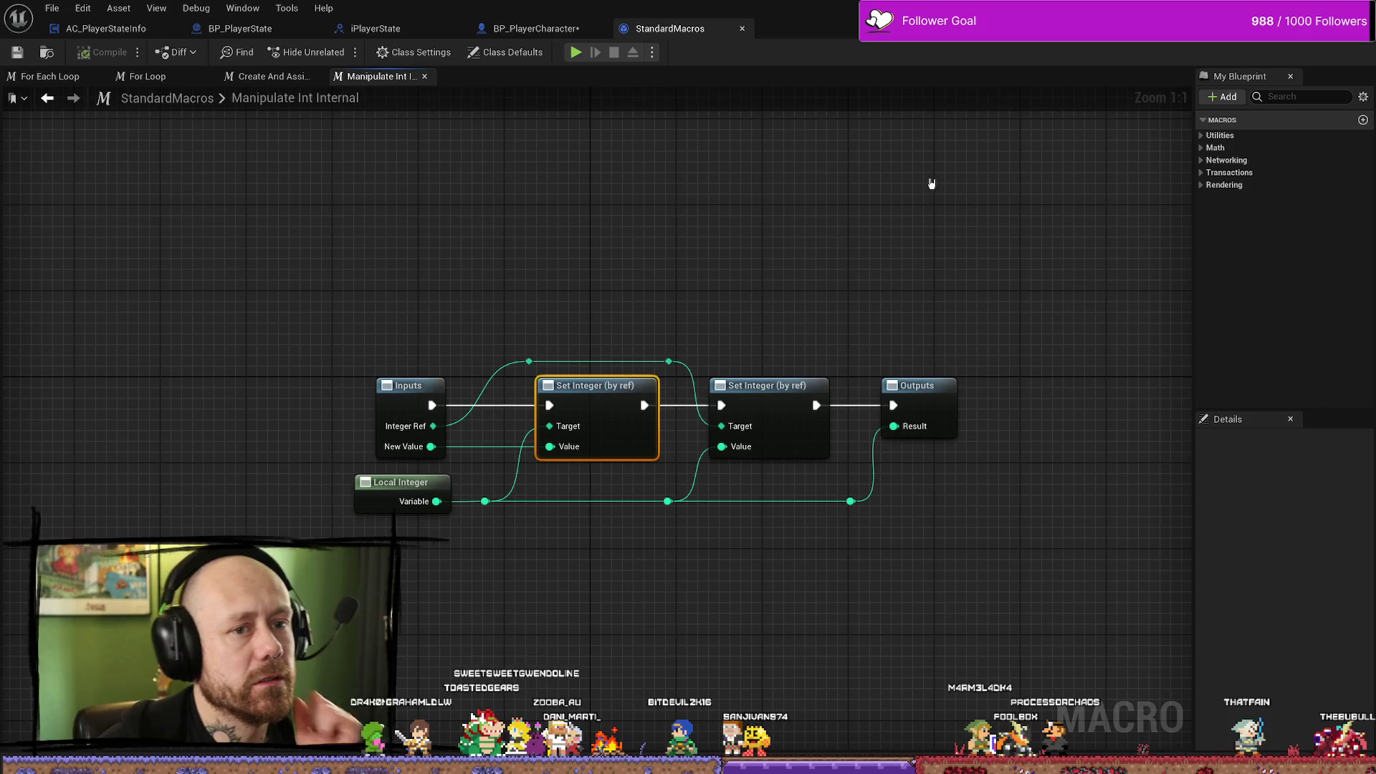
pyautogui.moveTo(933, 184); pyautogui.dragTo(881, 221)
pyautogui.hotkey('ctrl', 'space')
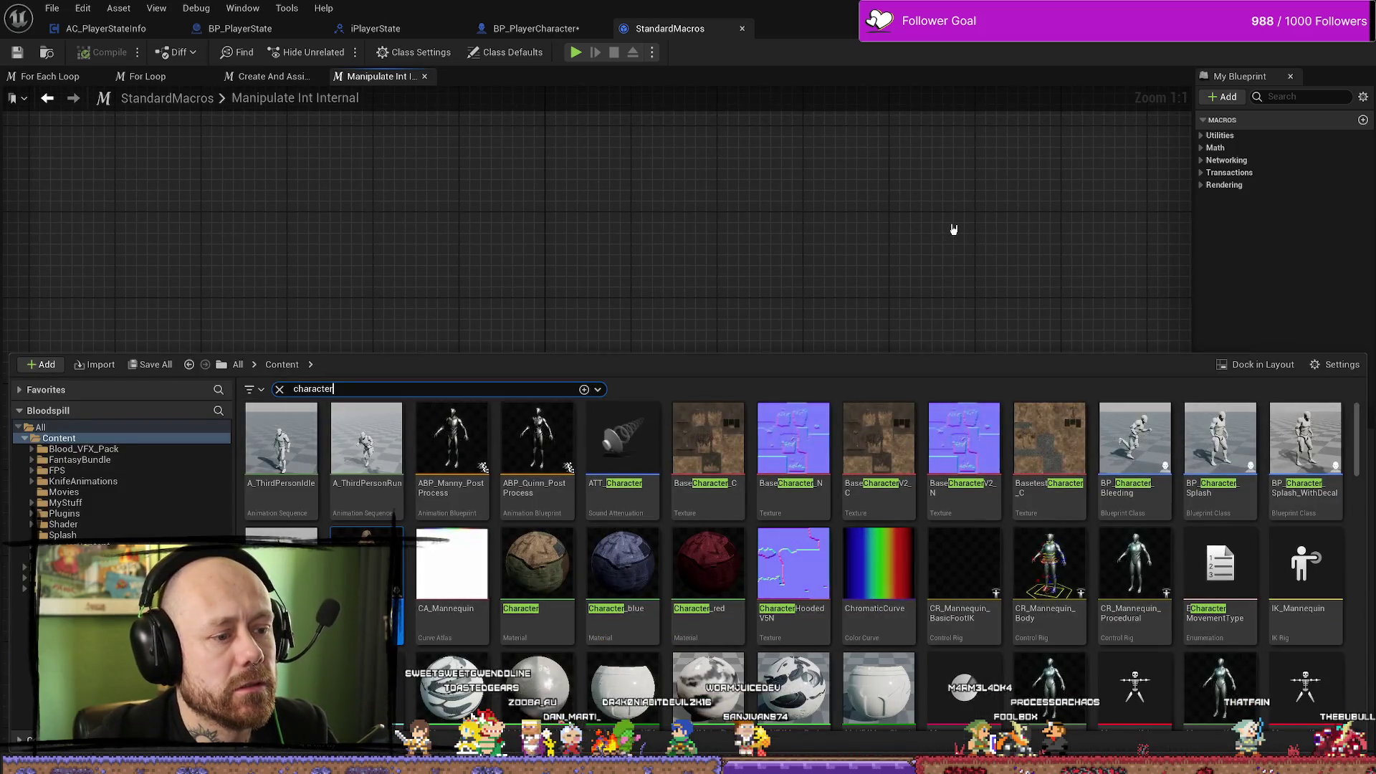
pyautogui.hotkey('ctrl', 'space')
pyautogui.click(743, 31)
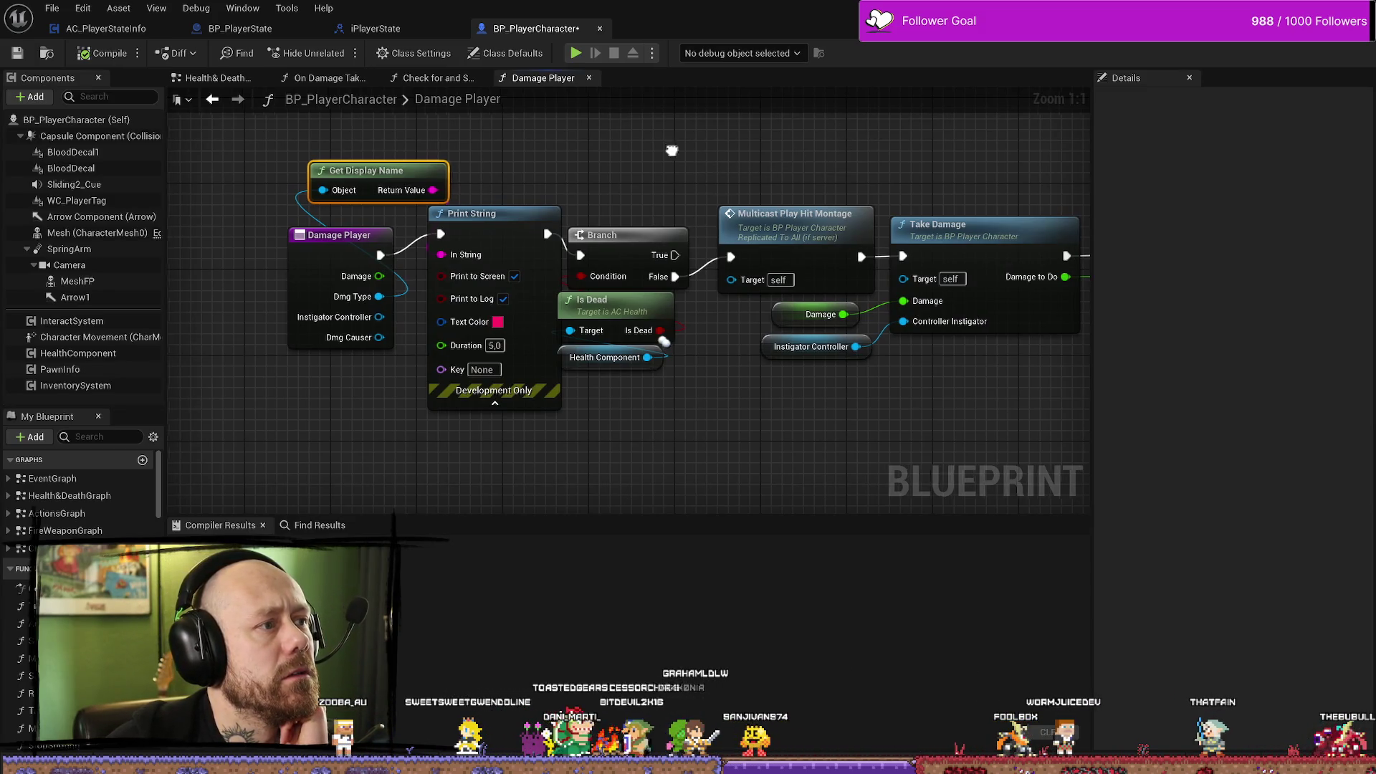
# Return to the widened Message Log and follow the Times Killed By Dagger error link.
pyautogui.moveTo(670, 150); pyautogui.dragTo(706, 152)
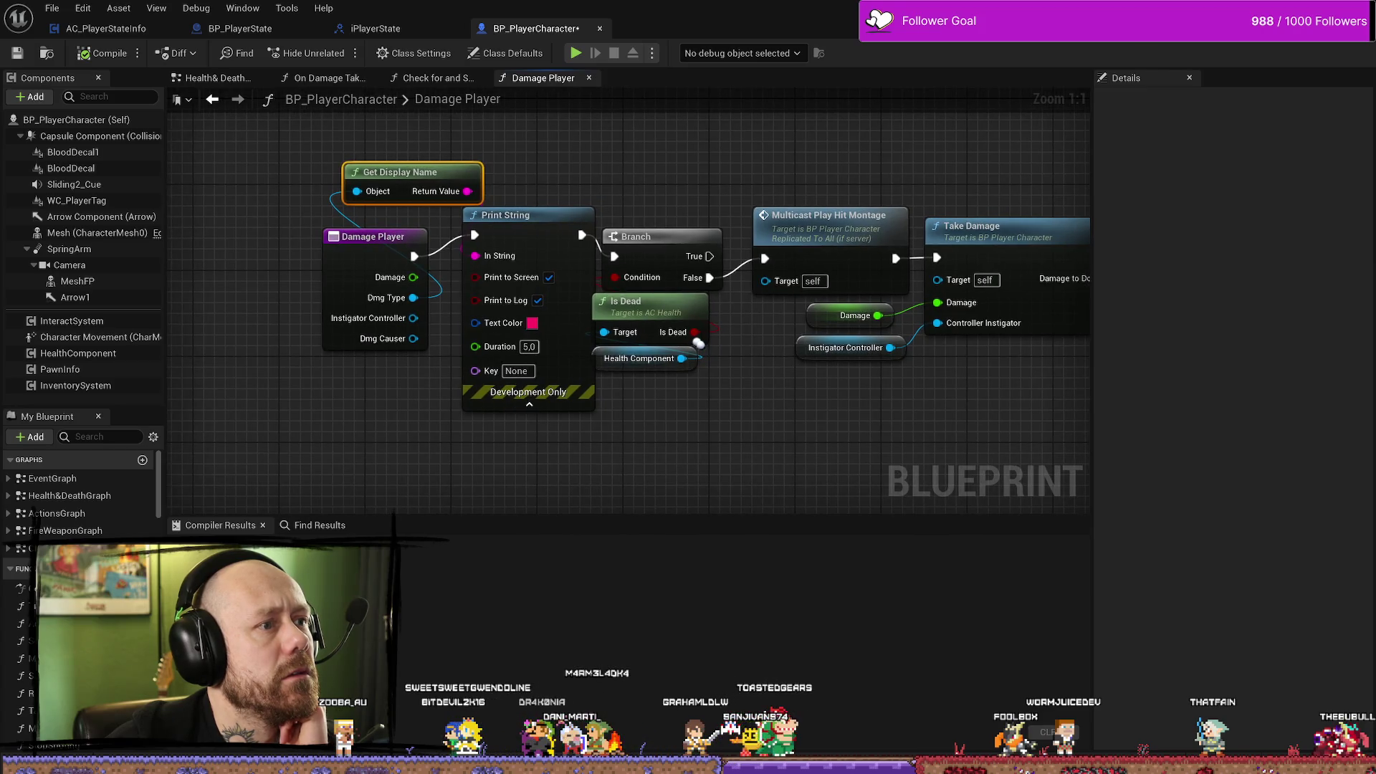
pyautogui.hotkey('alt', 'Tab')
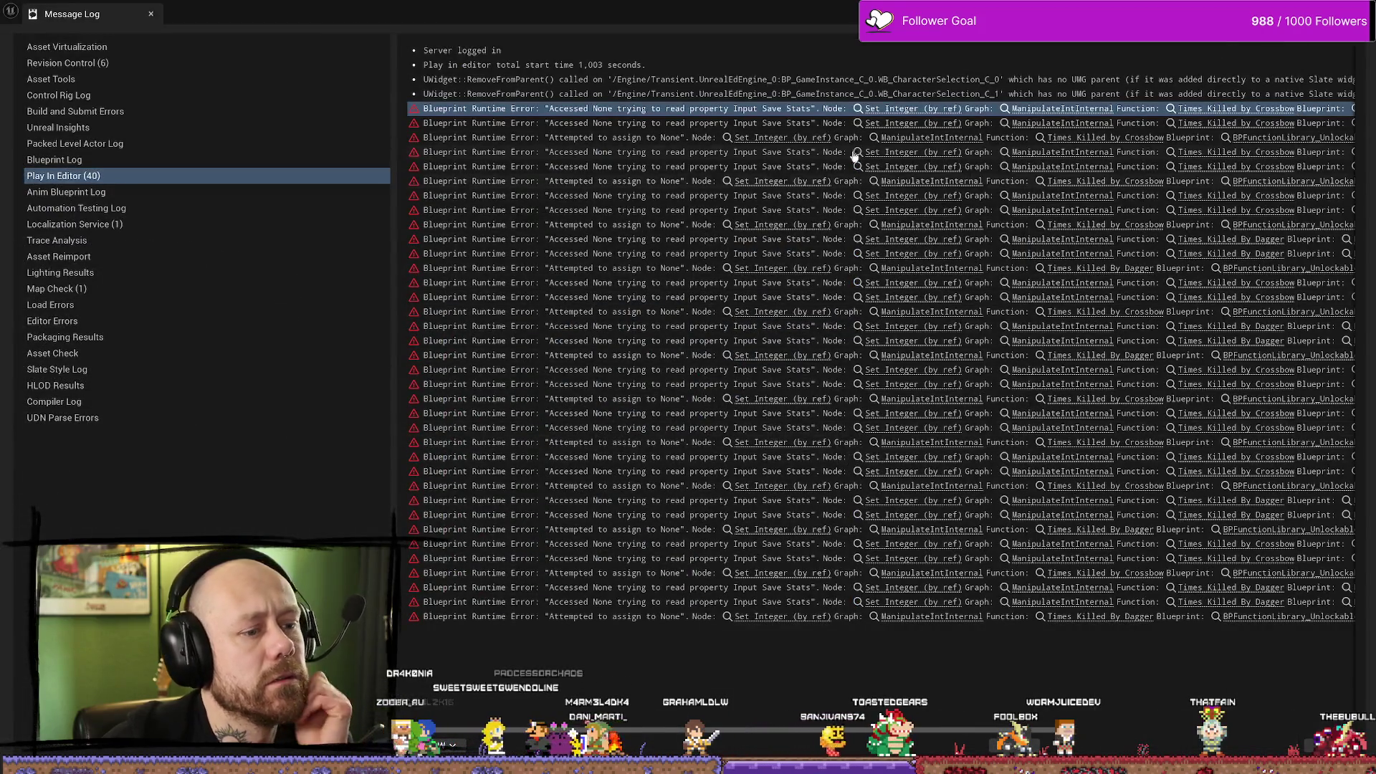
pyautogui.moveTo(394, 283); pyautogui.dragTo(165, 276)
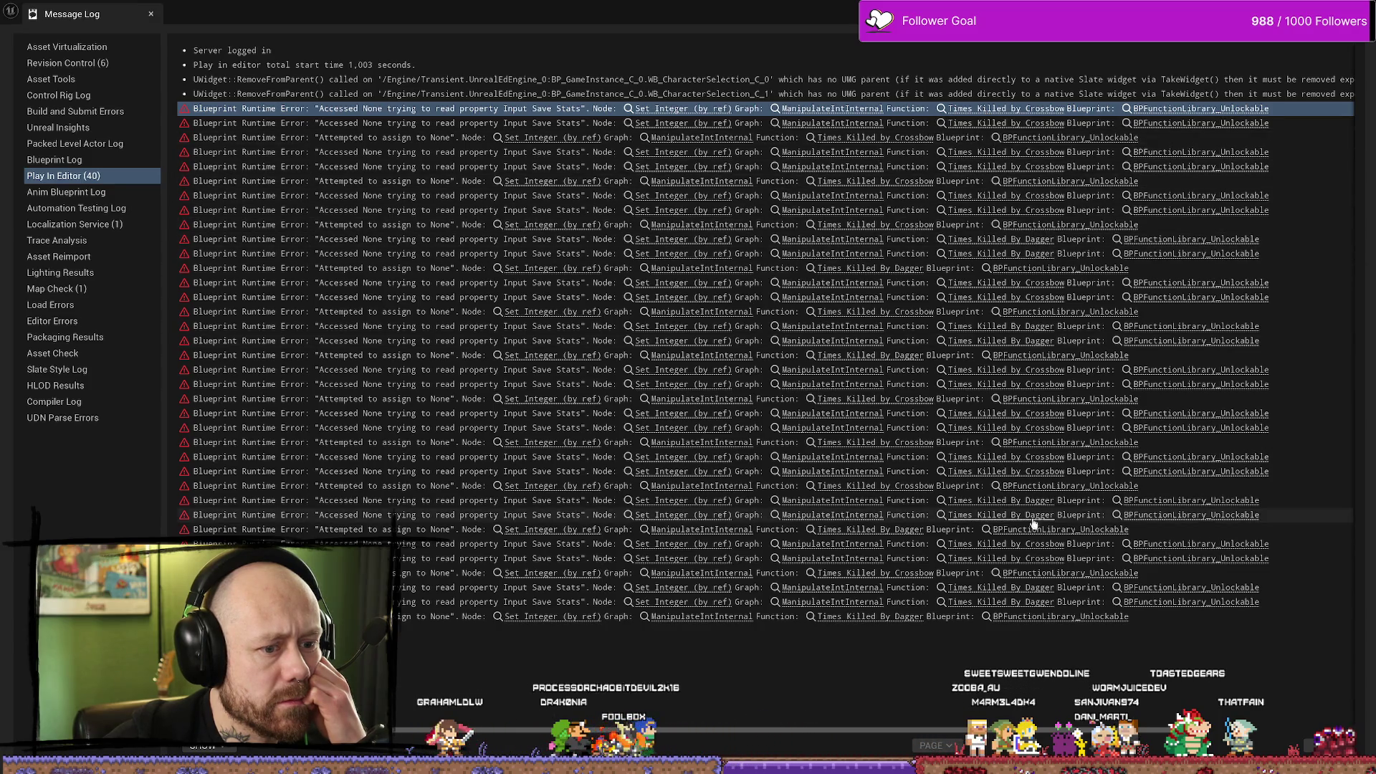
pyautogui.click(967, 590)
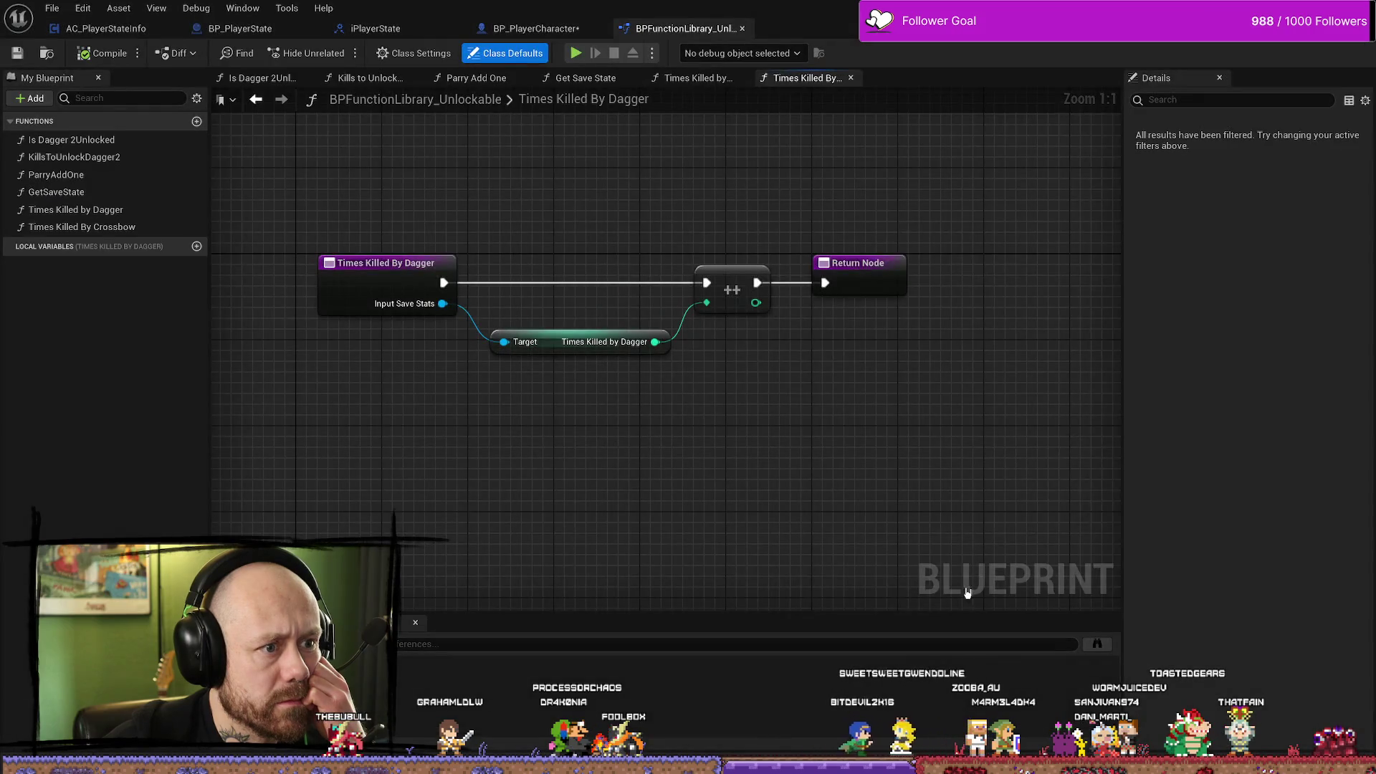
# Inspect Times Killed by Crossbow, Get Save State, Kills to Unlock Dagger 2, and Is Dagger 2Unlocked functions.
pyautogui.doubleClick(120, 232)
pyautogui.doubleClick(107, 210)
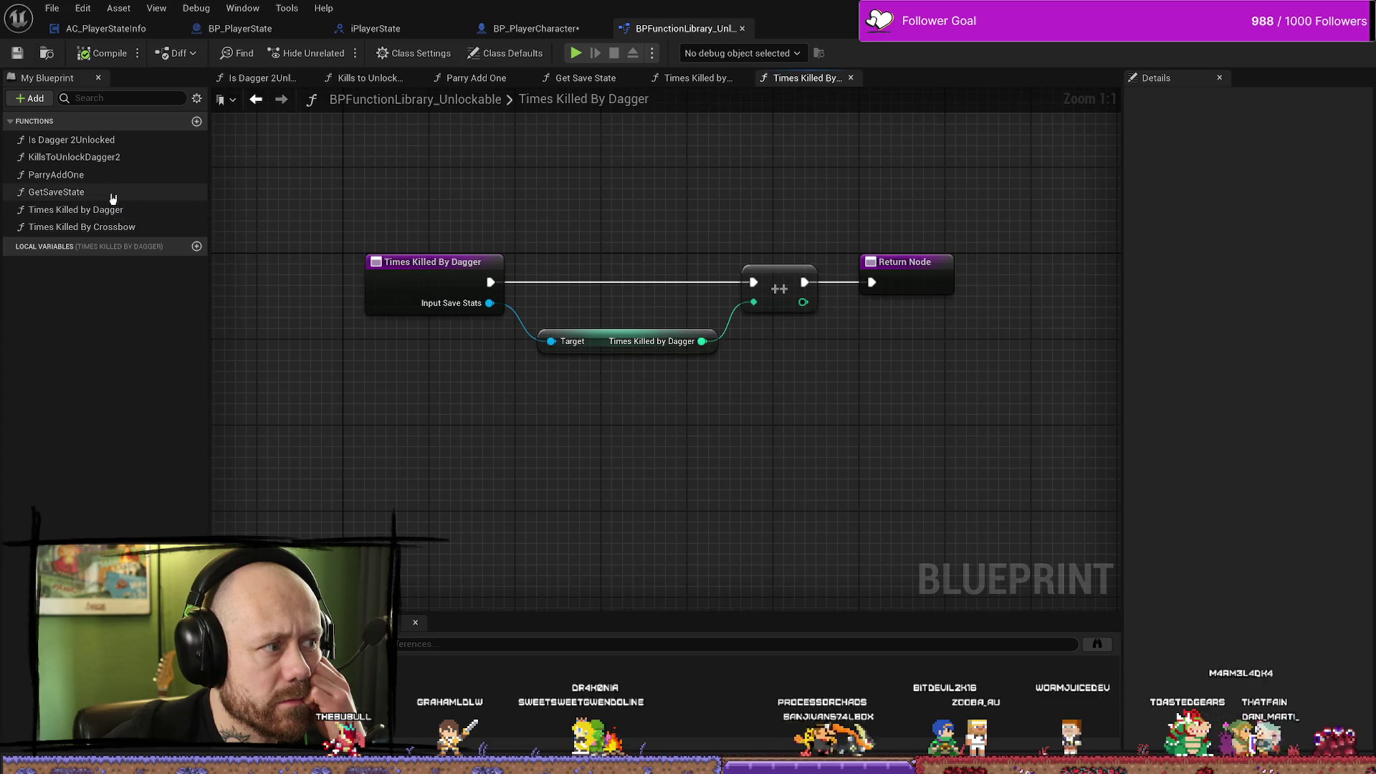
pyautogui.doubleClick(91, 191)
pyautogui.doubleClick(65, 176)
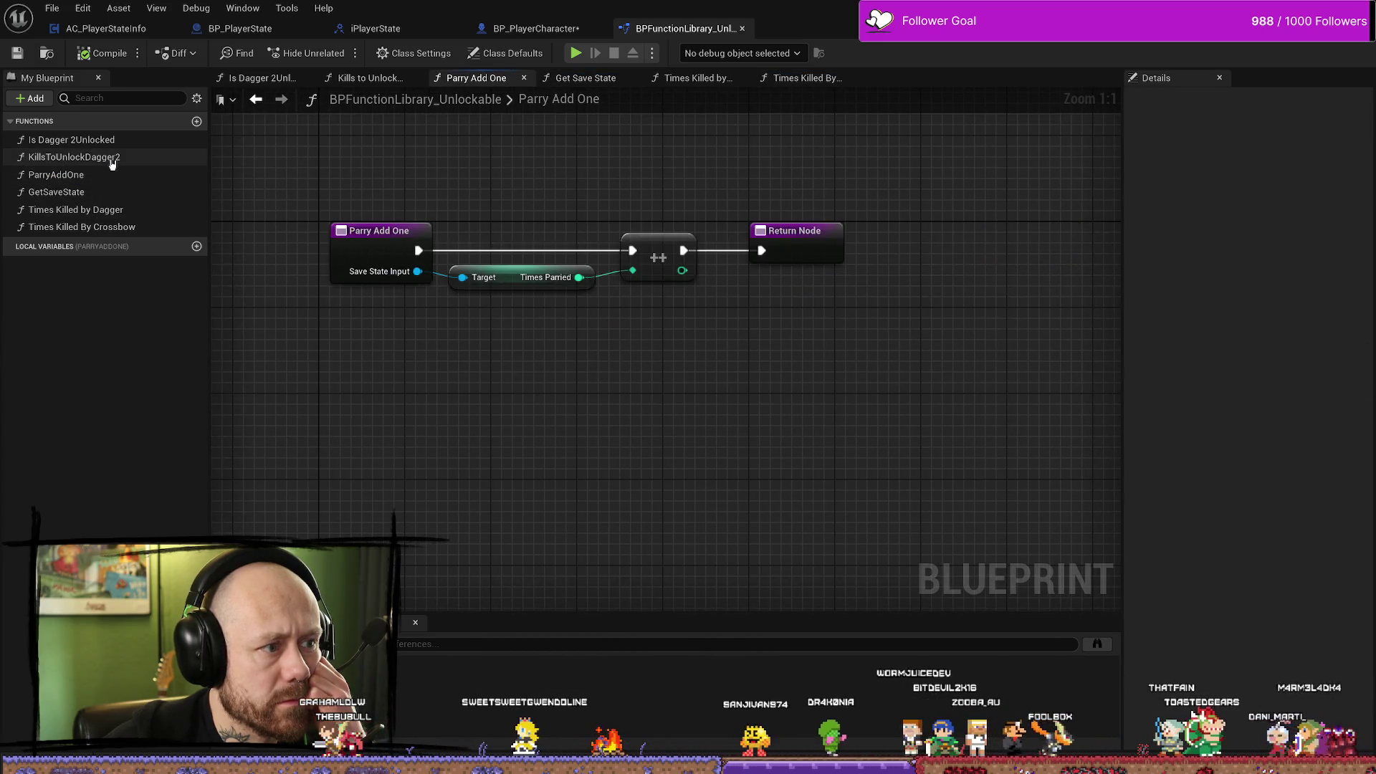
pyautogui.doubleClick(113, 159)
pyautogui.doubleClick(113, 141)
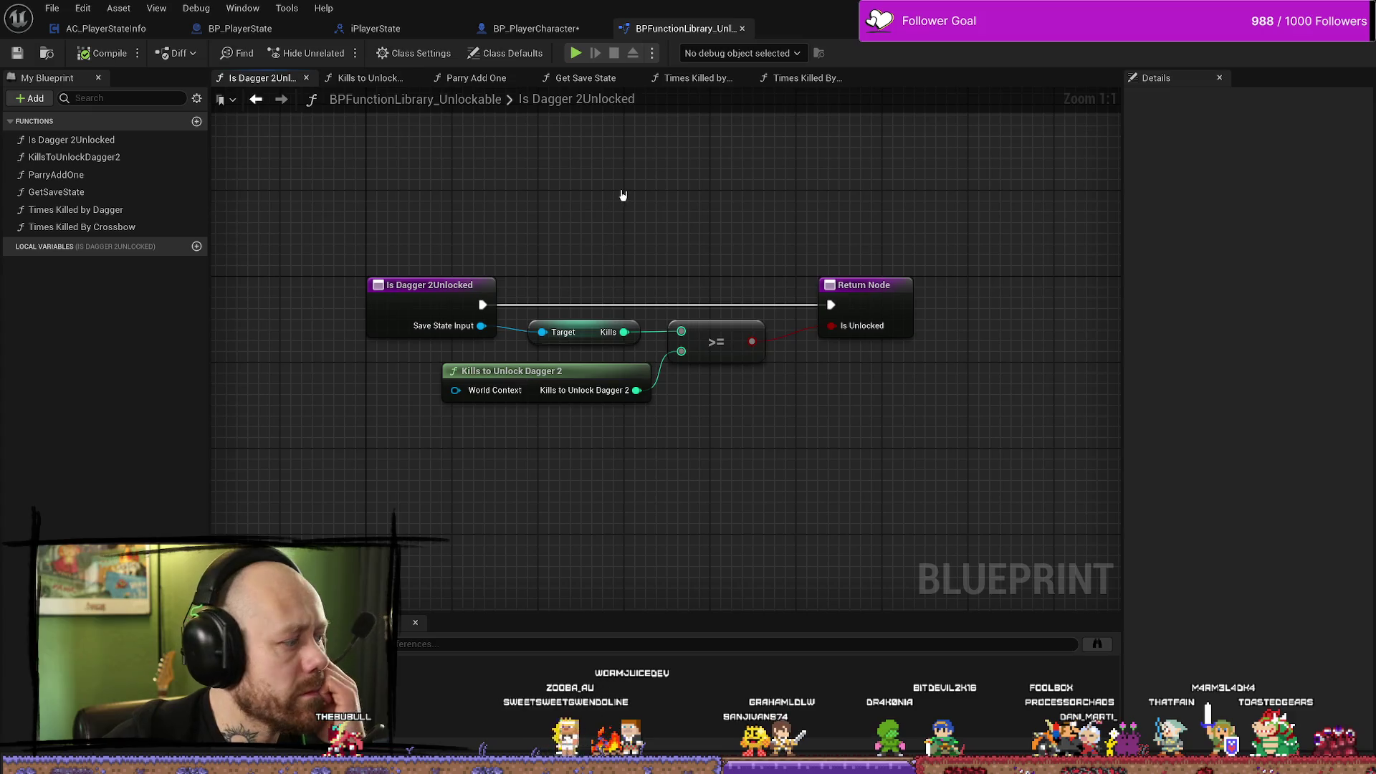
# Box-select and then deselect the kills comparison nodes before returning to the level editor.
pyautogui.moveTo(751, 208); pyautogui.dragTo(549, 472)
pyautogui.moveTo(703, 283); pyautogui.dragTo(611, 440)
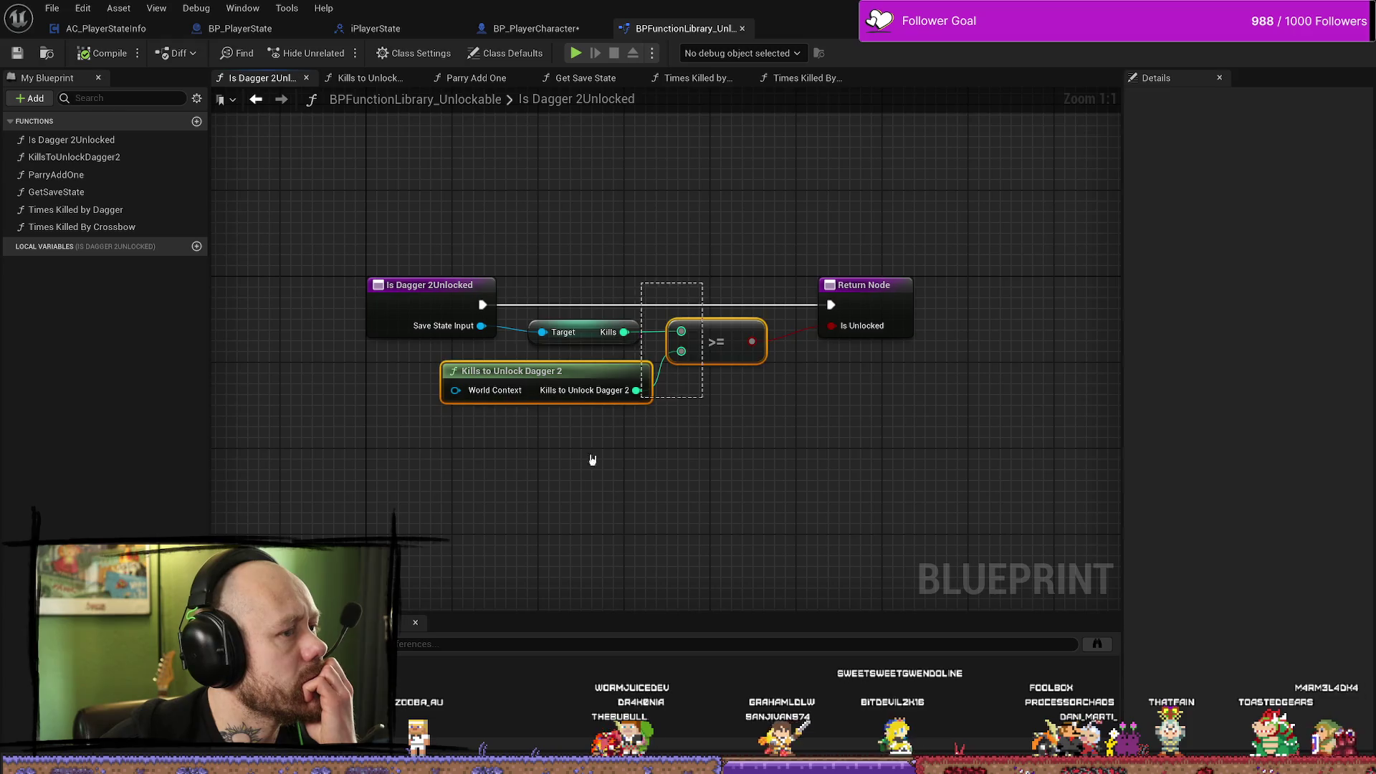
pyautogui.click(736, 219)
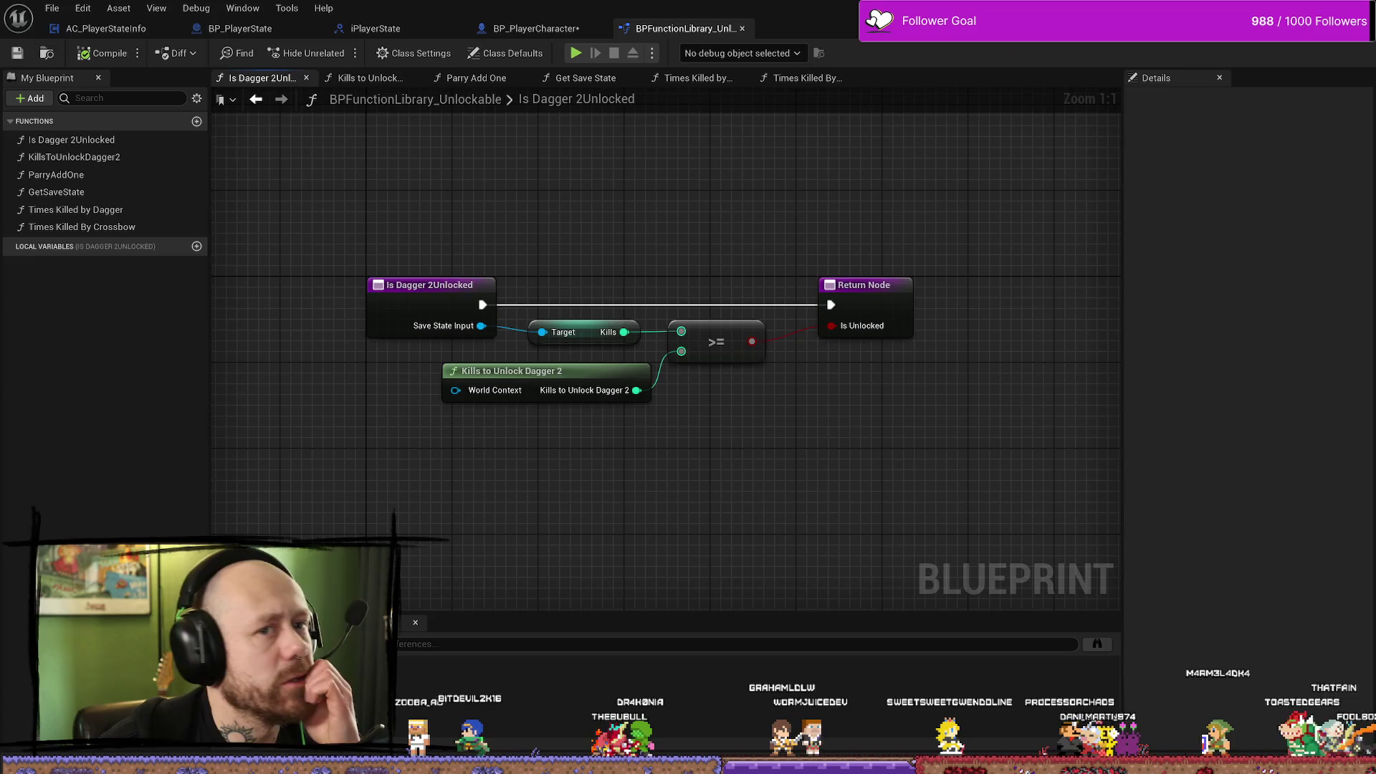
pyautogui.hotkey('alt', 'Tab')
pyautogui.hotkey('alt', 'Tab')
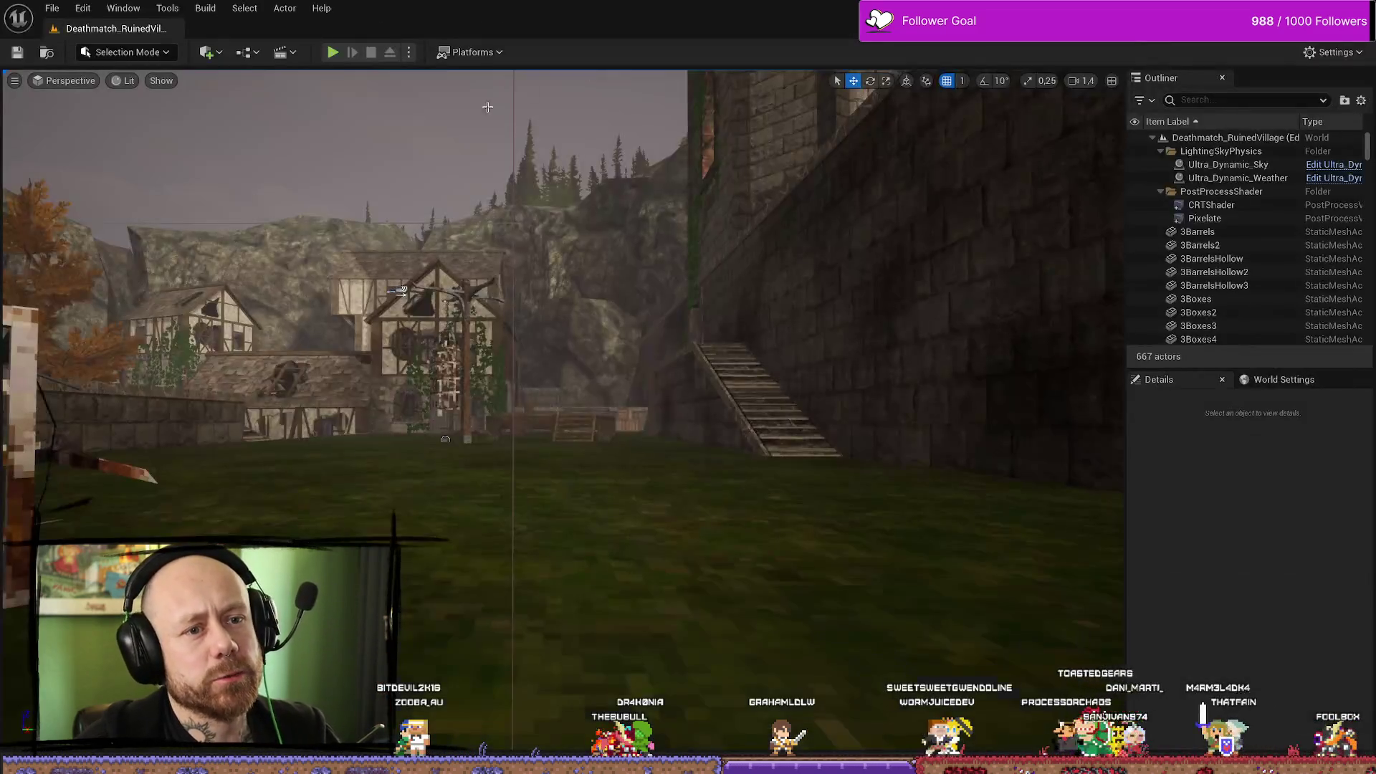
# Start a new play test and quit the opening match to the match setup screen.
pyautogui.hotkey('alt', 'p')
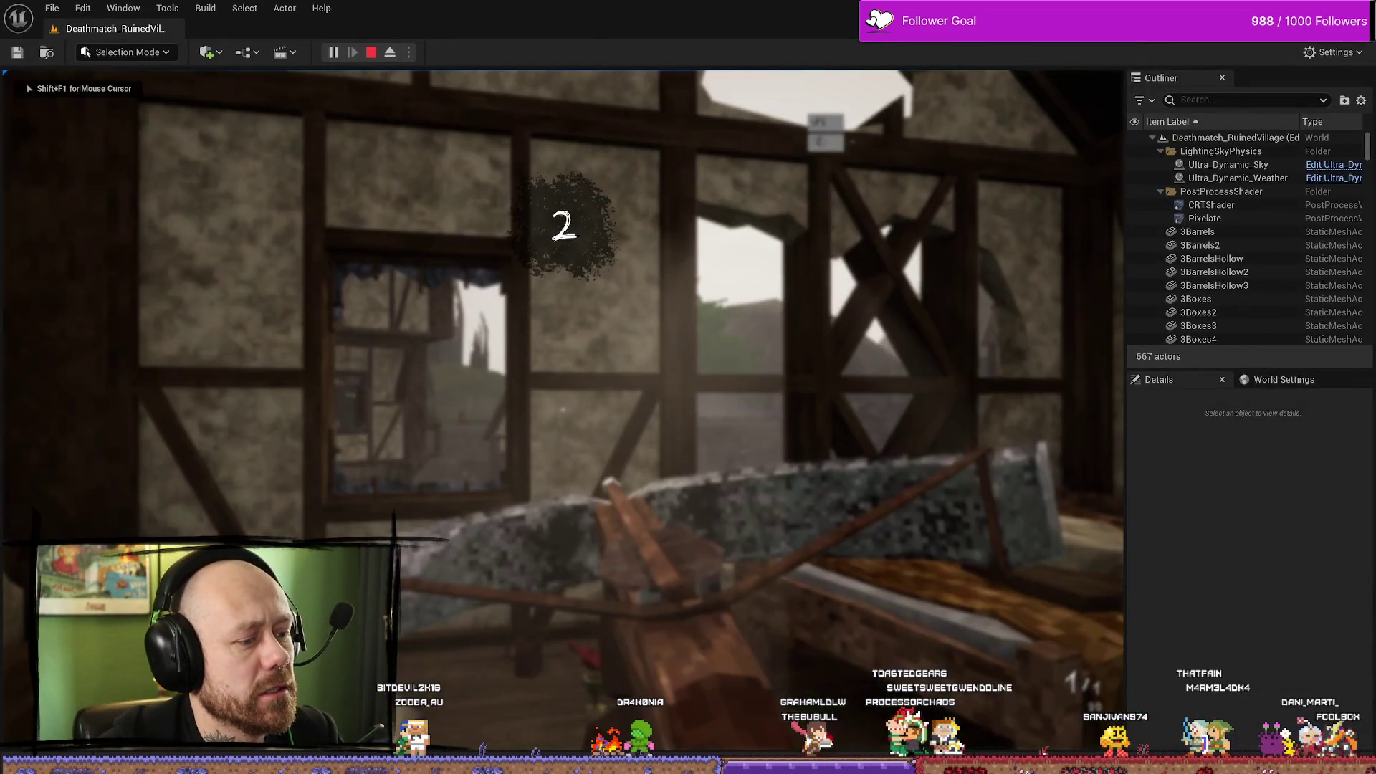
pyautogui.press('Escape')
pyautogui.click(119, 260)
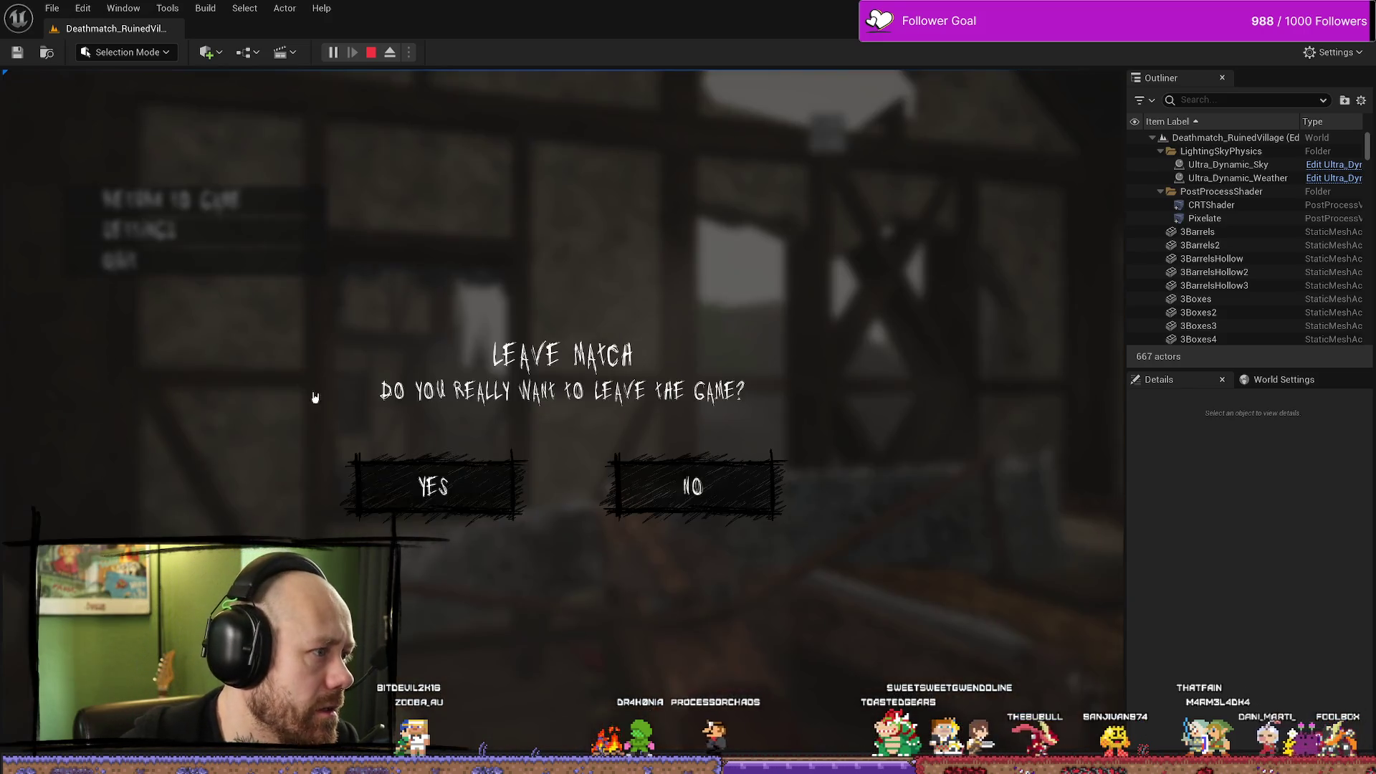
pyautogui.click(409, 484)
pyautogui.click(129, 469)
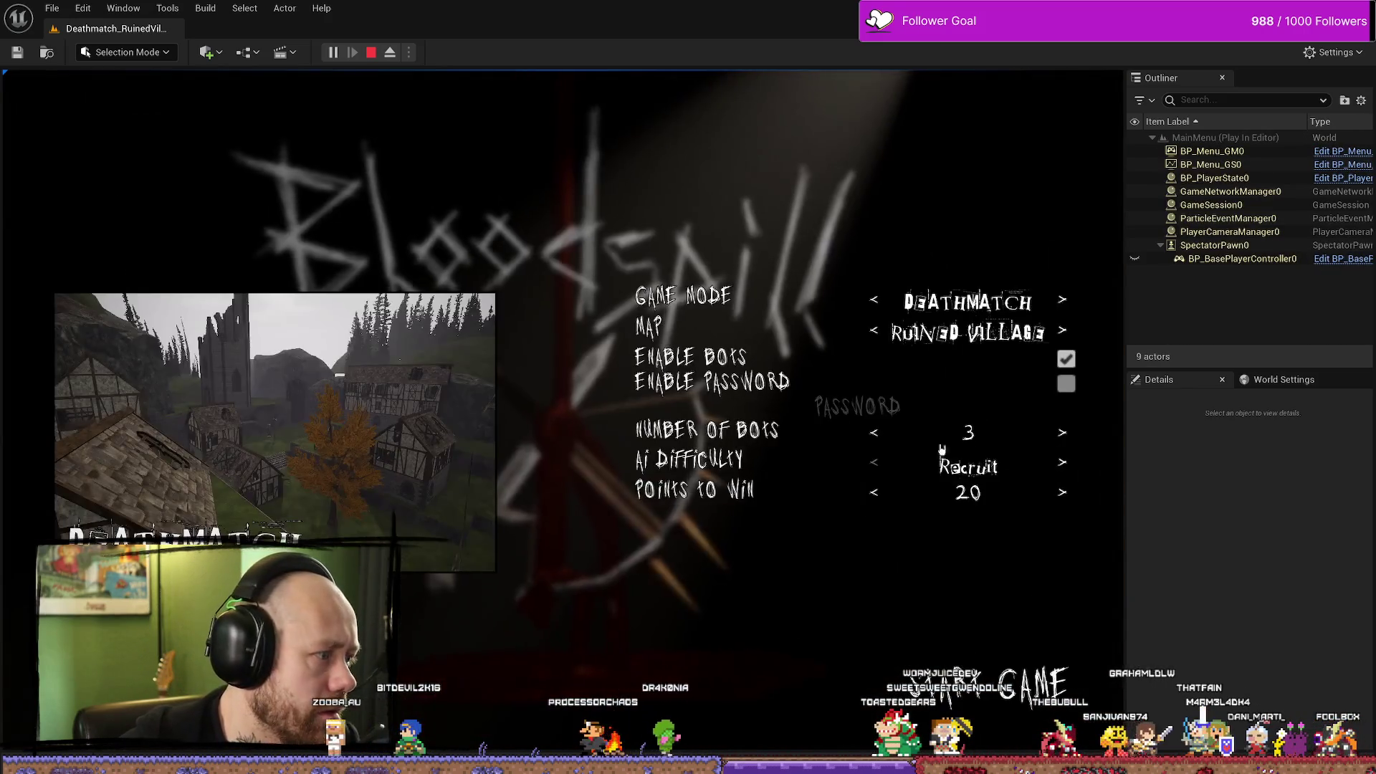
# Start the Ruined Village bot match, shoot an enemy with the crossbow, and stop playing.
pyautogui.click(1037, 687)
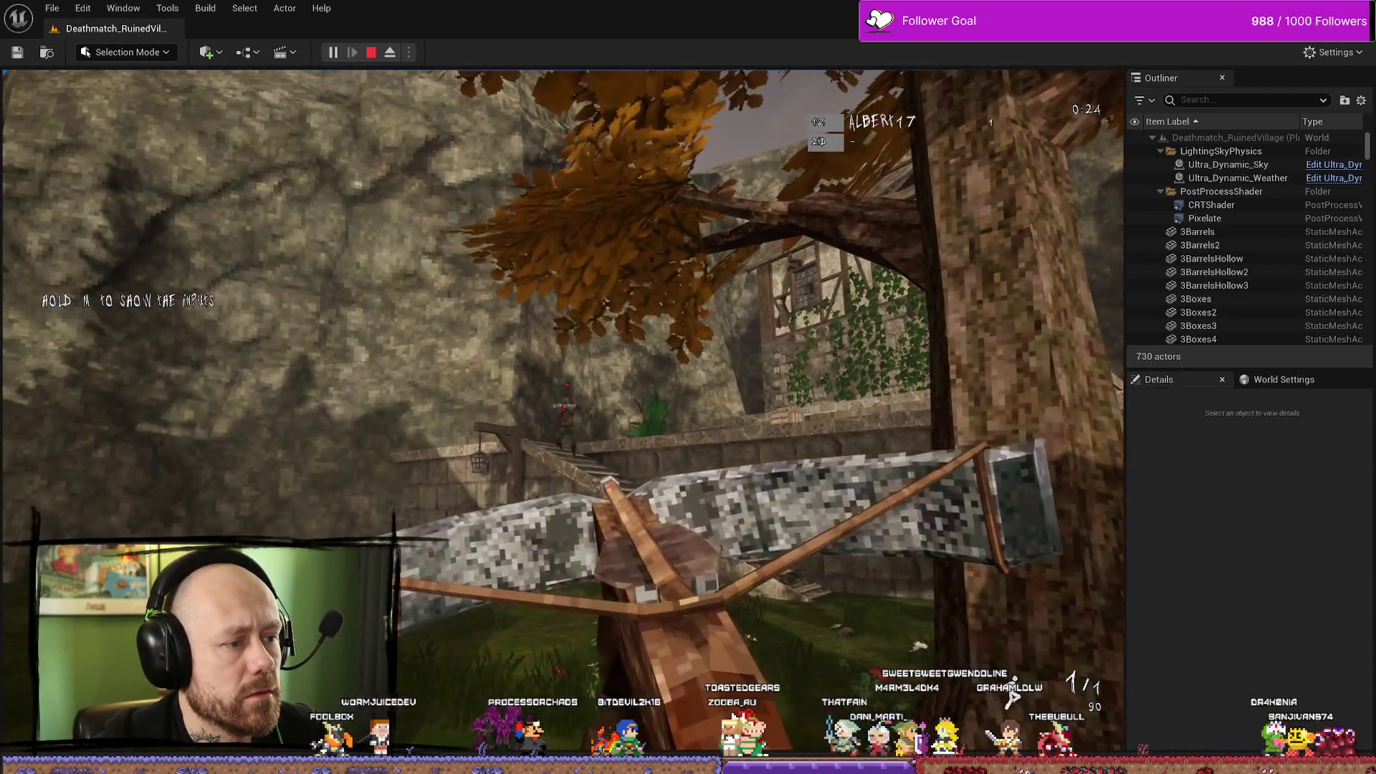
pyautogui.click(563, 410)
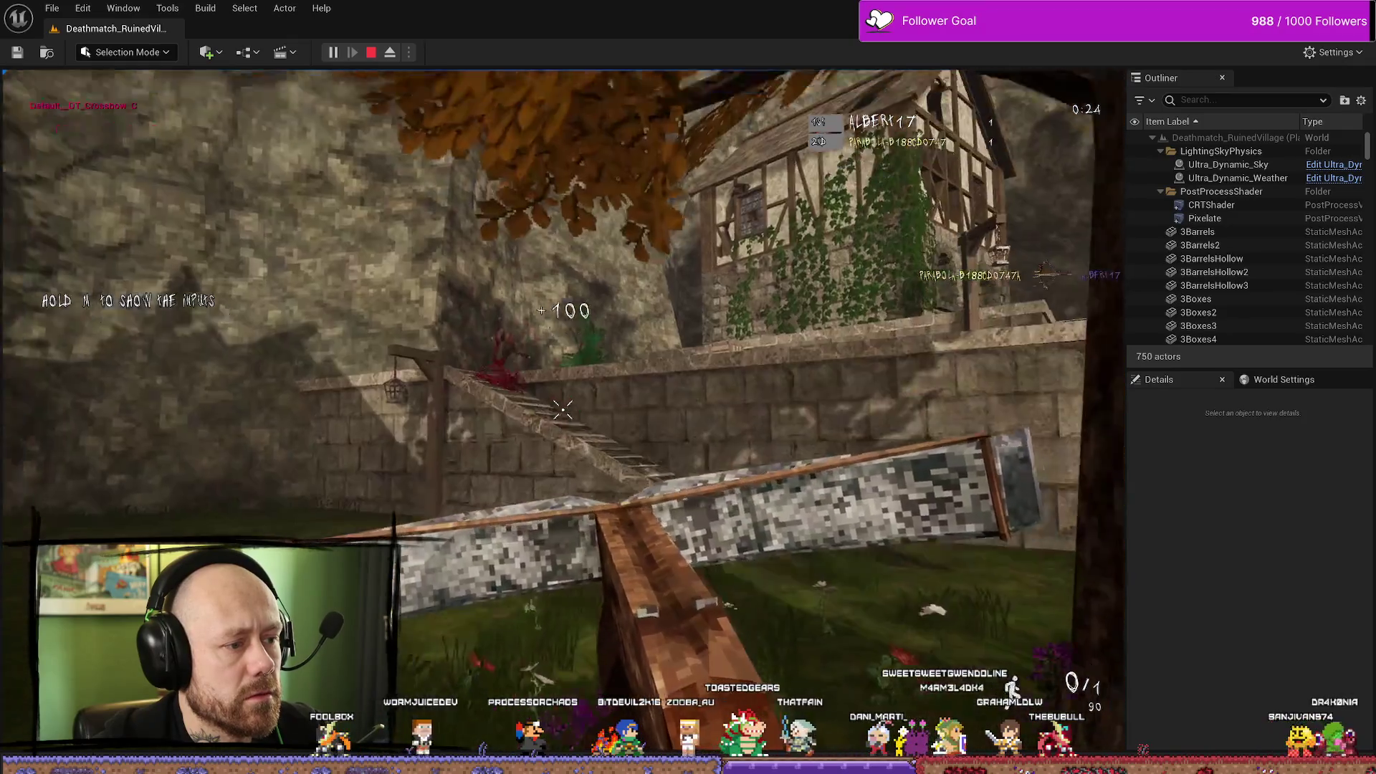
pyautogui.press('Escape')
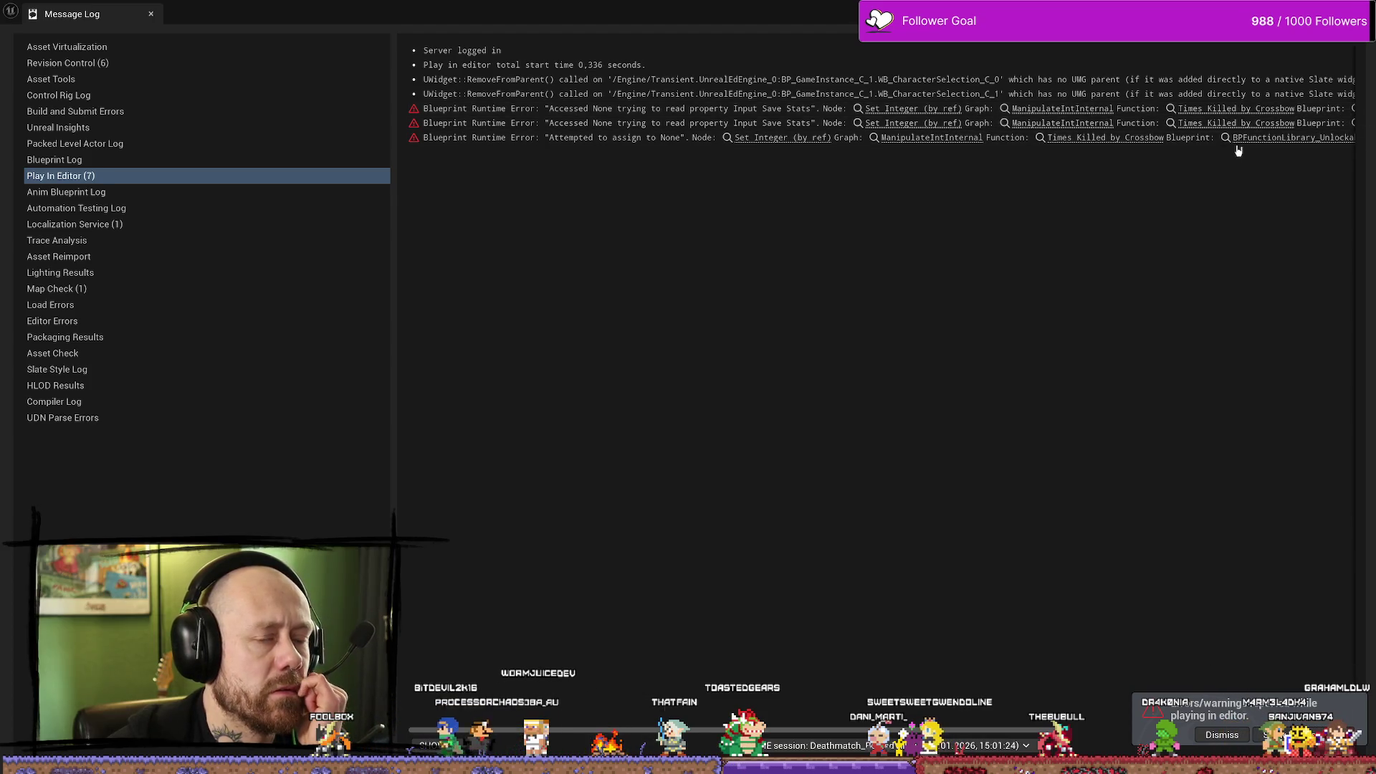
# Widen the Message Log to read the Blueprint runtime errors, then close it.
pyautogui.moveTo(393, 150); pyautogui.dragTo(165, 150)
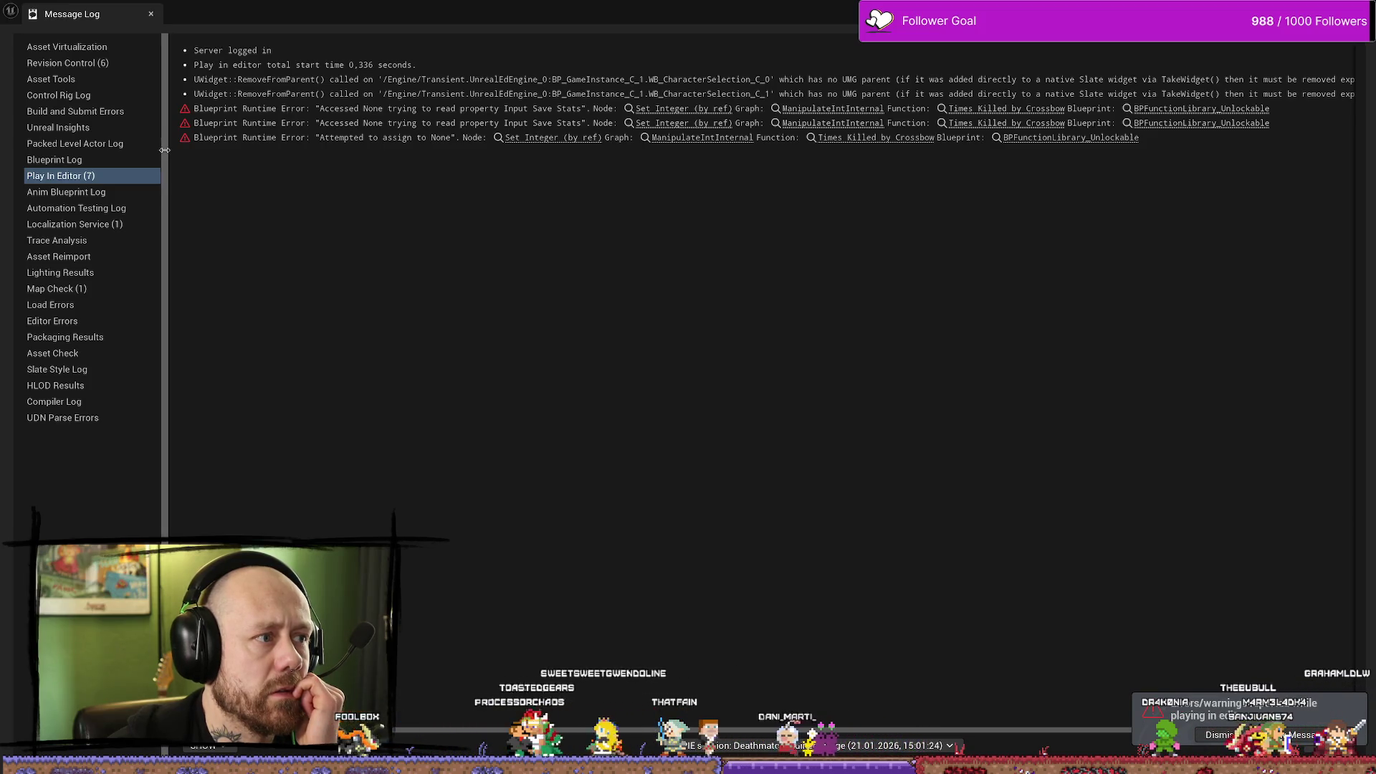
pyautogui.moveTo(165, 150); pyautogui.dragTo(214, 150)
pyautogui.click(544, 111)
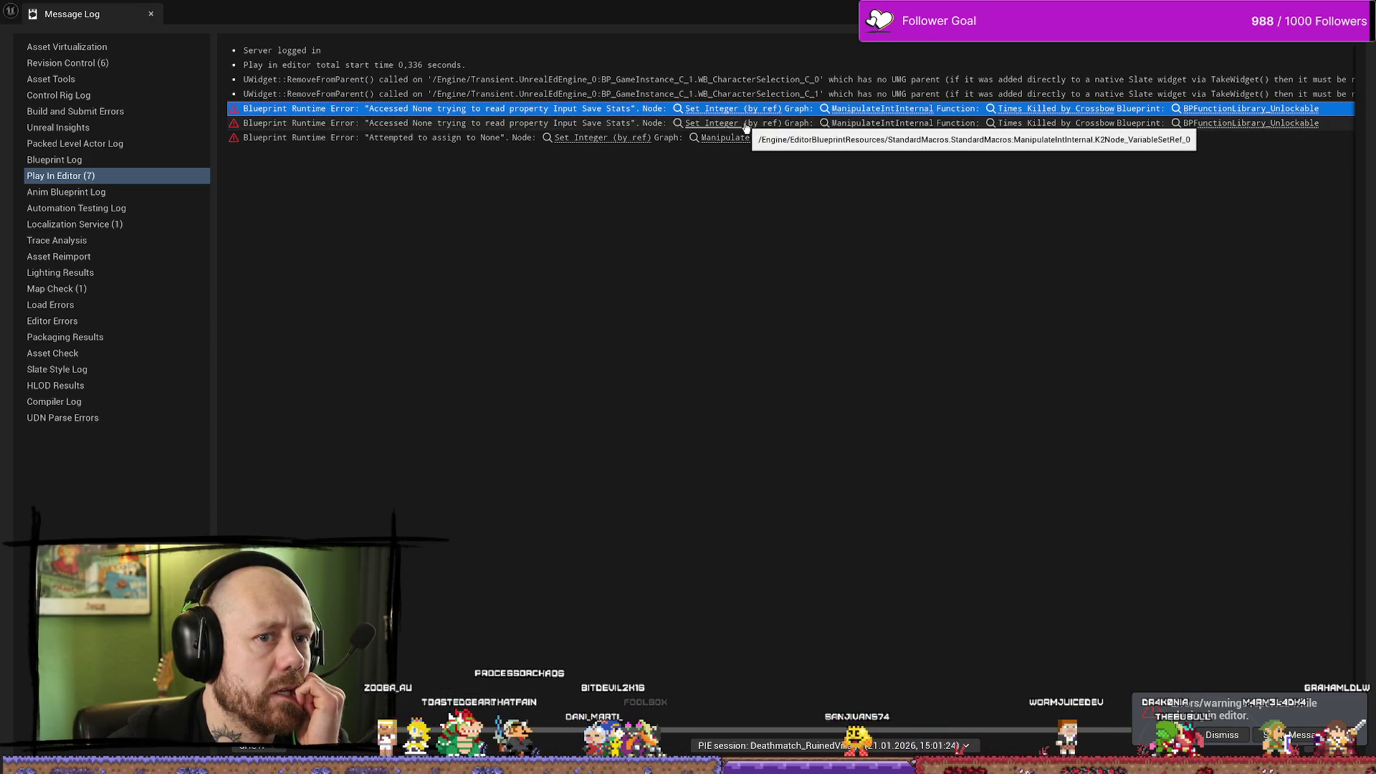
pyautogui.click(842, 269)
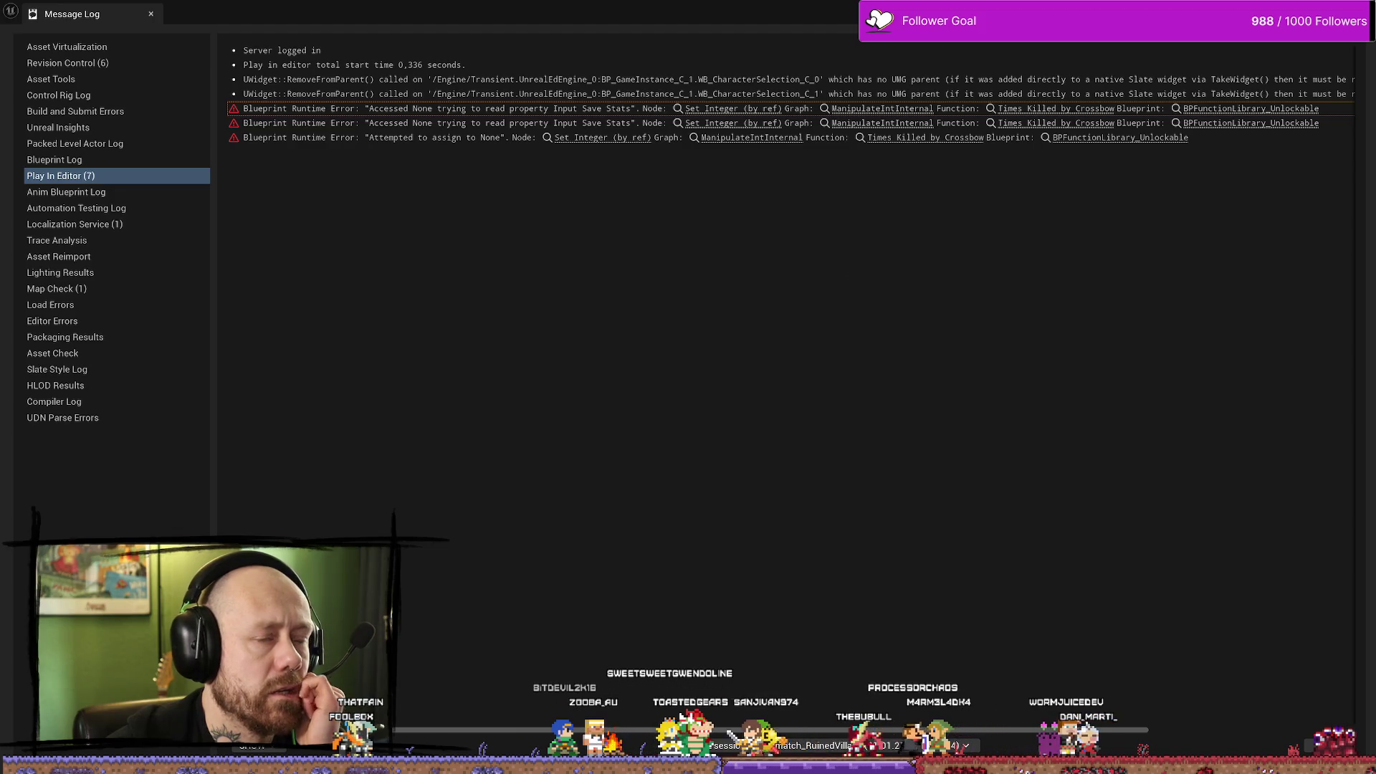
pyautogui.hotkey('ctrl', 'space')
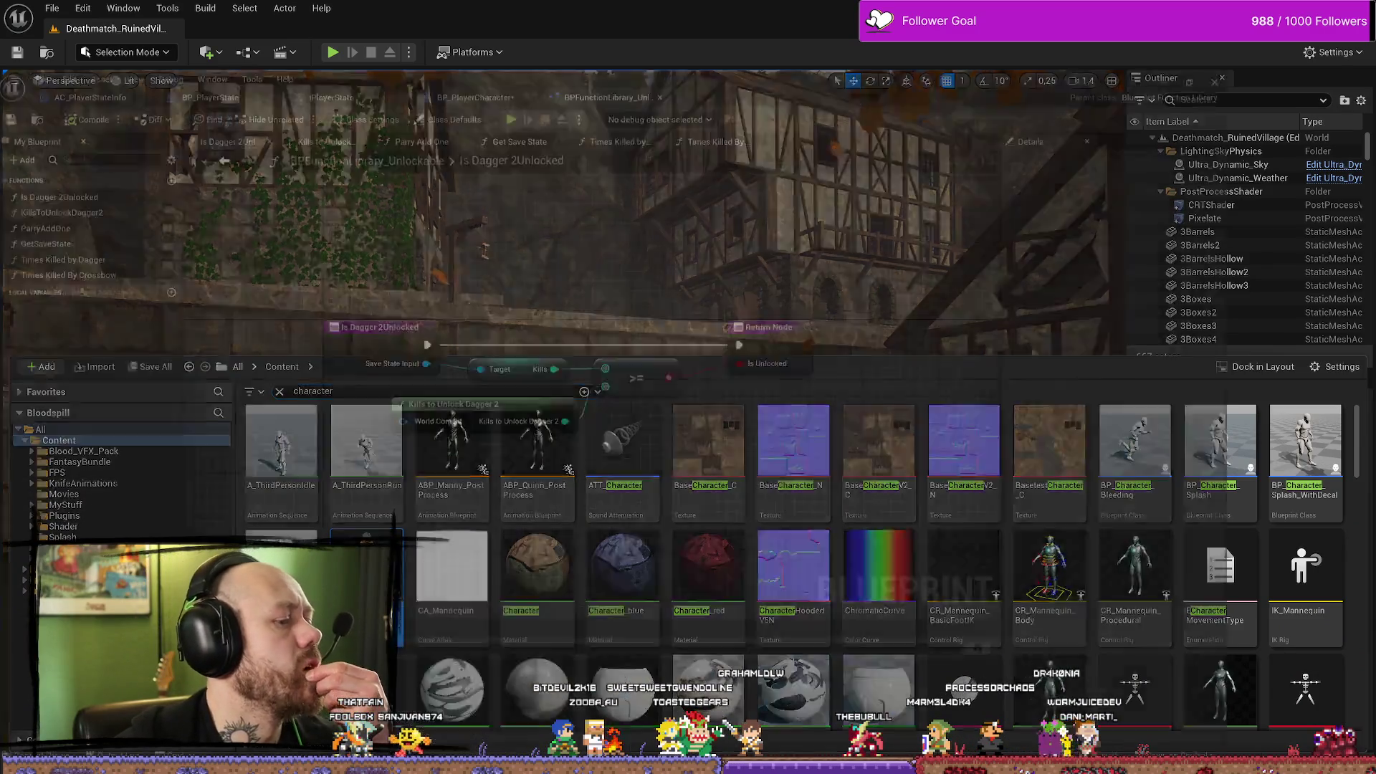
# Open Check for and Save Kills with Weapon from Health&Death and move its entry node left.
pyautogui.hotkey('alt', 'Tab')
pyautogui.scroll(-2, 716, 451)
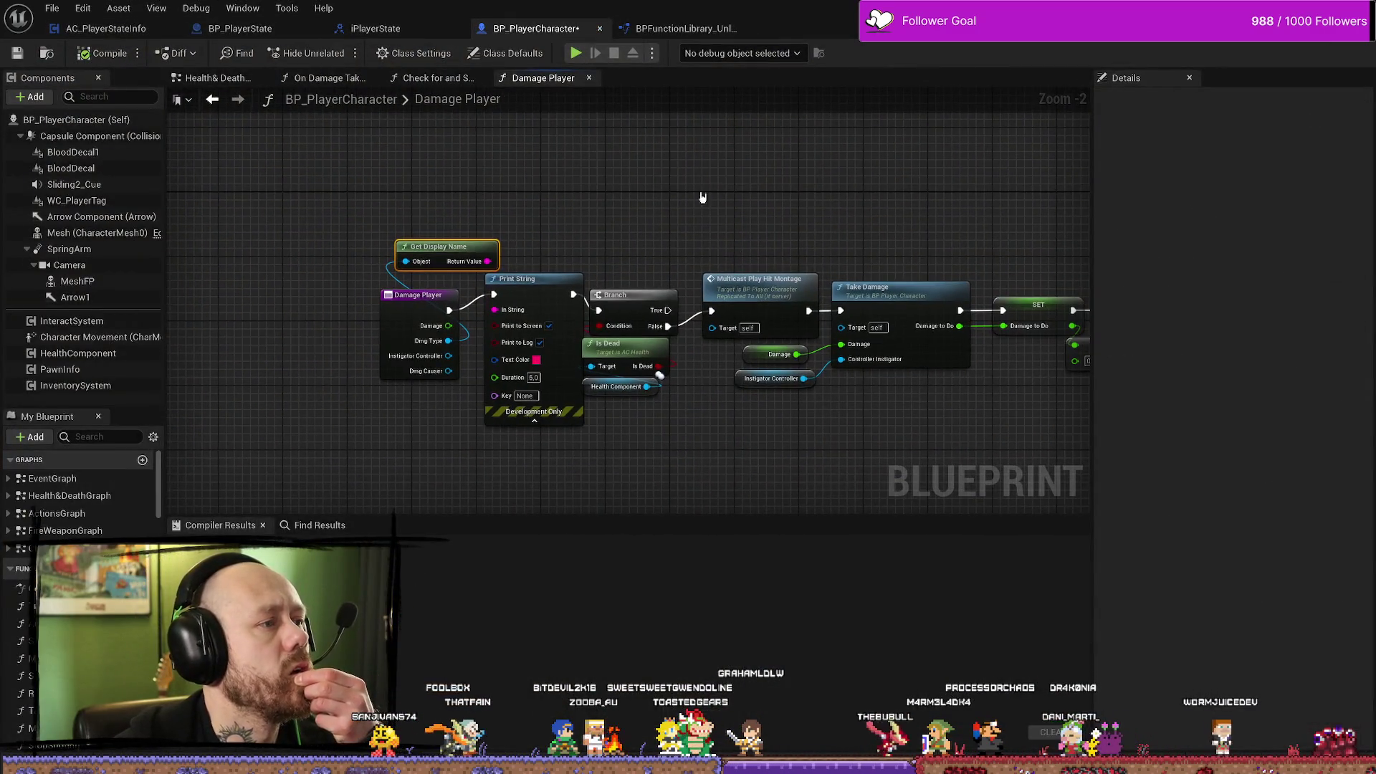
pyautogui.moveTo(418, 174); pyautogui.dragTo(418, 149)
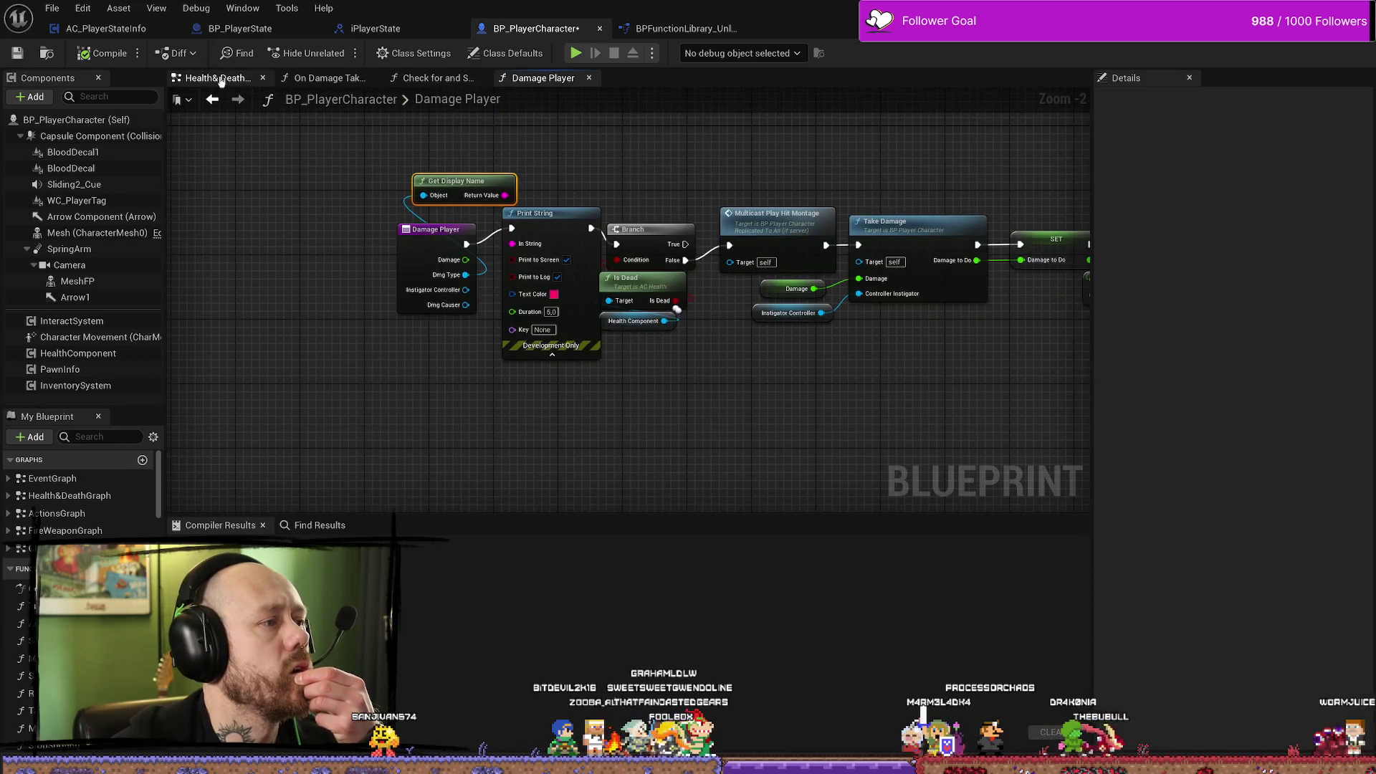
pyautogui.click(211, 77)
pyautogui.scroll(-5, 491, 260)
pyautogui.scroll(5, 720, 301)
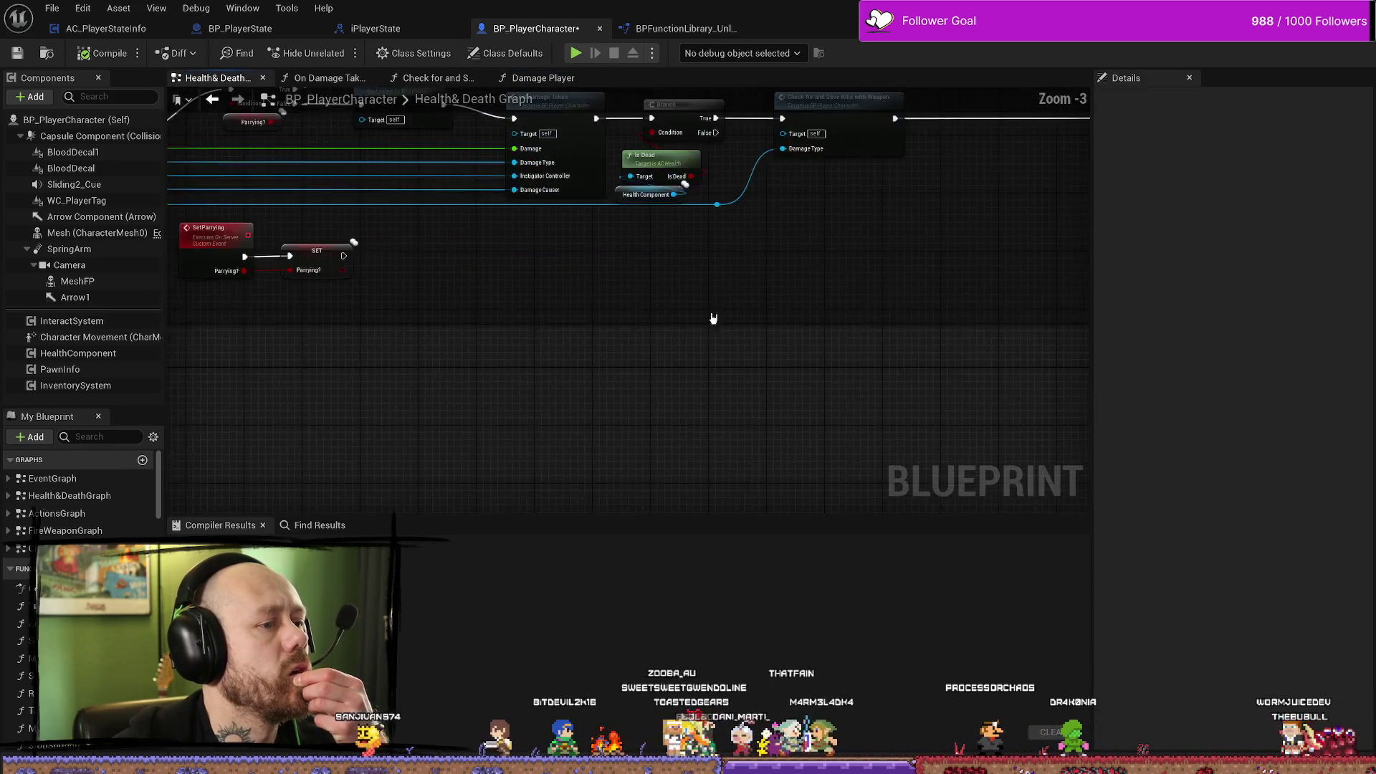
pyautogui.doubleClick(566, 250)
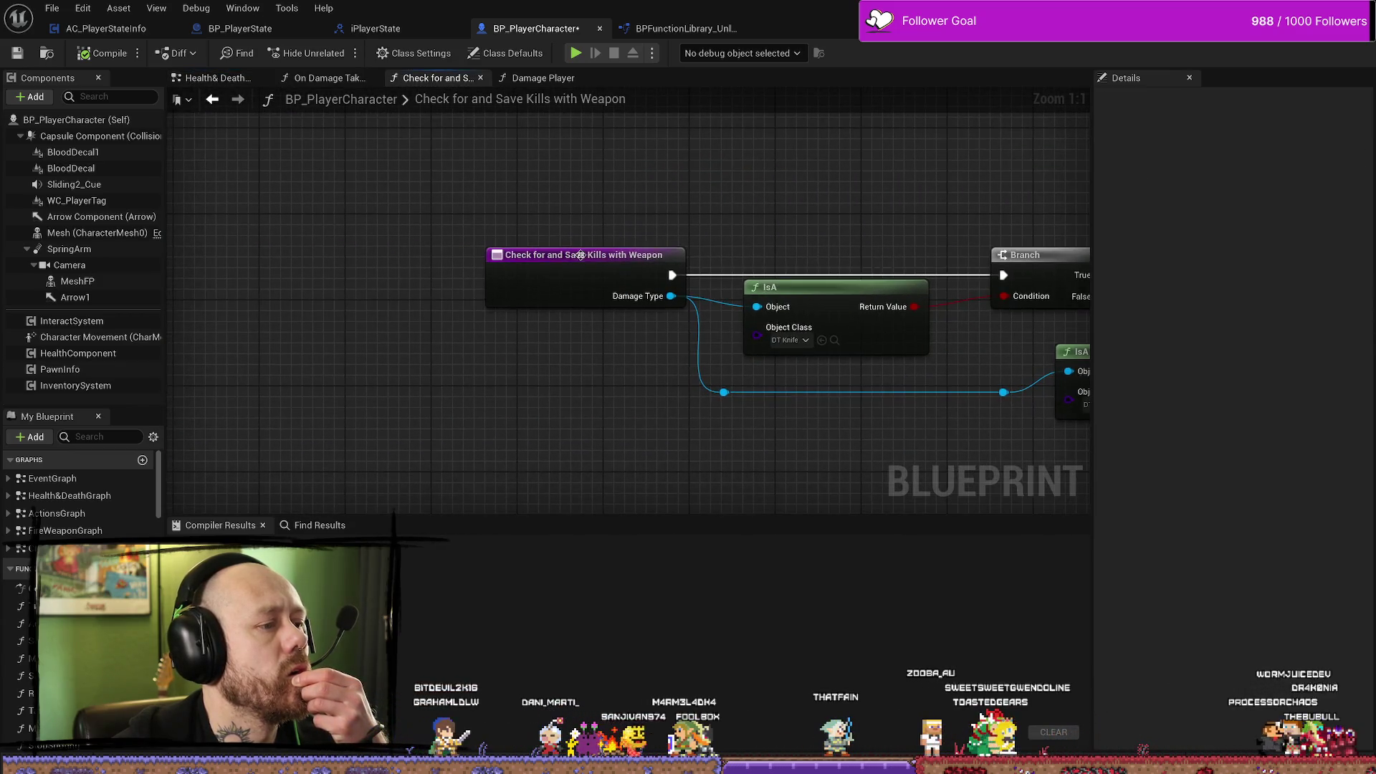
pyautogui.moveTo(544, 250); pyautogui.dragTo(287, 251)
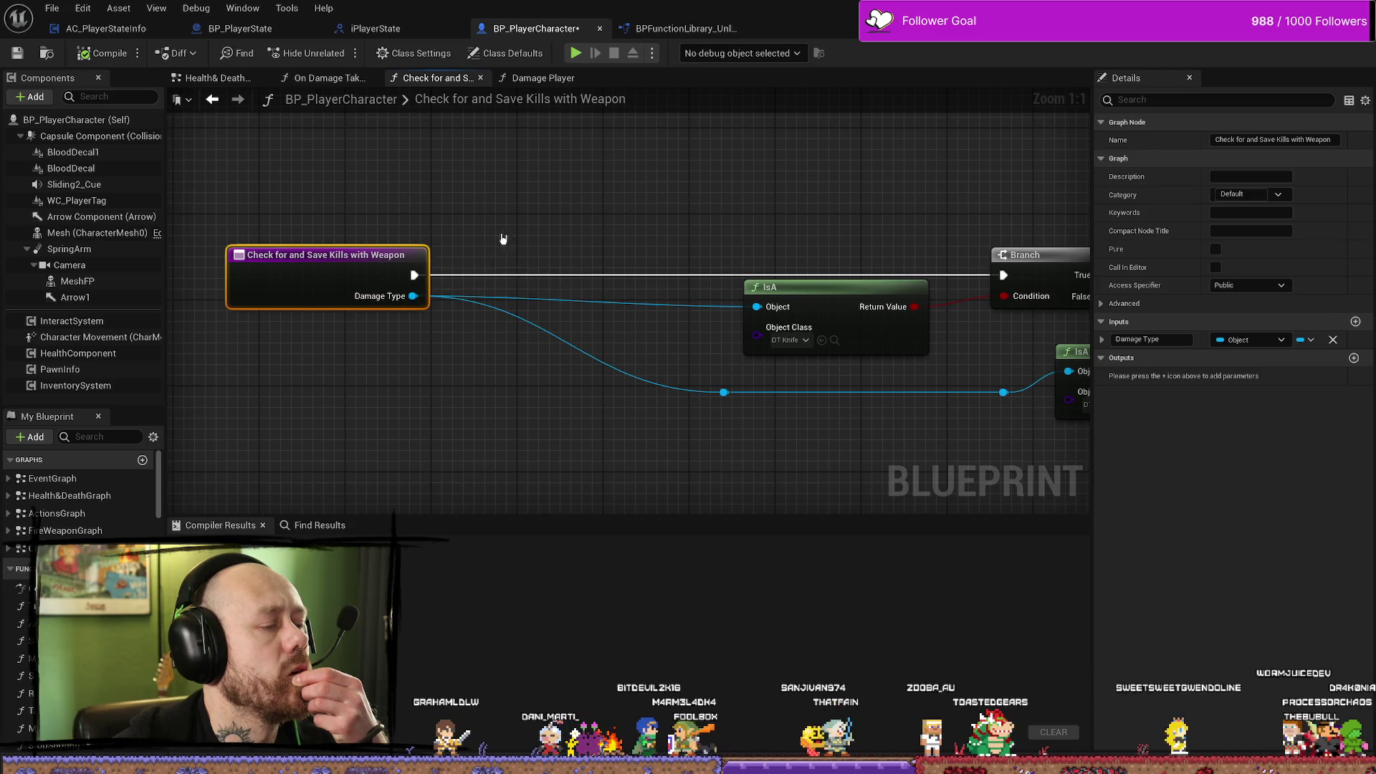
# Search the graph actions for a 'bot' check node to add after the entry node.
pyautogui.moveTo(414, 274)
pyautogui.mouseDown()
pyautogui.moveTo(559, 191)
pyautogui.moveTo(531, 214)
pyautogui.mouseUp()
pyautogui.click(467, 360)
pyautogui.rightClick(466, 359)
pyautogui.write('is bot')
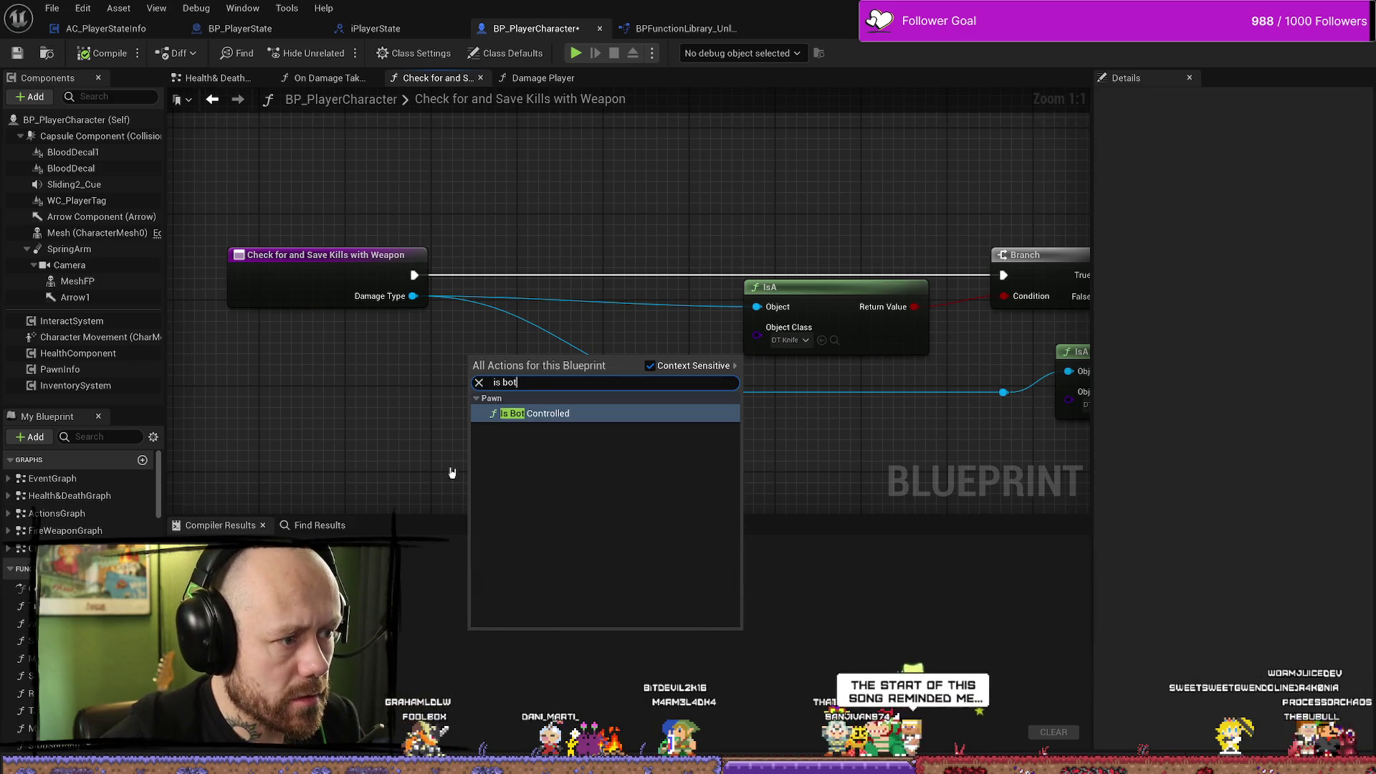
pyautogui.press('BackSpace')
pyautogui.press('BackSpace')
pyautogui.press('BackSpace')
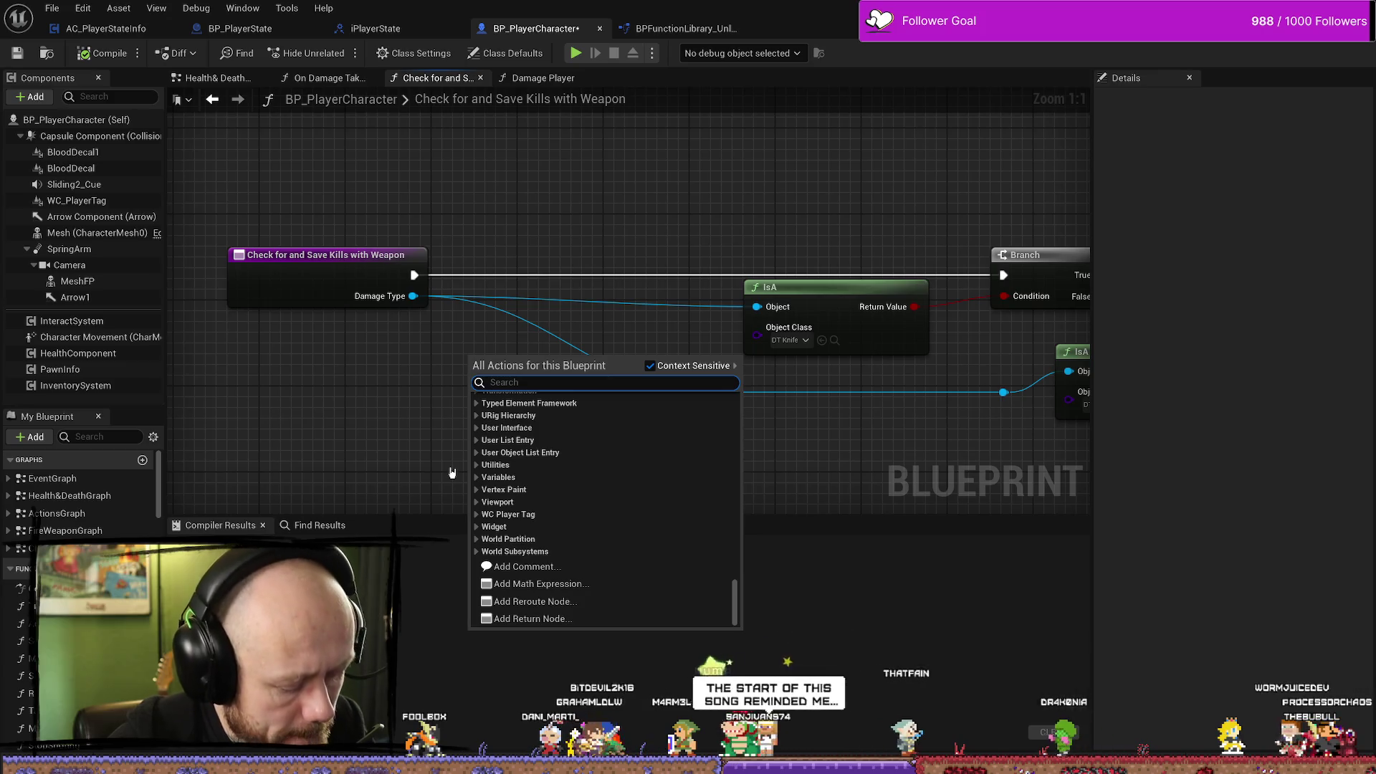
pyautogui.write('bot')
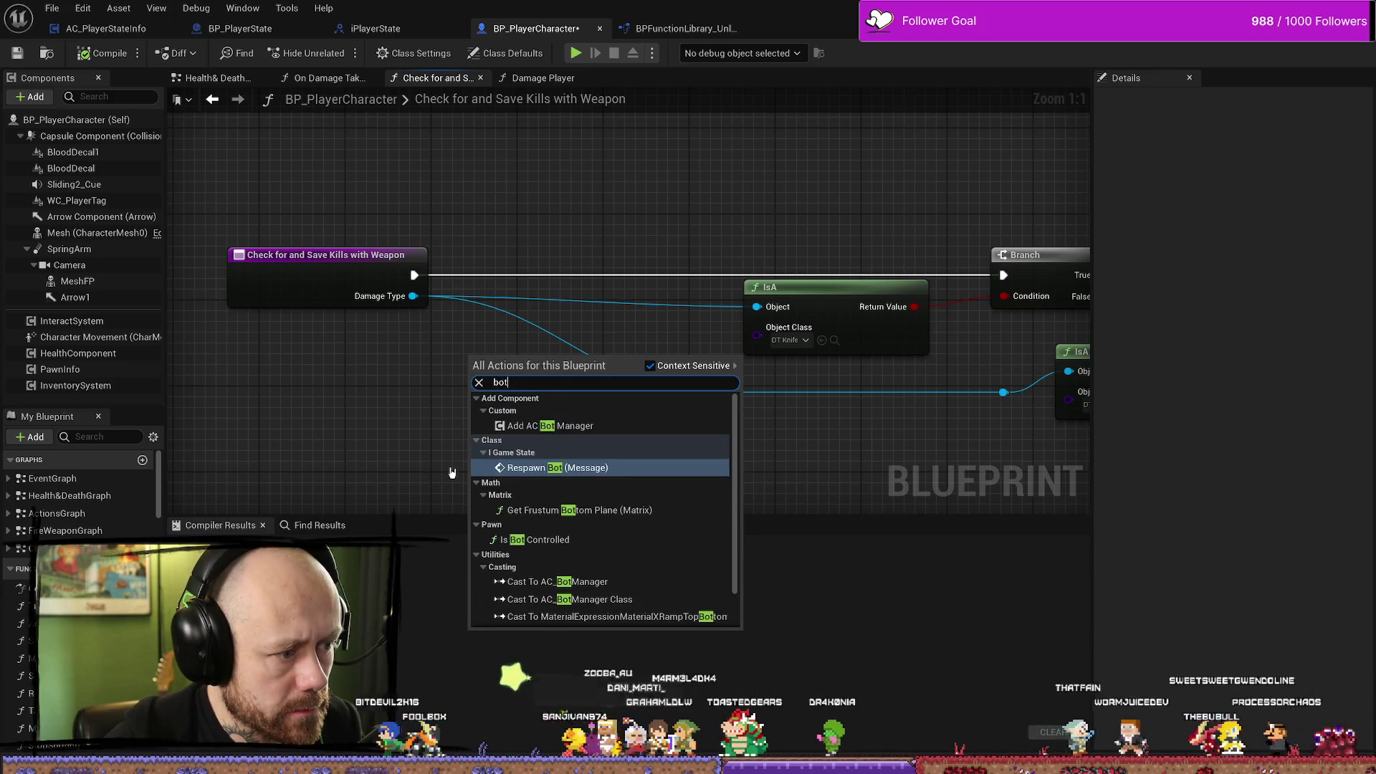
pyautogui.scroll(-2, 565, 552)
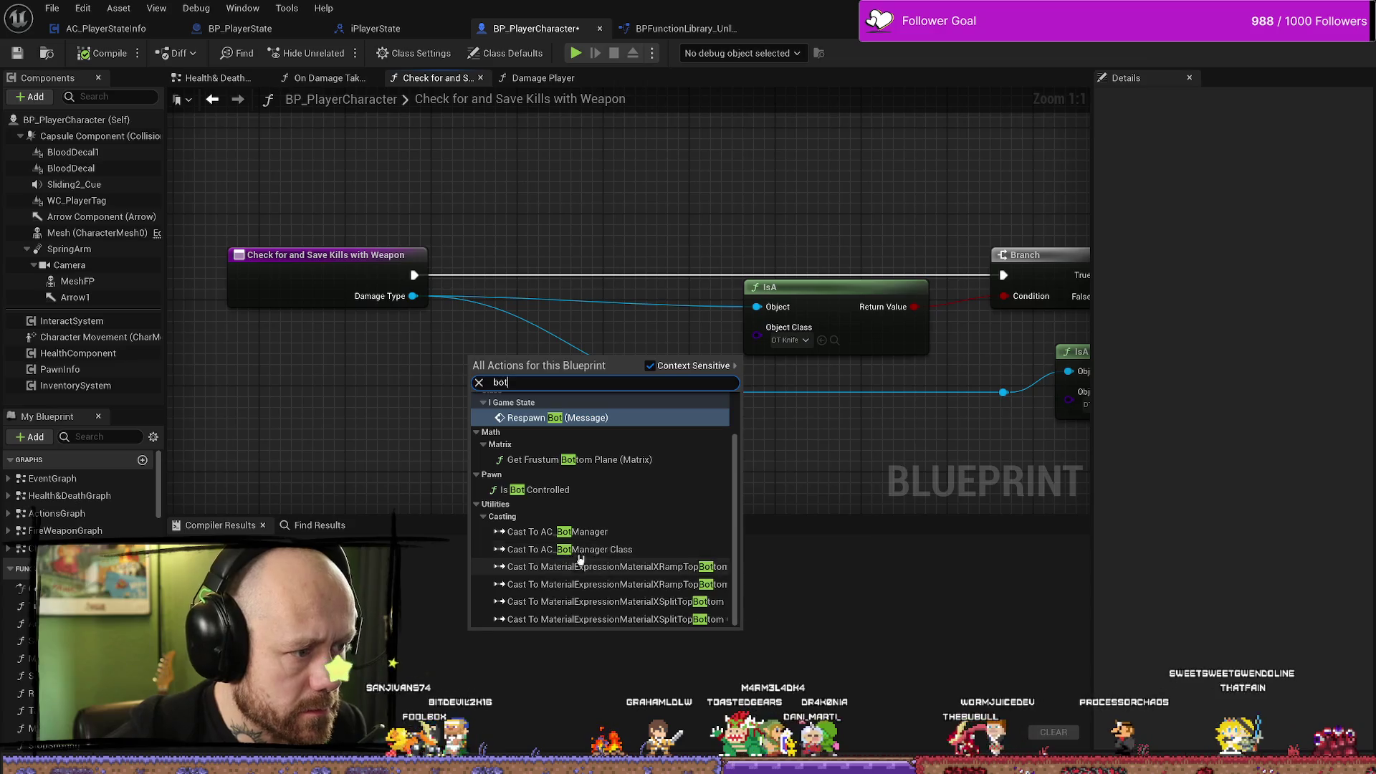
pyautogui.scroll(2, 565, 551)
pyautogui.hotkey('ctrl', 'space')
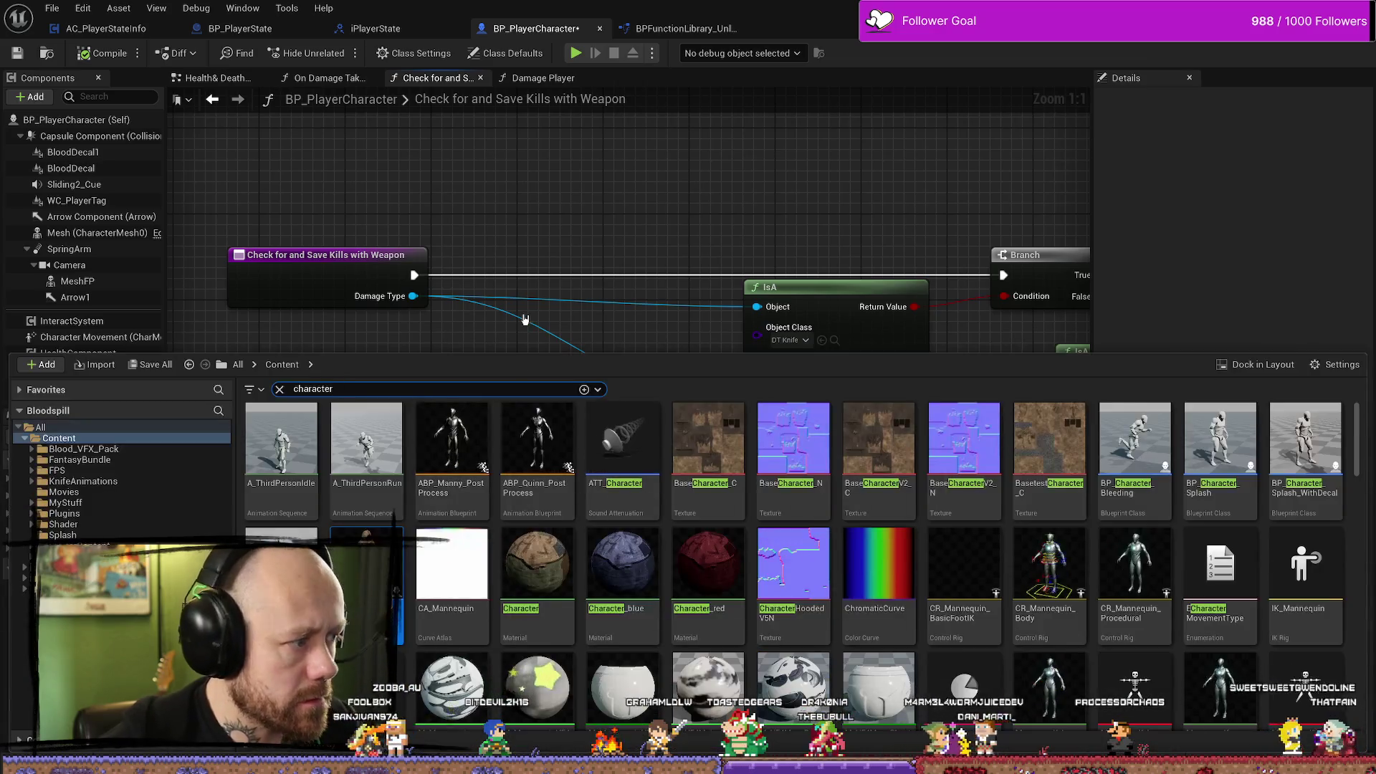
pyautogui.click(532, 314)
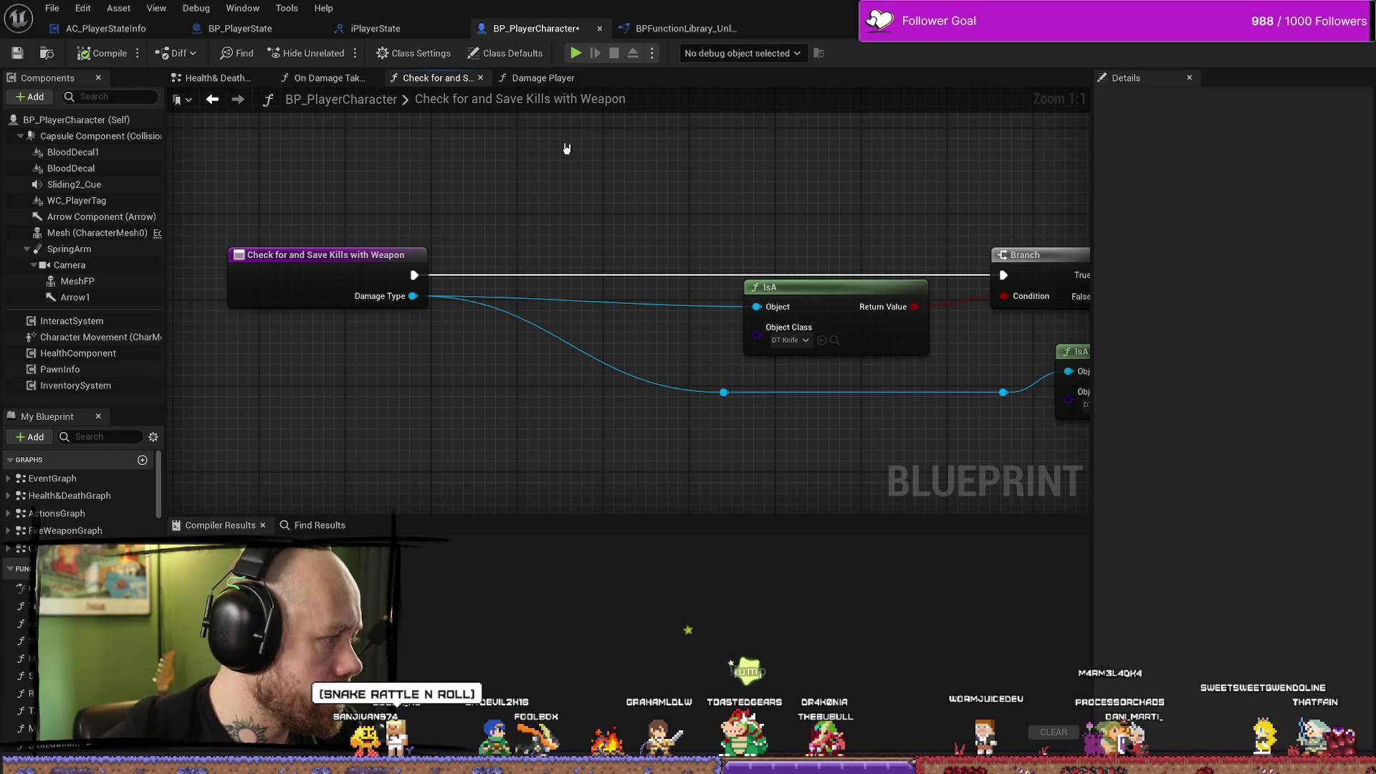
# Select the Is ABot and Player State nodes in Health&Death, then reopen the kill-saving function.
pyautogui.click(215, 77)
pyautogui.scroll(-3, 645, 315)
pyautogui.scroll(4, 763, 312)
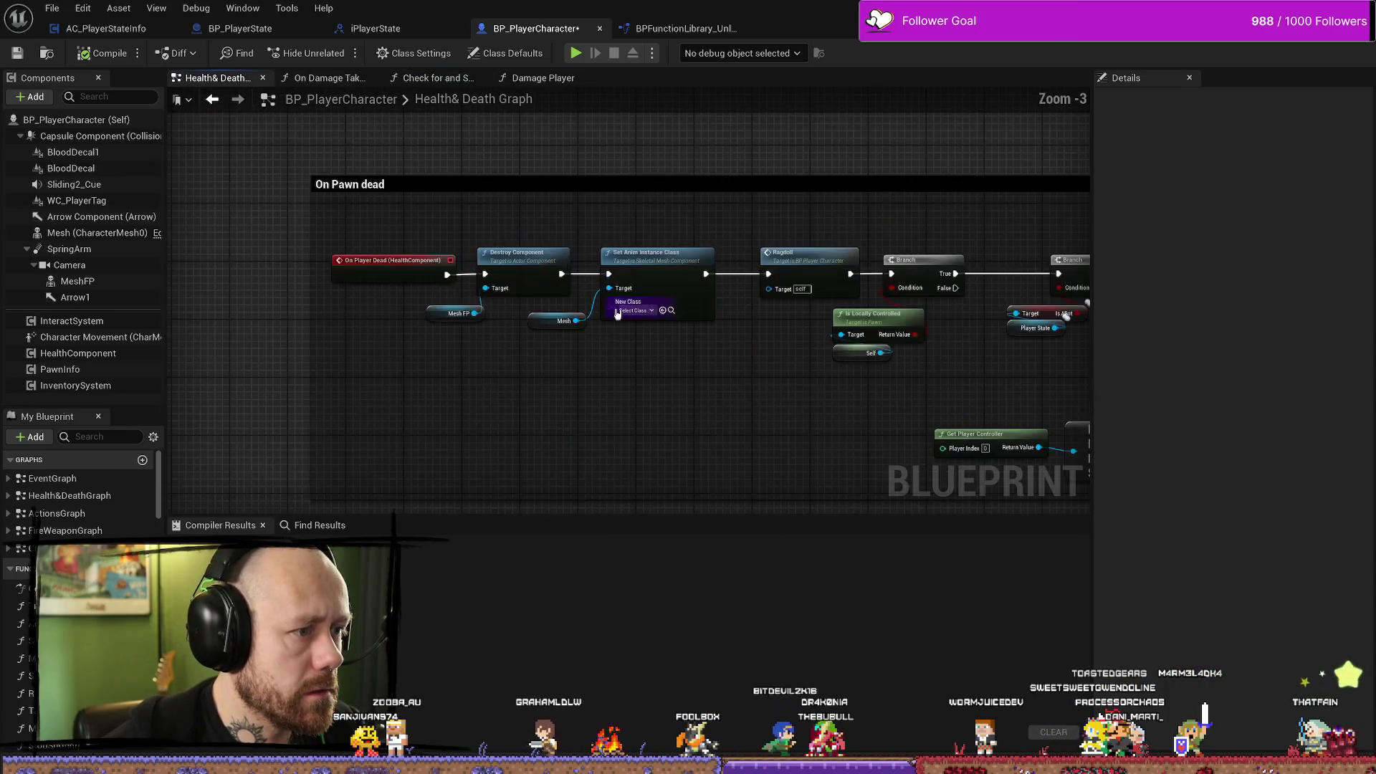
pyautogui.scroll(3, 725, 261)
pyautogui.click(543, 308)
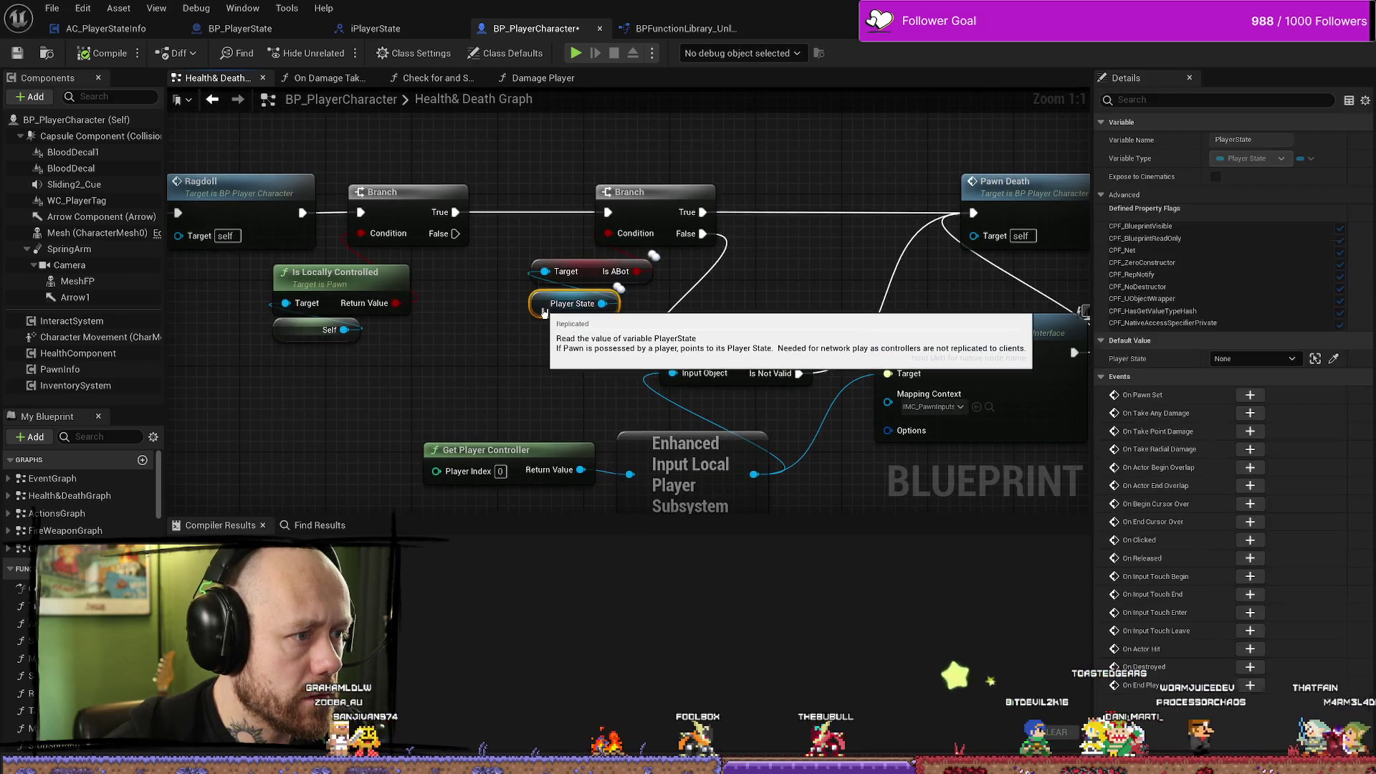
pyautogui.keyDown('ctrl'); pyautogui.click(577, 271); pyautogui.keyUp('ctrl')
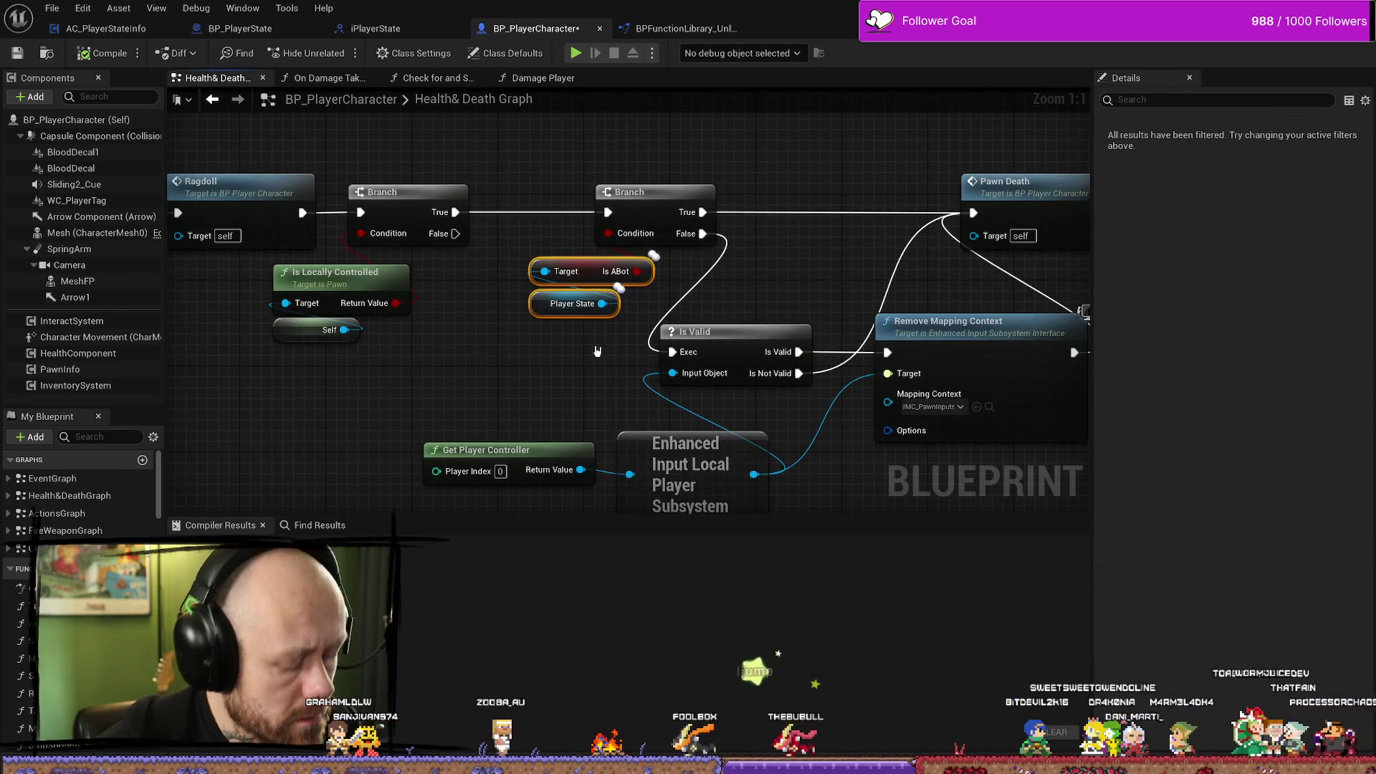
pyautogui.click(594, 351)
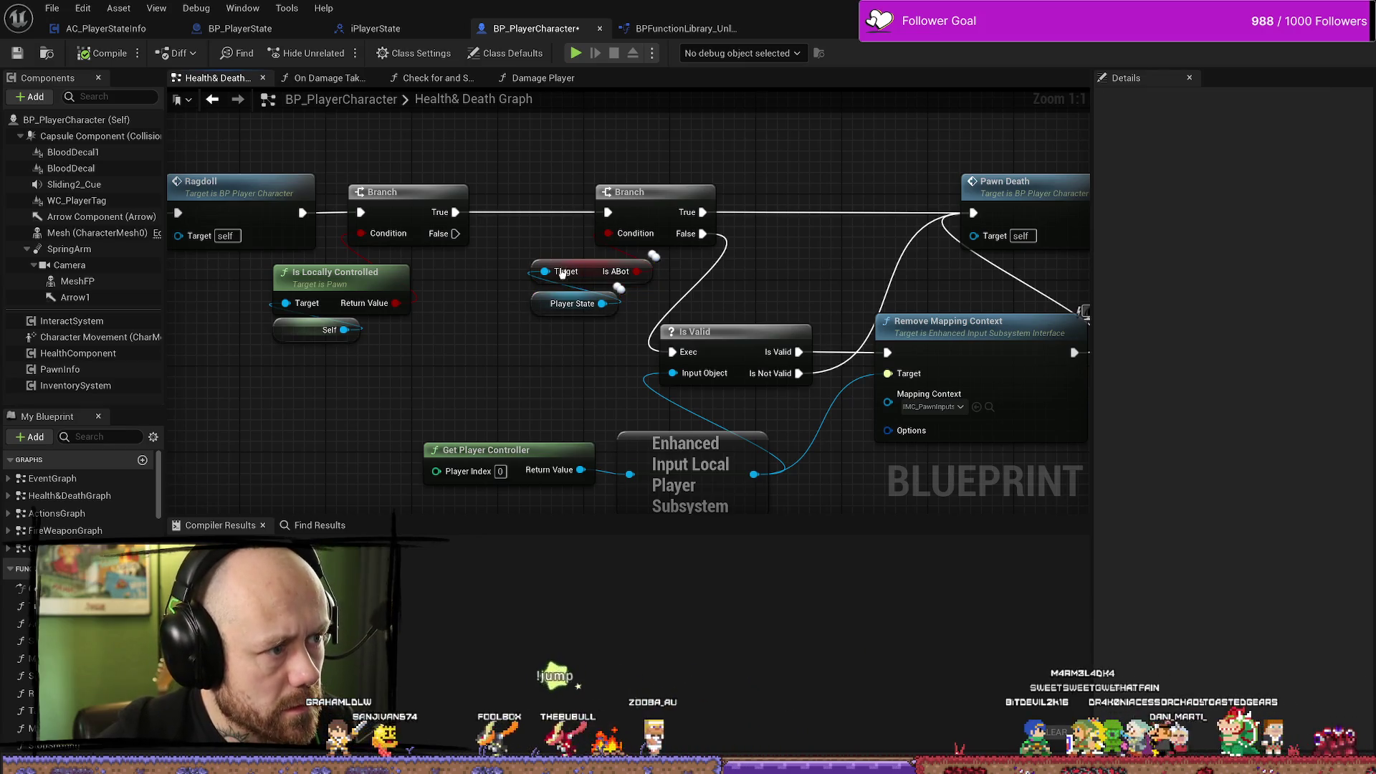
pyautogui.scroll(-6, 521, 258)
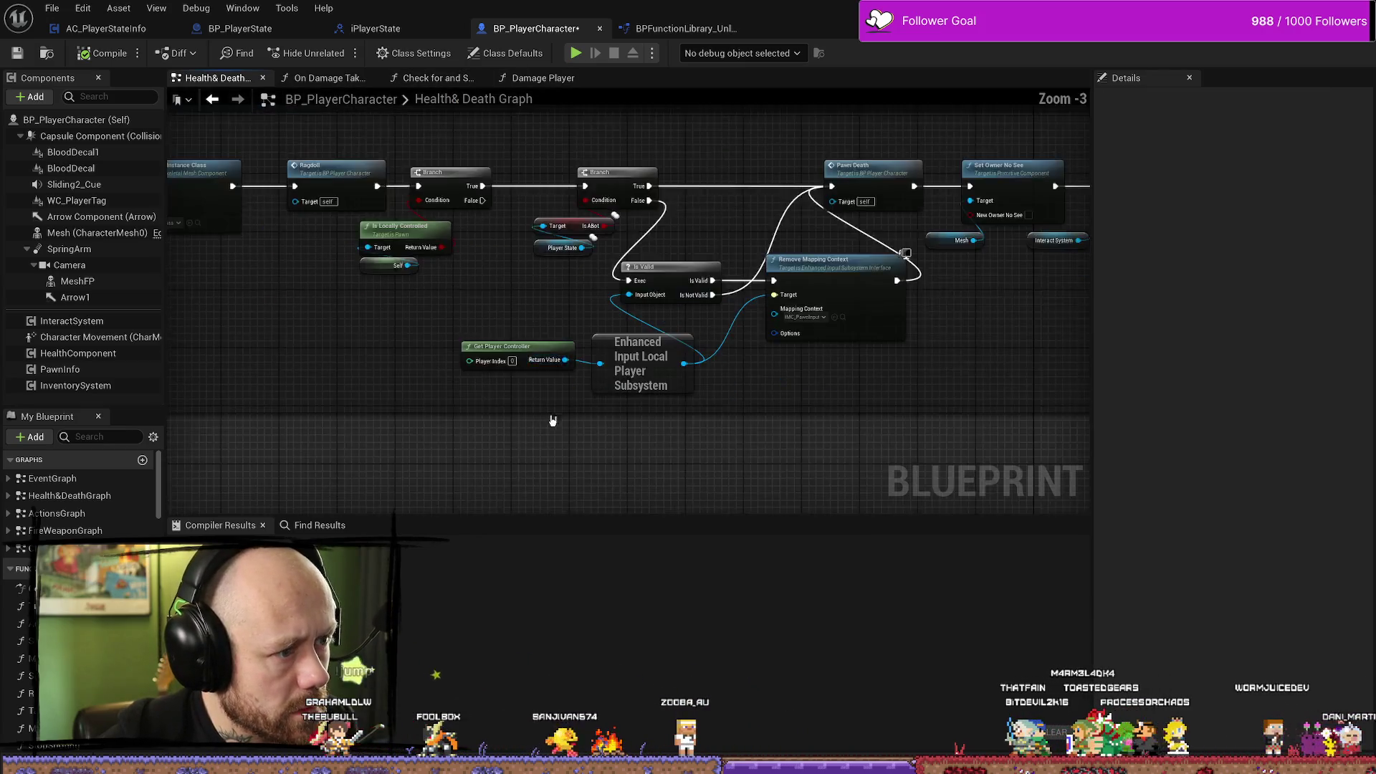
pyautogui.scroll(6, 624, 358)
pyautogui.scroll(-2, 707, 313)
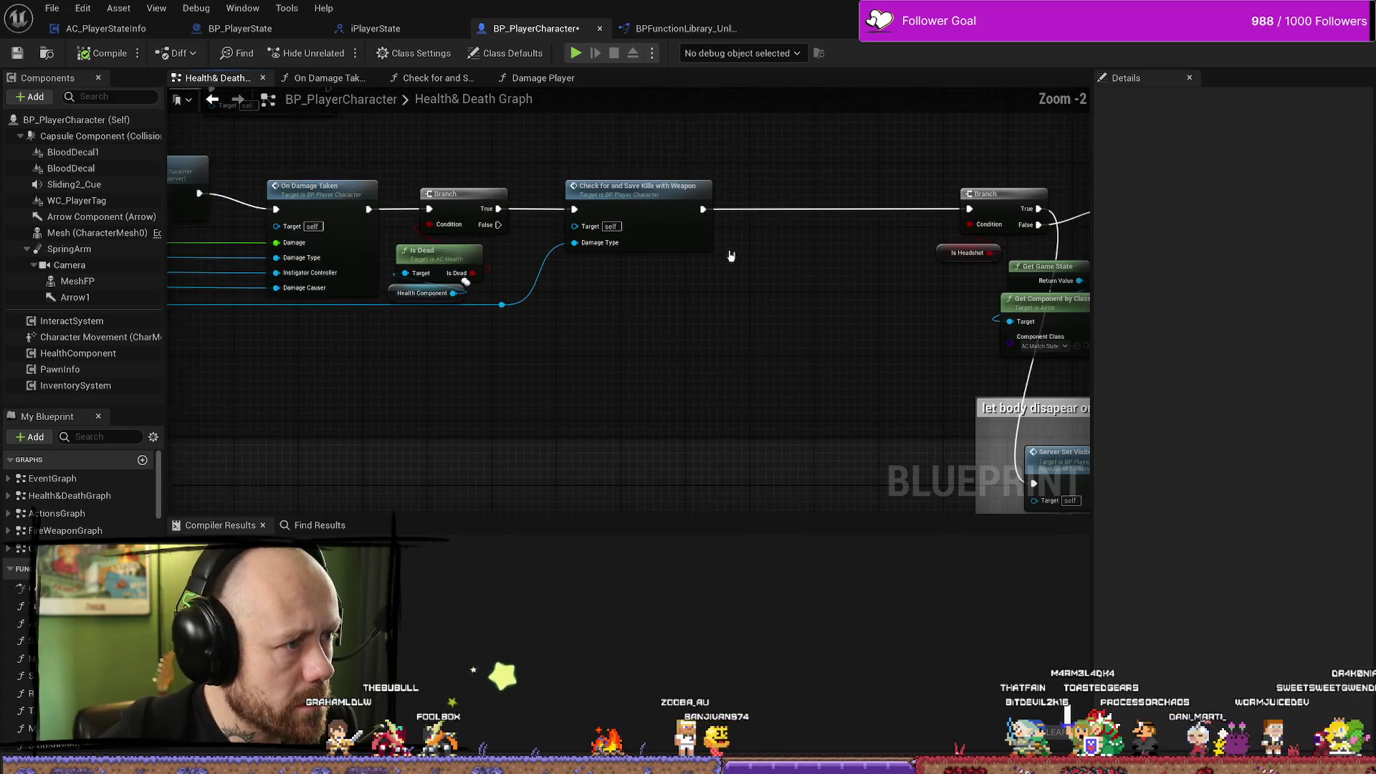
pyautogui.click(504, 306)
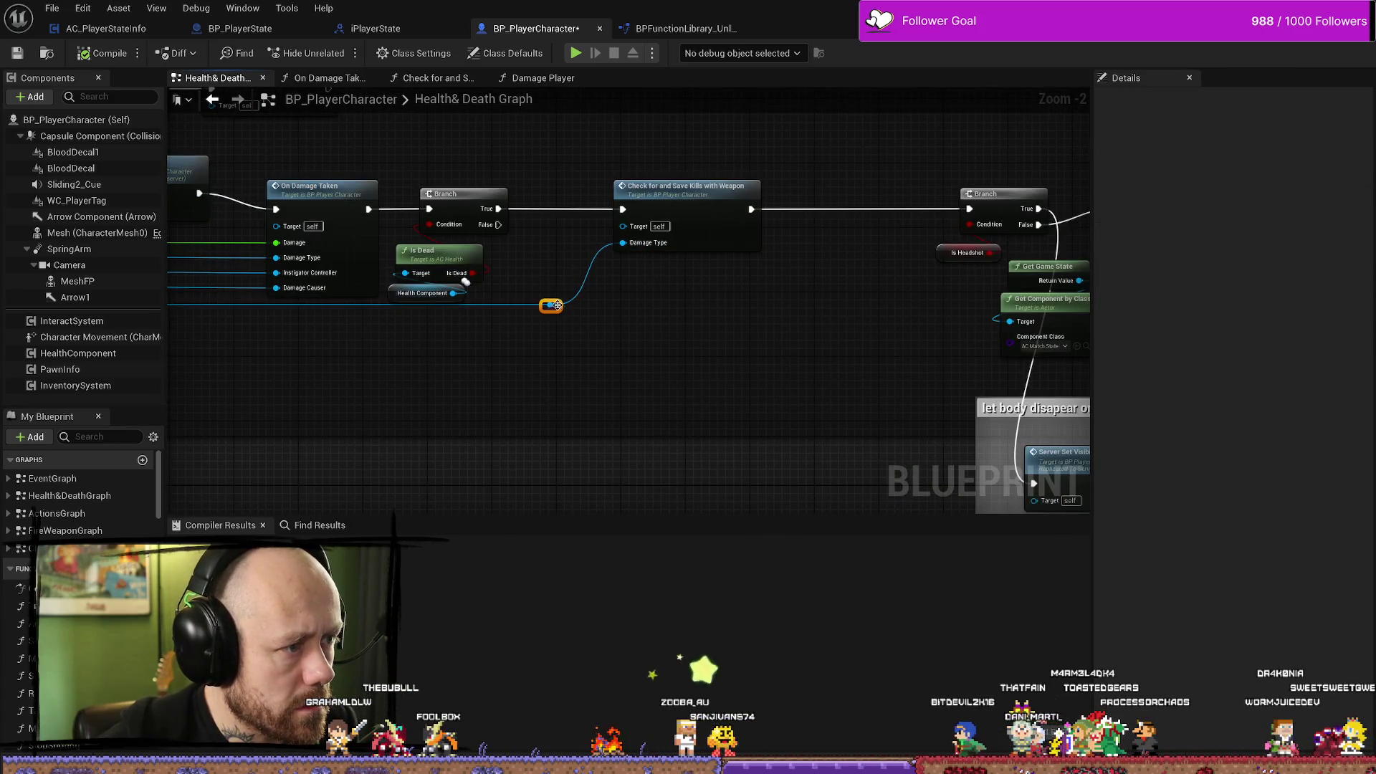
pyautogui.doubleClick(664, 214)
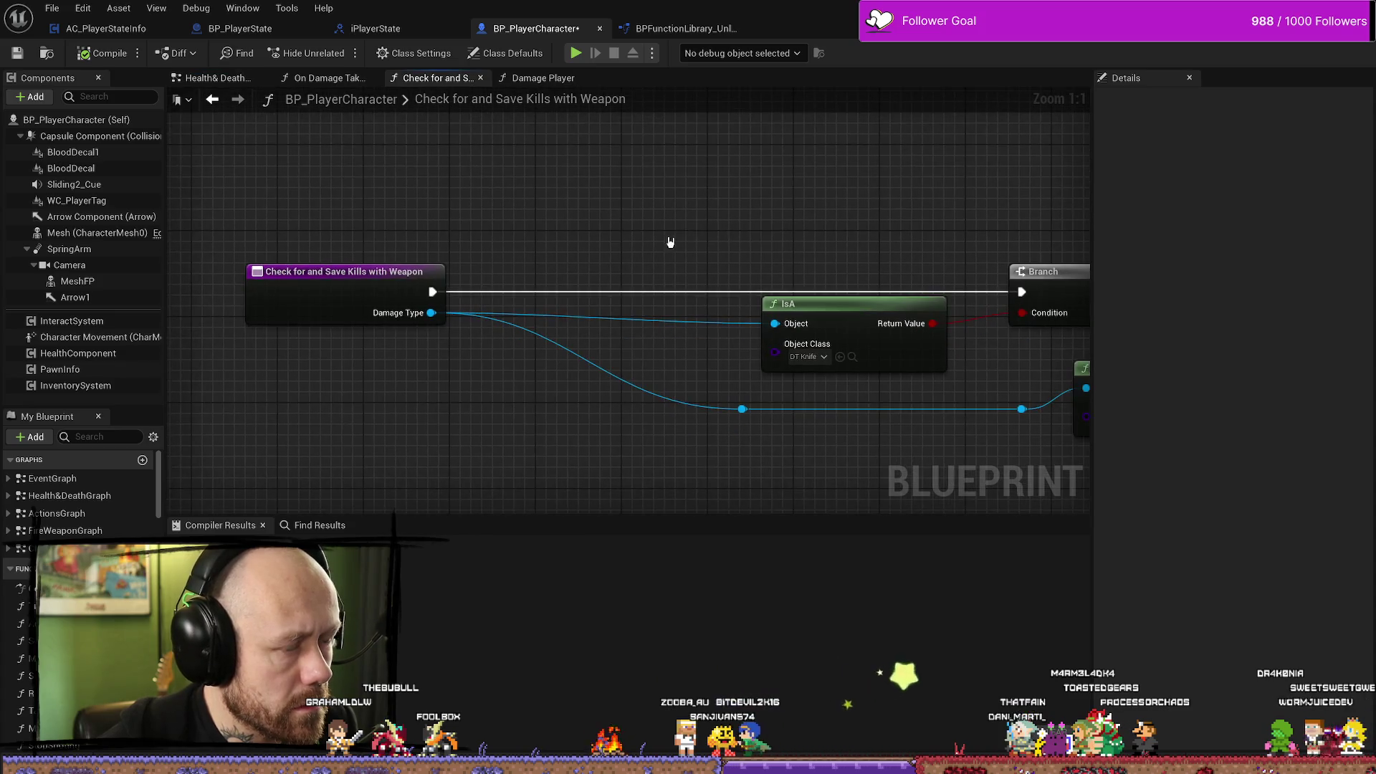
# Paste the Is ABot nodes, add a Branch after the entry, and route False into weapon checks.
pyautogui.hotkey('ctrl', 'v')
pyautogui.moveTo(746, 211)
pyautogui.mouseDown()
pyautogui.moveTo(467, 414)
pyautogui.moveTo(492, 370)
pyautogui.mouseUp()
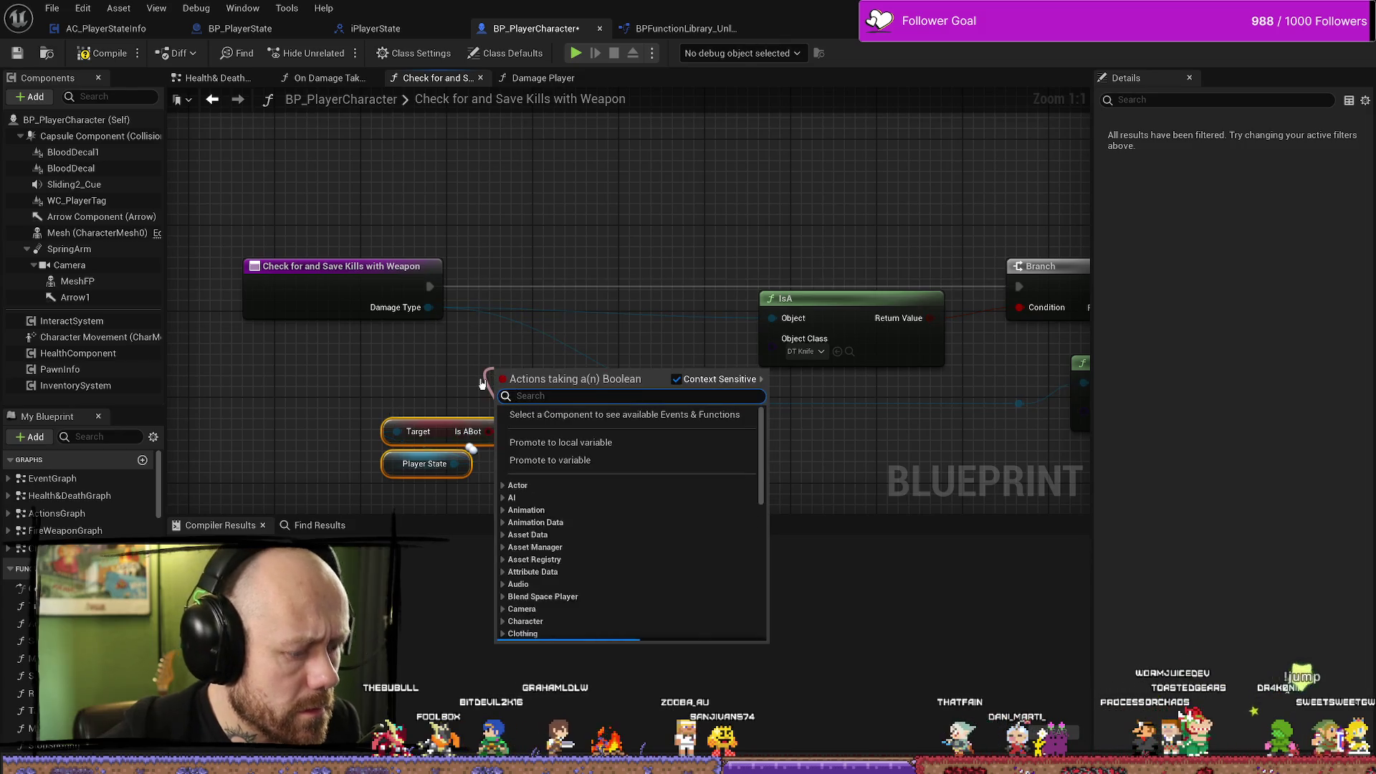
pyautogui.write('branch')
pyautogui.press('Return')
pyautogui.moveTo(430, 286)
pyautogui.mouseDown()
pyautogui.moveTo(511, 402)
pyautogui.moveTo(556, 244)
pyautogui.mouseUp()
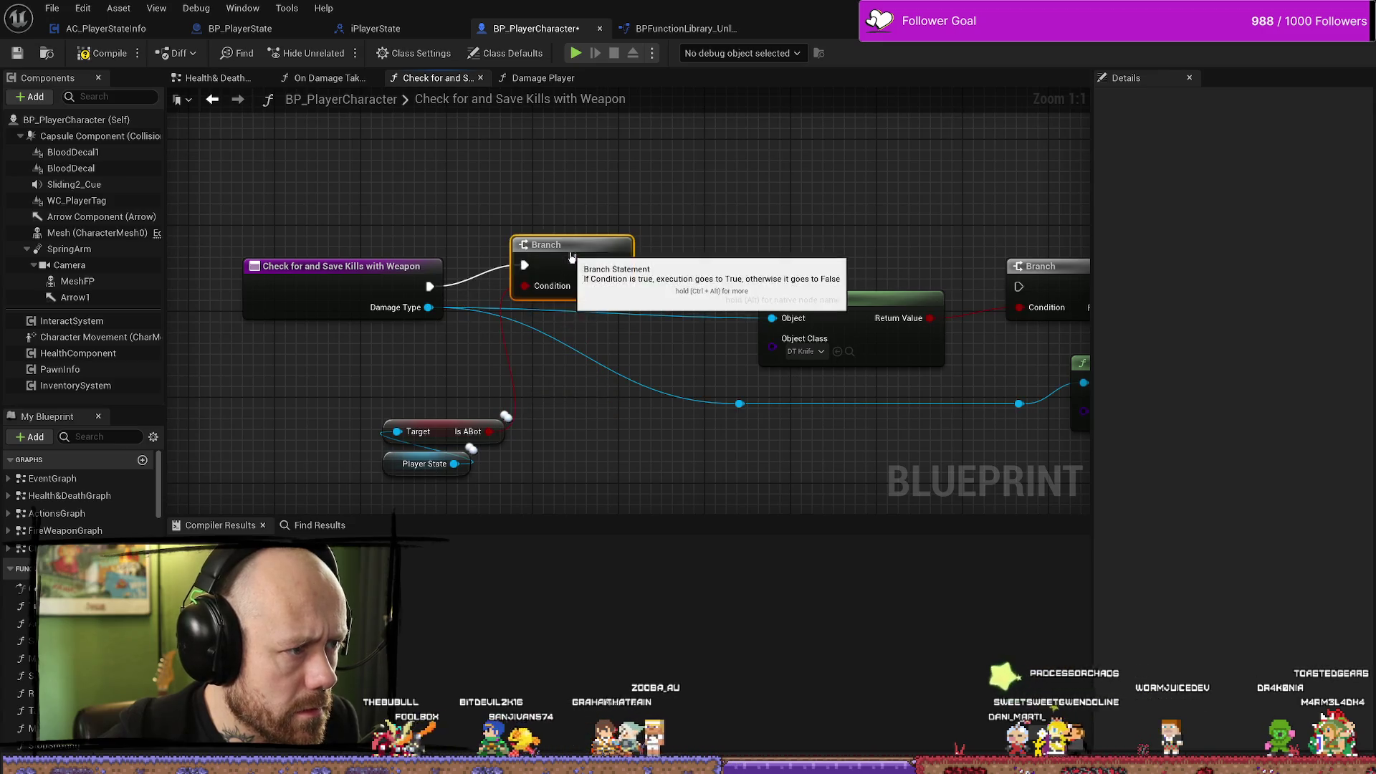
pyautogui.moveTo(630, 288); pyautogui.dragTo(1018, 287)
# Wire the Branch True output to the Return Node via two aligned reroute points.
pyautogui.scroll(-3, 566, 240)
pyautogui.scroll(2, 566, 241)
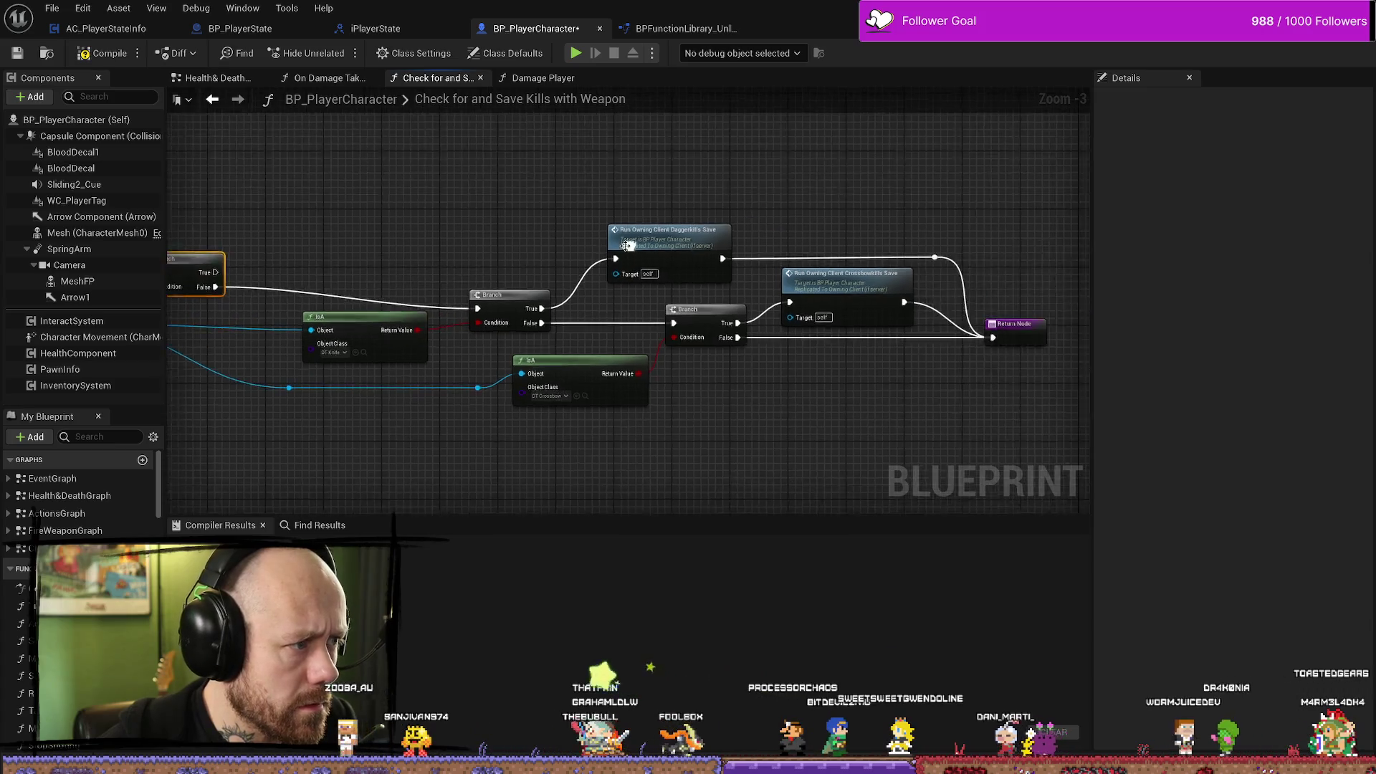
pyautogui.scroll(-4, 573, 244)
pyautogui.scroll(3, 596, 251)
pyautogui.scroll(-2, 596, 250)
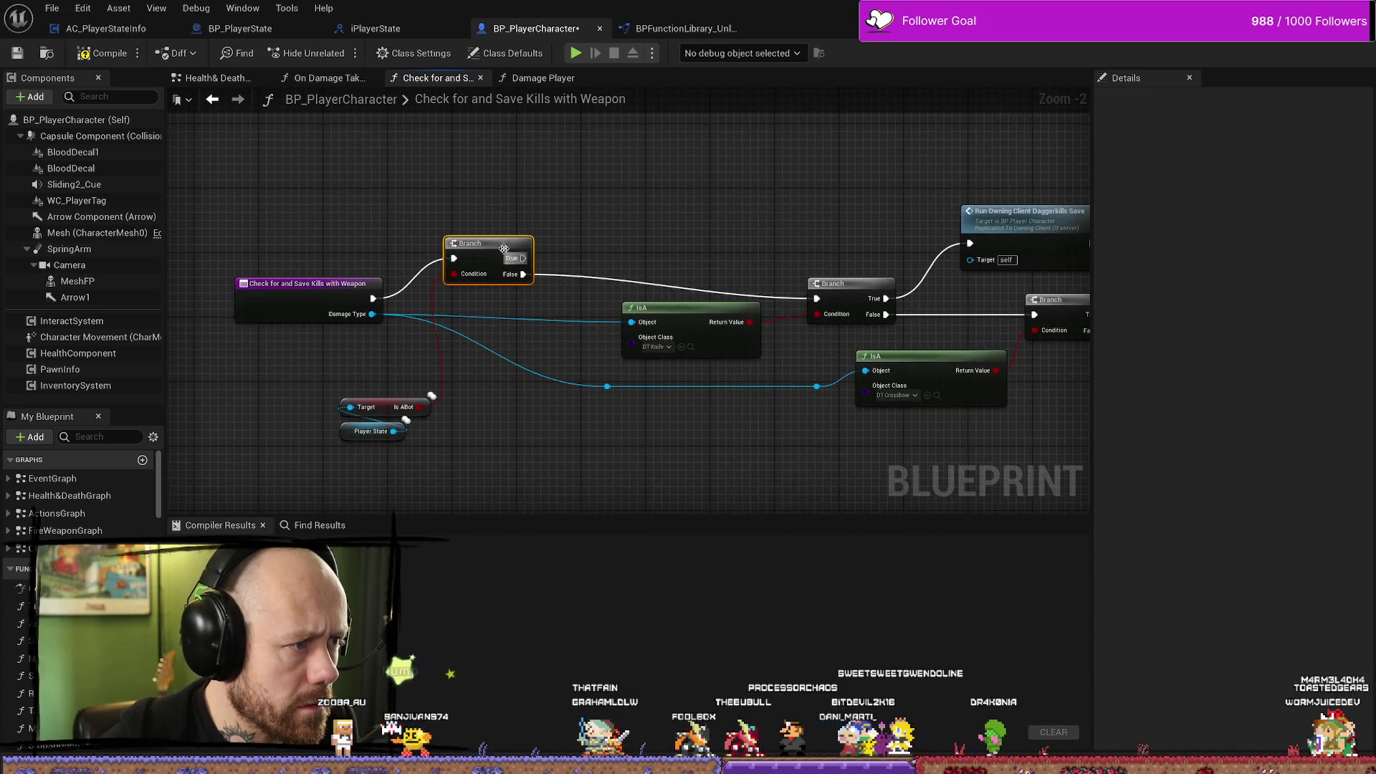
pyautogui.moveTo(453, 254)
pyautogui.mouseDown()
pyautogui.moveTo(1086, 301)
pyautogui.moveTo(989, 315)
pyautogui.mouseUp()
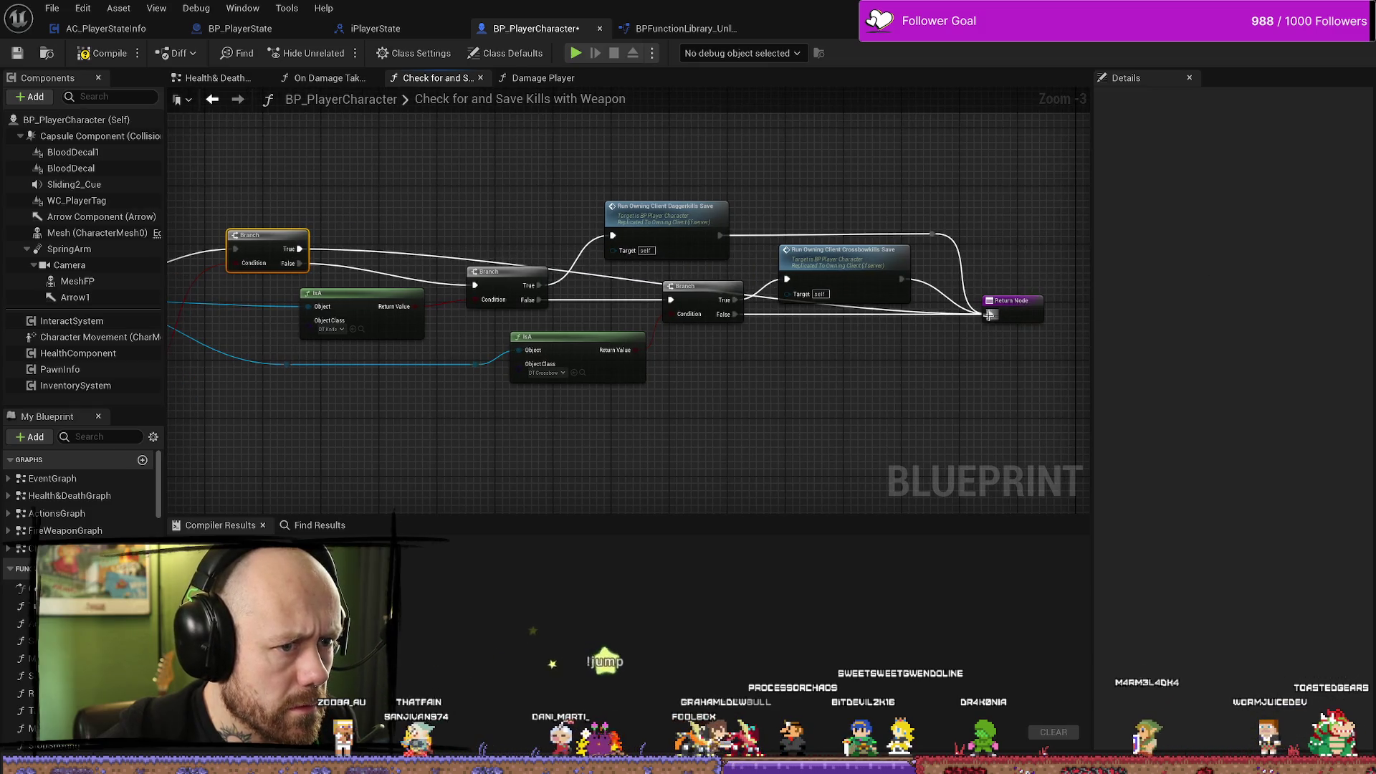
pyautogui.doubleClick(355, 250)
pyautogui.moveTo(355, 249); pyautogui.dragTo(370, 159)
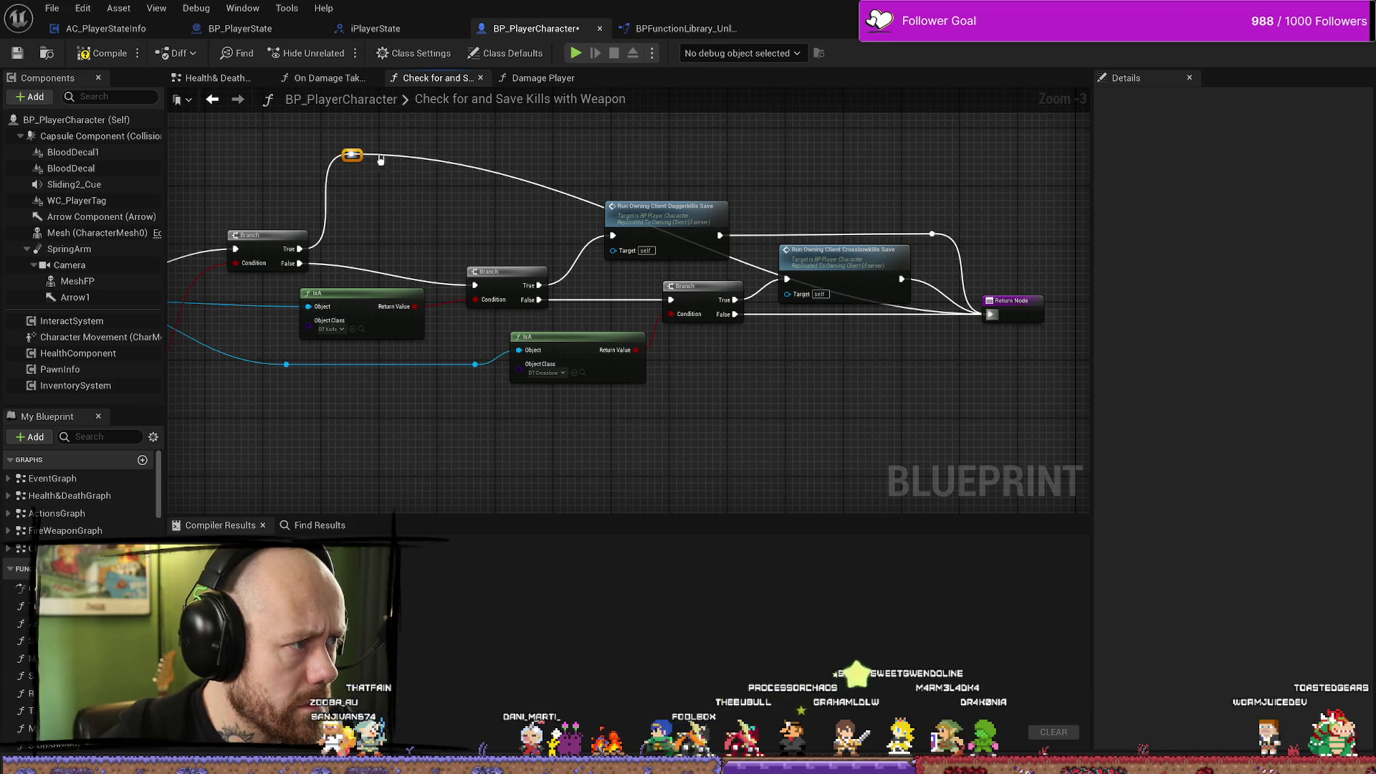
pyautogui.doubleClick(483, 170)
pyautogui.moveTo(489, 175)
pyautogui.mouseDown()
pyautogui.moveTo(963, 186)
pyautogui.moveTo(953, 158)
pyautogui.moveTo(942, 159)
pyautogui.moveTo(956, 182)
pyautogui.mouseUp()
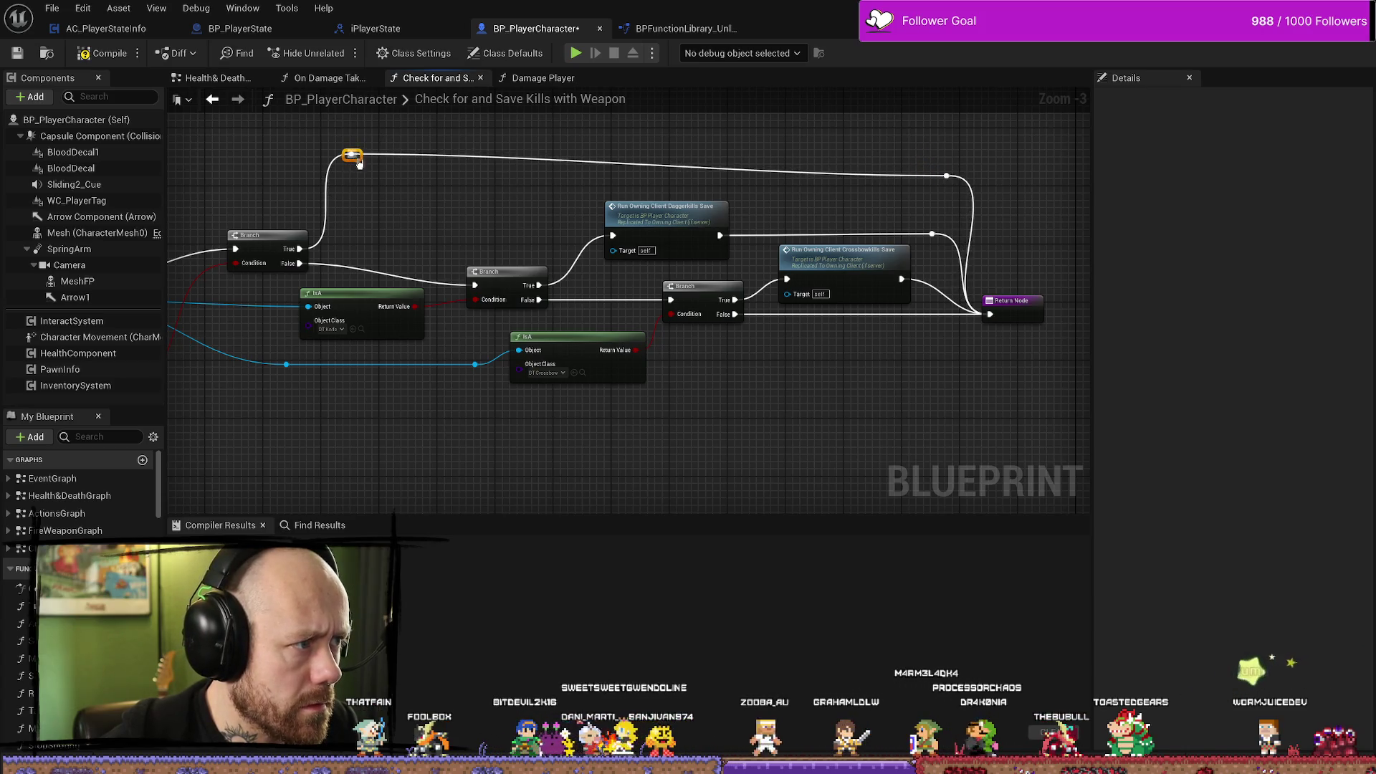
pyautogui.rightClick(458, 183)
pyautogui.press('Escape')
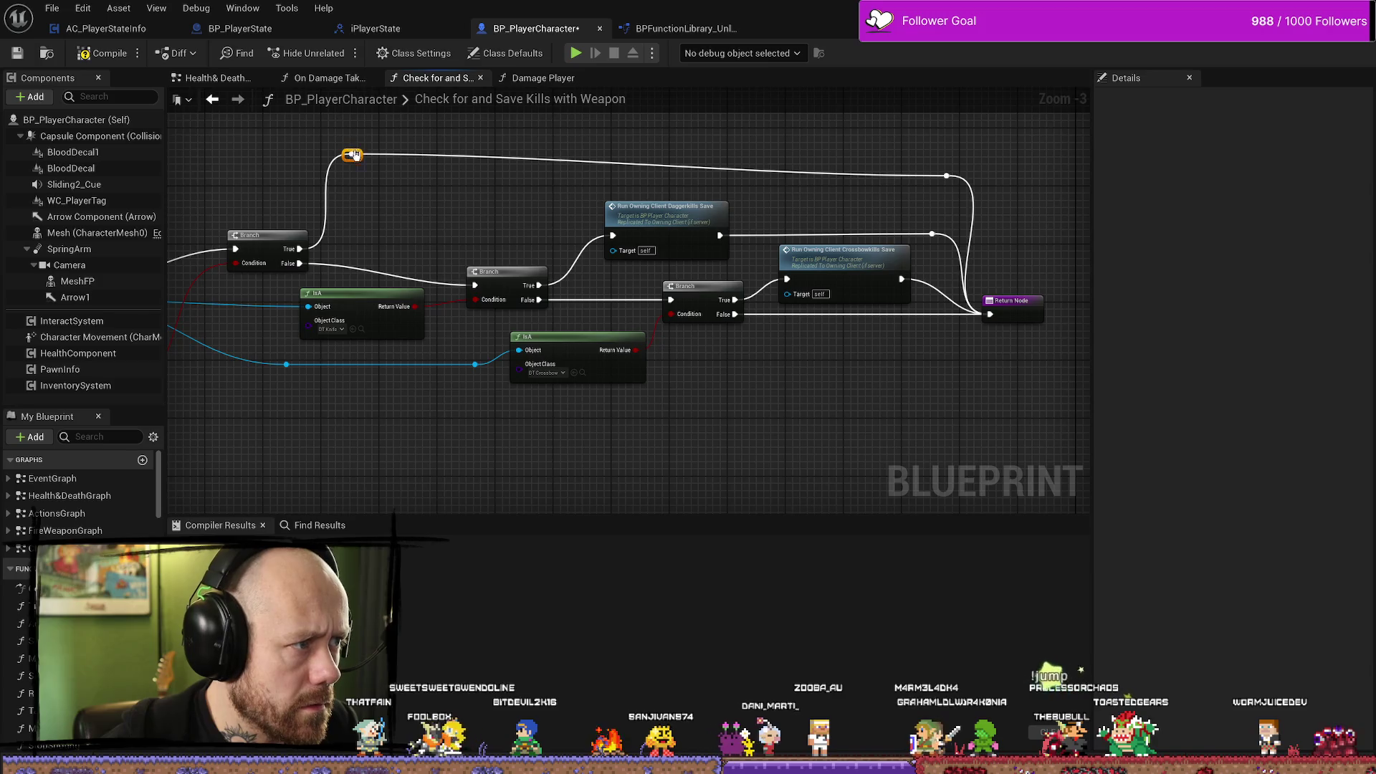
pyautogui.moveTo(360, 158); pyautogui.dragTo(391, 200)
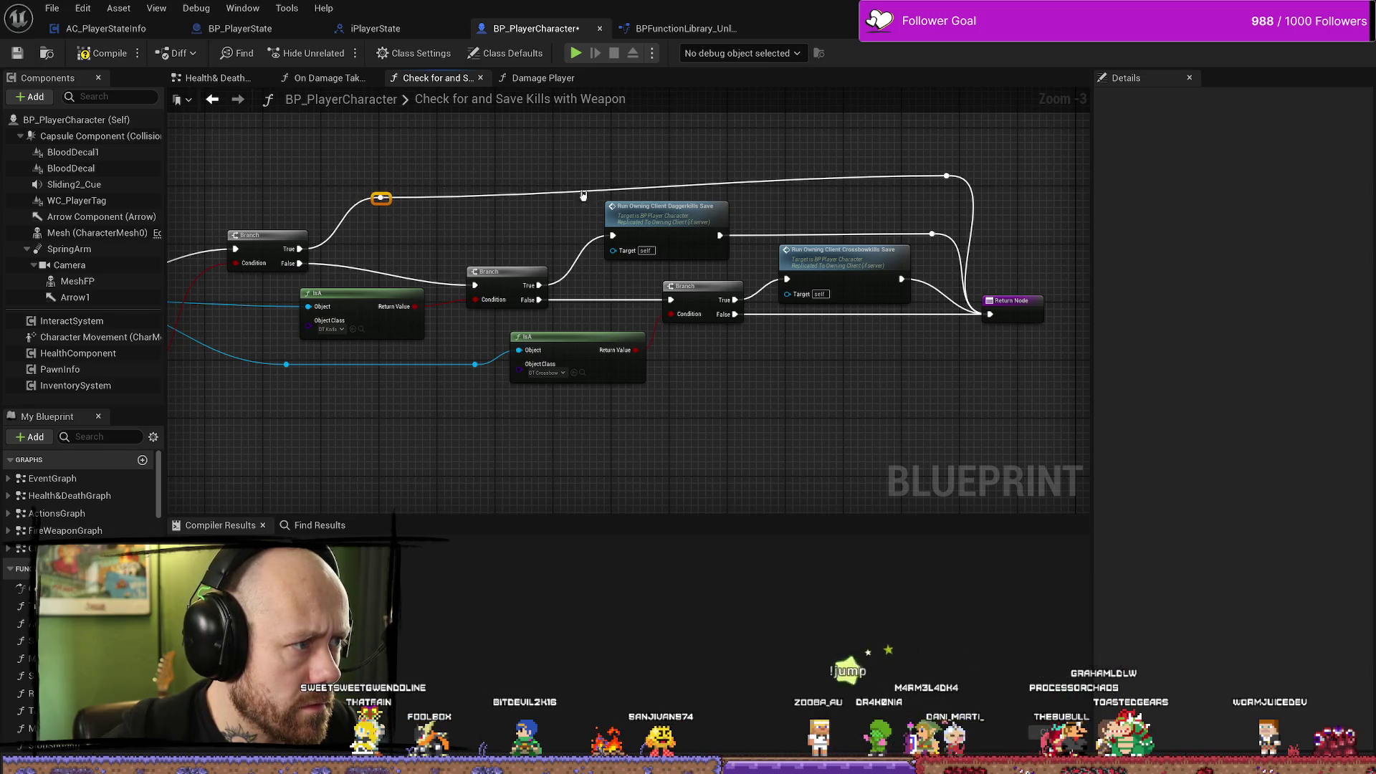
pyautogui.moveTo(948, 176); pyautogui.dragTo(954, 199)
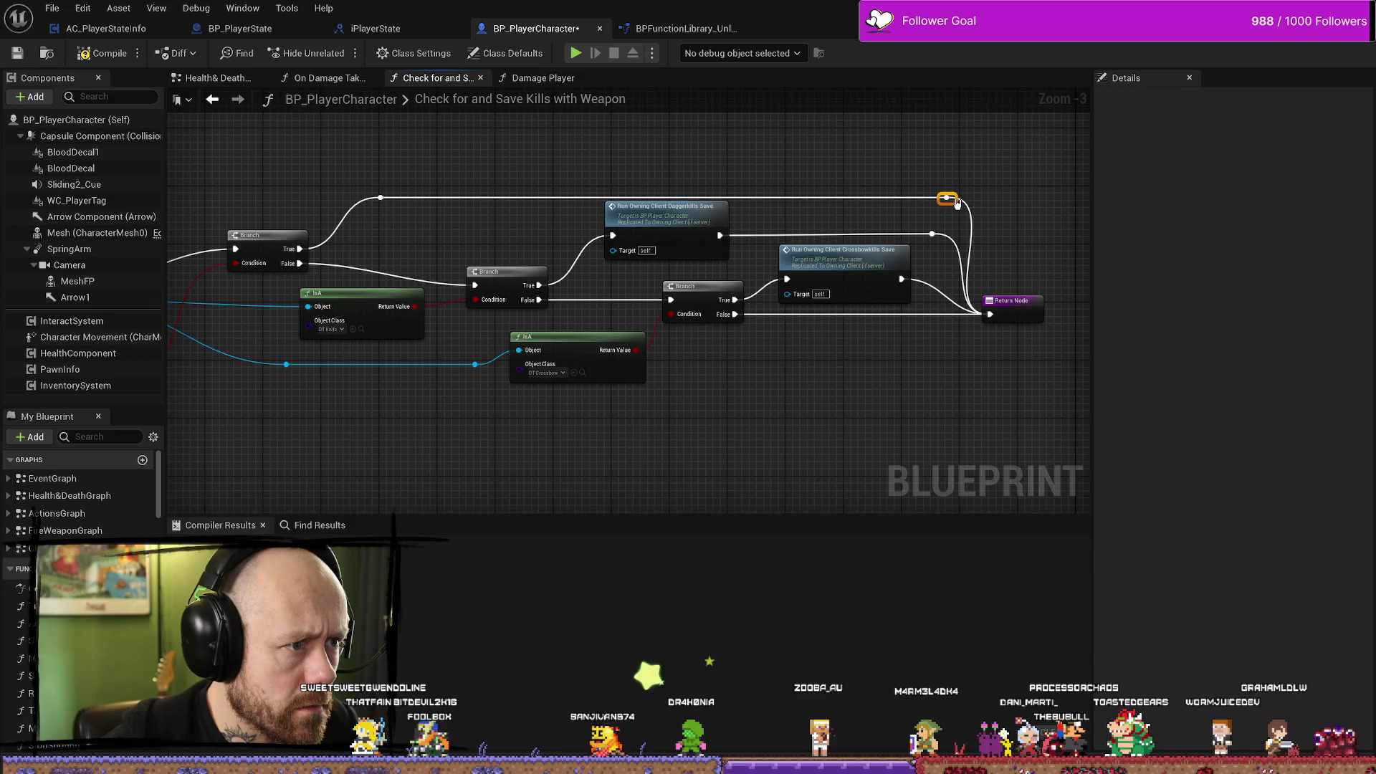
# Compile and save BP_PlayerCharacter, then return to the level editor.
pyautogui.click(104, 54)
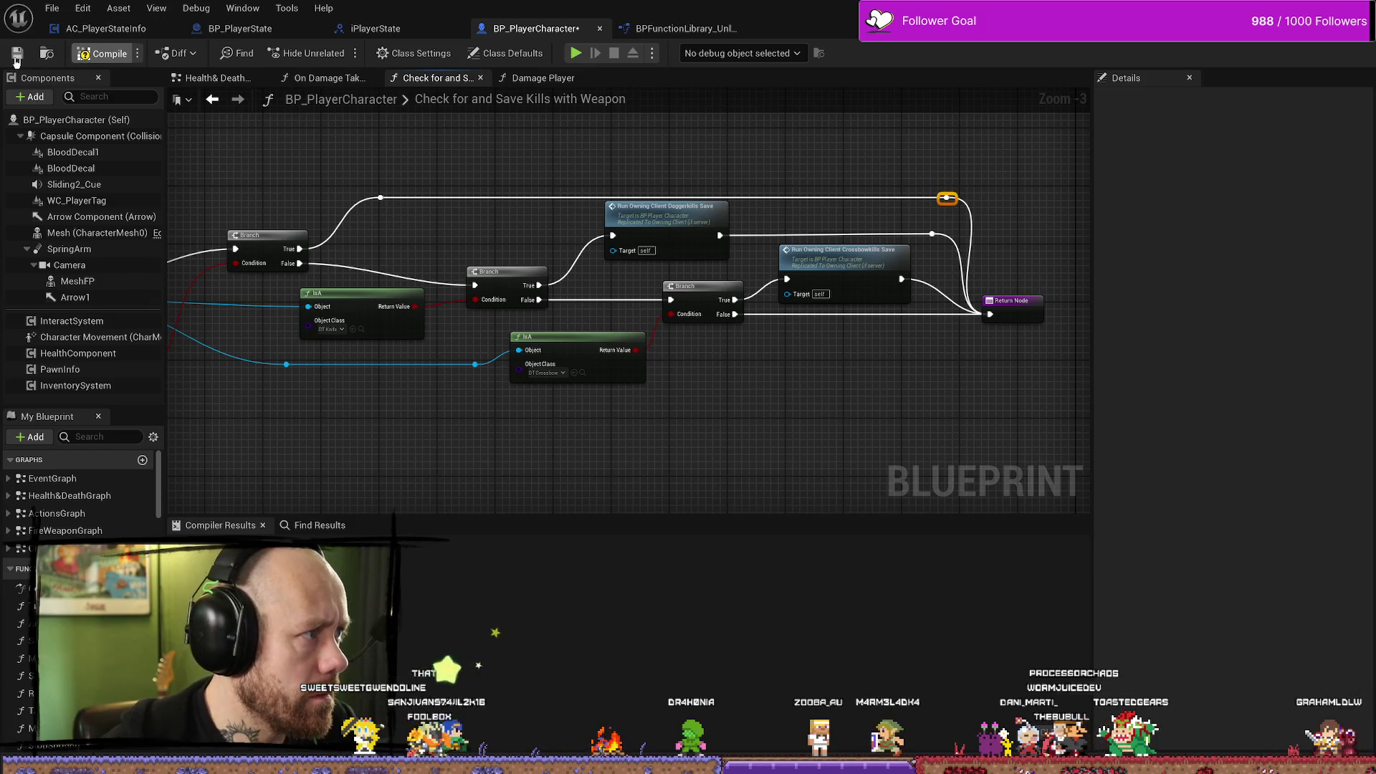
pyautogui.click(15, 58)
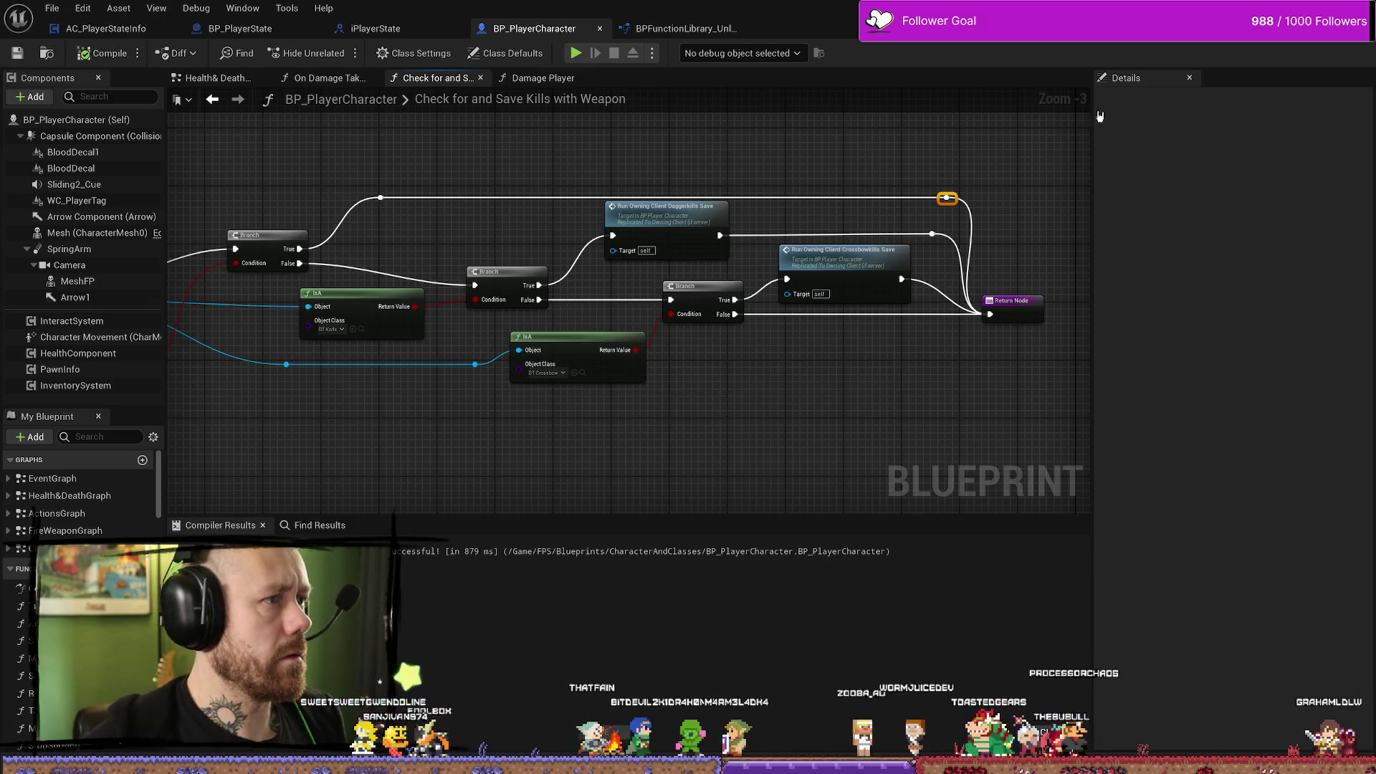
pyautogui.click(30, 56)
pyautogui.doubleClick(484, 104)
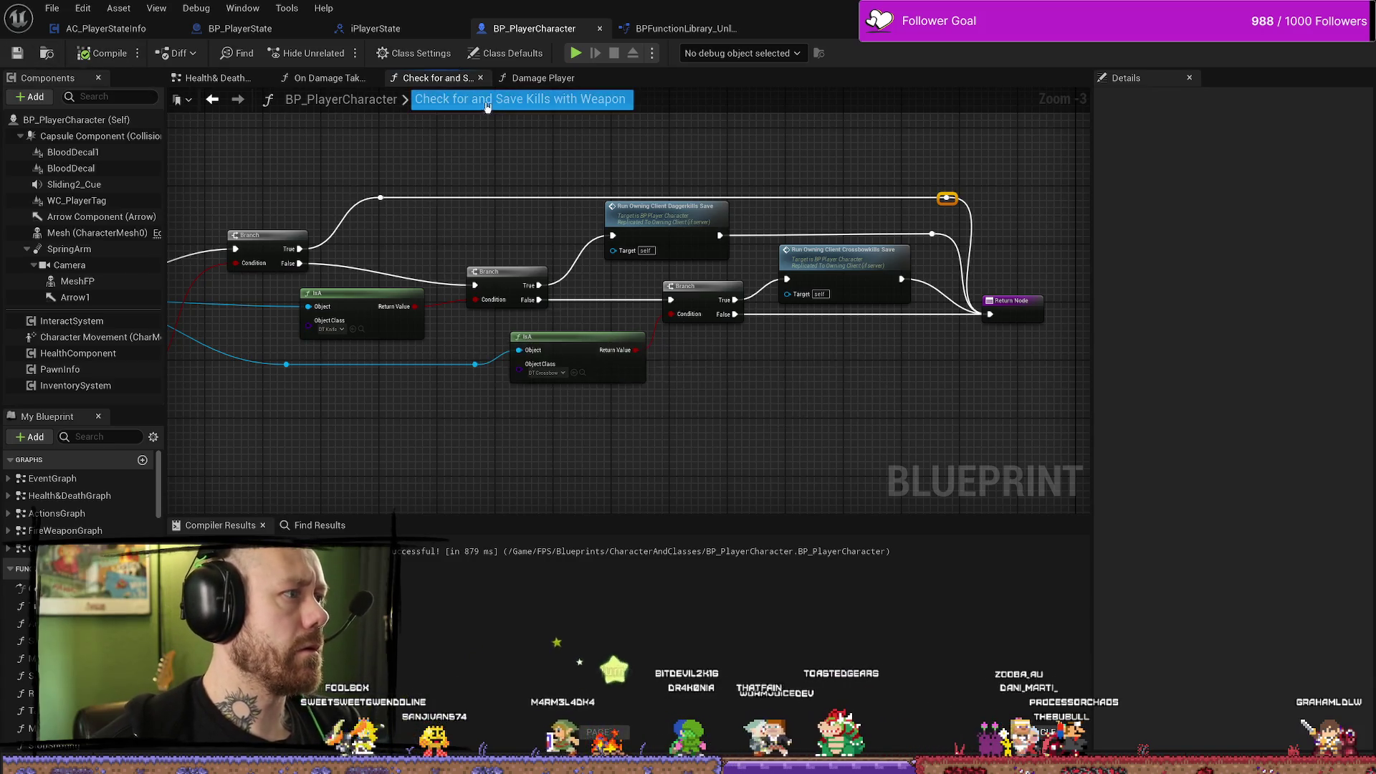
pyautogui.hotkey('alt', 'Tab')
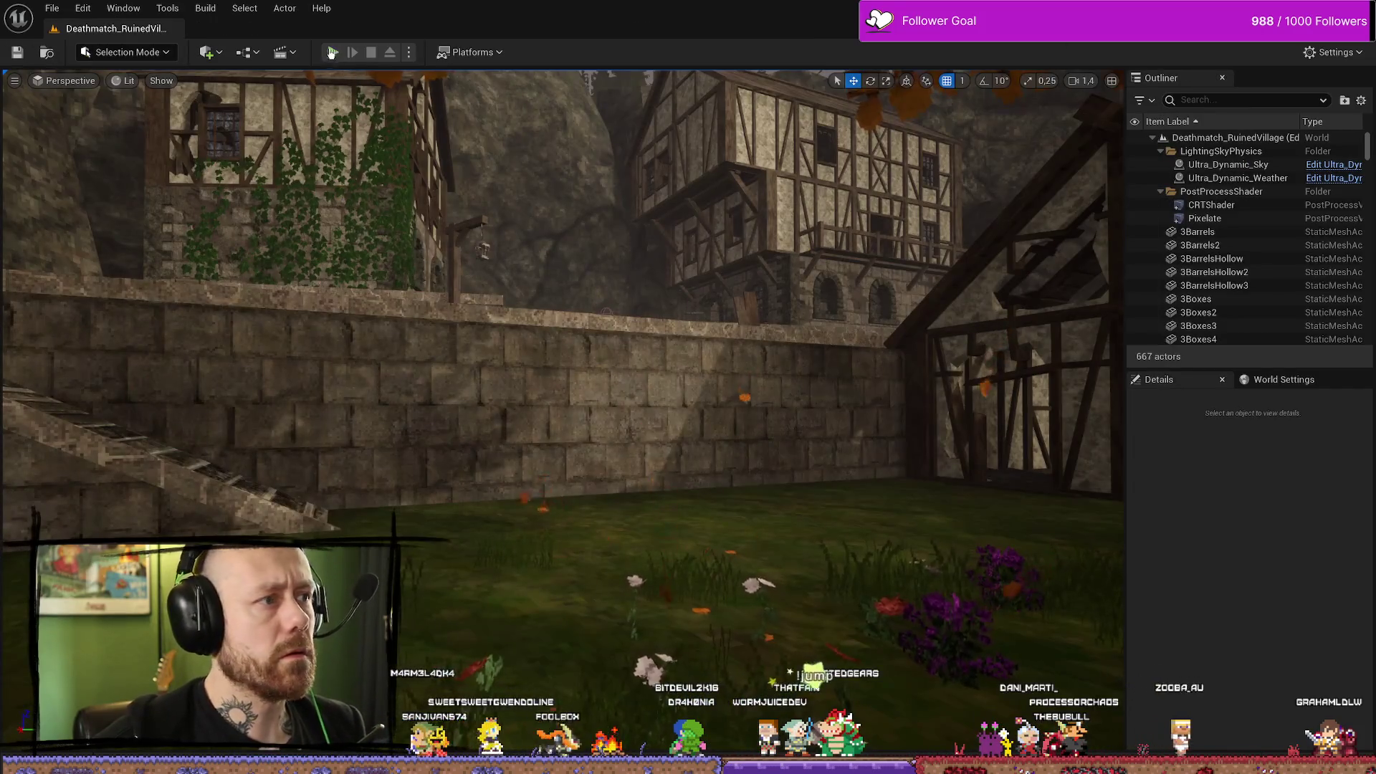
# Run a play test, deploy with the crossbow, then quit and leave the match.
pyautogui.click(330, 53)
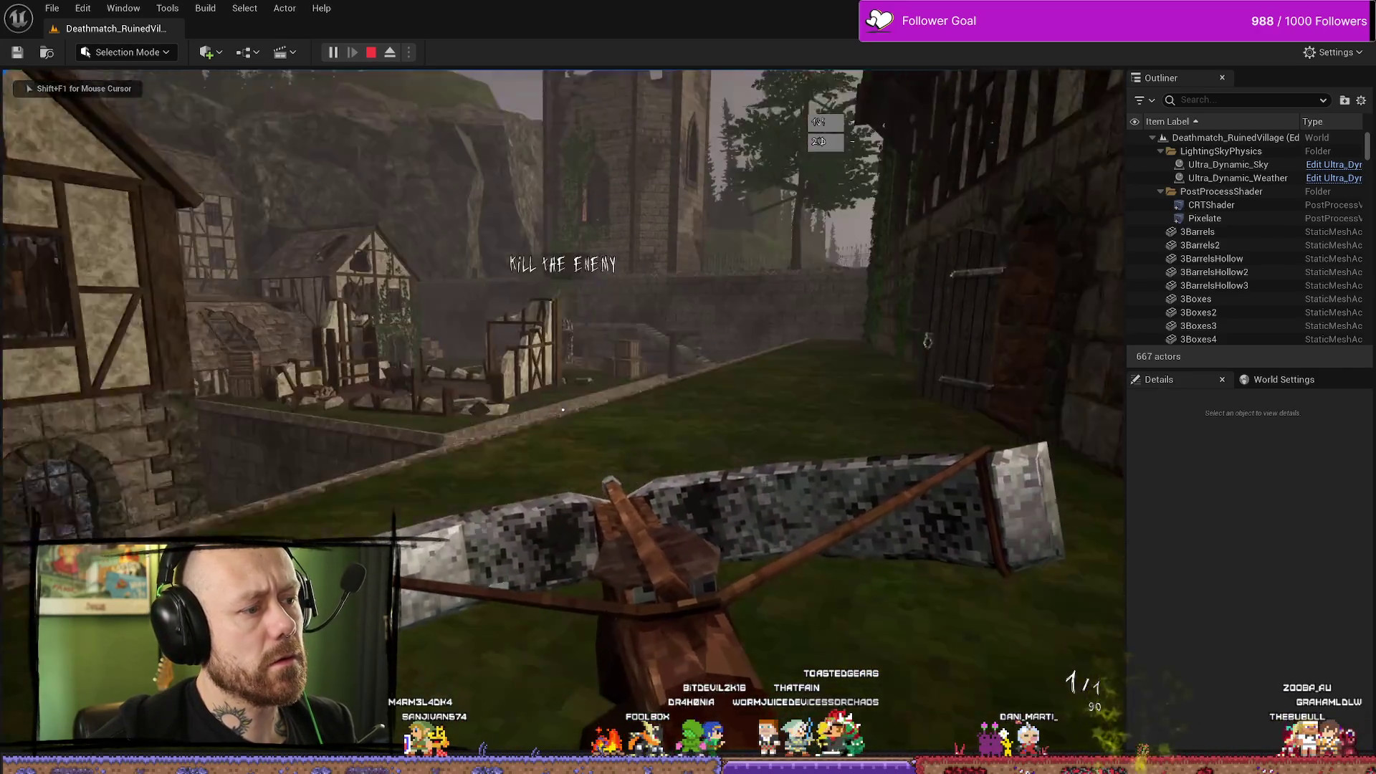
pyautogui.press('Escape')
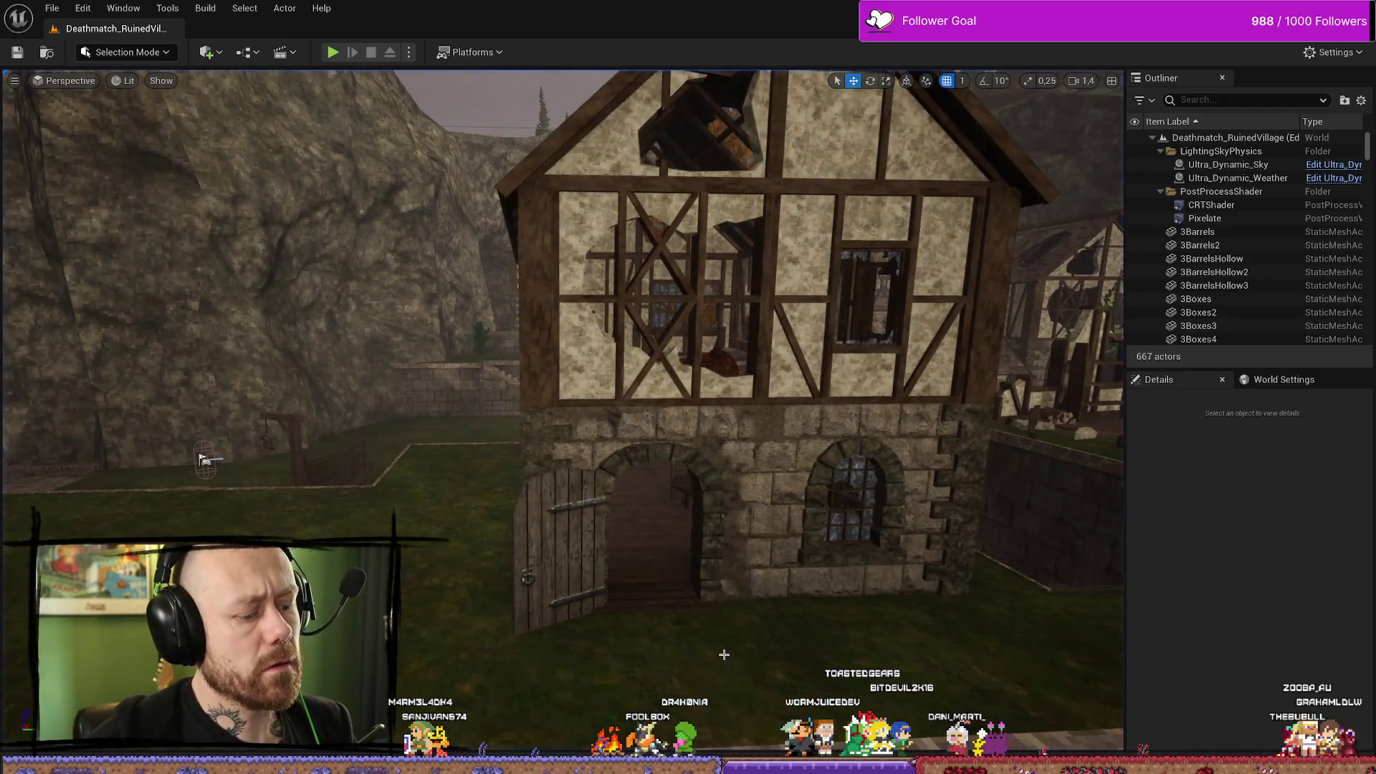
pyautogui.hotkey('alt', 'p')
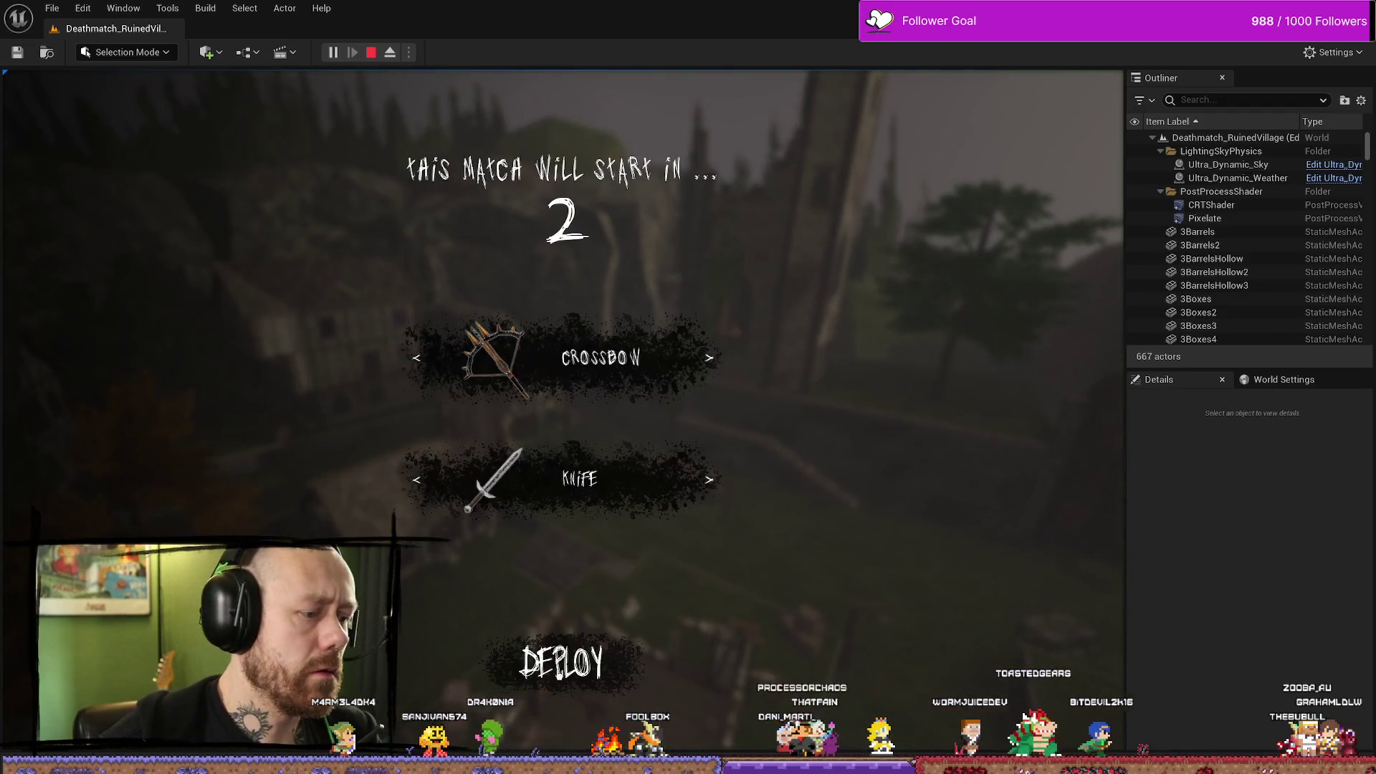
pyautogui.click(556, 680)
pyautogui.press('Escape')
pyautogui.click(179, 261)
pyautogui.click(409, 482)
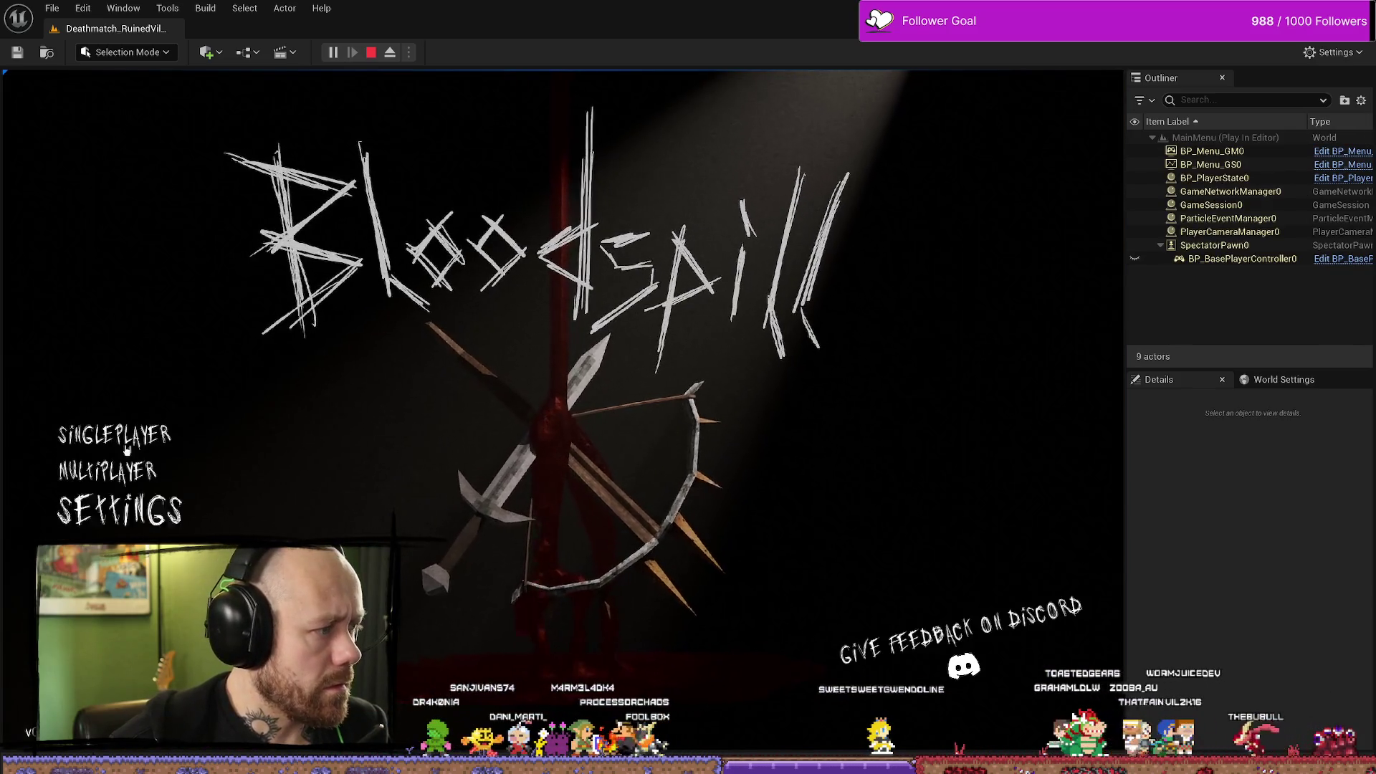
# Start a singleplayer Deathmatch on the One V One map.
pyautogui.click(148, 446)
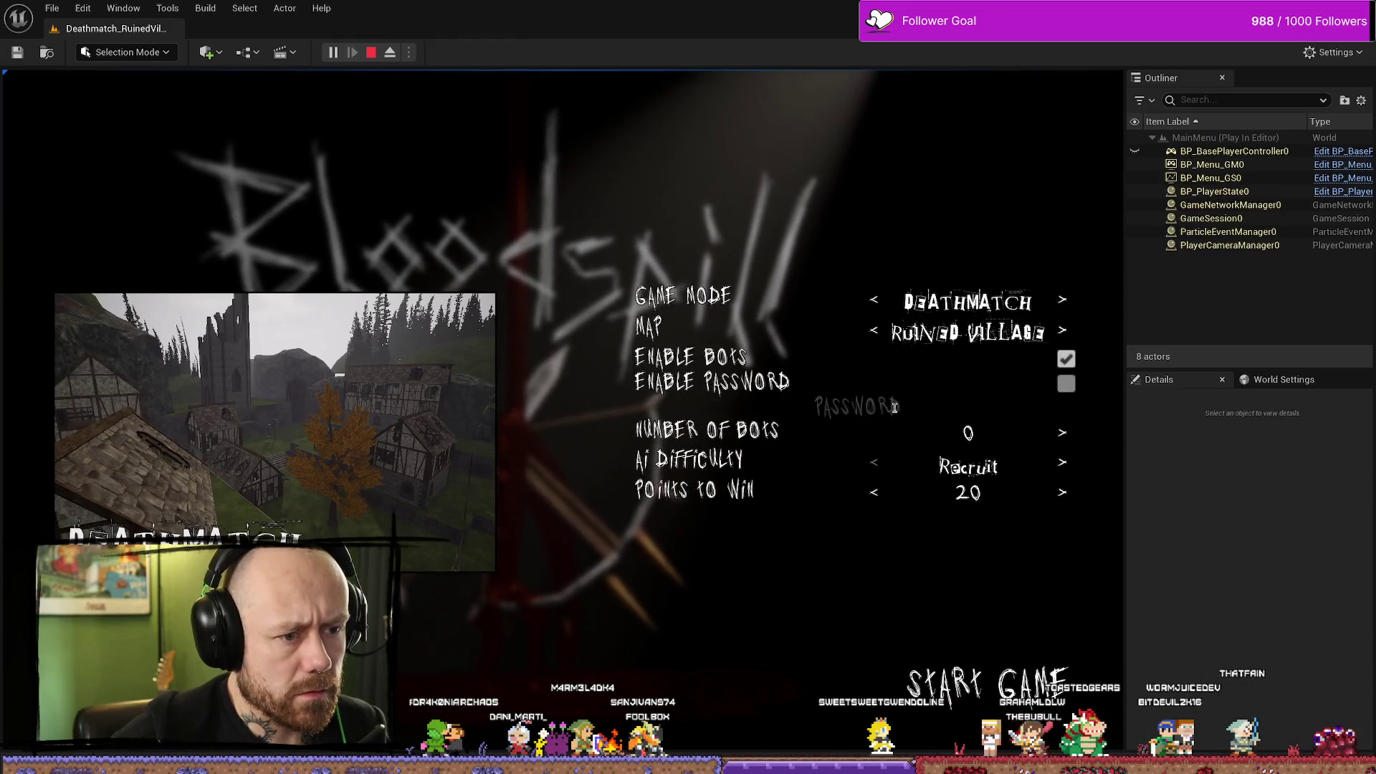
pyautogui.click(1062, 301)
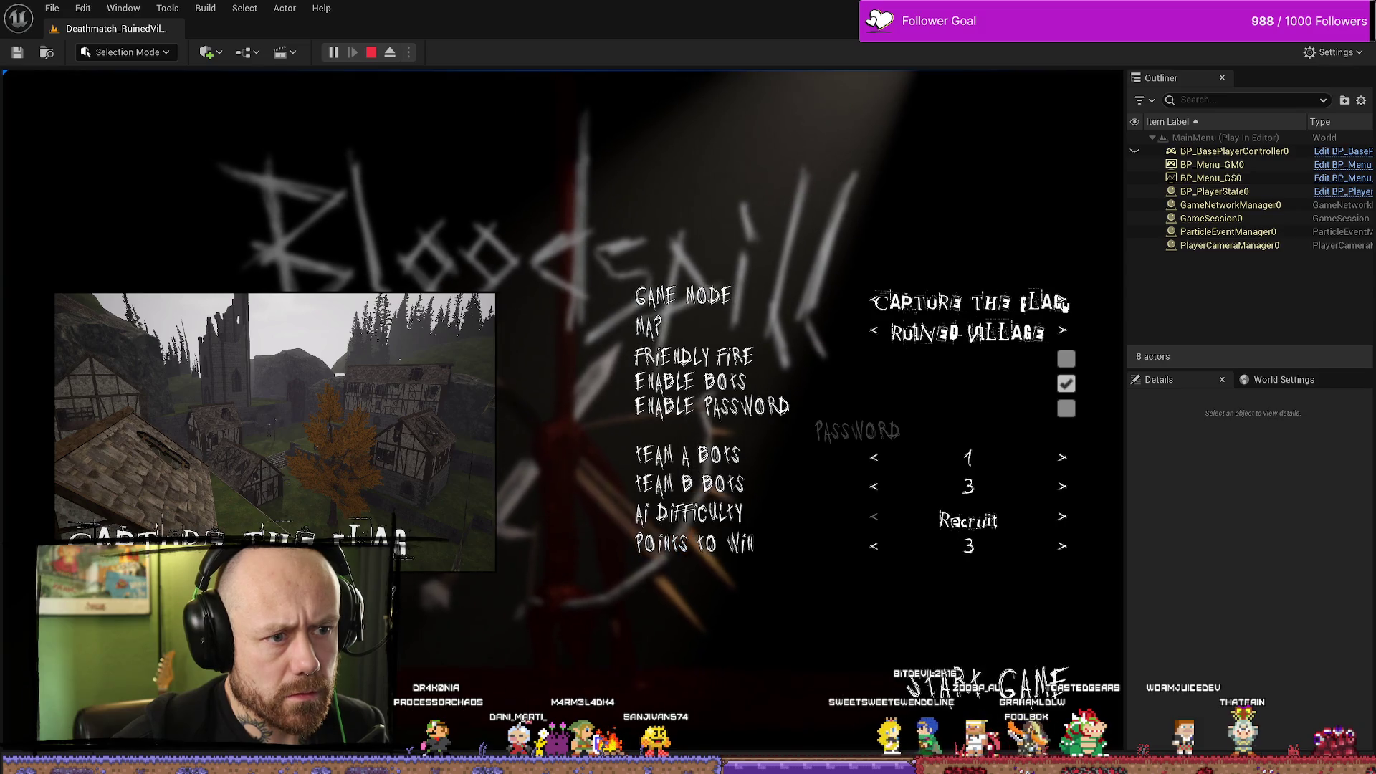
pyautogui.click(1064, 303)
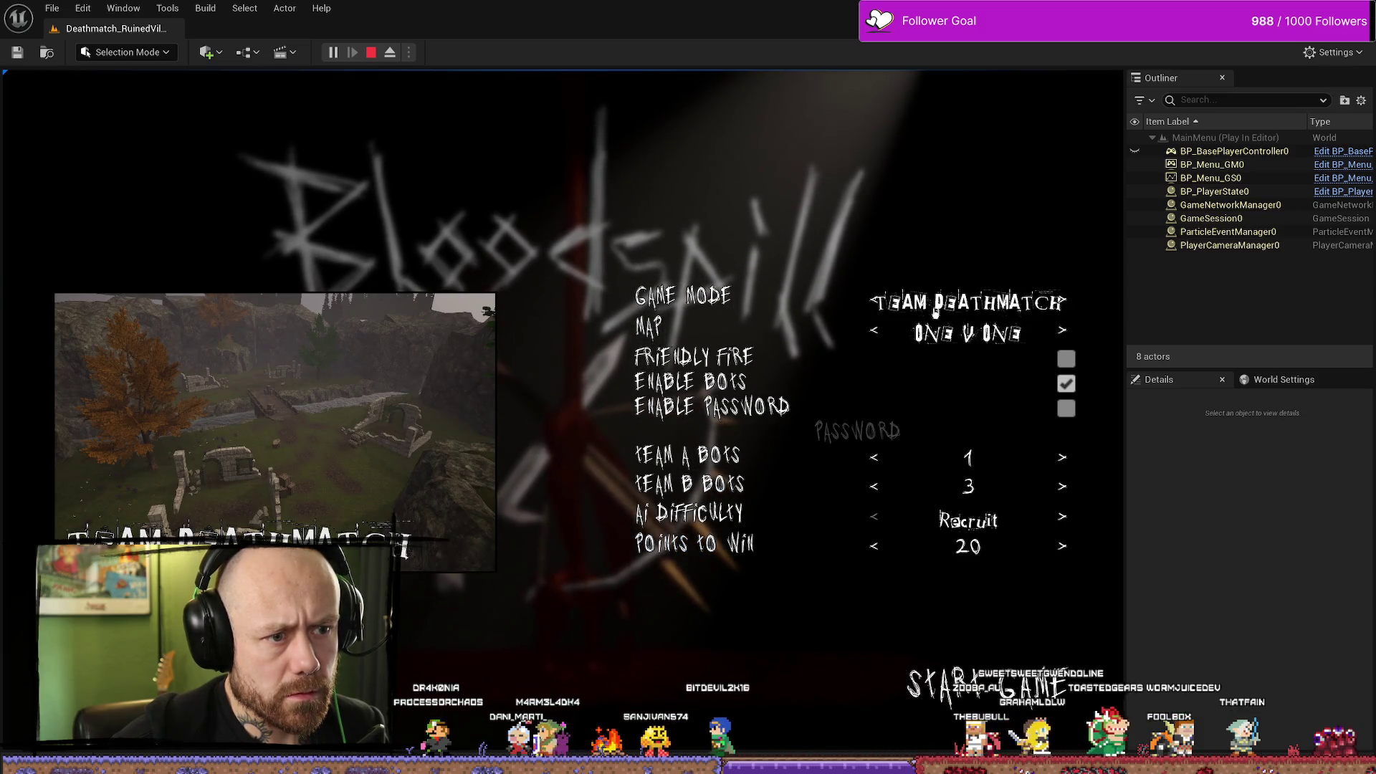
pyautogui.click(1064, 302)
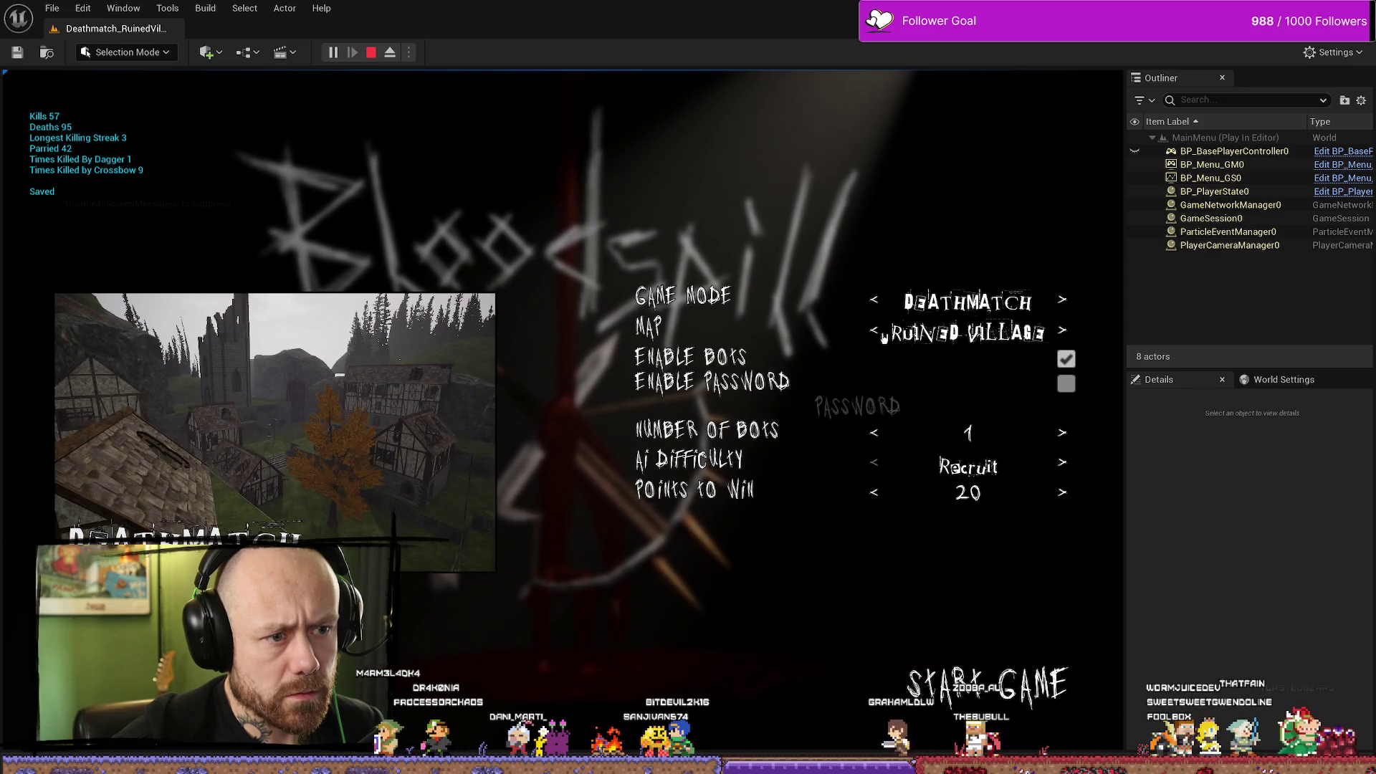
pyautogui.click(884, 334)
pyautogui.click(992, 671)
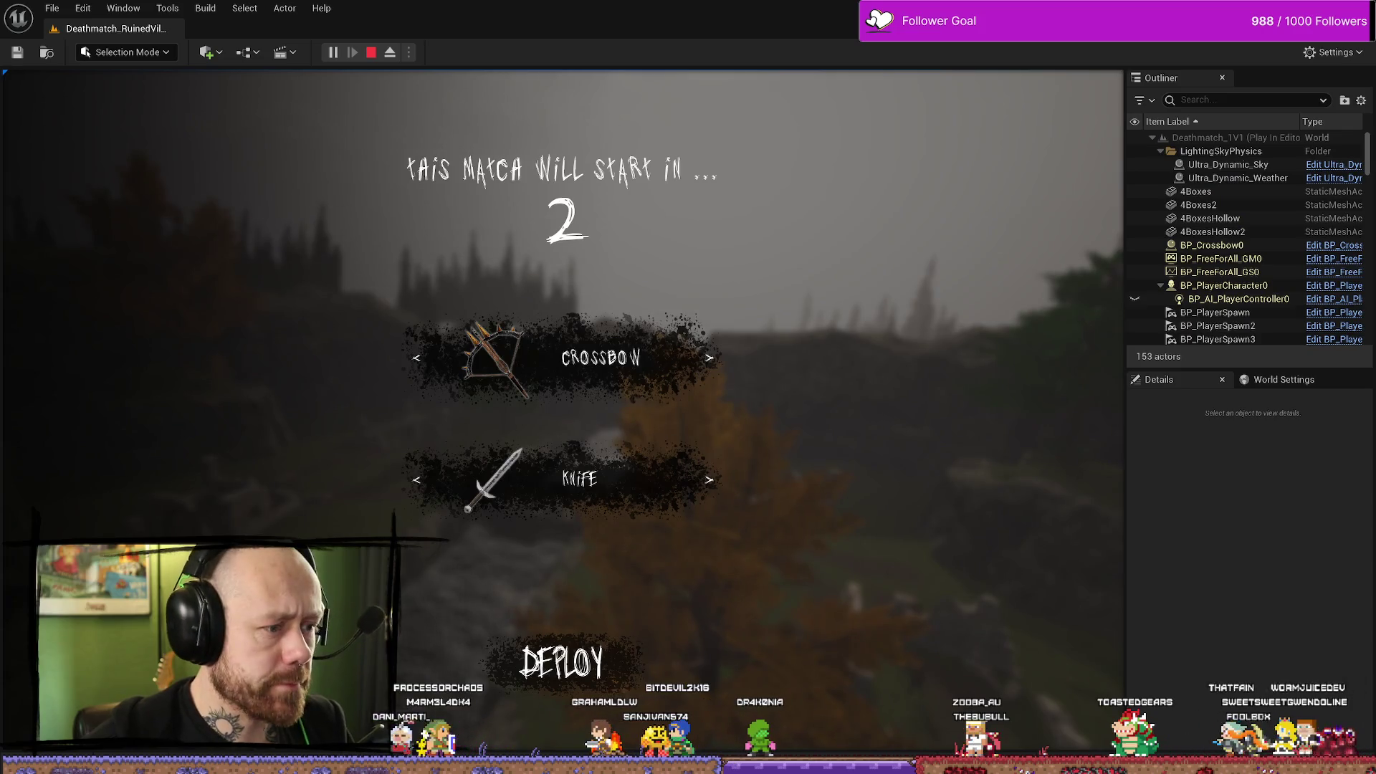
# Deploy, shoot the bot with the crossbow, move around, then stop the session.
pyautogui.click(668, 661)
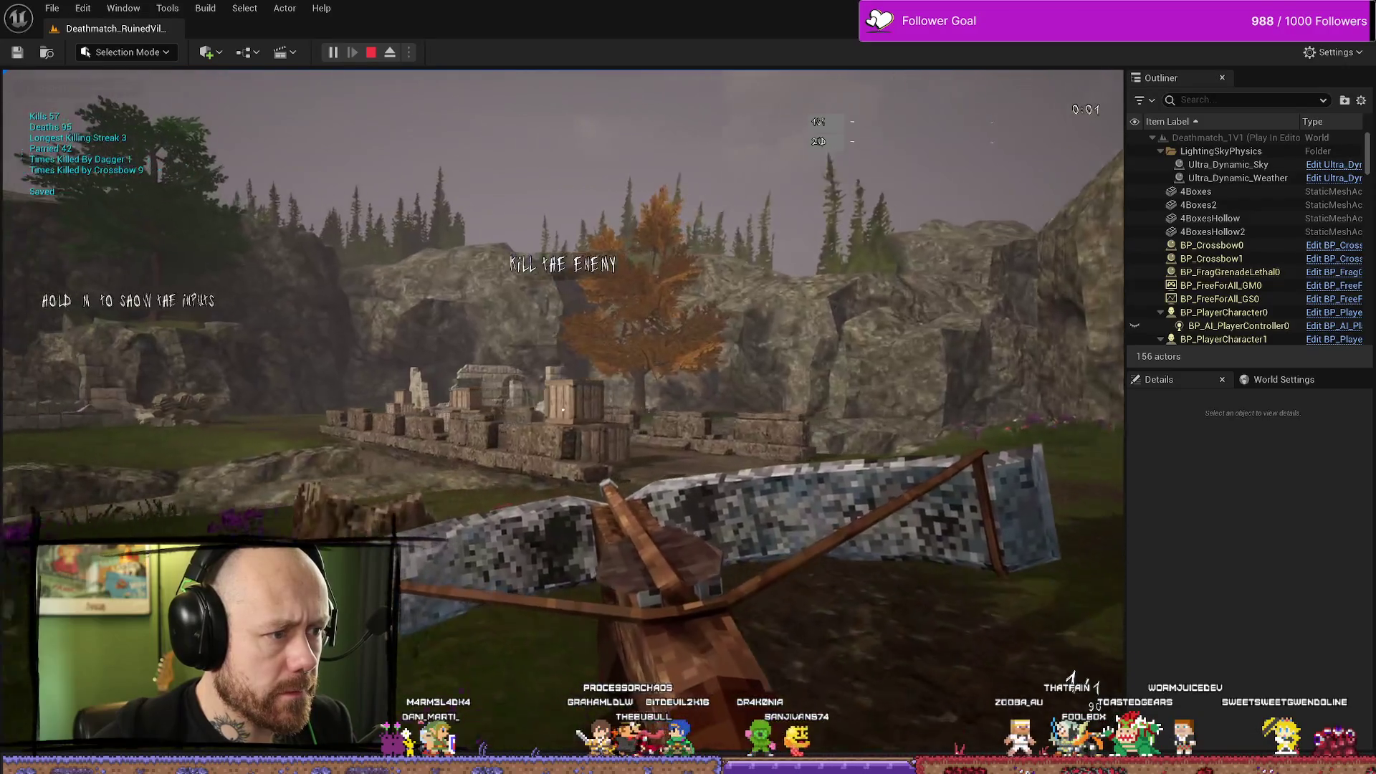
pyautogui.click(563, 409)
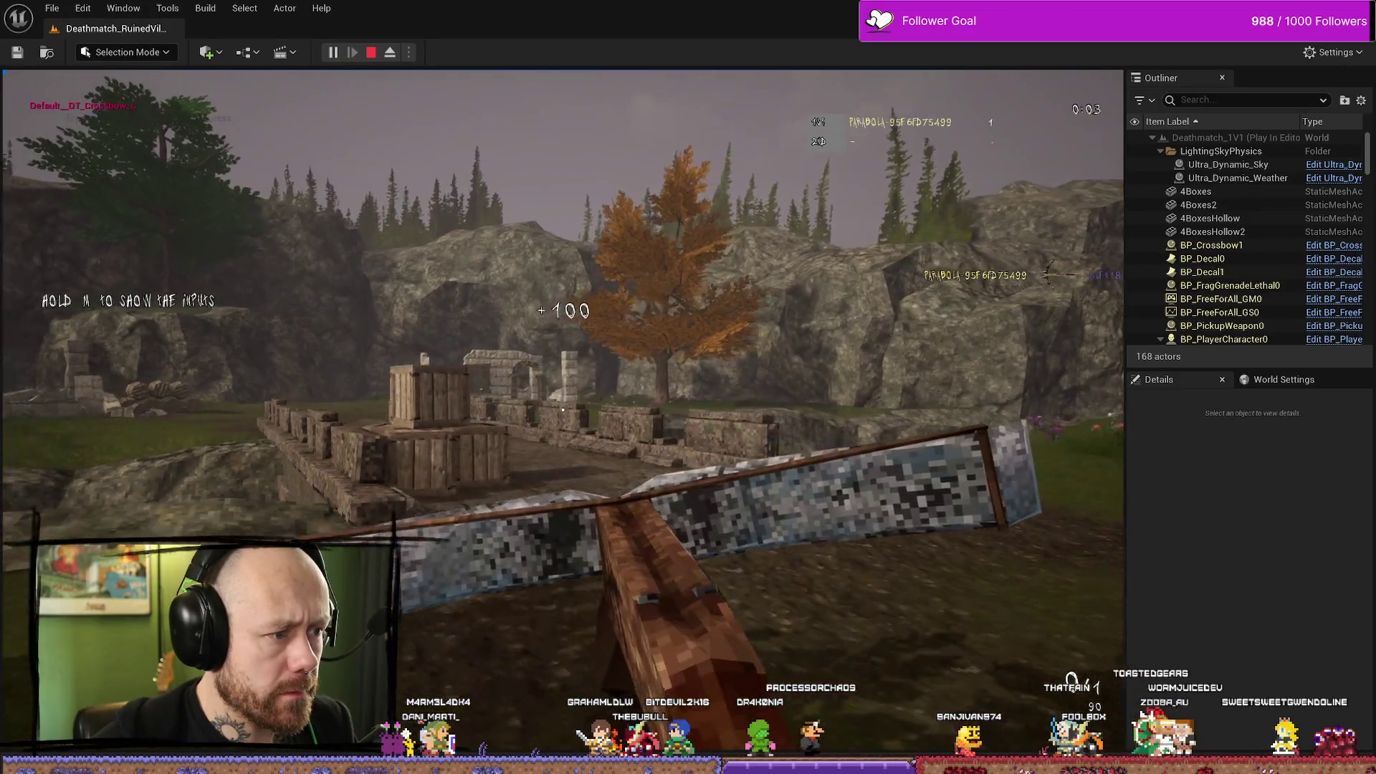
pyautogui.press('s')
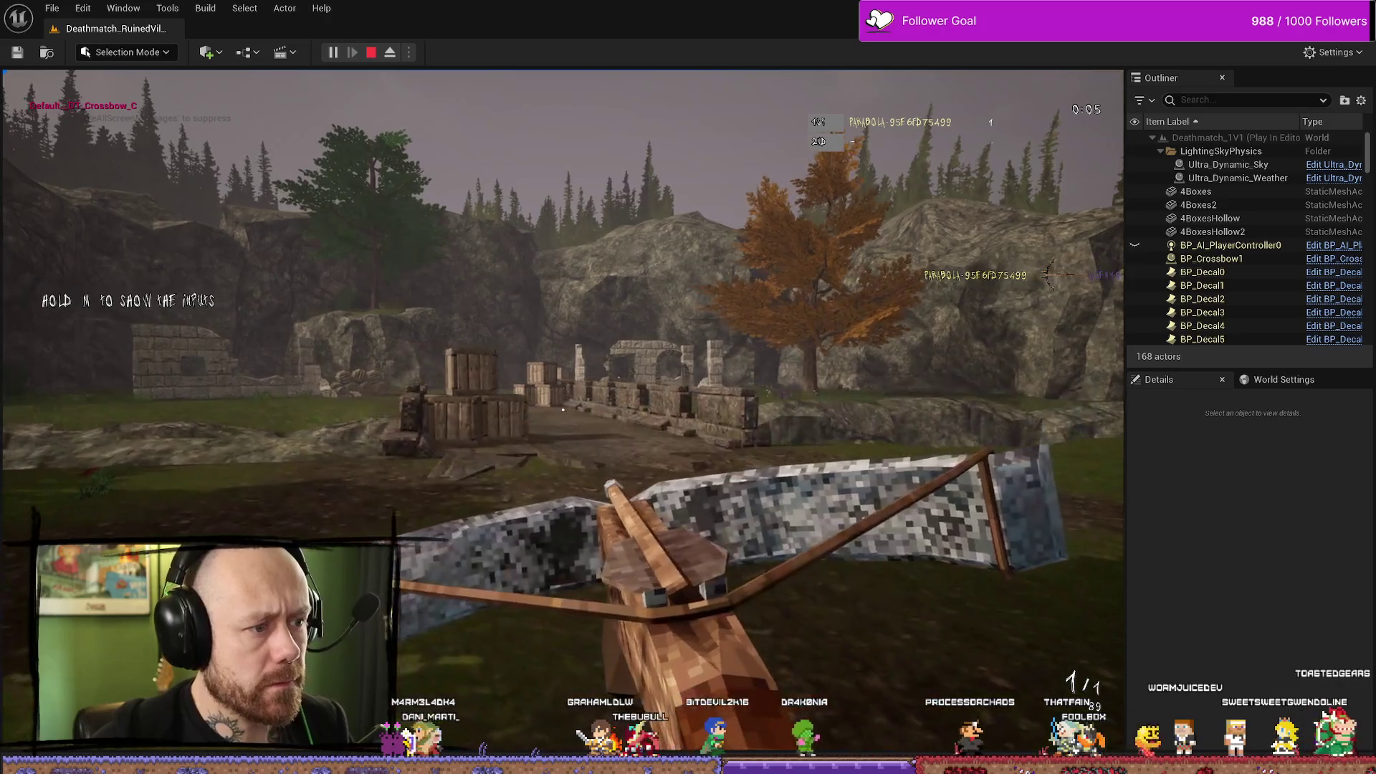
pyautogui.press('Escape')
# Play again, deploy, and choose Quit from the pause menu to show the saved stats.
pyautogui.click(332, 51)
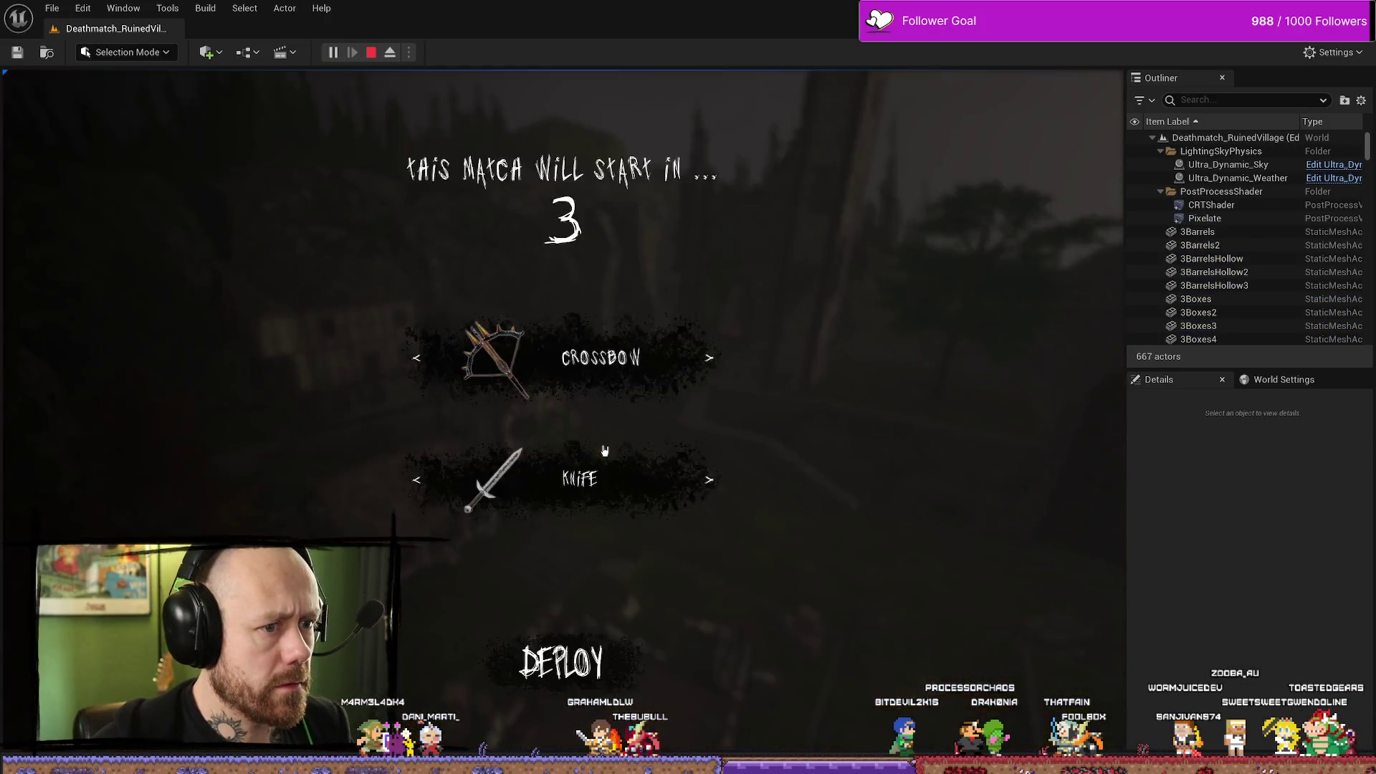
pyautogui.click(566, 666)
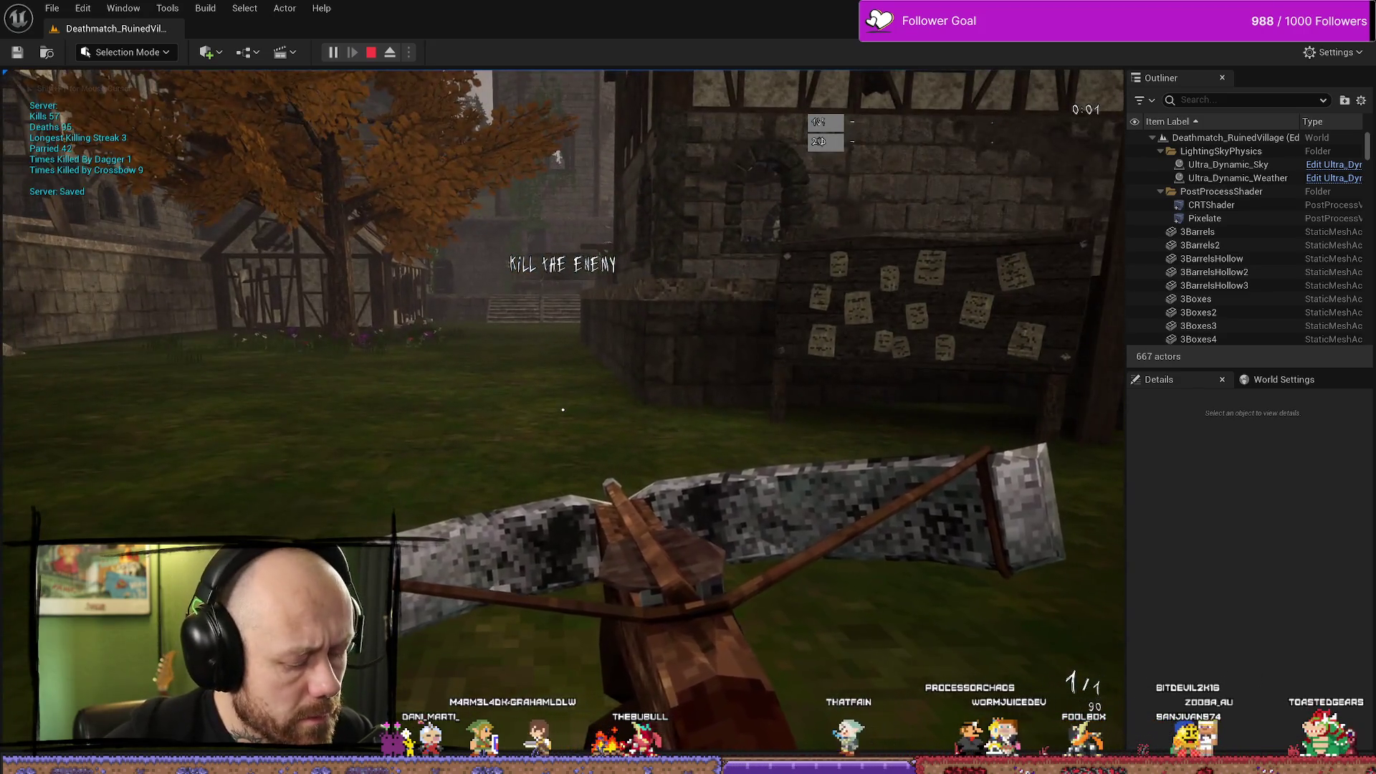
pyautogui.press('Escape')
pyautogui.click(115, 294)
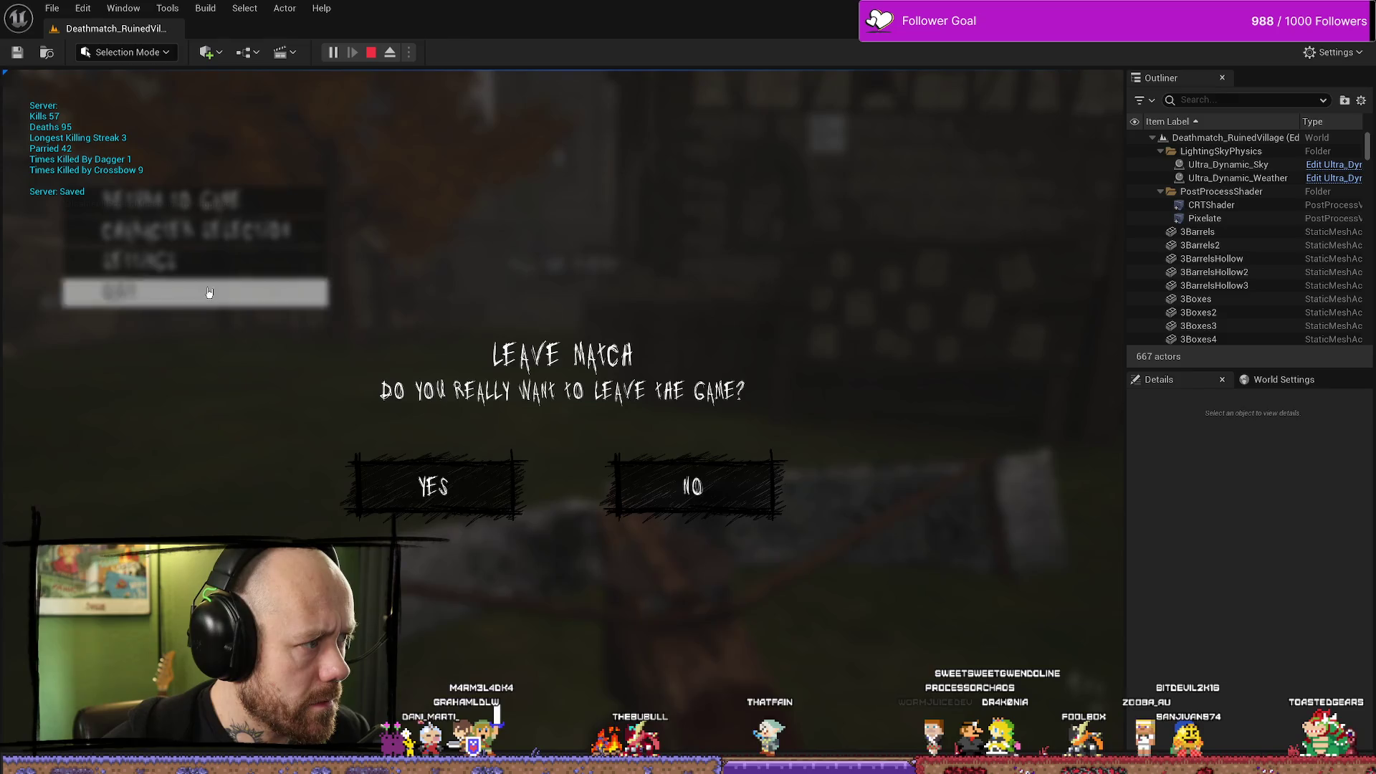
# Confirm leaving, then launch a singleplayer game on One V One and deploy.
pyautogui.click(430, 482)
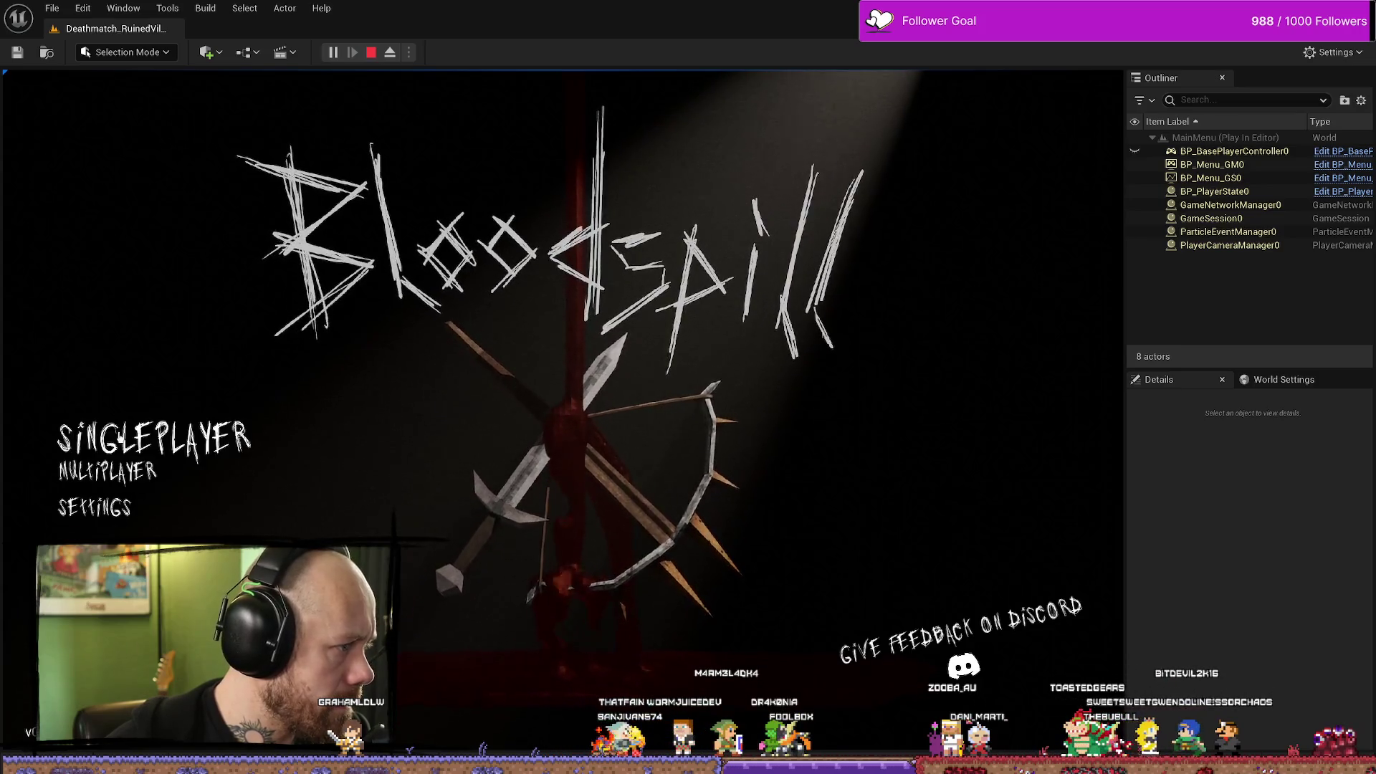
pyautogui.click(155, 439)
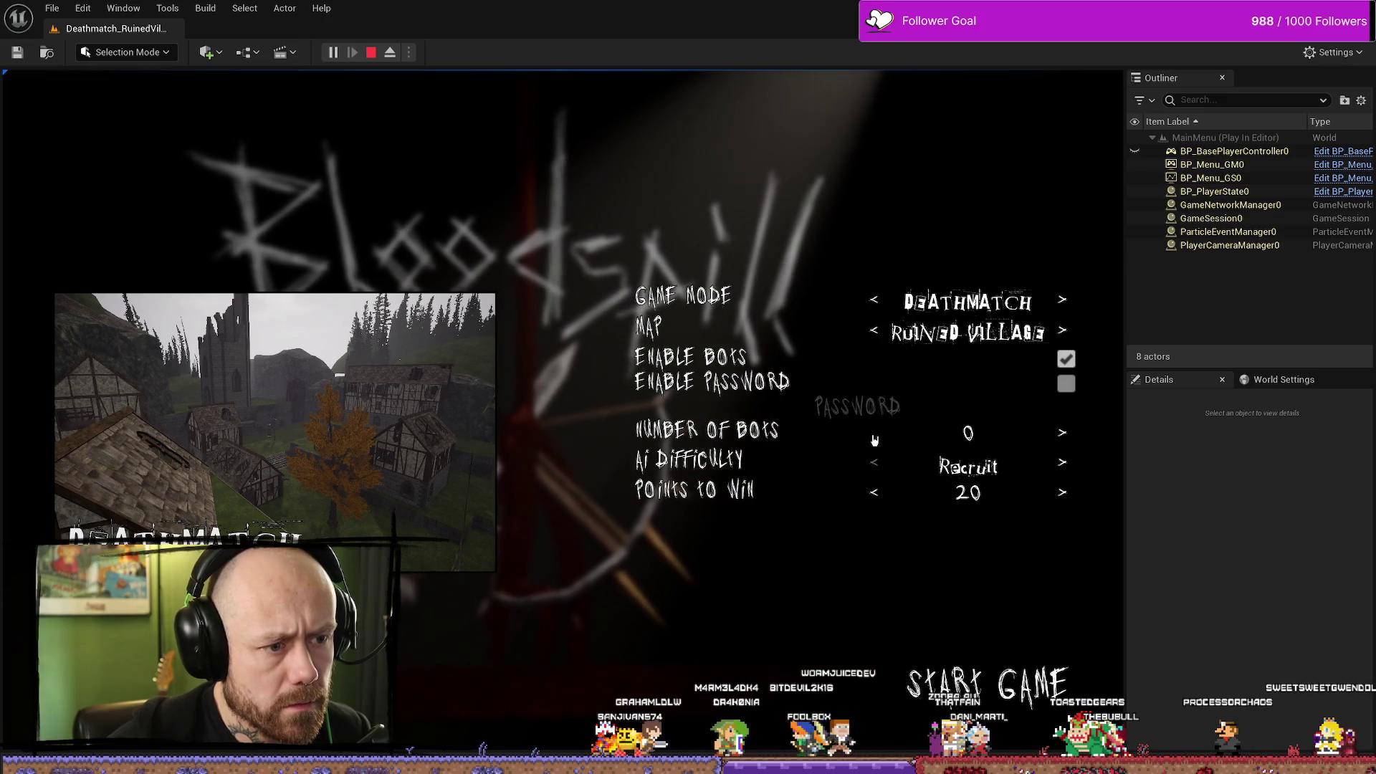
pyautogui.click(1063, 331)
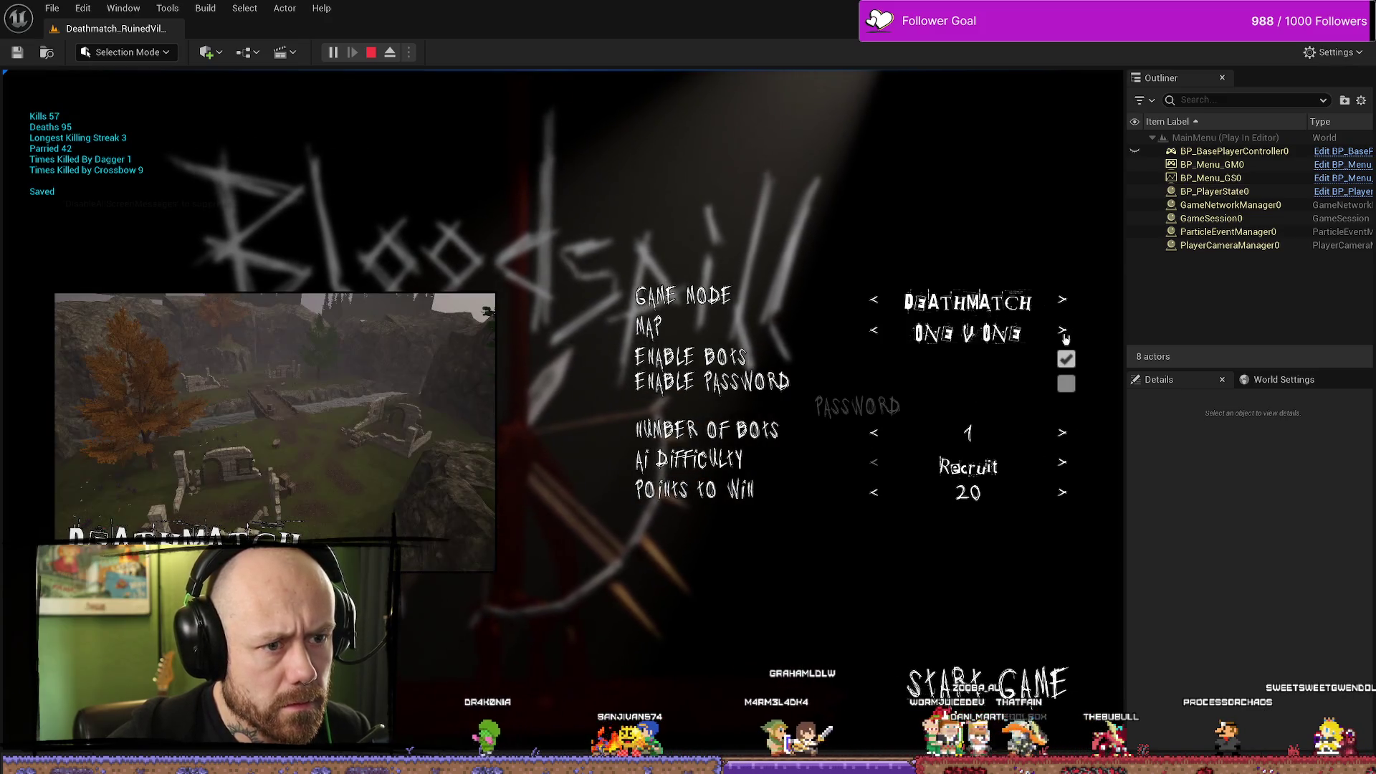
pyautogui.click(1004, 693)
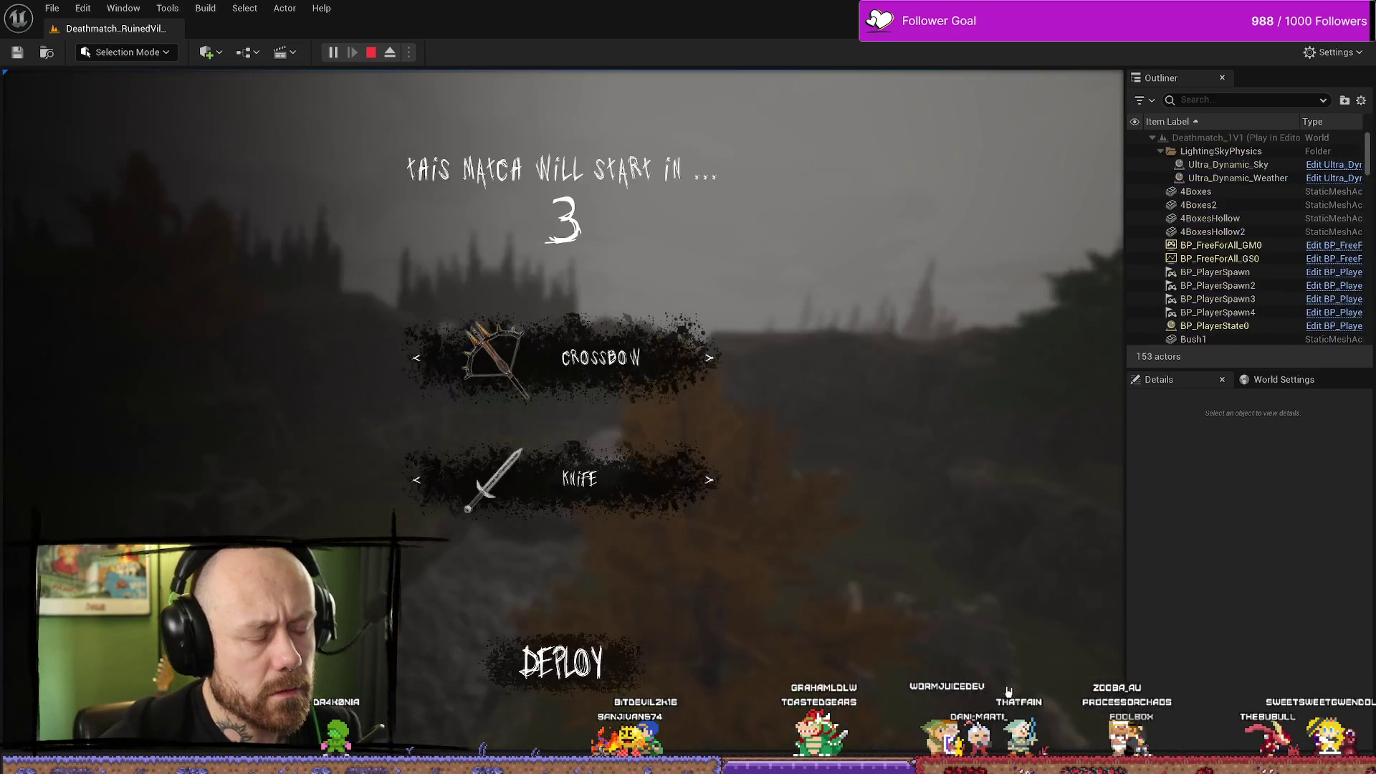
pyautogui.click(562, 659)
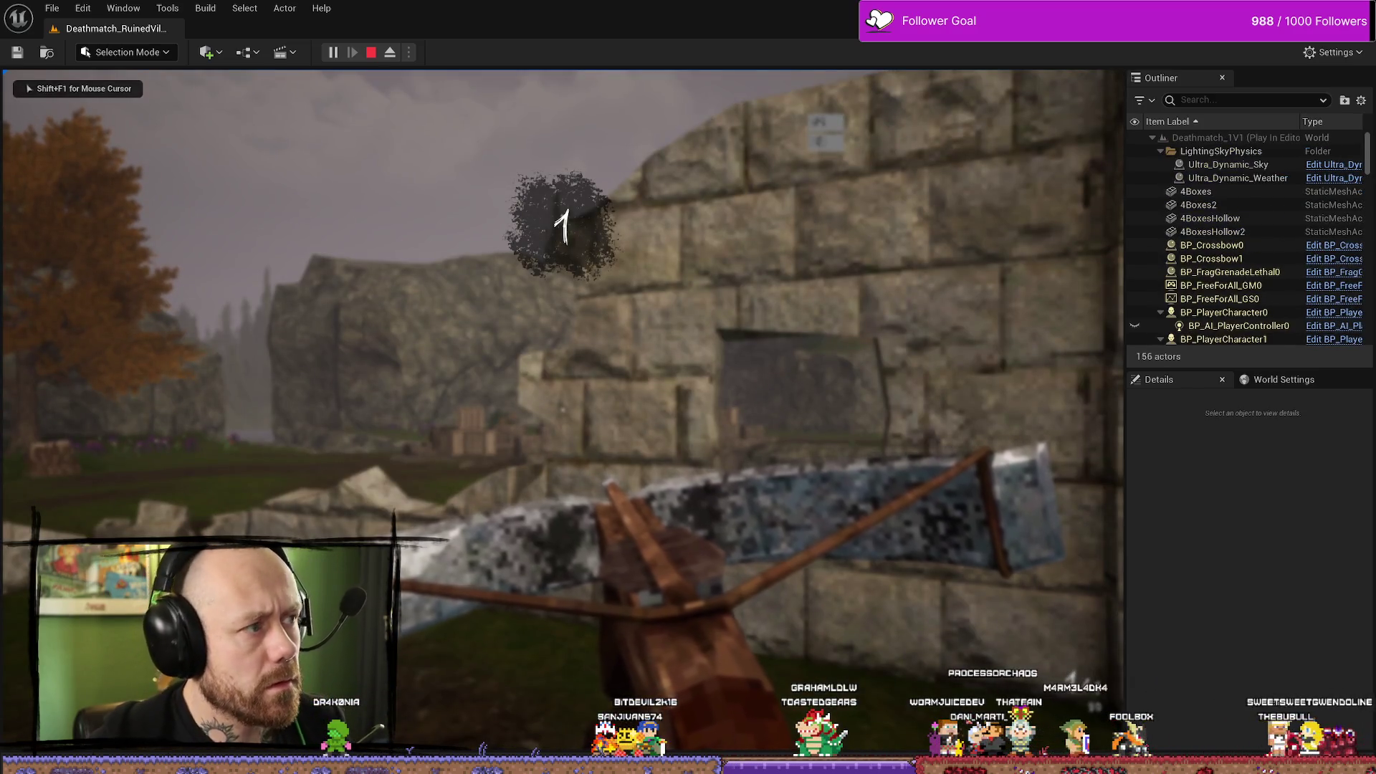